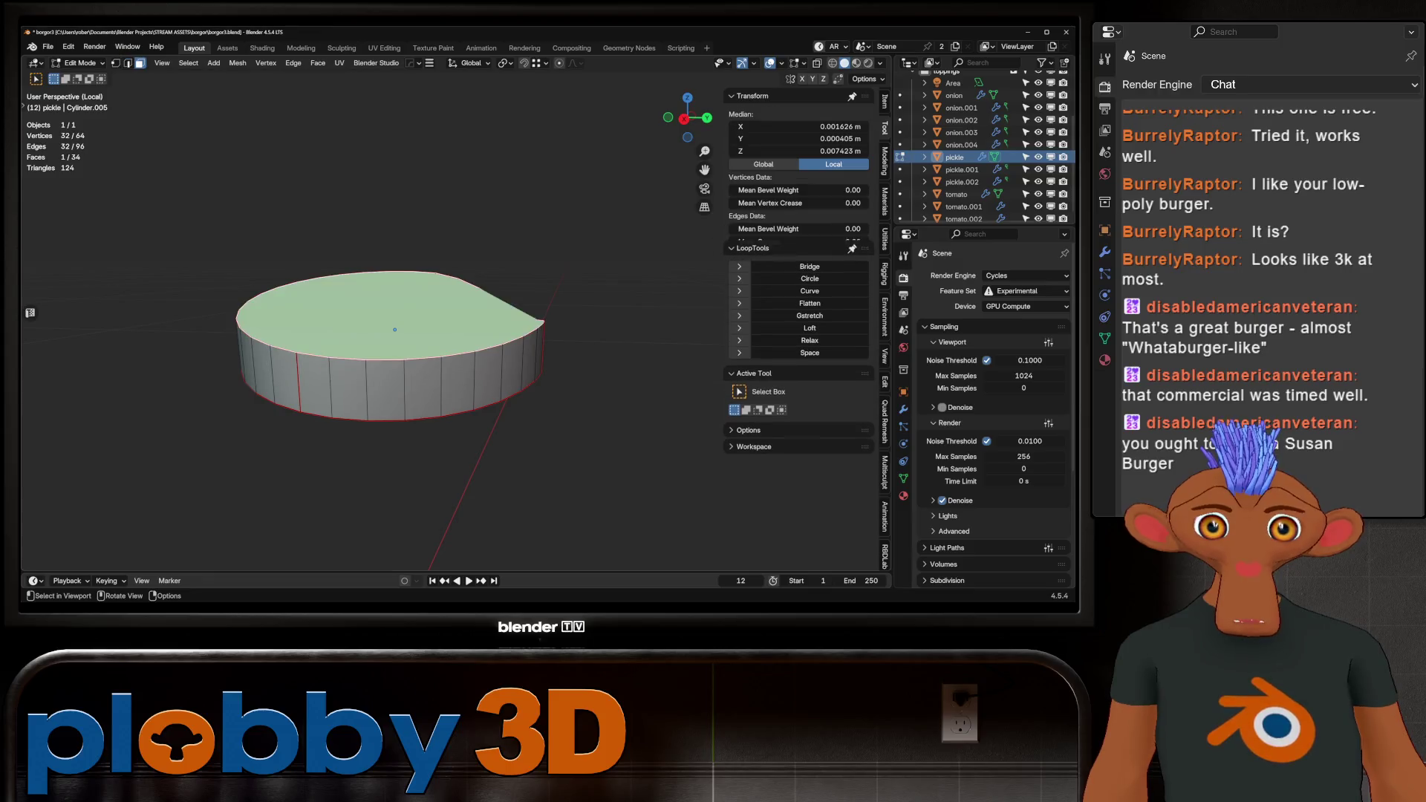
Inset the pickle's top cap face, then switch to edge selection on the underside.
key("i")
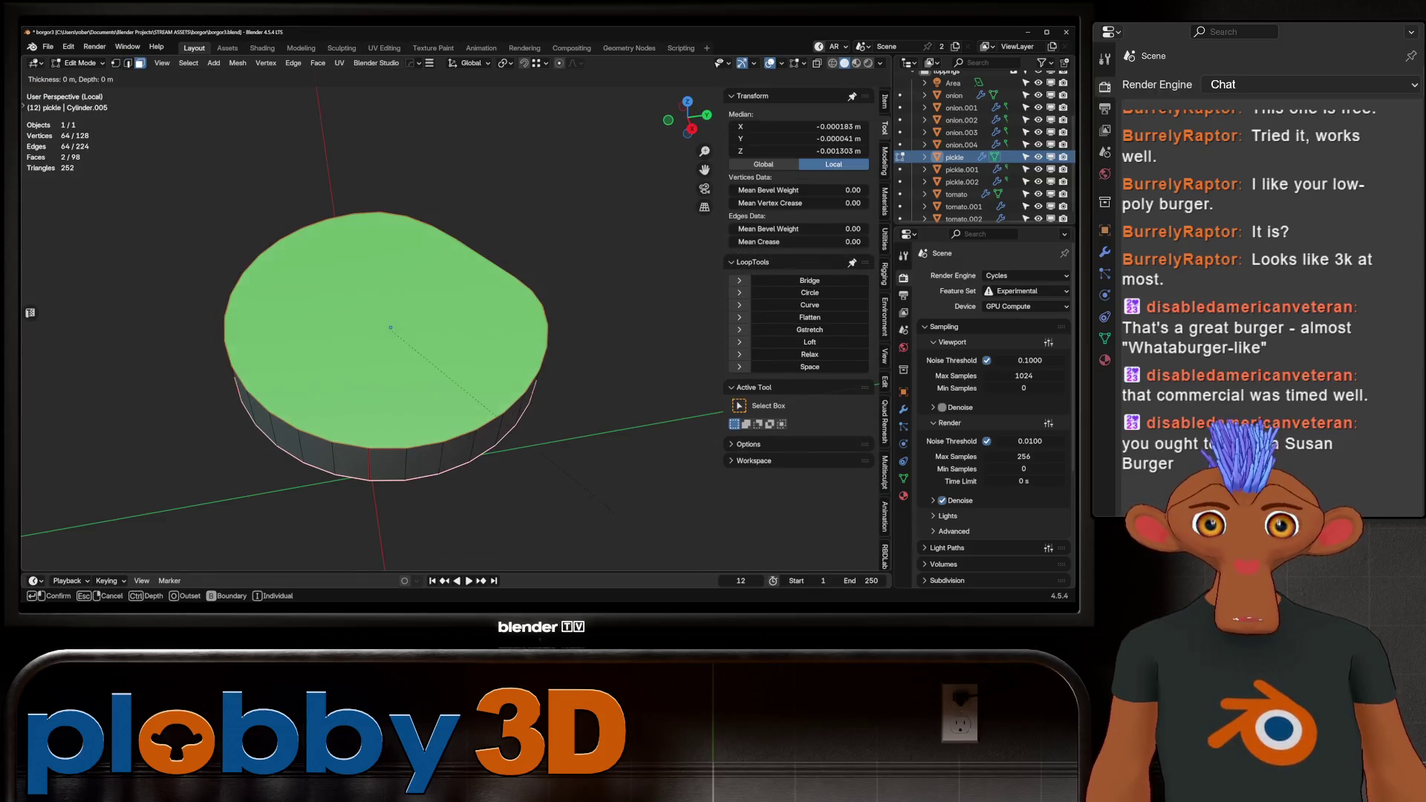
key("Return")
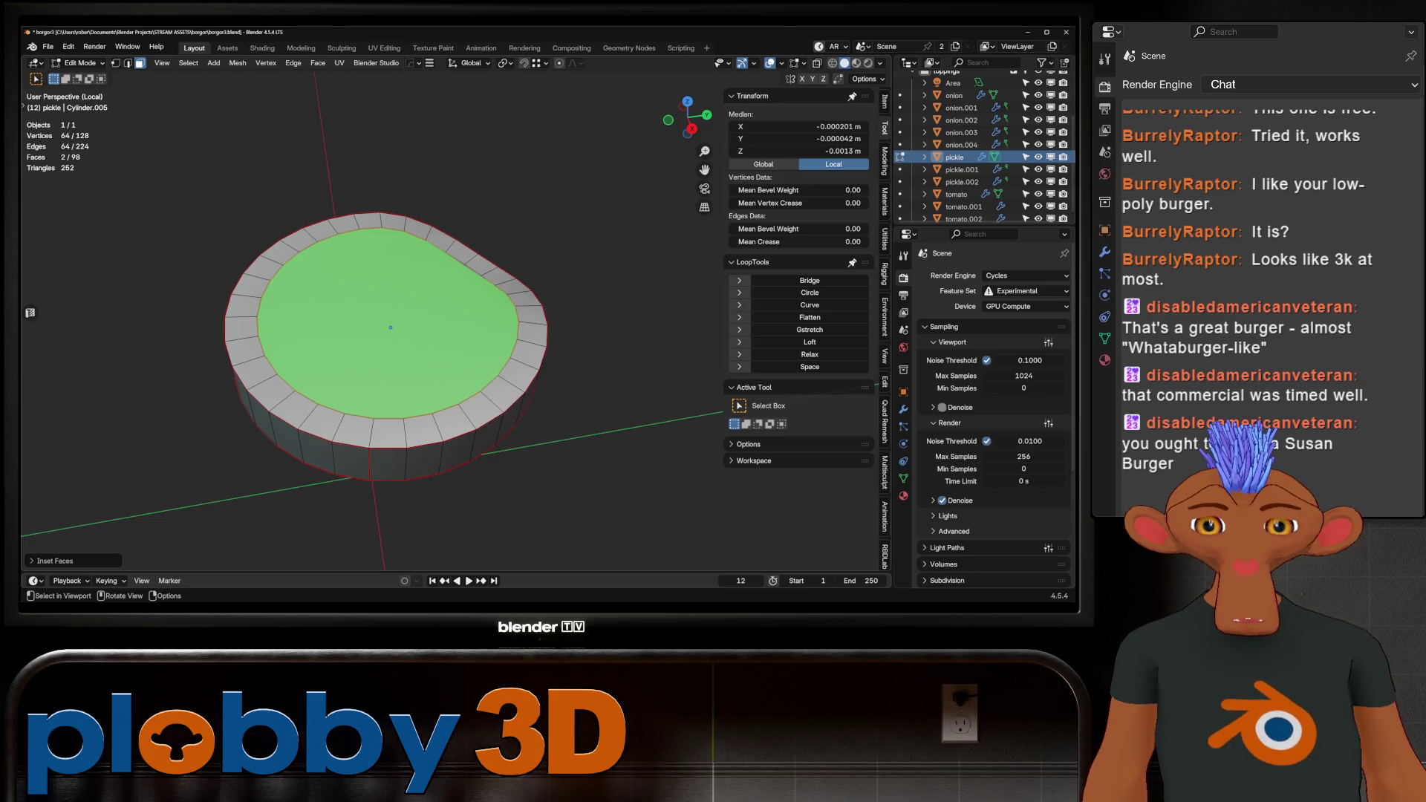
left_click(390, 327, "shift")
middle_click_drag(446, 335, 446, 260)
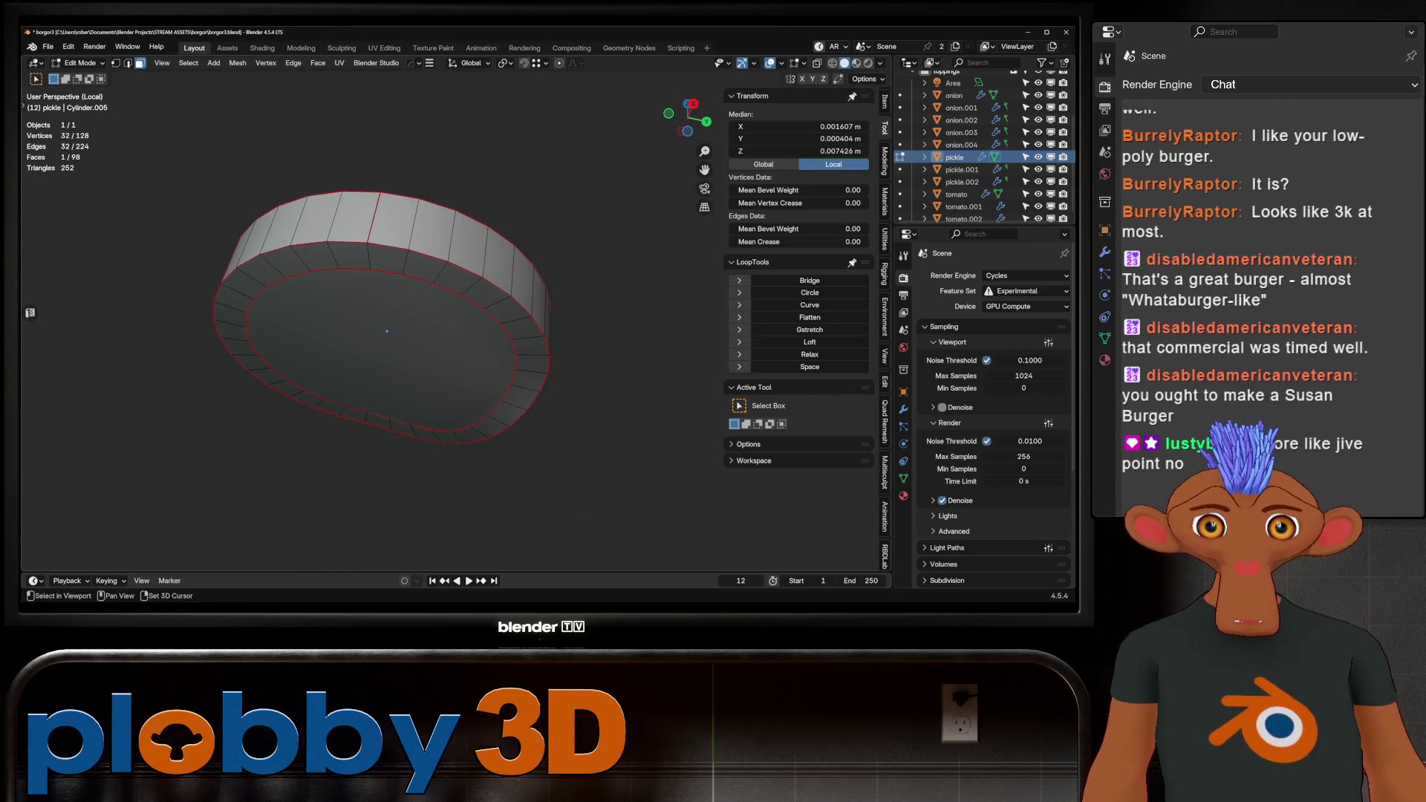
key("2")
middle_click_drag(386, 334, 386, 297)
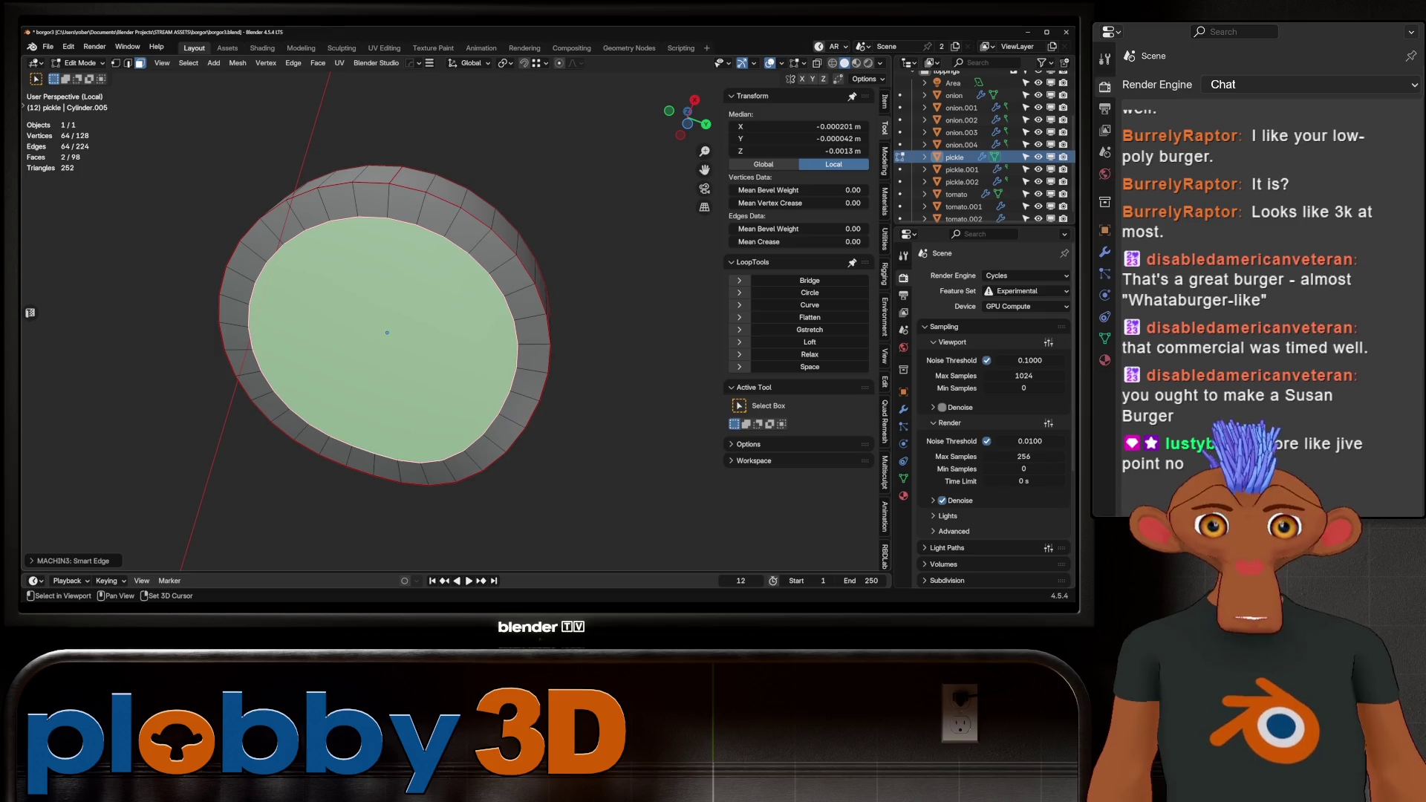
Browse the face operations menu, then select the pickle's inner cap face.
right_click(520, 353)
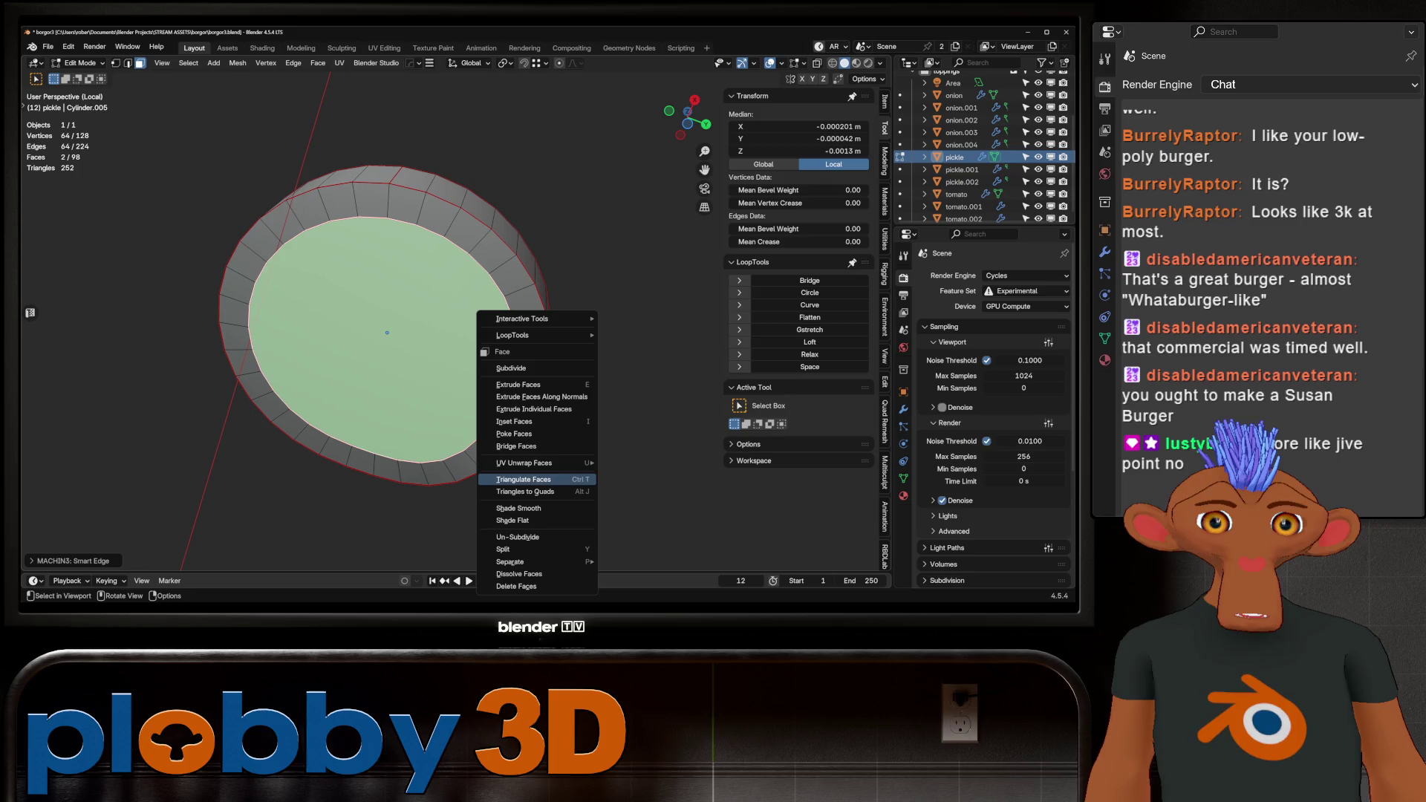
key("Escape")
right_click(500, 316)
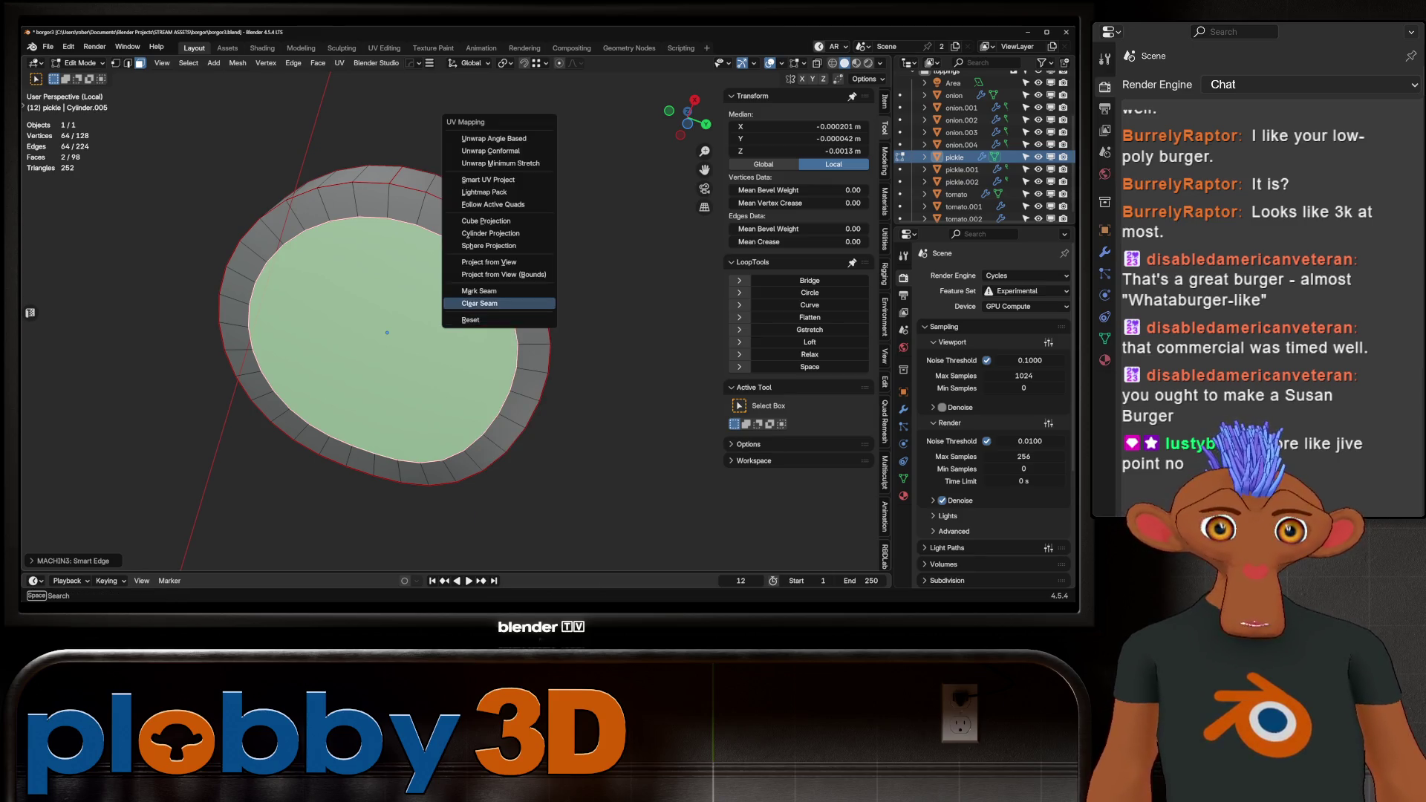
key("Escape")
mouse_move(500, 316)
middle_mouse_down()
mouse_move(499, 356)
mouse_move(446, 446)
middle_mouse_up()
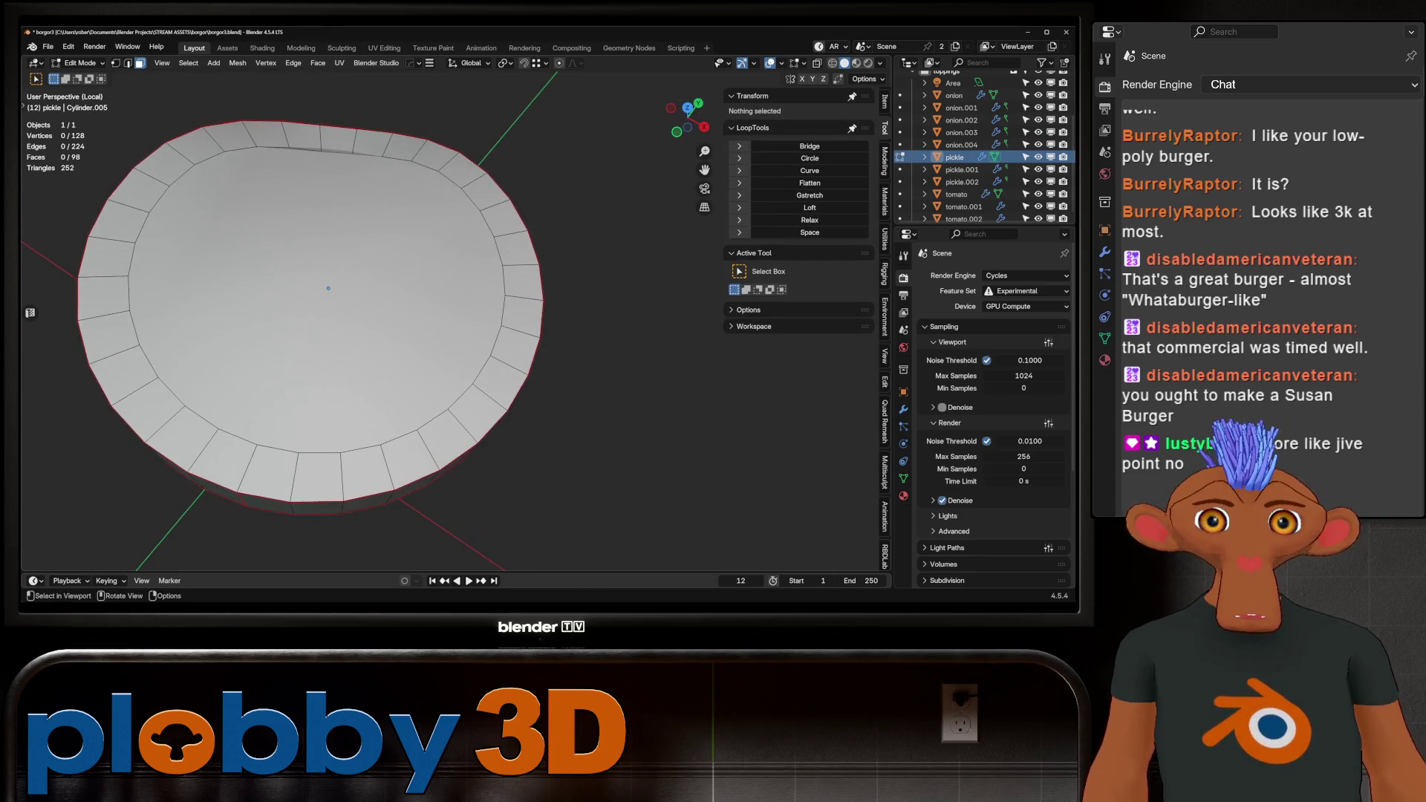
left_click(329, 288)
Try a Grid Fill with span 4 on the inner cap, then undo it.
key("q")
left_click(667, 431)
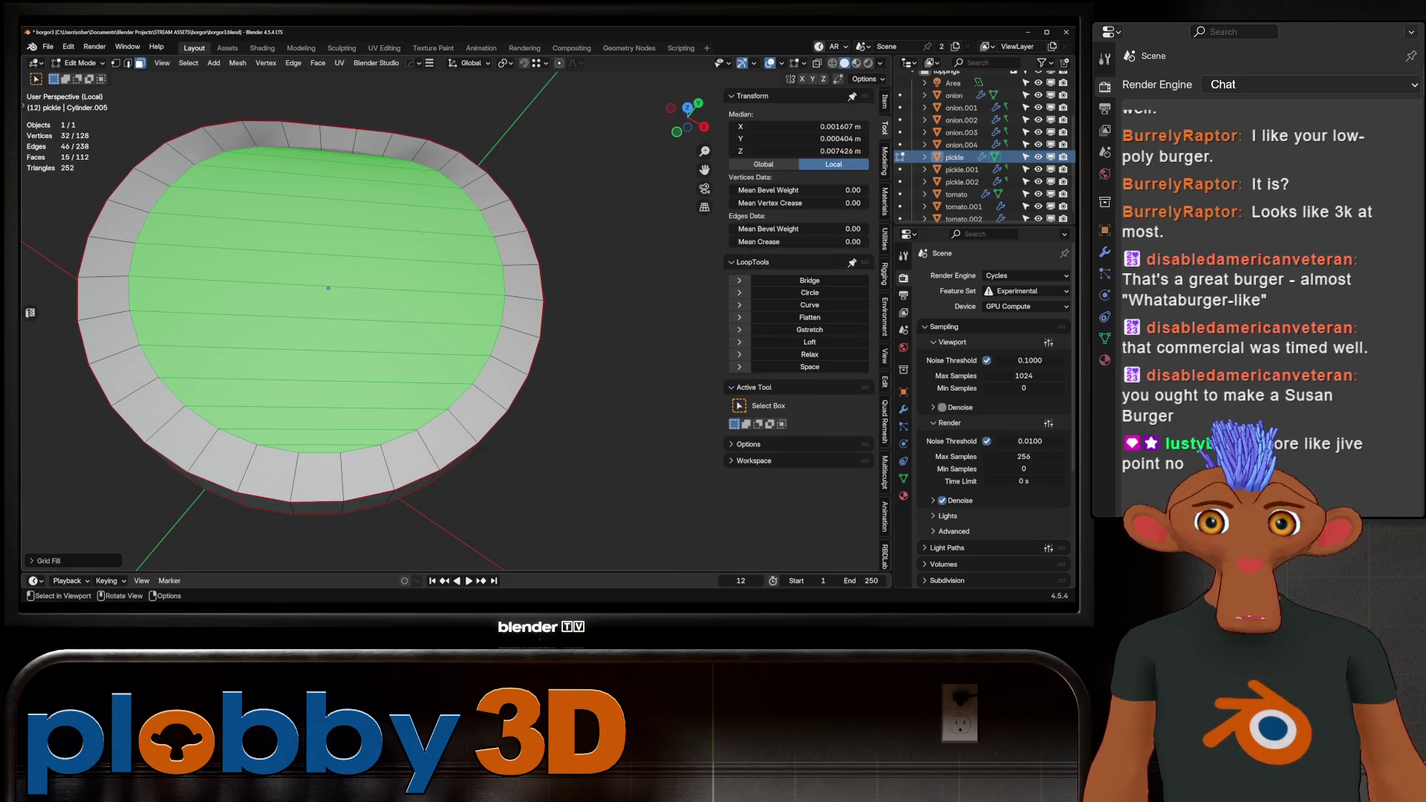
left_click(47, 561)
left_click_drag(106, 530, 126, 530)
mouse_move(334, 297)
middle_mouse_down()
mouse_move(334, 245)
mouse_move(334, 312)
mouse_move(356, 282)
mouse_move(357, 358)
middle_mouse_up()
key("Return")
key("ctrl+z")
Grid-fill the inner cap with span 1, return to Object Mode and exit local view.
key("q")
key("Return")
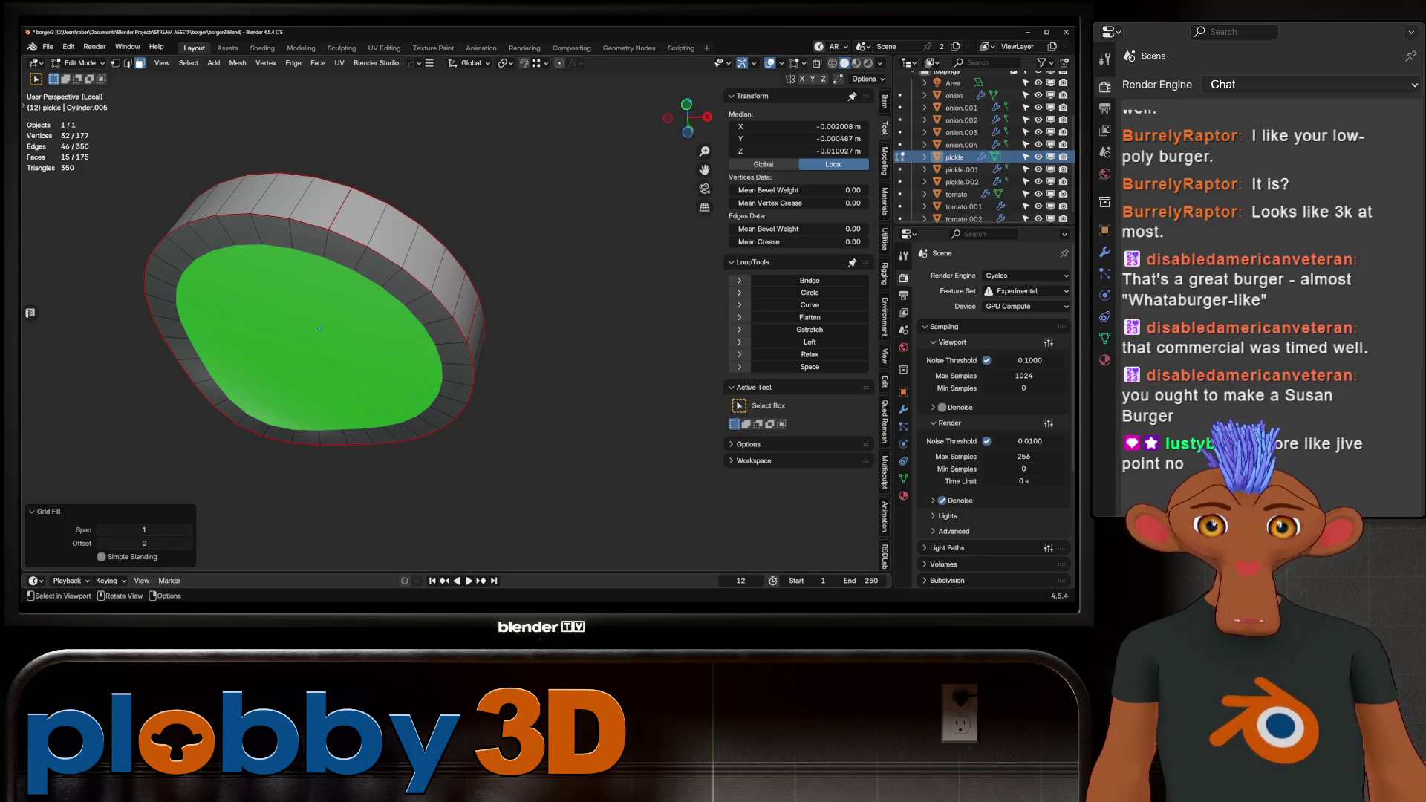
key("Return")
mouse_move(334, 312)
middle_mouse_down()
mouse_move(334, 245)
mouse_move(342, 349)
middle_mouse_up()
key("Tab")
key("KP_Divide")
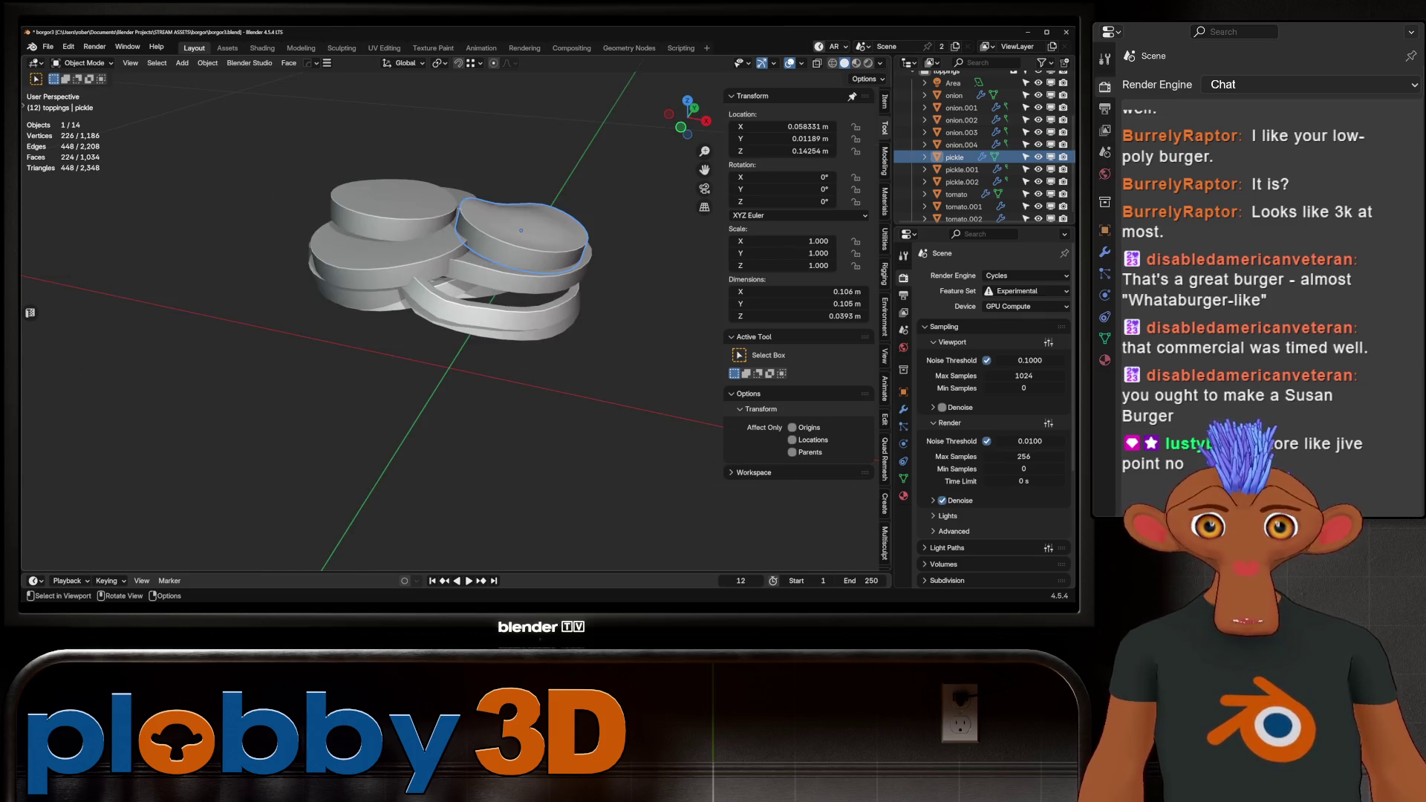
Select tomato.001 and isolate it in Edit Mode local view.
left_click(386, 253)
key("Tab")
key("KP_Divide")
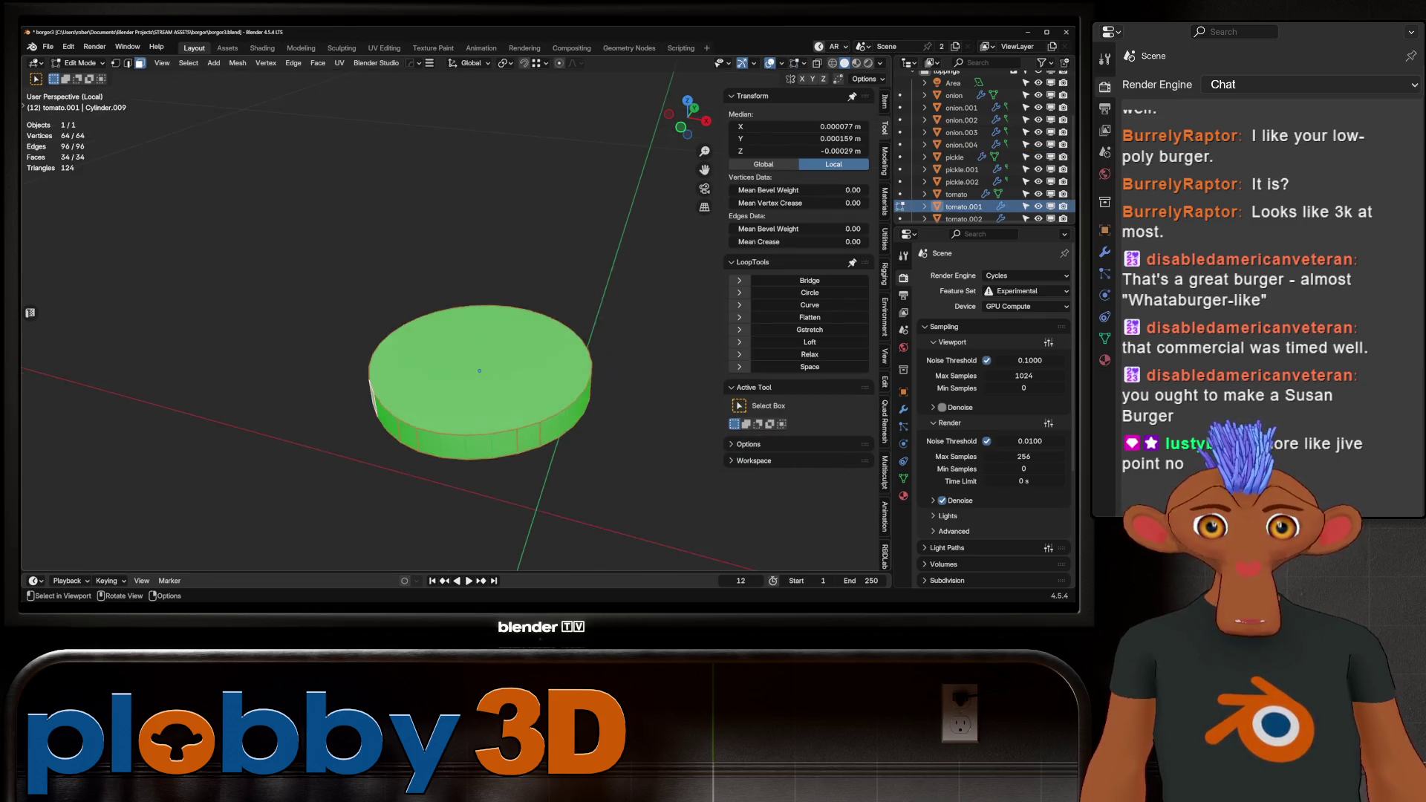
middle_click_drag(475, 371, 505, 312)
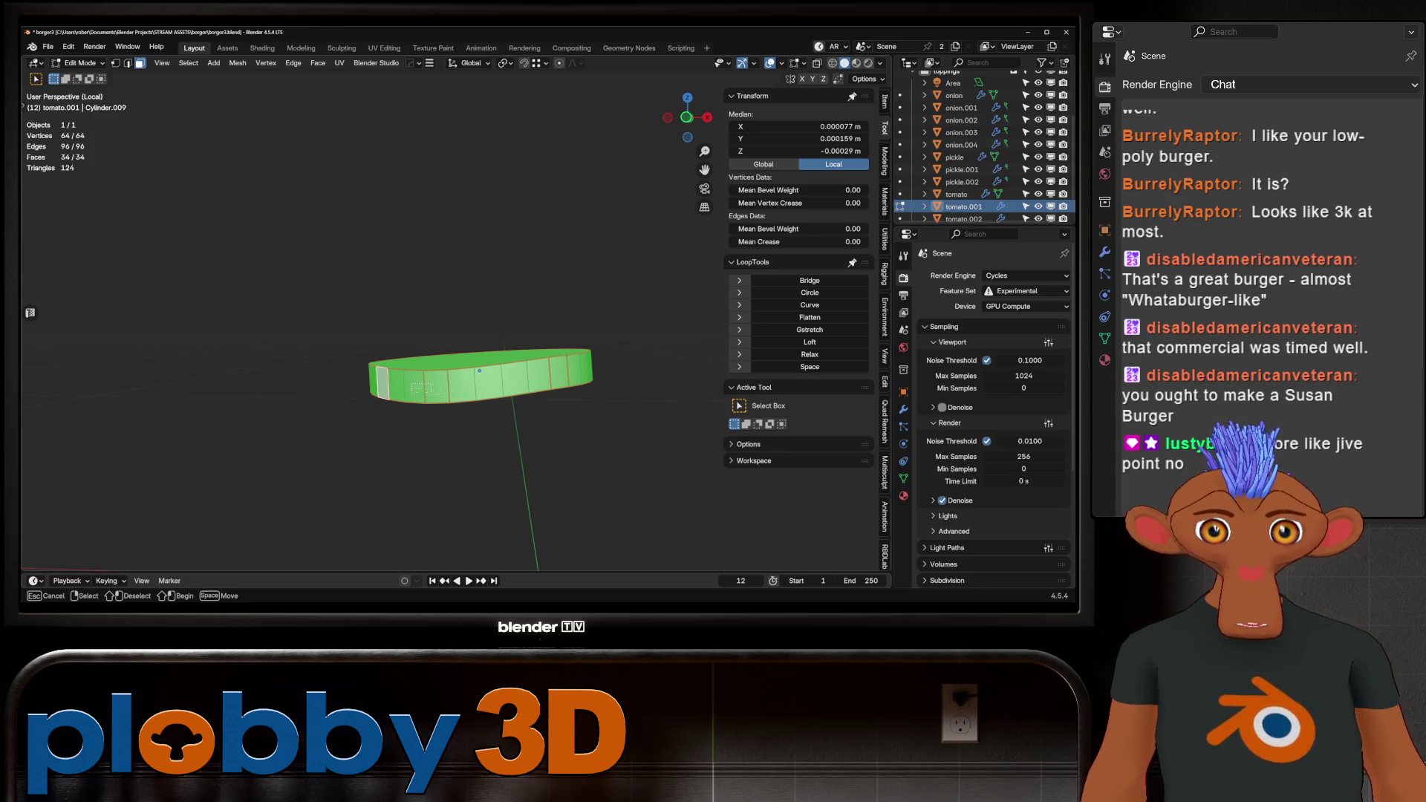
Select side faces and edges of the slice, browse edge operations, then clear the selection.
left_click_drag(459, 394, 485, 408)
mouse_move(475, 446)
middle_mouse_down()
mouse_move(520, 438)
mouse_move(557, 409)
mouse_move(468, 393)
middle_mouse_up()
left_click(451, 386, "shift")
scroll(451, 386, "up", 2)
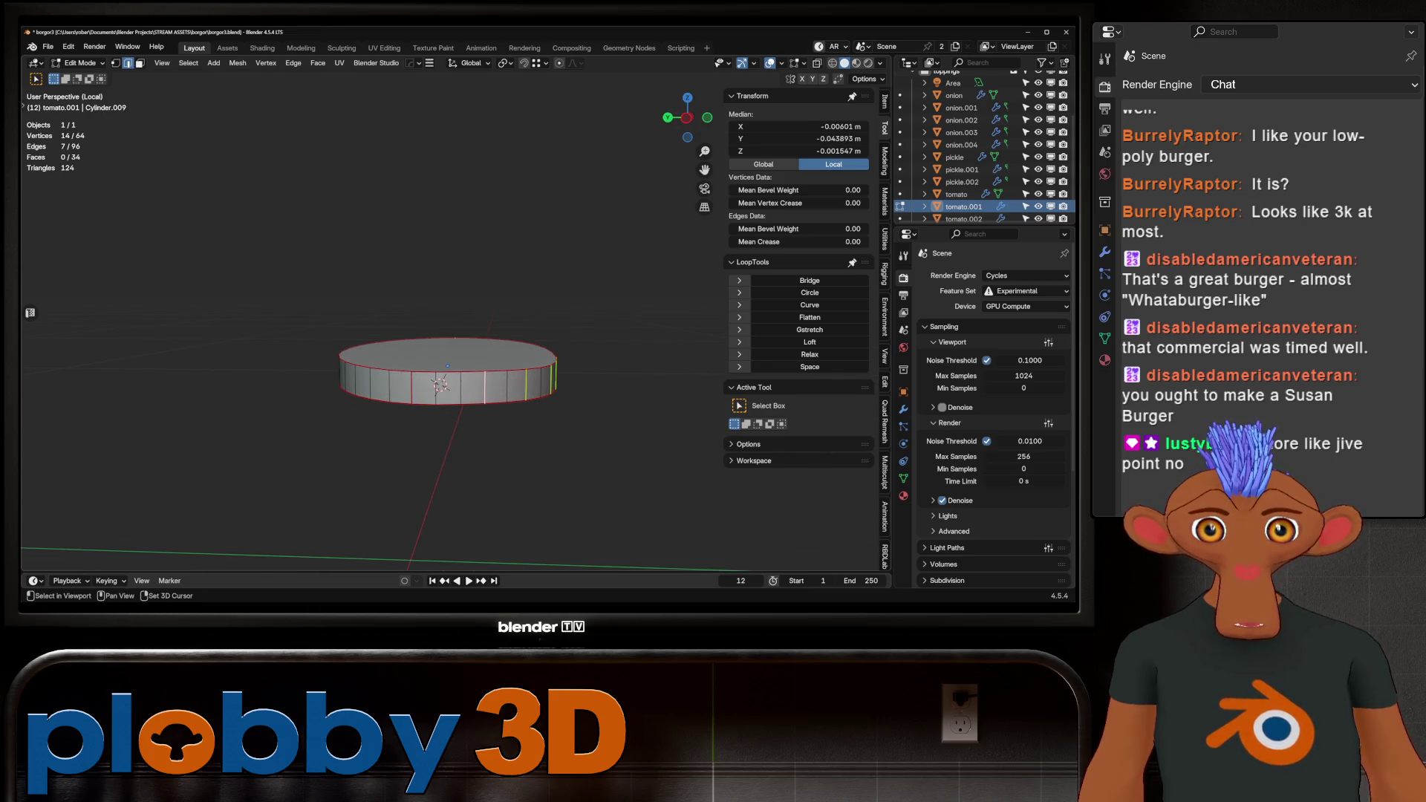
right_click(535, 438)
key("Escape")
key("alt+a")
mouse_move(535, 438)
middle_mouse_down()
mouse_move(609, 401)
mouse_move(631, 454)
middle_mouse_up()
Inset tomato.001's cap face in face select mode.
key("3")
left_click(565, 349)
mouse_move(565, 349)
middle_mouse_down()
mouse_move(565, 245)
mouse_move(565, 327)
middle_mouse_up()
key("i")
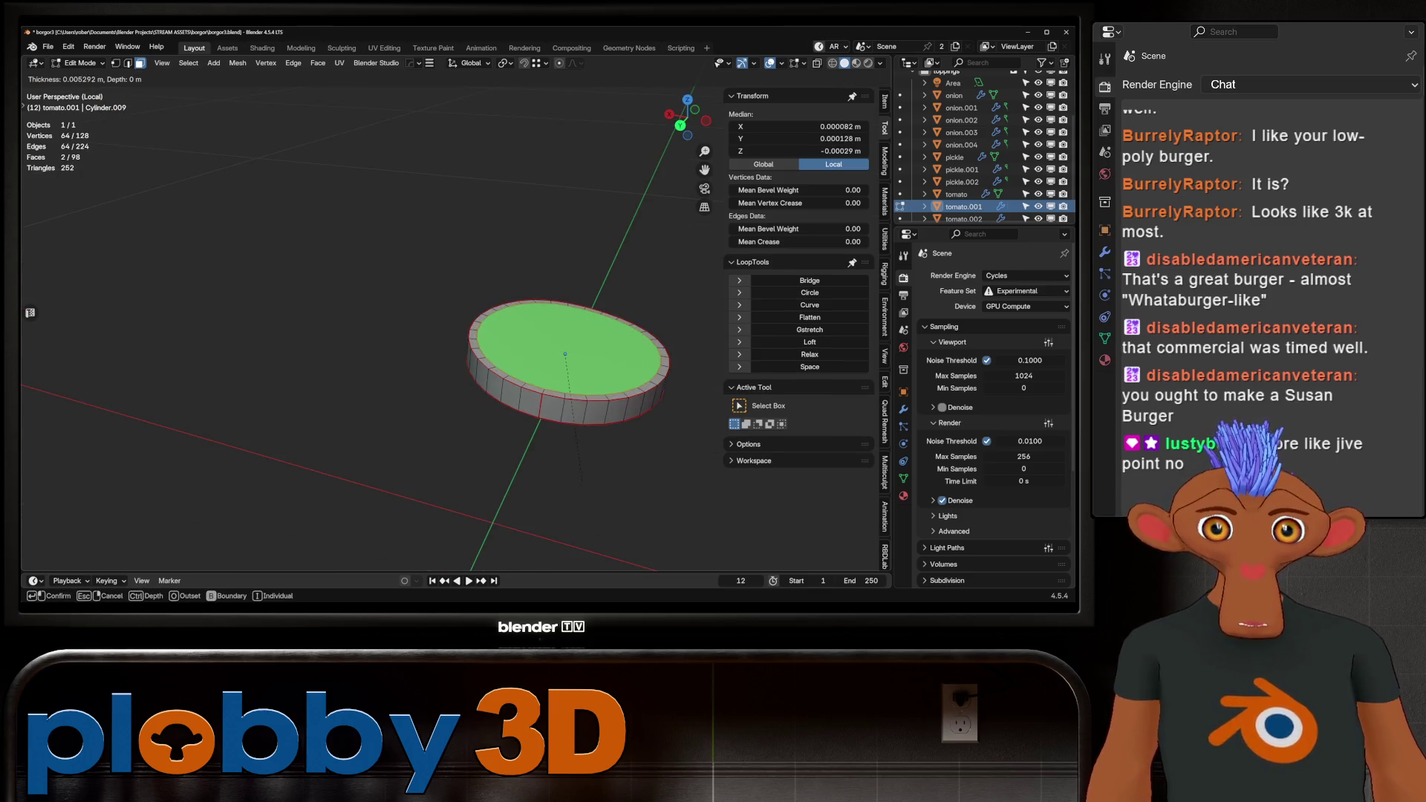
key("Return")
Grid-fill the inner cap face via Quick Favorites.
key("q")
left_click(587, 449)
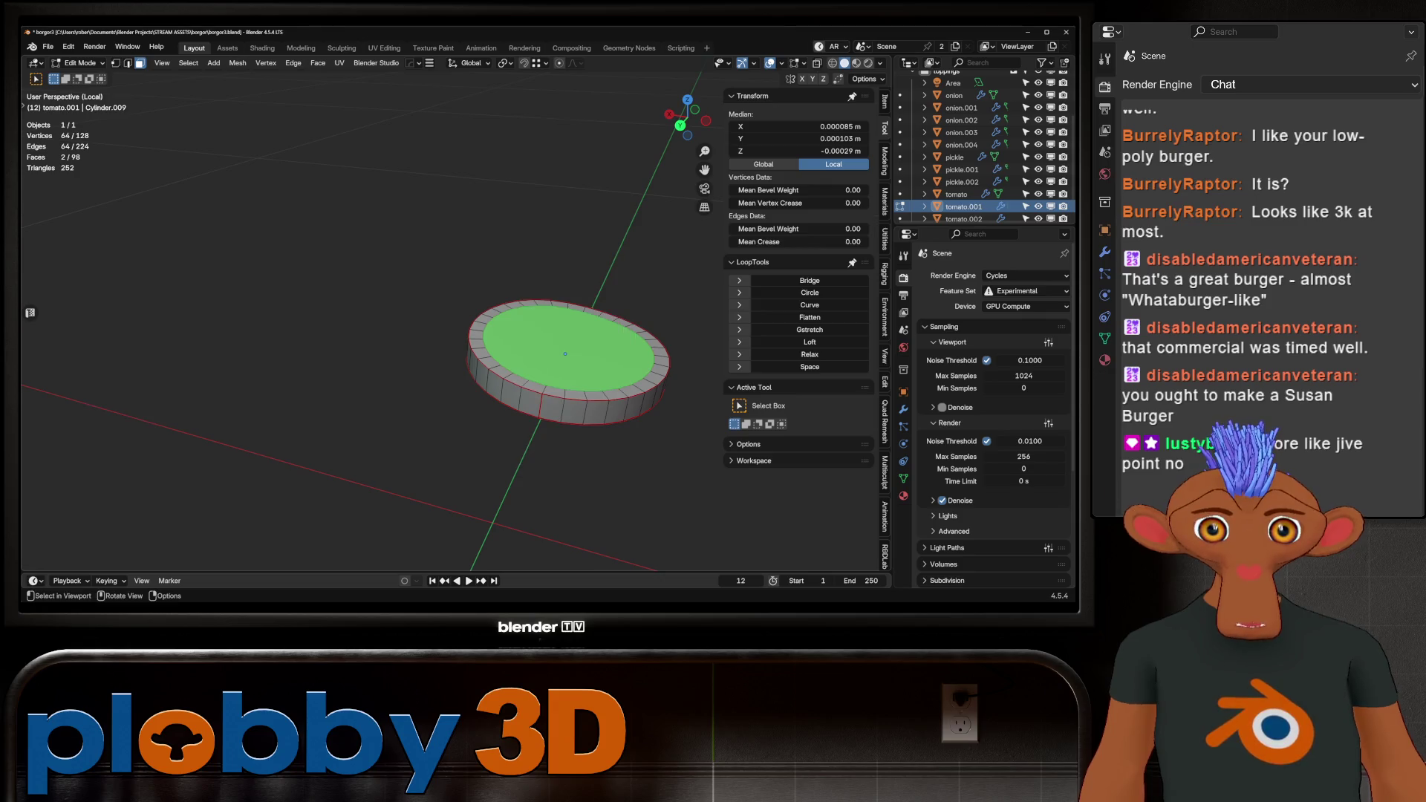
key("q")
left_click(595, 418)
key("q")
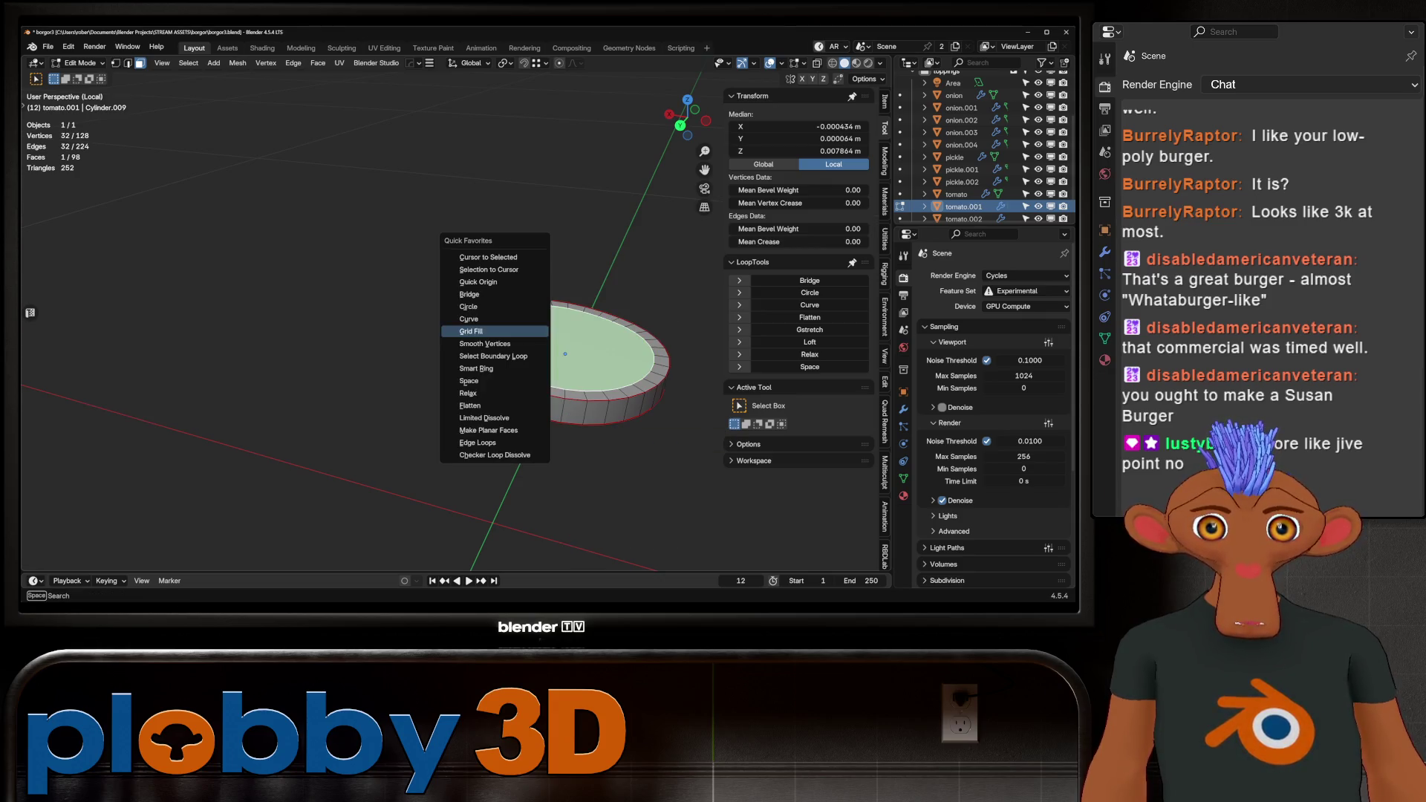
left_click(461, 330)
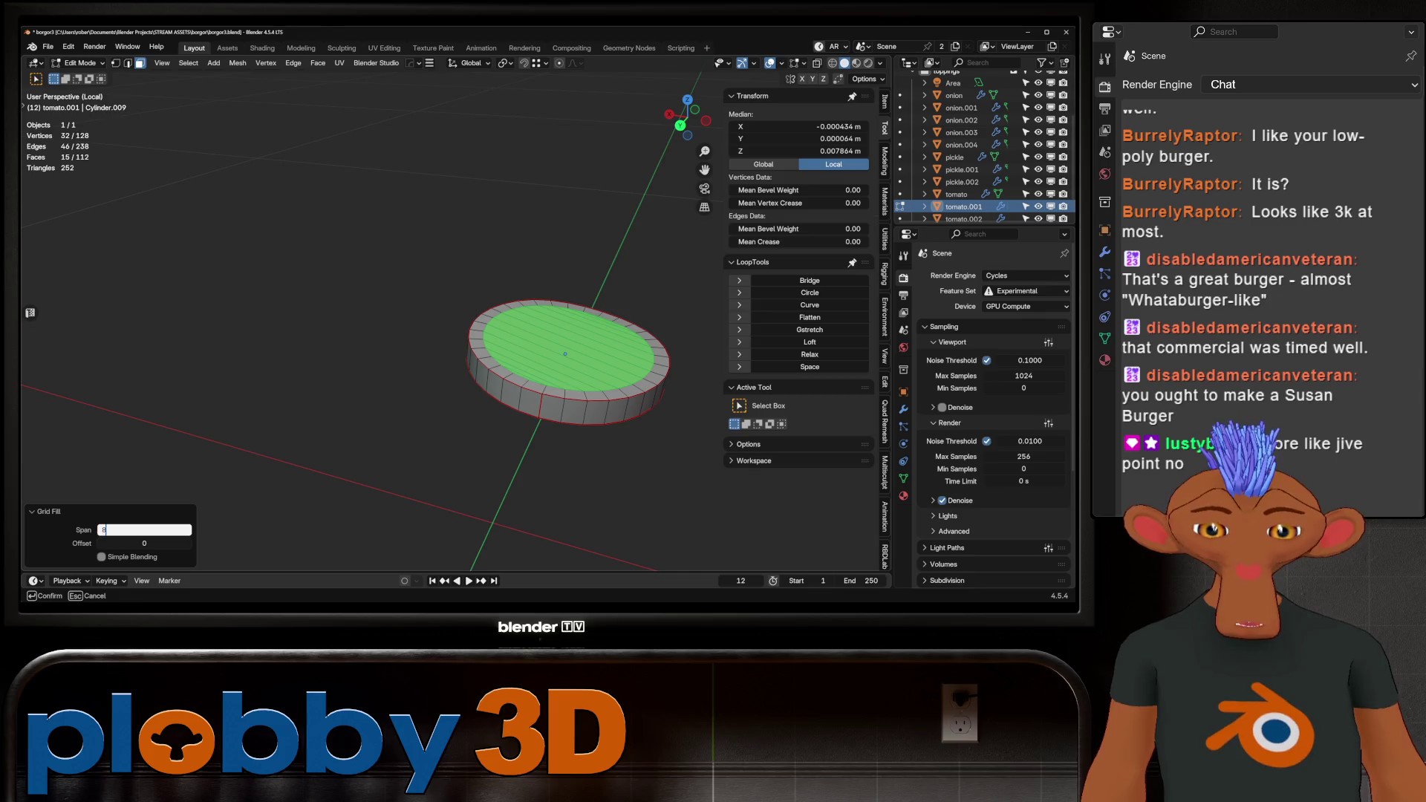
key("Return")
Re-apply Grid Fill with span 1, then leave Edit Mode and local view.
middle_click_drag(565, 245, 564, 312)
key("q")
left_click(505, 349)
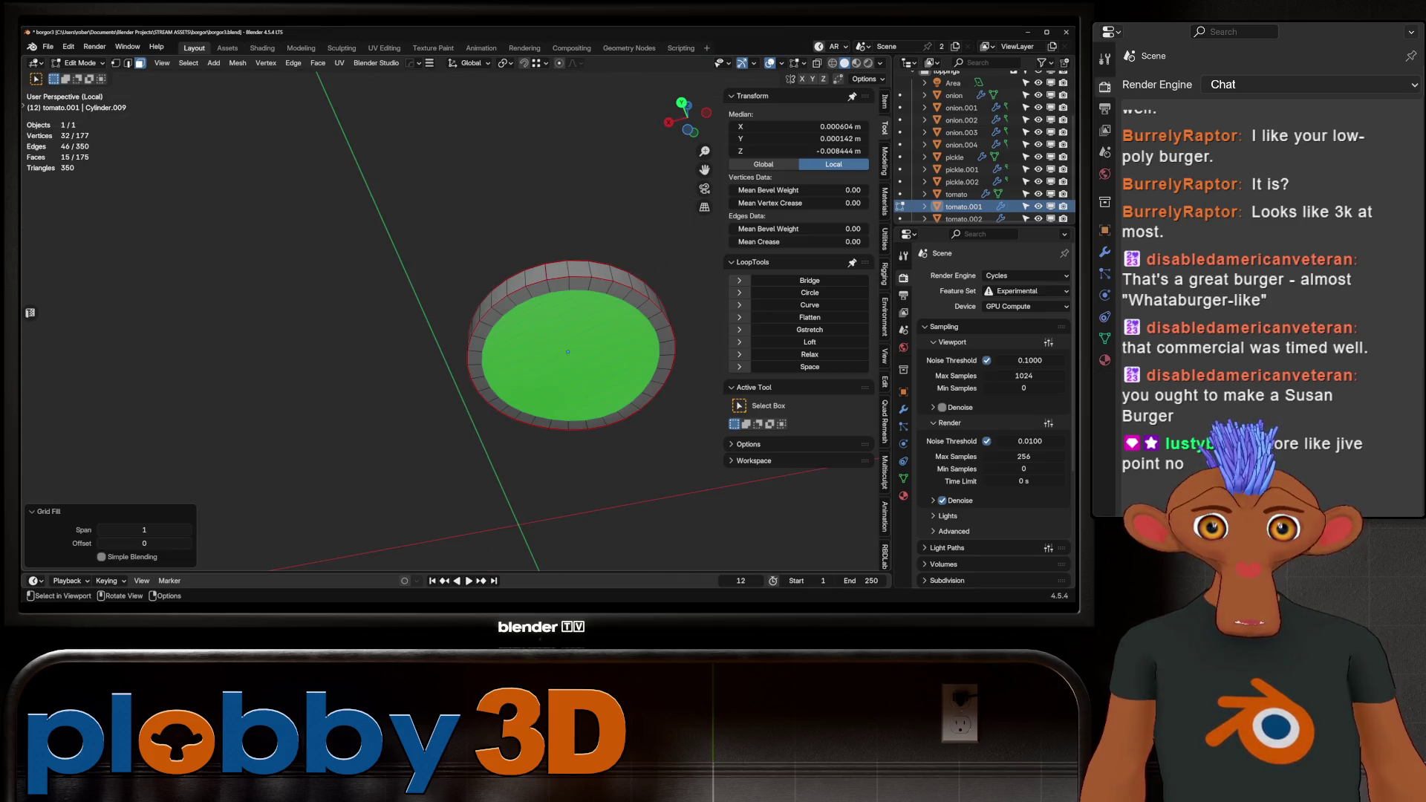
key("Return")
key("Tab")
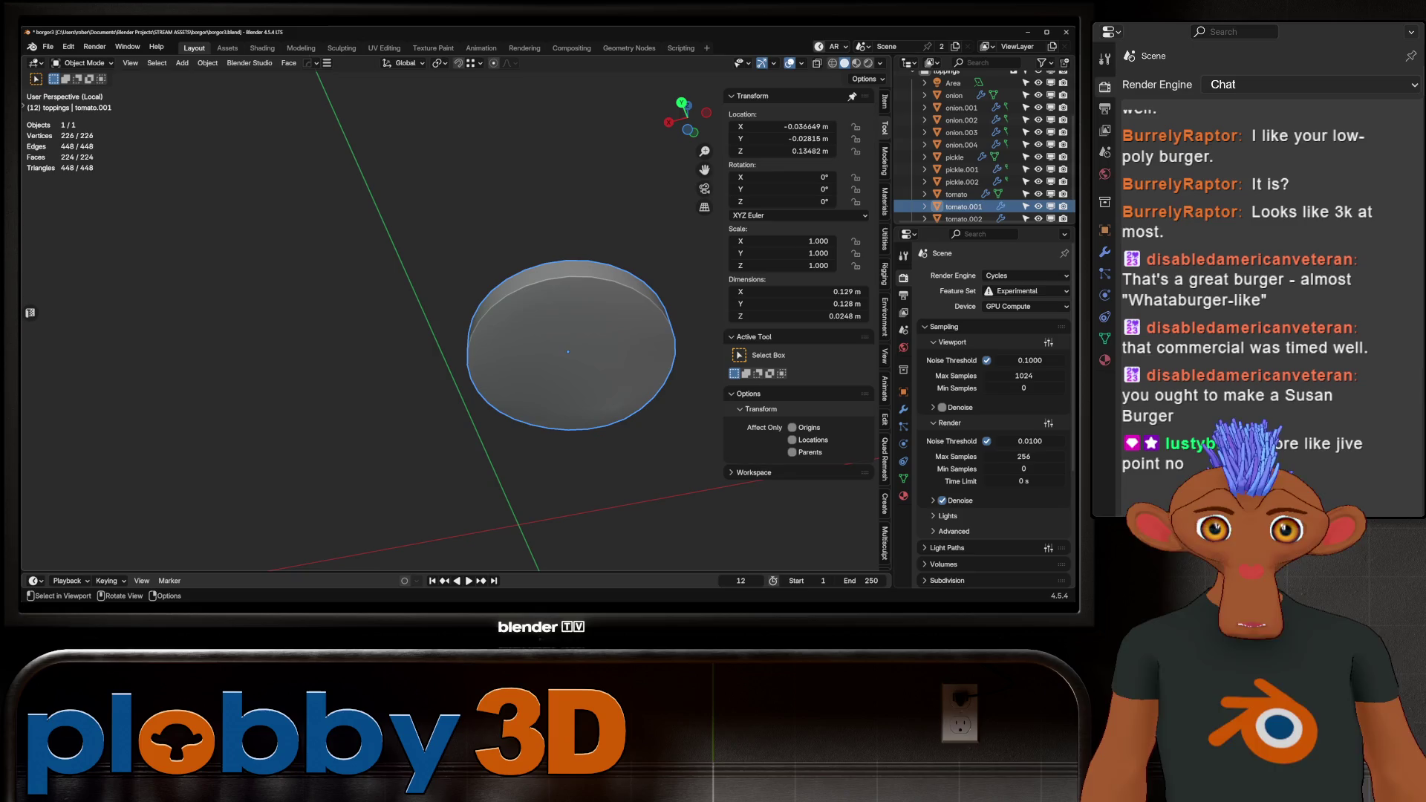
key("KP_Divide")
Select pickle.001 and isolate it in Edit Mode local view.
left_click(394, 197)
key("Tab")
mouse_move(446, 312)
middle_mouse_down()
mouse_move(461, 390)
mouse_move(350, 423)
middle_mouse_up()
key("KP_Divide")
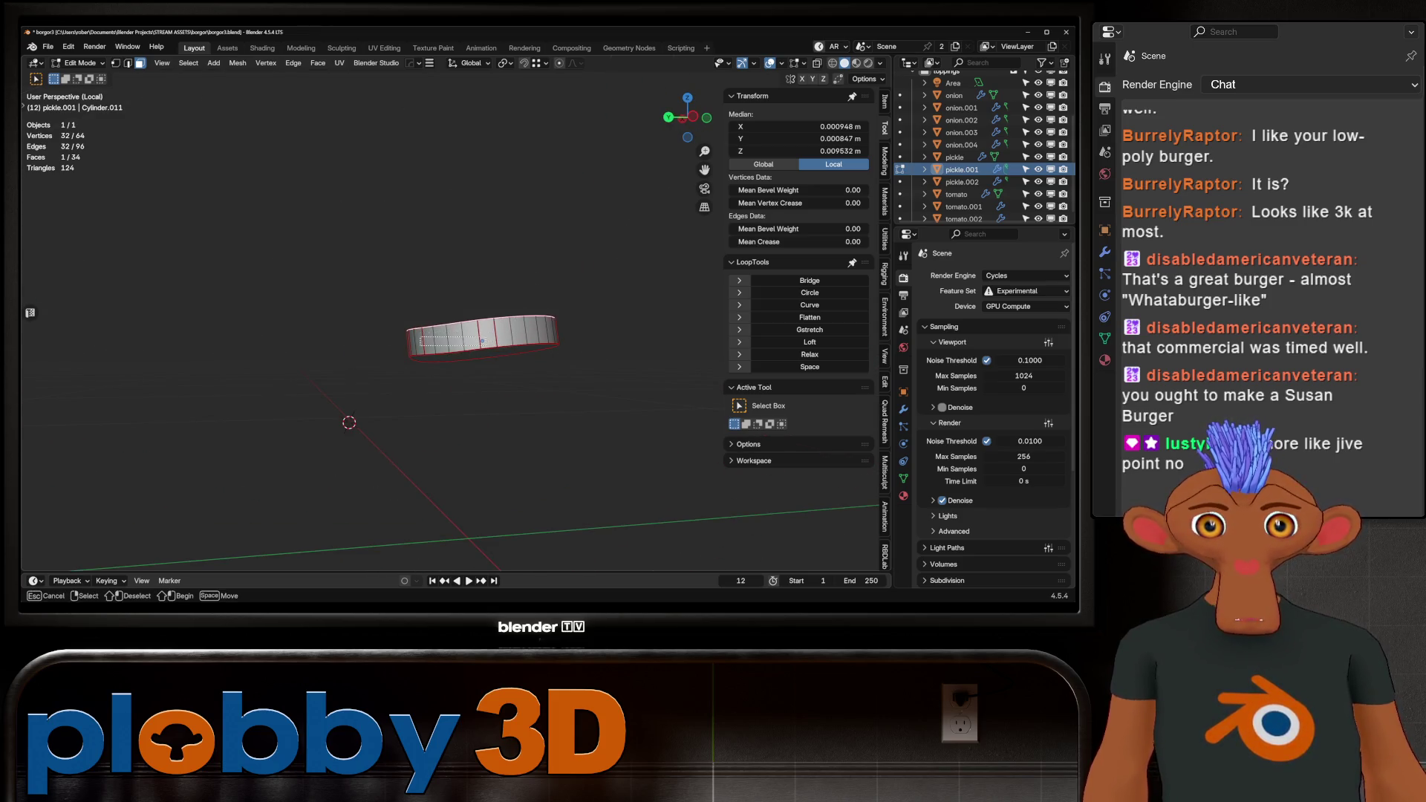
Box-select side faces of pickle.001 and add more side edges to the selection.
left_click_drag(483, 345, 492, 347)
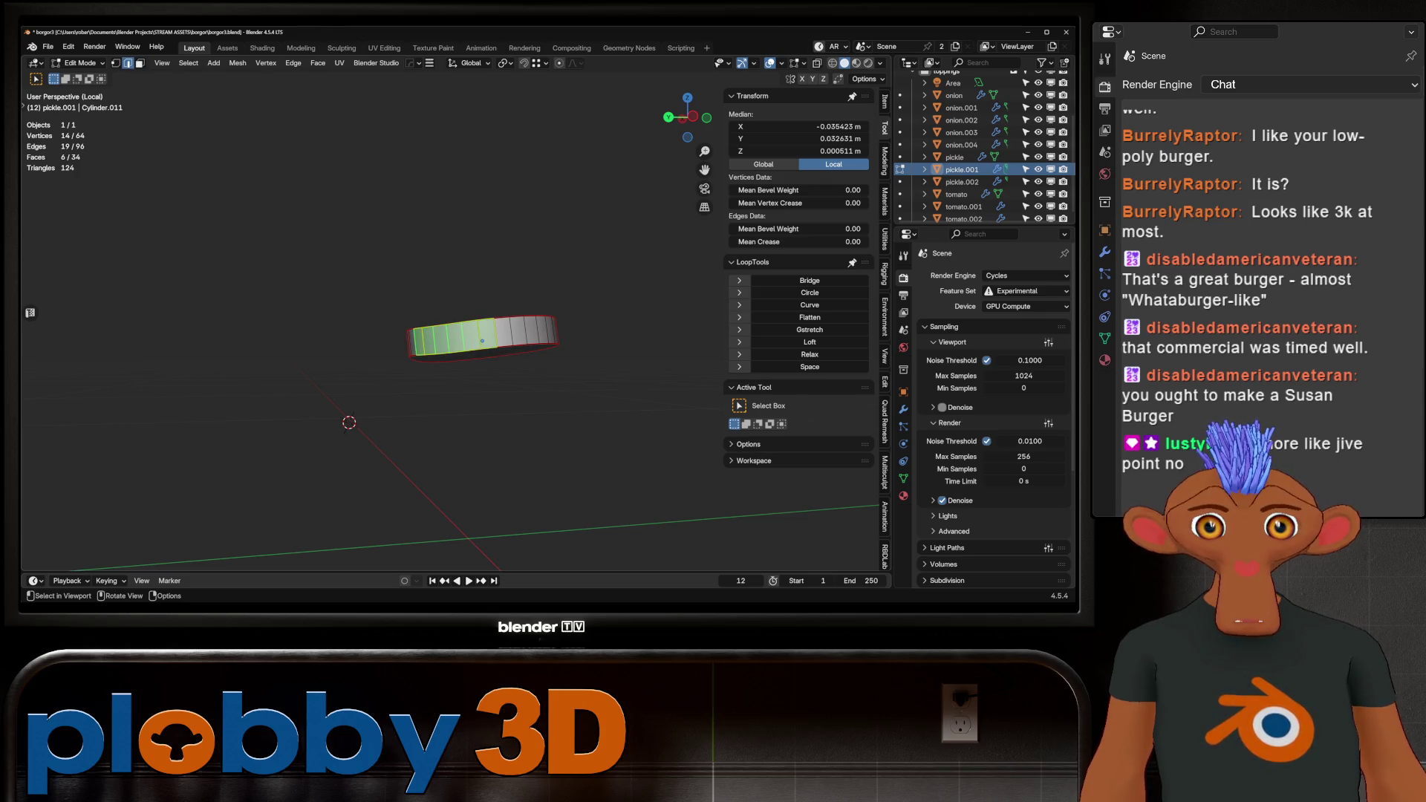
middle_click_drag(483, 335, 468, 327)
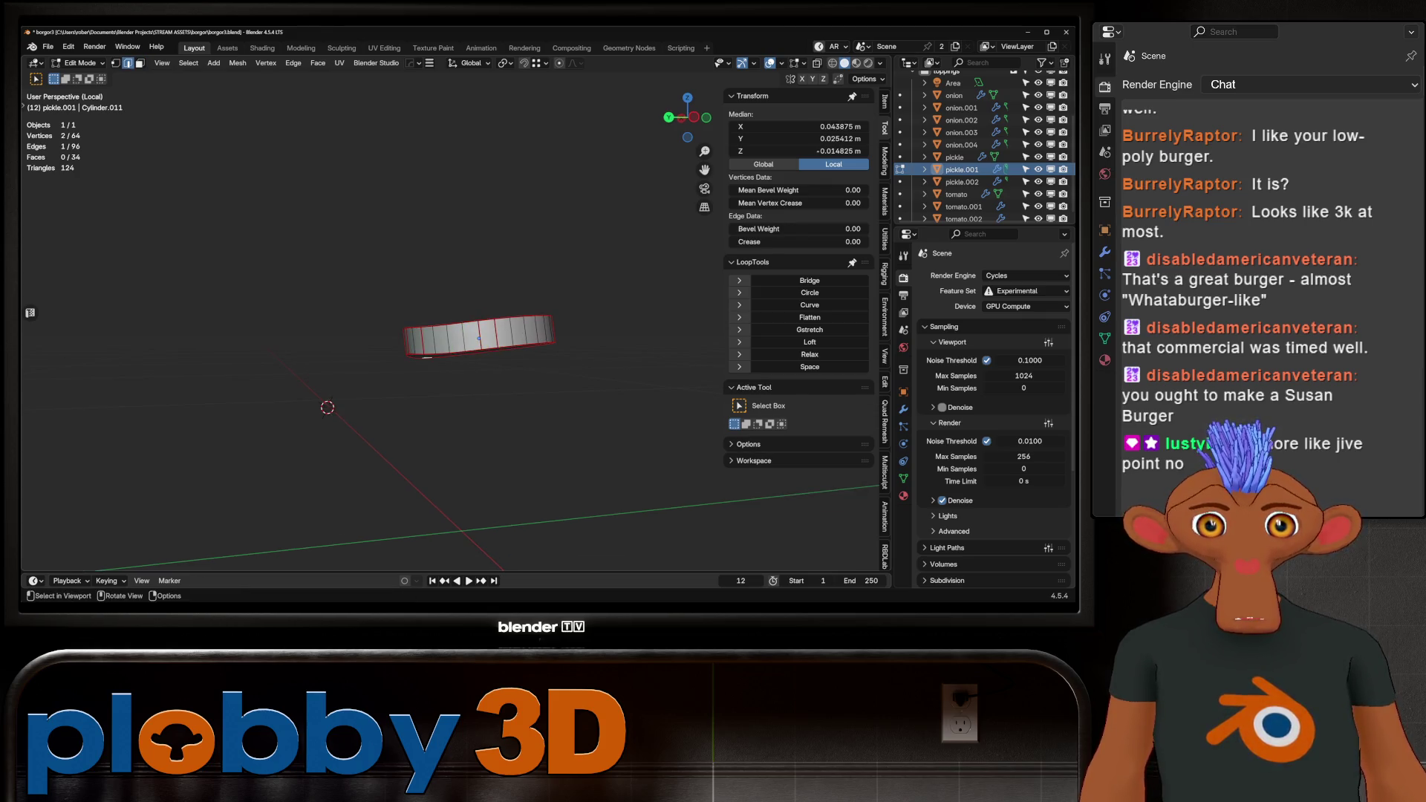
left_click(496, 333, "shift")
middle_click_drag(496, 333, 531, 361)
left_click(520, 357, "shift")
right_click(520, 364)
Add another edge from below, browse edge operations, then clear the edge selection.
right_click(327, 312)
mouse_move(517, 351)
middle_mouse_down()
mouse_move(458, 335)
mouse_move(579, 314)
middle_mouse_up()
left_click(458, 334, "shift")
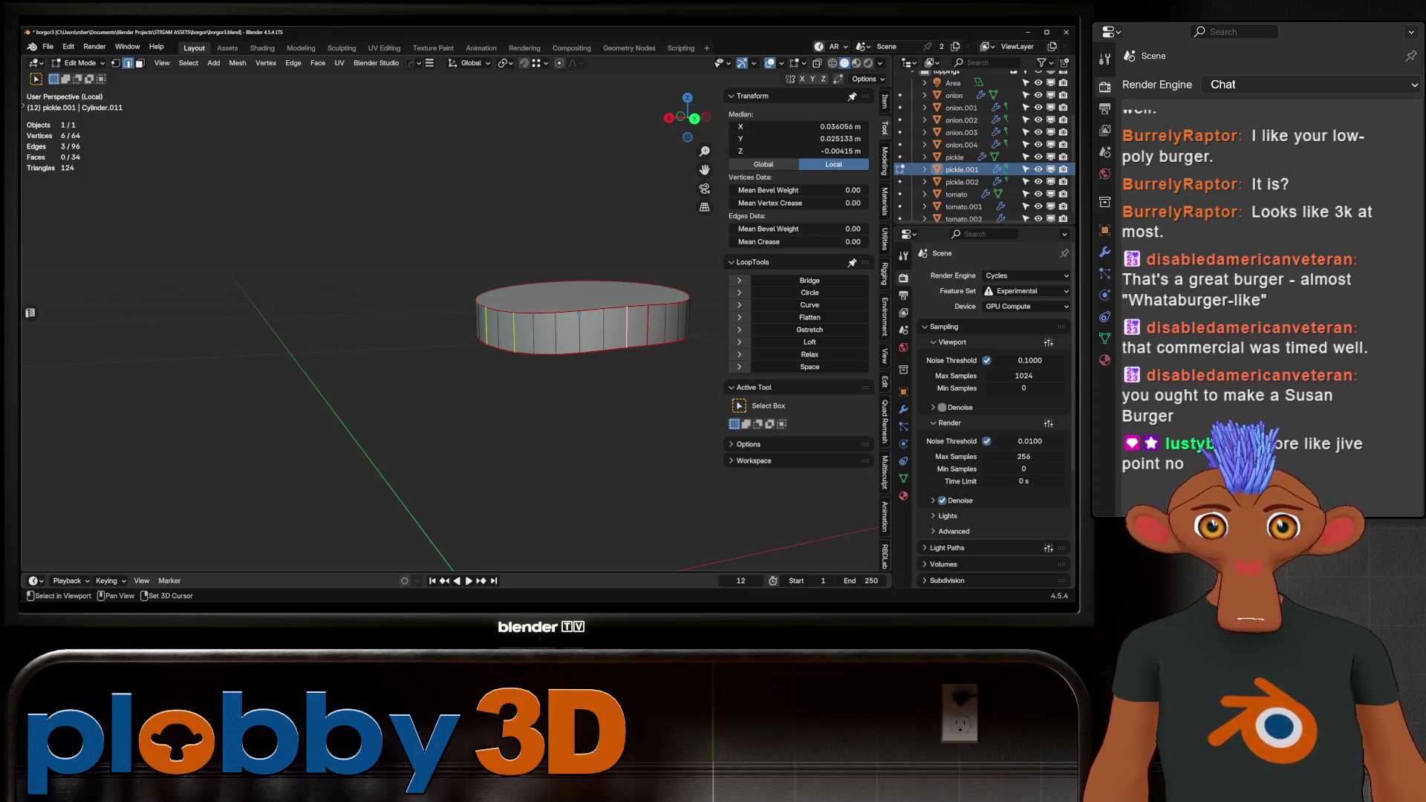
right_click(578, 314)
left_click(587, 364)
key("alt+a")
mouse_move(587, 364)
middle_mouse_down()
mouse_move(483, 330)
mouse_move(568, 364)
middle_mouse_up()
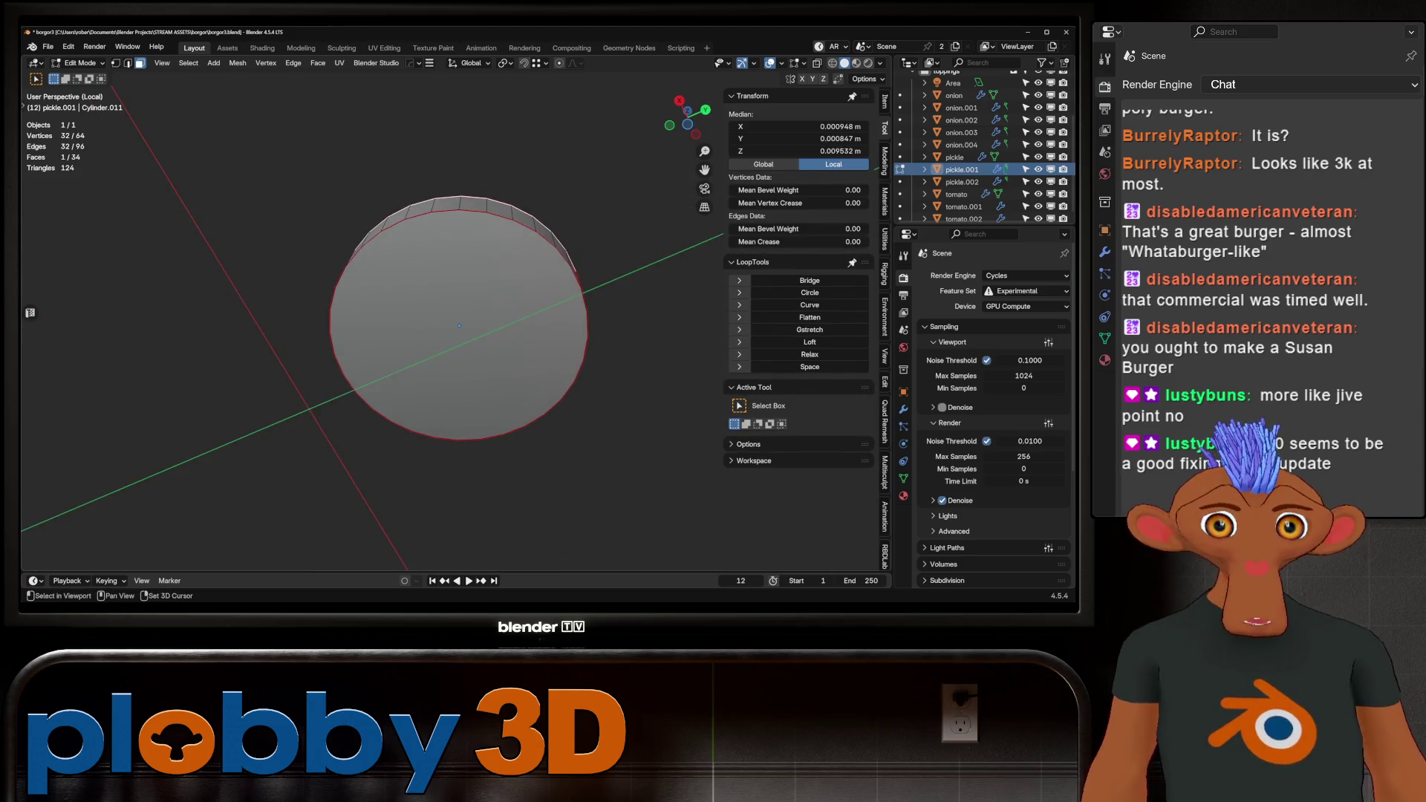
Inset the top cap face with a wider ring and clear its seams.
left_click(571, 364)
key("i")
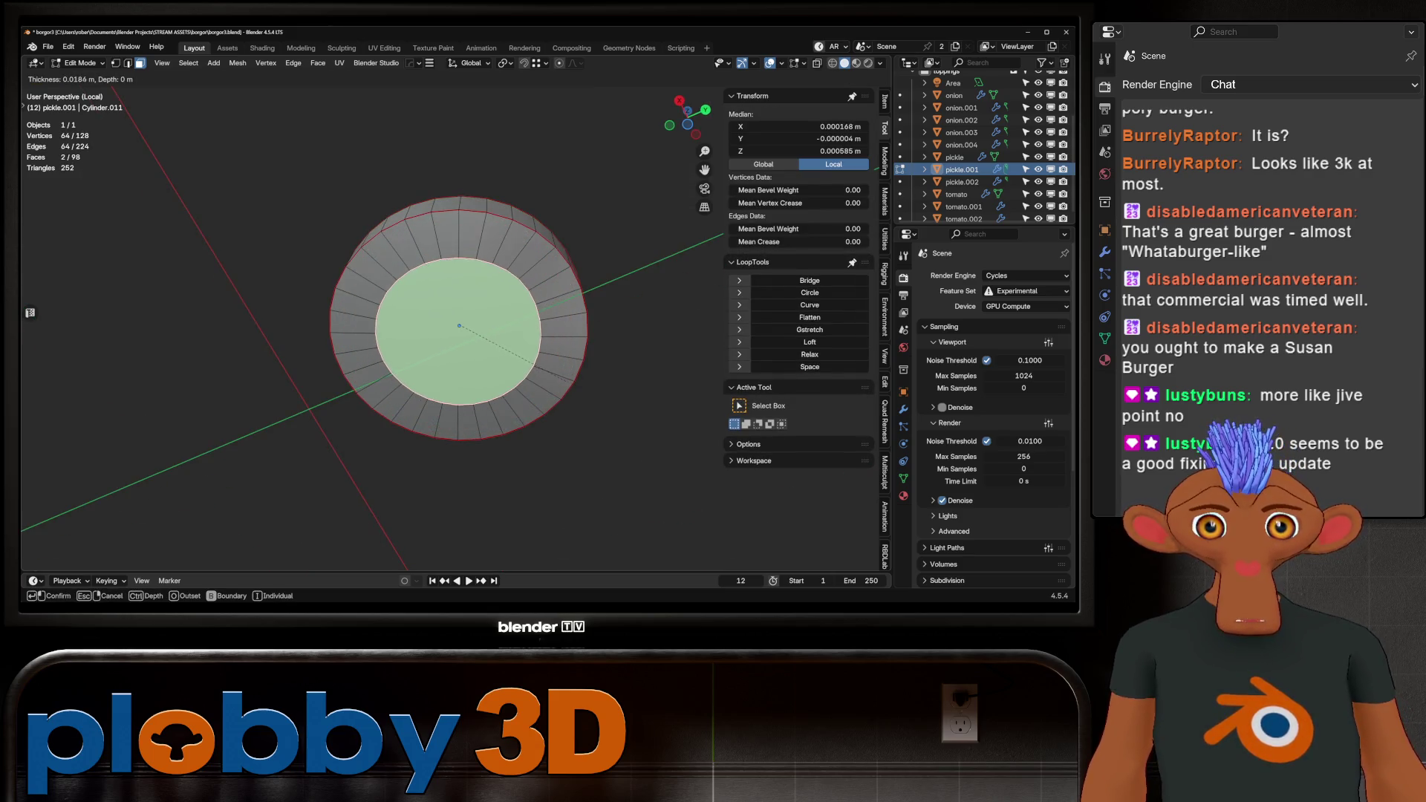
left_click(550, 393)
key("u")
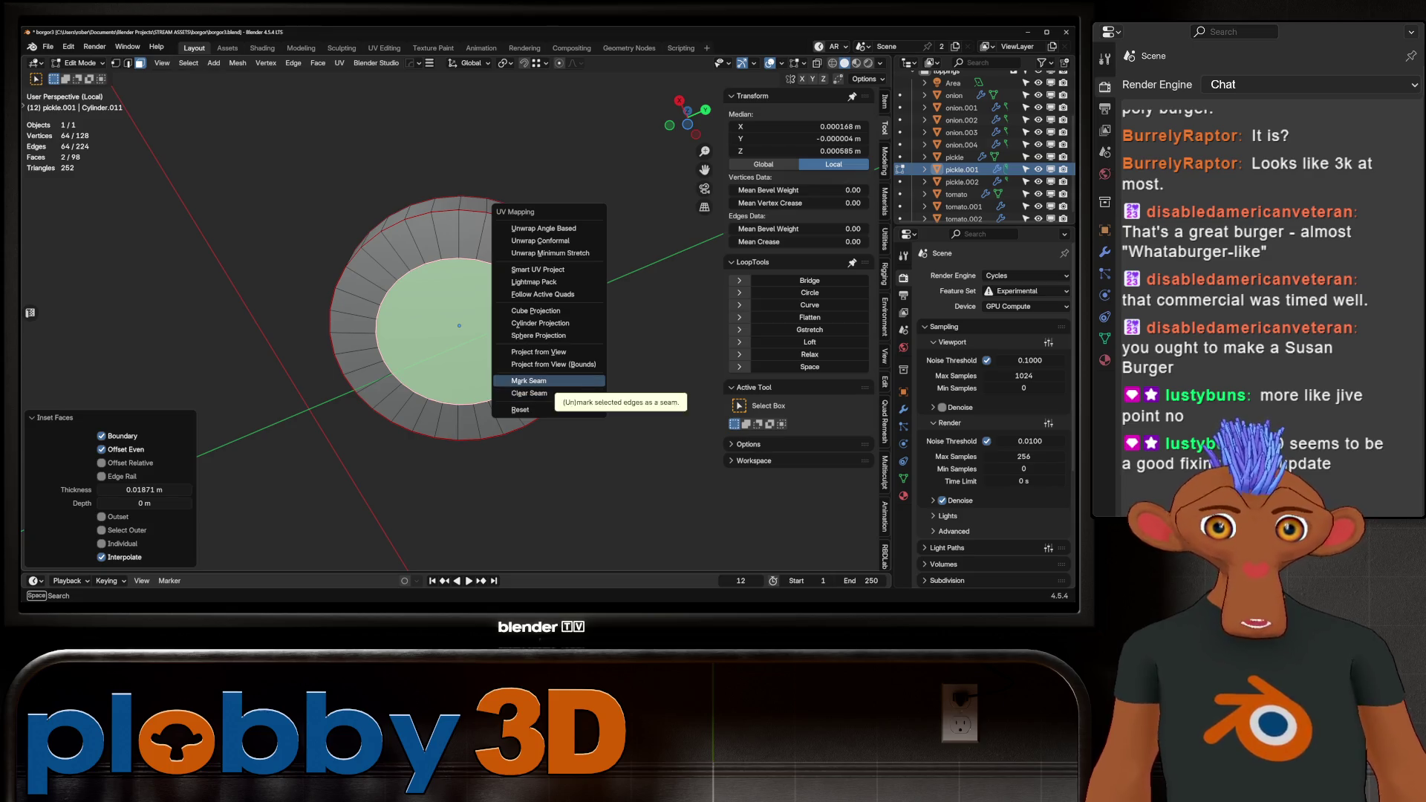
left_click(549, 393)
Grid-fill the inner top face, then return to Object Mode and exit local view.
mouse_move(550, 393)
middle_mouse_down()
mouse_move(427, 297)
mouse_move(427, 356)
mouse_move(439, 283)
middle_mouse_up()
left_click(427, 322)
key("q")
left_click(427, 324)
key("Tab")
key("KP_Divide")
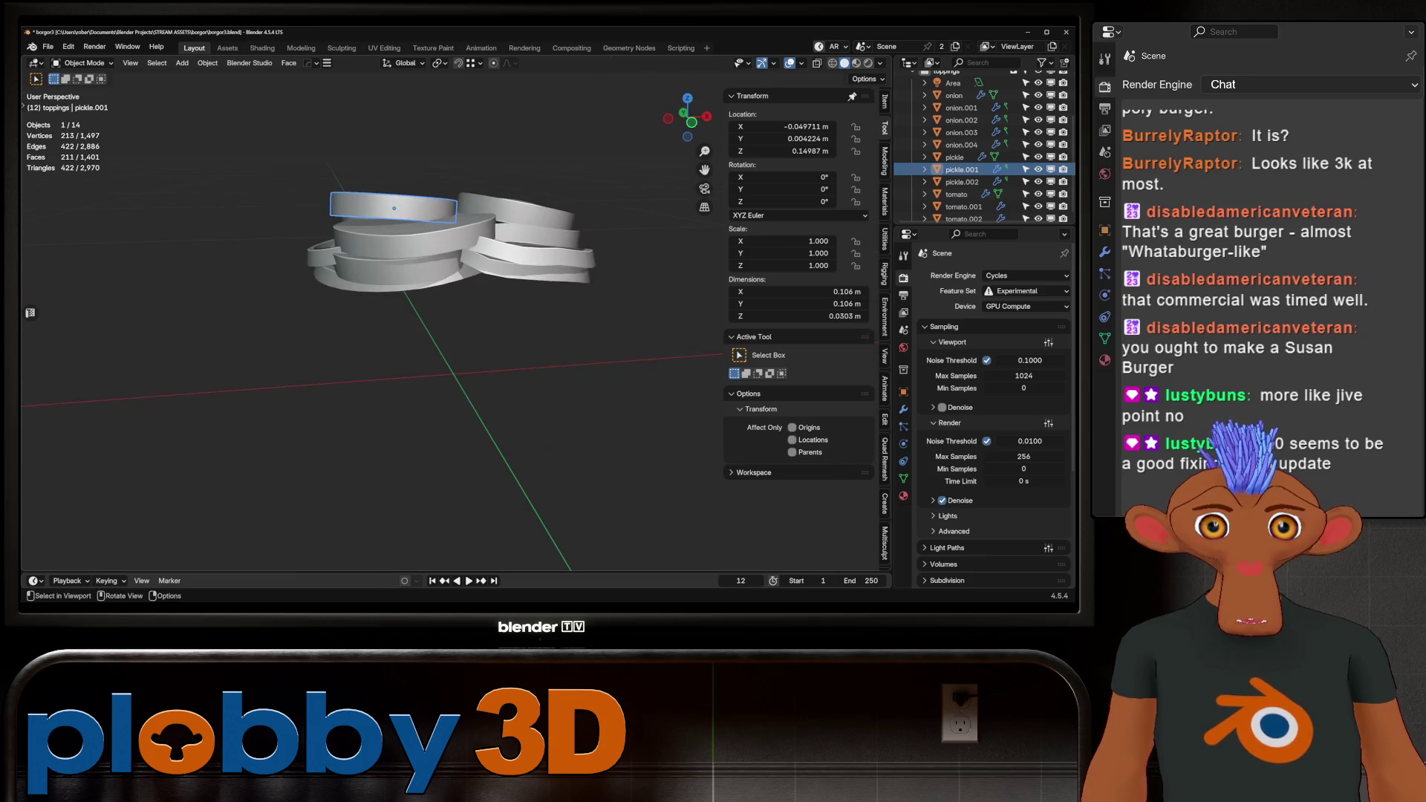
Save an incremental copy of the file and deselect the tomato and onion.
key("ctrl+alt+s")
key("Tab")
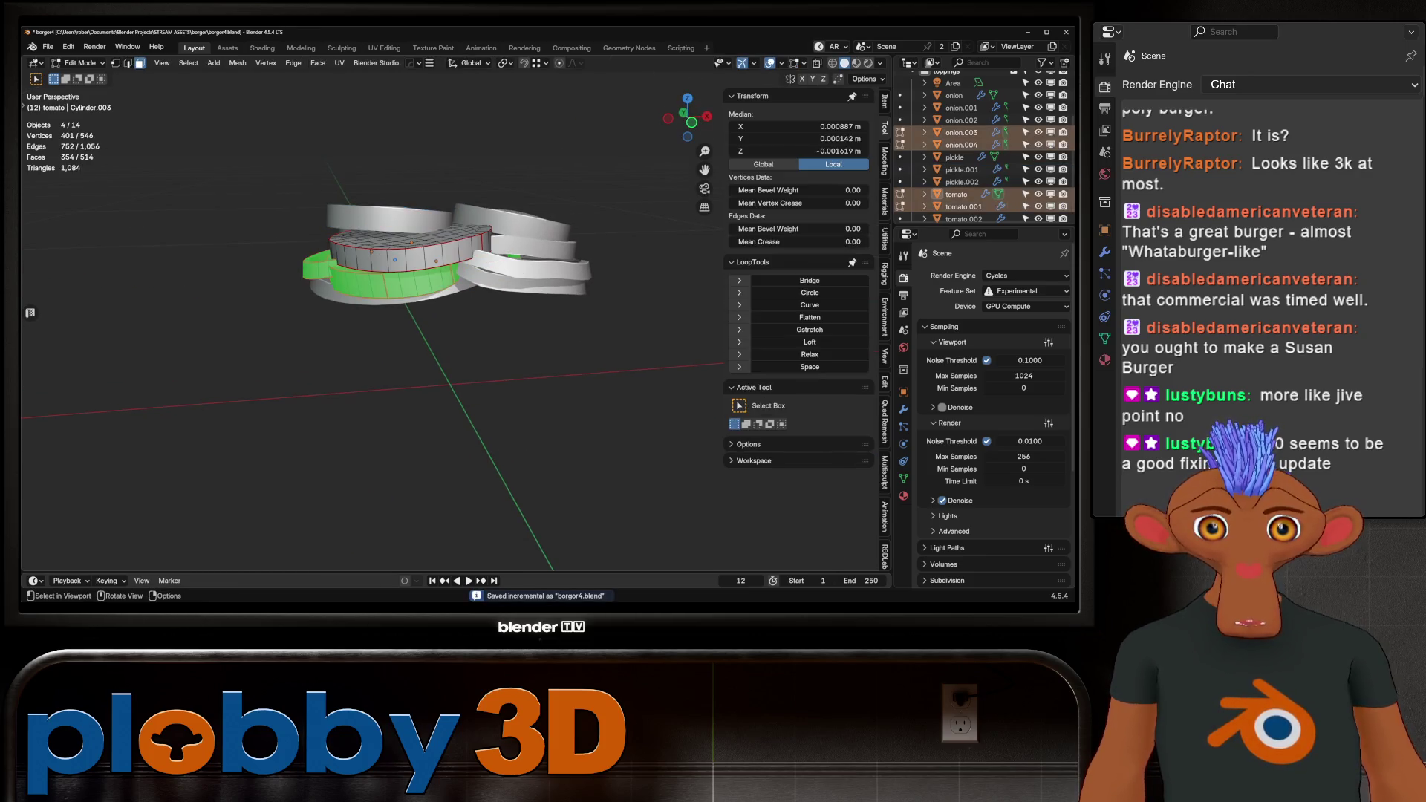
key("Tab")
key("Tab")
key("Tab")
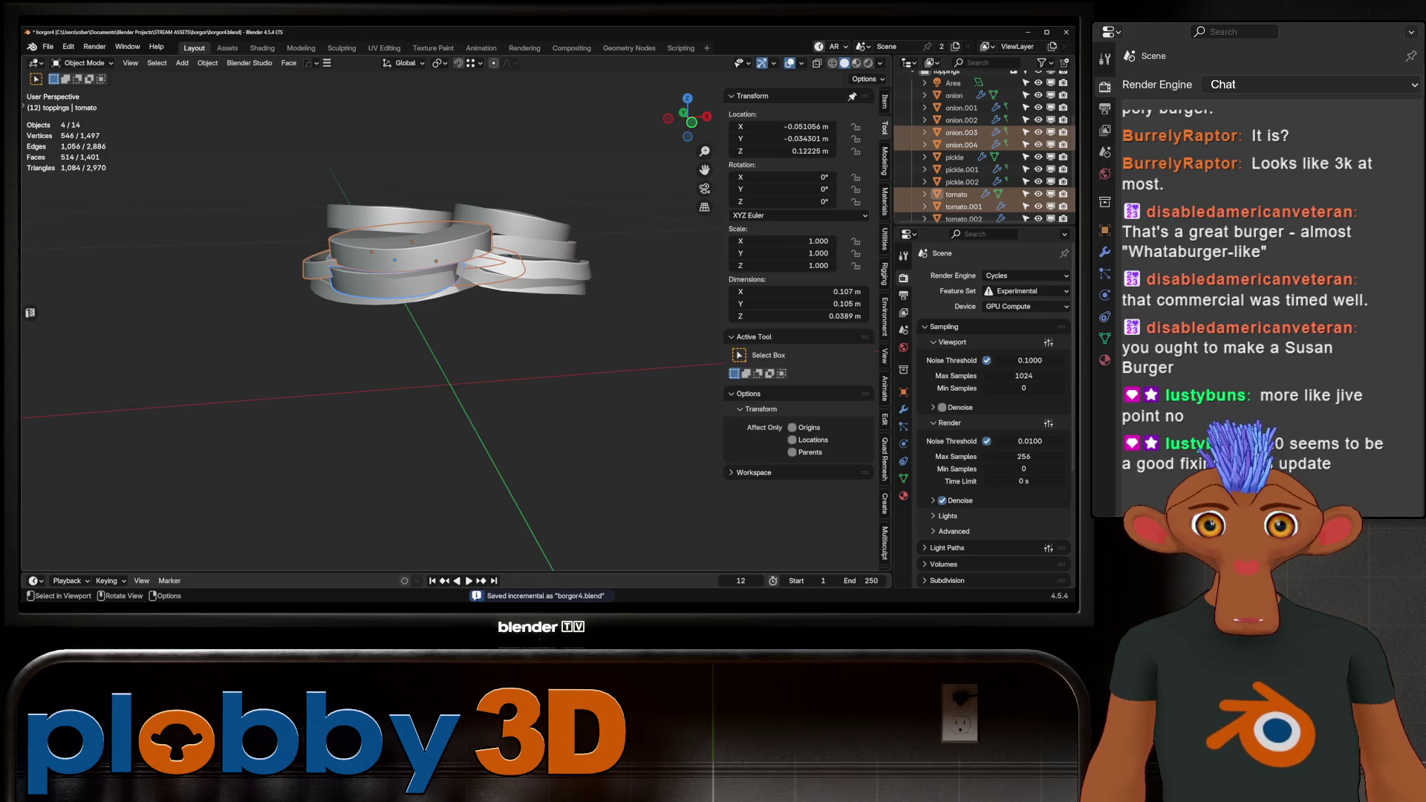
key("alt+a")
Switch mesh editing to tomato.002 and isolate it in local view.
left_click(512, 224)
key("Tab")
key("Tab")
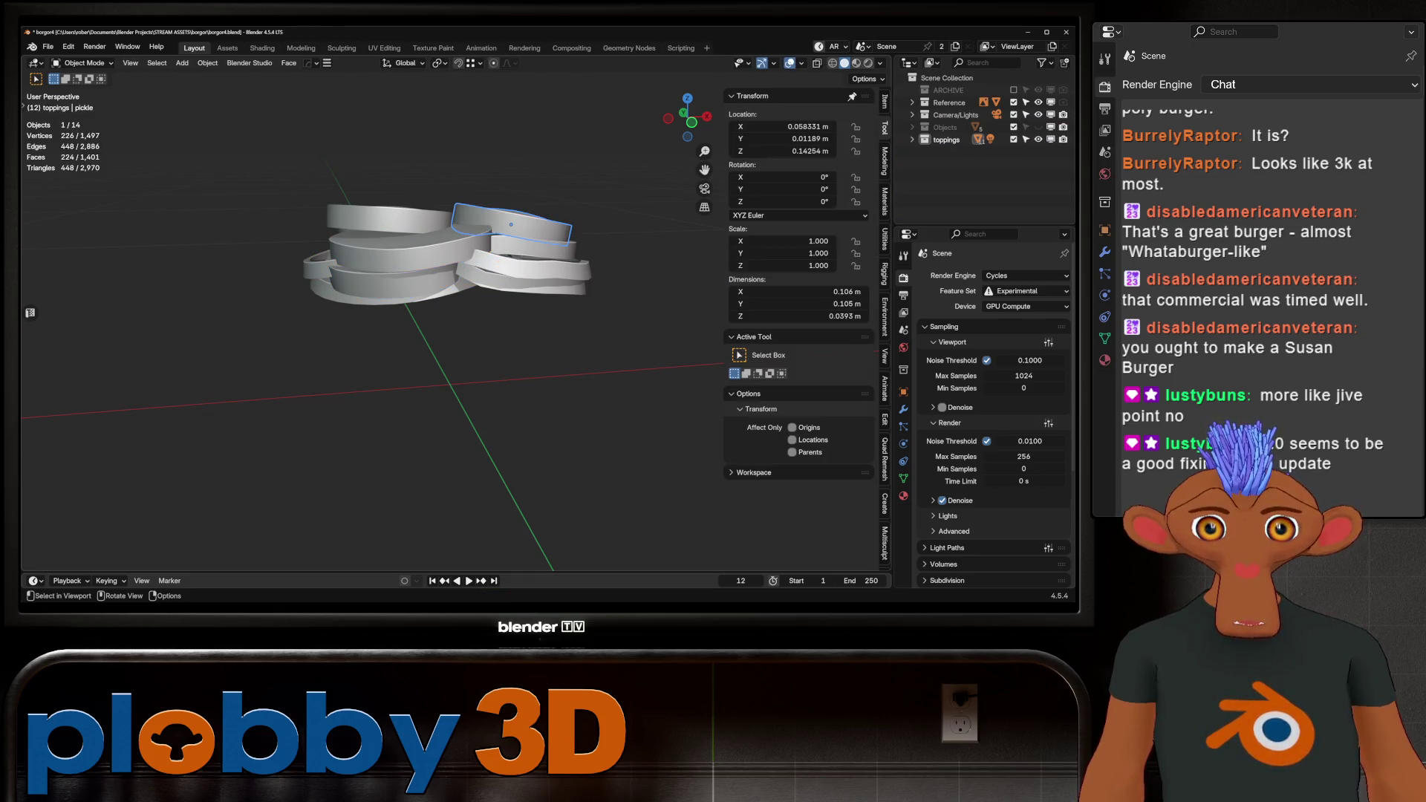
left_click(490, 244)
key("Tab")
key("KP_Divide")
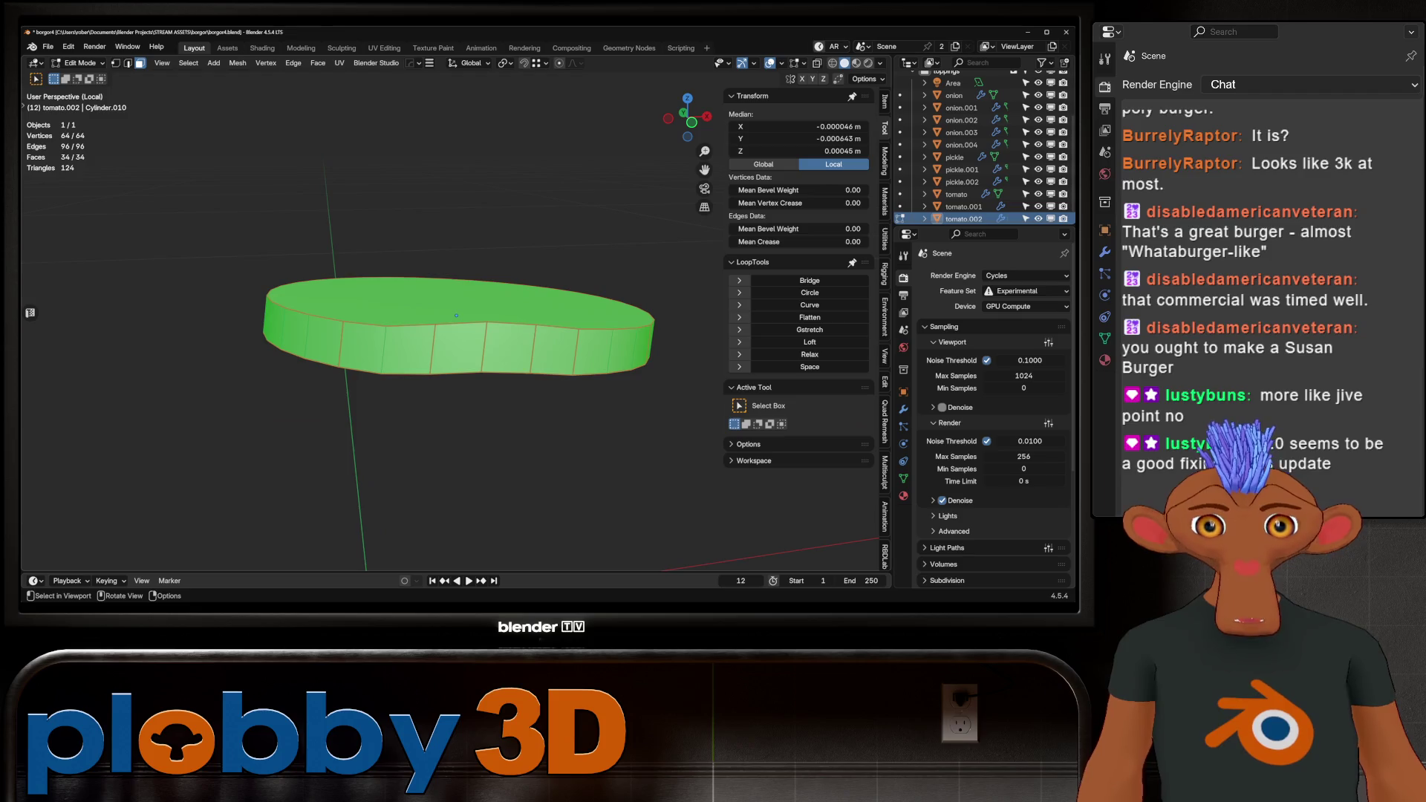
Select three vertical side edges in edge mode and clear their seams.
key("1")
key("2")
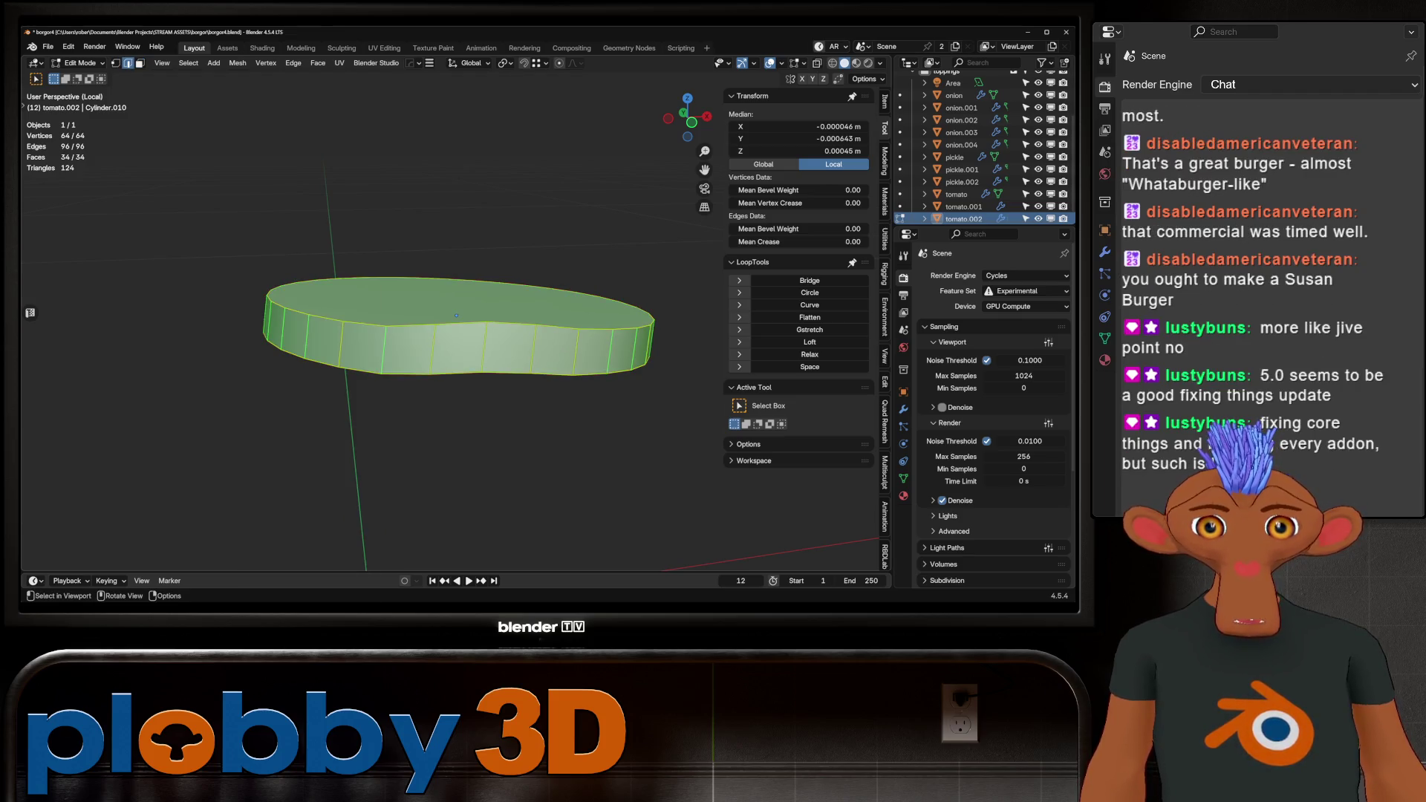
left_click_drag(427, 348, 577, 350)
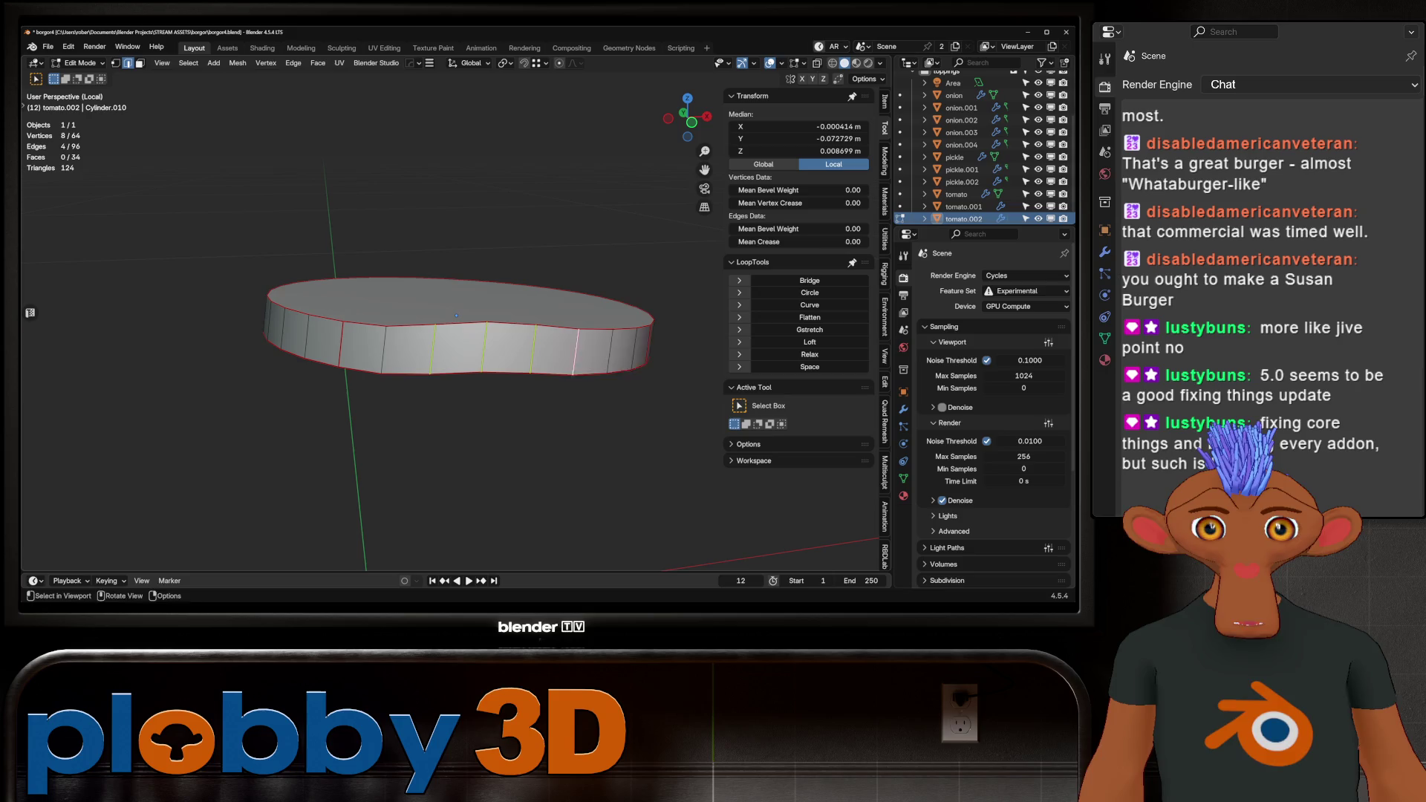
key("u")
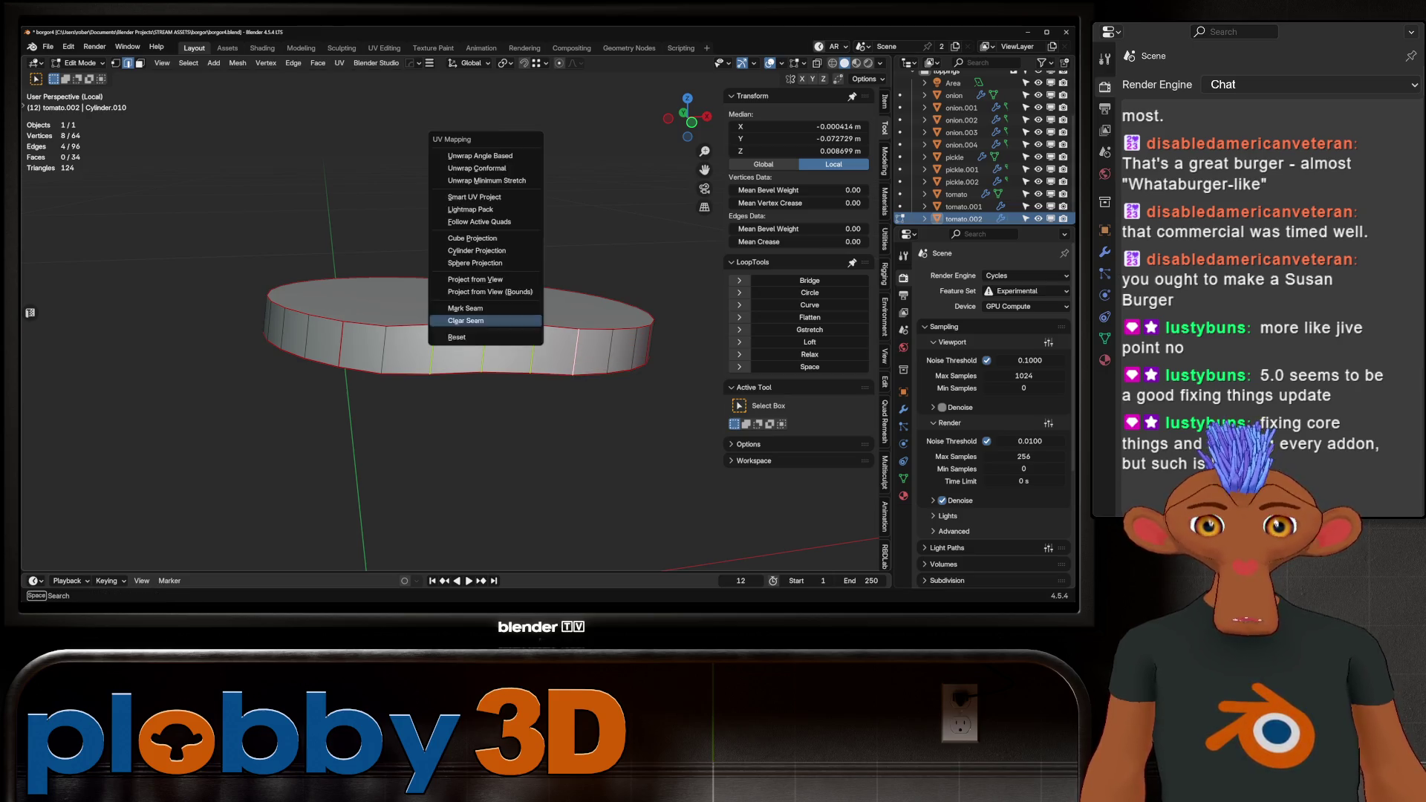
left_click(466, 321)
Select two more edges on the disc and clear their seams.
middle_click_drag(466, 321, 393, 330)
left_click(535, 341)
mouse_move(534, 340)
middle_mouse_down()
mouse_move(438, 343)
mouse_move(475, 349)
mouse_move(490, 320)
middle_mouse_up()
left_click(416, 349, "shift")
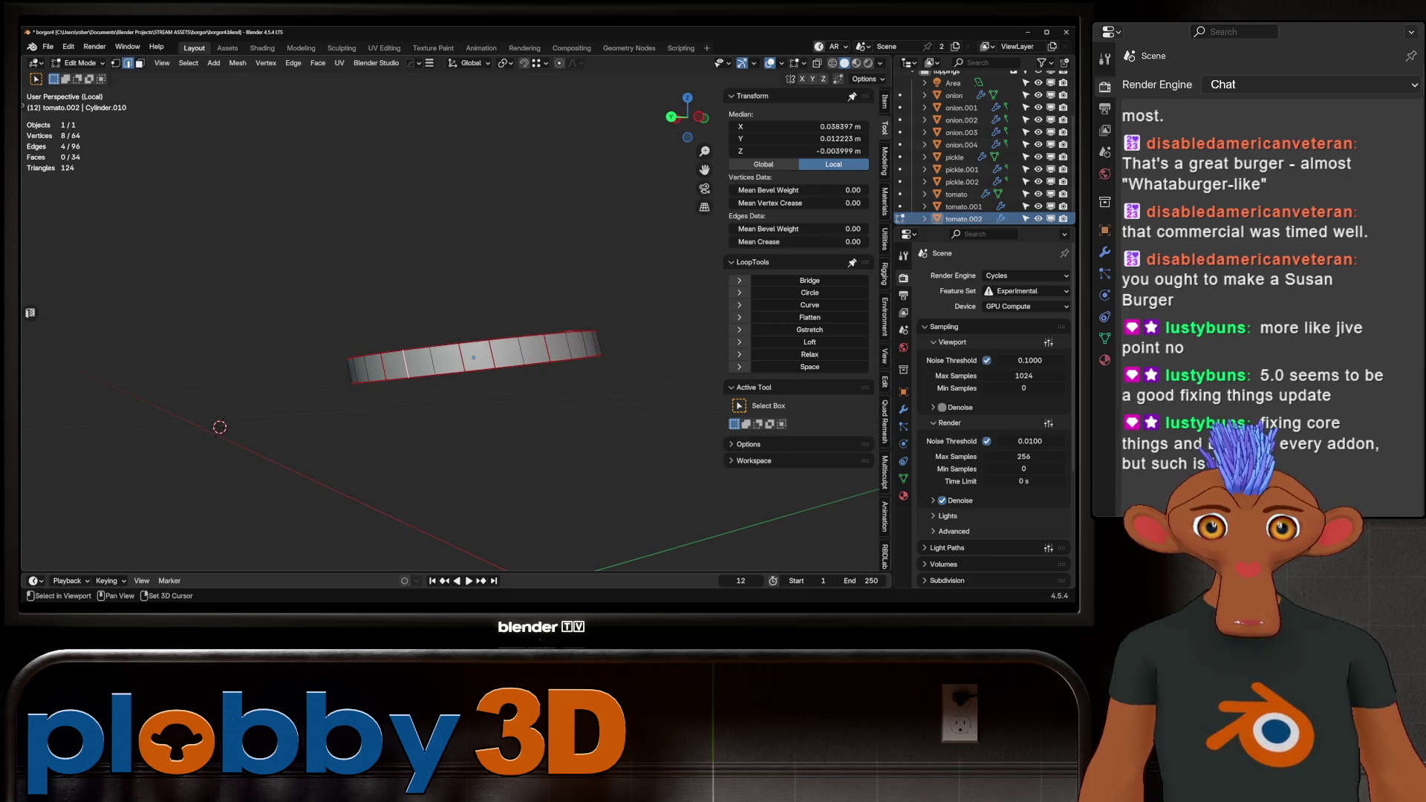
key("u")
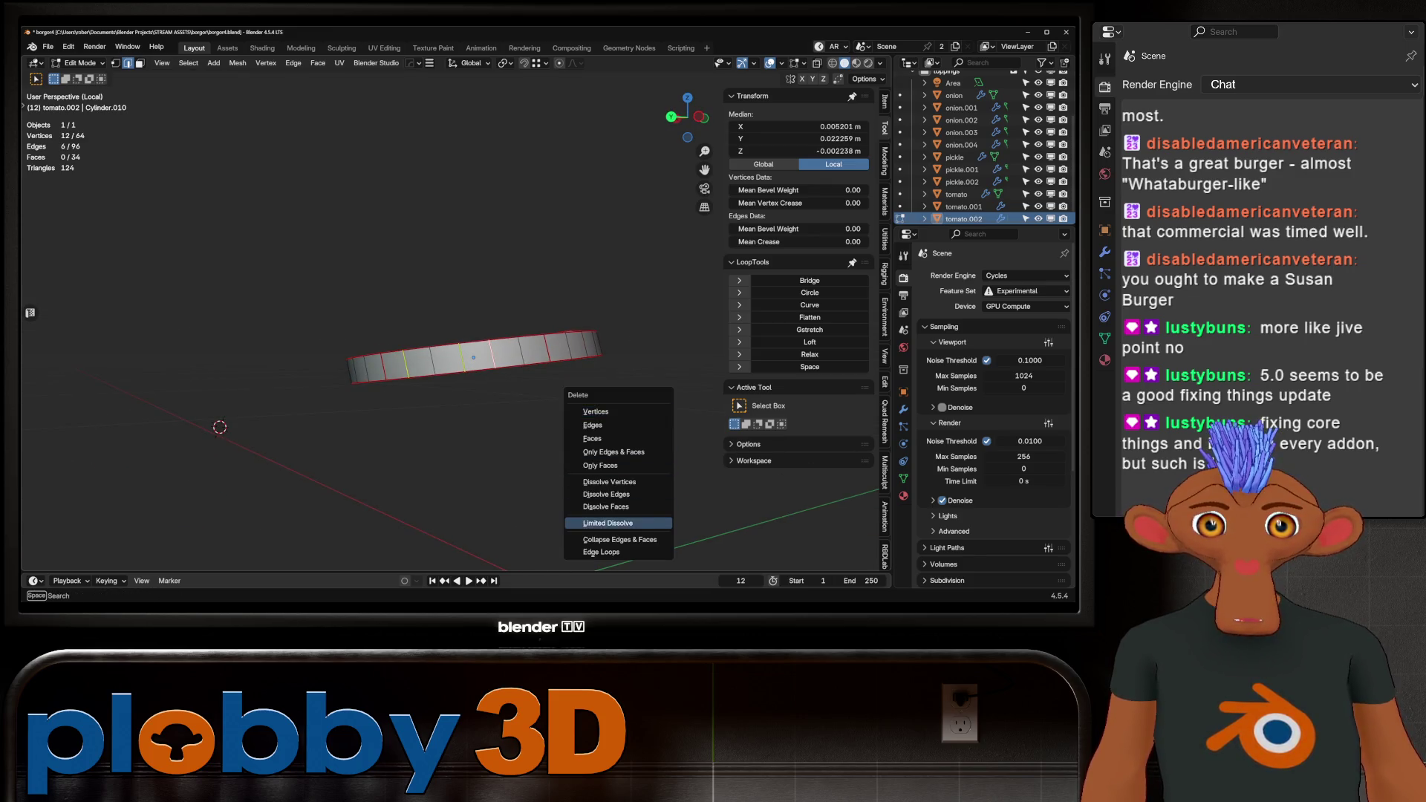
key("u")
left_click(423, 374)
Deselect all, then clear the seam on one remaining edge.
key("alt+a")
middle_click_drag(423, 374, 490, 356)
left_click(468, 342)
key("u")
left_click(513, 423)
mouse_move(513, 423)
middle_mouse_down()
mouse_move(357, 408)
mouse_move(476, 387)
mouse_move(520, 434)
middle_mouse_up()
Inset the top and bottom cap faces and clear seams around them.
key("3")
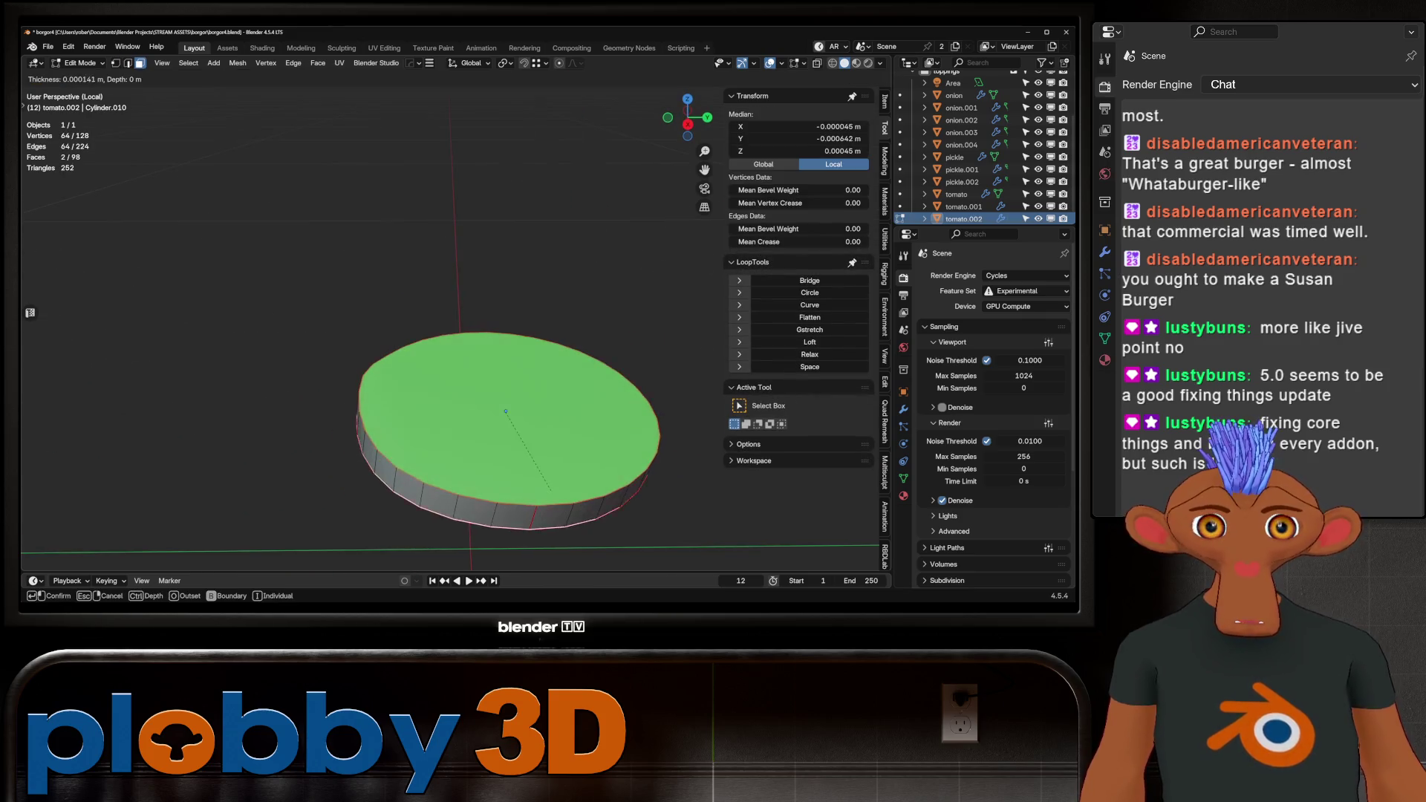
key("i")
key("Return")
key("u")
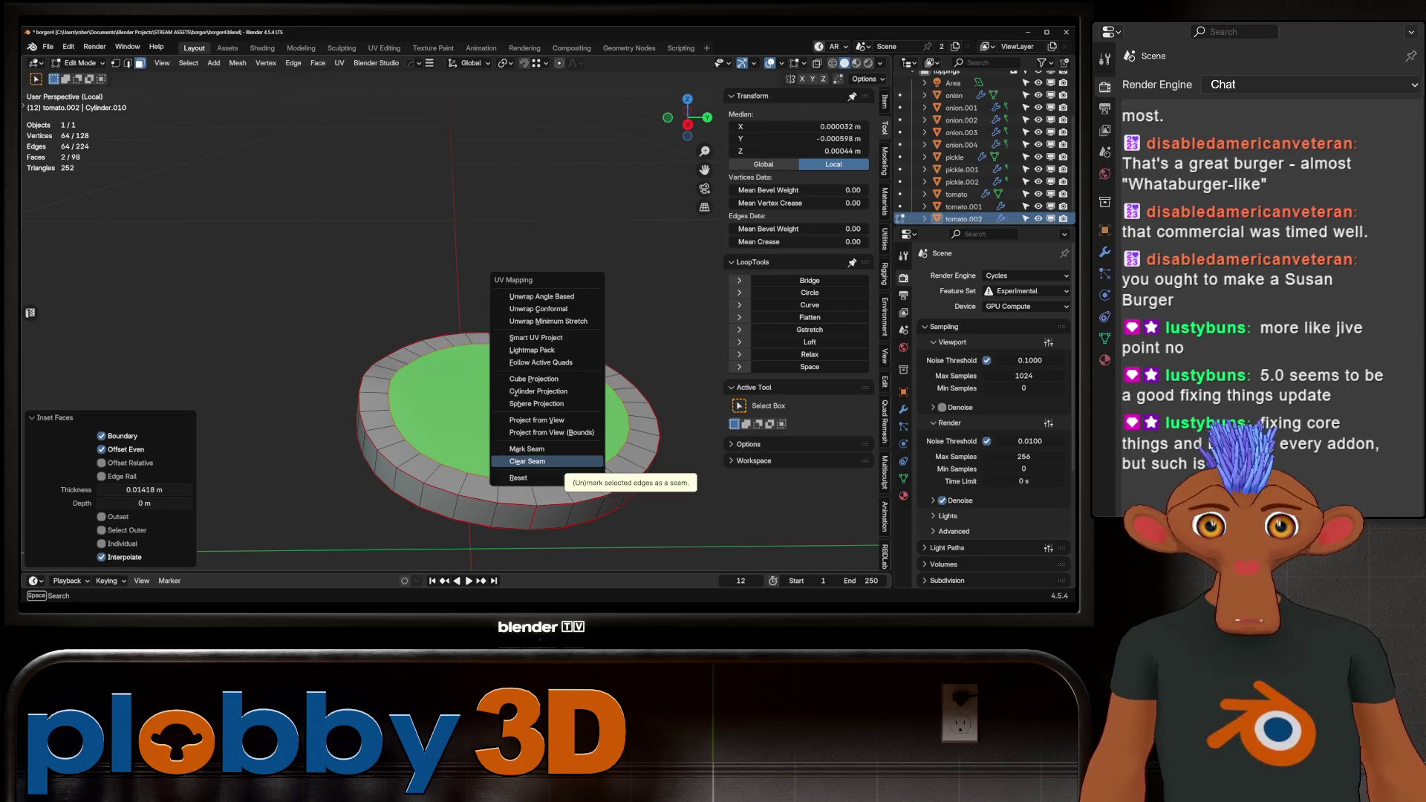
left_click(528, 461)
Grid-fill the top face, then return to Object Mode and show the whole burger.
mouse_move(528, 461)
middle_mouse_down()
mouse_move(526, 372)
mouse_move(512, 447)
mouse_move(535, 396)
mouse_move(524, 371)
mouse_move(513, 386)
middle_mouse_up()
left_click(526, 421)
key("q")
left_click(512, 447)
key("Tab")
key("KP_Divide")
Start editing the original tomato mesh and isolate it in local view.
left_click(999, 193)
key("KP_Divide")
scroll(453, 282, "down", 2)
Select the tomato's side edges and clear their seams.
key("2")
left_click(453, 361)
middle_click_drag(453, 312, 488, 293, "shift")
left_click_drag(510, 191, 512, 193)
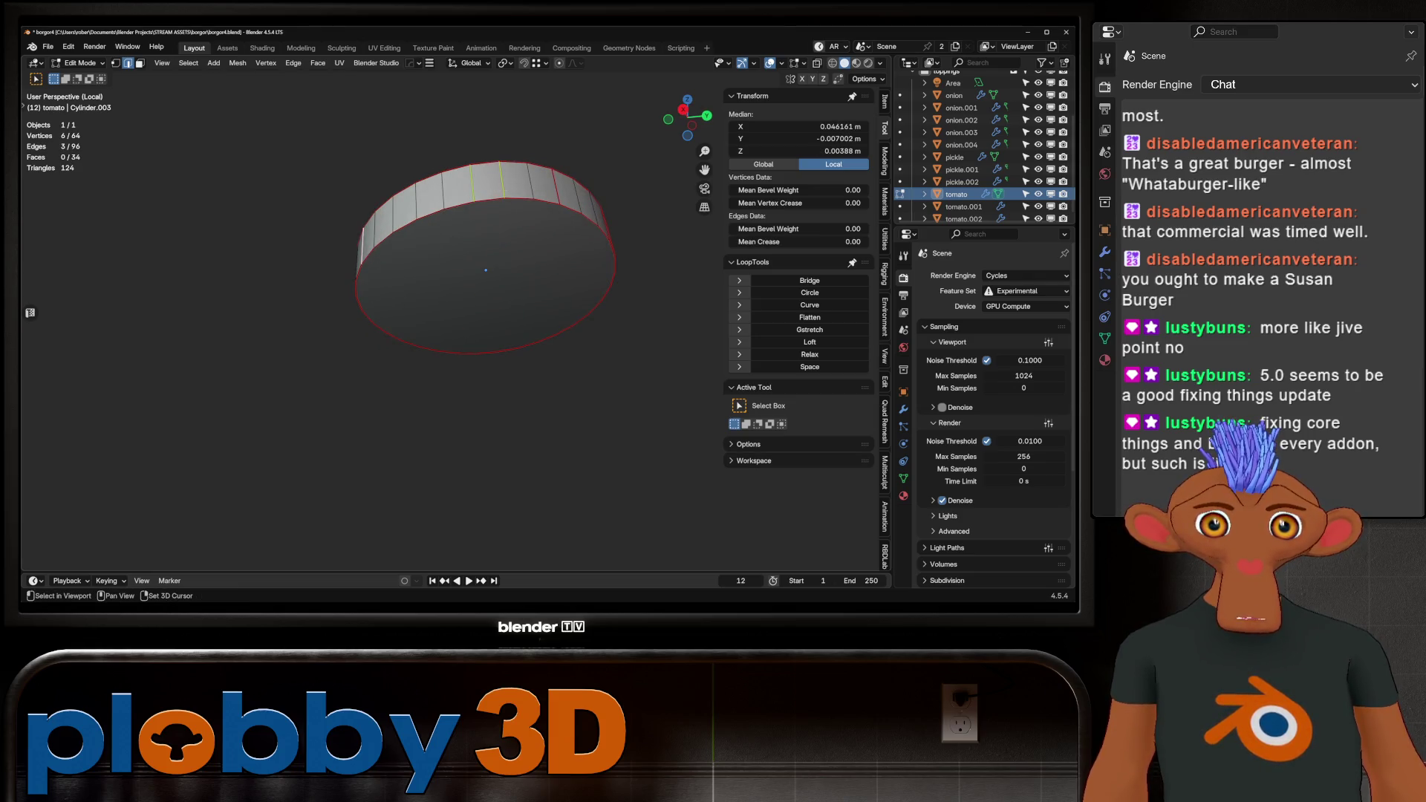
mouse_move(491, 297)
middle_mouse_down()
mouse_move(423, 292)
mouse_move(453, 281)
middle_mouse_up()
left_click(318, 171, "shift")
key("x")
key("x")
middle_click_drag(339, 250, 511, 332, "shift")
key("b")
left_click_drag(511, 463, 475, 402)
mouse_move(475, 401)
middle_mouse_down()
mouse_move(414, 484)
mouse_move(382, 488)
mouse_move(409, 464)
middle_mouse_up()
mouse_move(520, 334)
middle_mouse_down()
mouse_move(483, 371)
mouse_move(483, 327)
middle_mouse_up()
Select the tomato's top edge loop and inset it into a thin ring.
right_click(572, 261)
left_click(572, 439)
middle_click_drag(572, 438, 572, 550)
key("i")
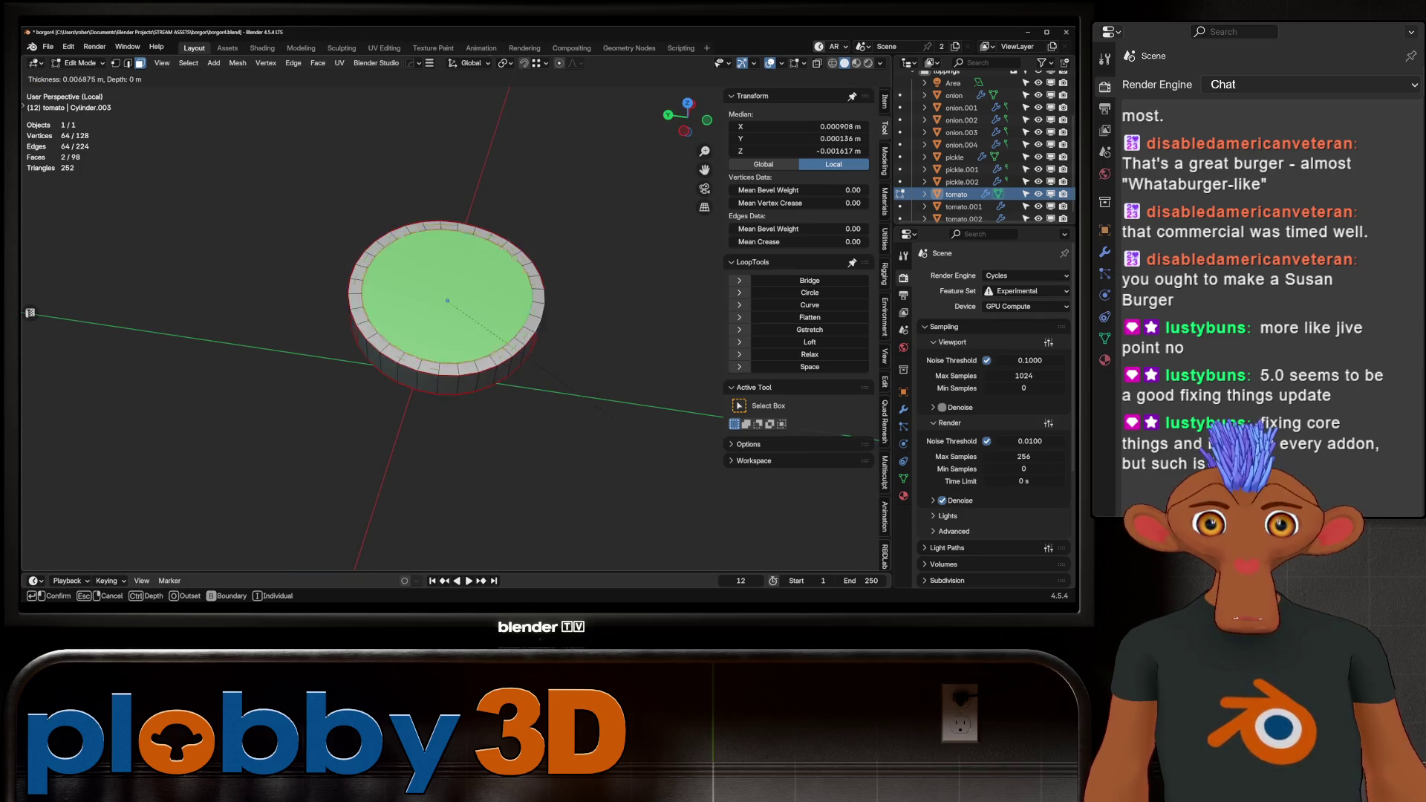
key("Return")
Grid Fill the tomato's top and bottom faces with a span of 8.
right_click(531, 208)
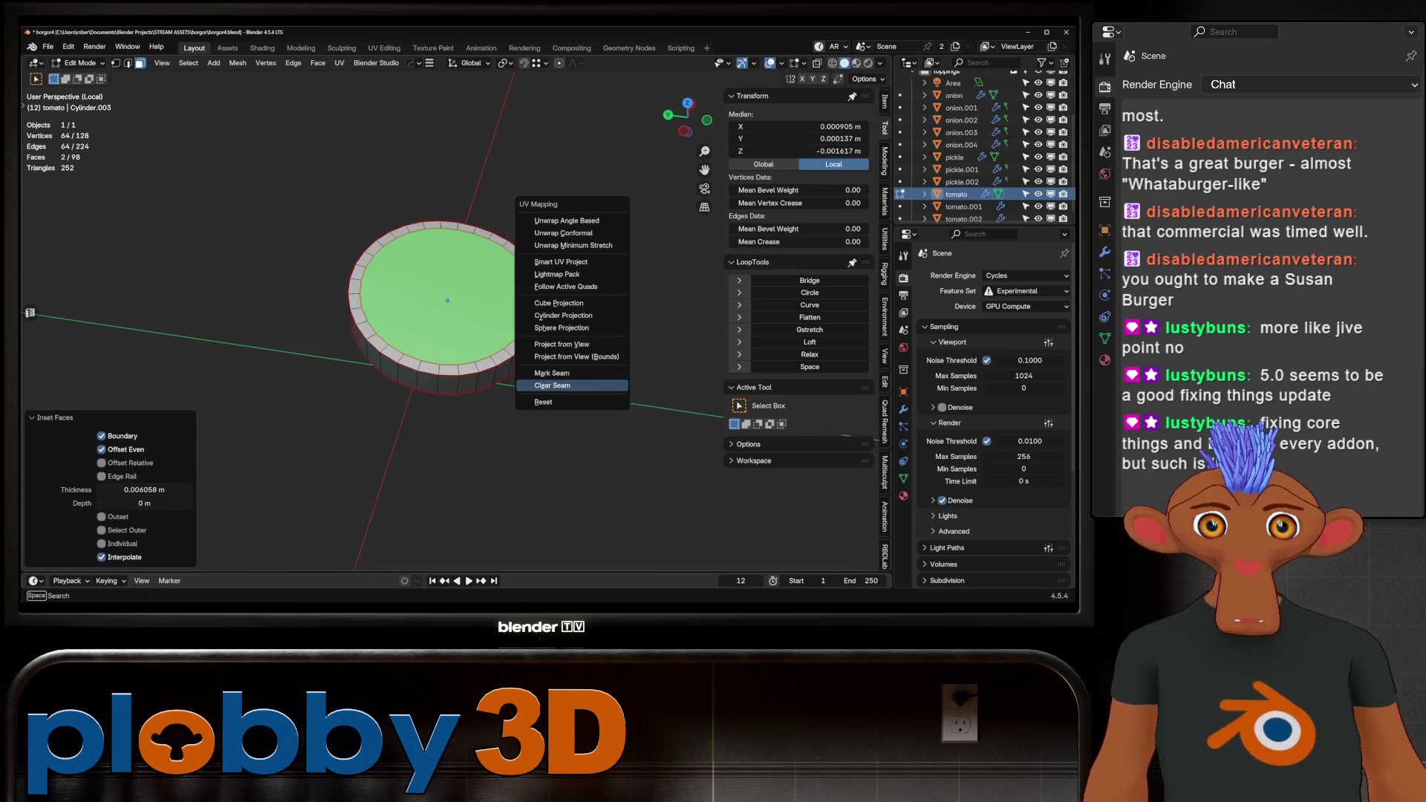
right_click(658, 360)
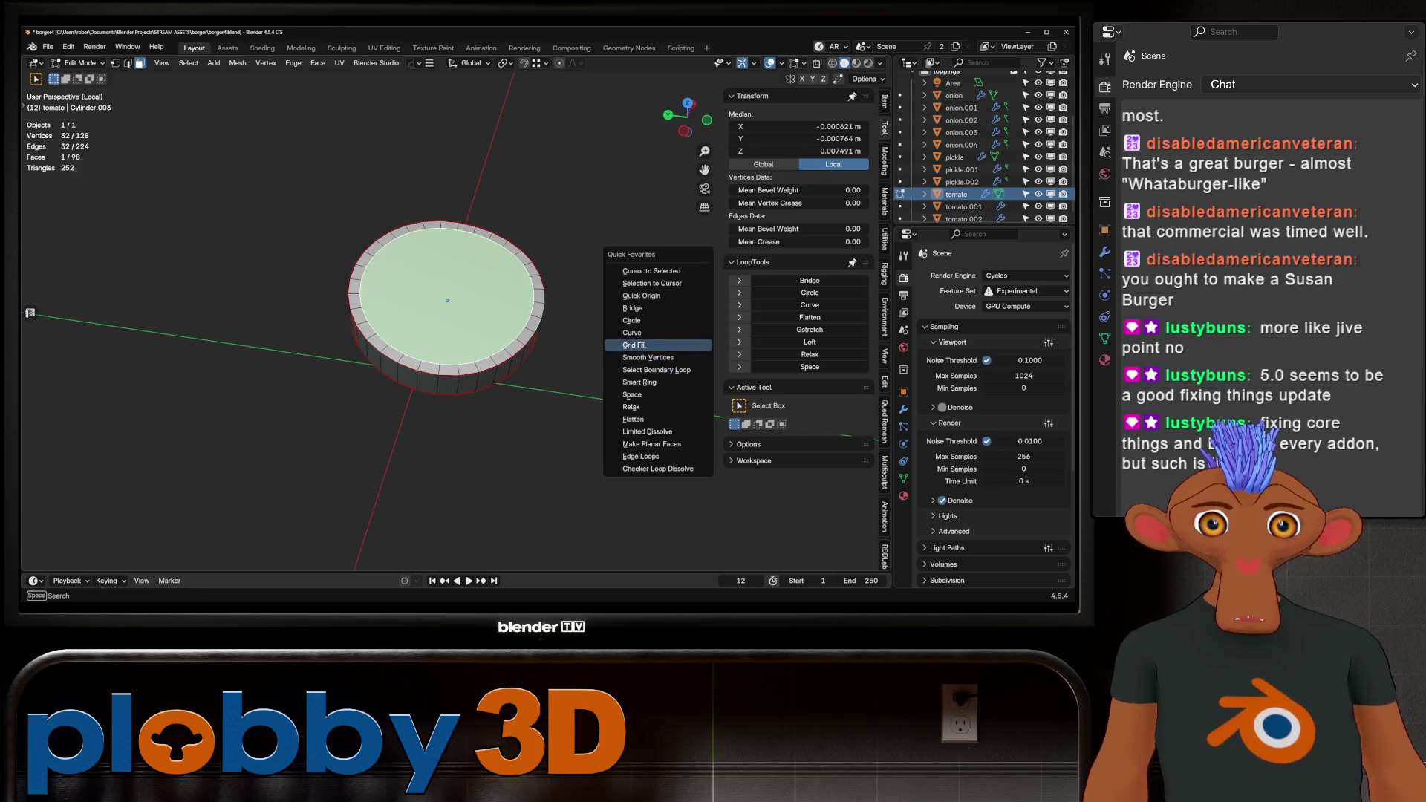
left_click(657, 346)
left_click_drag(104, 530, 112, 529)
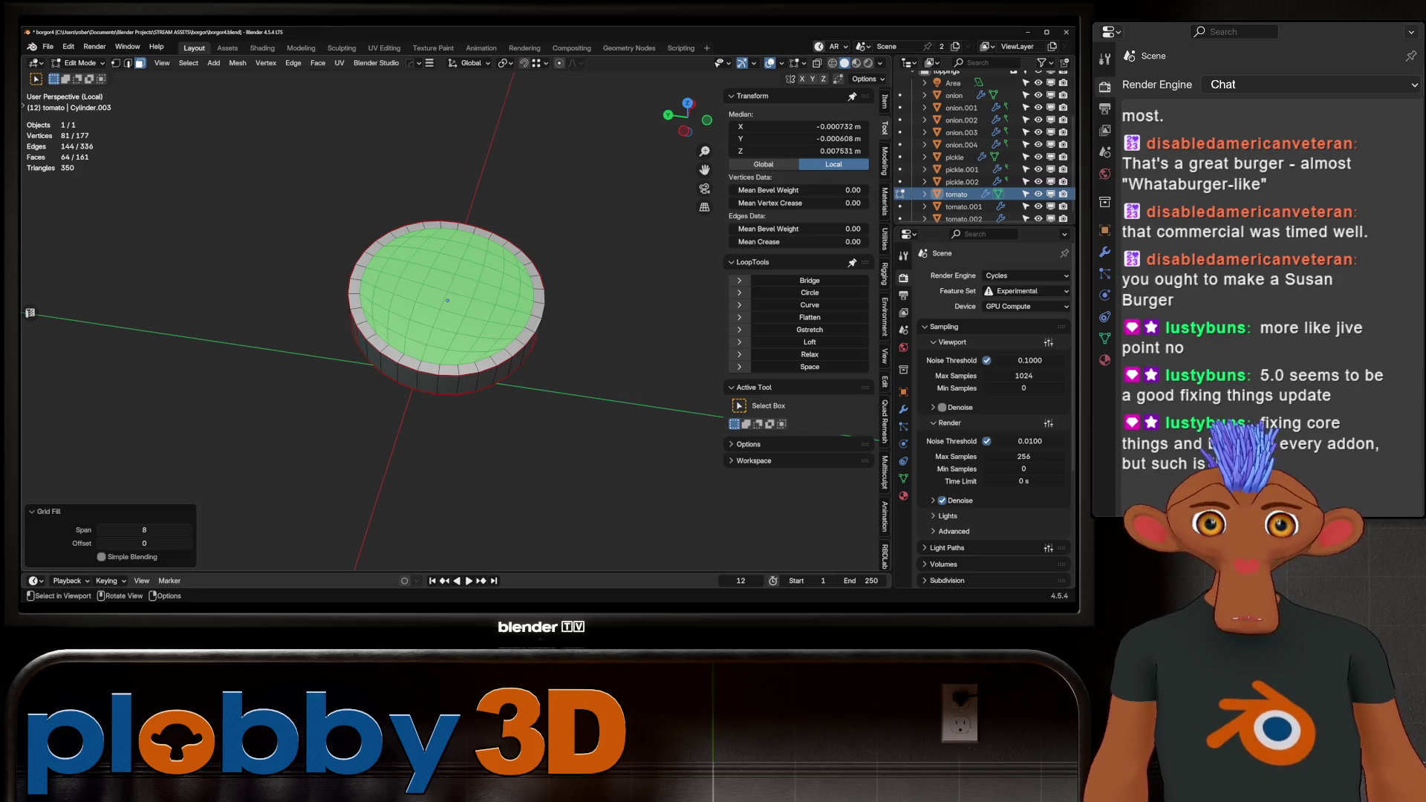
key("alt+a")
middle_click_drag(446, 372, 446, 282)
left_click(409, 438)
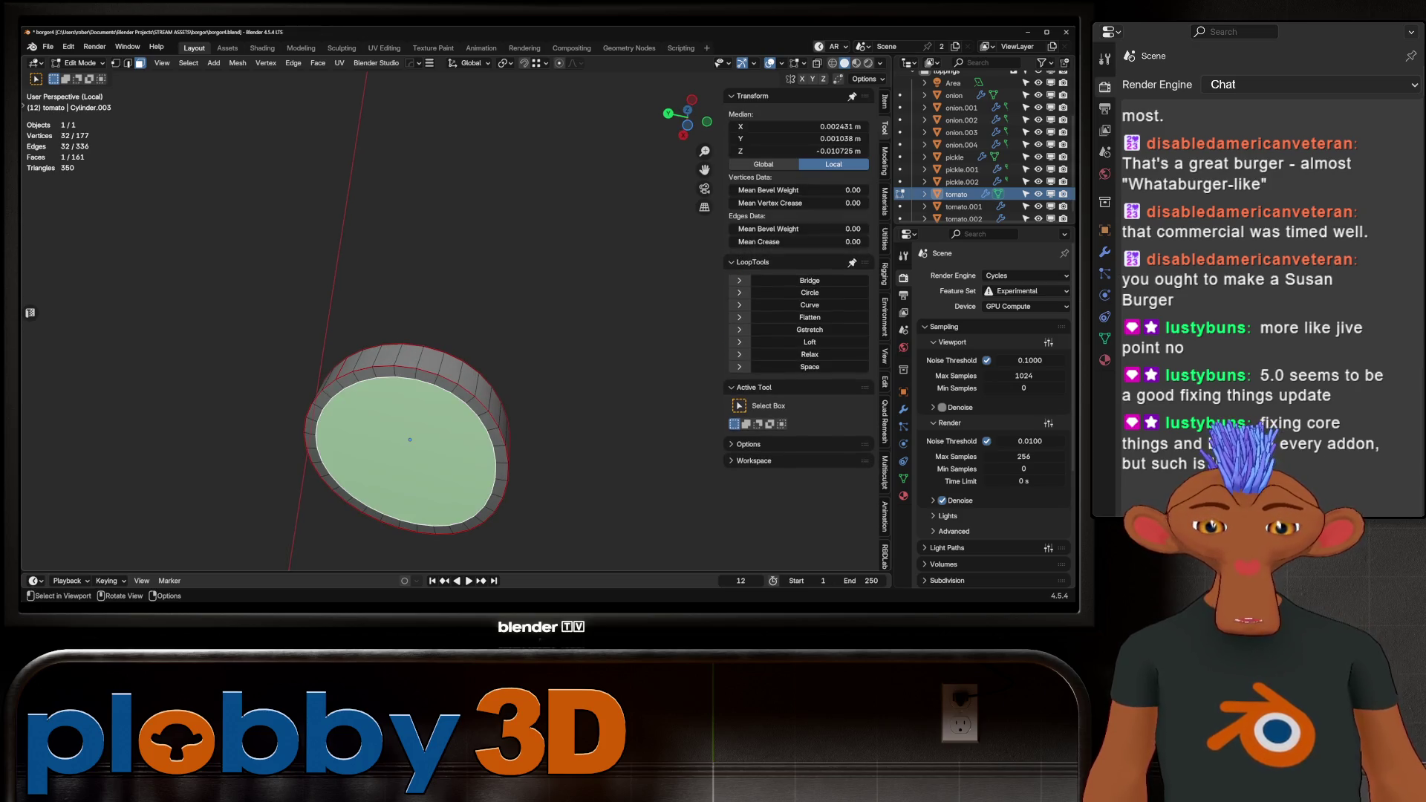
key("q")
left_click(523, 446)
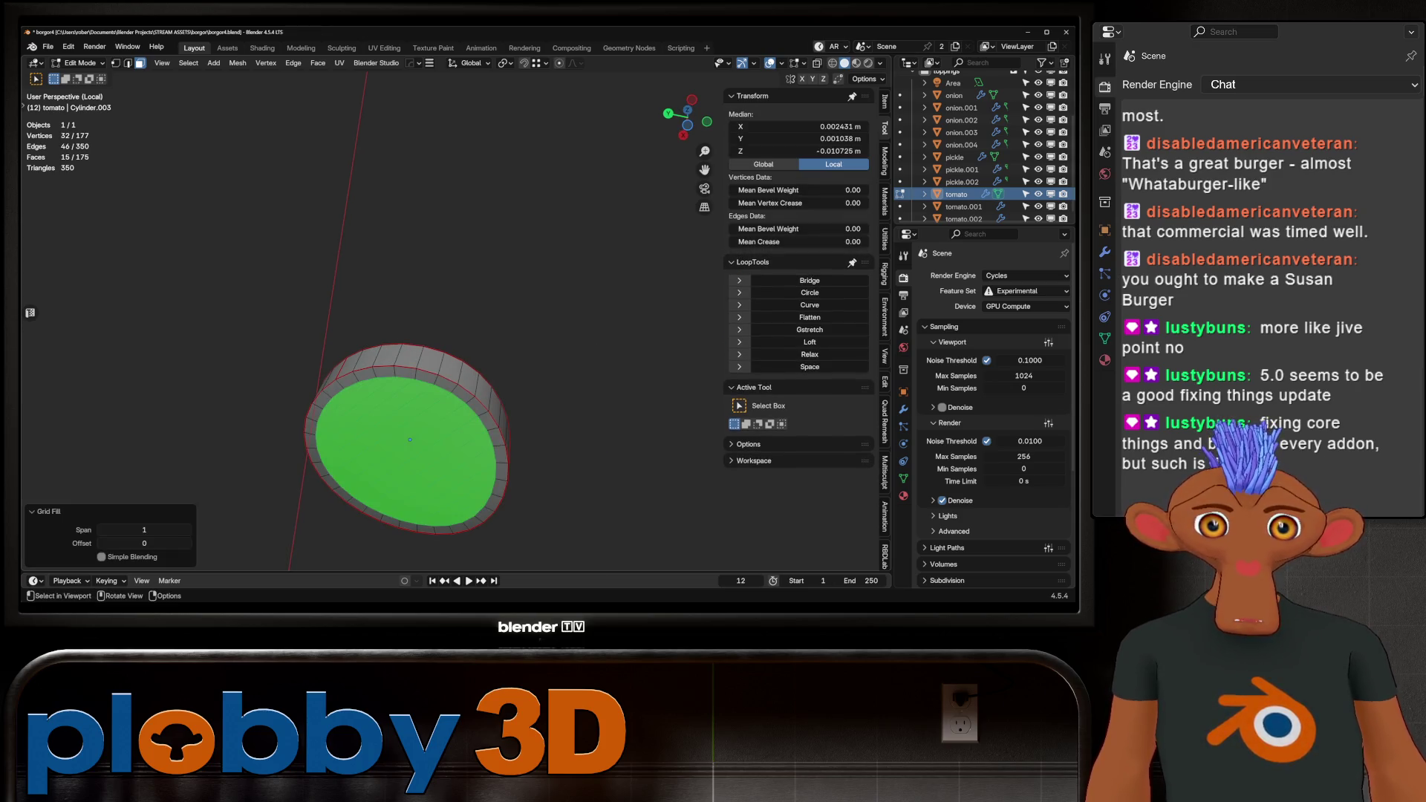
type("8")
key("Return")
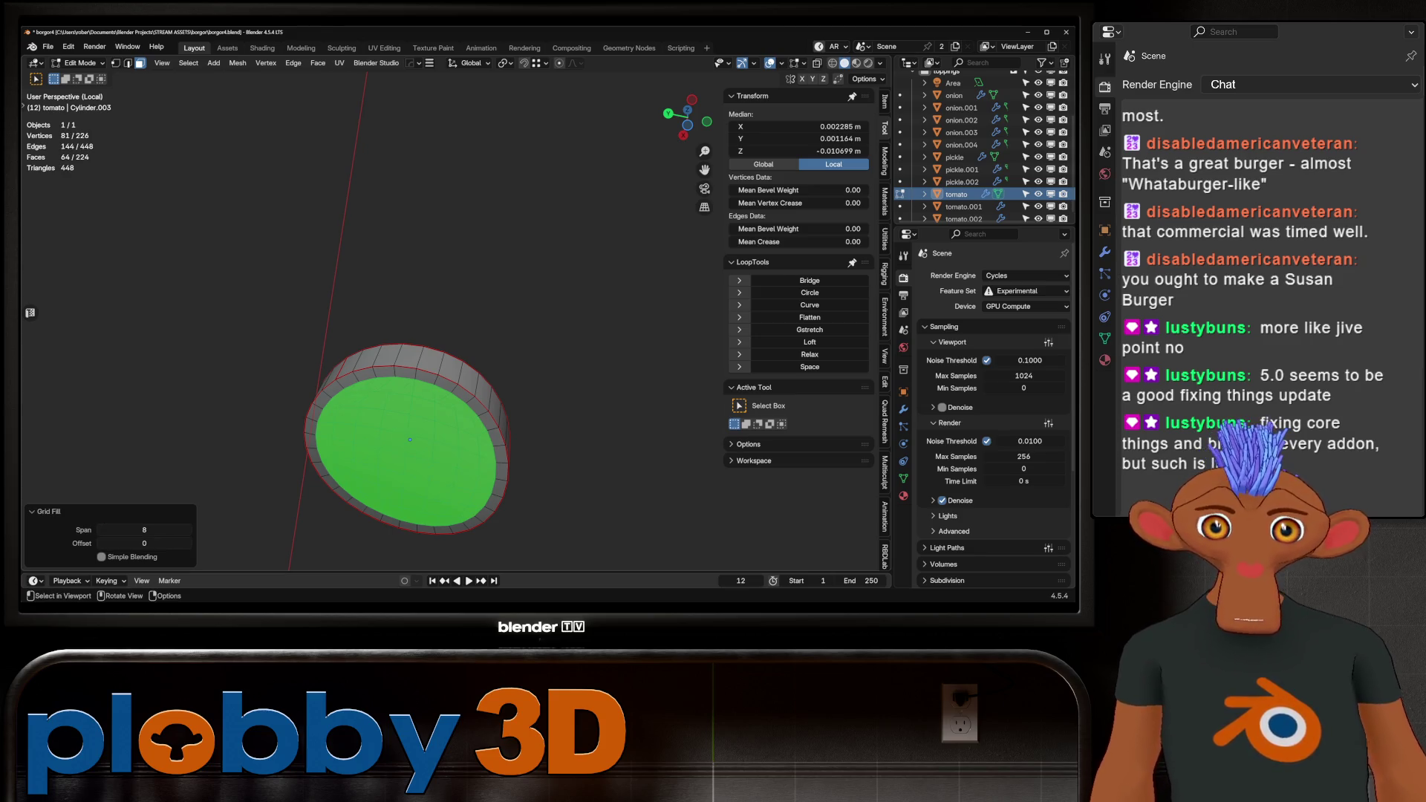
Return to object mode and exit local view to show the whole burger.
key("Tab")
middle_click_drag(446, 334, 446, 283)
key("KP_Divide")
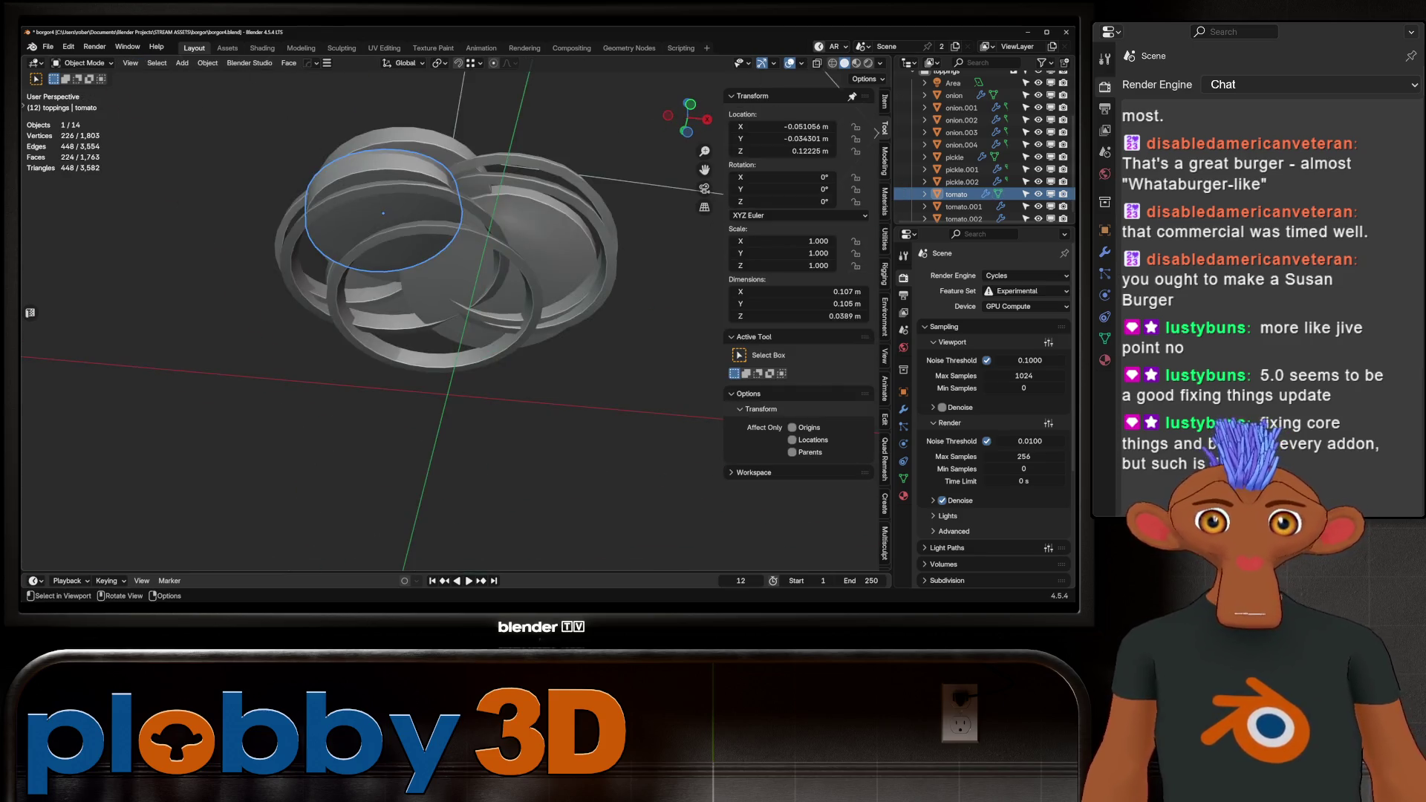
Inspect the tomato.002 and tomato.001 meshes in Edit Mode.
left_click(964, 219)
key("Tab")
middle_click_drag(445, 334, 446, 282)
key("Tab")
left_click(964, 207)
key("Tab")
mouse_move(446, 334)
middle_mouse_down()
mouse_move(491, 297)
mouse_move(505, 341)
mouse_move(483, 297)
mouse_move(494, 245)
mouse_move(520, 256)
middle_mouse_up()
key("Tab")
Select onion and onion.001 through onion.004, then isolate the five onions in local view.
scroll(980, 149, "up", 5)
left_click(961, 179)
left_click(954, 142, "ctrl")
scroll(980, 149, "down", 3)
left_click(961, 145, "ctrl")
scroll(981, 148, "up", 2)
left_click(962, 129, "ctrl")
left_click(961, 142, "ctrl")
key("KP_Divide")
Inspect the onion meshes in Edit Mode, then show the full burger and deselect all.
key("Tab")
middle_click_drag(446, 334, 505, 305)
scroll(416, 401, "up", 3)
middle_click_drag(416, 401, 416, 364)
key("Tab")
key("KP_Divide")
key("alt+a")
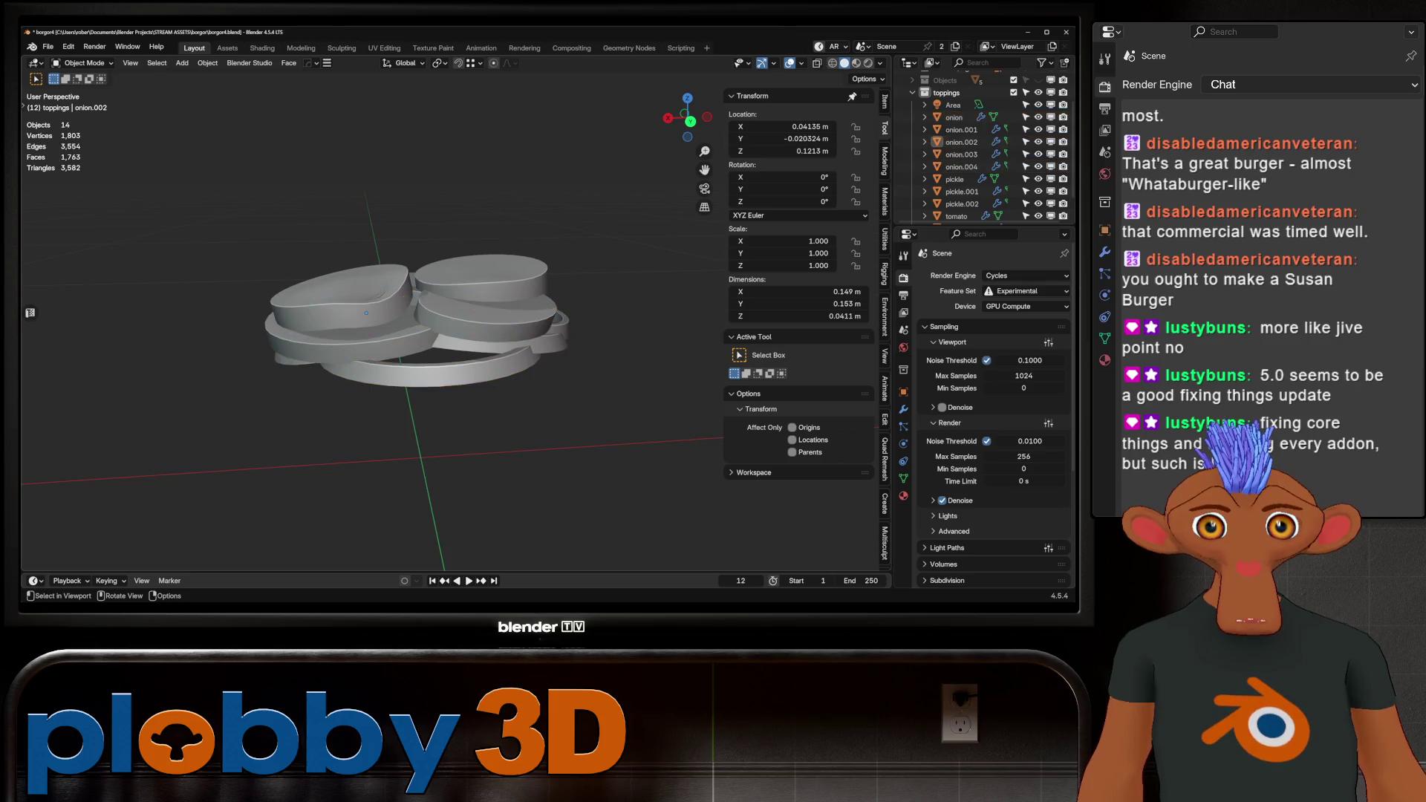
Save borgor4.blend, unhide all parts, and box-select the whole burger into Edit Mode.
key("ctrl+s")
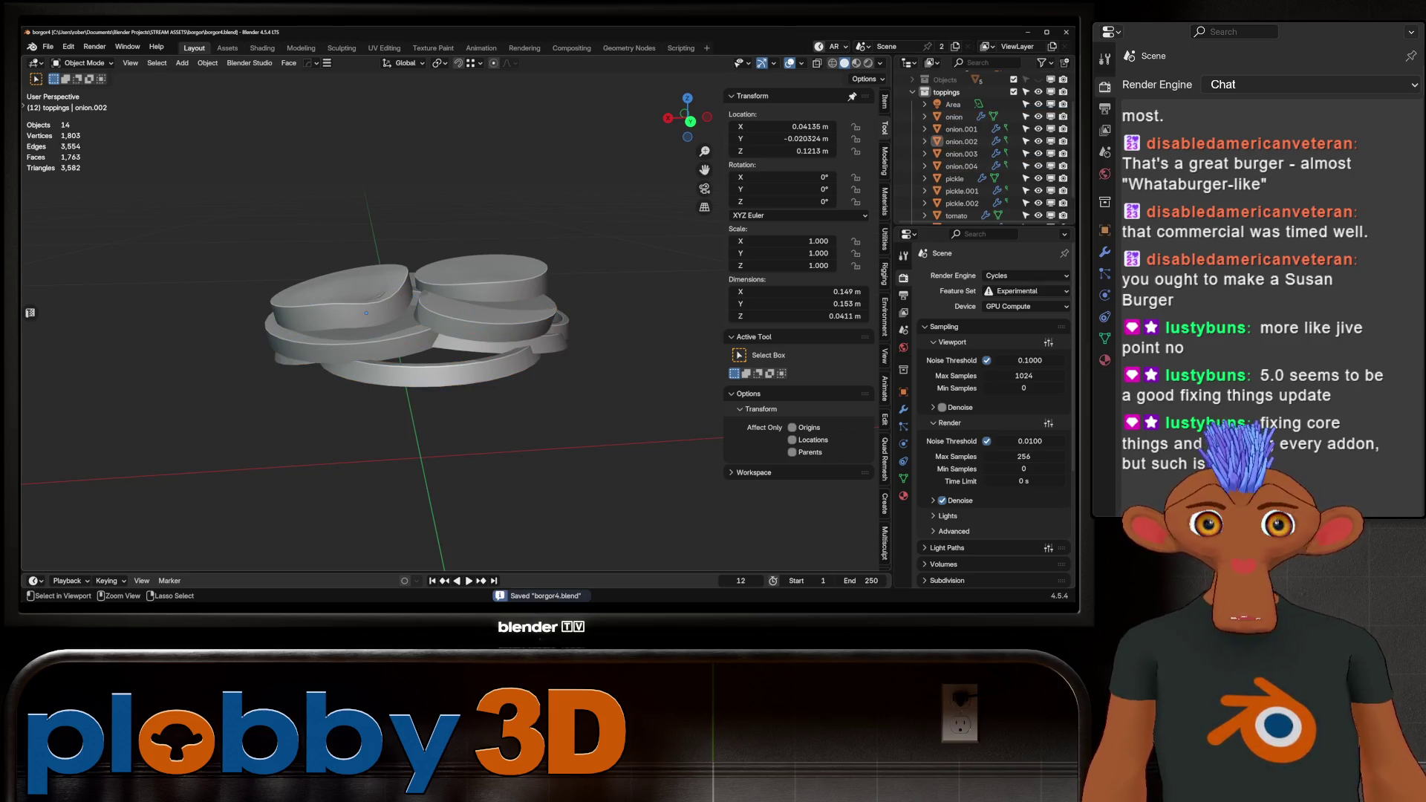
scroll(981, 149, "up", 3)
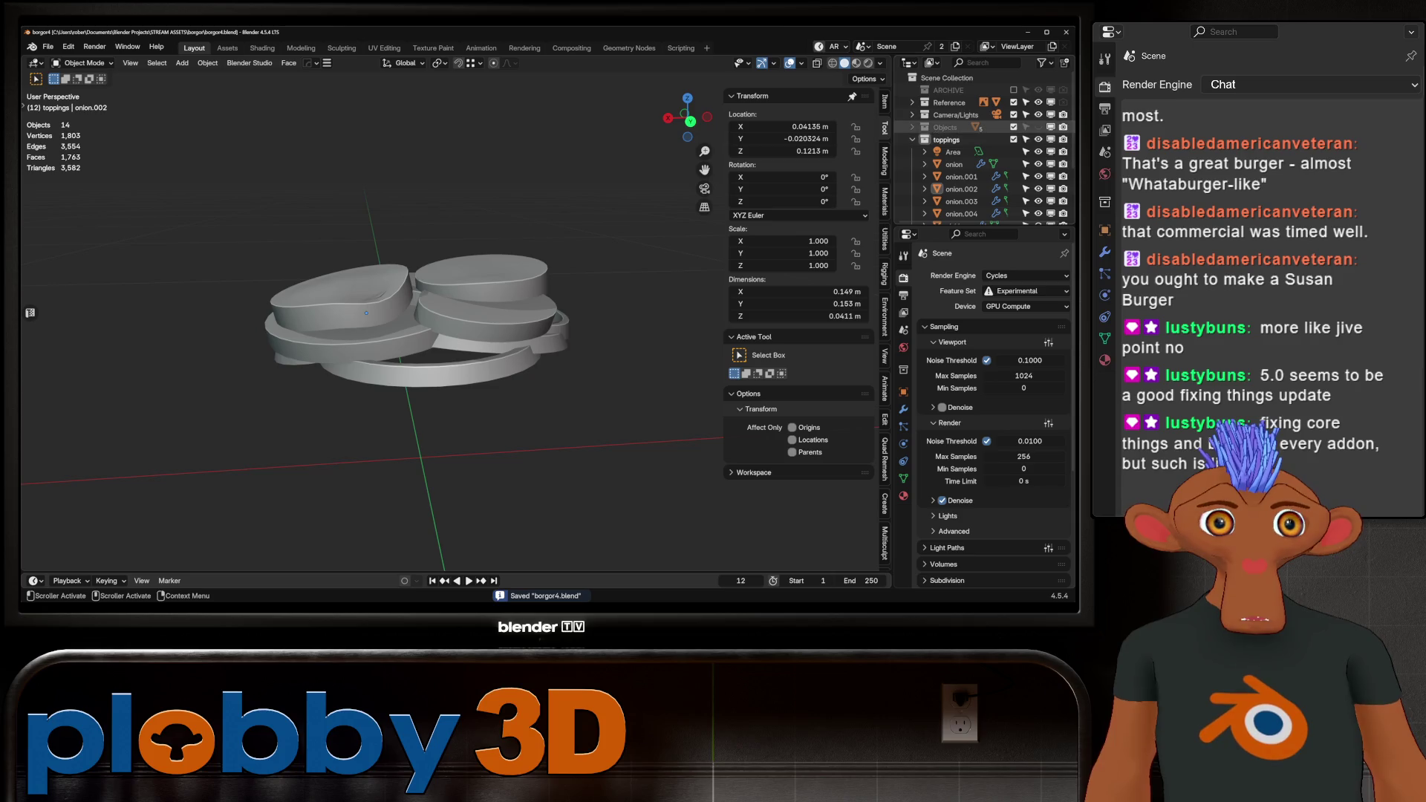
key("alt+h")
scroll(341, 307, "down", 3)
left_click_drag(197, 198, 483, 417)
key("Tab")
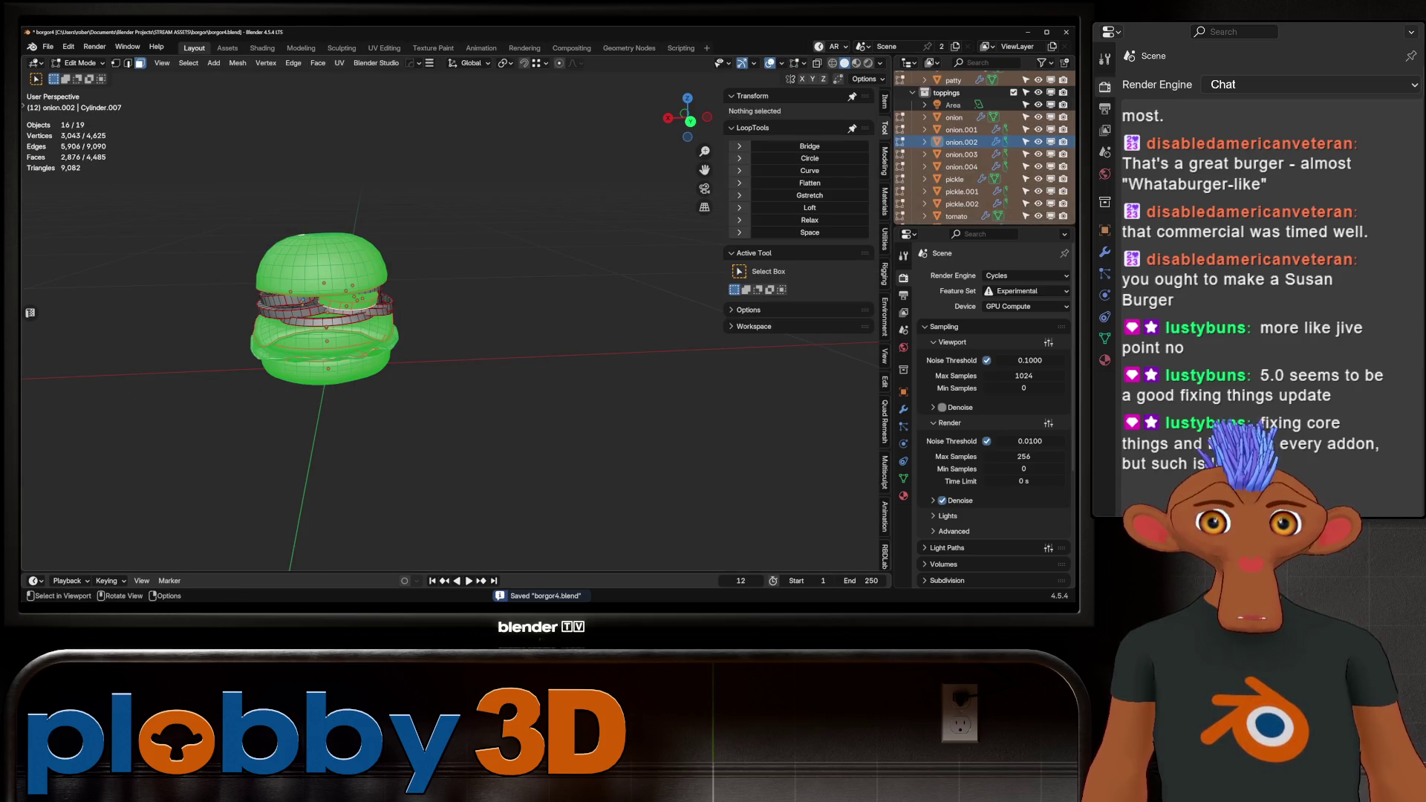
Isolate the lettuce and inspect its mesh in Edit Mode before showing the full burger again.
scroll(484, 417, "up", 4)
mouse_move(357, 320)
middle_mouse_down()
mouse_move(368, 312)
mouse_move(375, 342)
mouse_move(401, 327)
middle_mouse_up()
key("Tab")
left_click(297, 383)
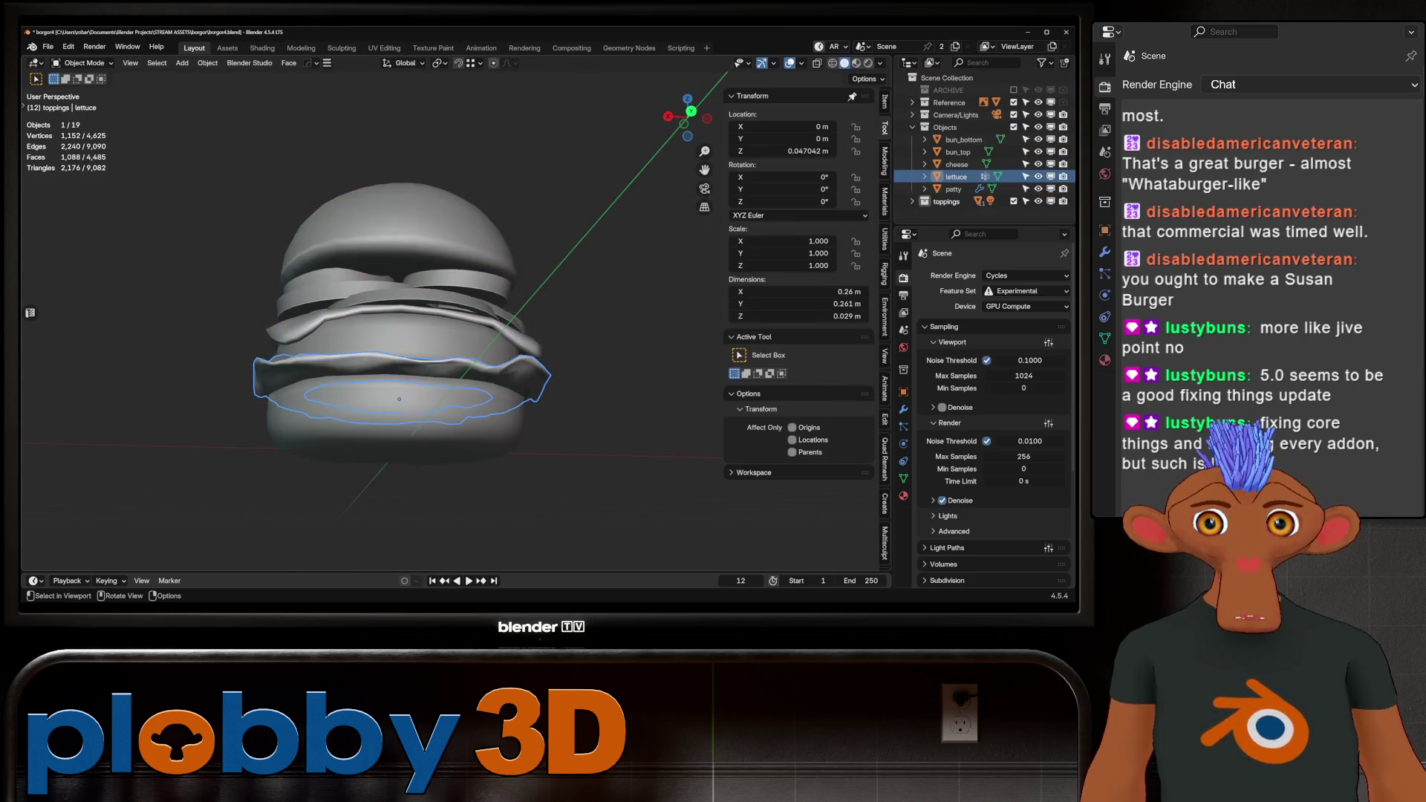
key("KP_Divide")
key("Tab")
key("alt+a")
scroll(183, 462, "up", 5)
mouse_move(223, 416)
middle_mouse_down()
mouse_move(183, 462)
mouse_move(238, 438)
mouse_move(278, 512)
mouse_move(312, 372)
mouse_move(324, 438)
middle_mouse_up()
key("Tab")
key("KP_Divide")
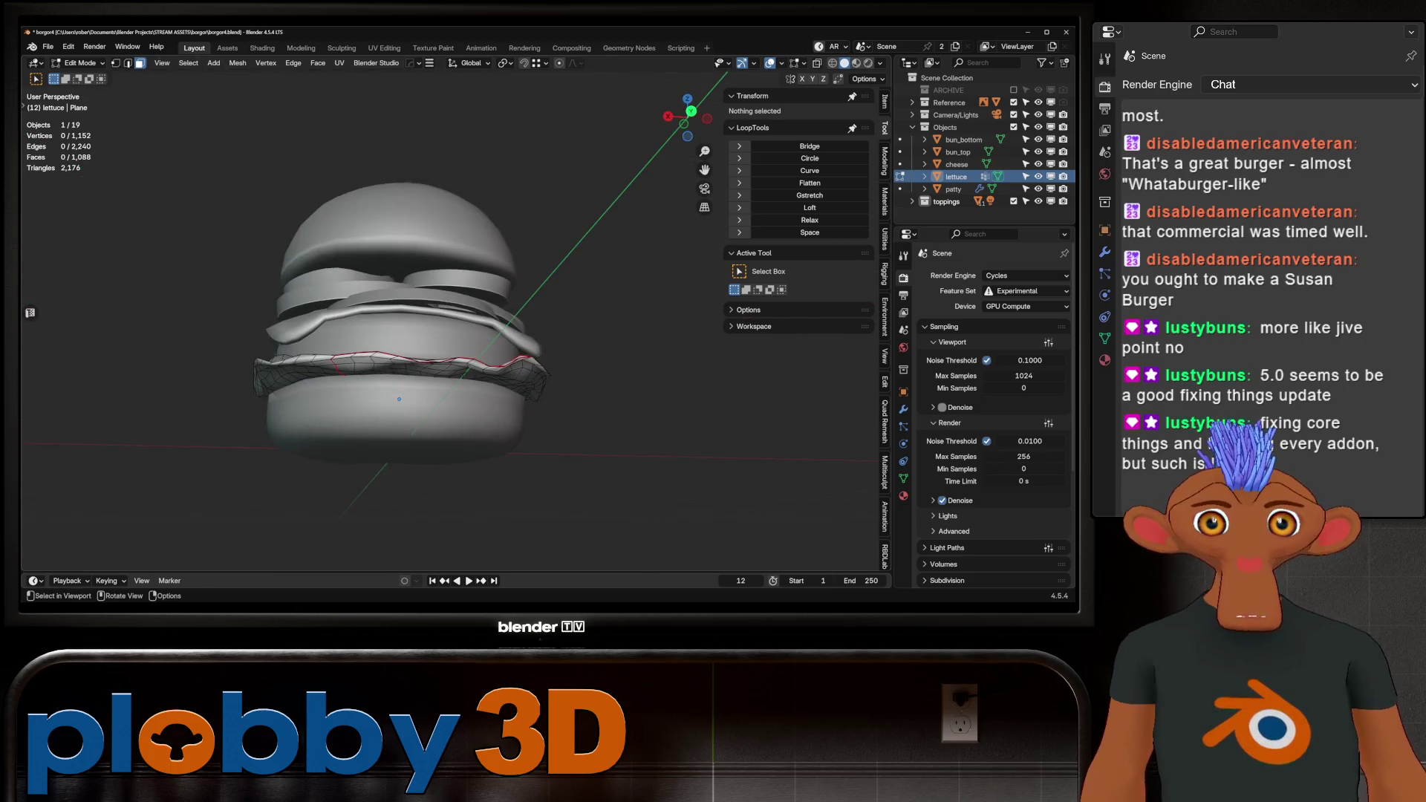
Apply rotation and scale to all burger objects and switch to the UV Editing workspace.
key("a")
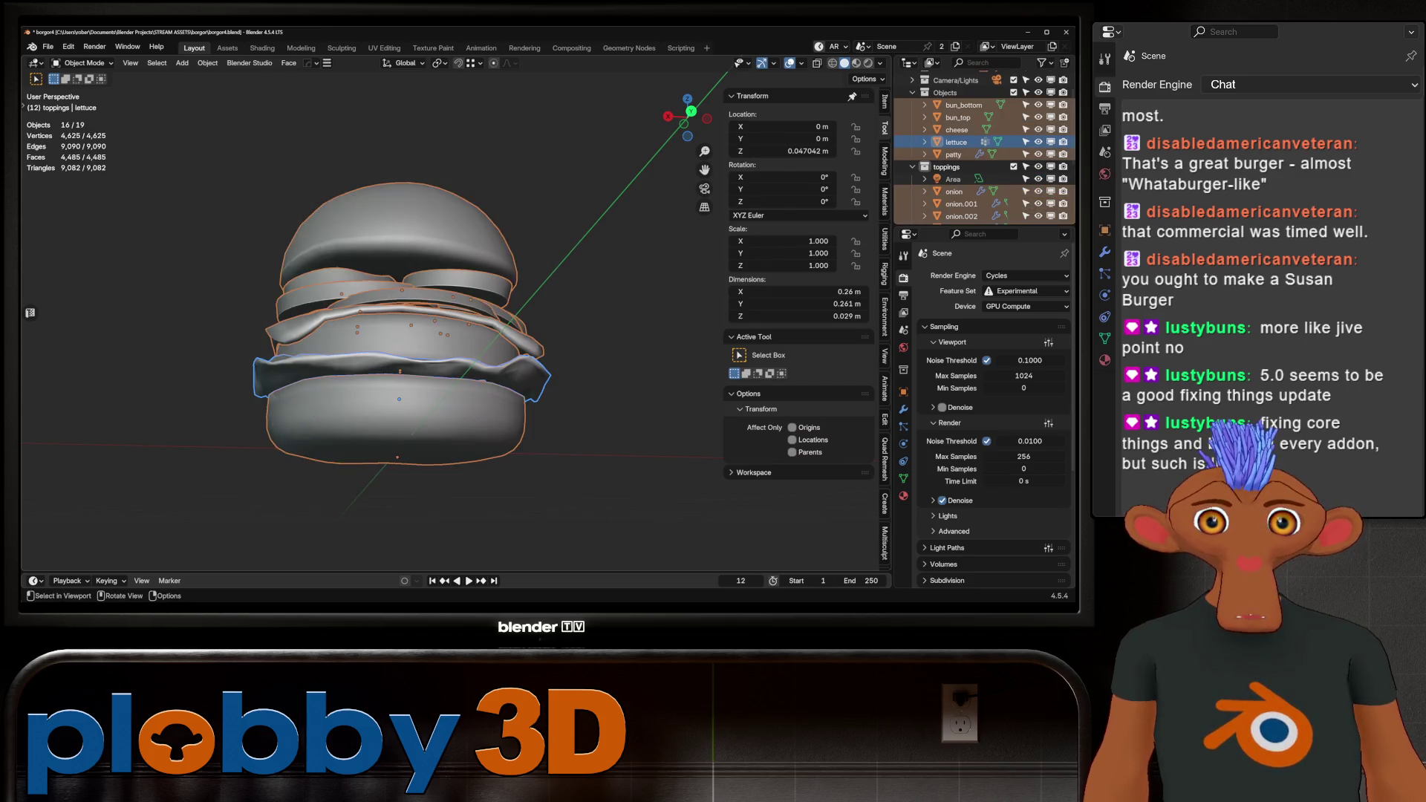
key("Tab")
key("Tab")
key("ctrl+a")
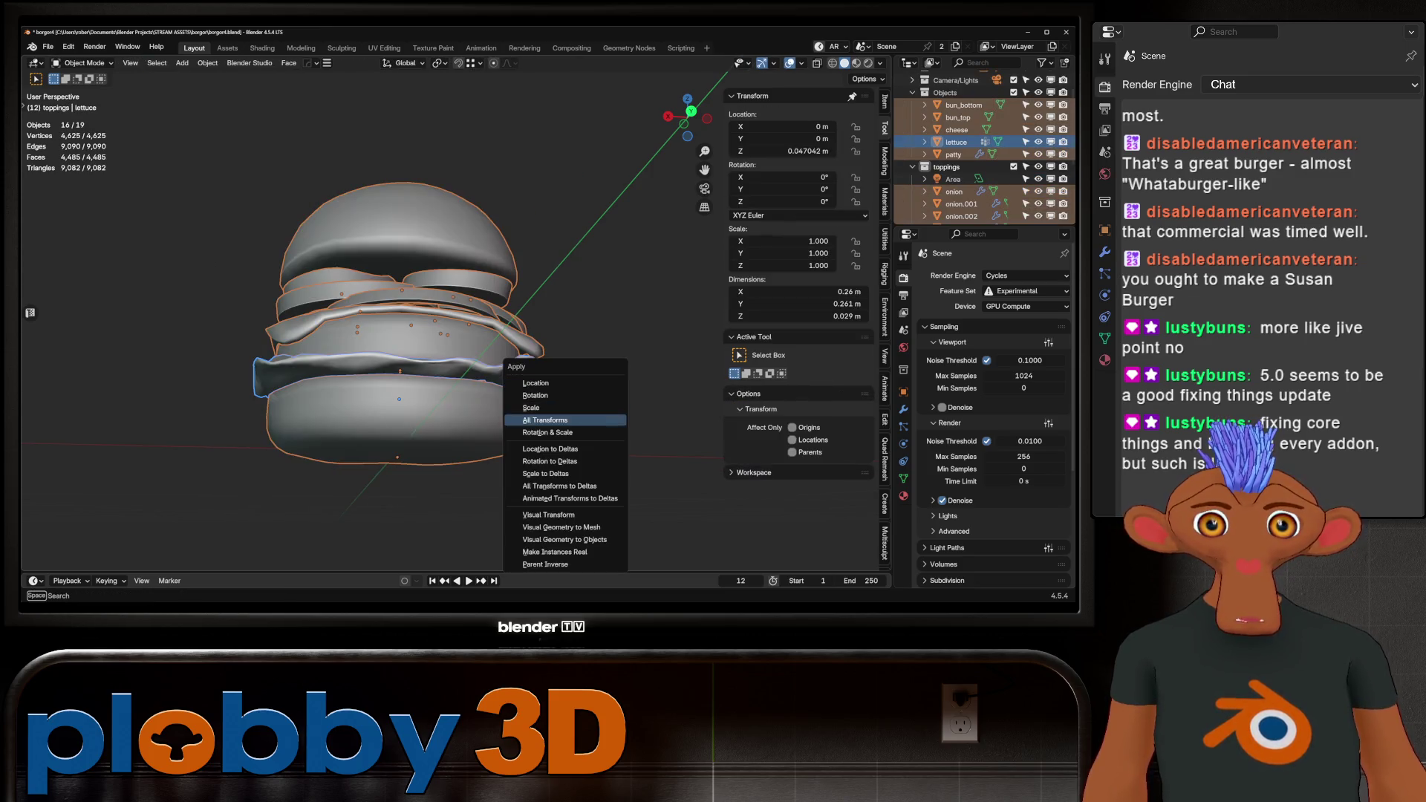
key("Return")
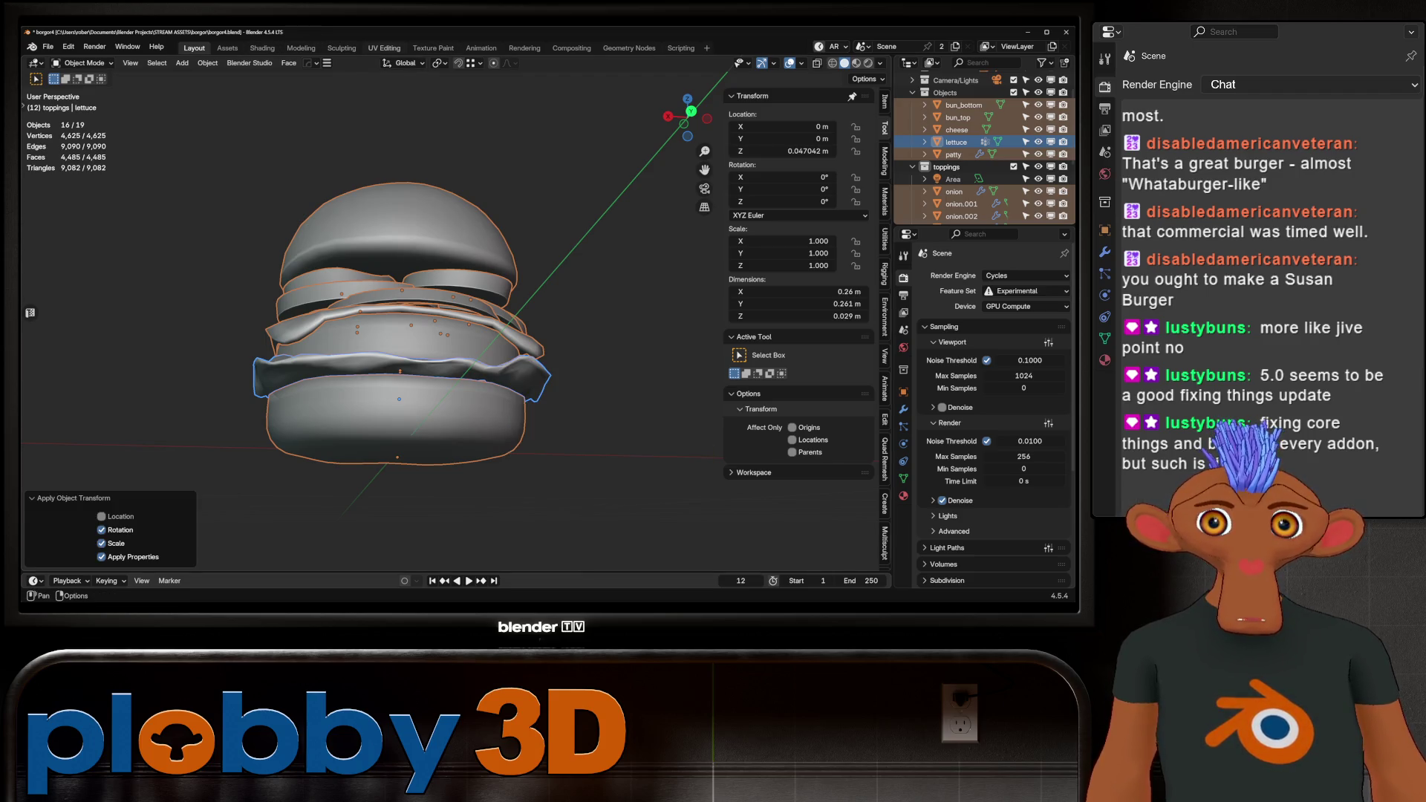
left_click(384, 48)
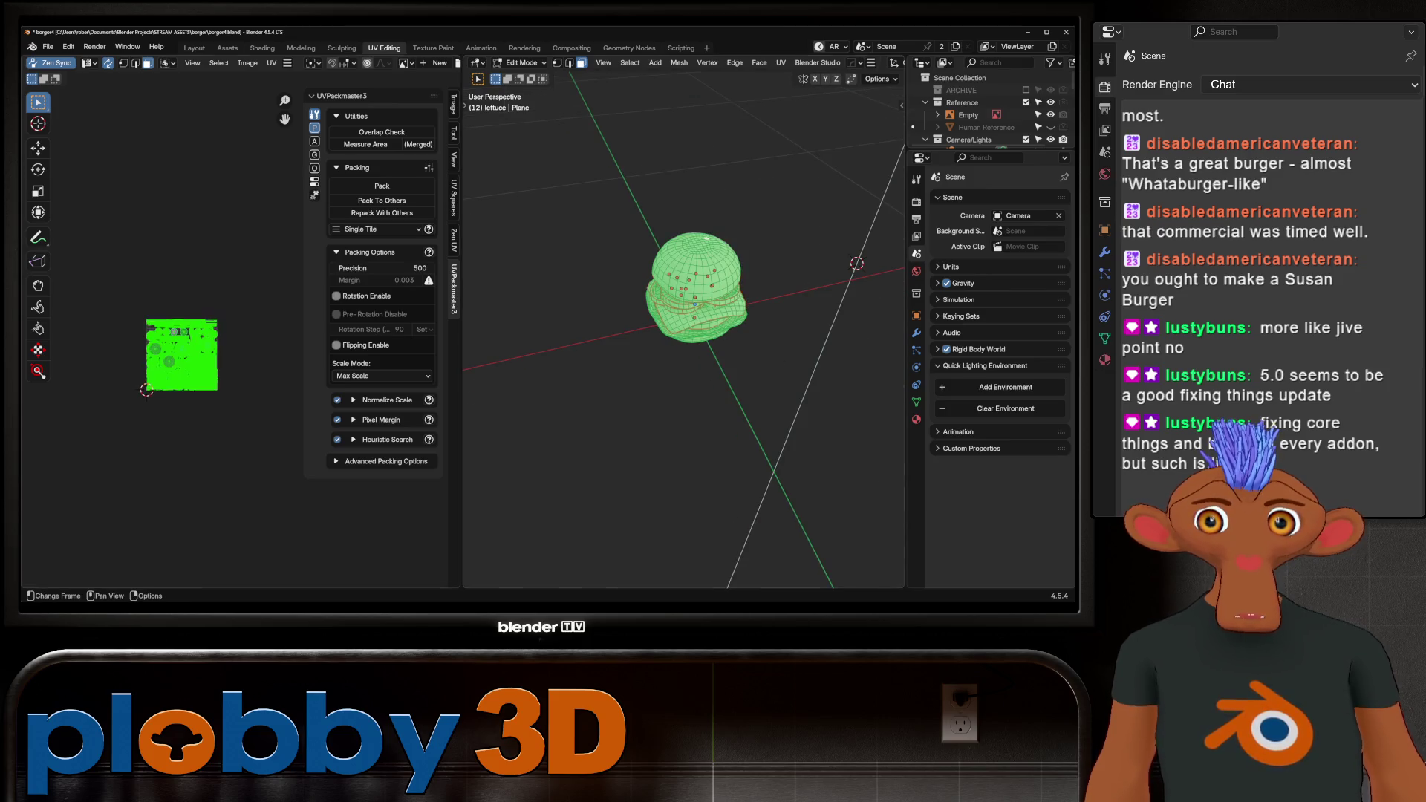
Unwrap the burger's UVs with the minimum stretch method.
key("u")
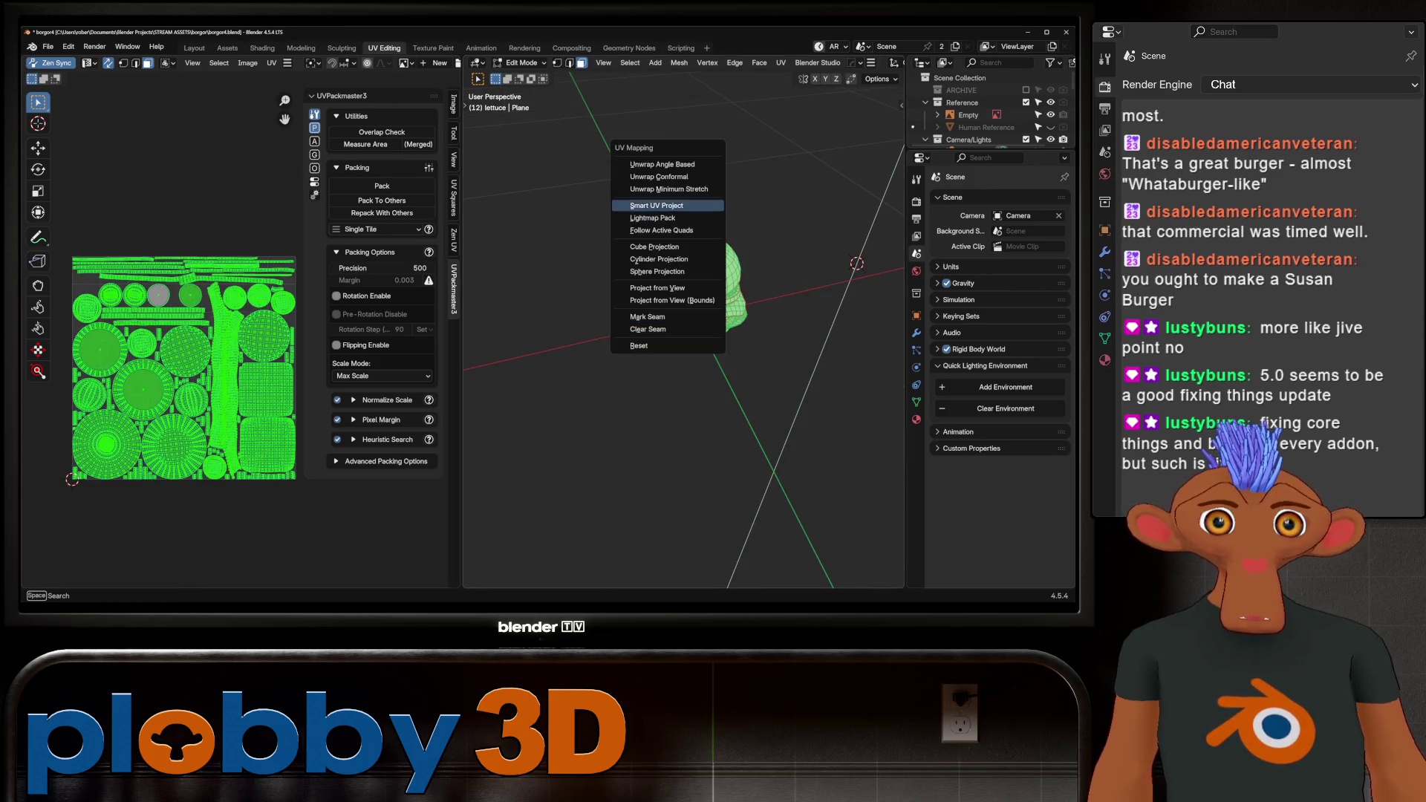
left_click(662, 190)
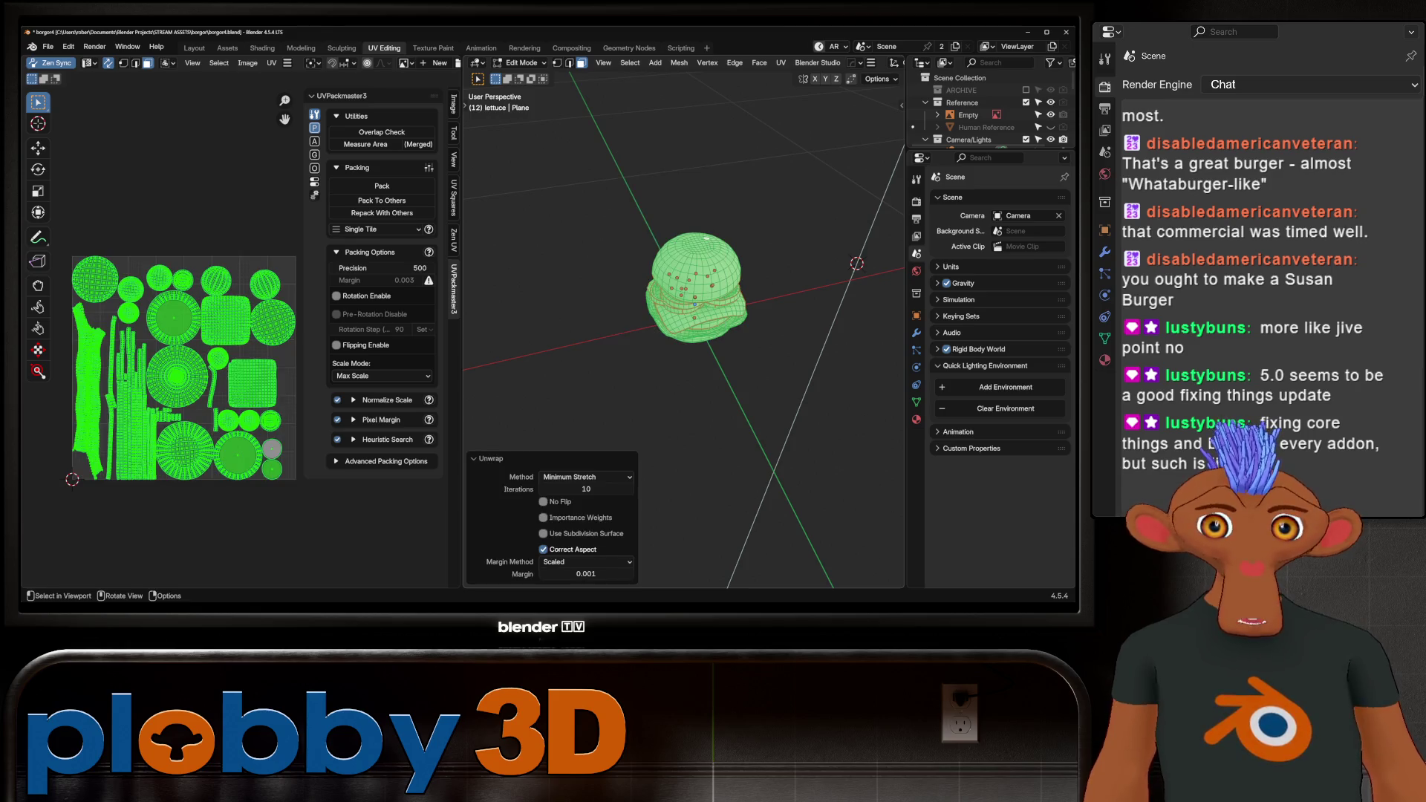
mouse_move(185, 372)
middle_mouse_down()
mouse_move(148, 372)
mouse_move(188, 378)
middle_mouse_up()
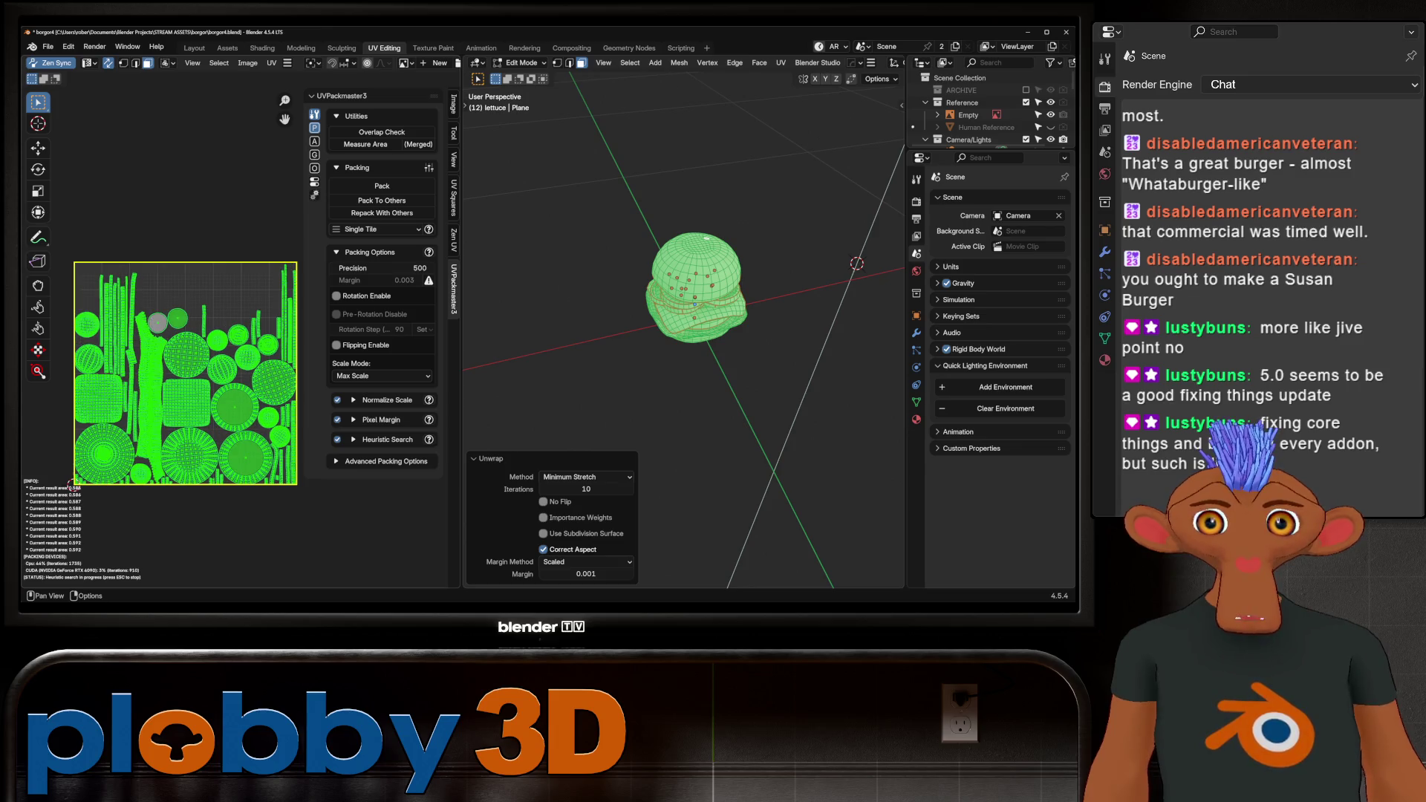
Pick the lettuce's tall strip UV islands with L, turning one wrong pick into a deselection.
key("Escape")
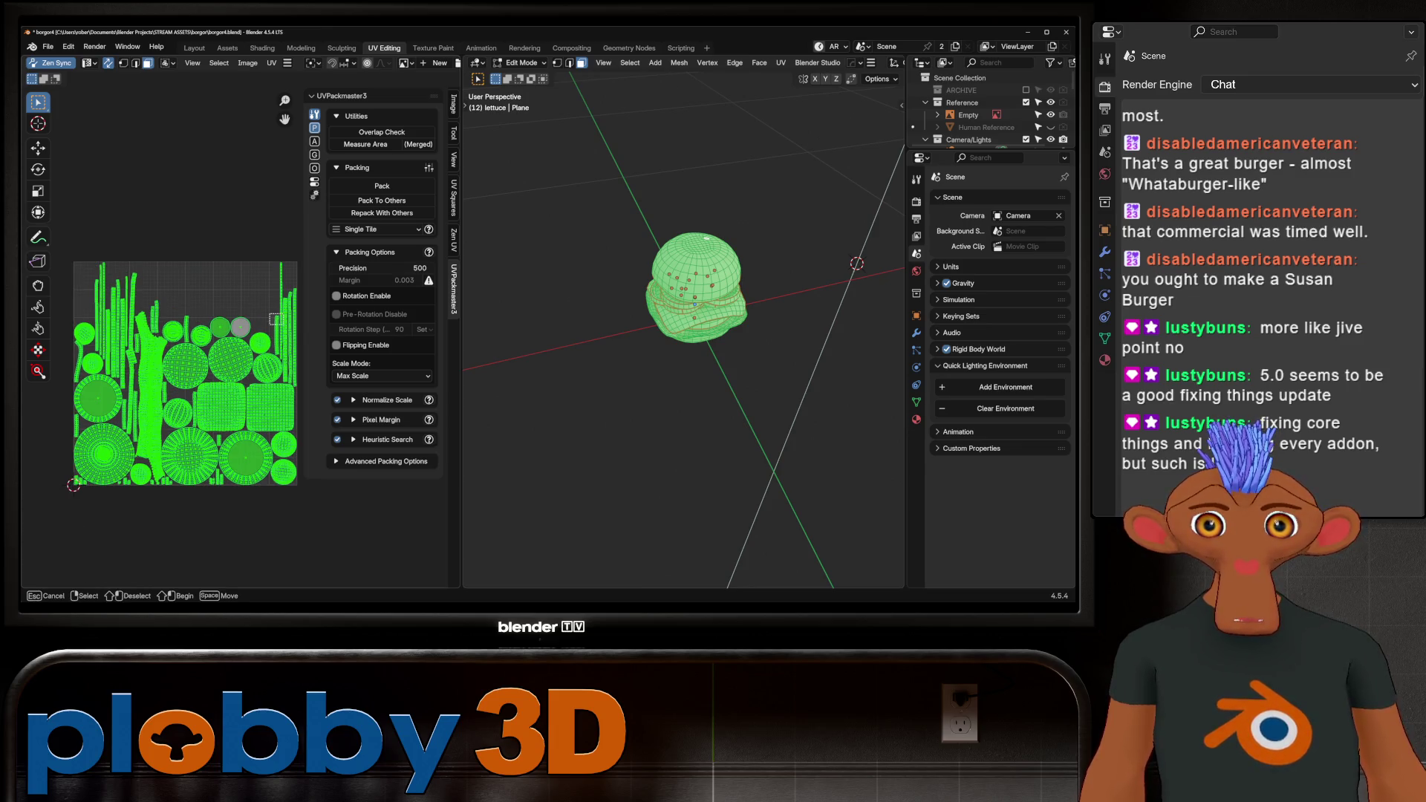
left_click(288, 323)
scroll(294, 322, "up", 3)
key("l")
key("l")
key("l")
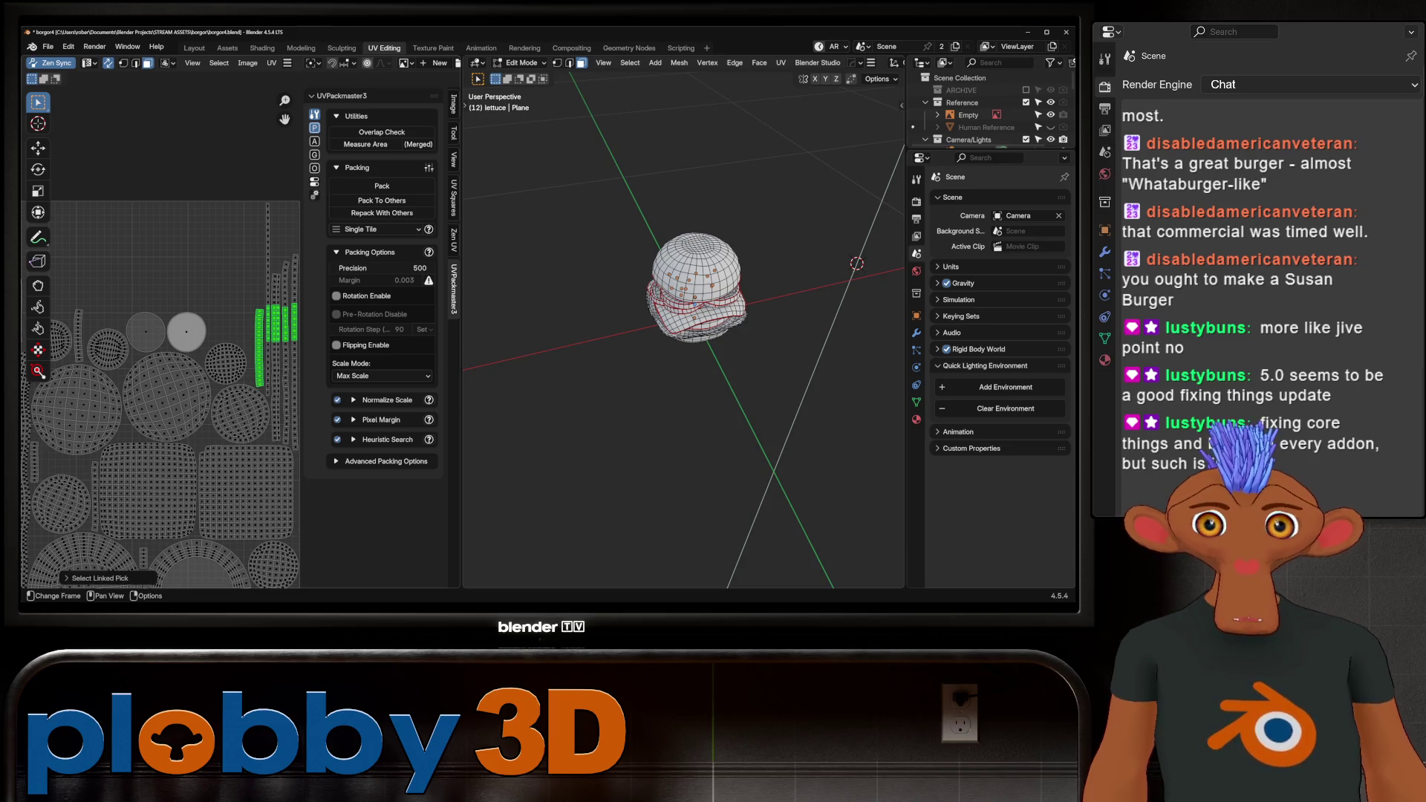
key("ctrl+z")
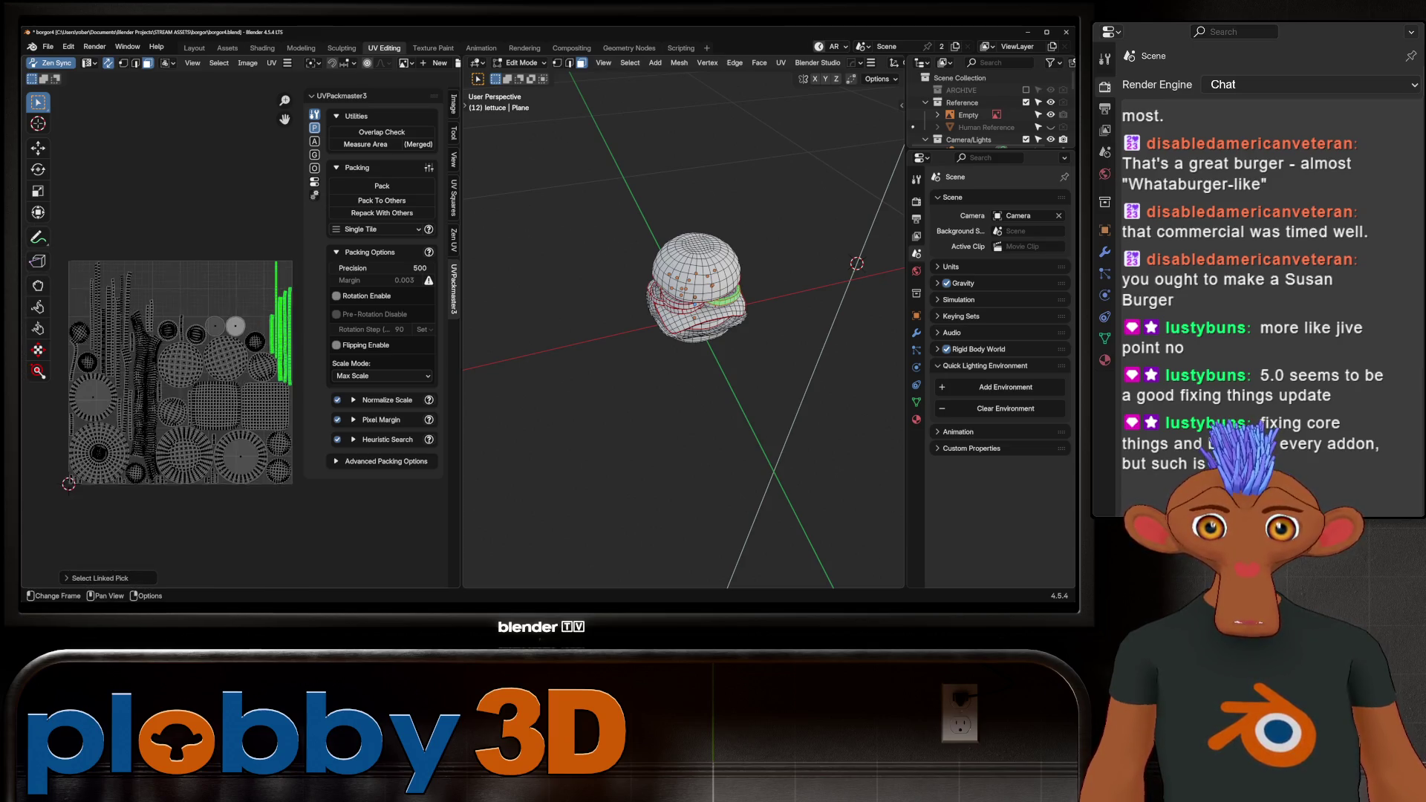
key("l")
key("l")
key("l")
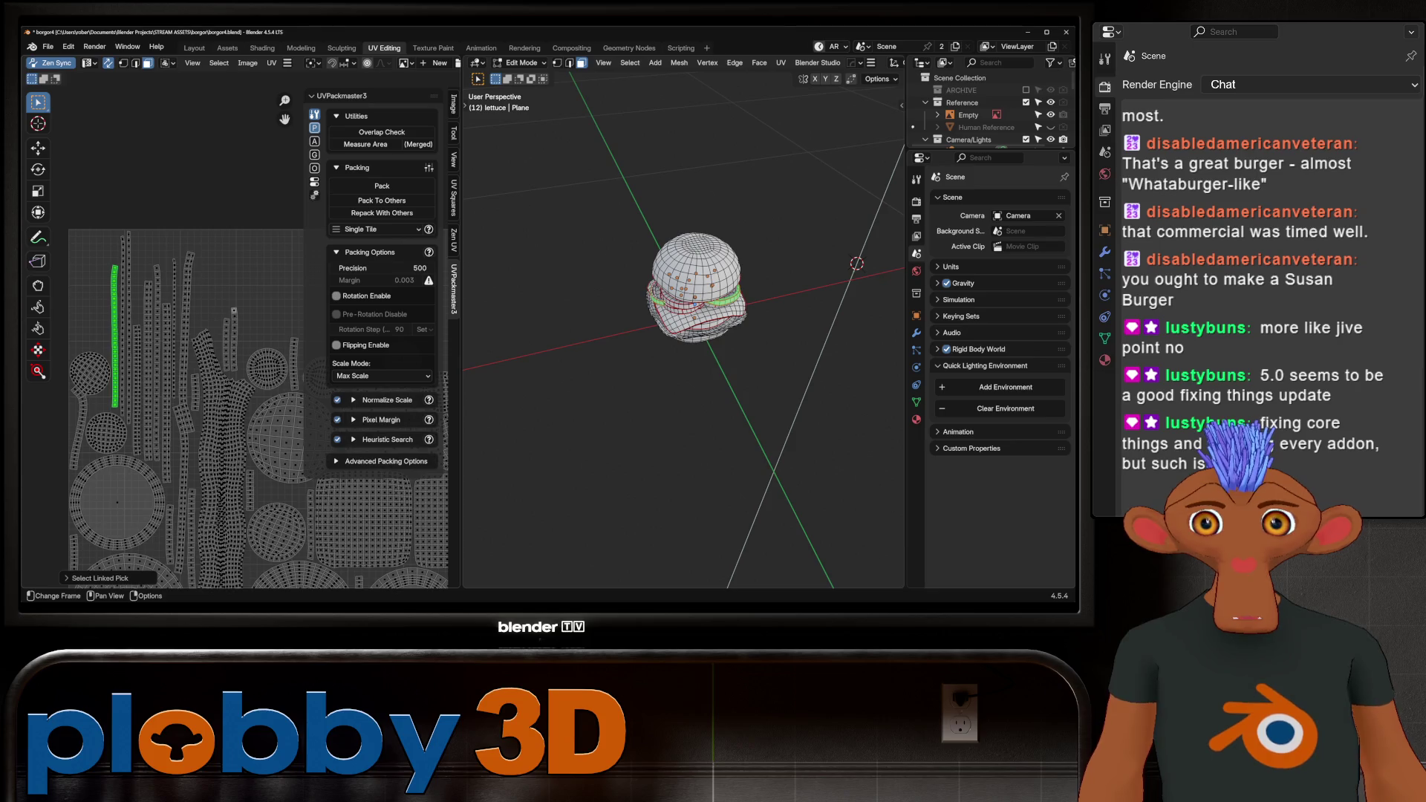
key("l")
key("l")
key("l")
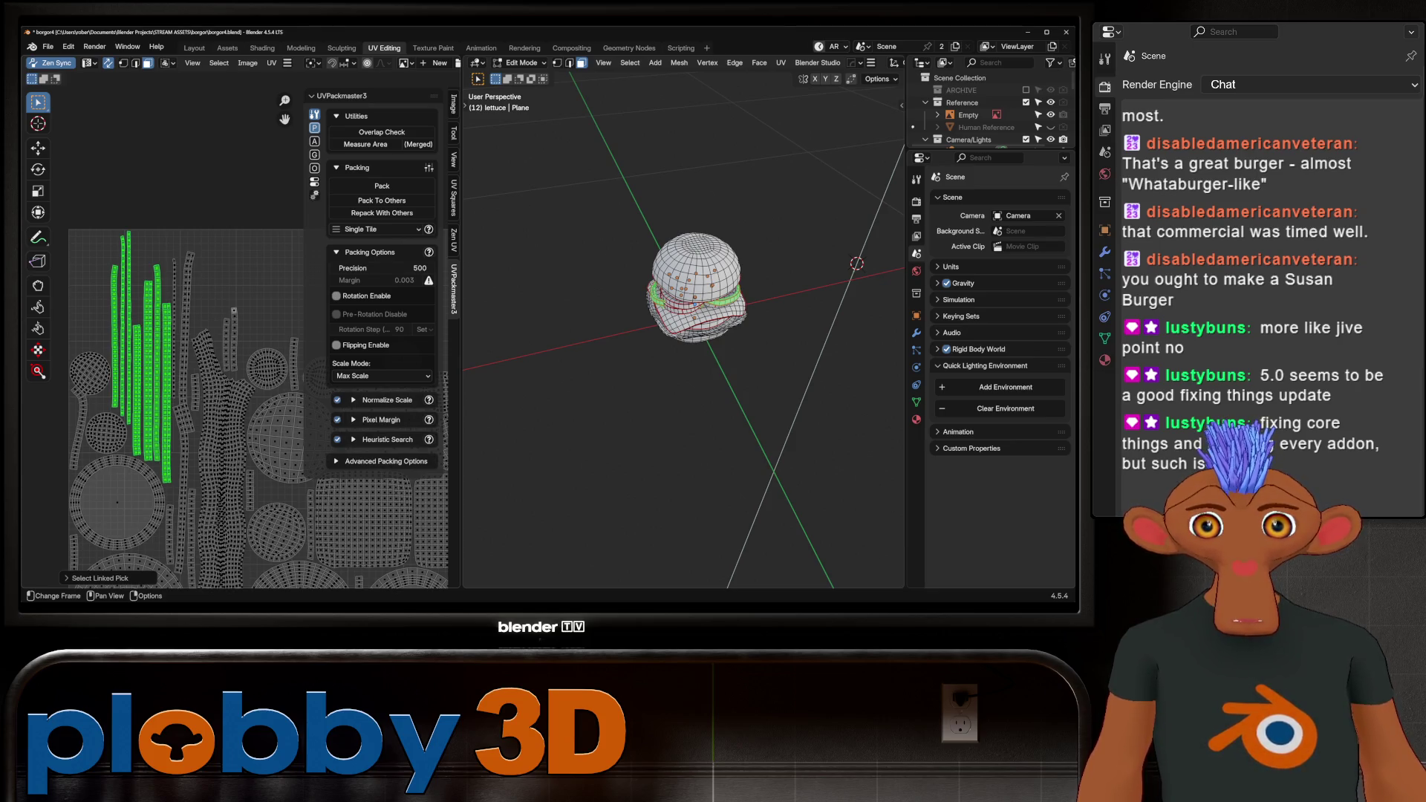
scroll(237, 393, "down", 3)
scroll(183, 356, "up", 4)
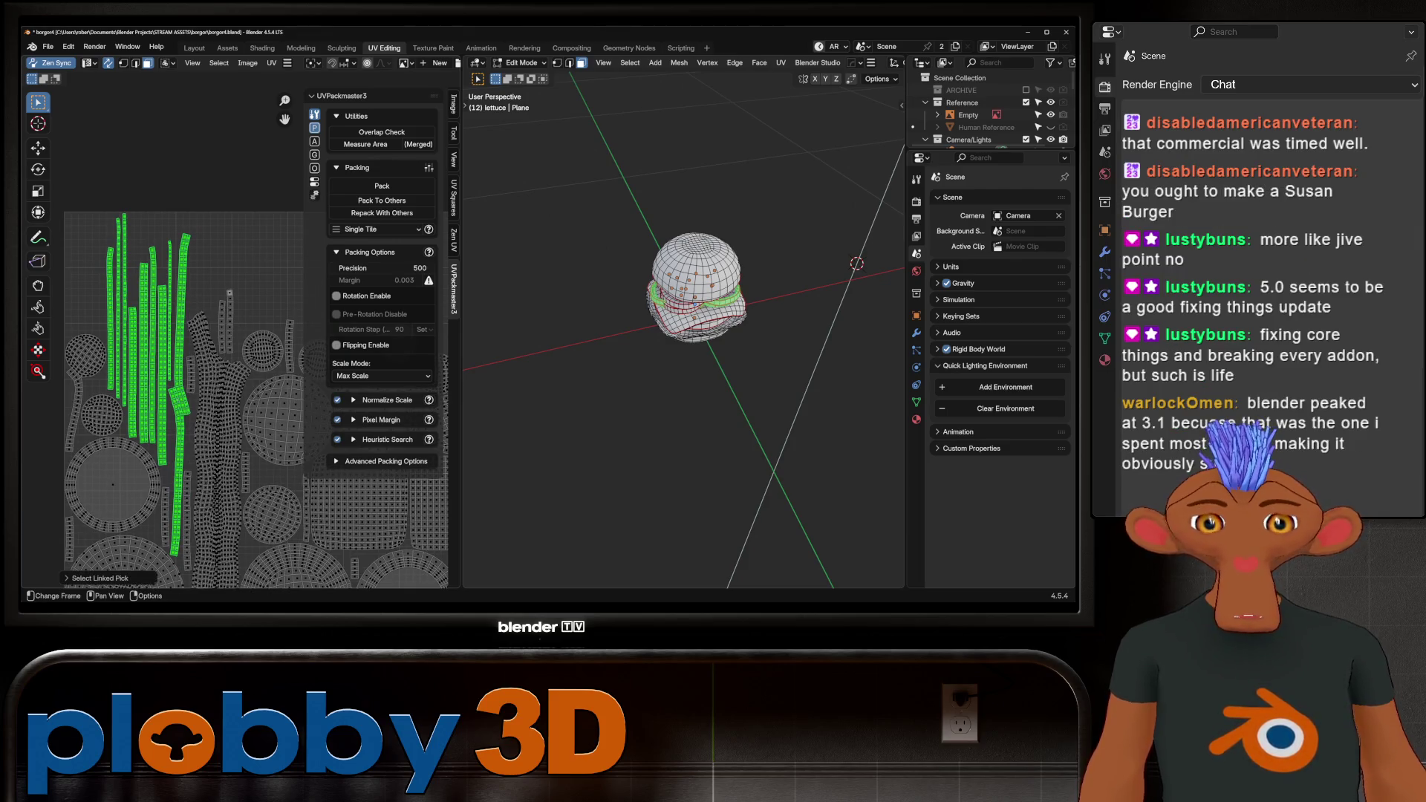
left_click(97, 578)
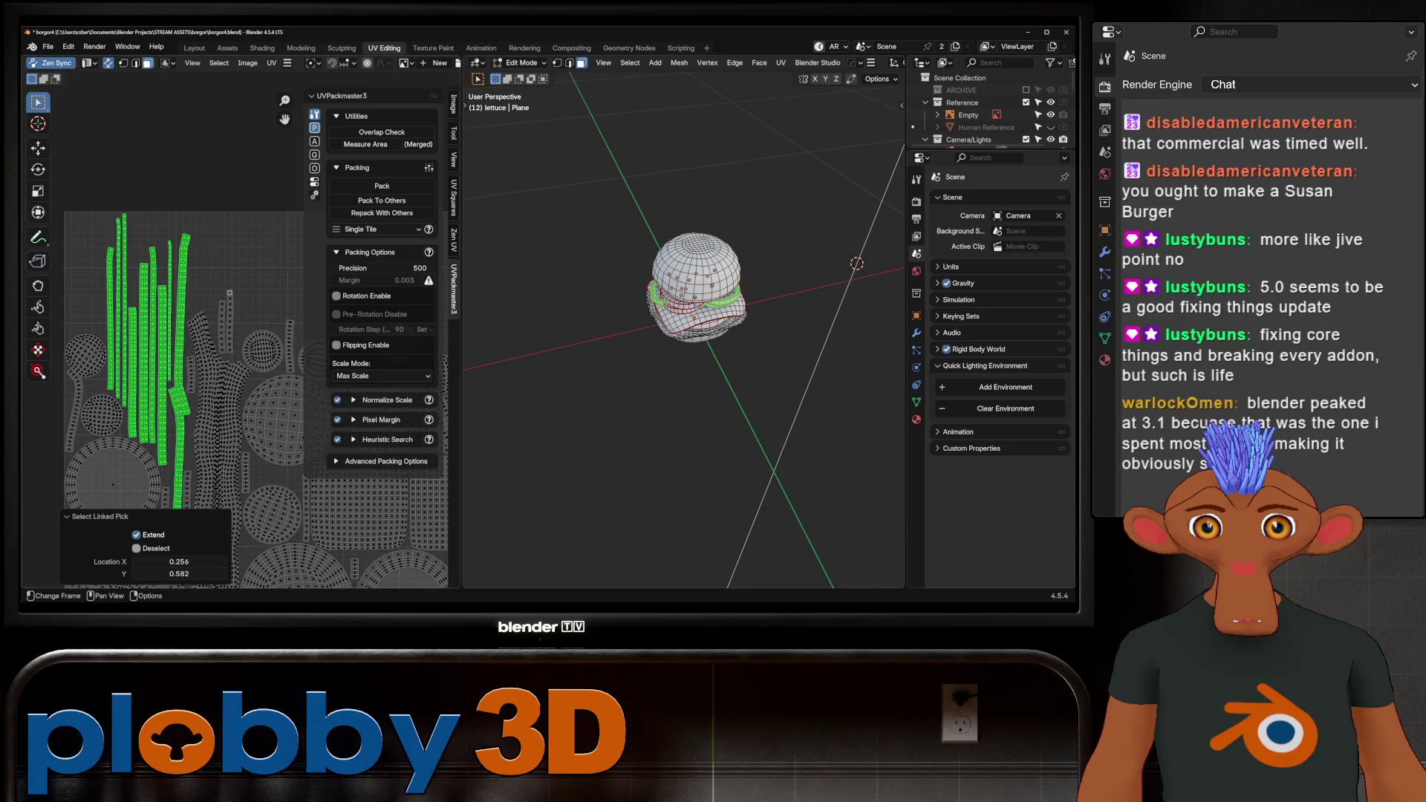
left_click(136, 548)
Add one more strip island, select all islands, and start repacking them into the UV square.
middle_click_drag(223, 334, 163, 223)
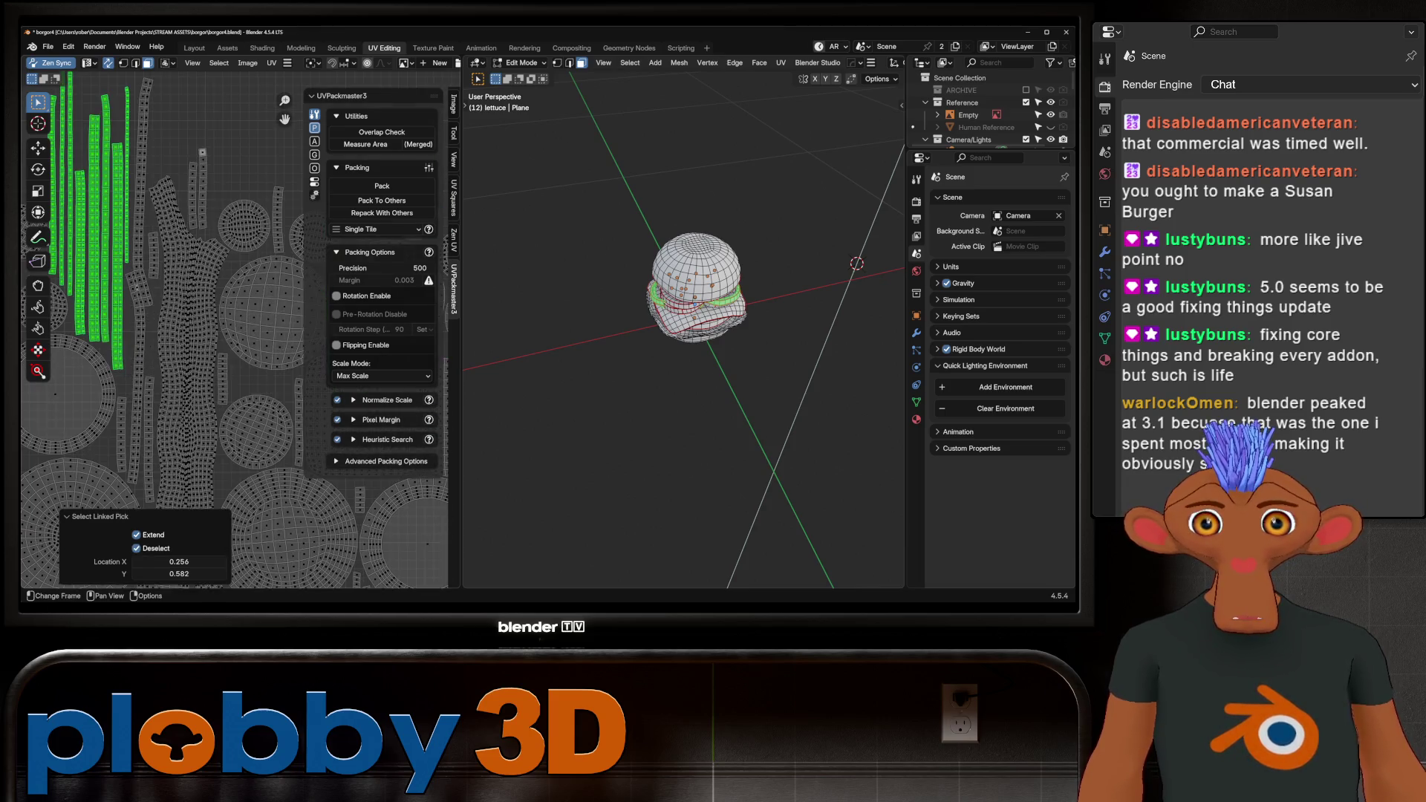
scroll(145, 379, "down", 1)
key("l")
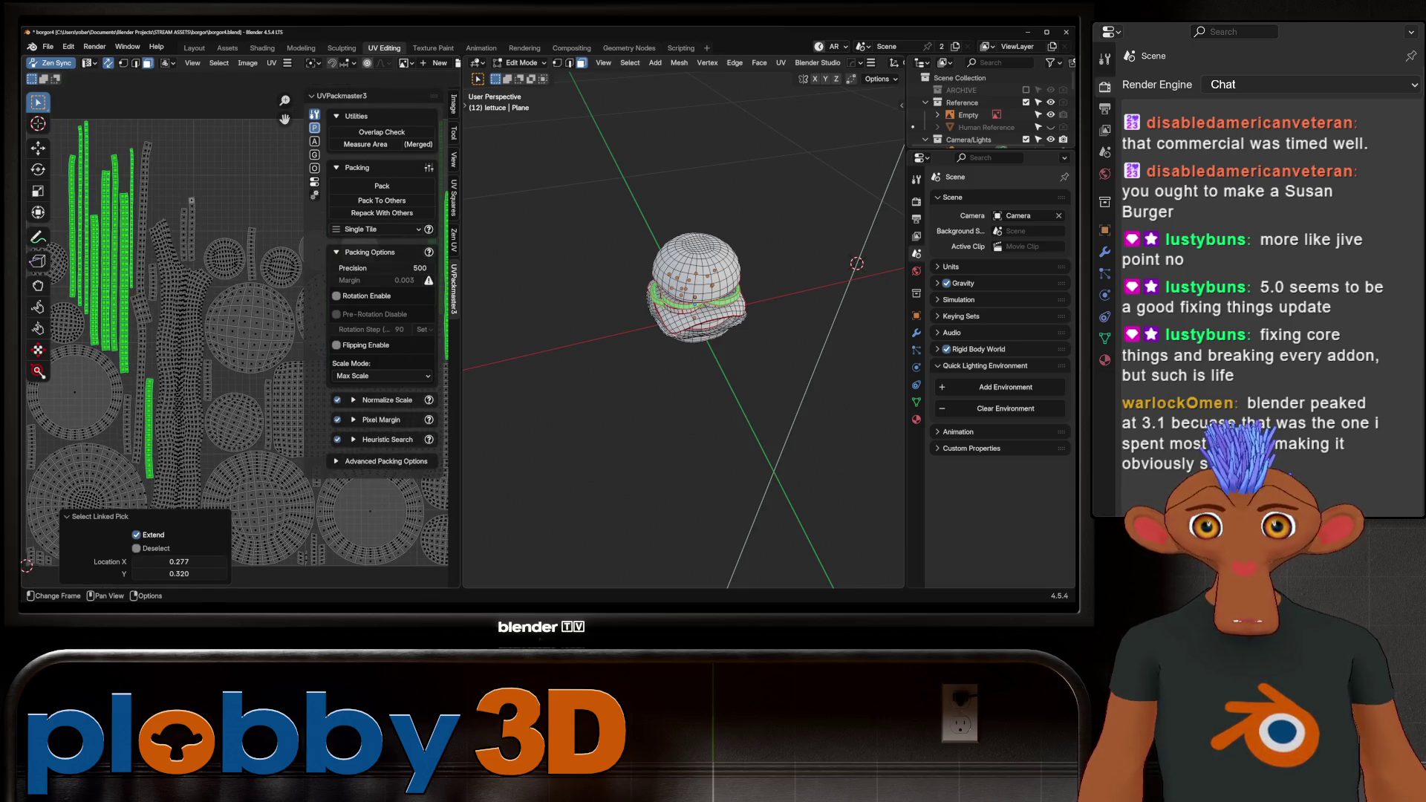
scroll(148, 427, "down", 3)
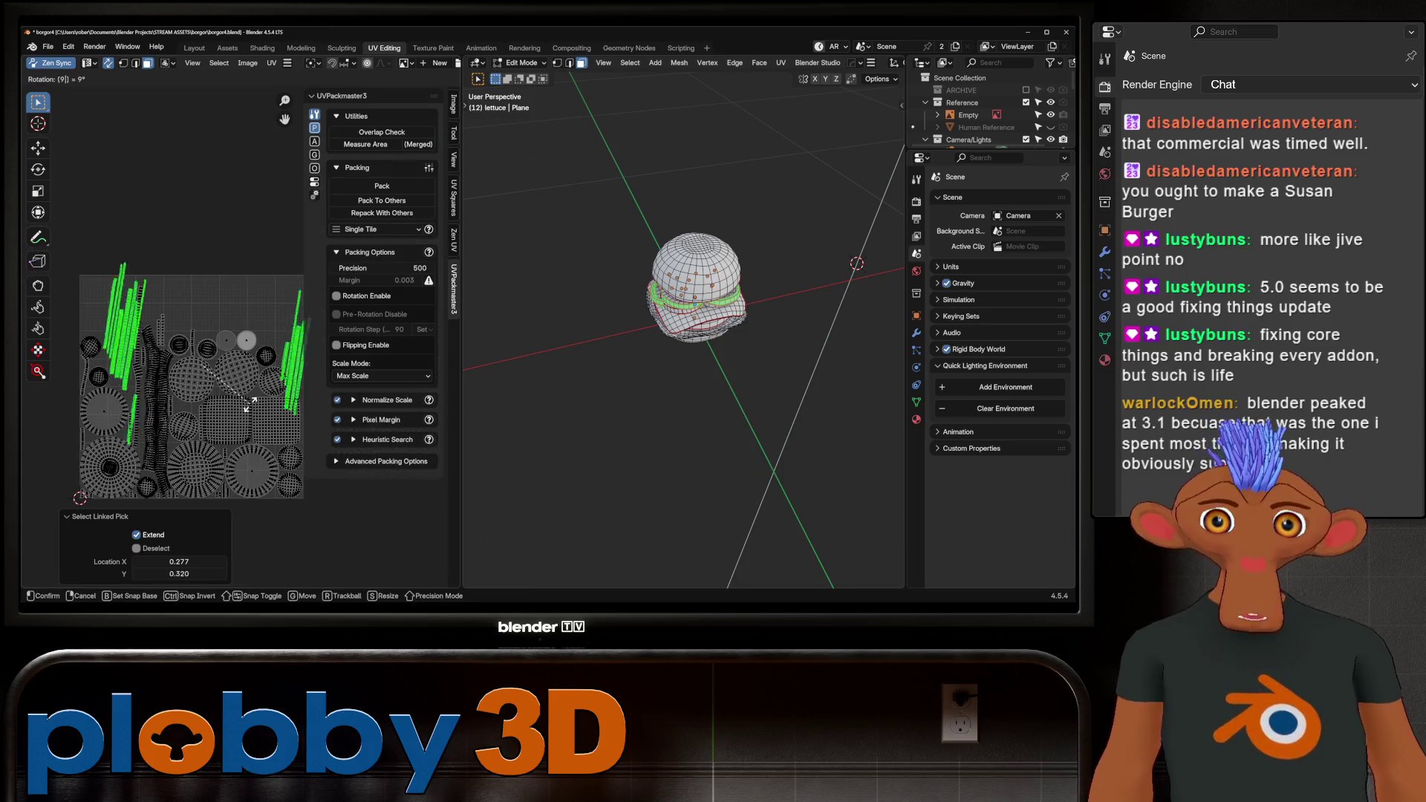
key("a")
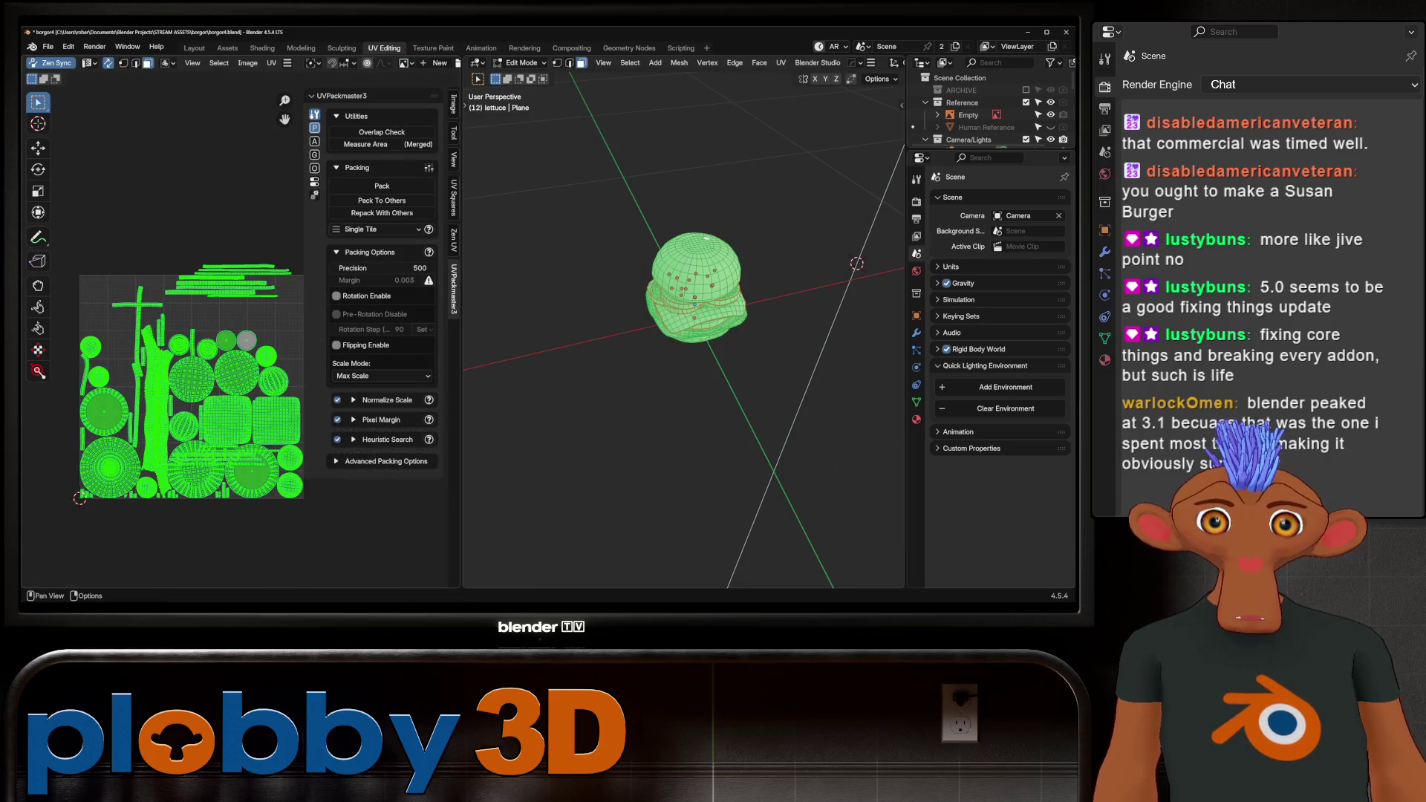
left_click(382, 185)
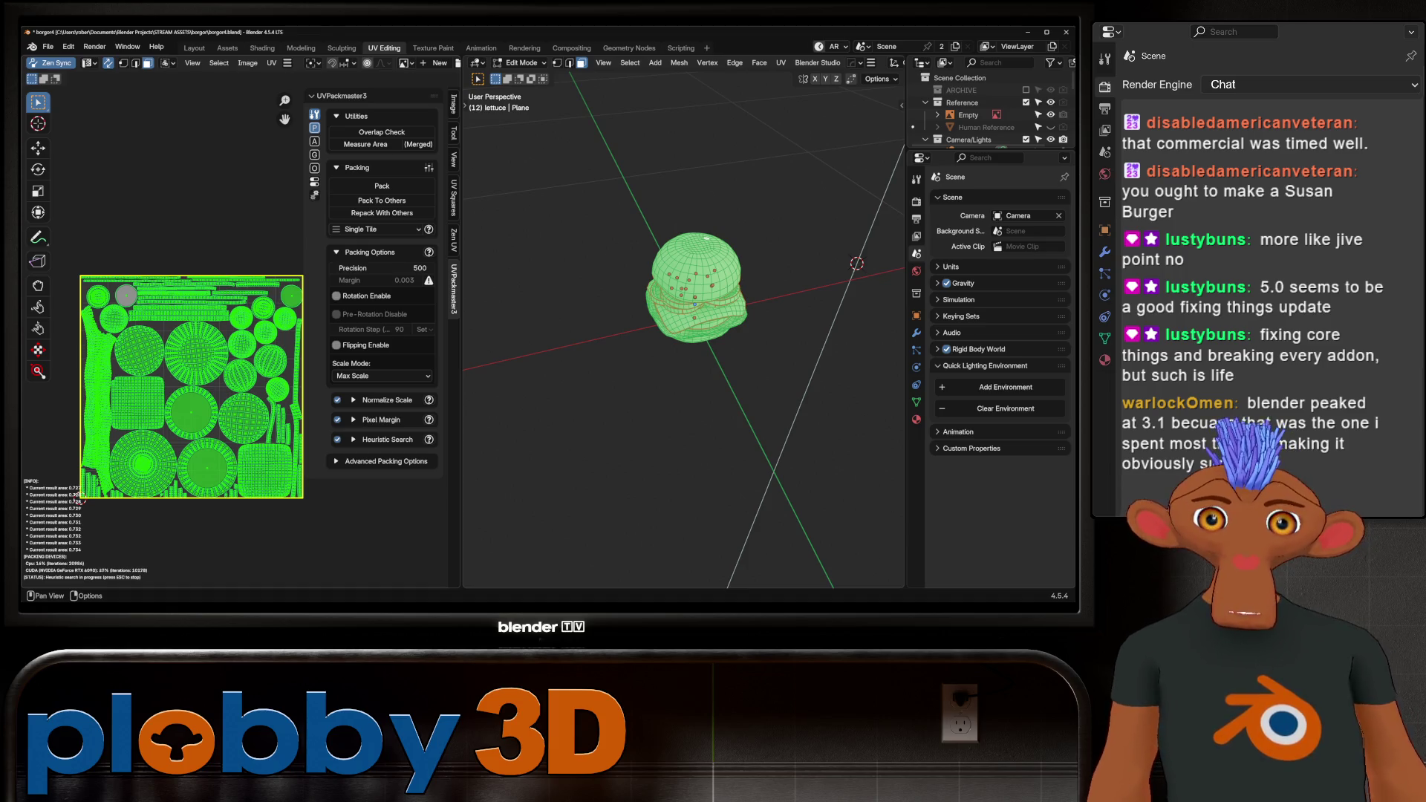
Stop the UVPackmaster heuristic search and go back to the Layout workspace.
key("Escape")
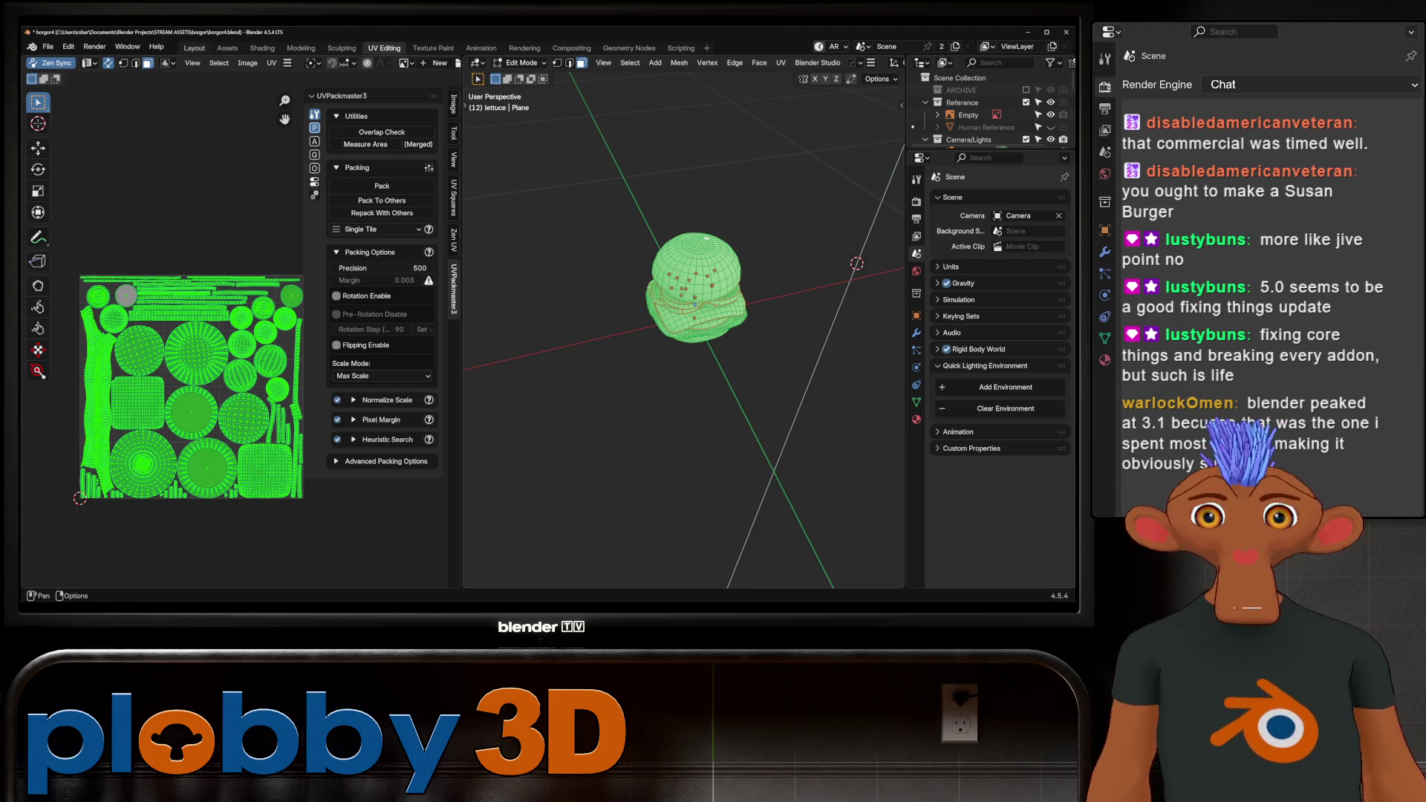
left_click(194, 48)
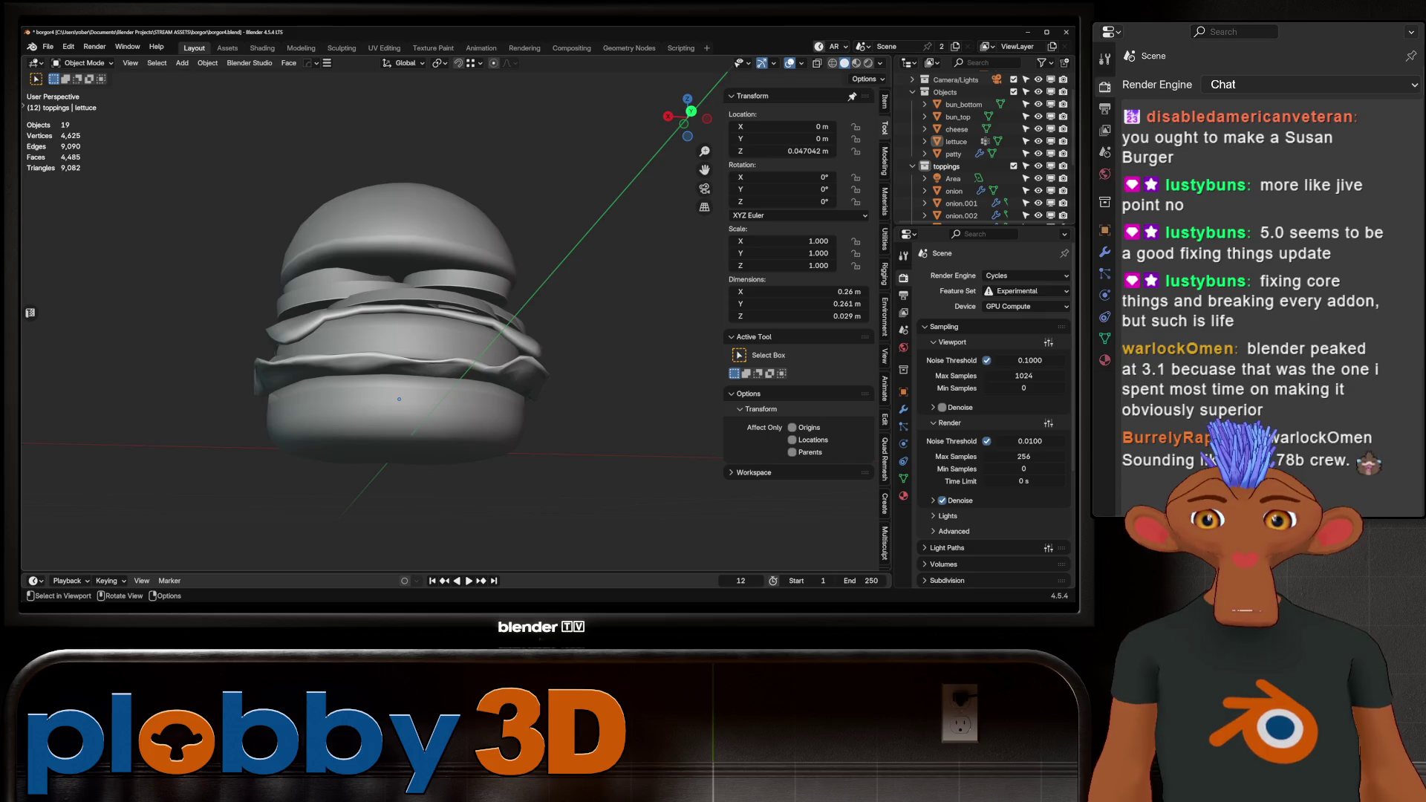
Save the burger file borgor4.blend from the File menu.
left_click(47, 47)
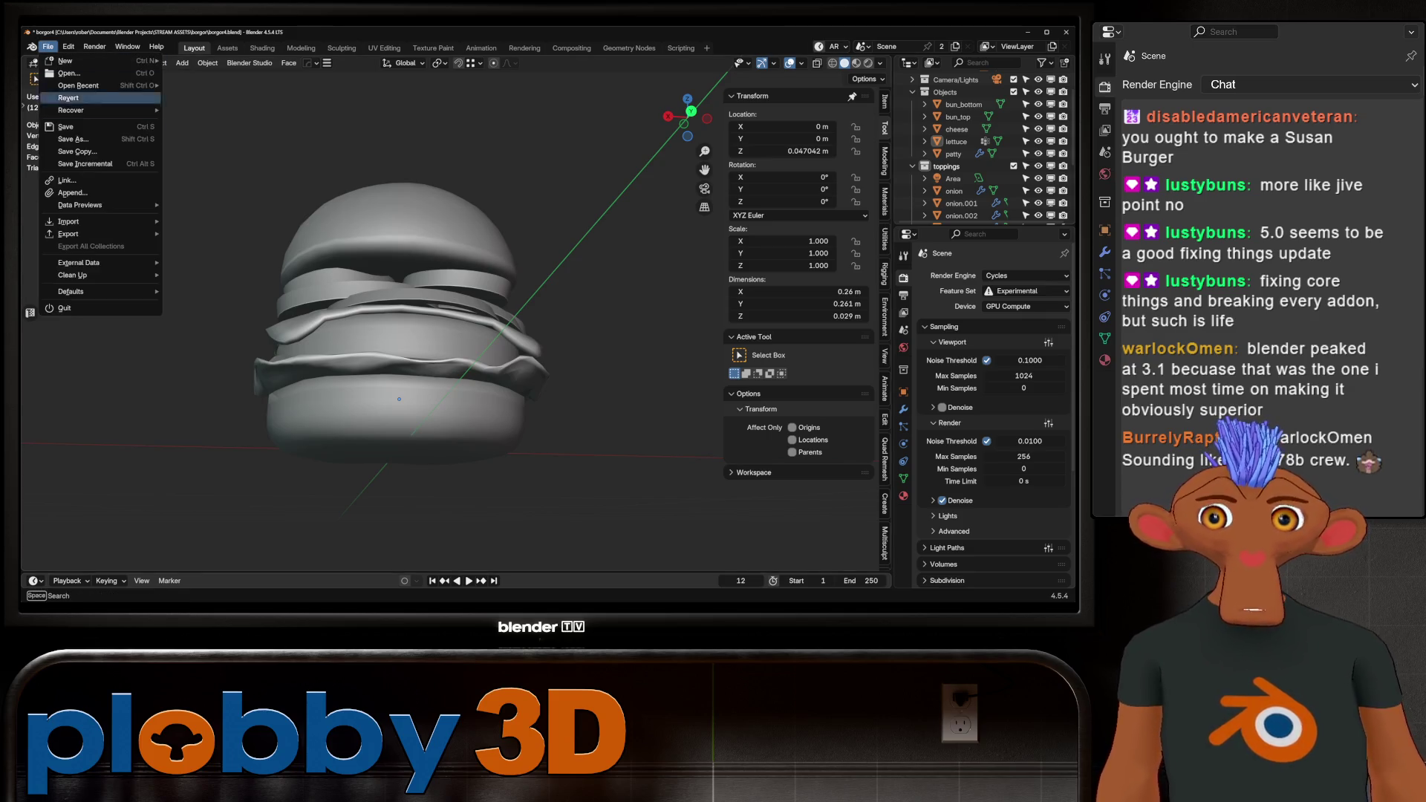
mouse_move(81, 205)
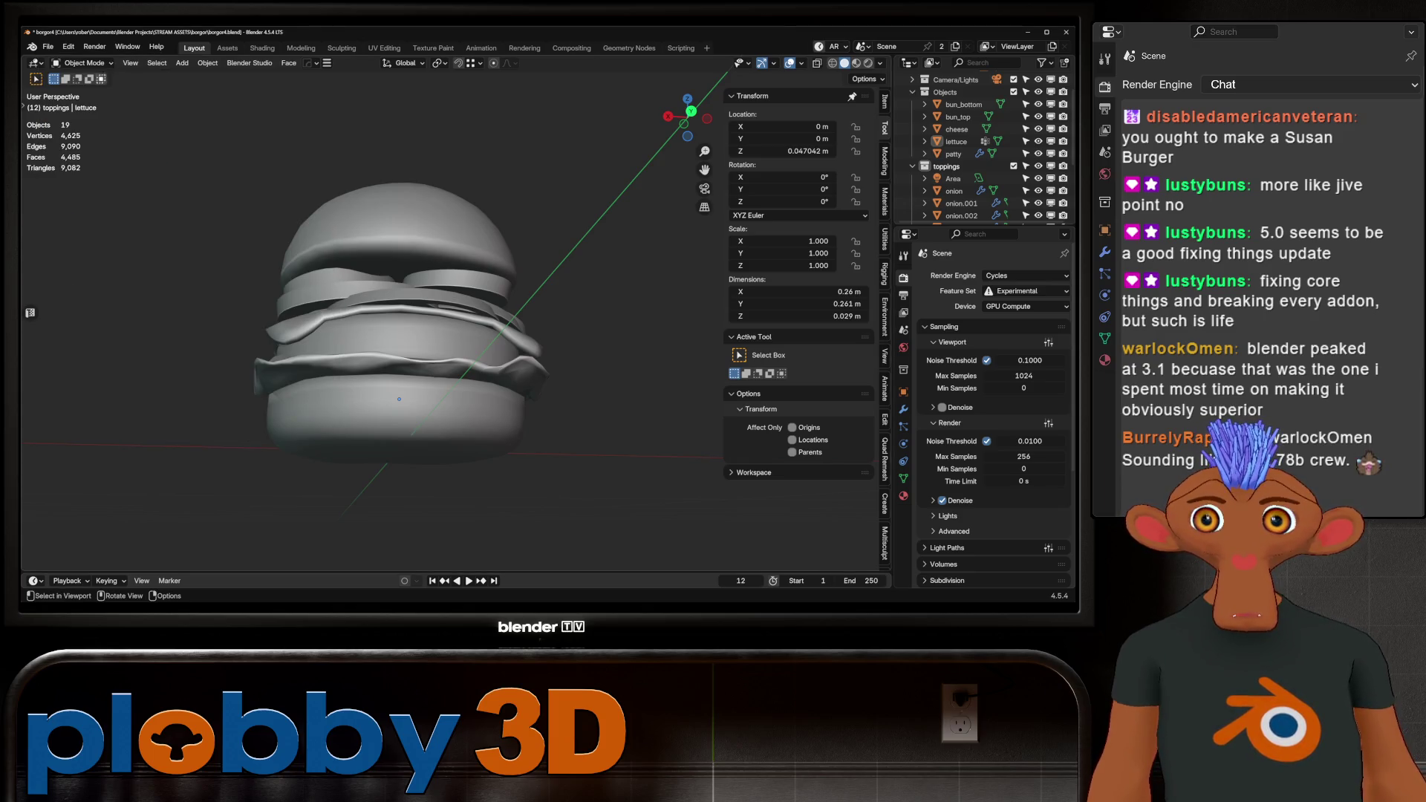
left_click(48, 46)
left_click(67, 138)
Select the lettuce, bottom bun and top bun in turn, then deselect all and open the Add menu.
mouse_move(399, 399)
middle_mouse_down()
mouse_move(382, 377)
mouse_move(390, 421)
mouse_move(386, 342)
middle_mouse_up()
left_click(390, 422)
left_click(390, 421)
scroll(386, 356, "down", 4)
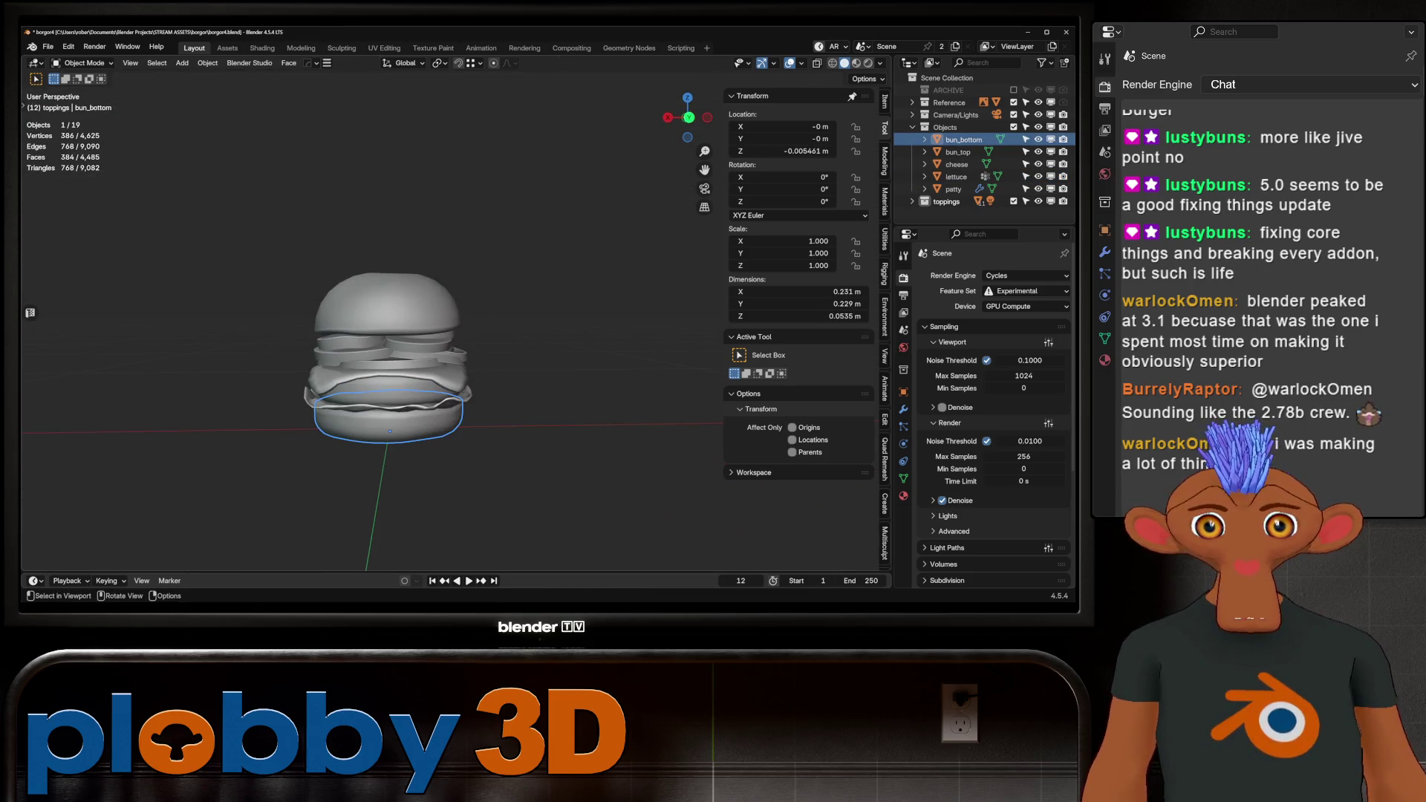
left_click(387, 304)
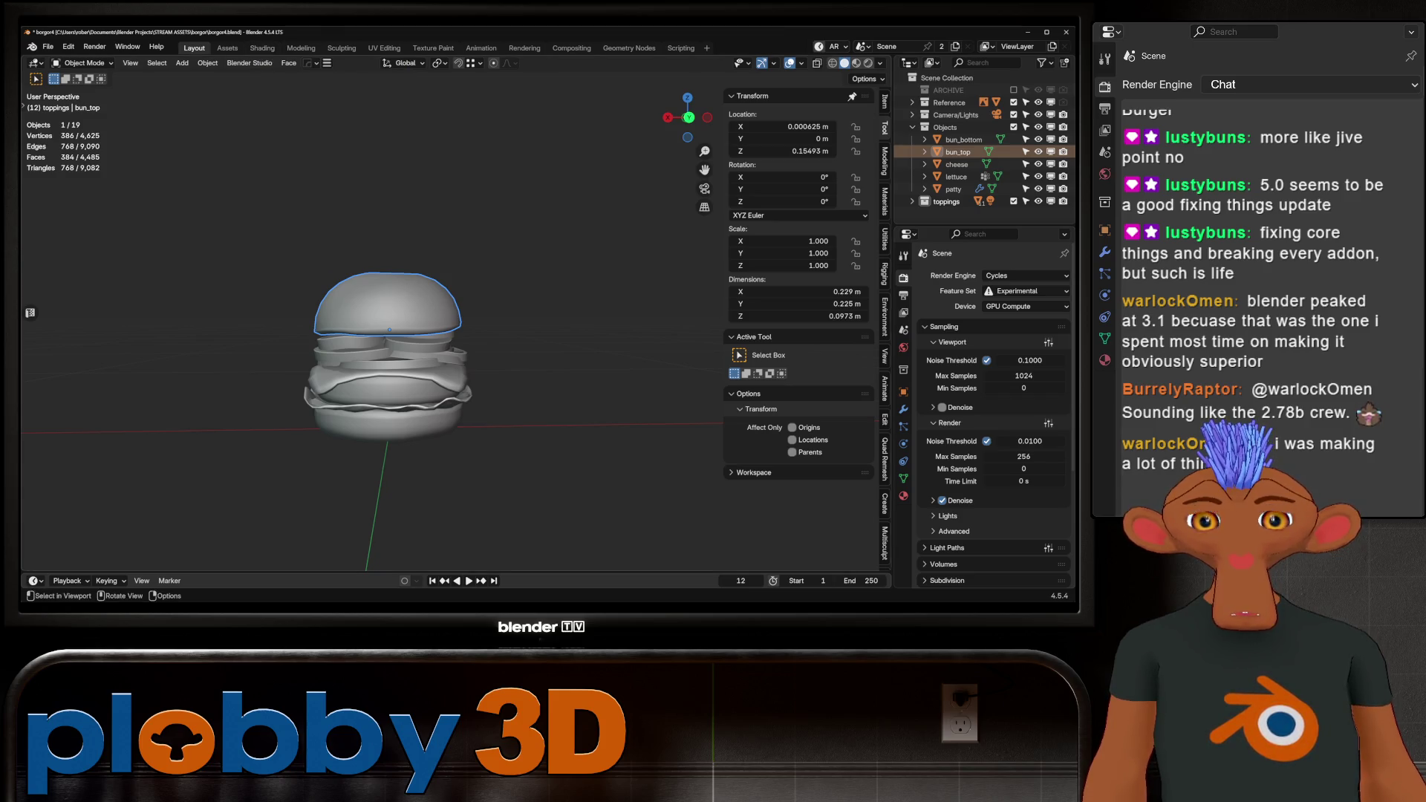
scroll(386, 357, "up", 5)
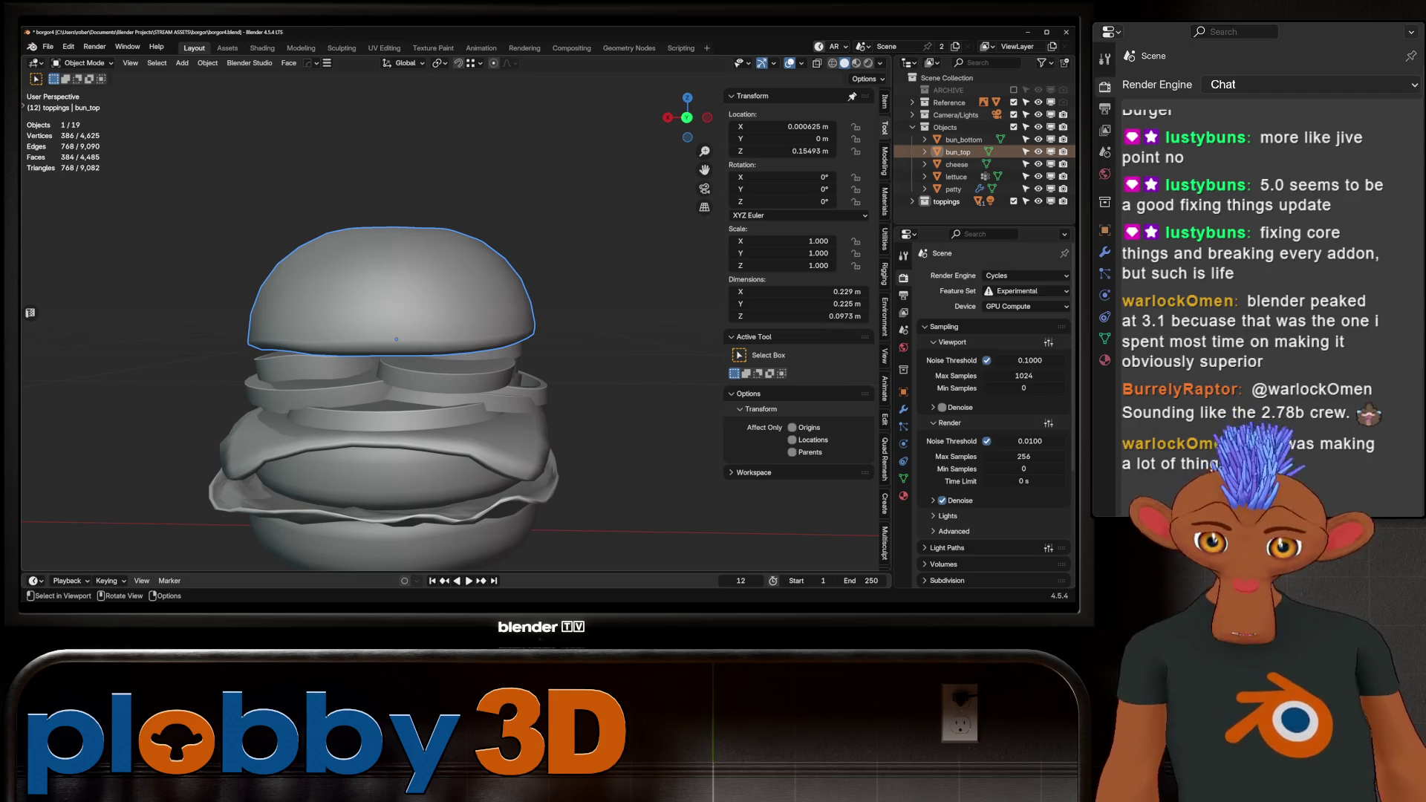
mouse_move(446, 334)
middle_mouse_down()
mouse_move(399, 178)
mouse_move(446, 238)
middle_mouse_up()
key("alt+a")
scroll(586, 339, "up", 5)
key("shift+a")
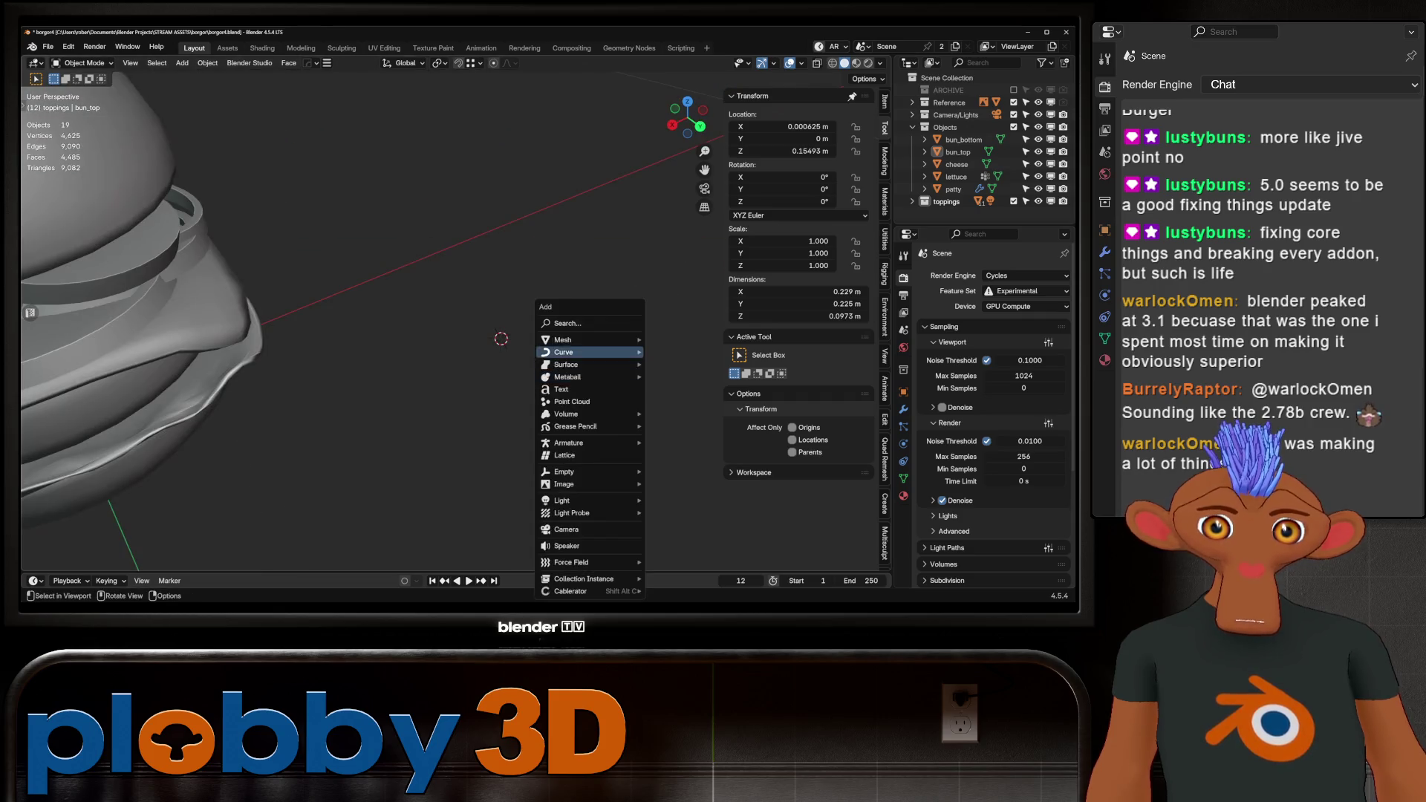
Add an 8-vertex circle mesh and scale it down to 0.1.
mouse_move(595, 339)
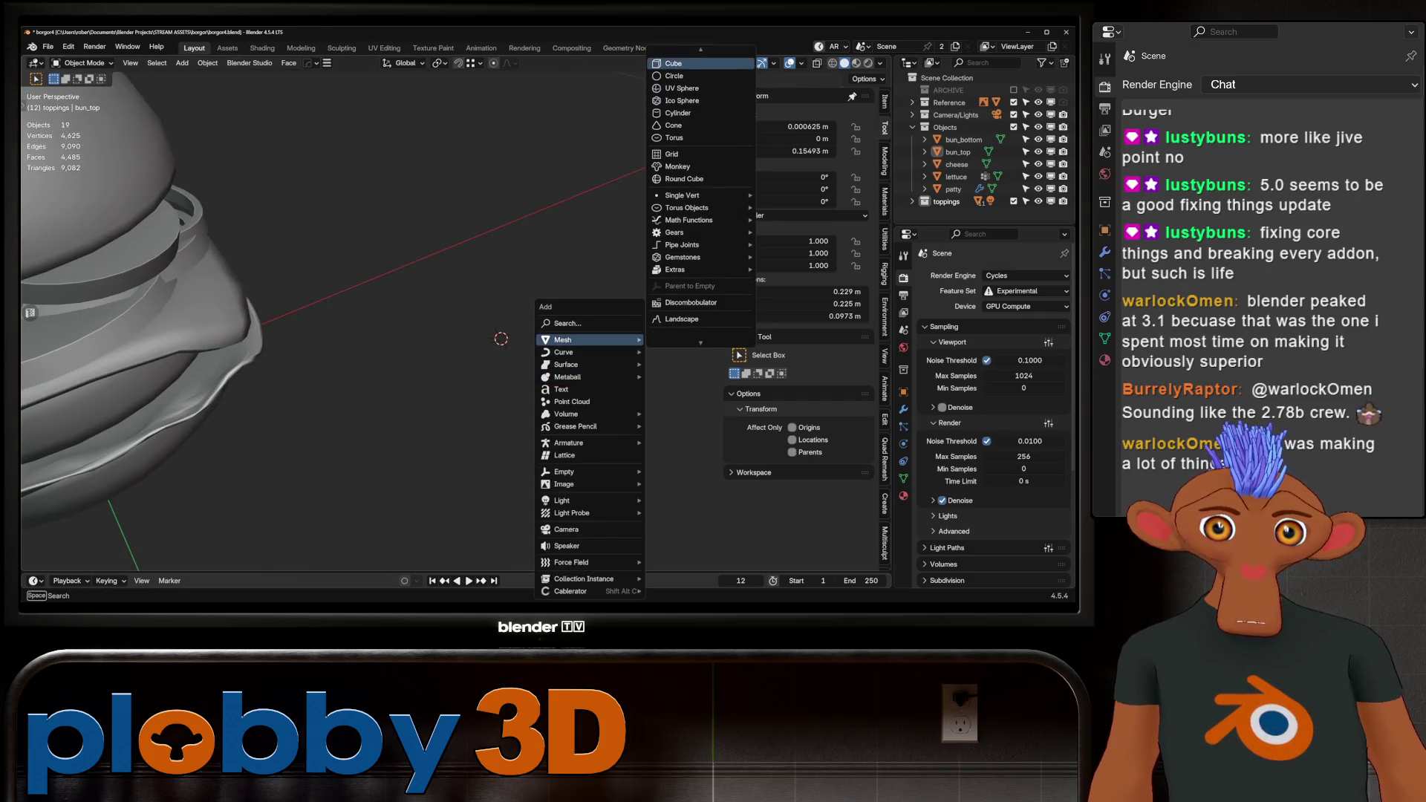
key("Return")
left_click(144, 428)
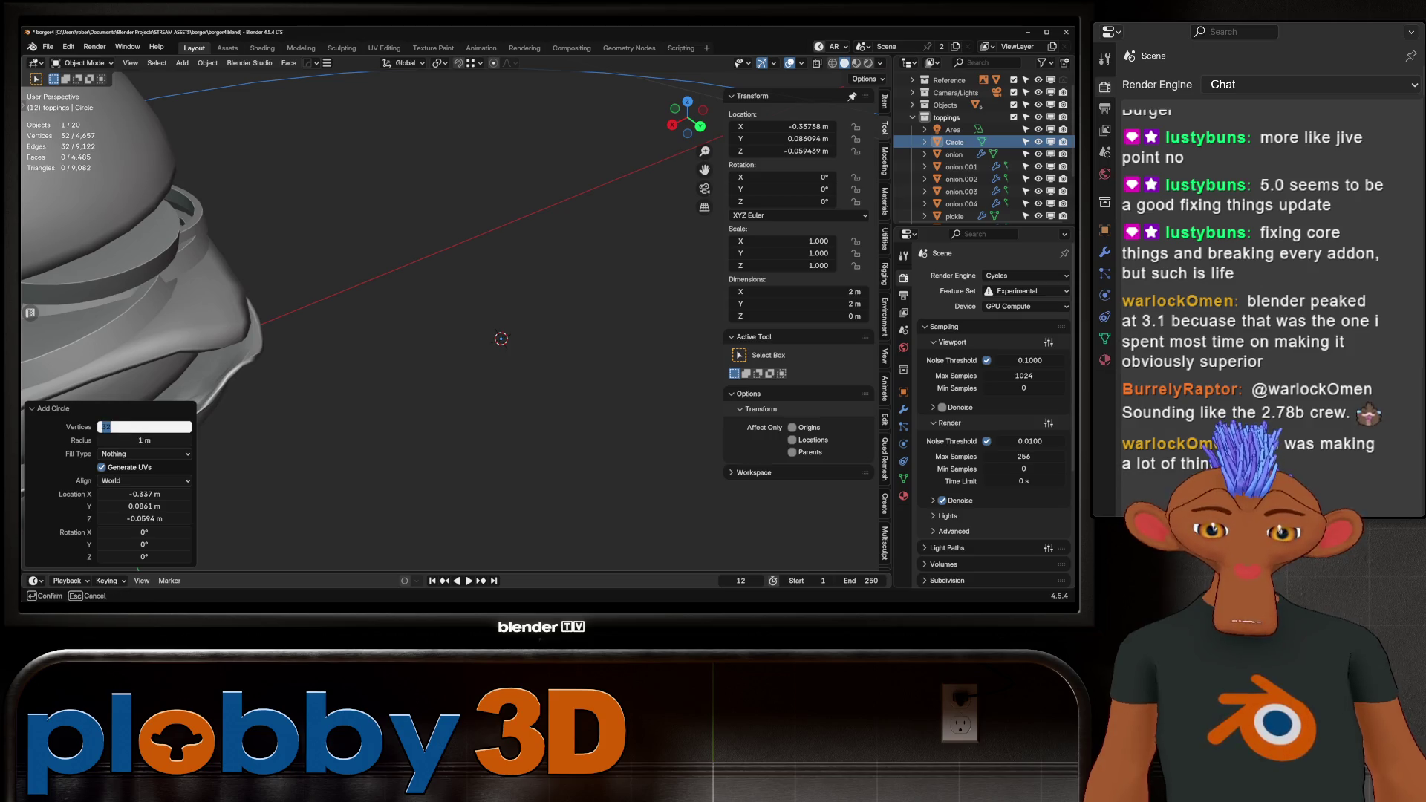
type("8")
key("Return")
type("s.1")
key("Return")
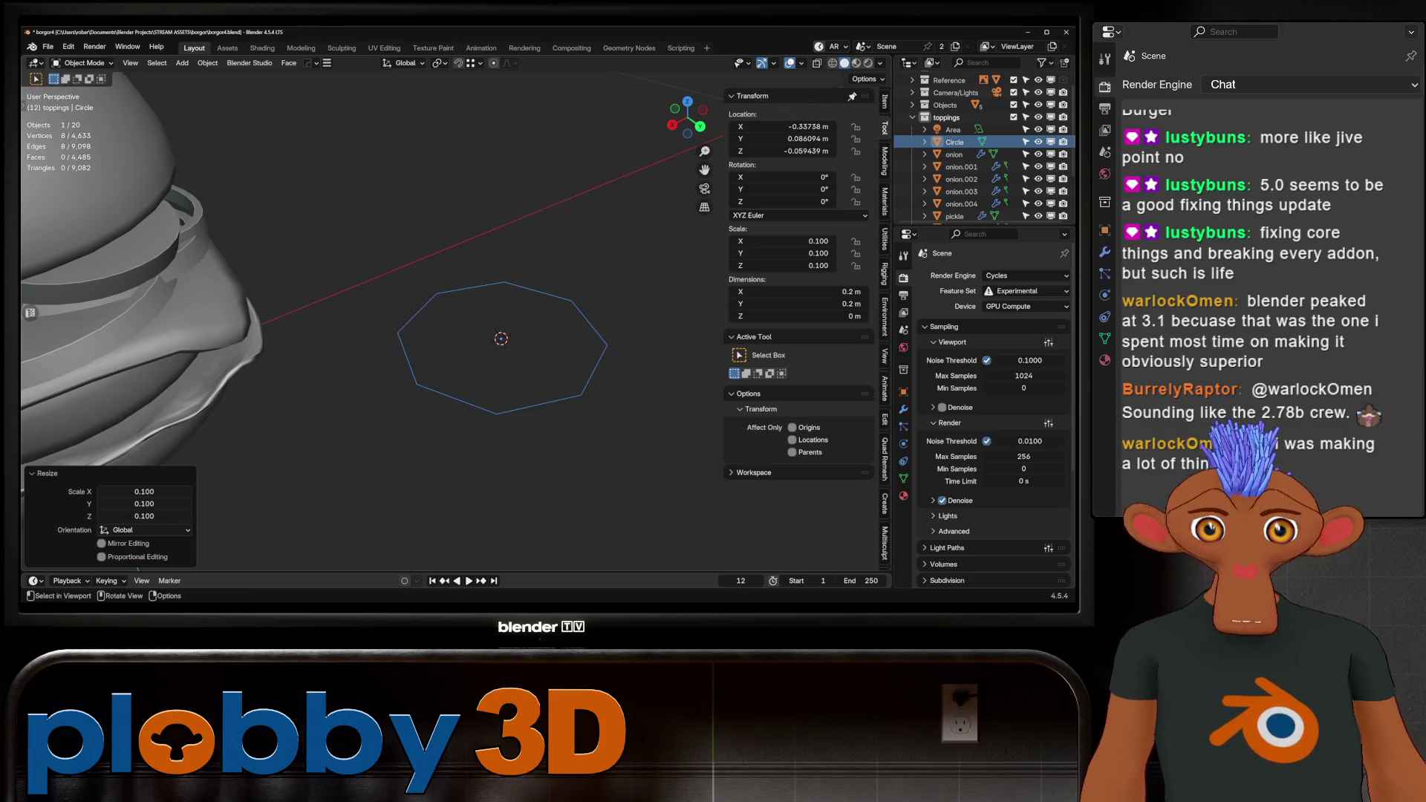
key("s")
key("Return")
Shrink the circle further and isolate it in local view.
mouse_move(446, 260)
middle_mouse_down()
mouse_move(446, 334)
mouse_move(453, 356)
mouse_move(476, 350)
middle_mouse_up()
key("s")
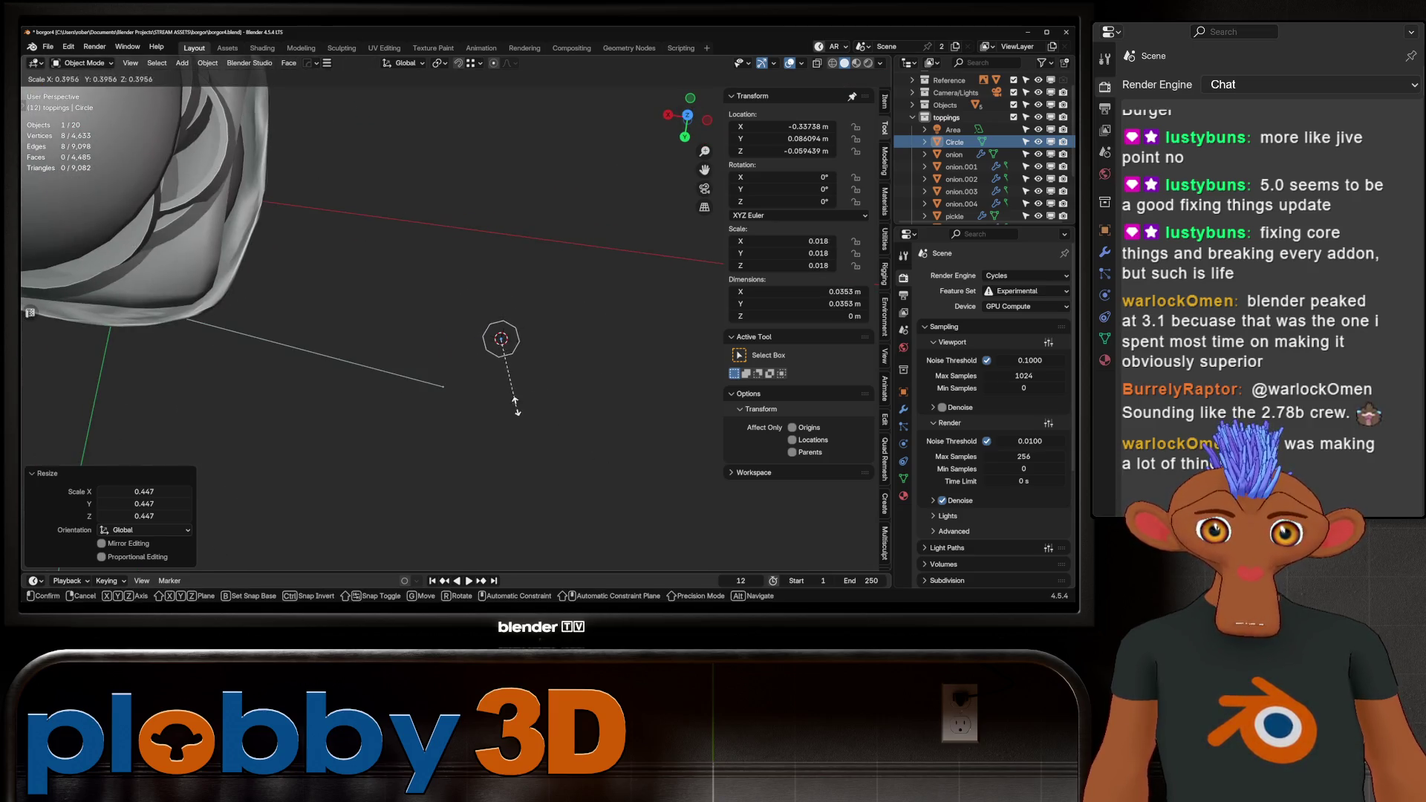
left_click(491, 375)
key("KP_Divide")
In Edit Mode, scale two opposite vertices along Y by 1.413 to make an oval.
key("Tab")
left_click_drag(477, 325, 484, 408)
key("g")
key("y")
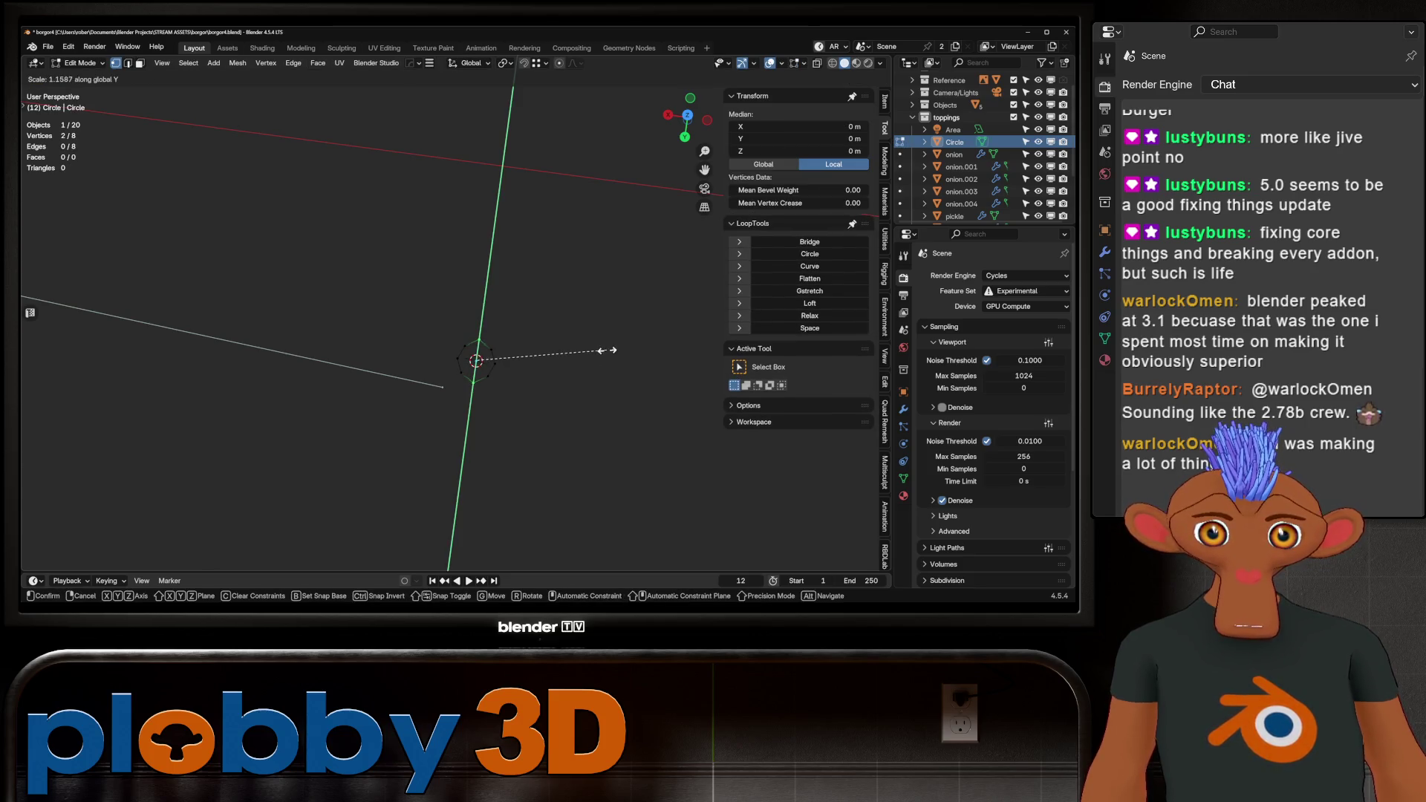
key("Escape")
key("s")
key("y")
scroll(640, 286, "down", 3)
left_click(647, 284)
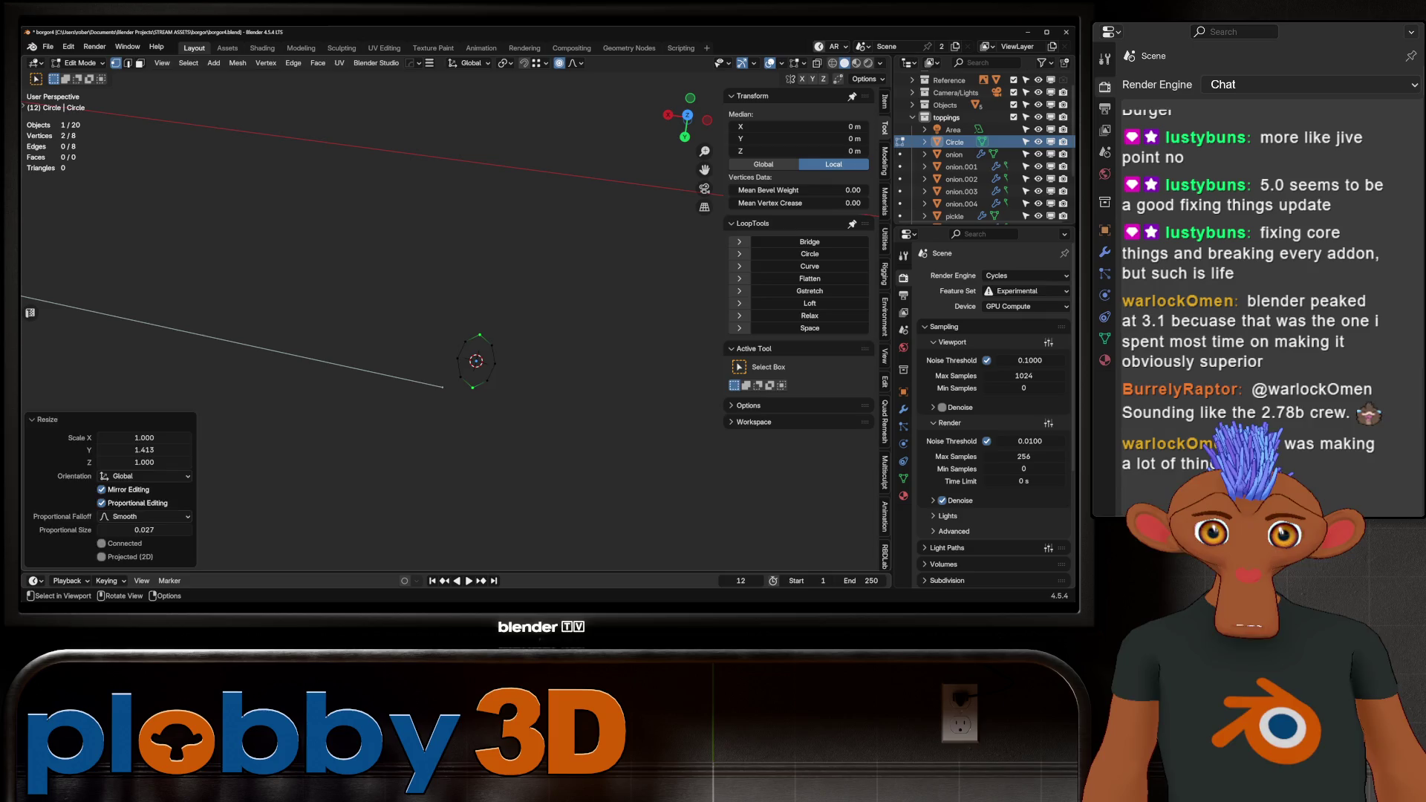
Grid-fill the circle with span 2 and extrude it upward.
key("a")
scroll(476, 361, "up", 2)
key("ctrl+f")
left_click(464, 360)
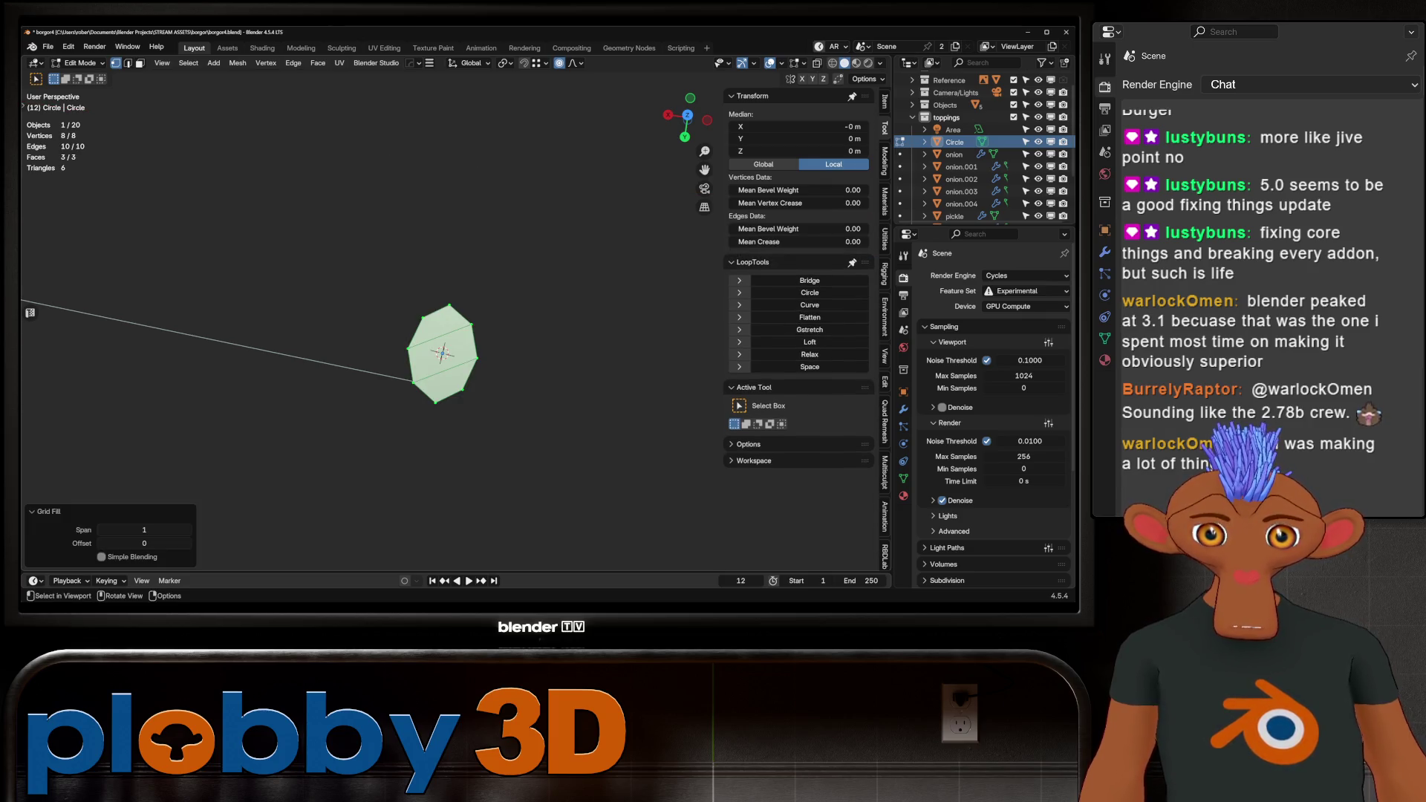
left_click(188, 530)
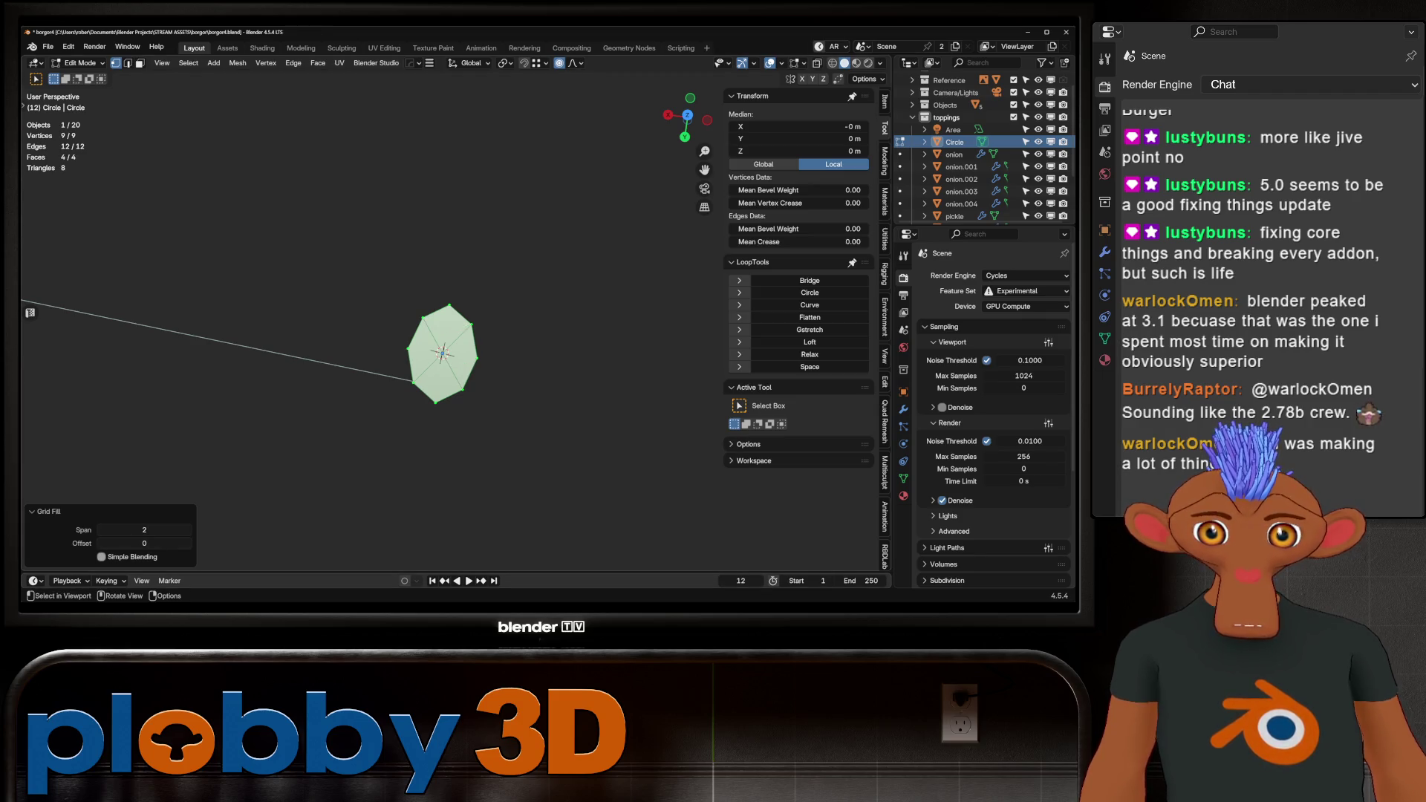
middle_click_drag(520, 386, 520, 335)
key("e")
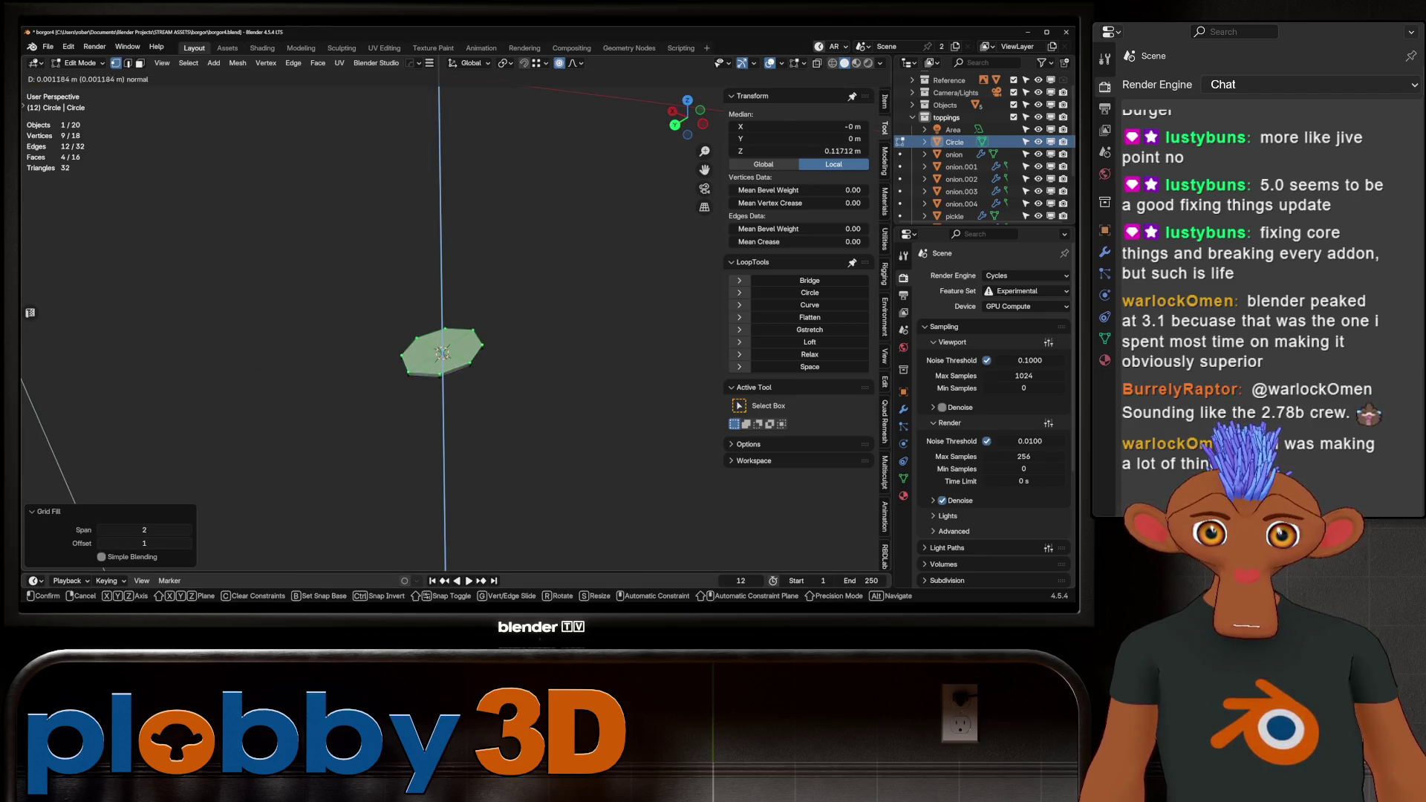
key("Return")
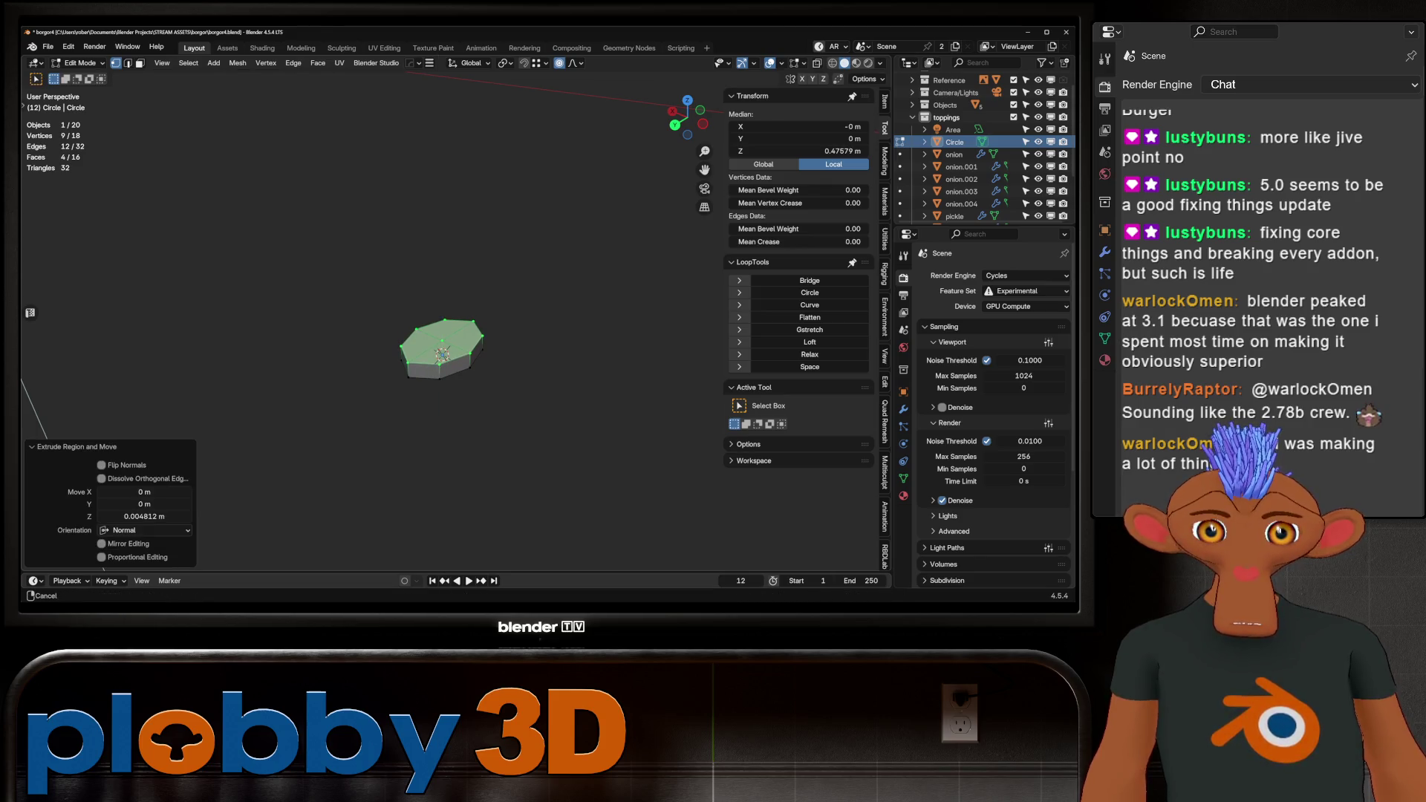
Back in Object Mode, rename the Circle object to sesame_seed in the Outliner.
key("Tab")
middle_click_drag(520, 387, 520, 319)
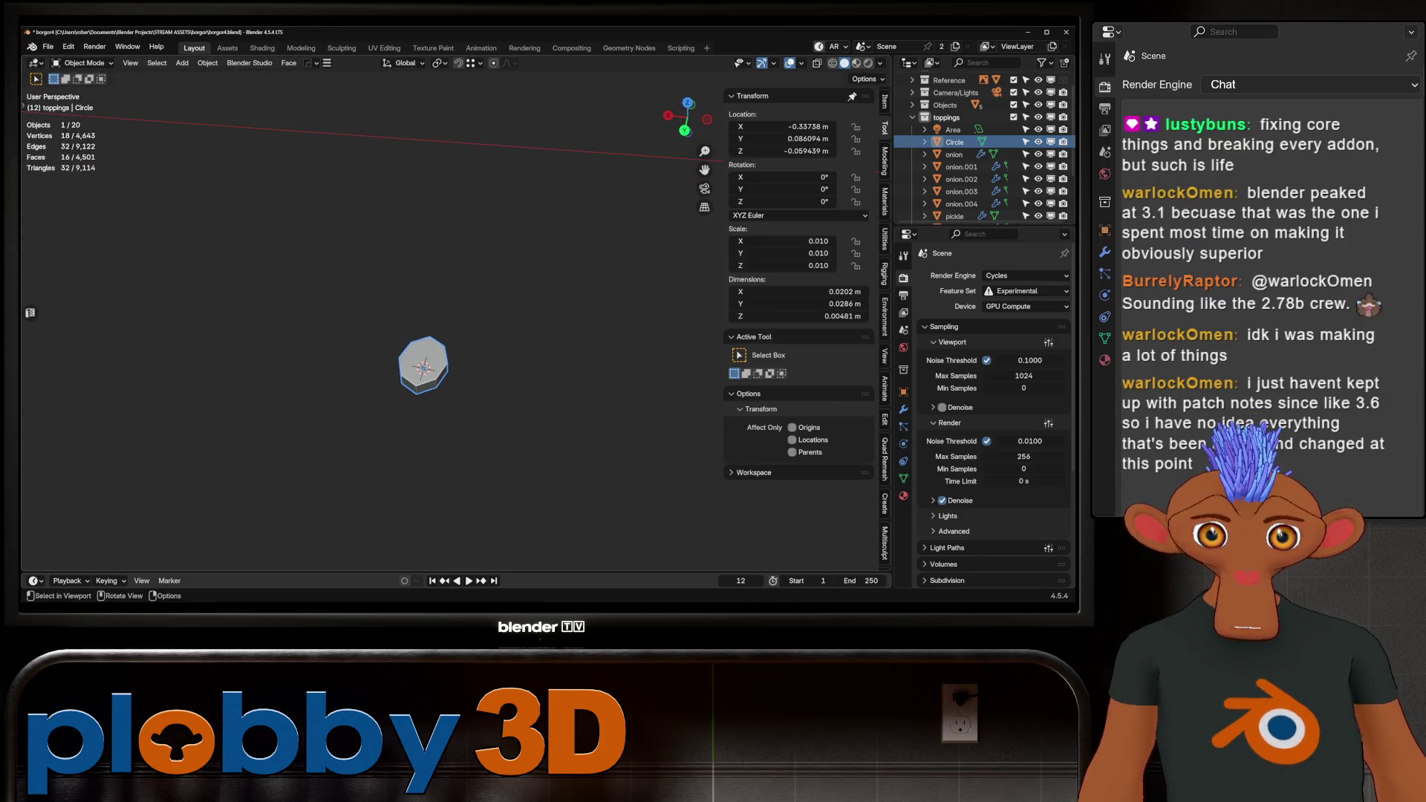
double_click(955, 141)
type("sesame_")
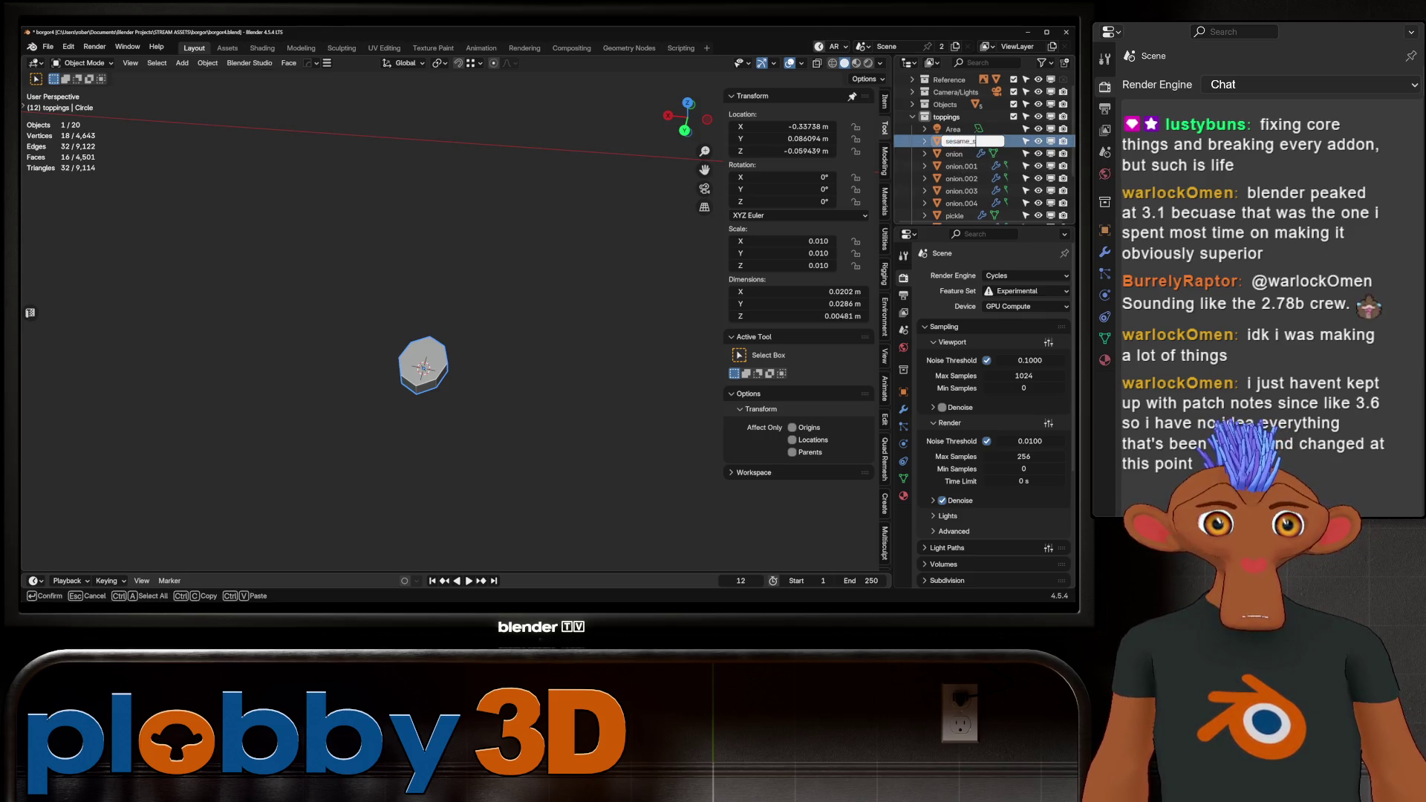
type("eed")
key("Return")
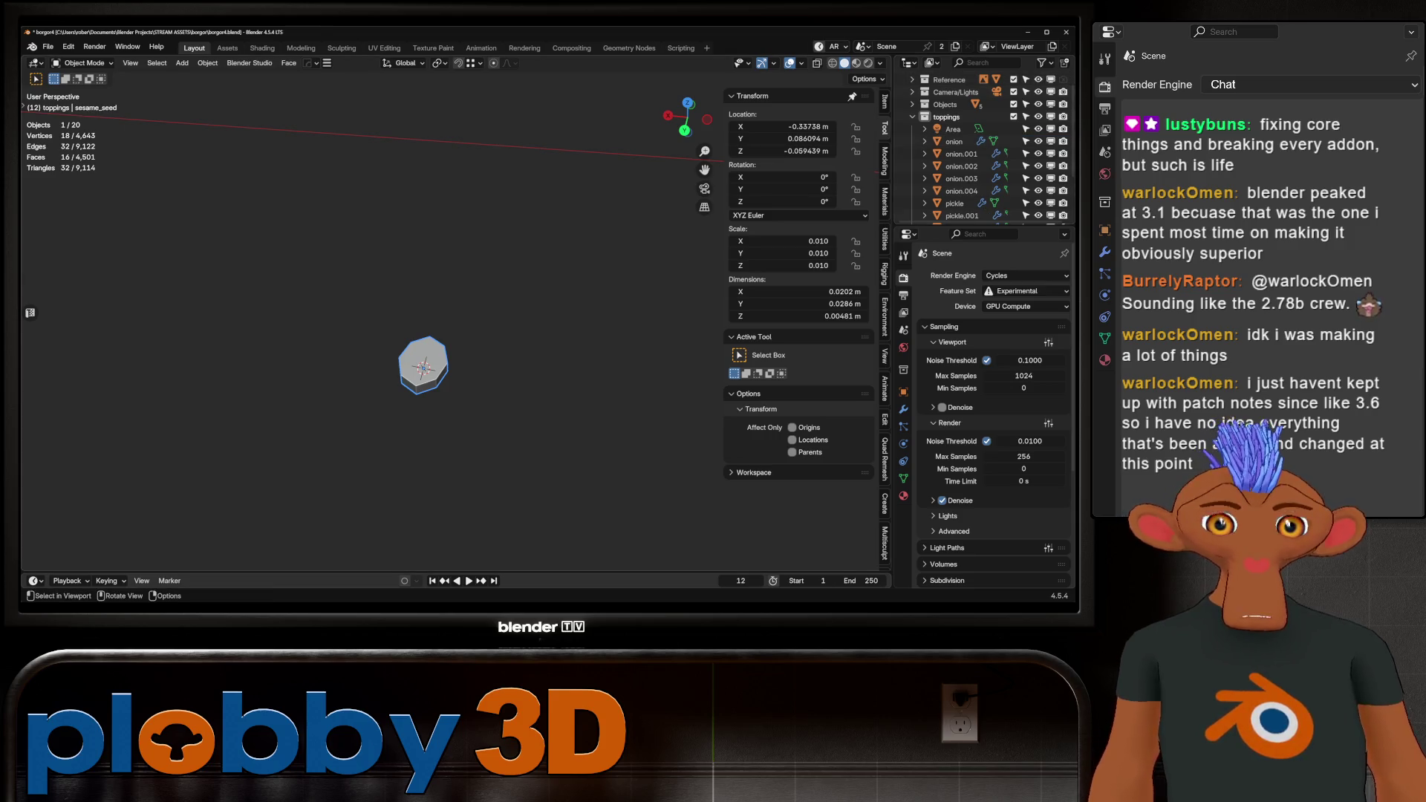
Apply Shade Smooth to sesame_seed and inspect it from the side and top.
scroll(397, 340, "up", 3)
right_click(397, 339)
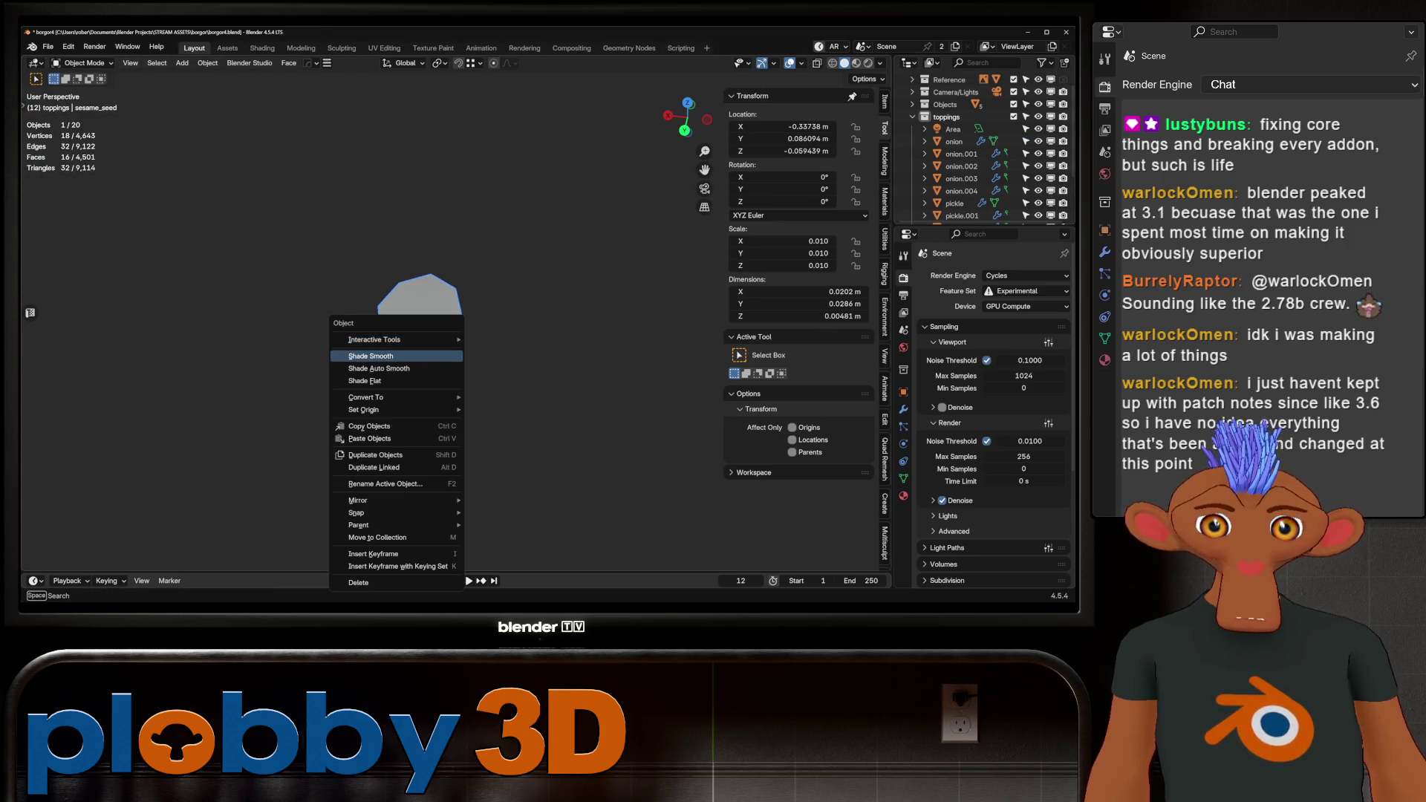
left_click(370, 356)
middle_click_drag(371, 356, 371, 282)
right_click(368, 349)
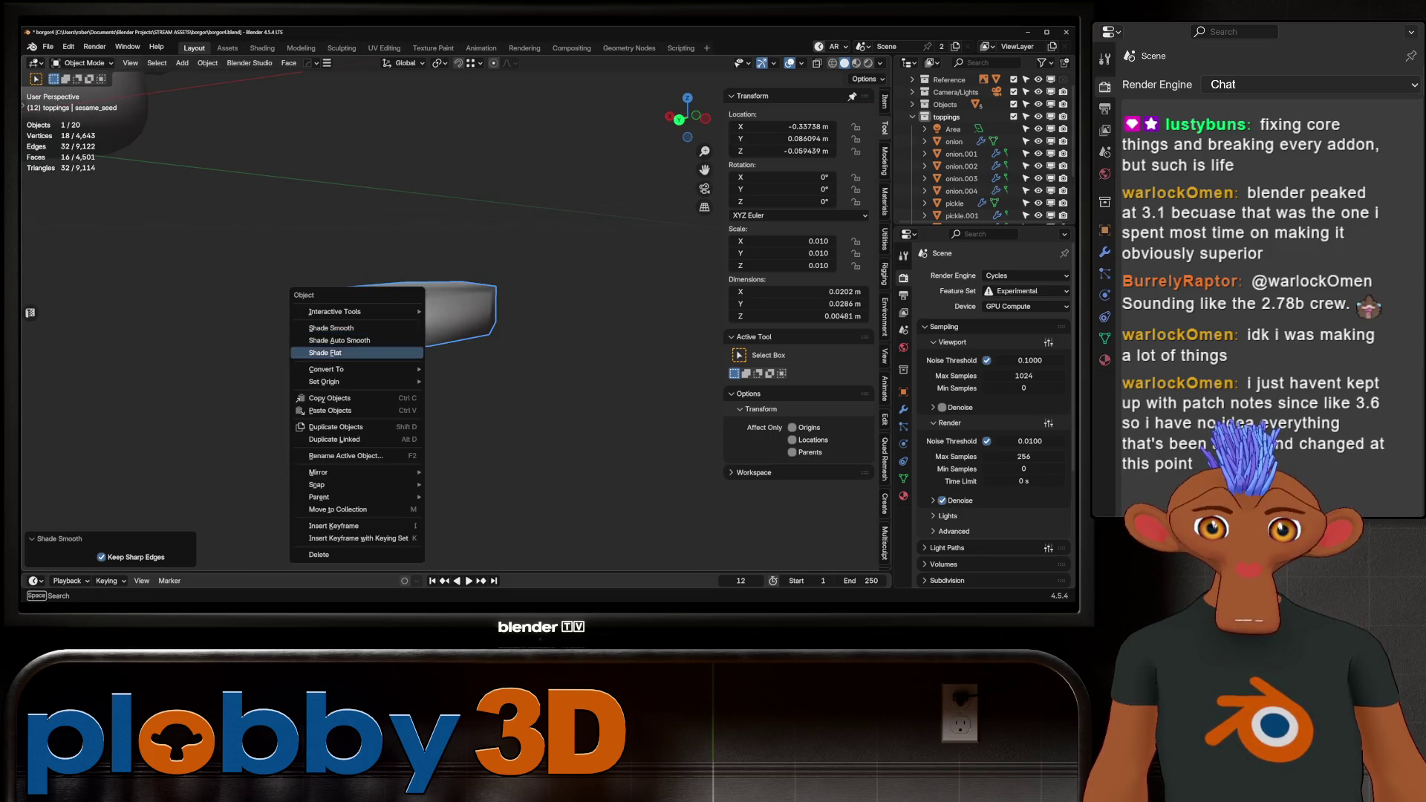
key("Tab")
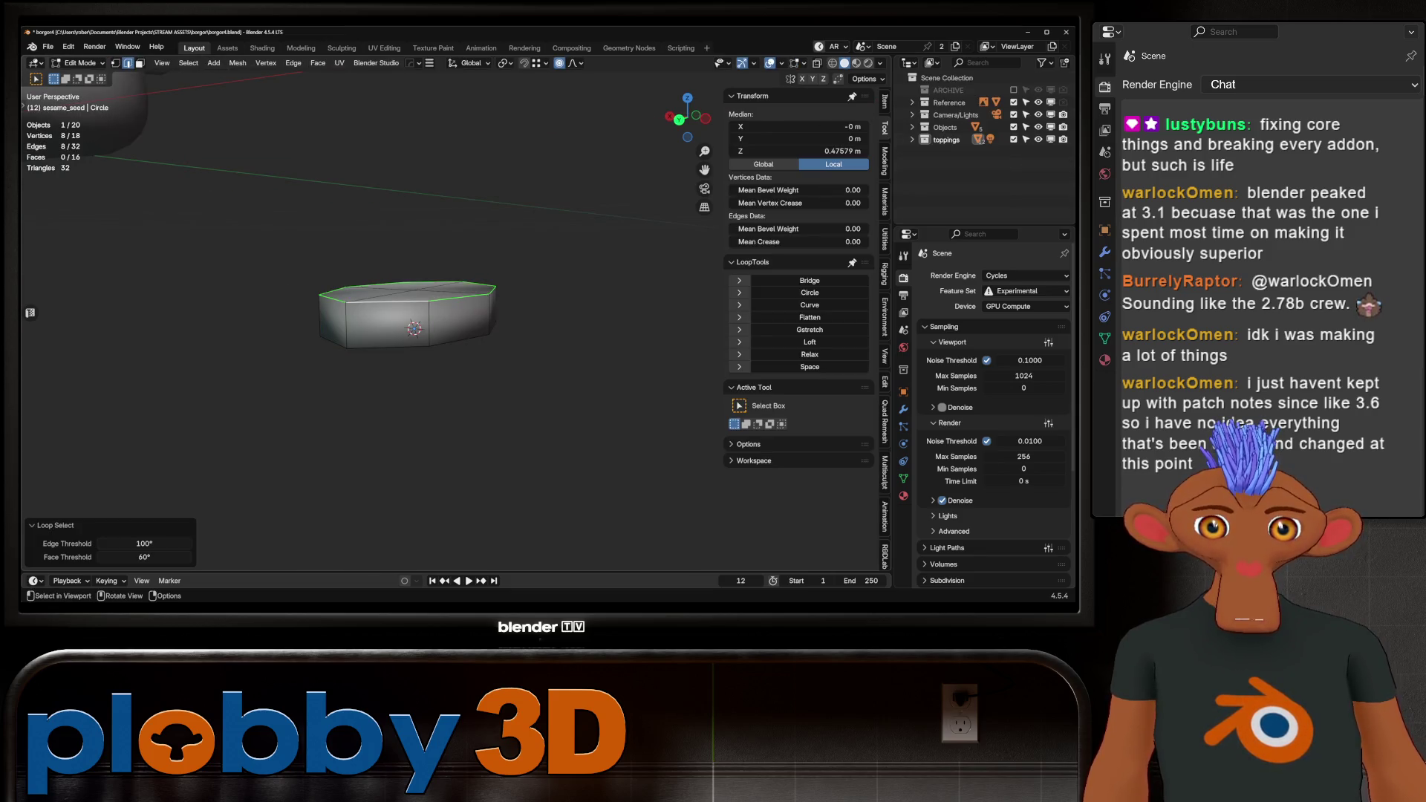
left_click(386, 347)
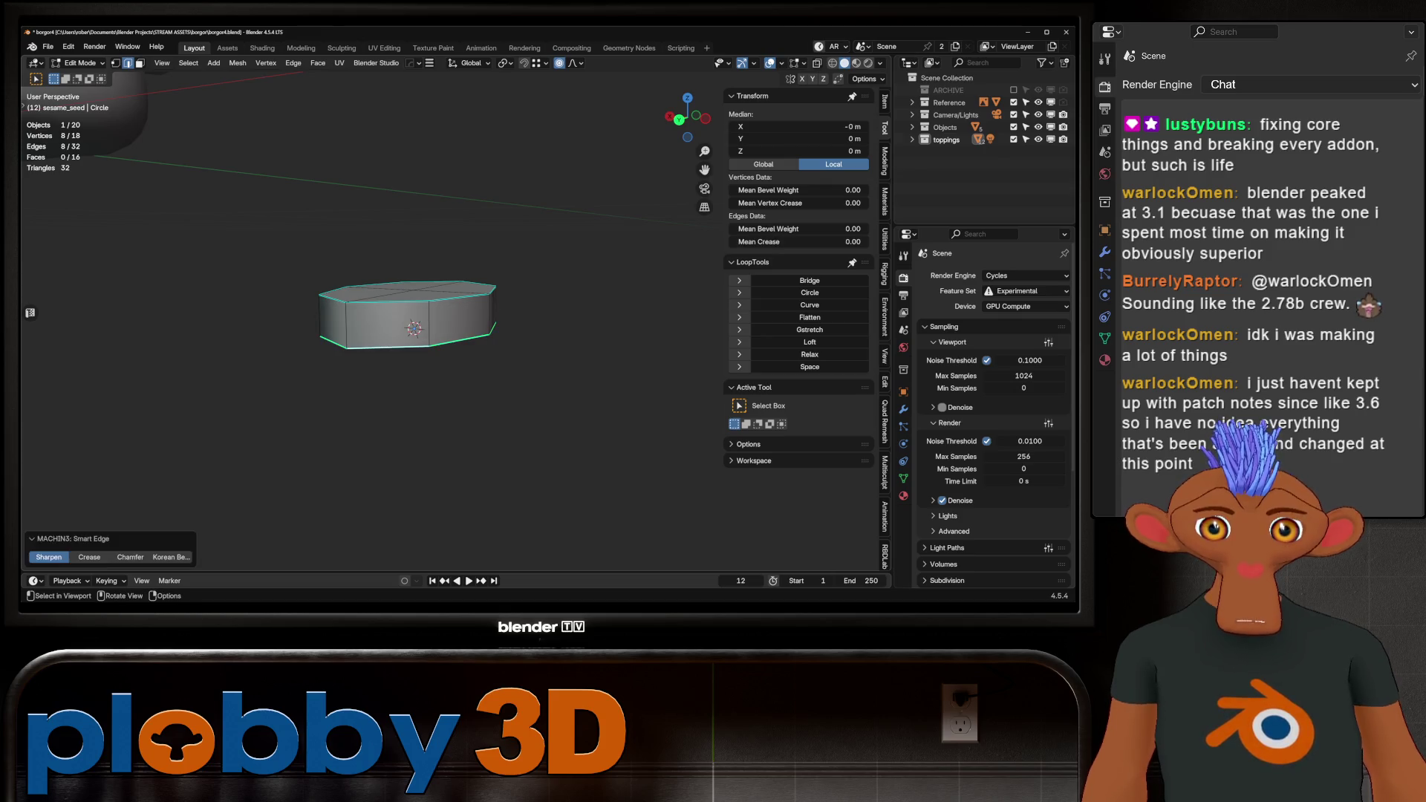
key("Tab")
key("KP_7")
middle_click_drag(446, 446, 483, 290)
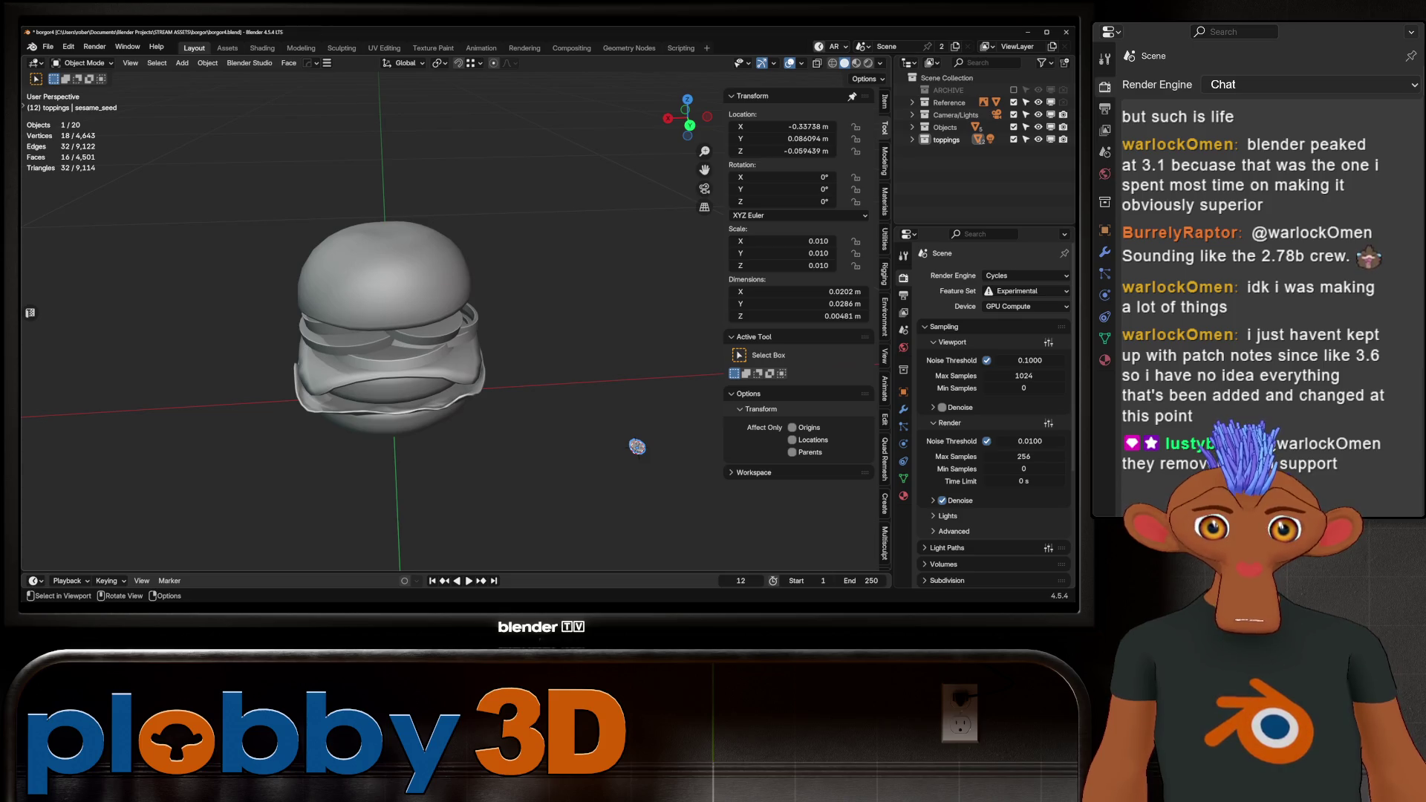
Scale the sesame seed to about 0.718 and apply its rotation and scale.
key("s")
left_click(671, 524)
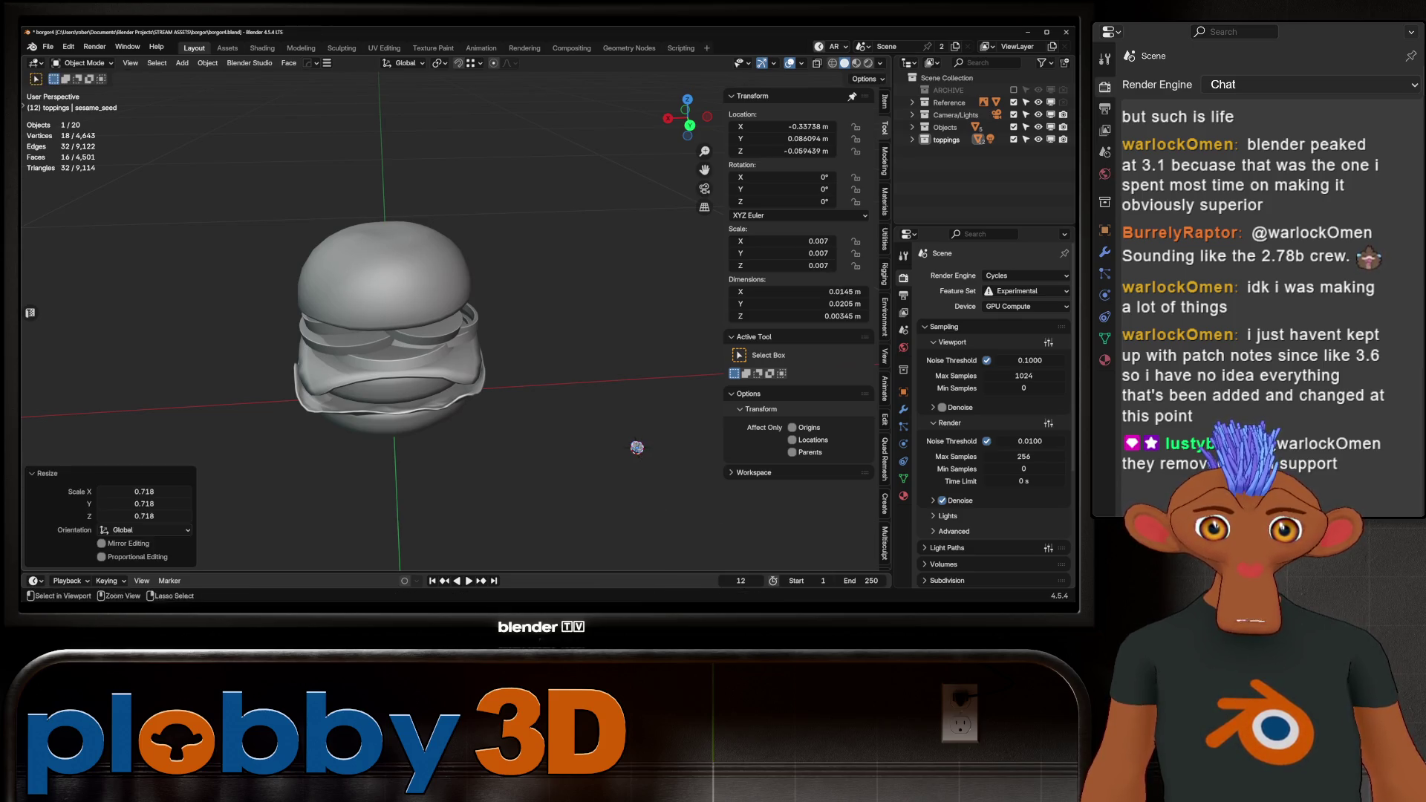
key("ctrl+a")
left_click(617, 455)
Select bun_top, show its Modifier properties and enter Edit Mode on its mesh.
mouse_move(617, 455)
middle_mouse_down()
mouse_move(658, 487)
mouse_move(641, 503)
middle_mouse_up()
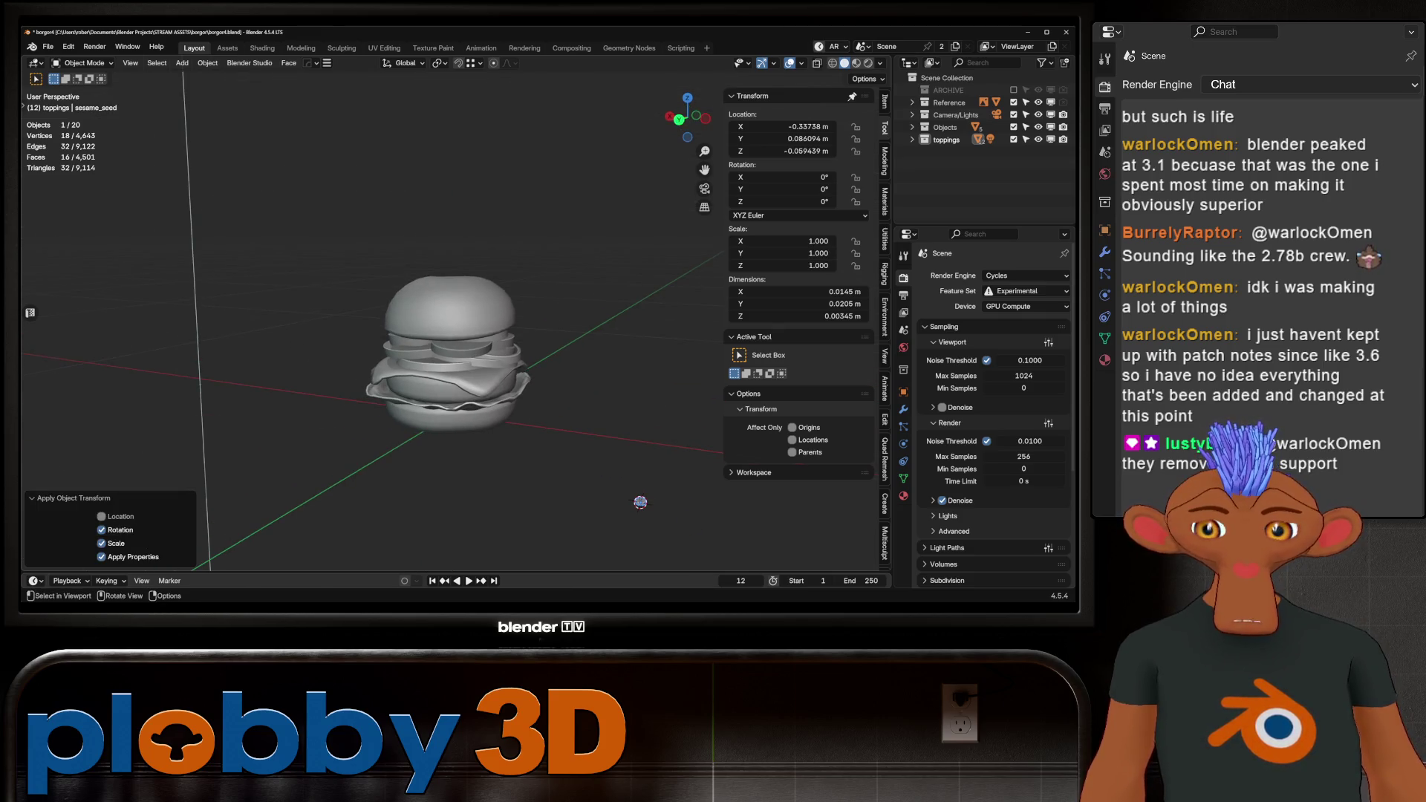
scroll(640, 503, "up", 4)
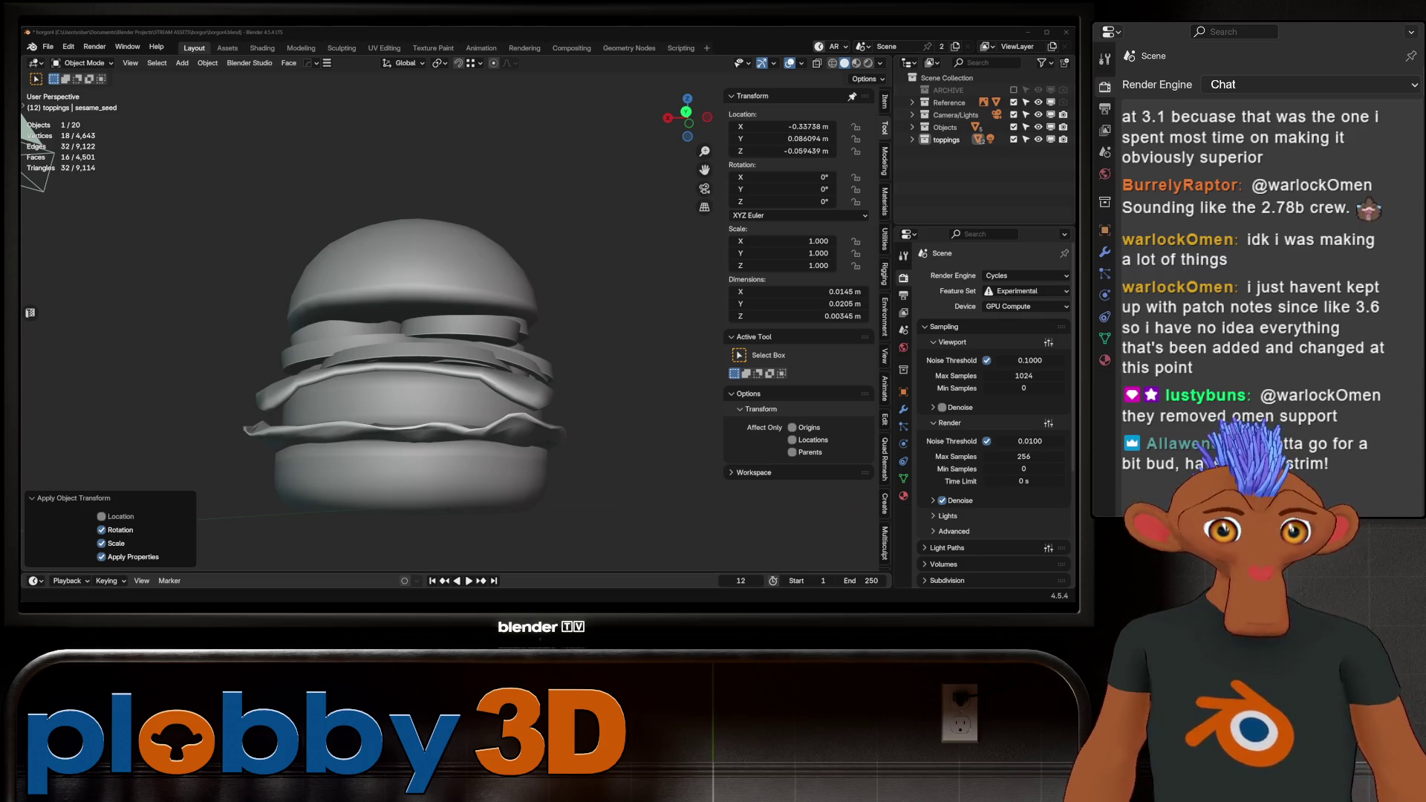
mouse_move(742, 512)
middle_mouse_down()
mouse_move(770, 525)
mouse_move(767, 564)
mouse_move(765, 550)
mouse_move(681, 512)
mouse_move(640, 455)
mouse_move(520, 357)
mouse_move(542, 349)
middle_mouse_up()
left_click(448, 297)
scroll(542, 350, "down", 5)
scroll(542, 349, "up", 5)
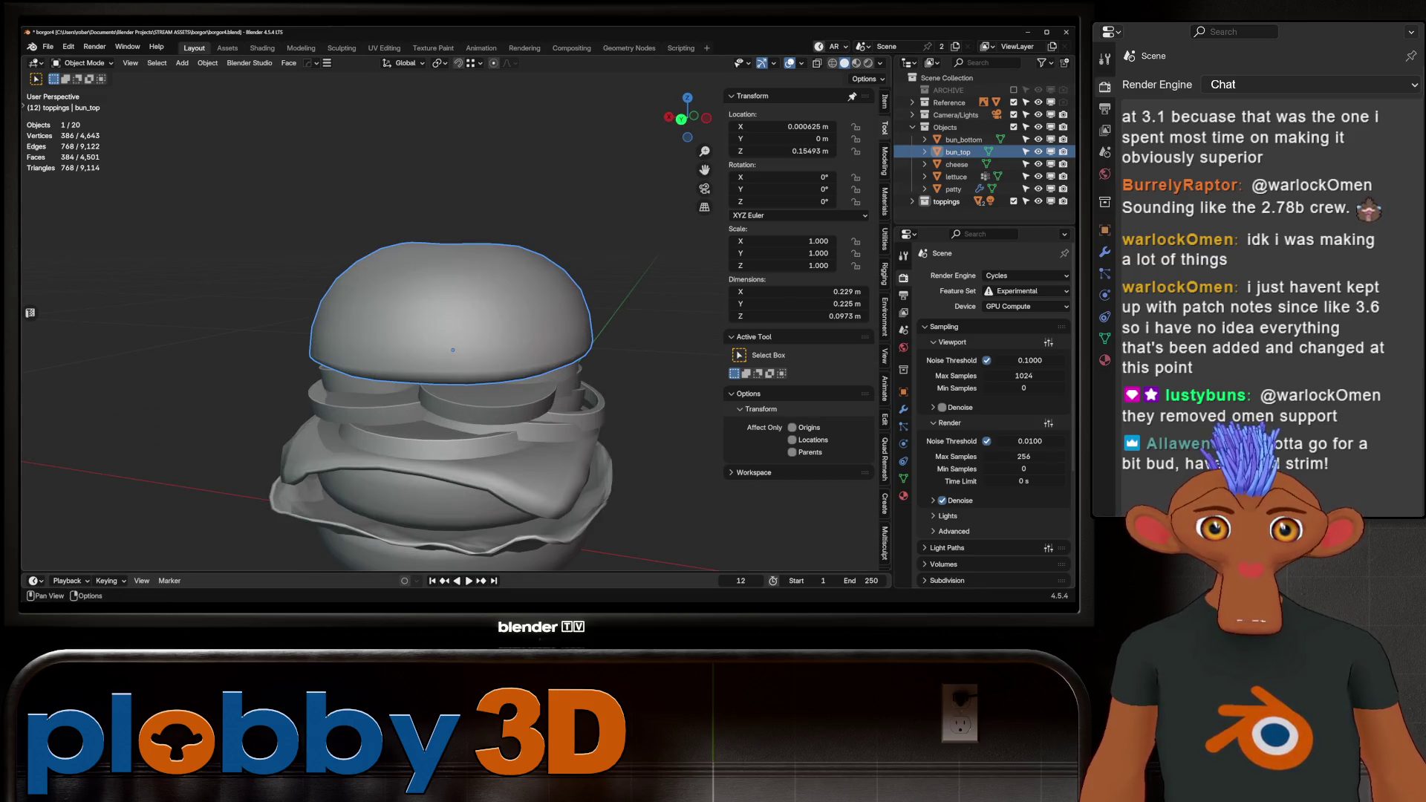
left_click(903, 410)
scroll(653, 526, "down", 4)
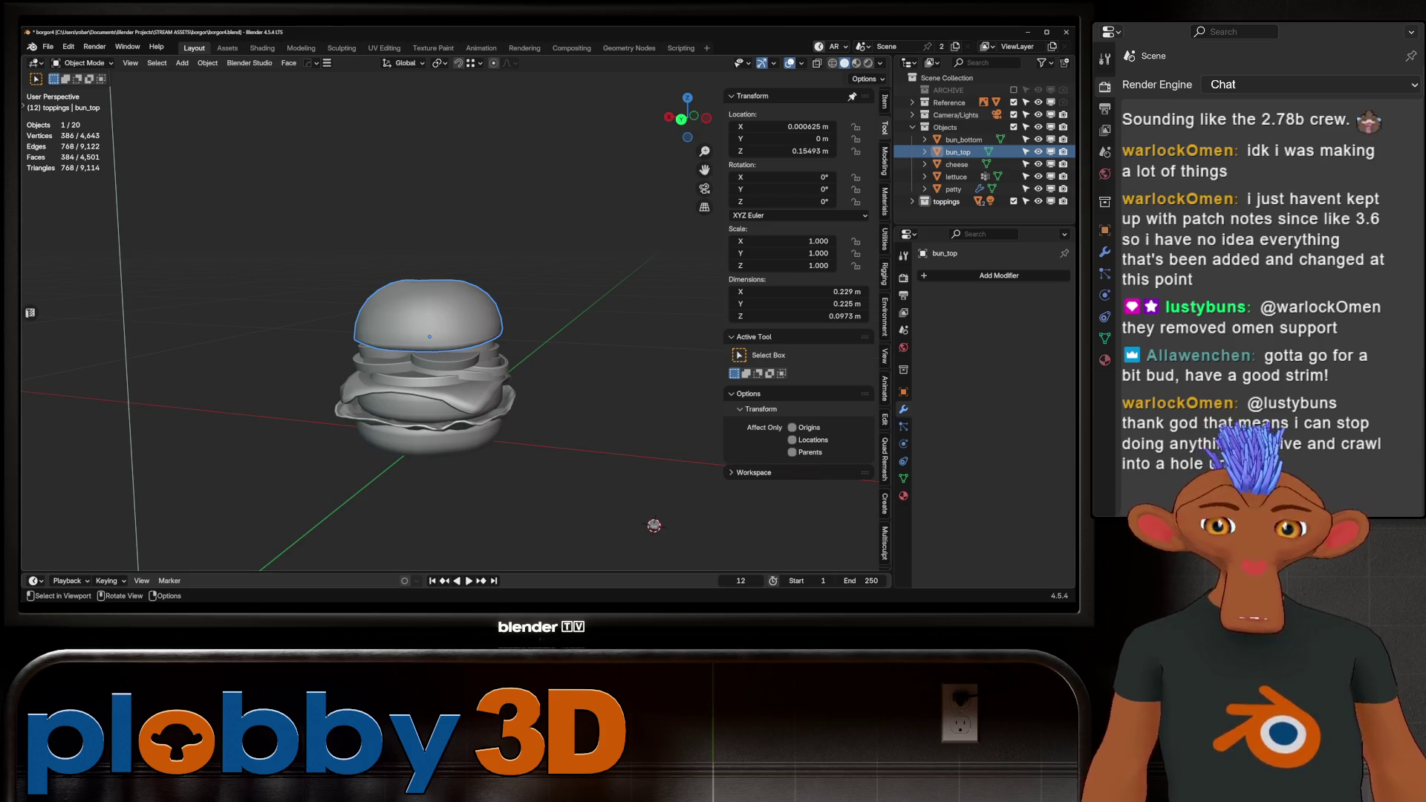
key("Tab")
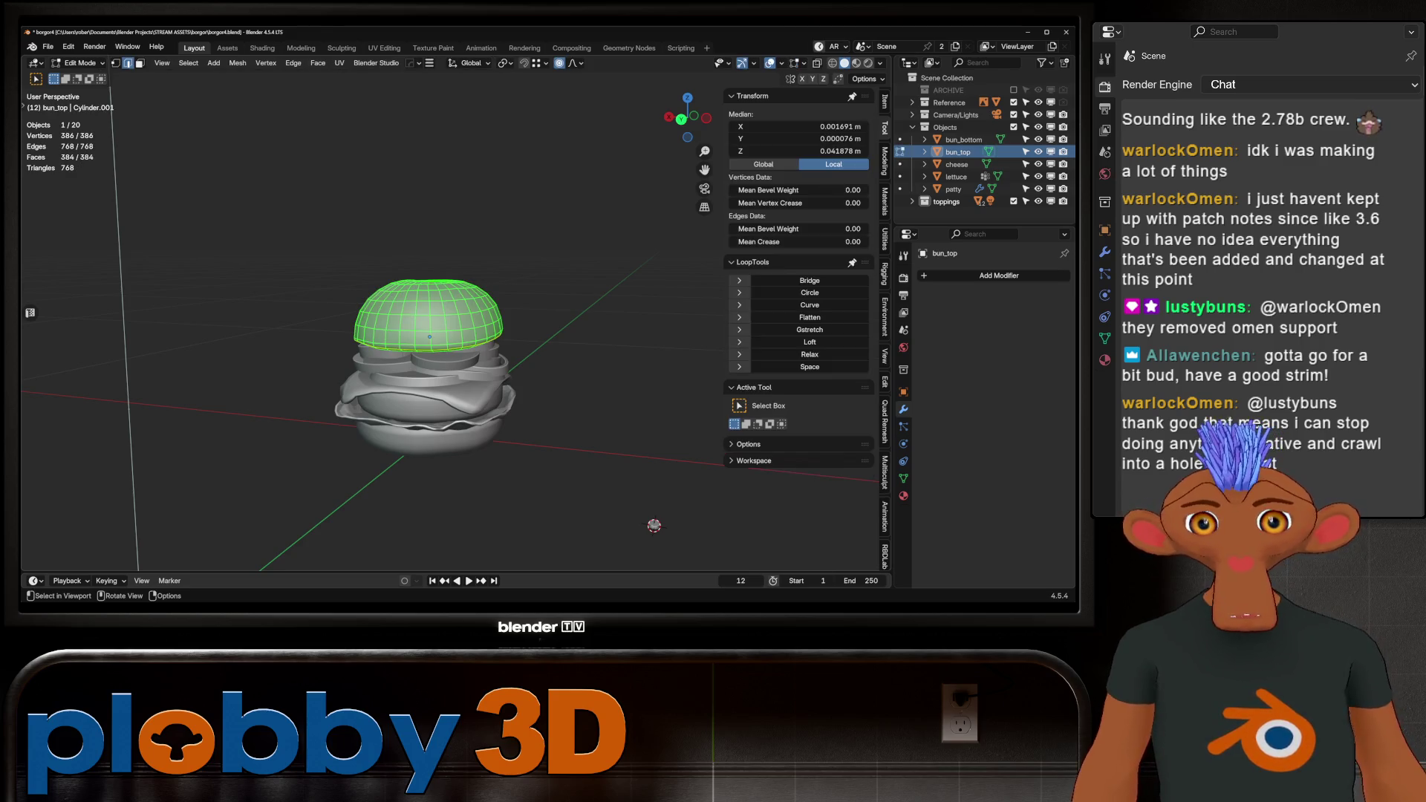
scroll(416, 372, "up", 3)
middle_click_drag(372, 223, 375, 251)
left_click(407, 343, "alt")
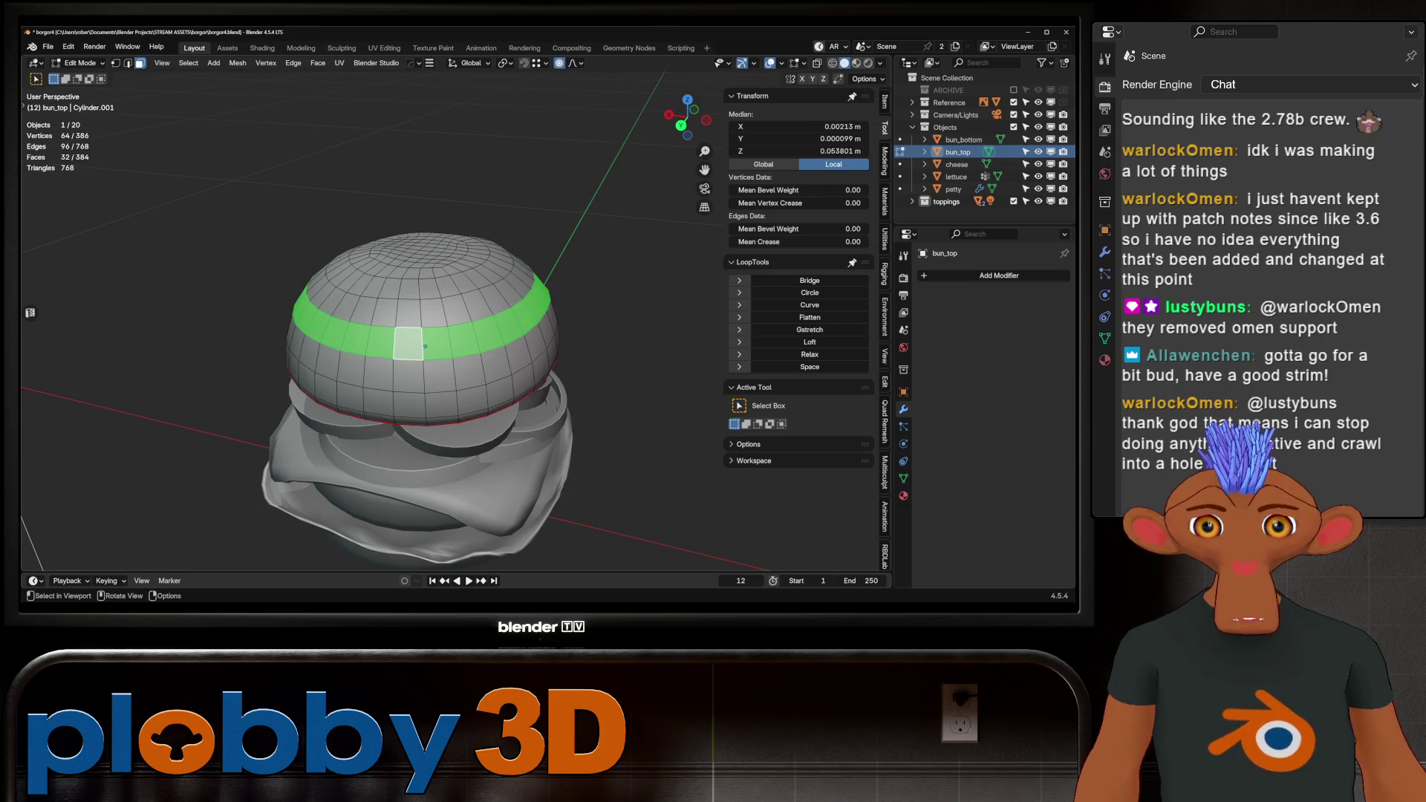
key("ctrl+KP_Add")
key("ctrl+KP_Add")
key("ctrl+KP_Add")
key("ctrl+KP_Add")
key("ctrl+KP_Add")
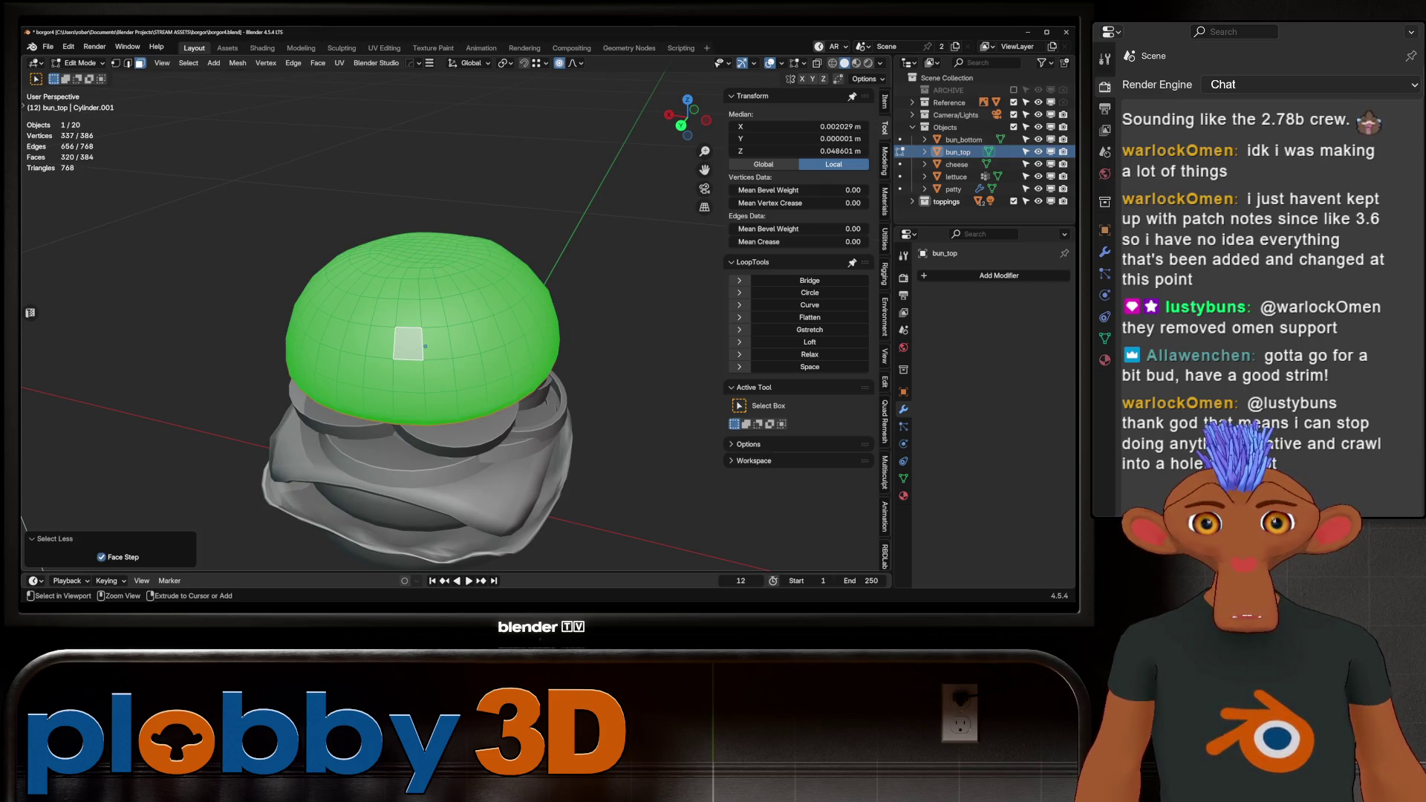
key("ctrl+KP_Subtract")
key("ctrl+KP_Subtract")
key("ctrl+KP_Subtract")
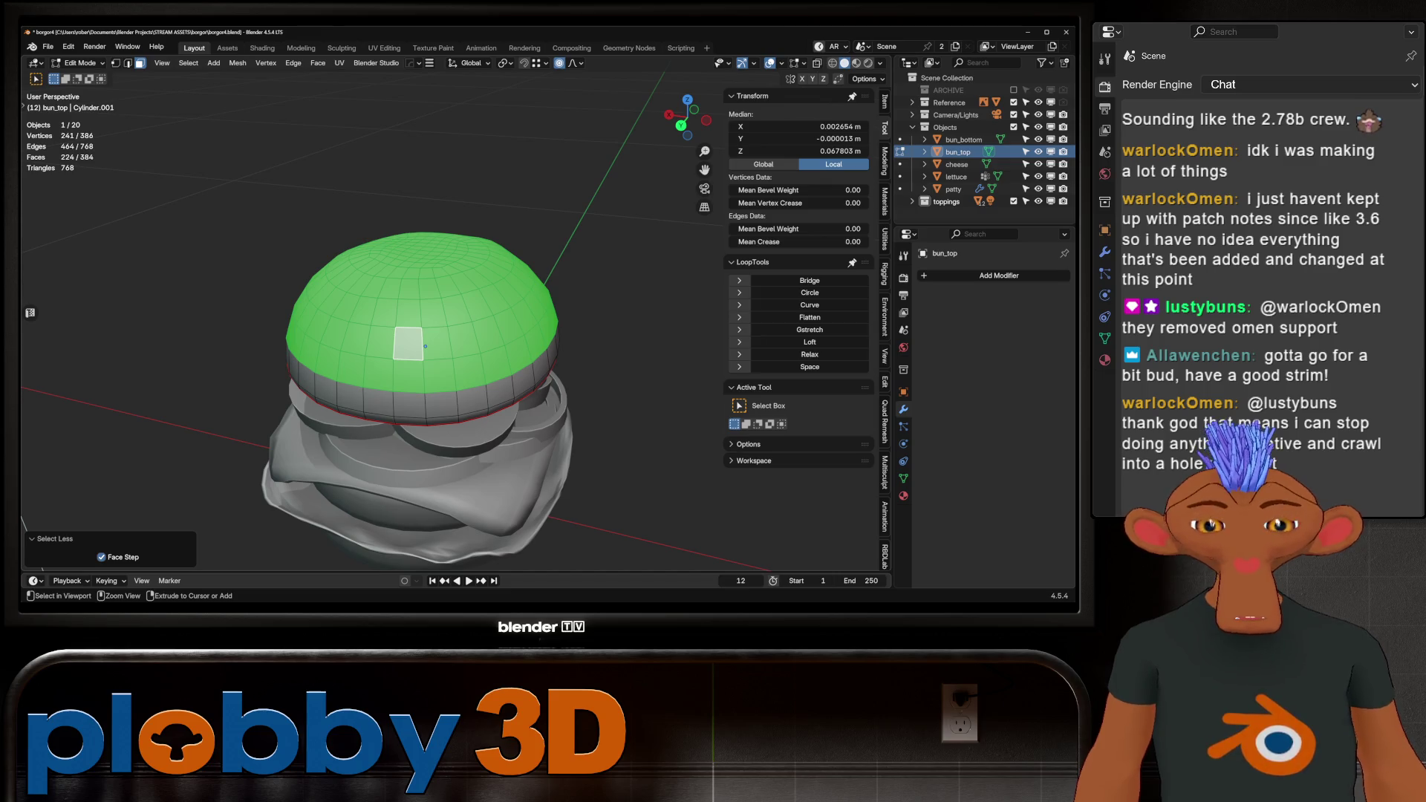
scroll(619, 429, "down", 3)
middle_click_drag(594, 468, 619, 430)
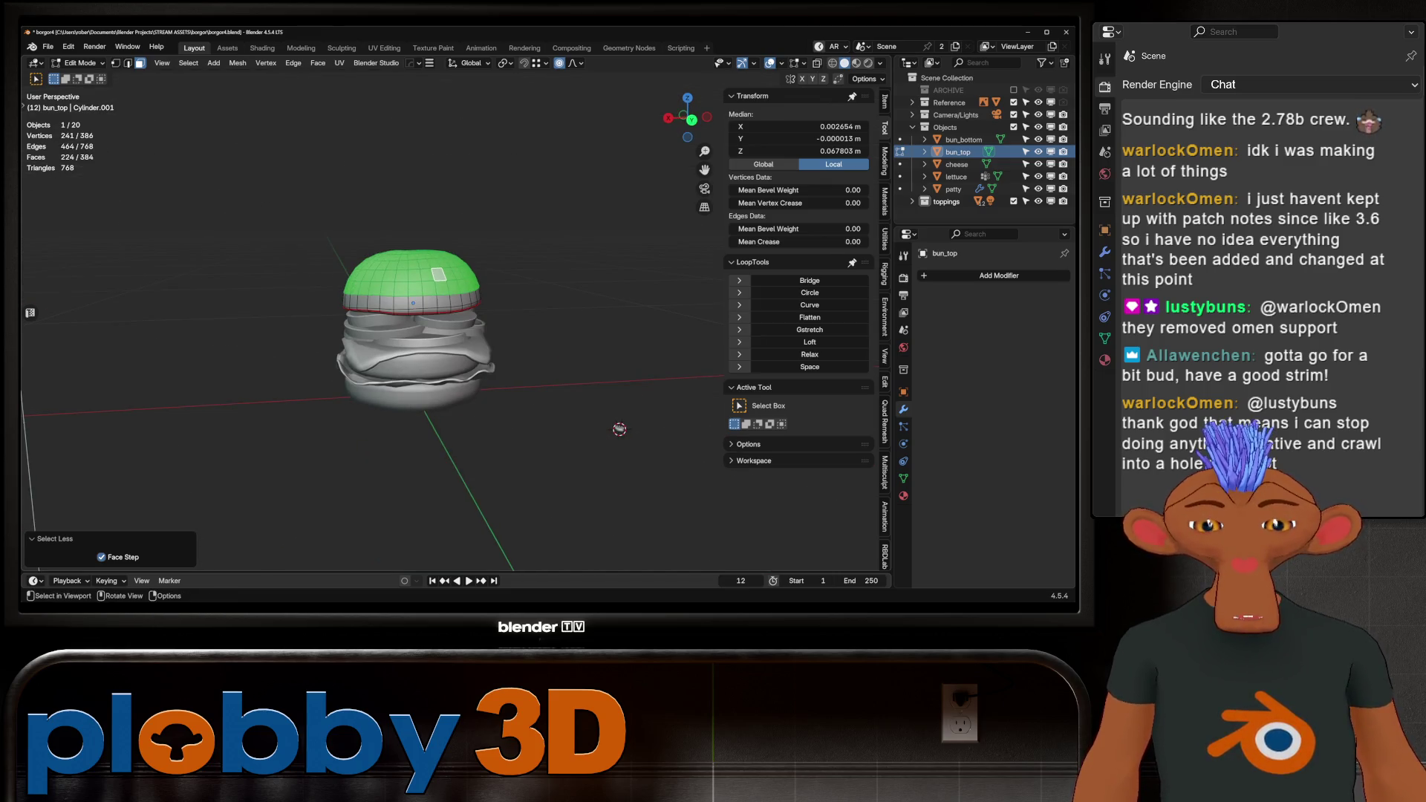
key("KP_1")
key("KP_5")
key("alt+z")
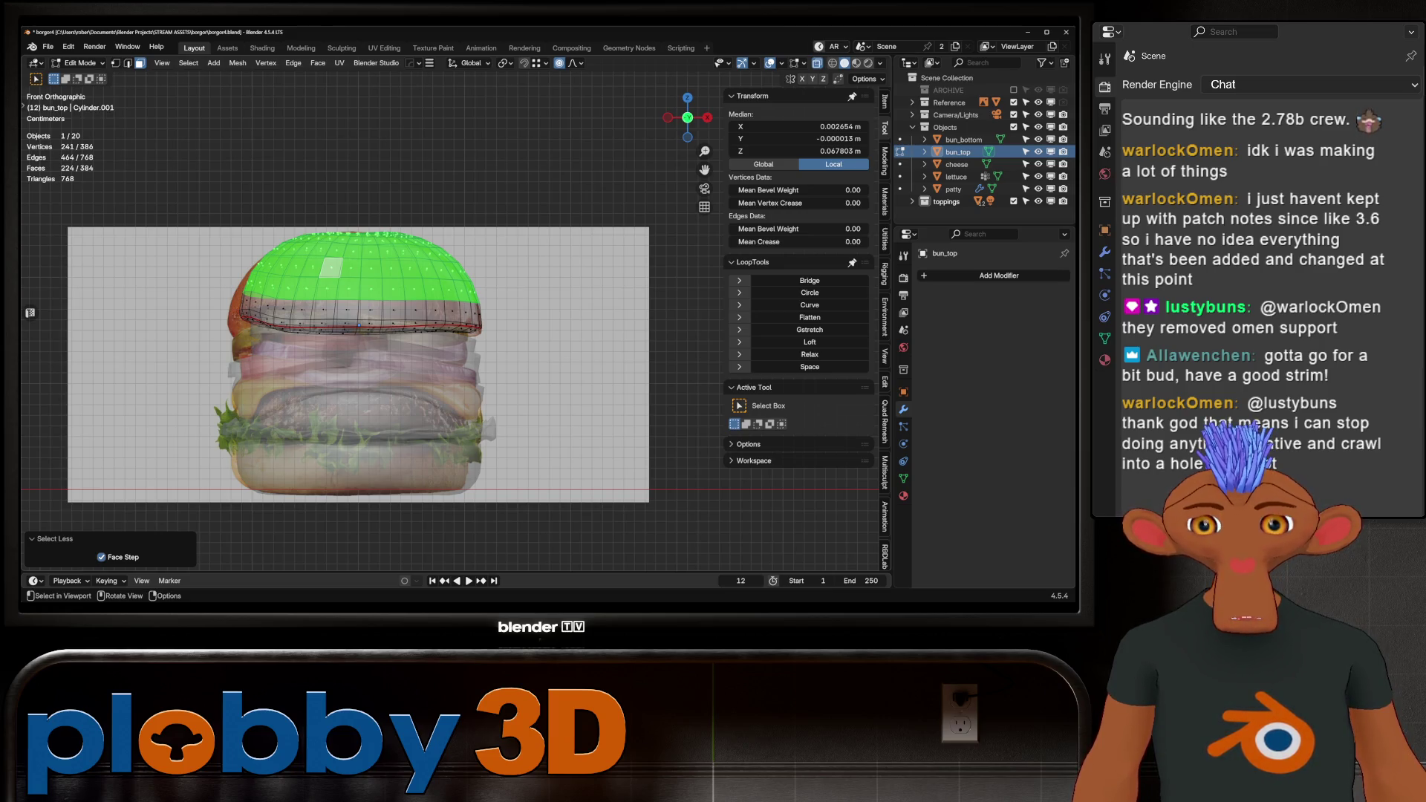
key("Tab")
left_click(912, 127)
left_click(912, 102)
left_click(955, 114)
key("g")
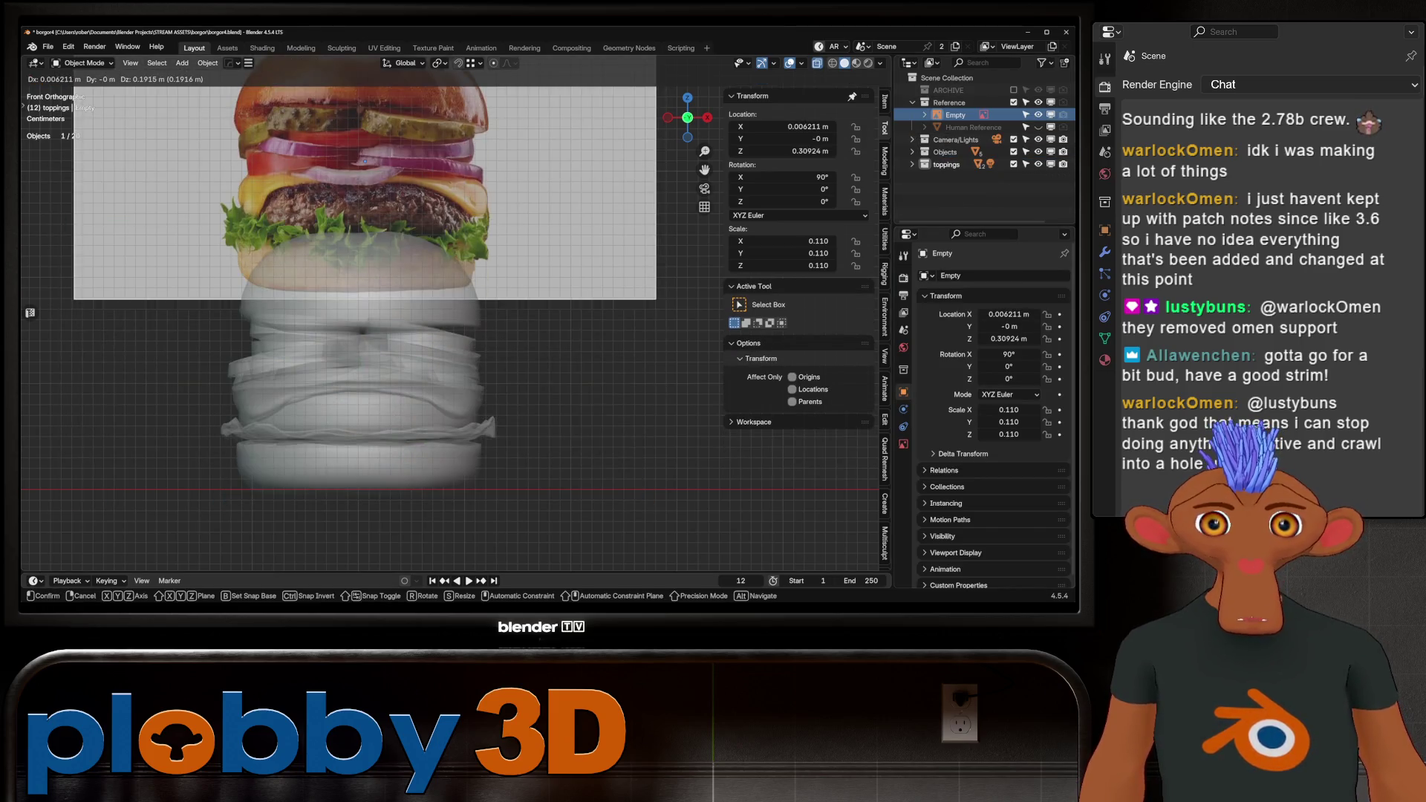
key("Escape")
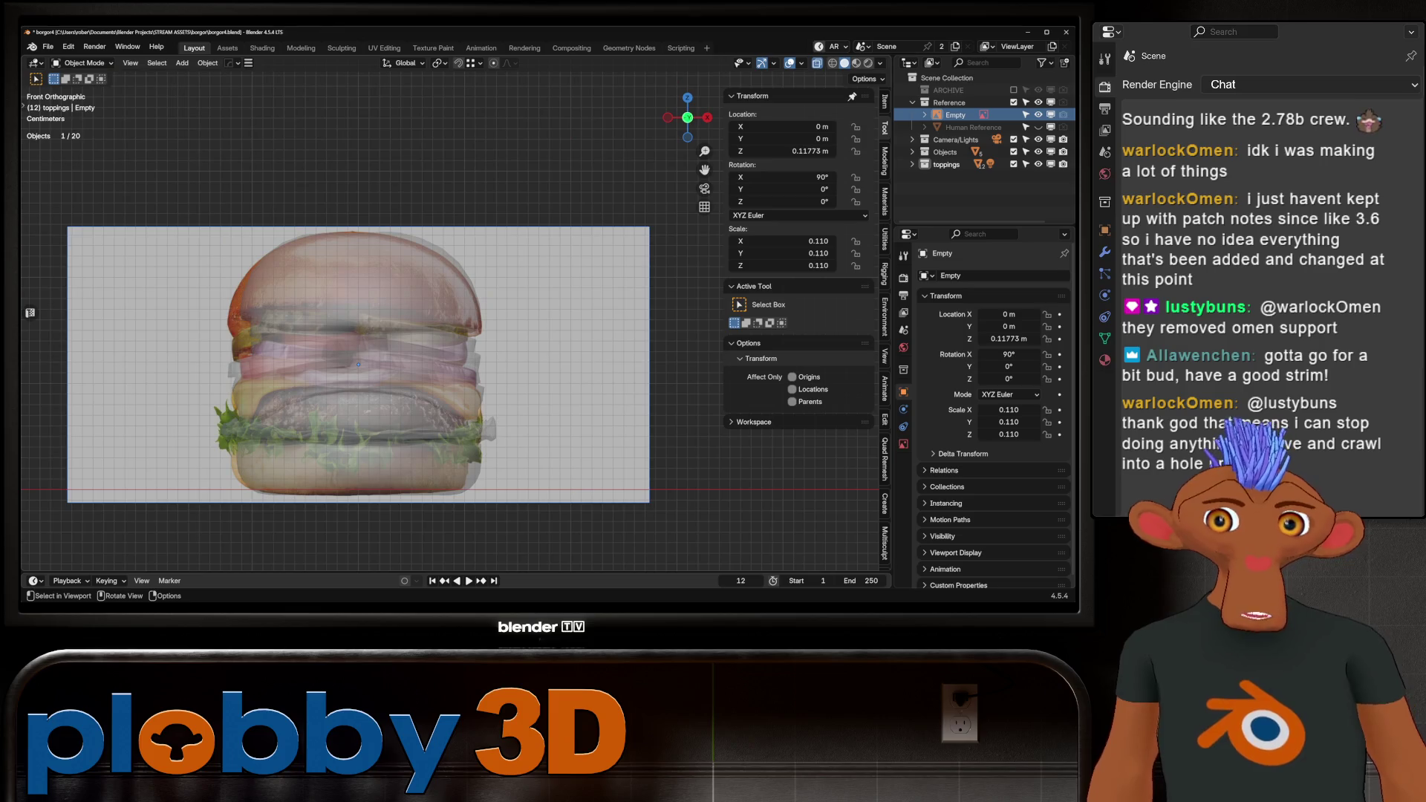
key("KP_Decimal")
middle_click_drag(25, 486, 565, 460)
left_click(263, 448)
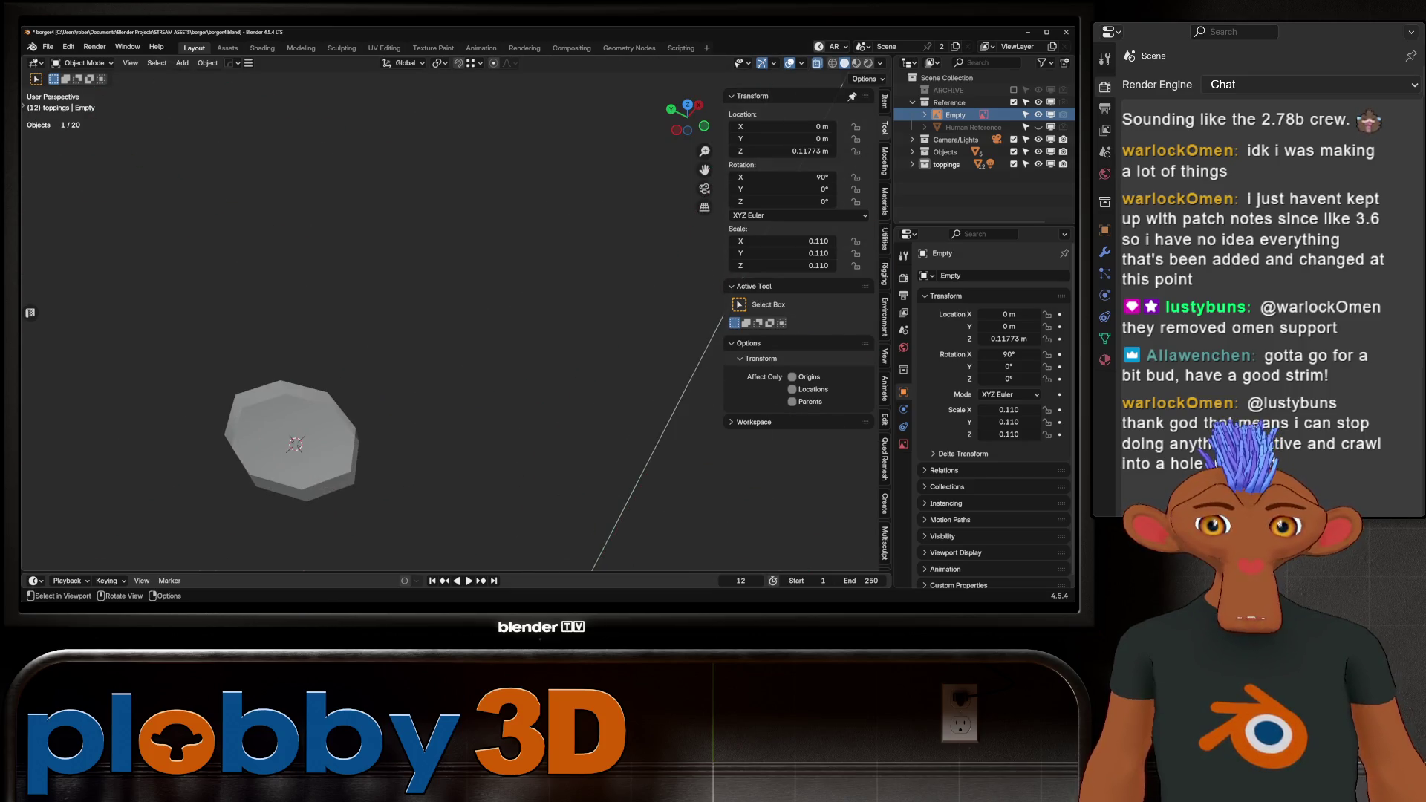
Clear the selection and reset the 3D cursor to the world origin.
scroll(264, 448, "down", 5)
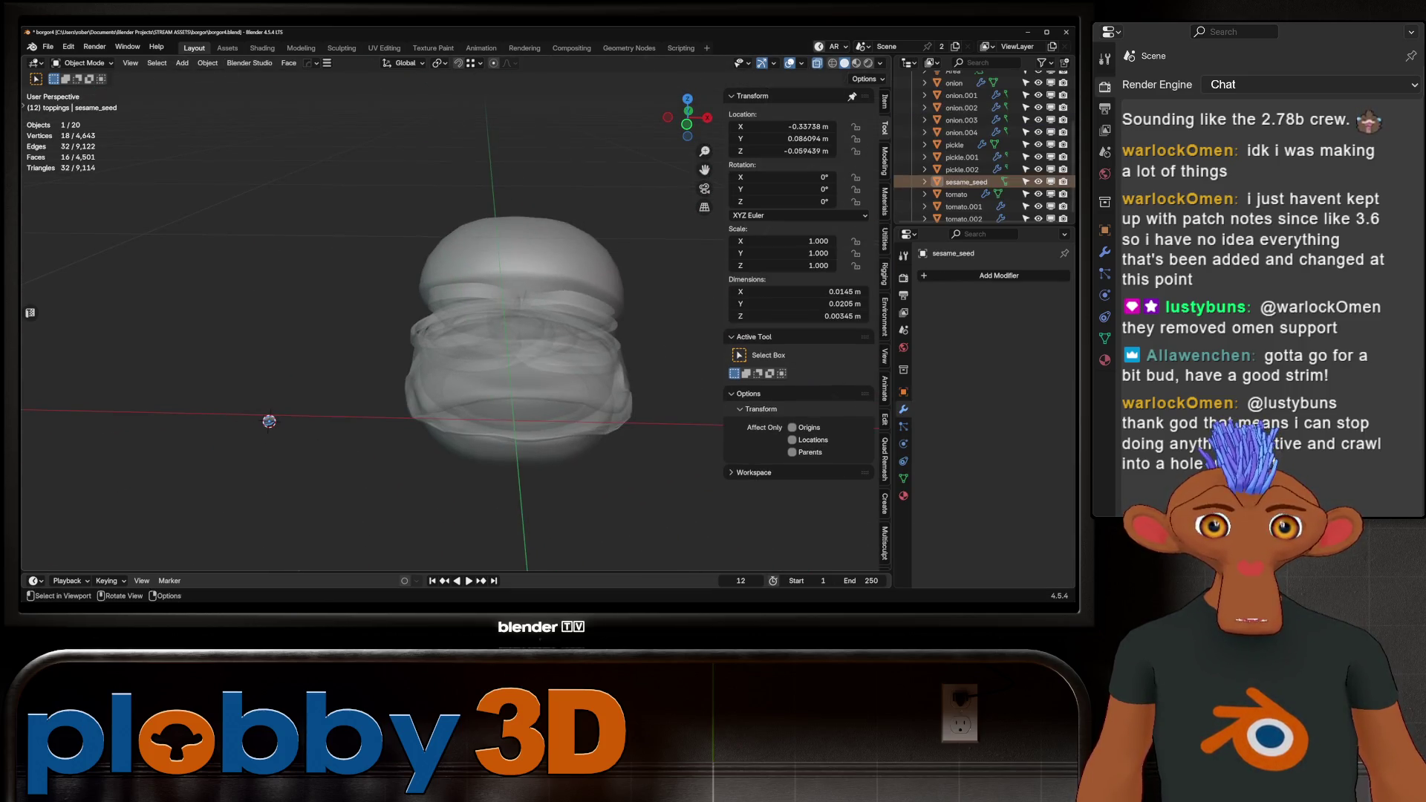
scroll(966, 148, "up", 2)
left_click(962, 142)
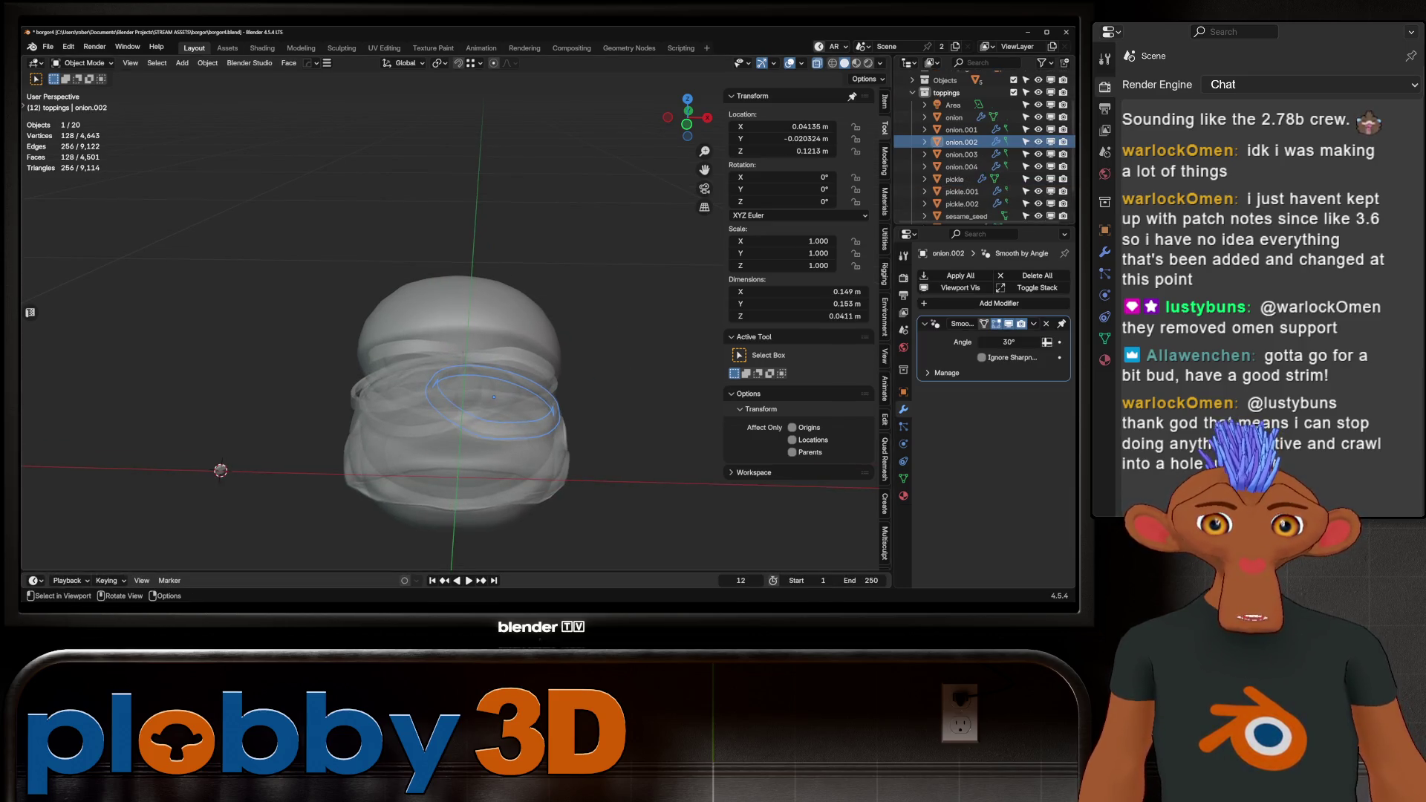
key("alt+a")
middle_click_drag(461, 371, 505, 364)
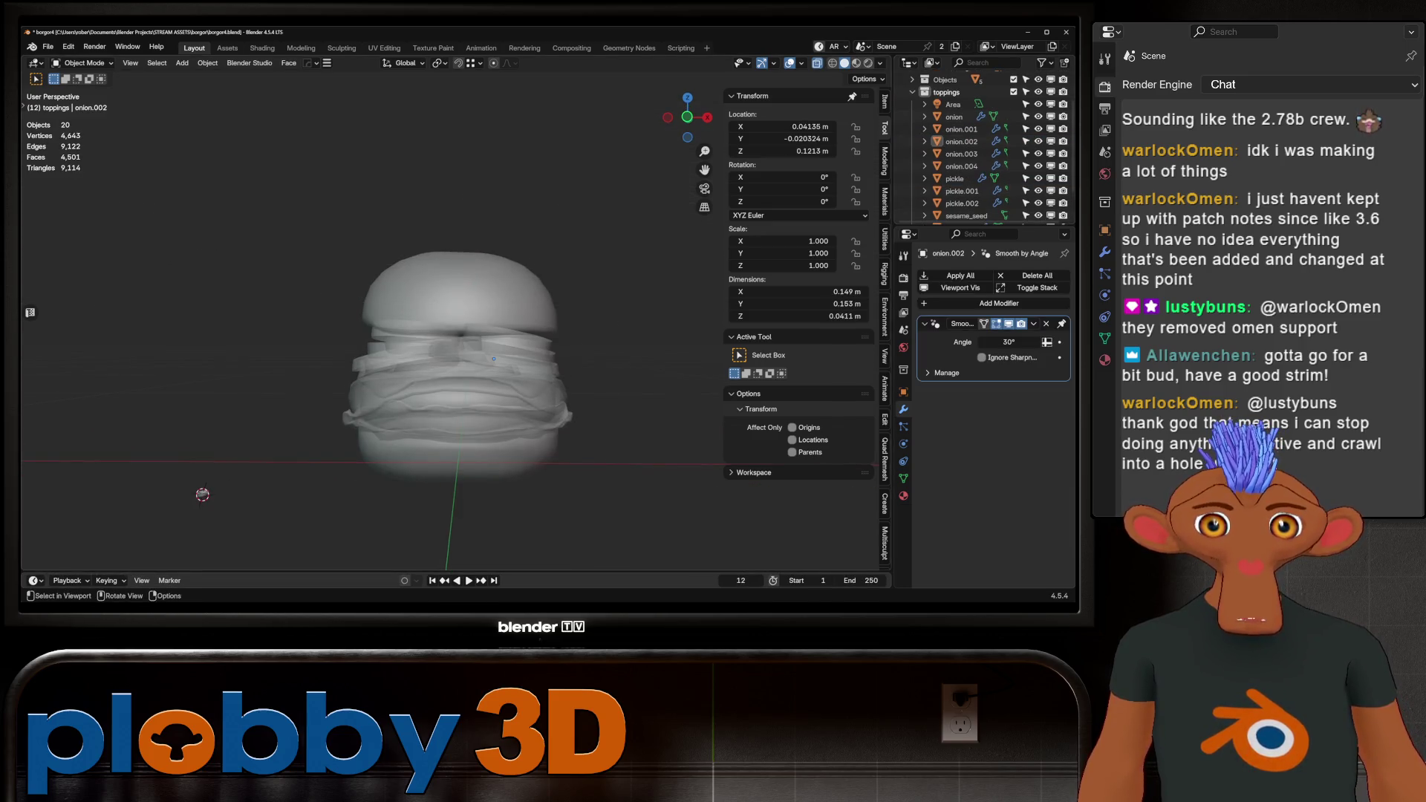
key("shift+c")
Select sesame_seed and turn off the X-ray see-through display.
key("shift+a")
key("Escape")
left_click(215, 485)
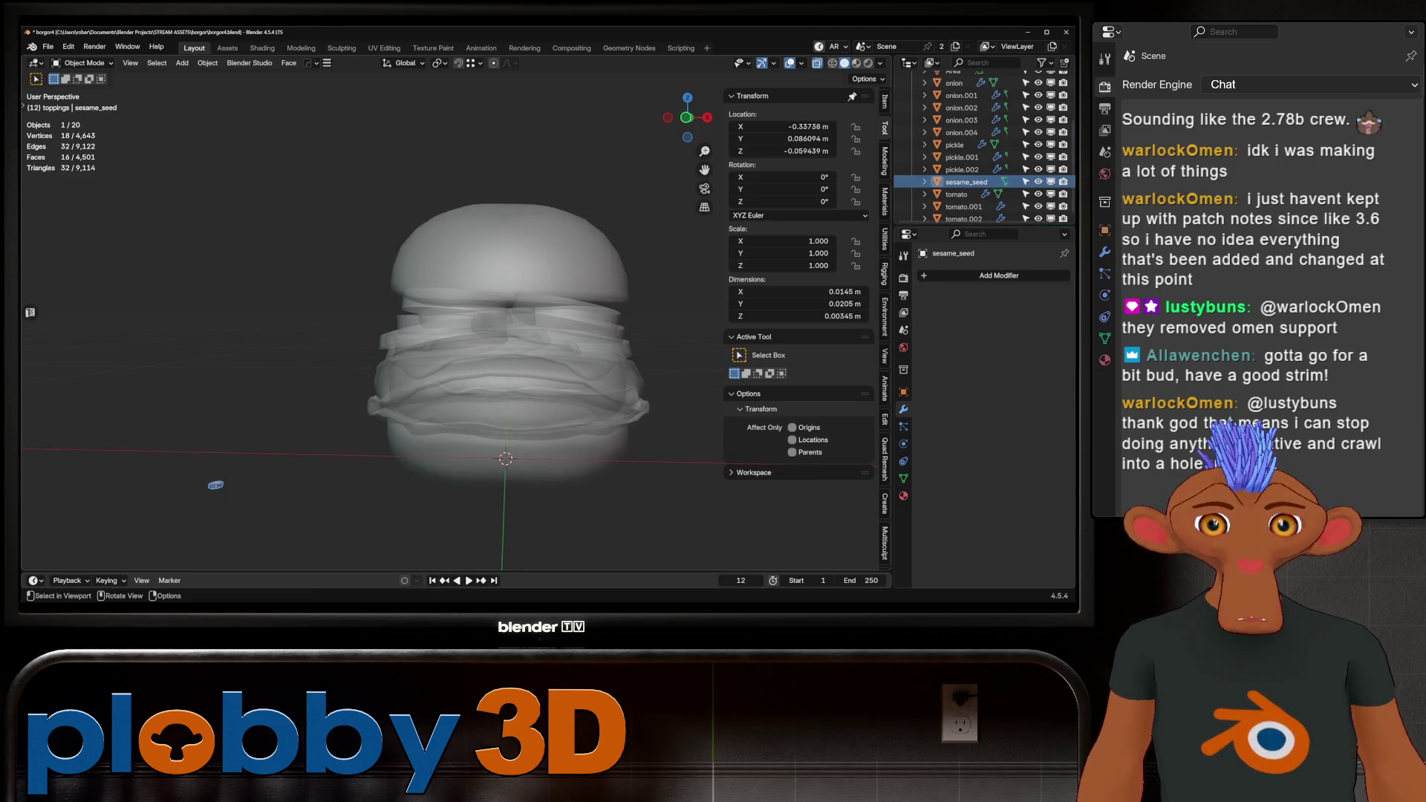
key("alt+z")
middle_click_drag(215, 485, 216, 475)
mouse_move(505, 371)
middle_mouse_down()
mouse_move(475, 364)
mouse_move(476, 326)
middle_mouse_up()
Toggle Edit Mode on sesame_seed and bun_top, then delete the current selection.
key("Tab")
key("Tab")
left_click(459, 342)
key("Tab")
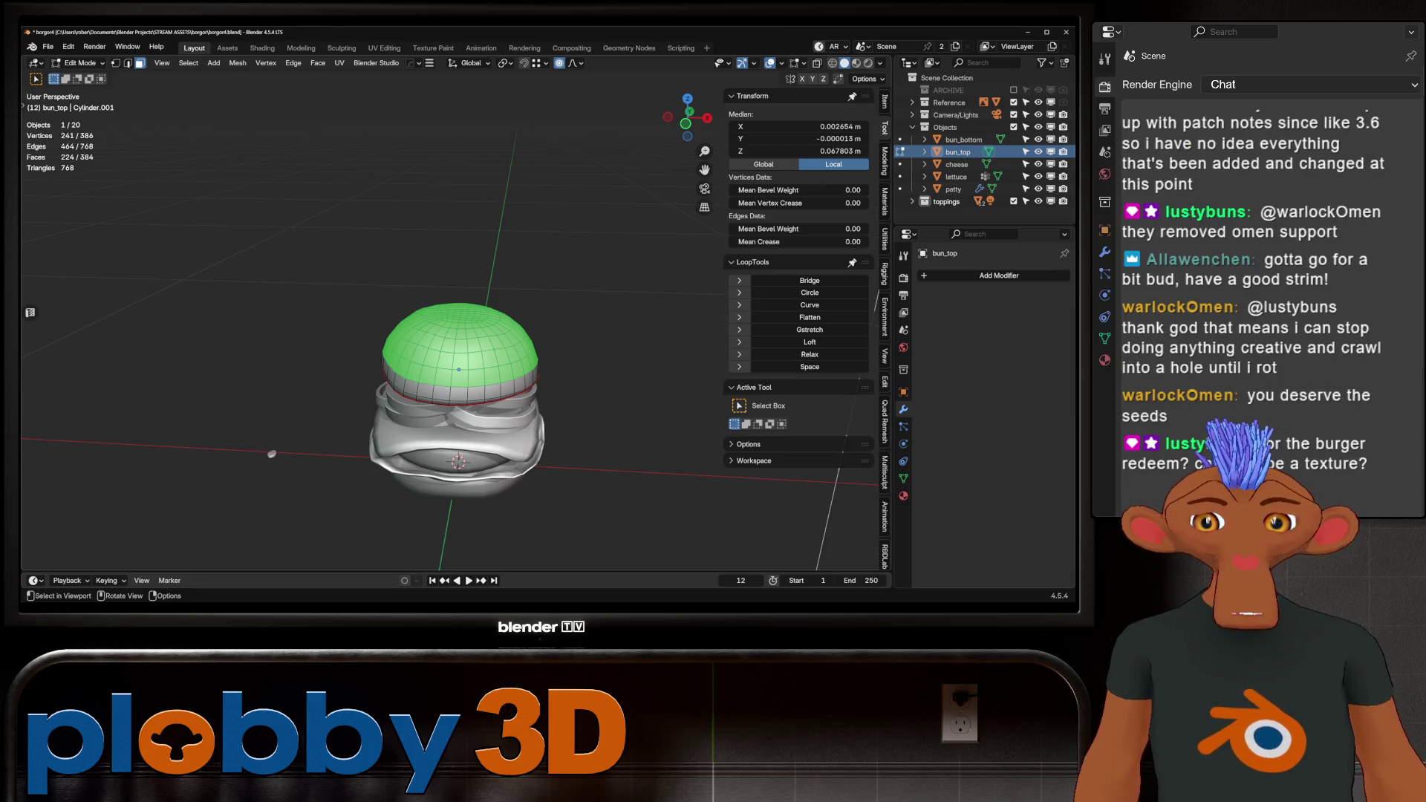
key("Tab")
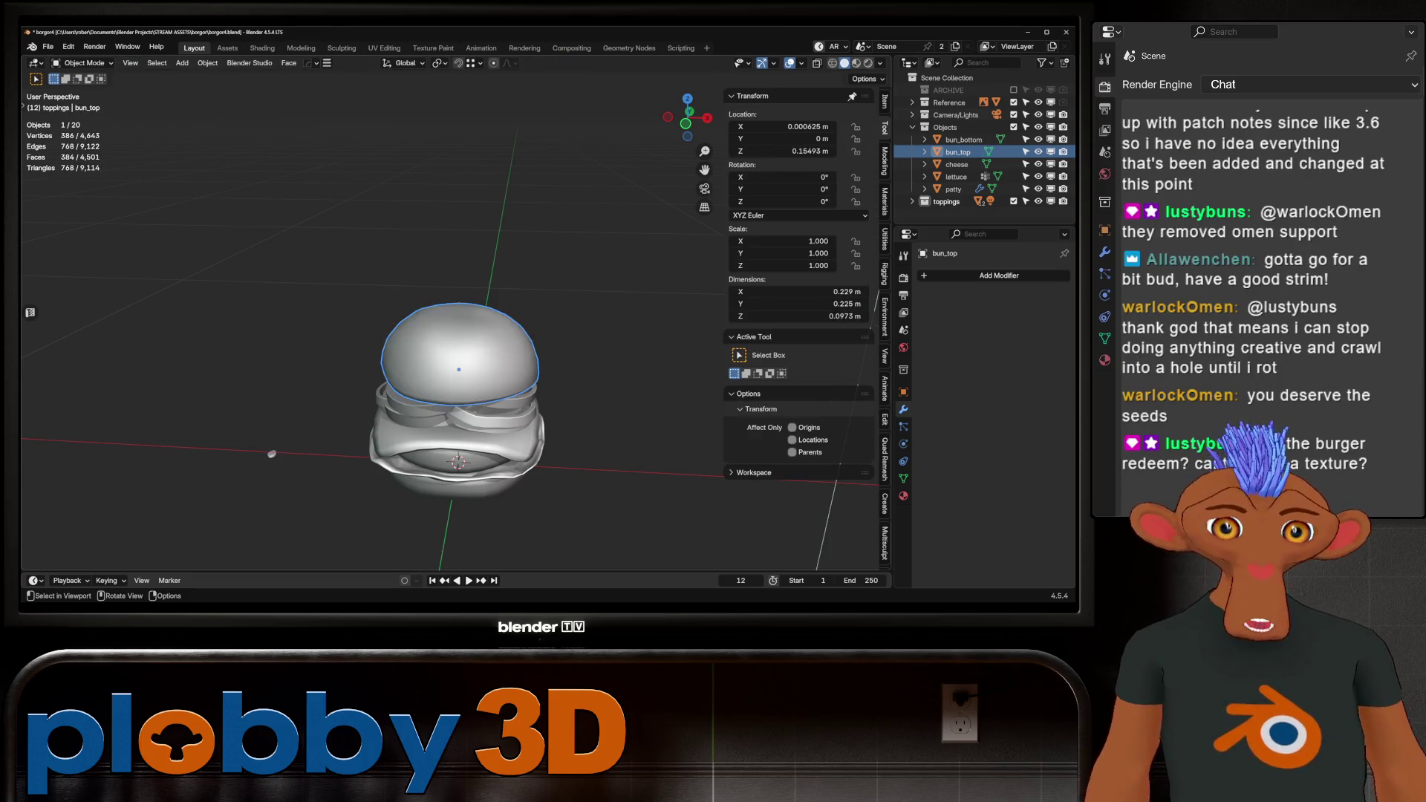
key("Delete")
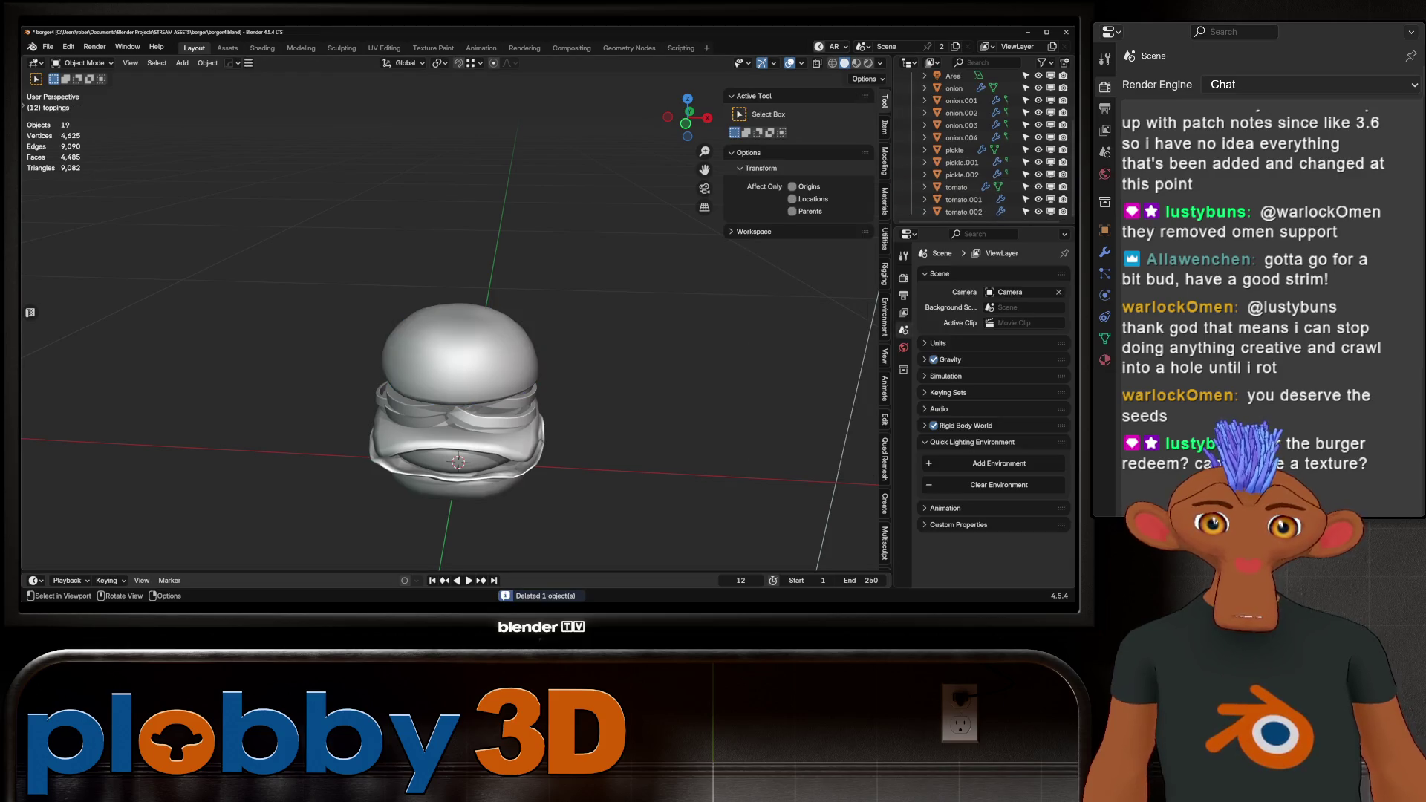
scroll(453, 401, "up", 3)
mouse_move(453, 401)
middle_mouse_down()
mouse_move(452, 416)
mouse_move(460, 371)
mouse_move(455, 416)
mouse_move(476, 416)
mouse_move(457, 427)
middle_mouse_up()
scroll(454, 416, "down", 1)
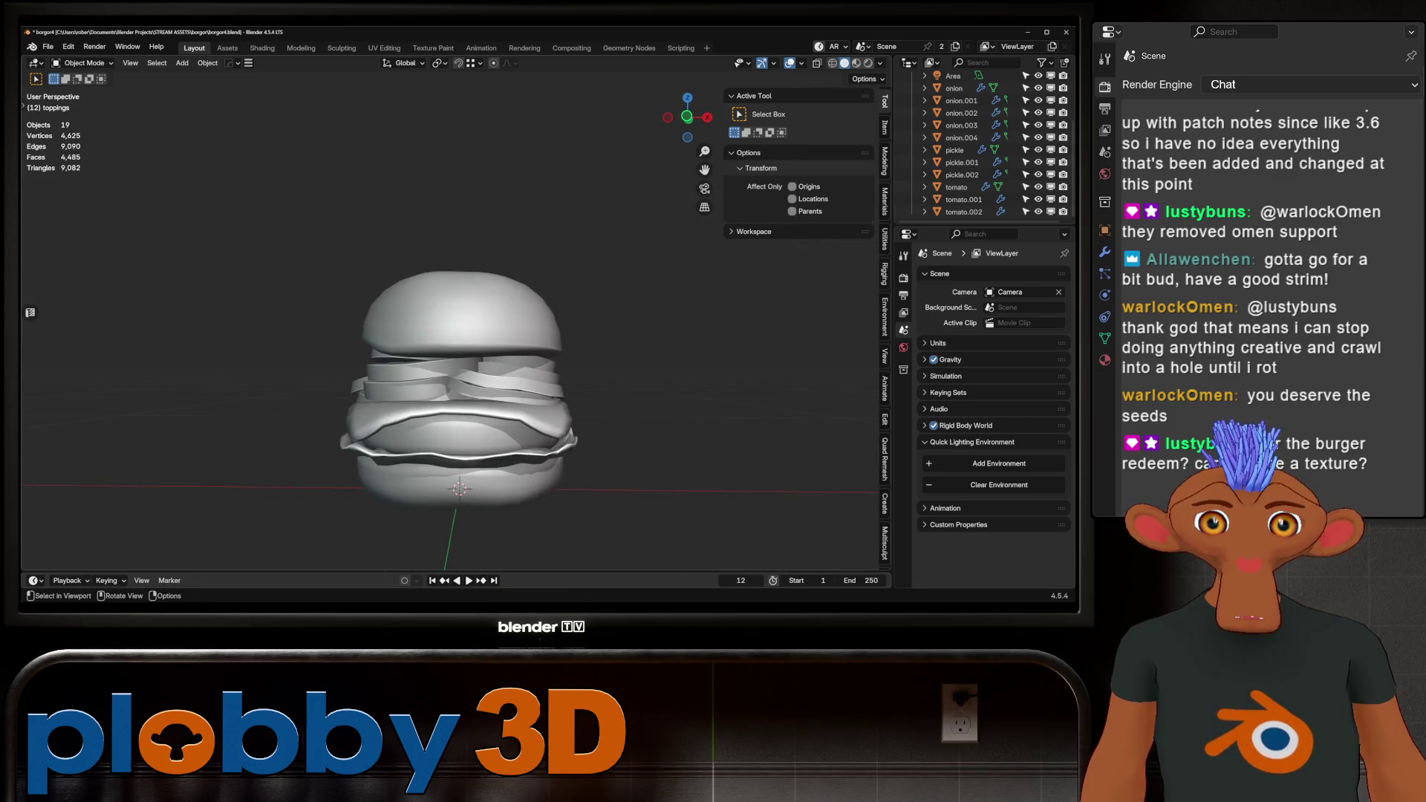
Select the top bun, save the file and switch to the Shading workspace.
left_click(461, 312)
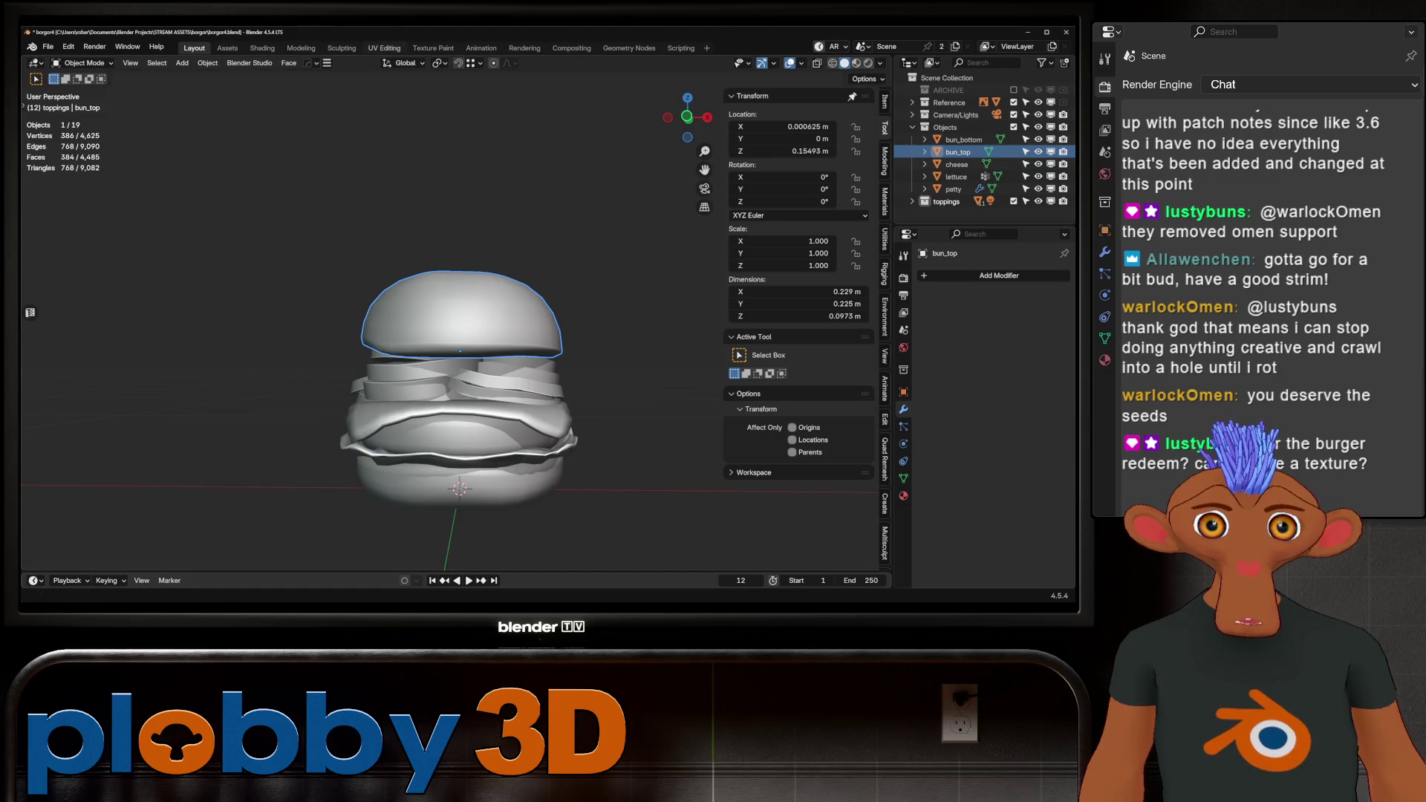
key("ctrl+s")
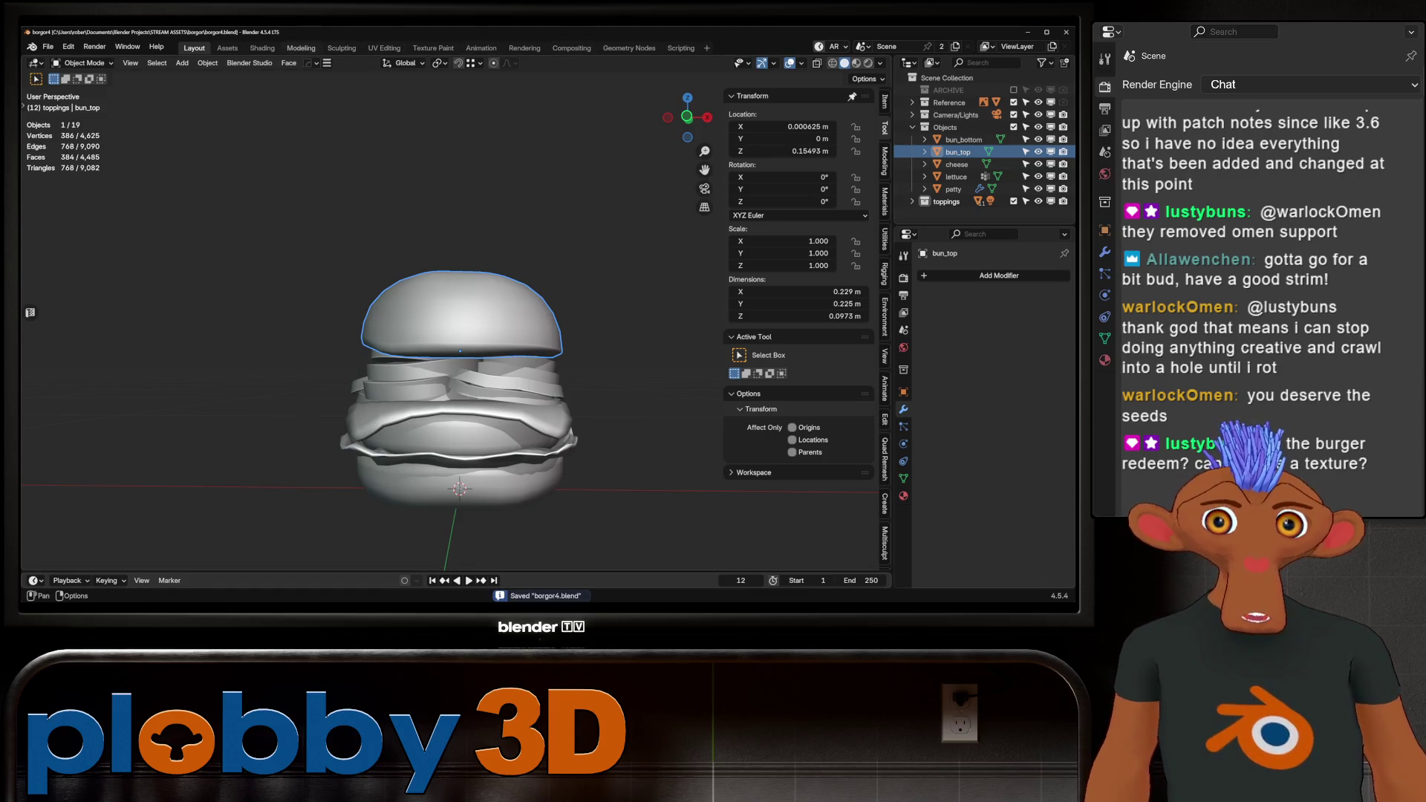
left_click(262, 48)
scroll(459, 214, "up", 10)
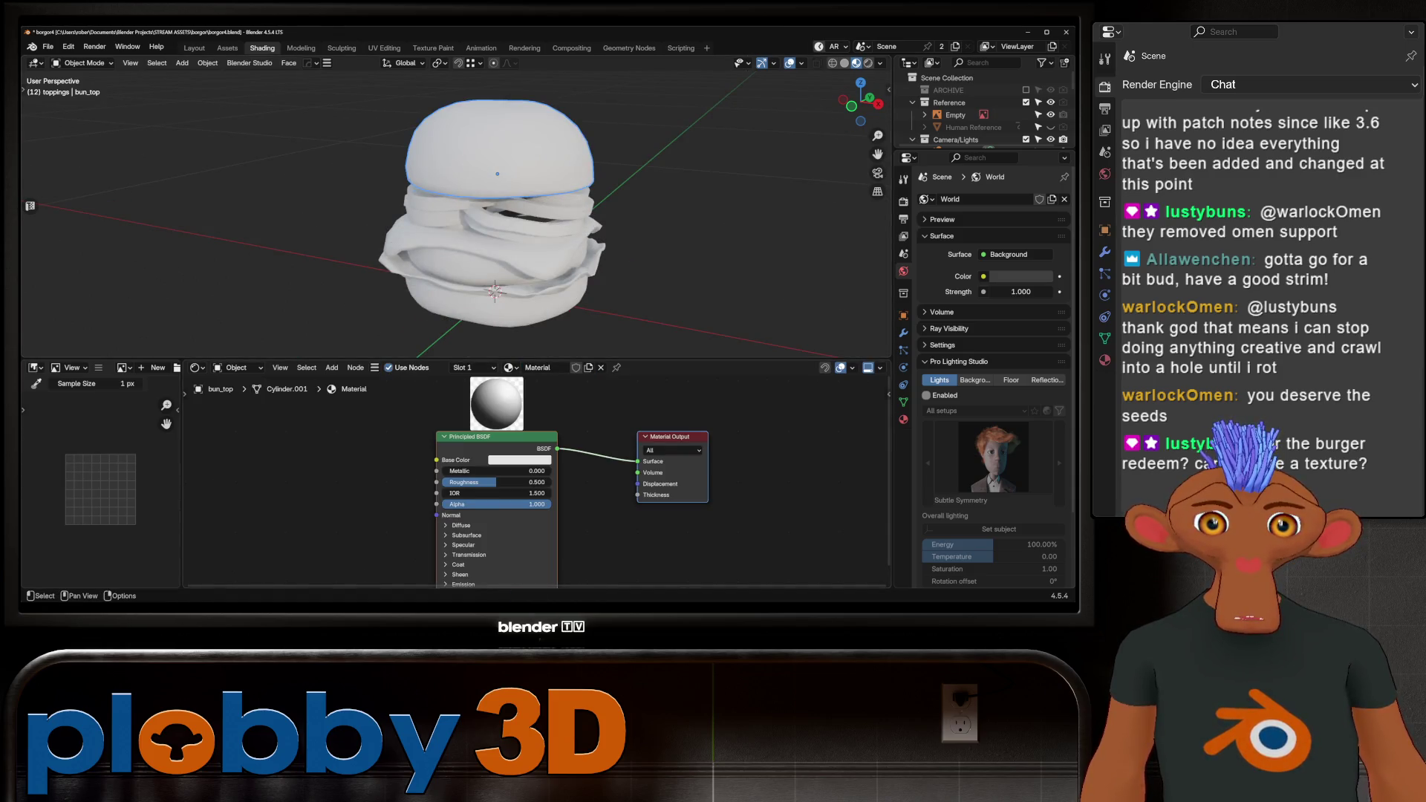
Load the TLP-featured burger photo into the image editor as reference.
scroll(750, 450, "down", 2)
mouse_move(476, 223)
middle_mouse_down()
mouse_move(498, 171)
mouse_move(482, 238)
mouse_move(453, 256)
middle_mouse_up()
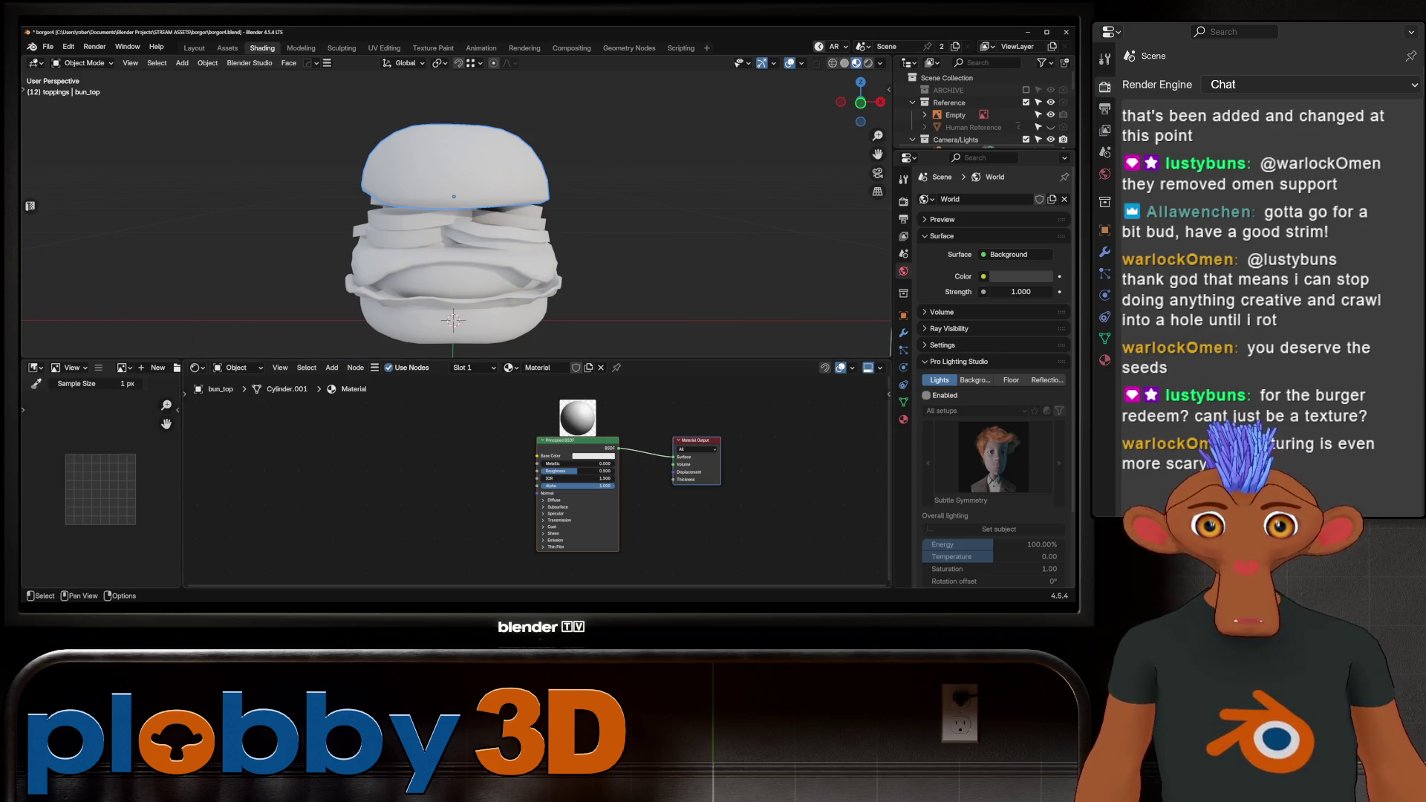
left_click(123, 368)
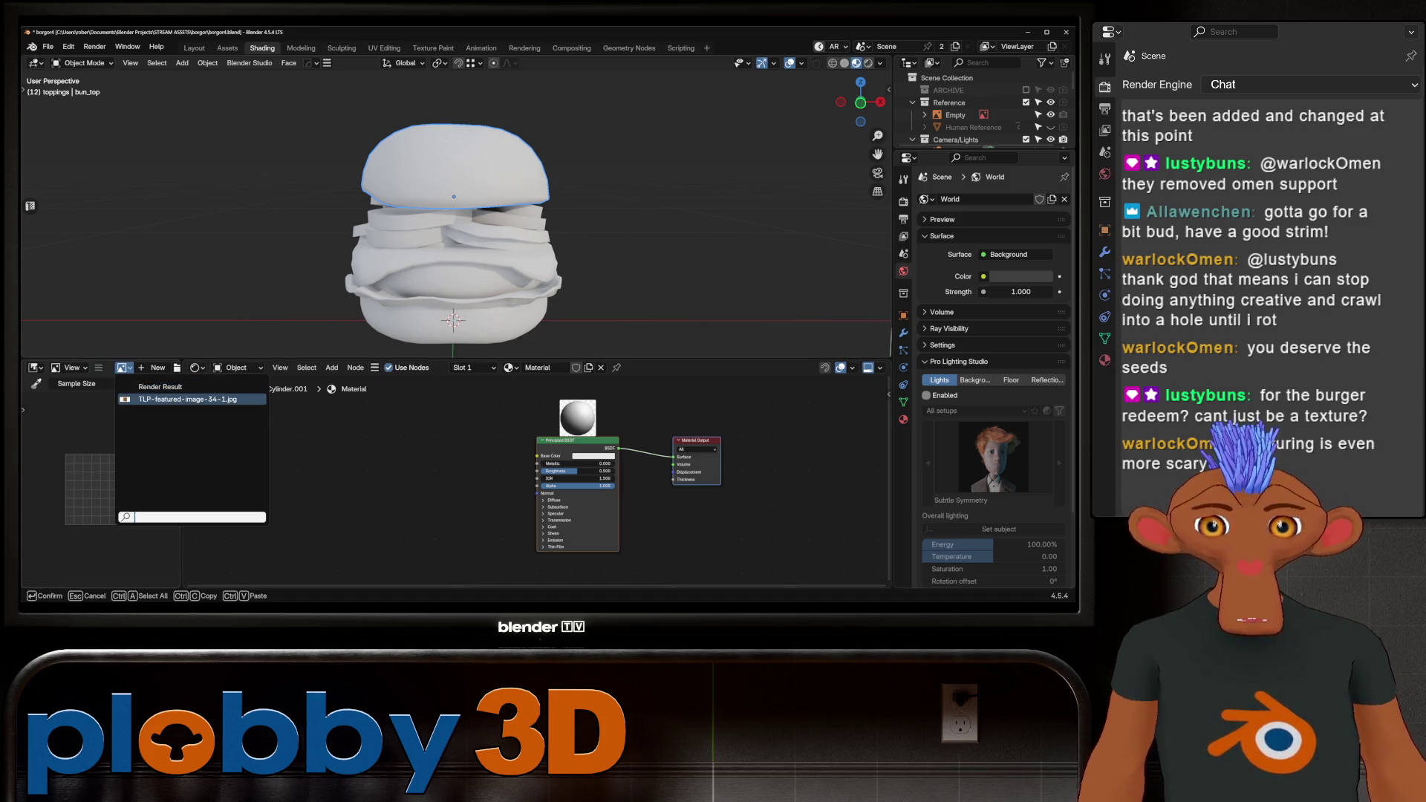
left_click(186, 403)
scroll(100, 472, "up", 3)
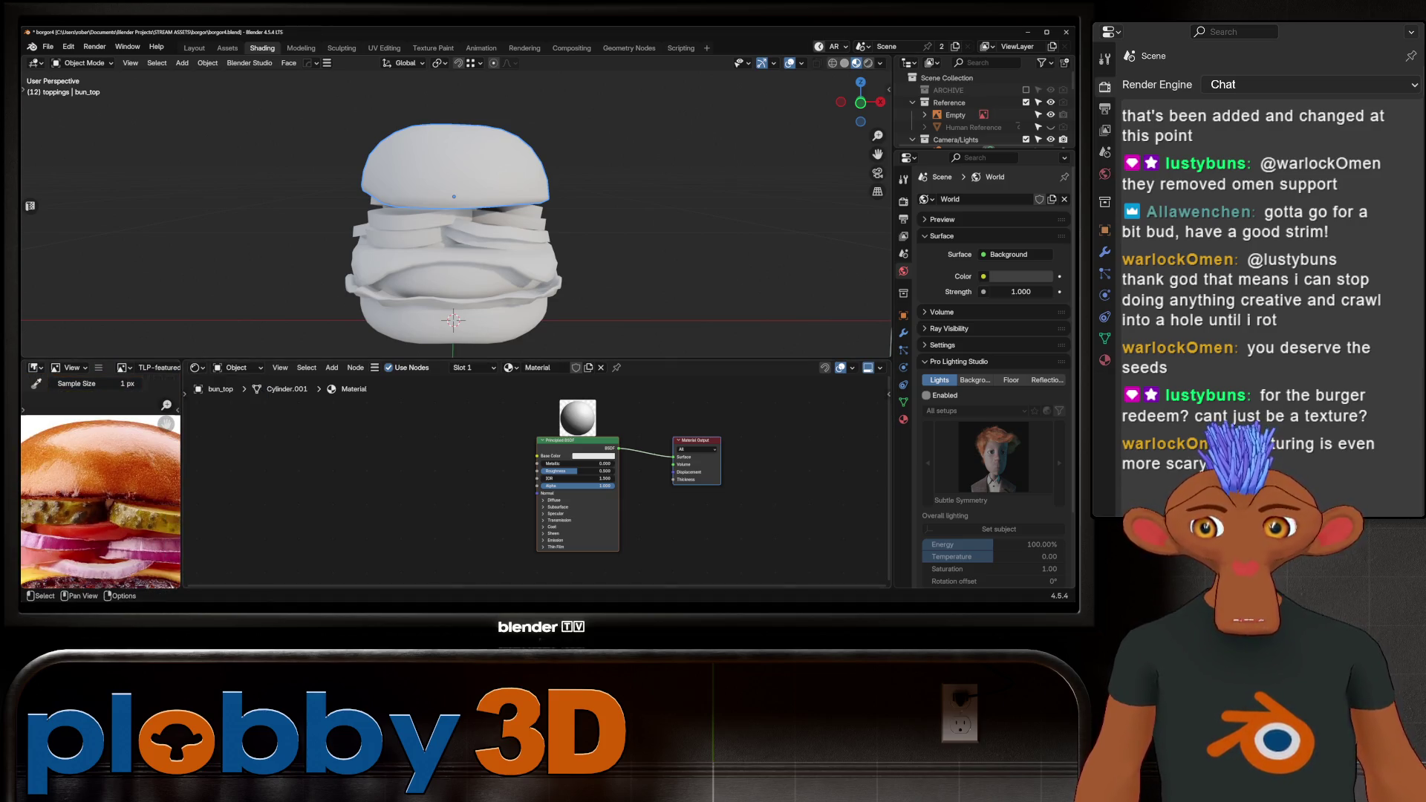
Add a Mix Color node feeding the Principled BSDF's Base Color.
left_click_drag(537, 456, 256, 454)
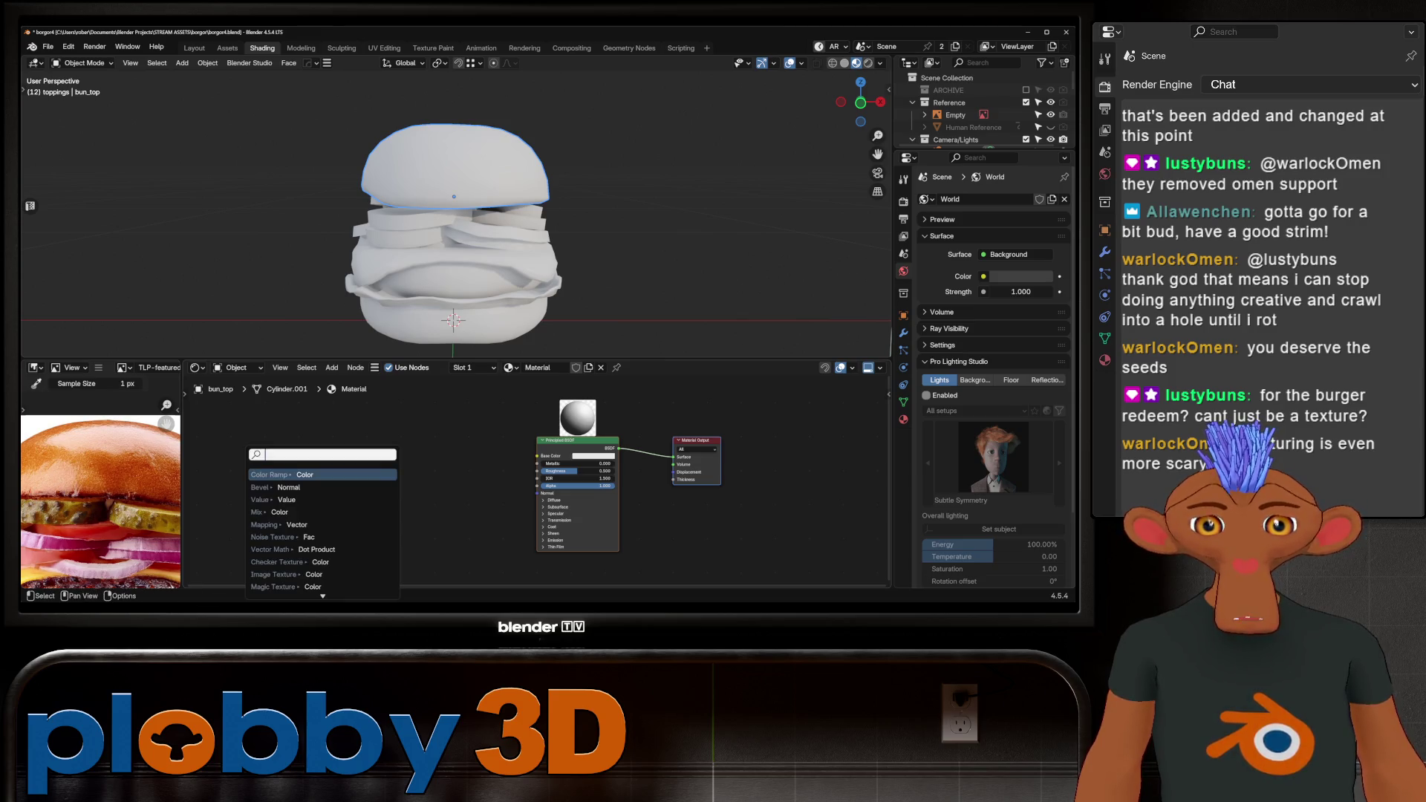
type("mix color")
key("Return")
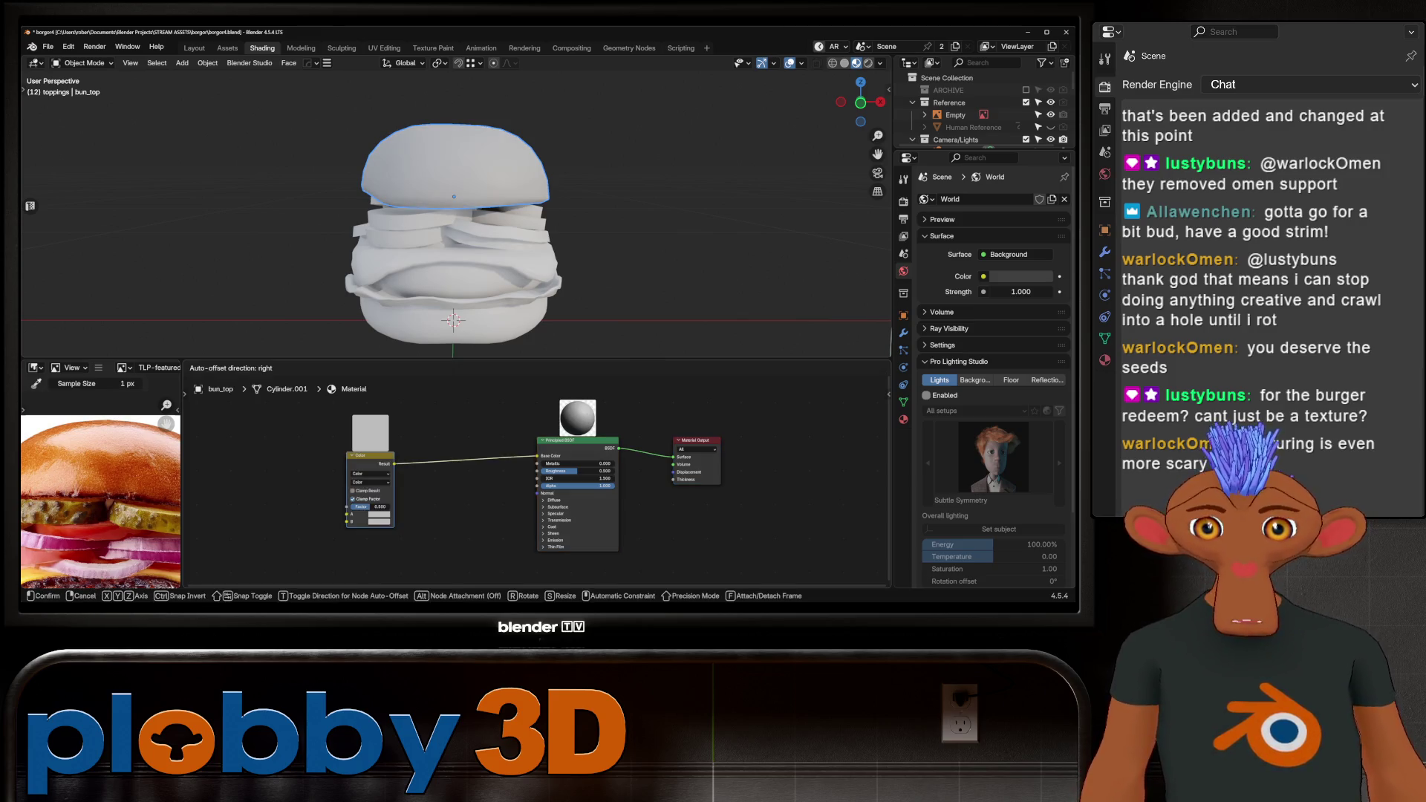
left_click(431, 446)
middle_click_drag(520, 505, 567, 540)
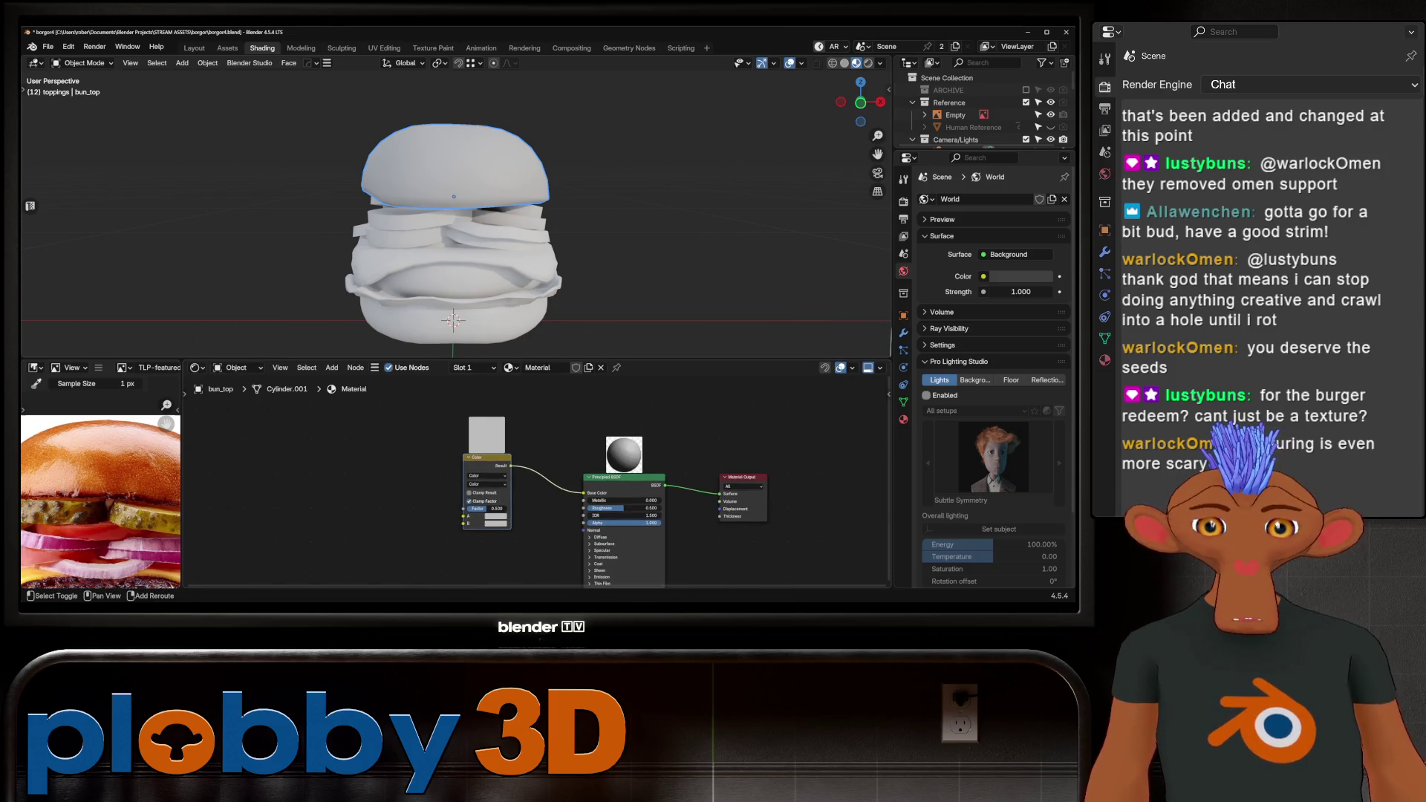
scroll(594, 483, "down", 1)
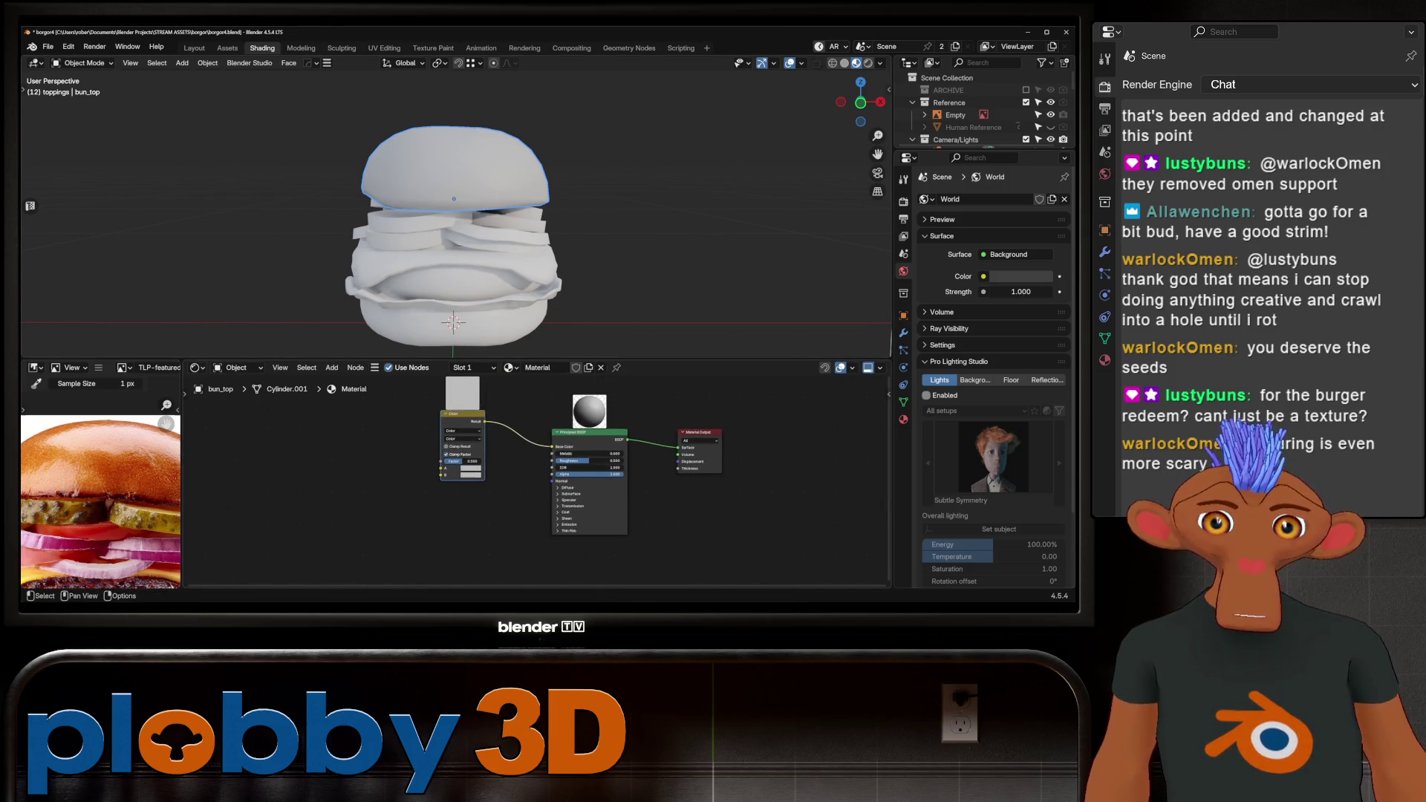
Reposition the Mix node and set its blend mode to Mix.
key("g")
key("Return")
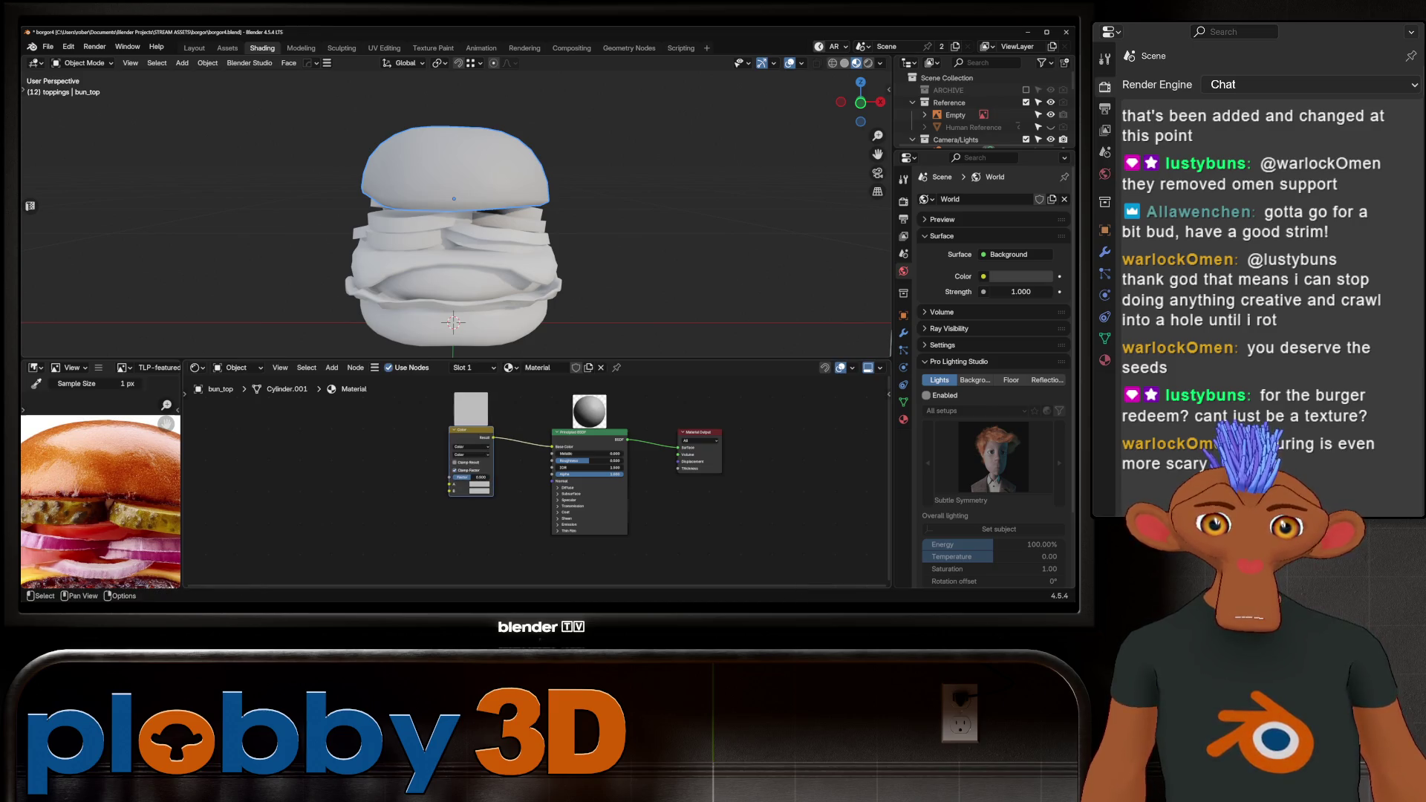
left_click(471, 455)
left_click(476, 469)
scroll(446, 491, "up", 1)
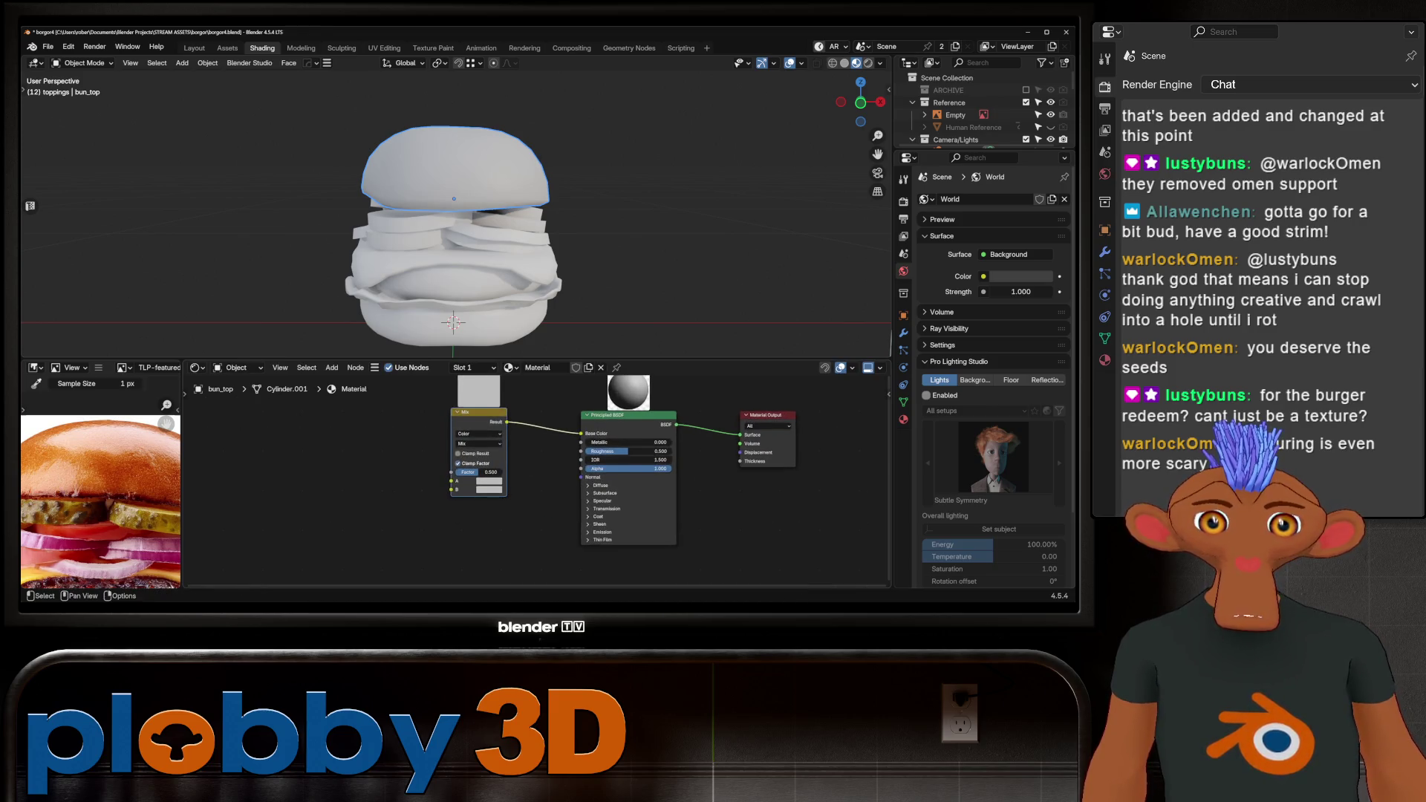
scroll(467, 478, "up", 1)
scroll(100, 483, "up", 5)
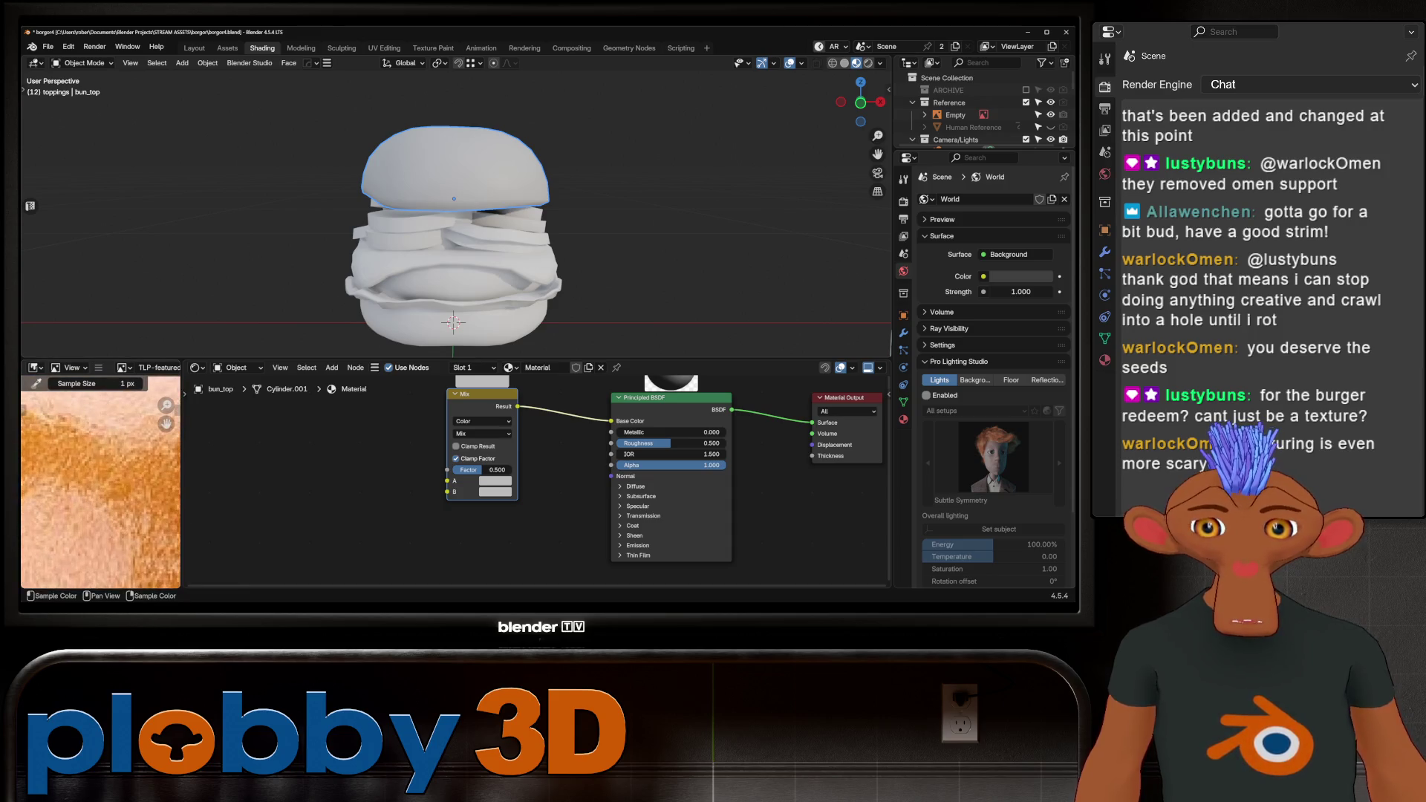
Eyedrop a bun orange for A and a deep orange-red for B from the photo.
key("g")
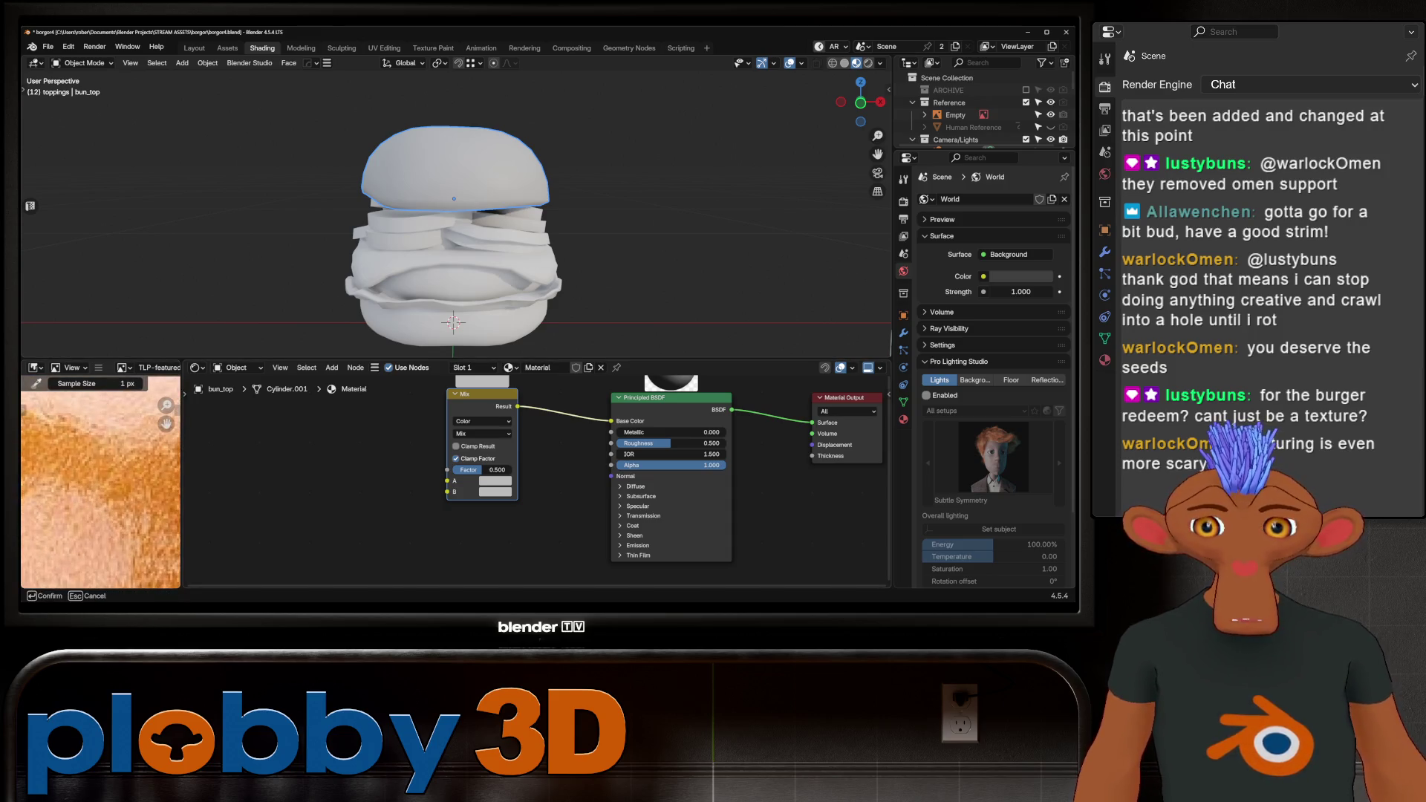
left_click(89, 461)
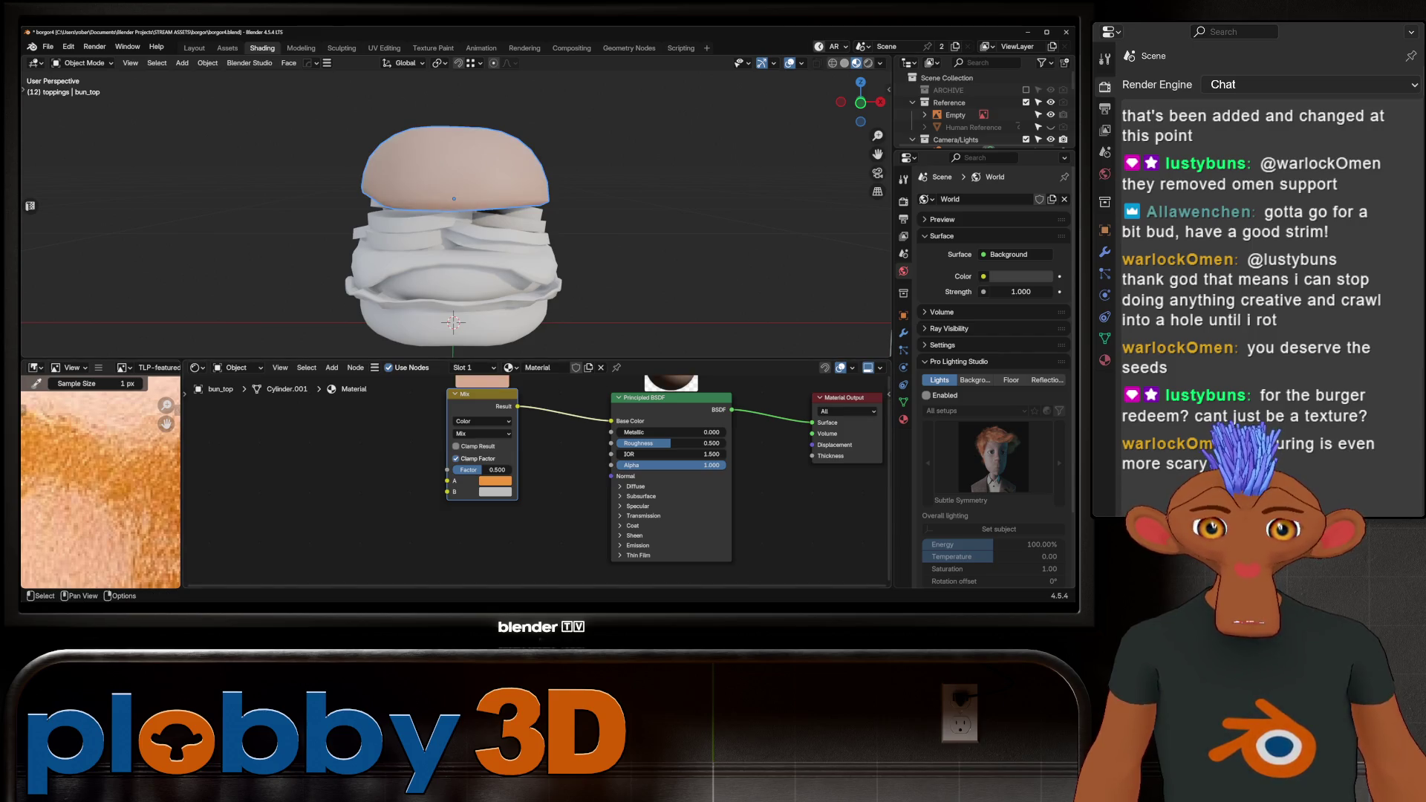
key("e")
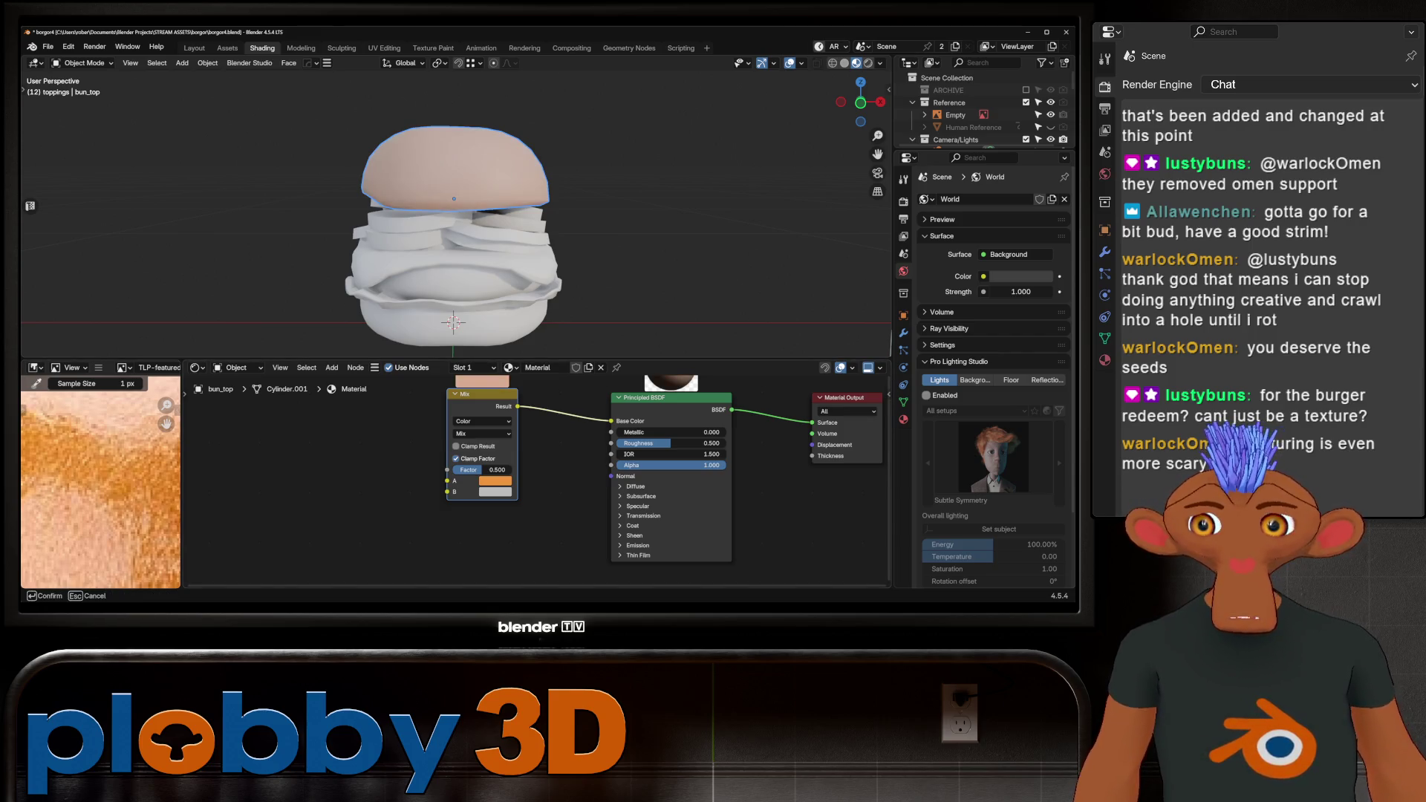
left_click(90, 475)
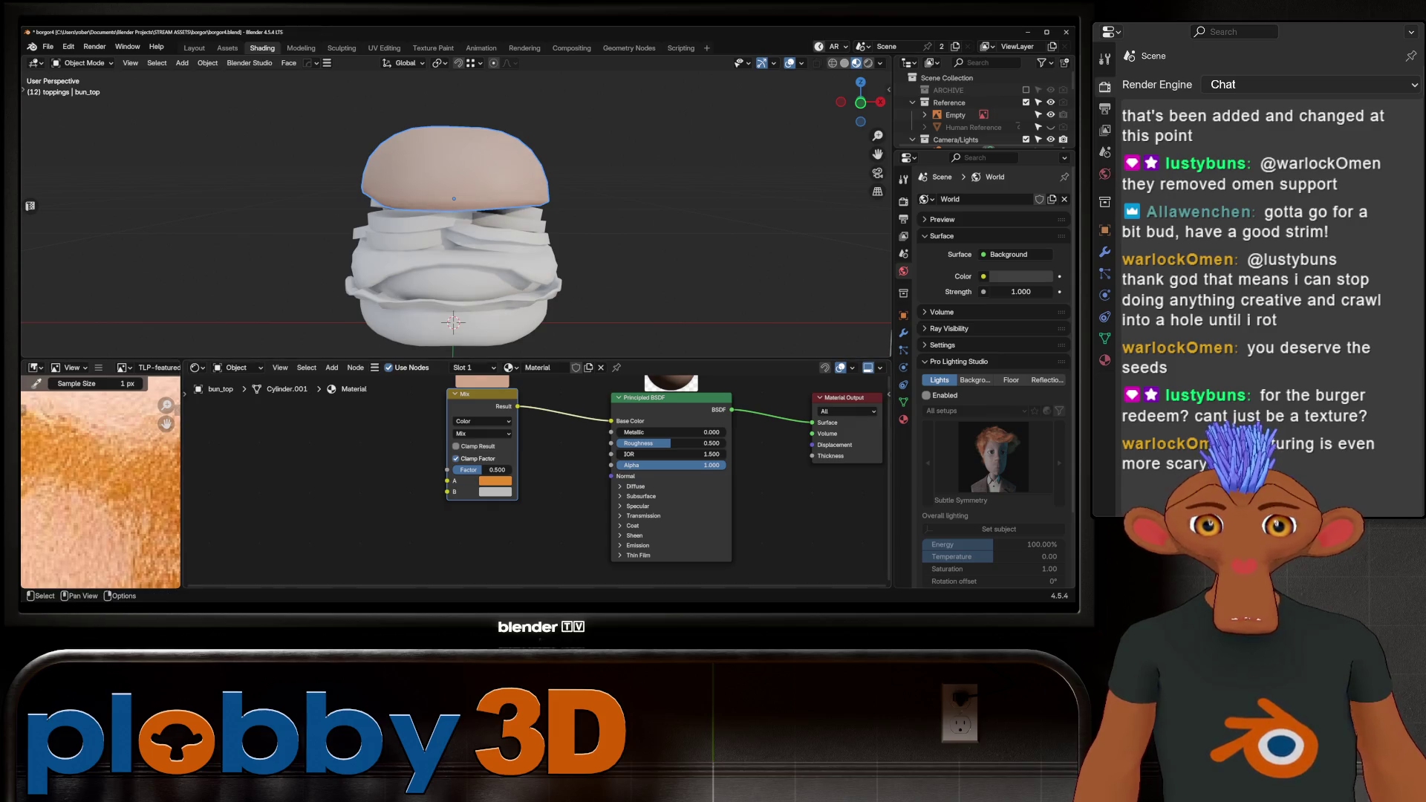
scroll(101, 483, "down", 5)
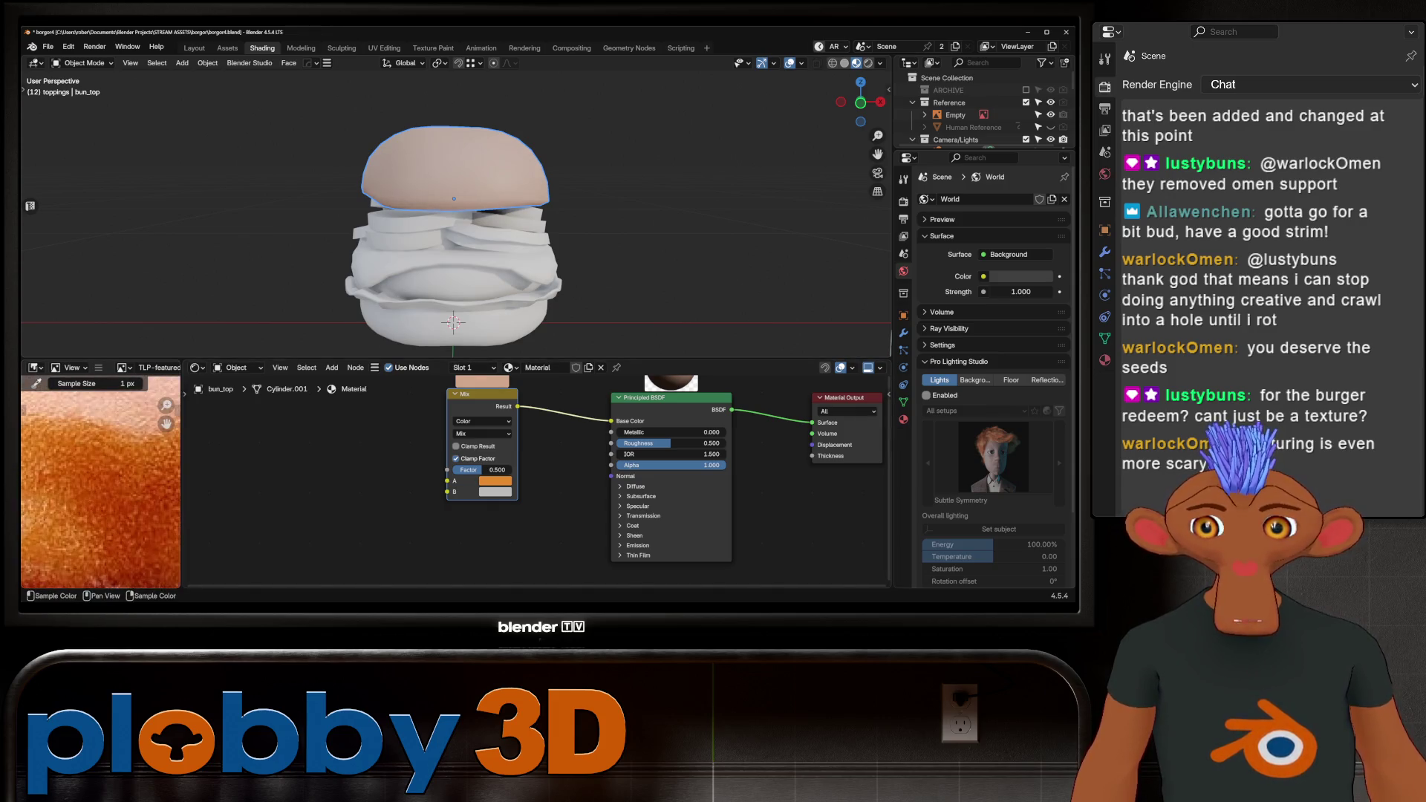
key("e")
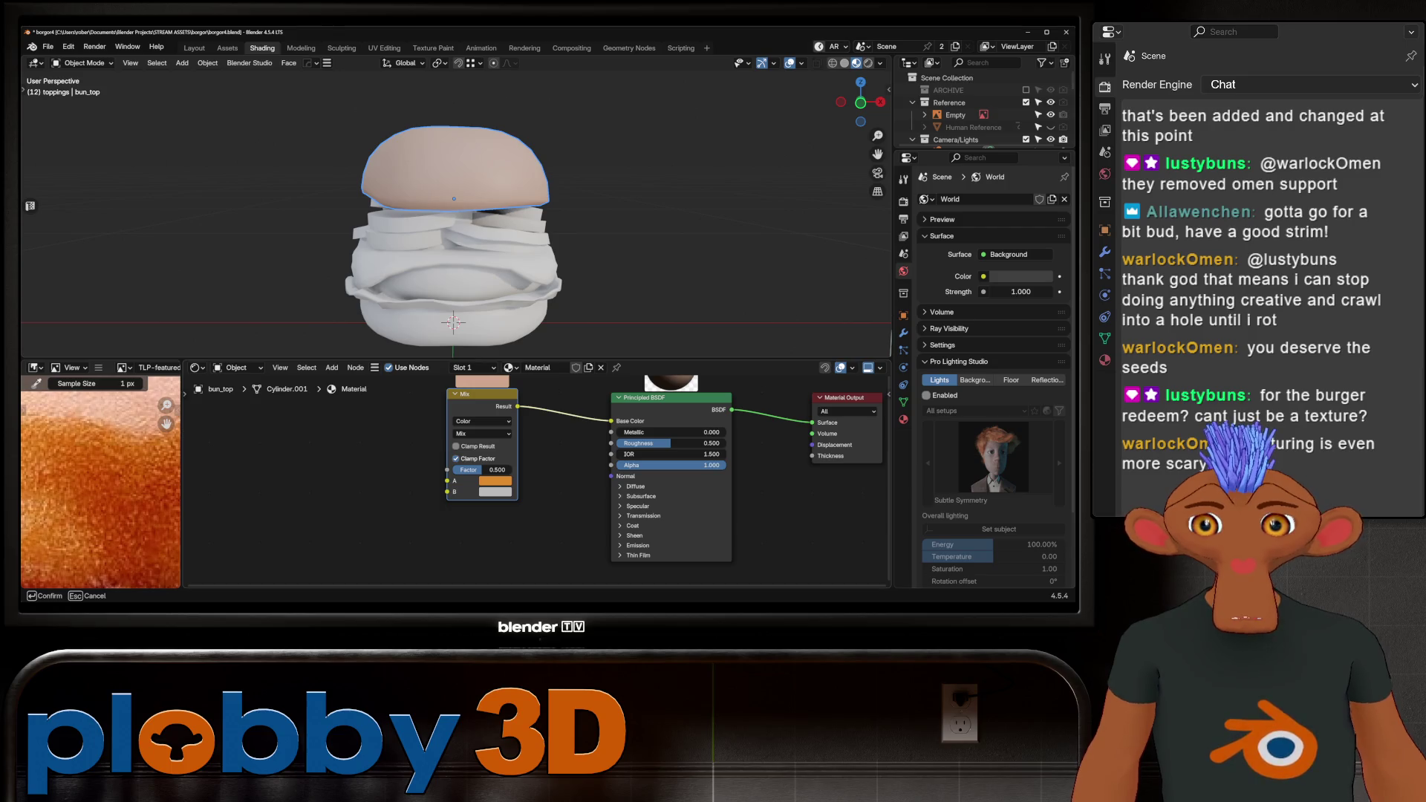
left_click(101, 483)
scroll(534, 476, "down", 2)
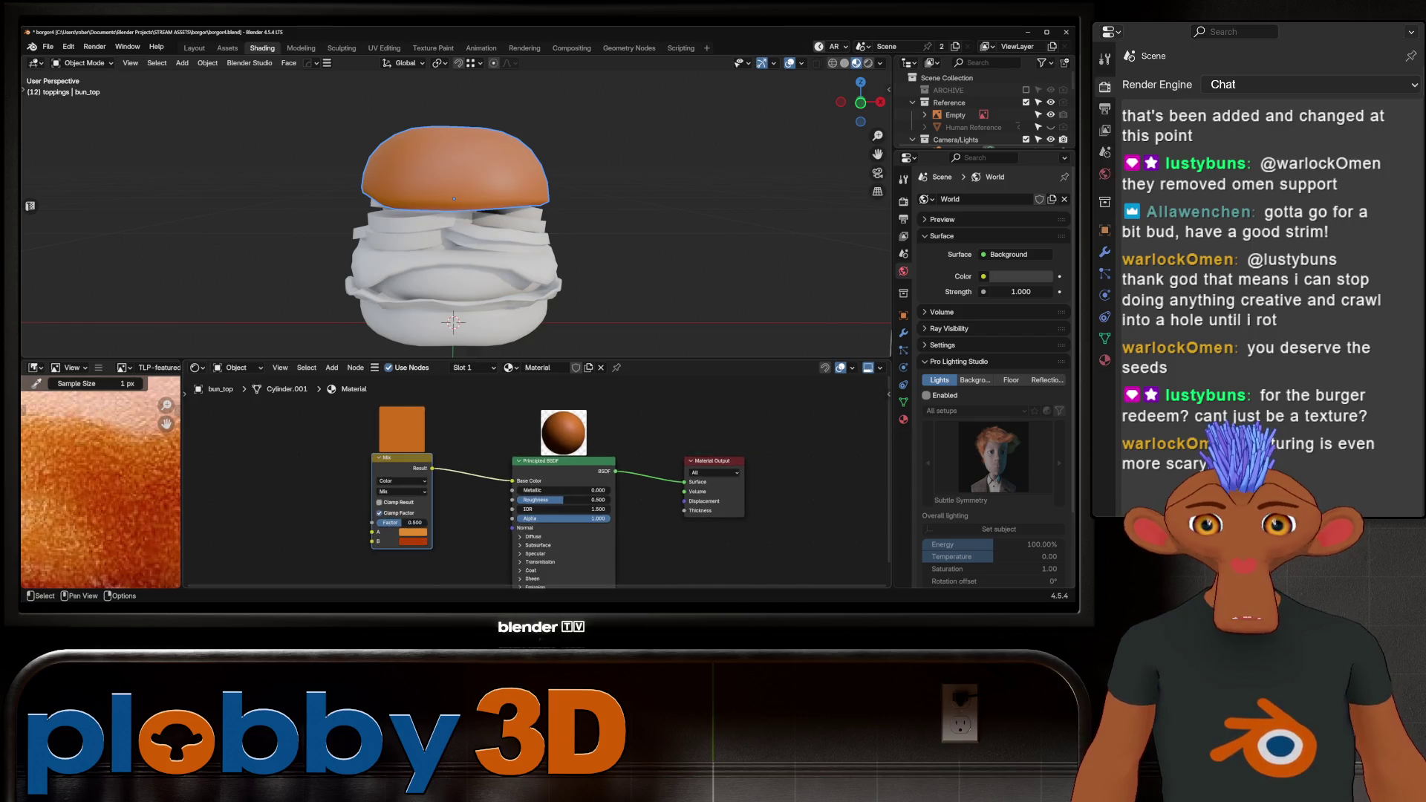
middle_click_drag(535, 475, 616, 446)
Add a Noise Texture node linked into the Mix node's Factor.
key("shift+a")
key("Escape")
key("shift+a")
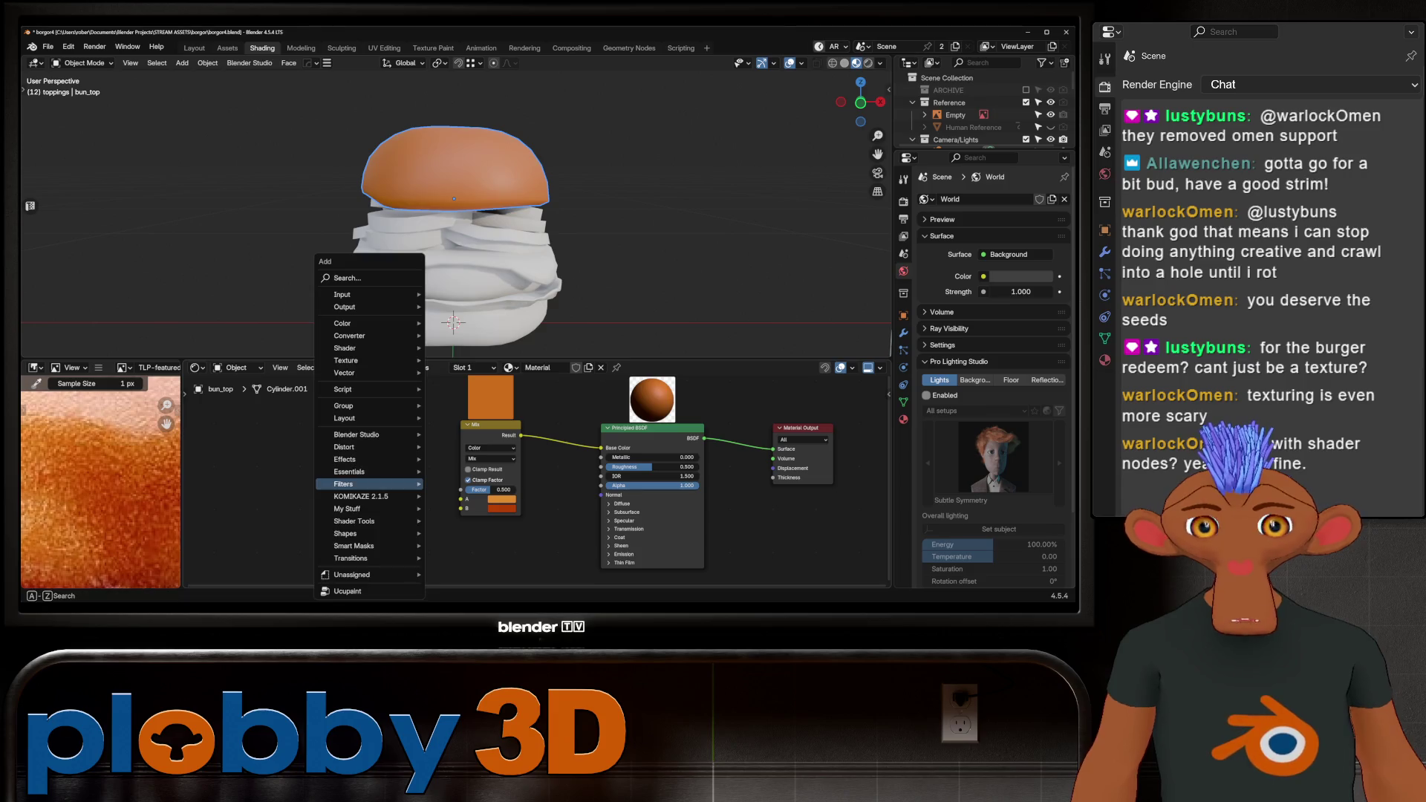
type("noise")
key("Down")
key("Return")
left_click_drag(383, 461, 462, 489)
scroll(462, 489, "down", 1)
middle_click_drag(462, 489, 520, 468)
key("g")
left_click(427, 461)
Add a Color Ramp, plus Texture Coordinate and Mapping nodes using Object coordinates.
key("shift+a")
type("colo")
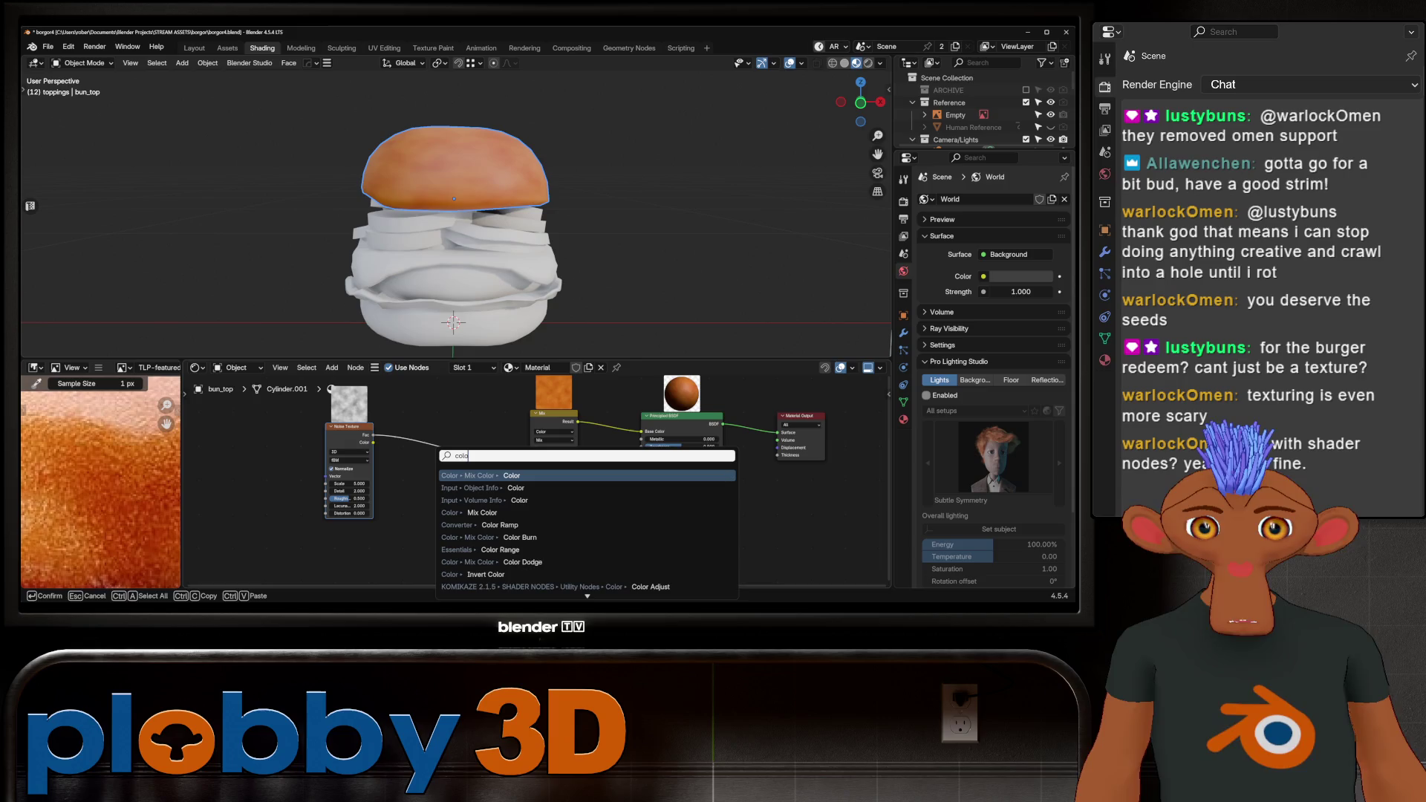
key("Down")
key("Down")
key("Down")
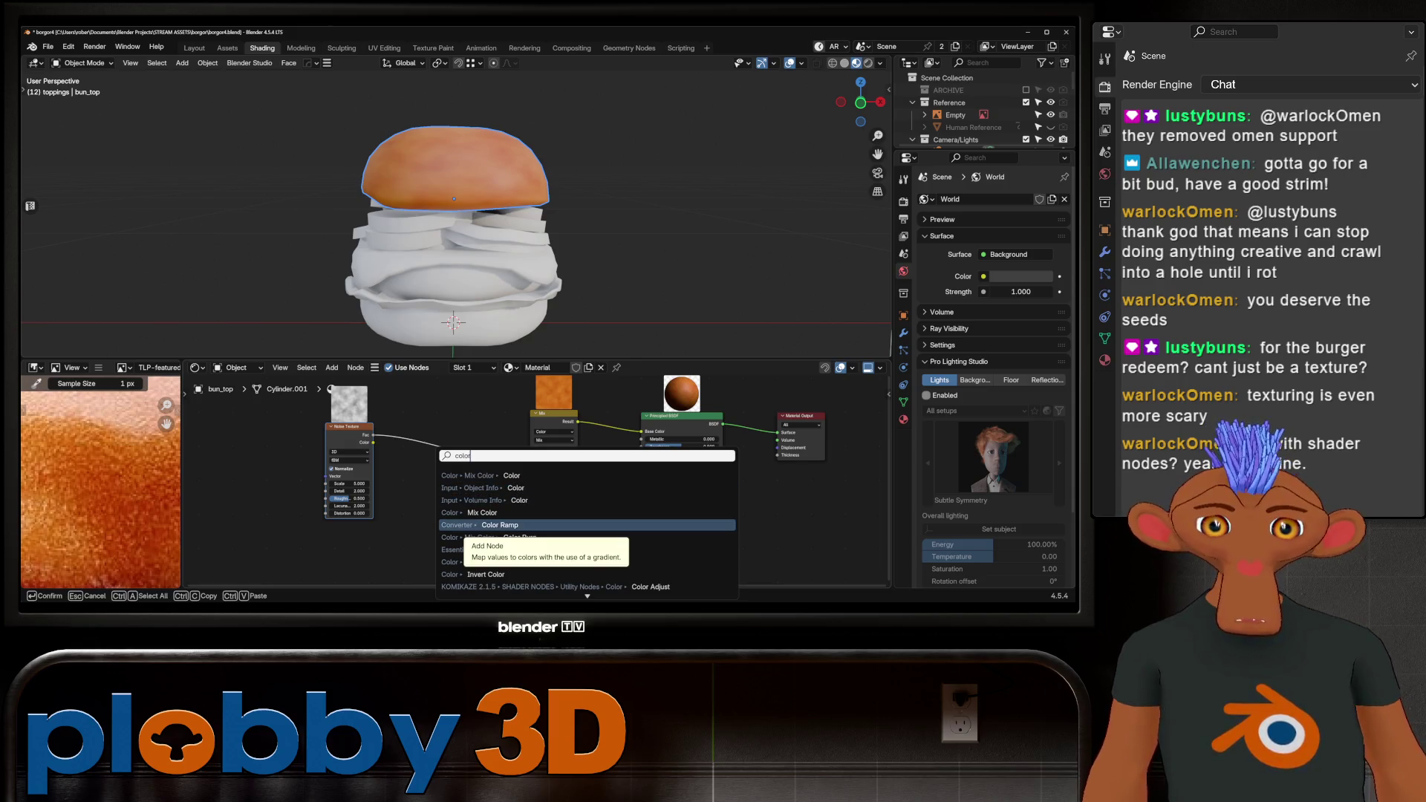
key("Return")
key("Return")
key("ctrl+t")
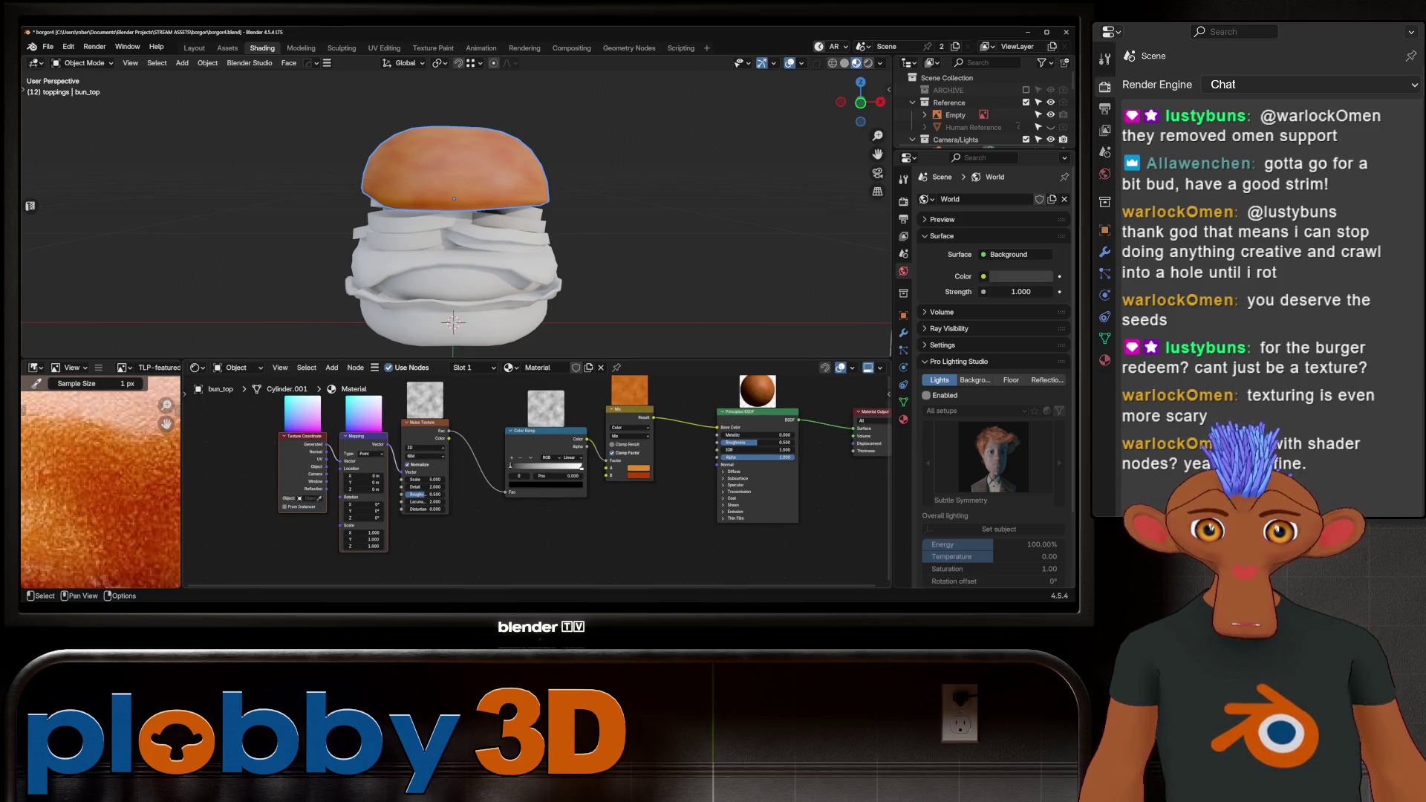
left_click_drag(327, 466, 341, 453)
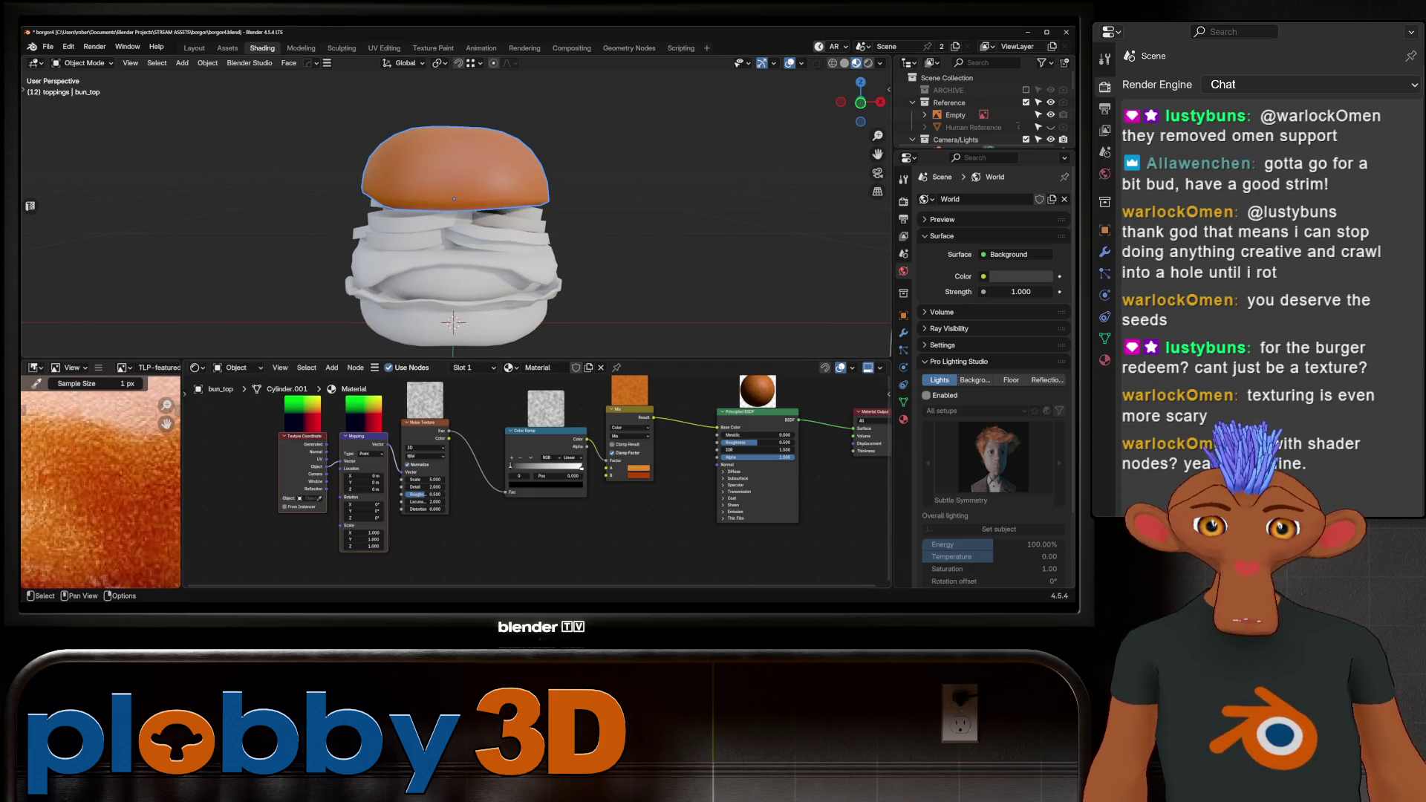
Set the Noise Texture Scale to 57.9 and select its Detail value.
mouse_move(423, 479)
left_mouse_down()
mouse_move(483, 480)
mouse_move(468, 479)
left_mouse_up()
middle_click_drag(520, 186, 535, 253)
scroll(454, 223, "up", 4)
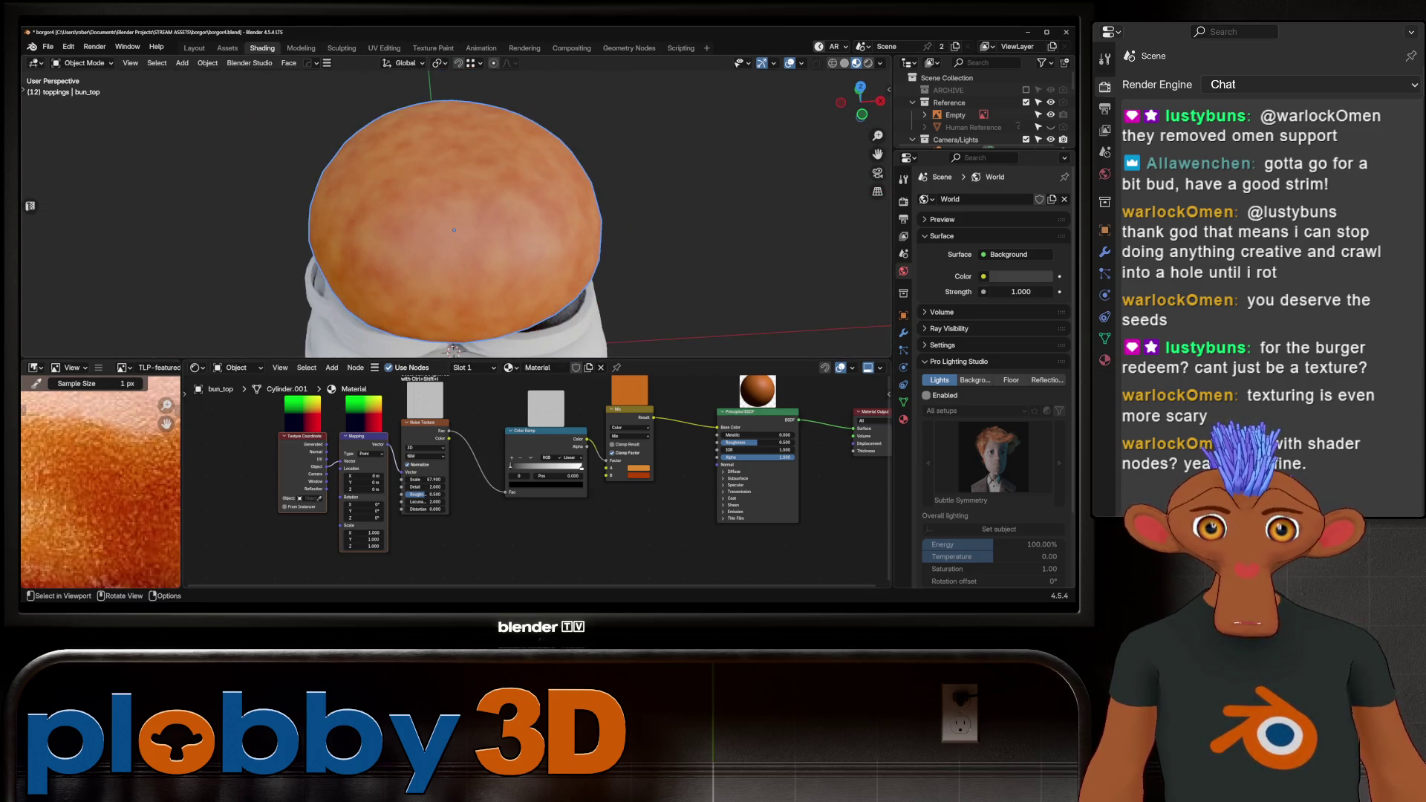
left_click(425, 486)
Set the noise texture's Detail to 10 and adjust its Roughness.
type("0")
key("Return")
left_click_drag(416, 494, 429, 494)
Inspect the burger's shading from the side and above, then enter Edit Mode on the top bun.
scroll(454, 223, "down", 3)
middle_click_drag(453, 223, 462, 271)
scroll(462, 271, "up", 1)
scroll(101, 483, "down", 5)
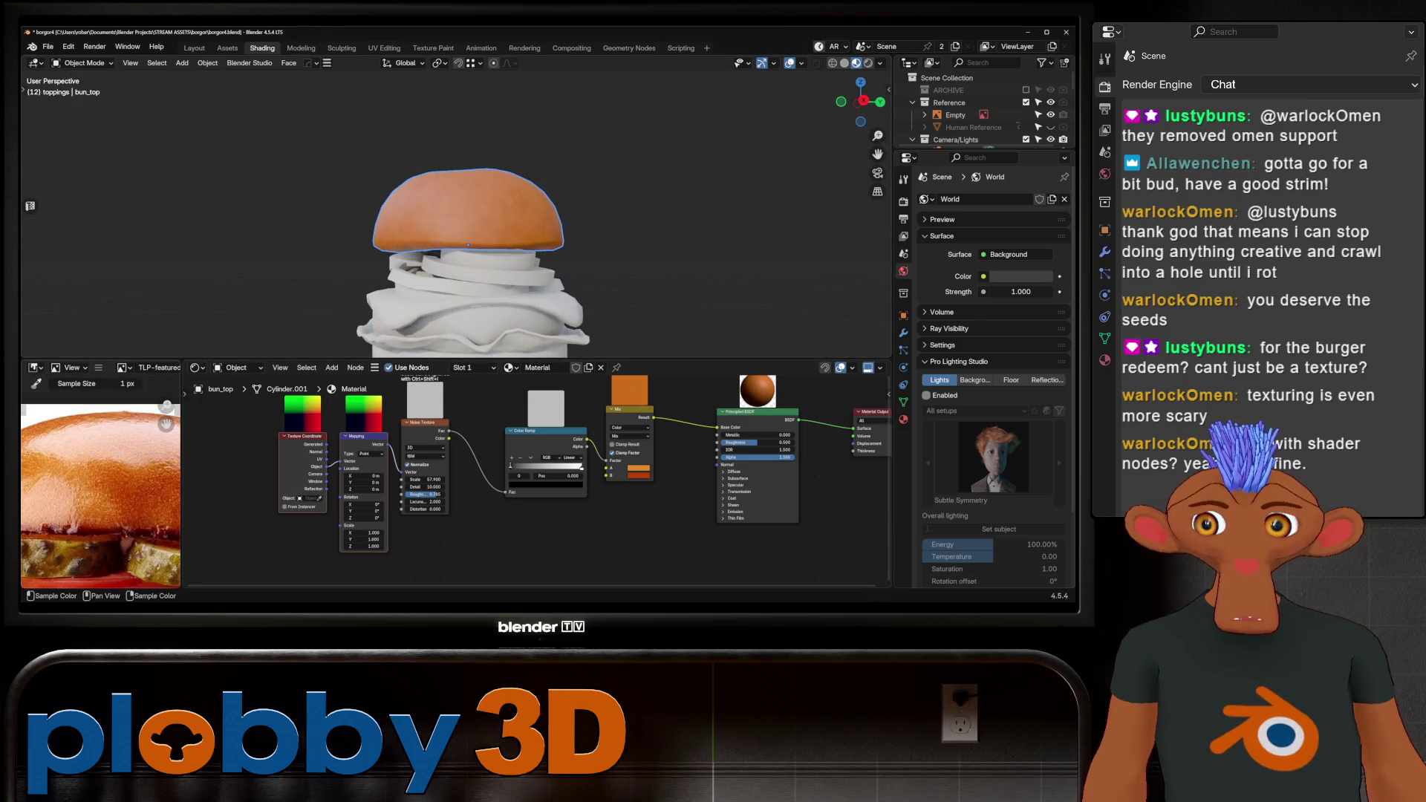
scroll(100, 482, "up", 2)
scroll(100, 483, "down", 3)
scroll(100, 483, "up", 2)
scroll(468, 297, "up", 3)
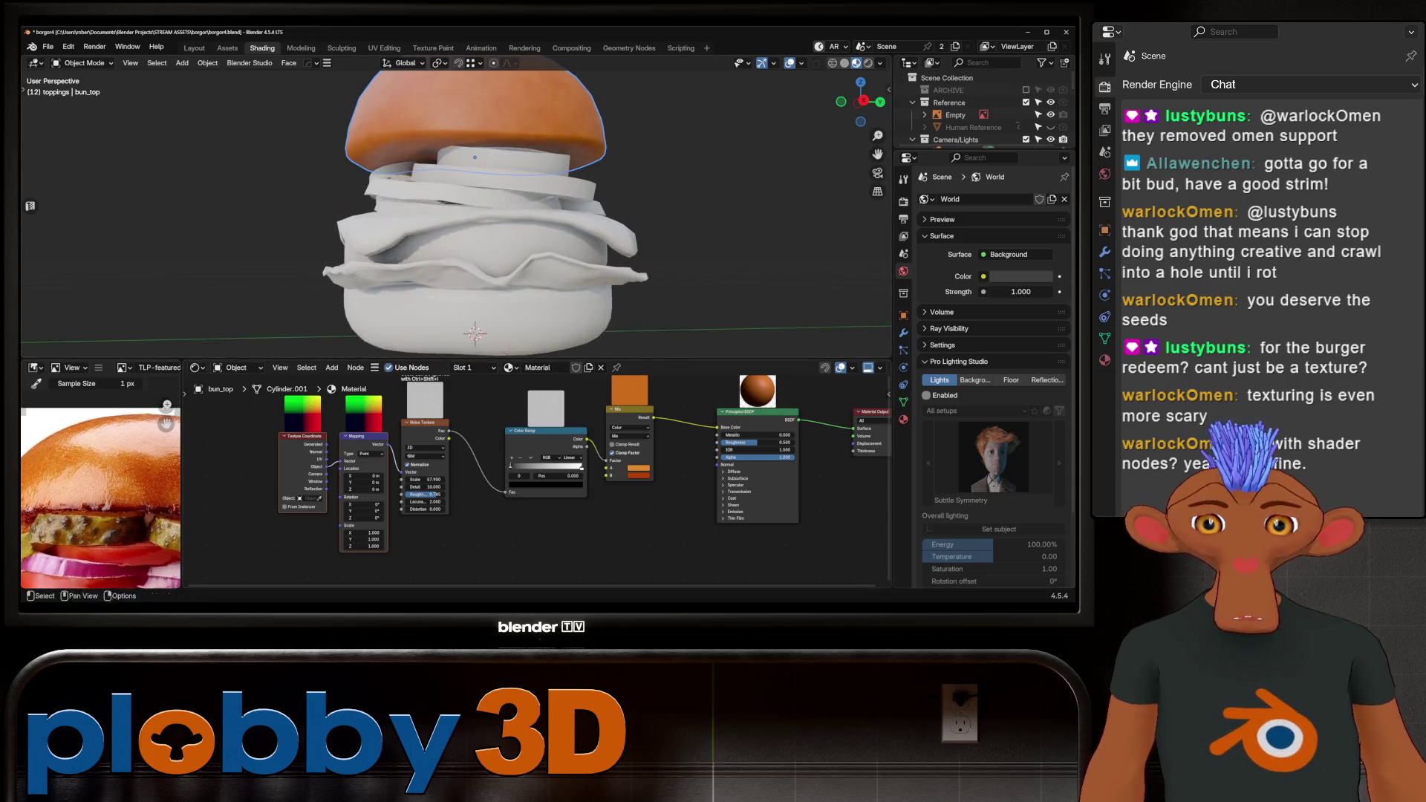
scroll(100, 512, "down", 1)
scroll(460, 223, "down", 2)
mouse_move(460, 223)
middle_mouse_down()
mouse_move(446, 282)
mouse_move(454, 223)
mouse_move(483, 223)
middle_mouse_up()
scroll(460, 186, "up", 3)
scroll(451, 222, "down", 3)
middle_click_drag(446, 223, 565, 223)
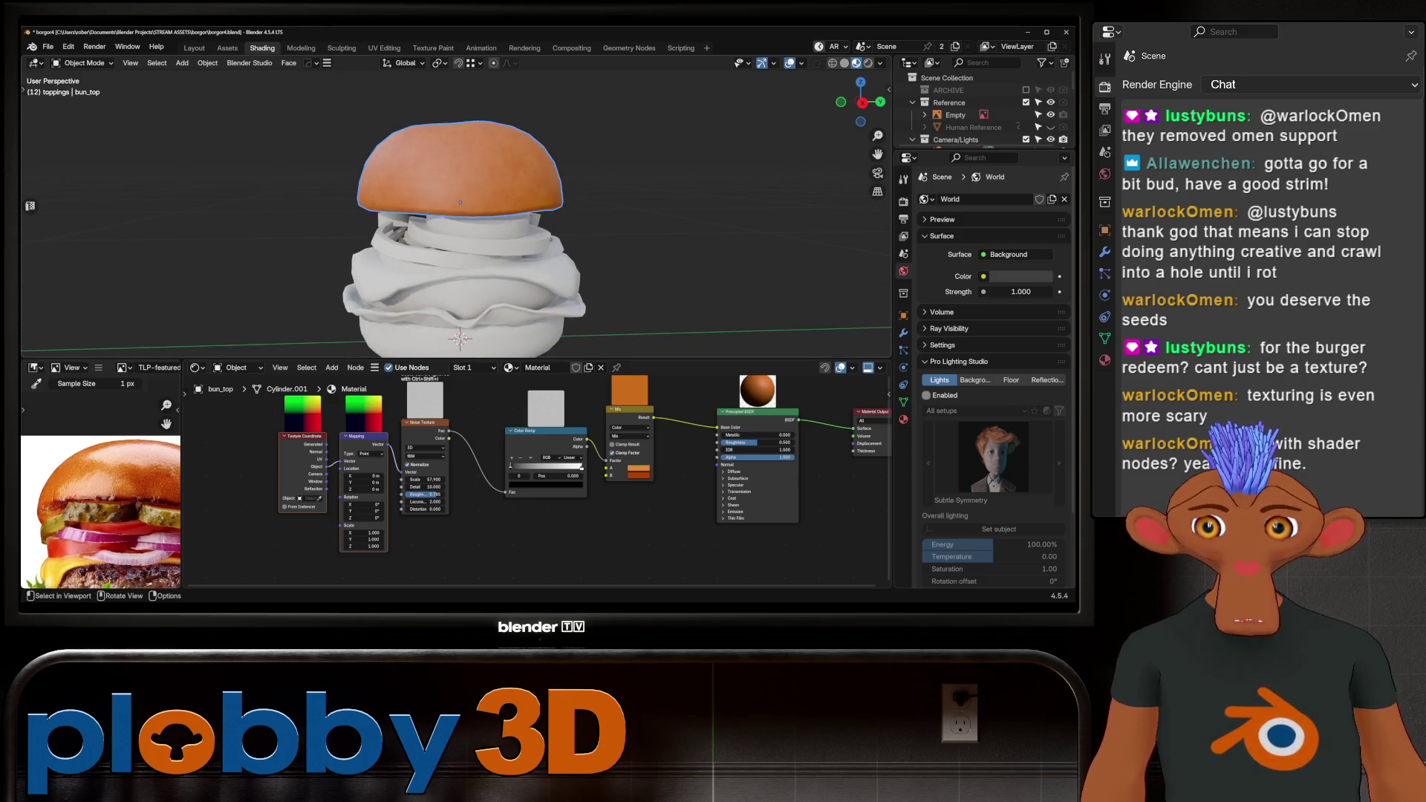
scroll(457, 216, "up", 2)
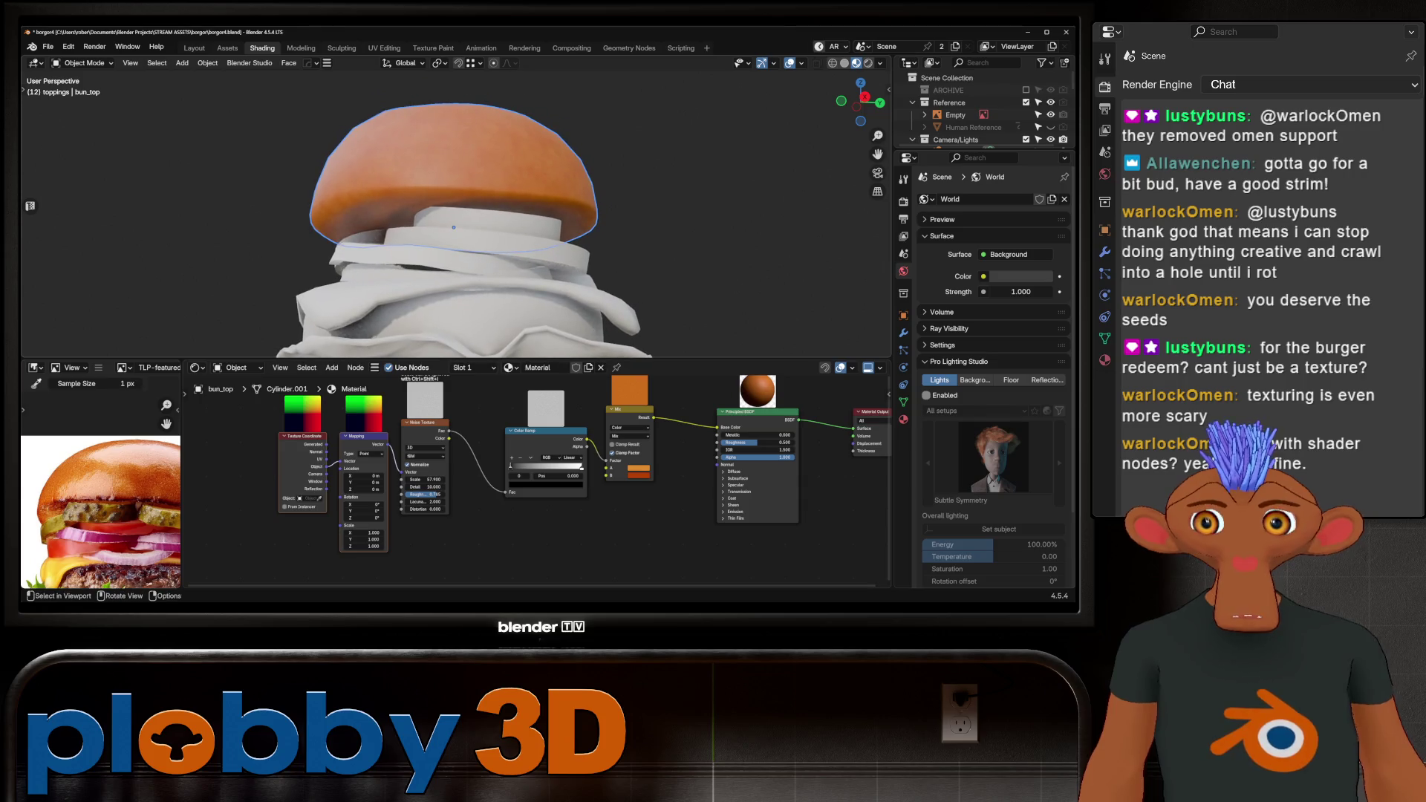
key("Tab")
Switch the top bun to edge select mode, then return to Object Mode.
key("2")
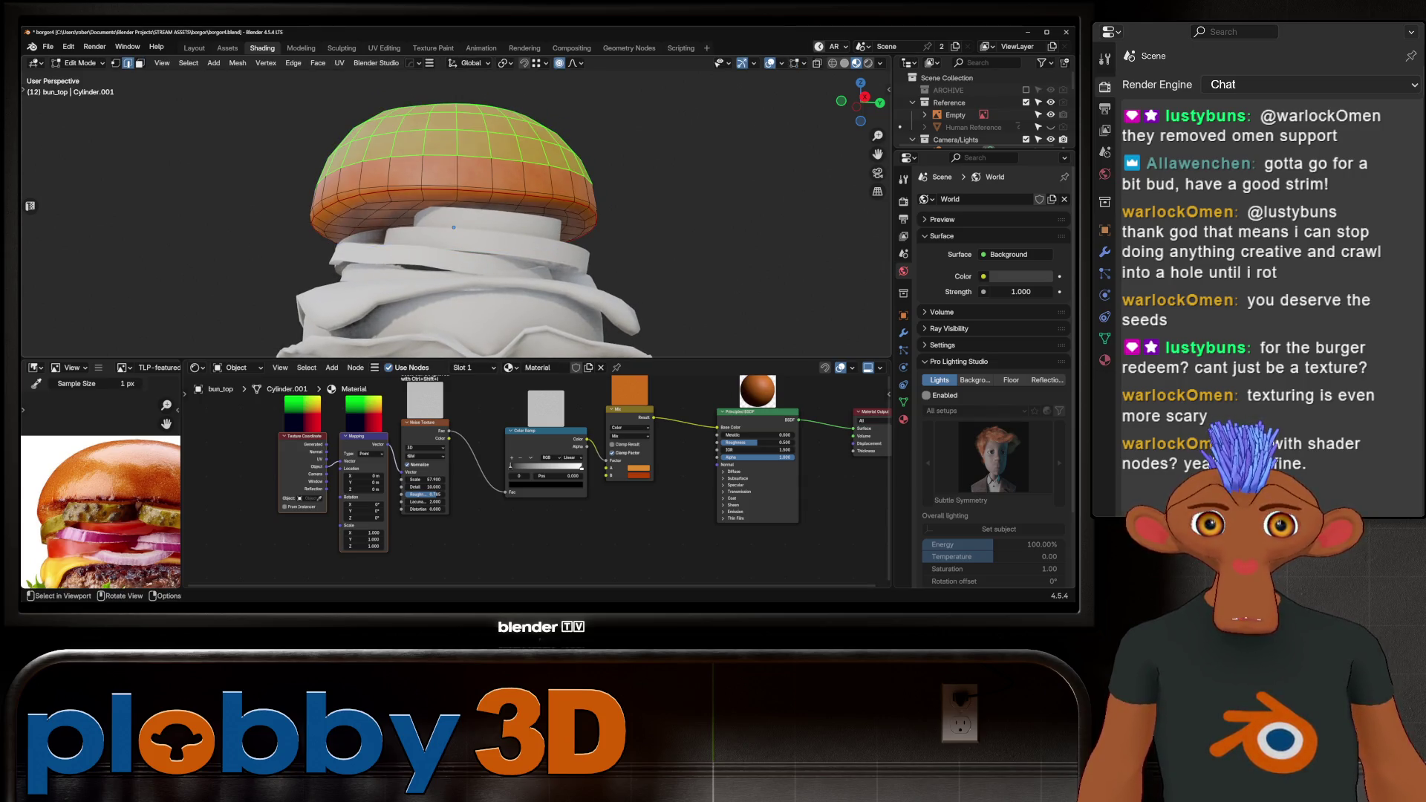
key("Tab")
mouse_move(454, 227)
middle_mouse_down()
mouse_move(438, 193)
mouse_move(454, 208)
middle_mouse_up()
Drop the Edge_Masks asset from Smart Masks > Modifier in the Assets workspace onto bun_top.
left_click(227, 47)
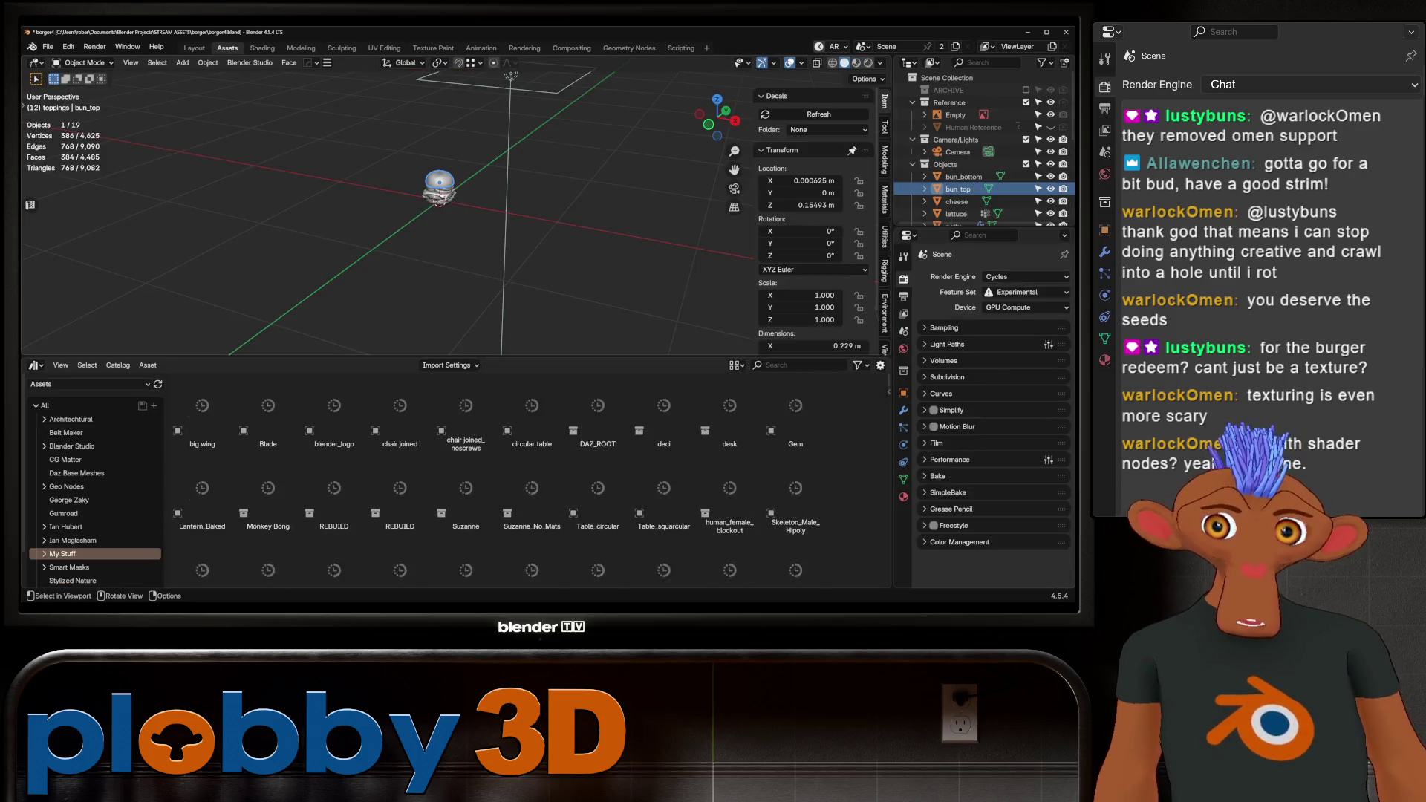
key("KP_Decimal")
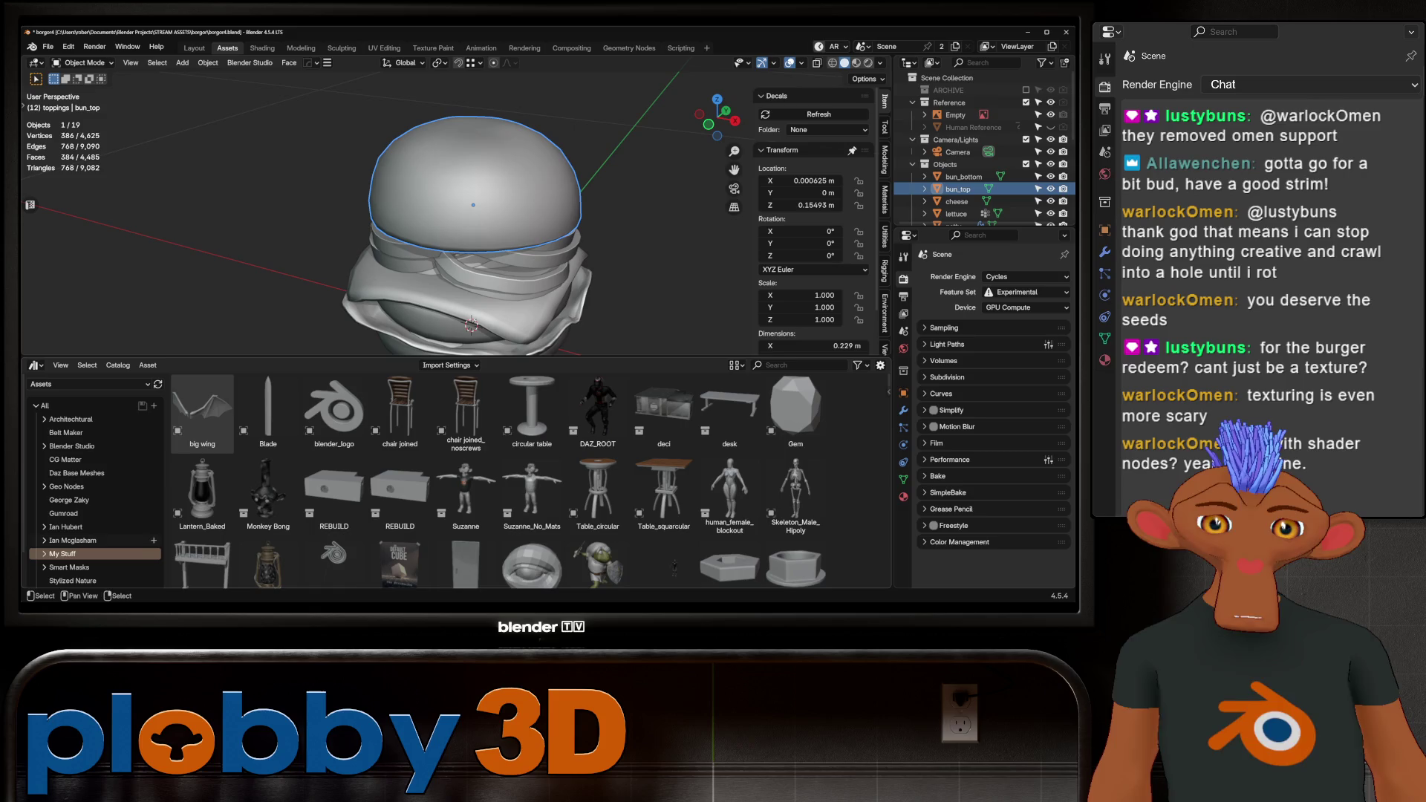
scroll(95, 490, "down", 2)
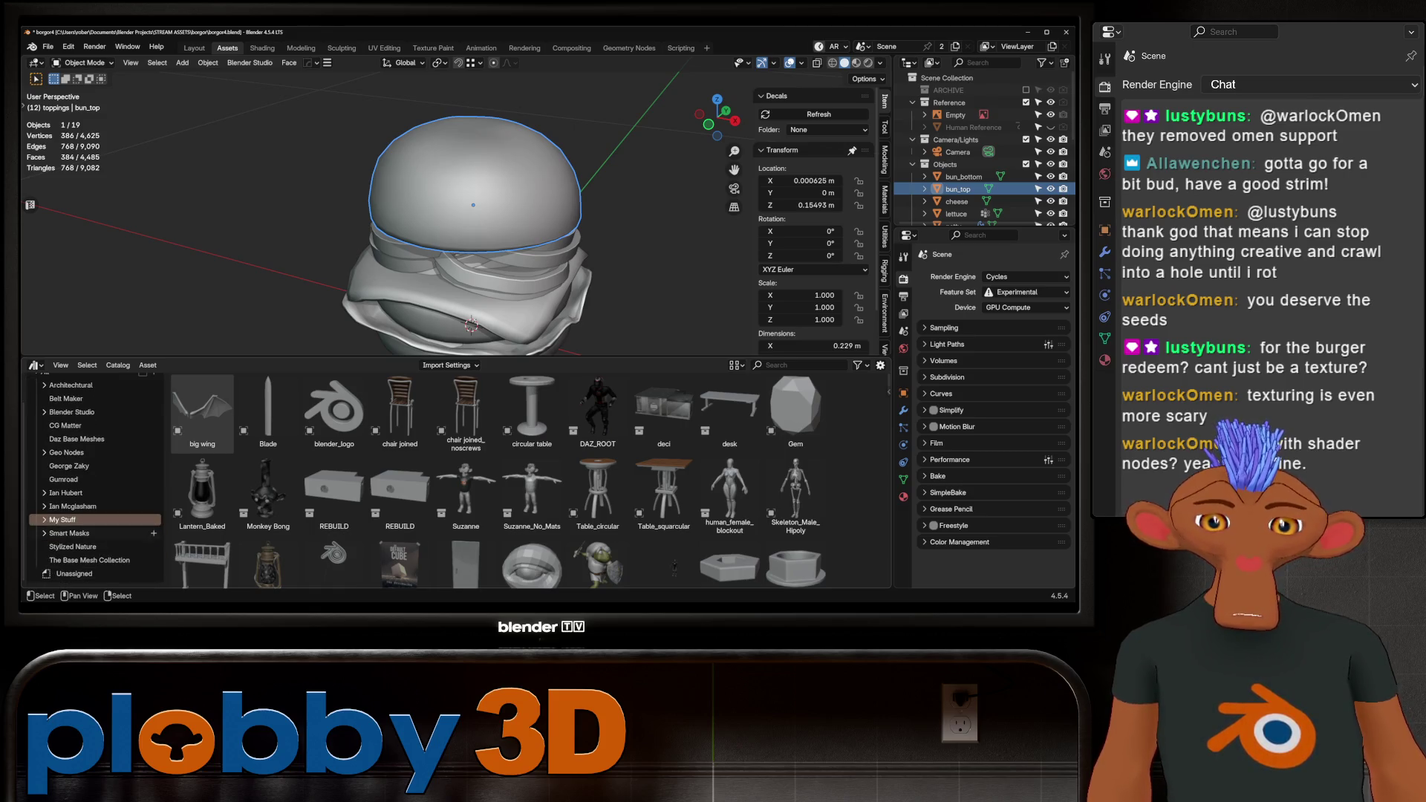
left_click(69, 534)
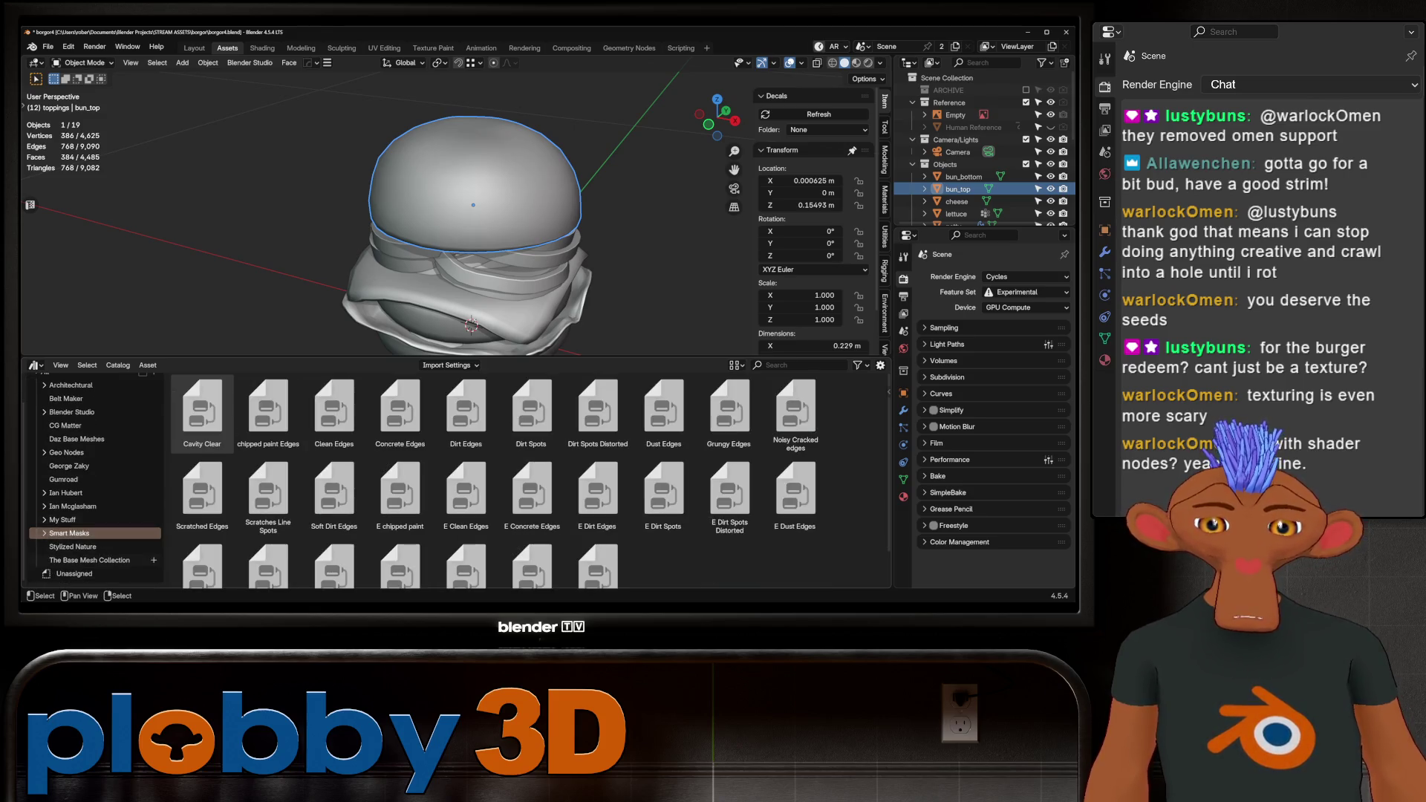
left_click(44, 533)
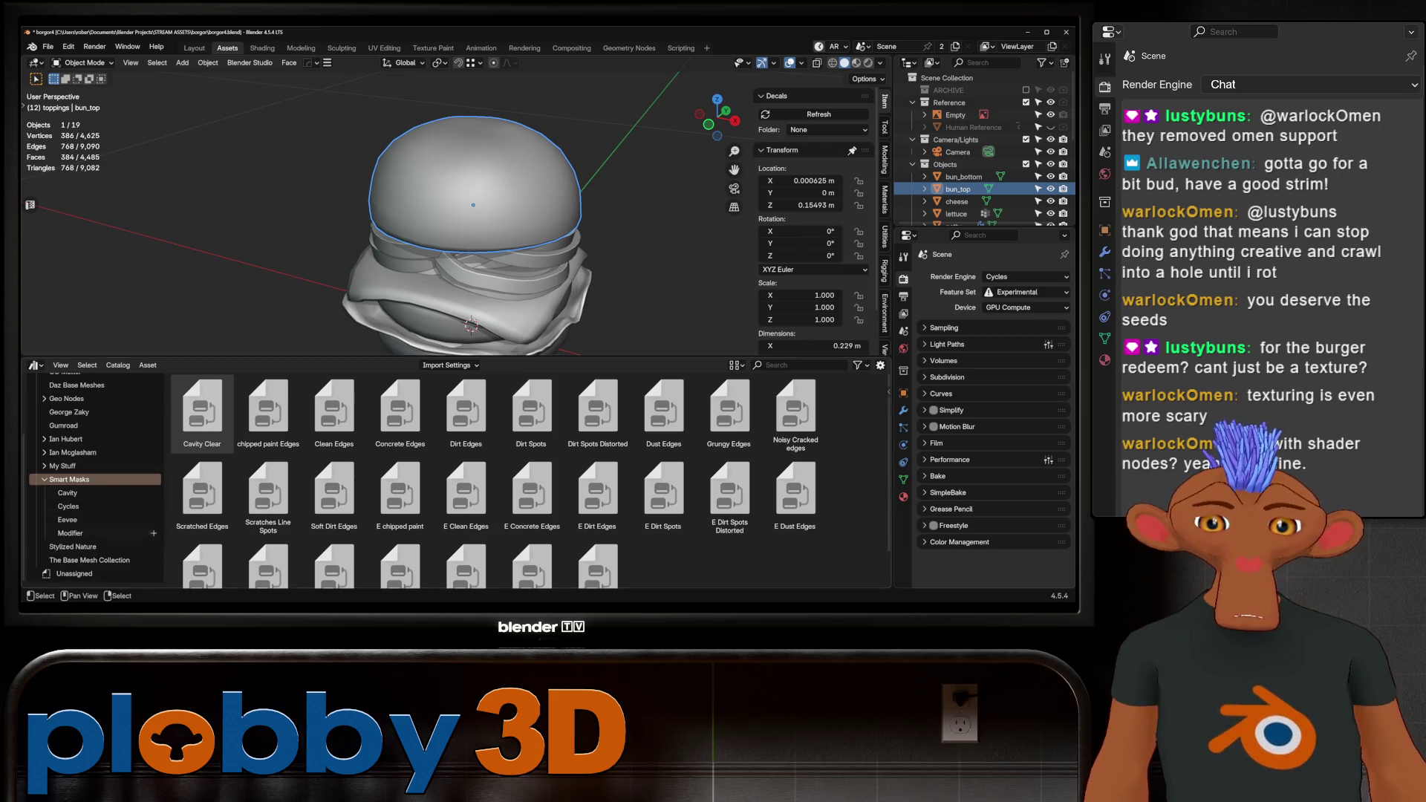
left_click(70, 534)
mouse_move(202, 412)
left_mouse_down()
mouse_move(295, 309)
mouse_move(487, 207)
left_mouse_up()
mouse_move(486, 223)
middle_mouse_down()
mouse_move(487, 141)
mouse_move(486, 267)
middle_mouse_up()
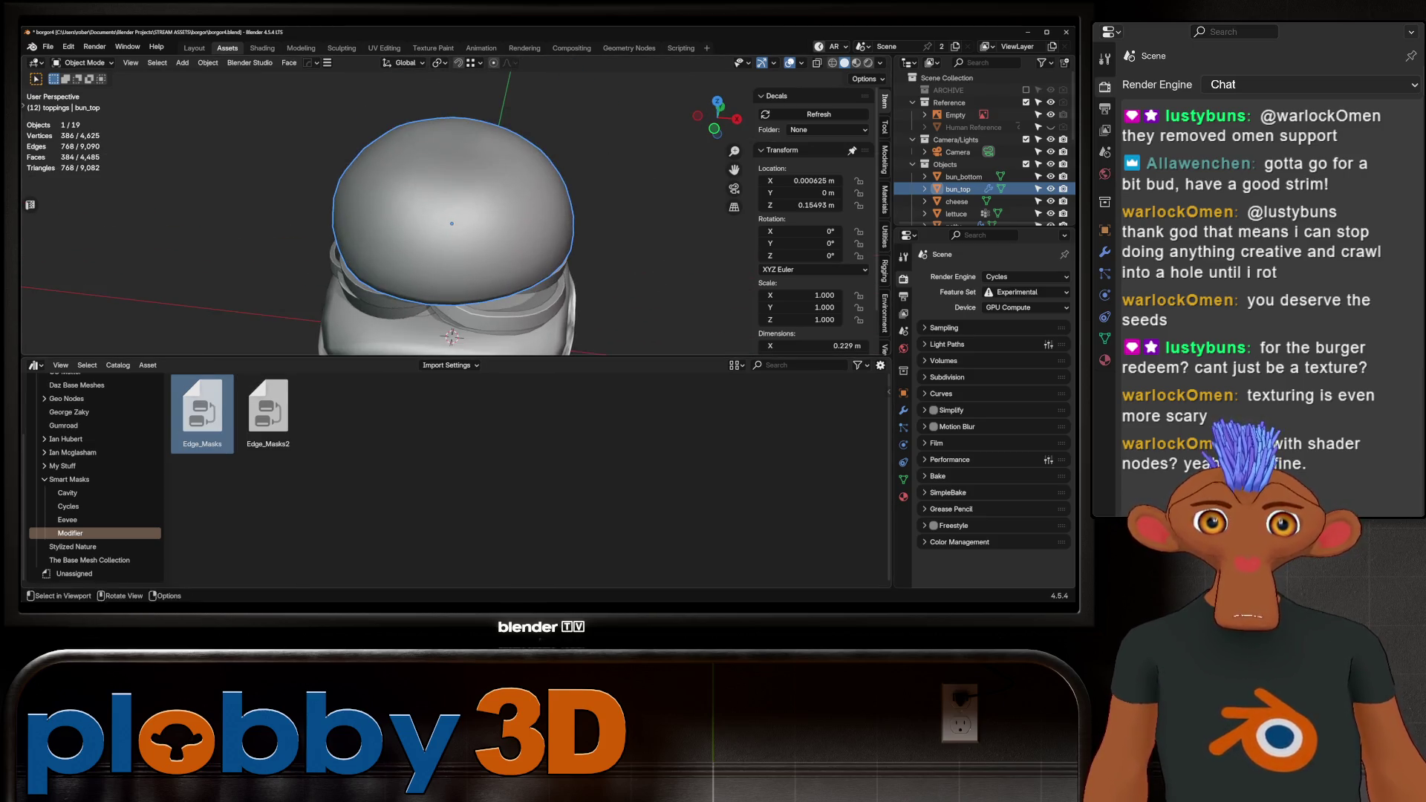
left_click(262, 48)
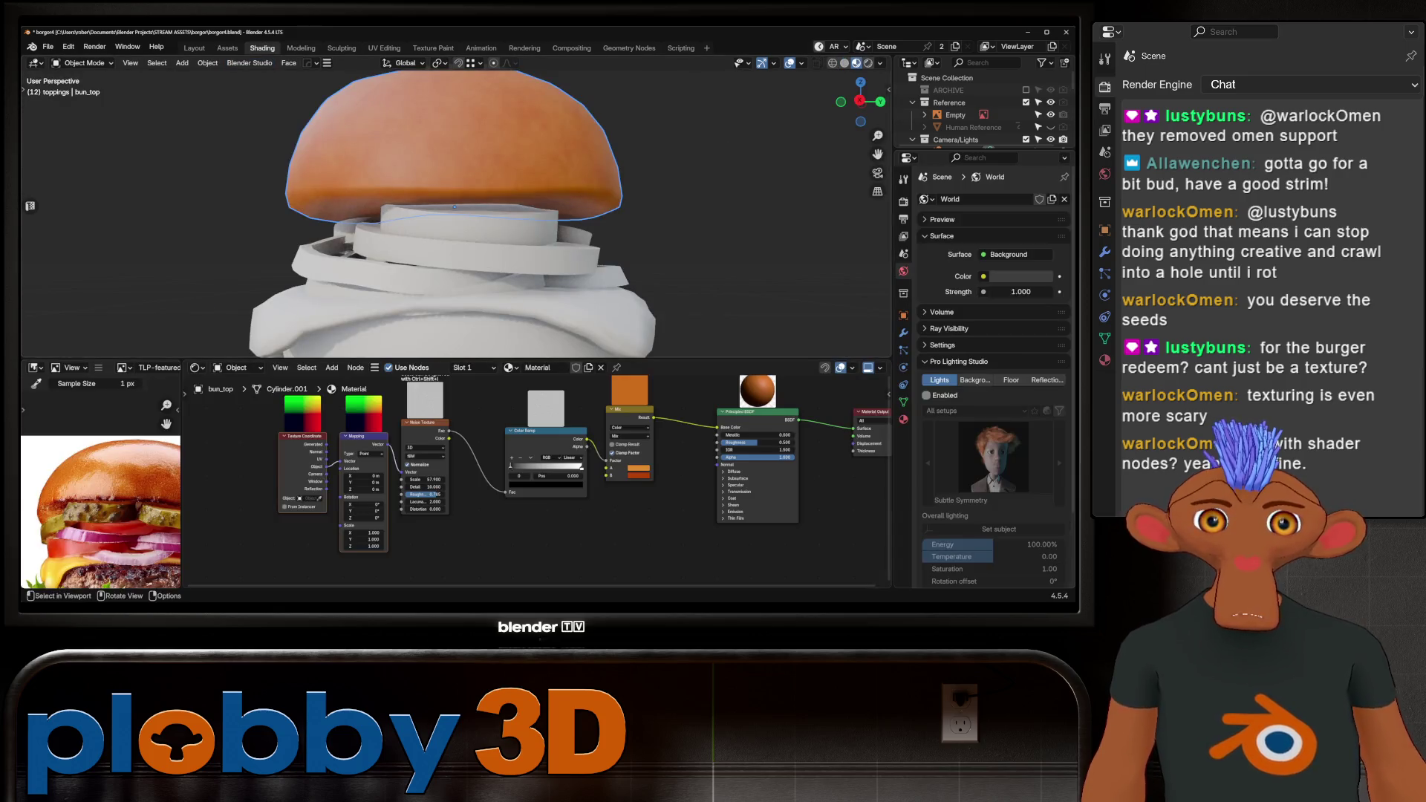
Show the modifier properties and turn the image area into an Asset Browser showing Assets > Smart Masks.
left_click(904, 333)
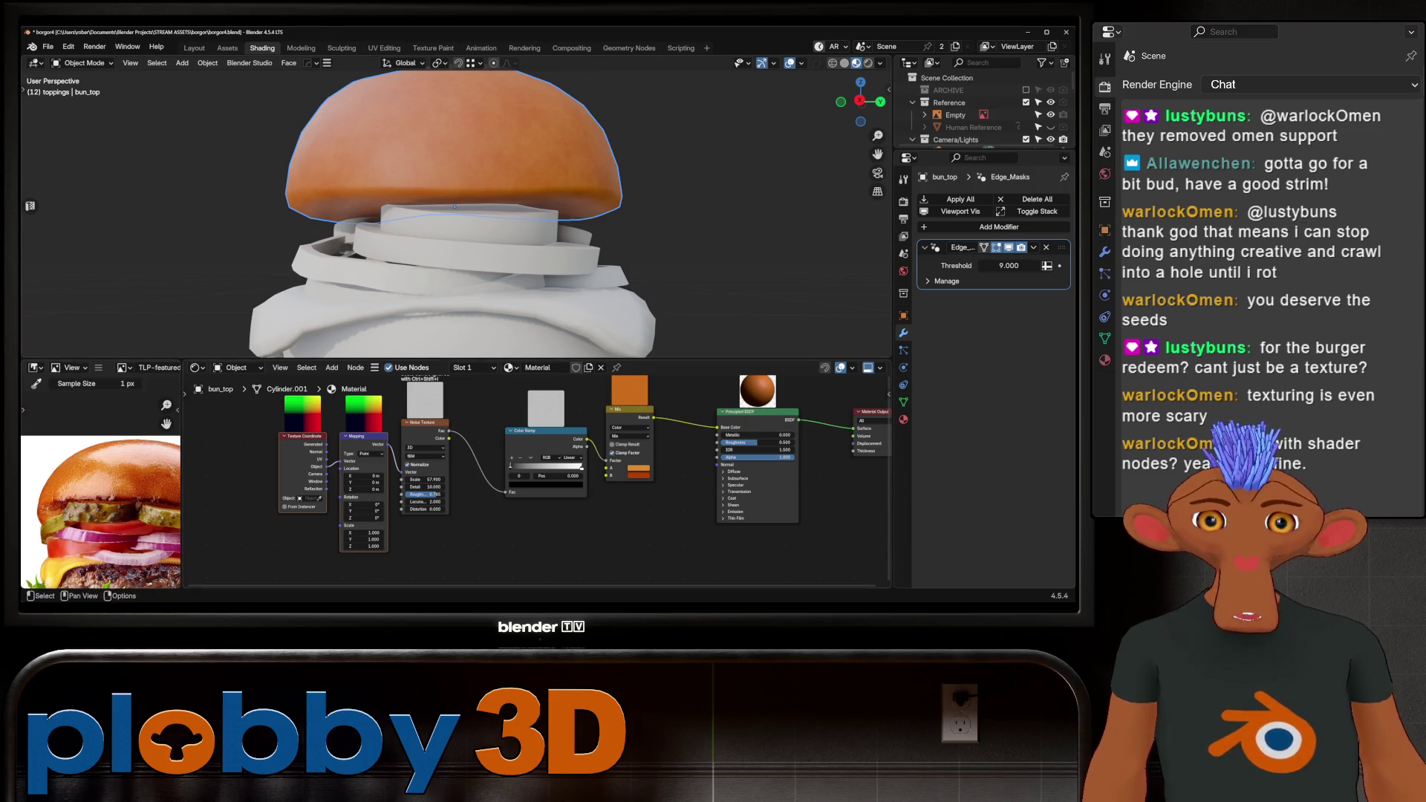
left_click(33, 367)
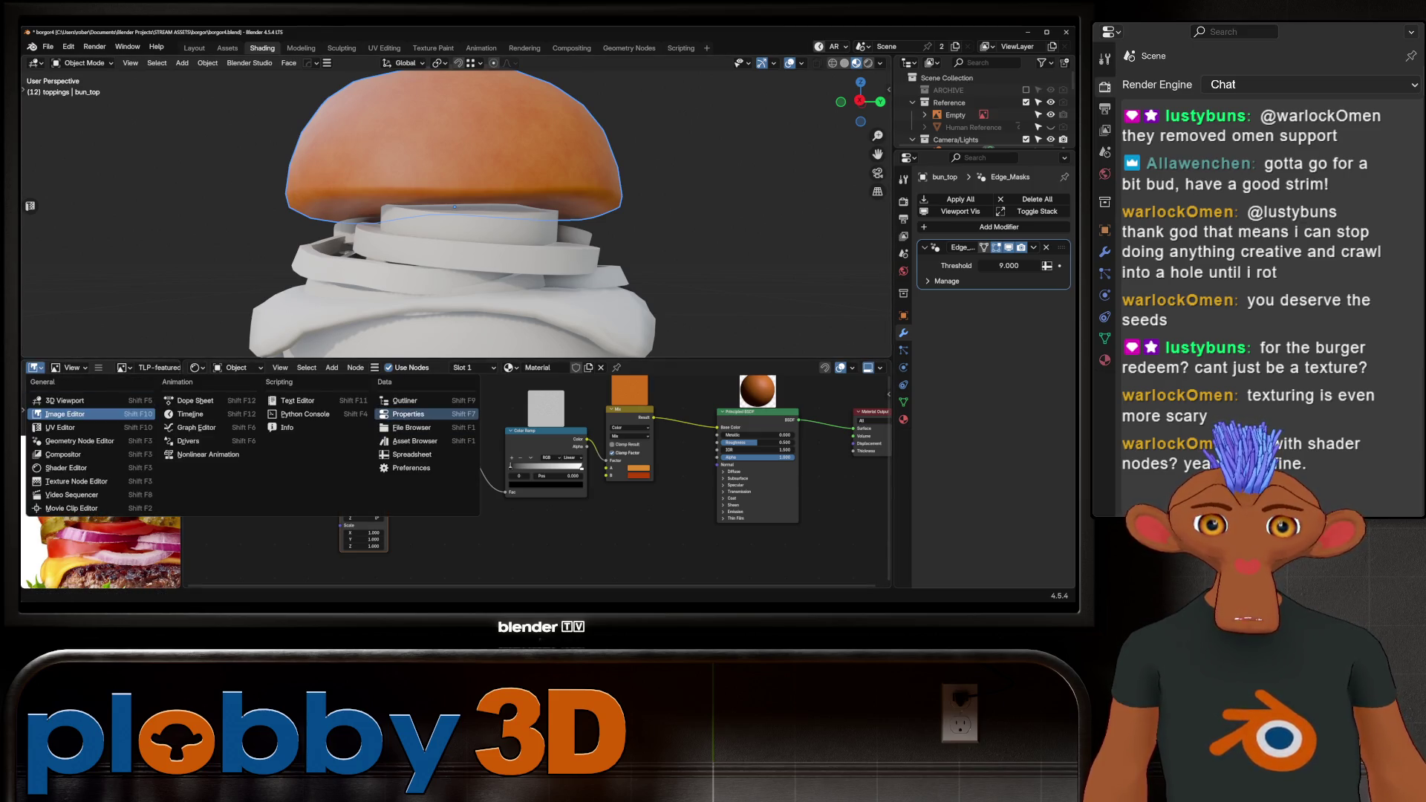
left_click(415, 440)
left_click(88, 386)
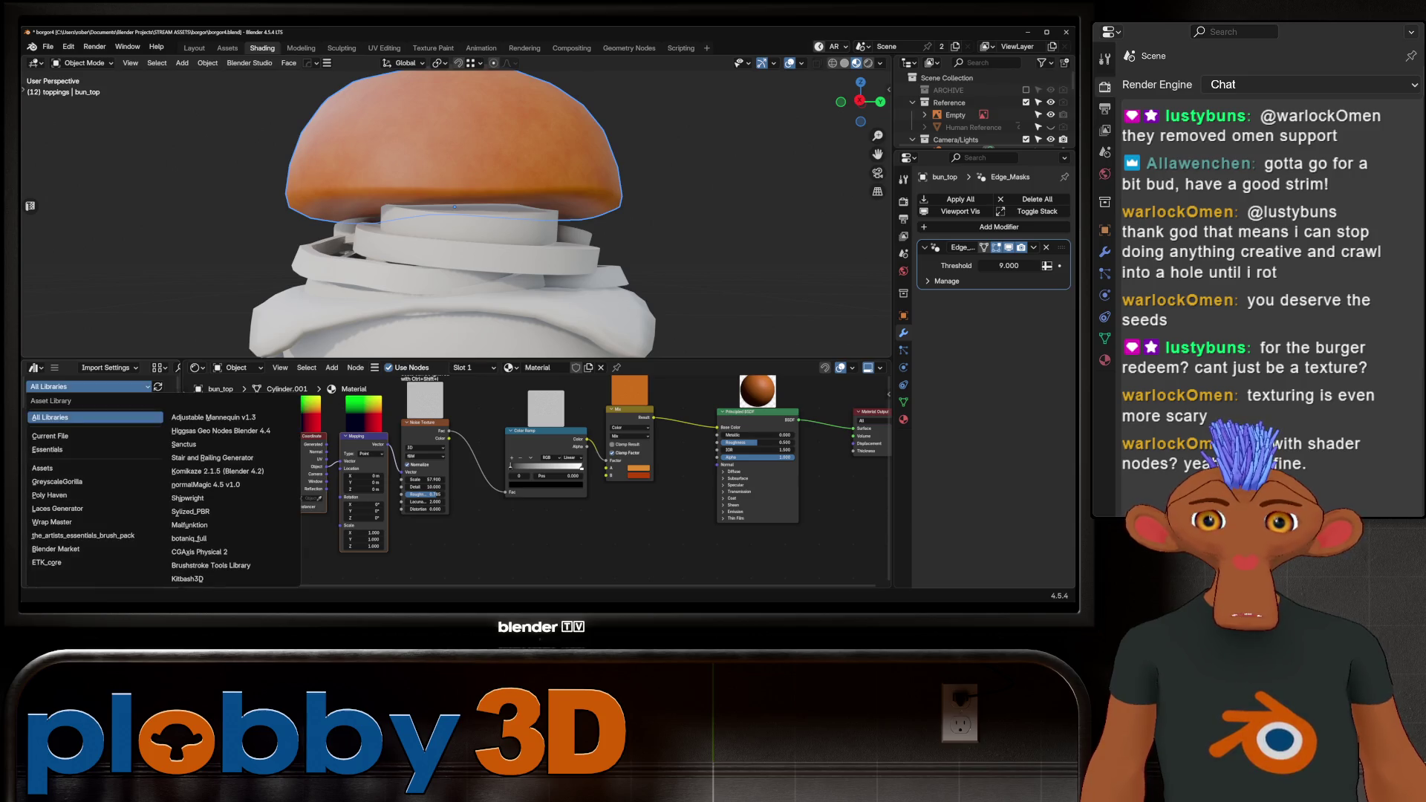
left_click(82, 468)
scroll(96, 483, "down", 3)
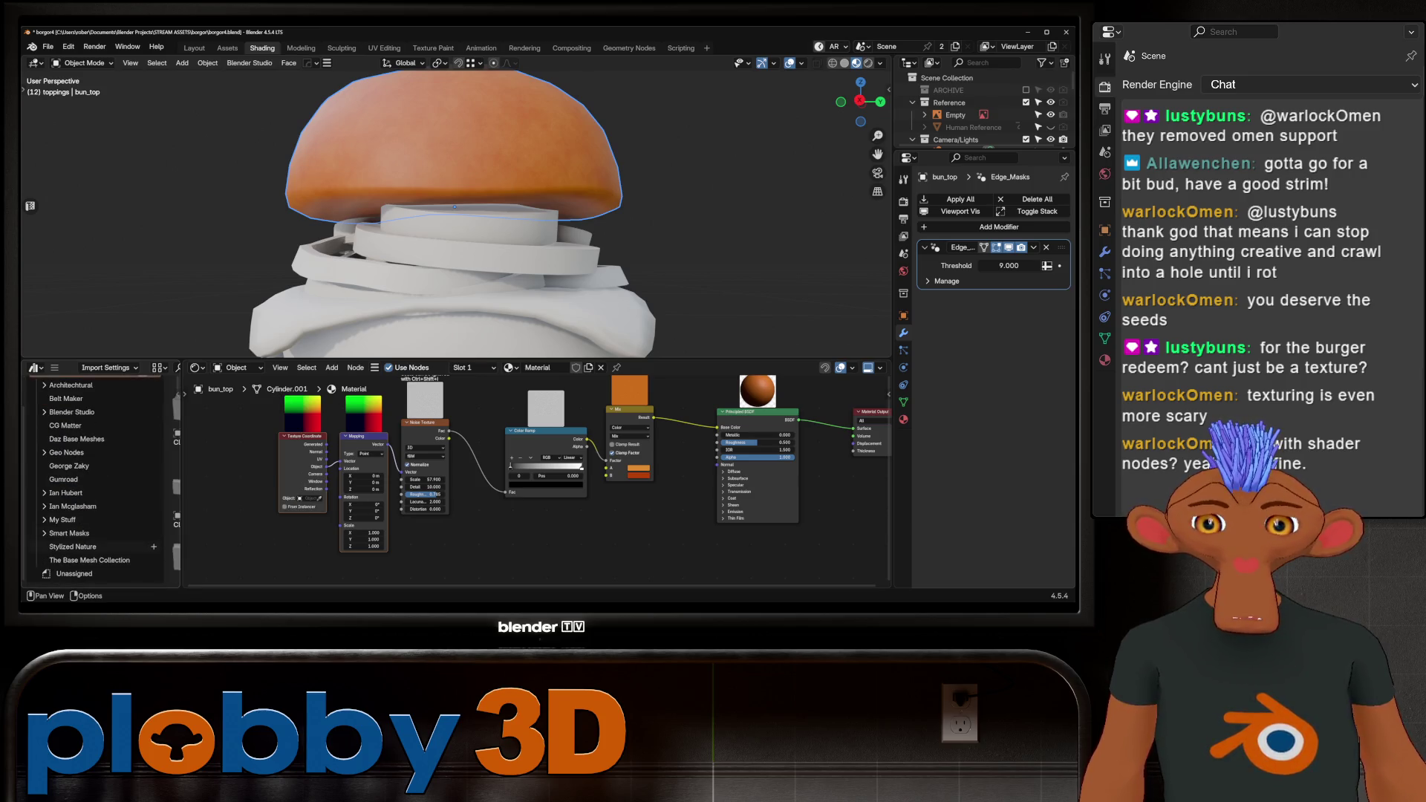
left_click(89, 533)
Widen the asset browser and set its display to thumbnails.
left_click_drag(183, 483, 381, 483)
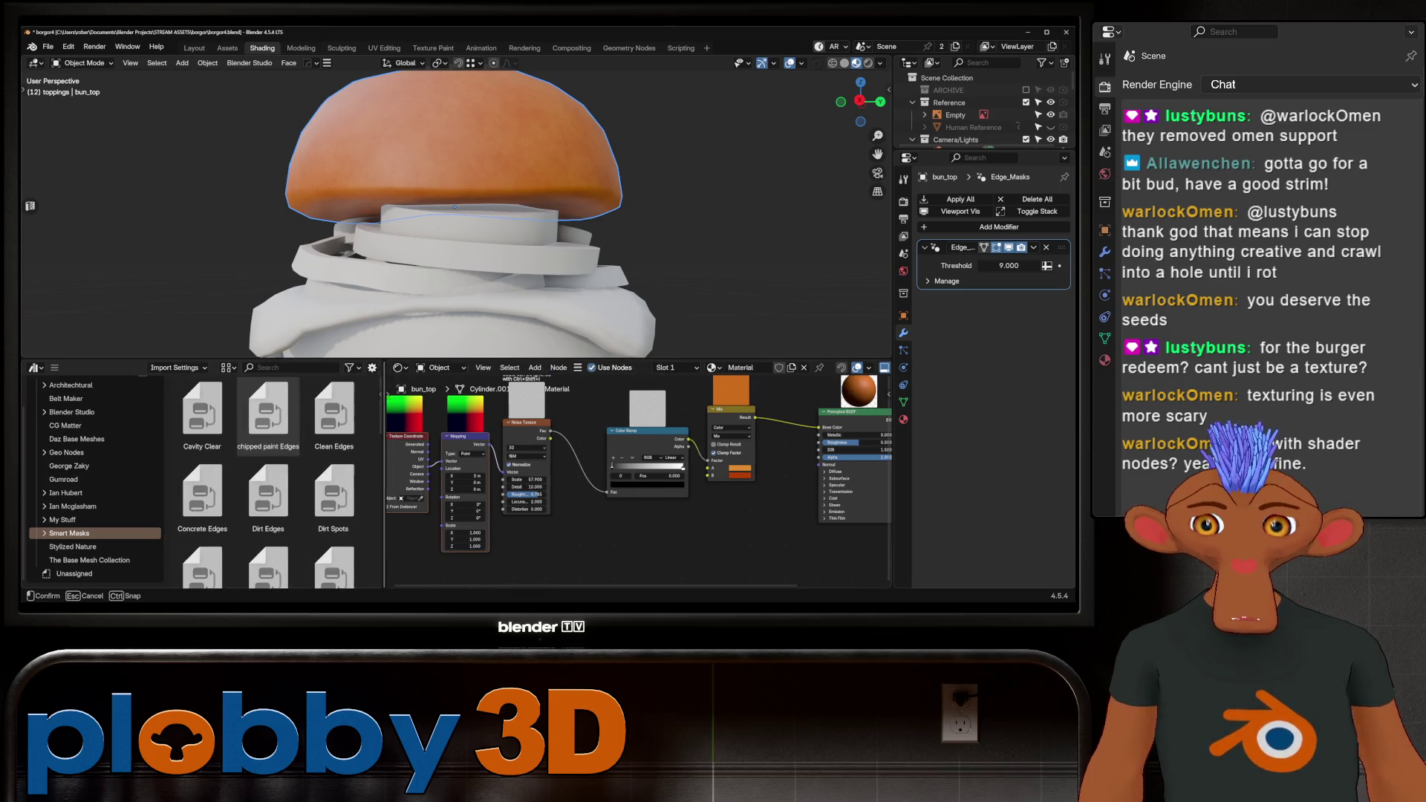
left_click(223, 367)
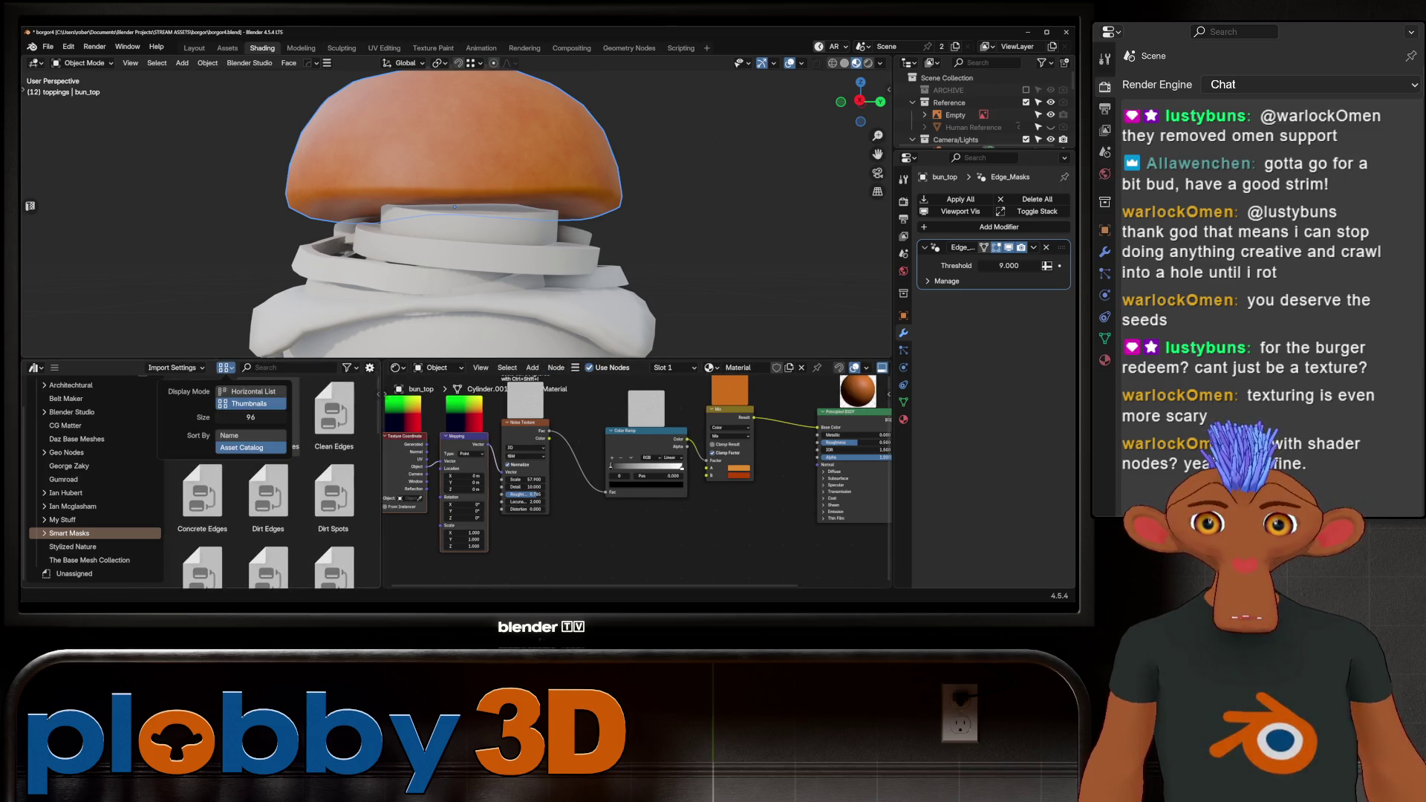
left_click(245, 391)
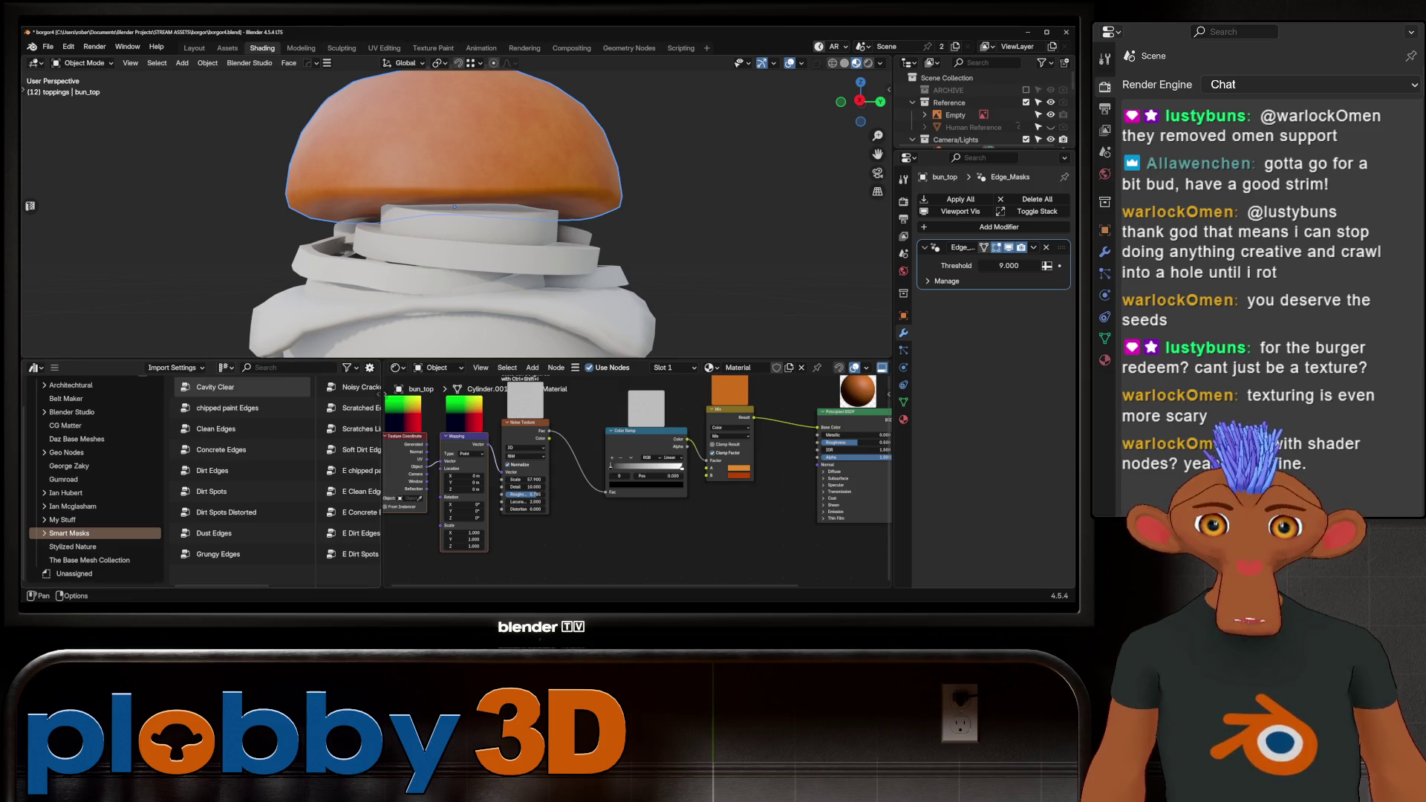
left_click(225, 367)
left_click(249, 403)
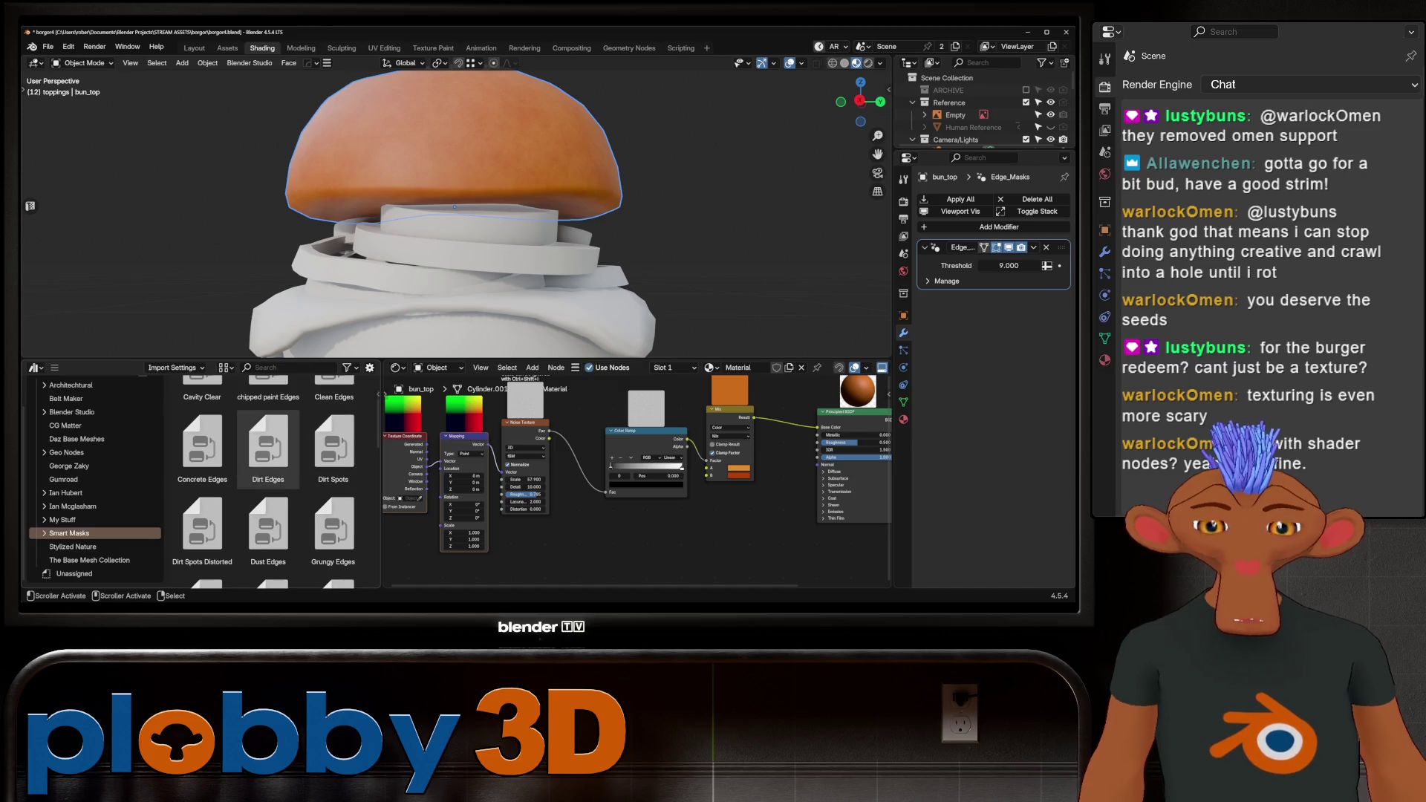
Scroll through the smart masks and drag E Noisy Cracked edges into the material node tree.
scroll(335, 505, "down", 1)
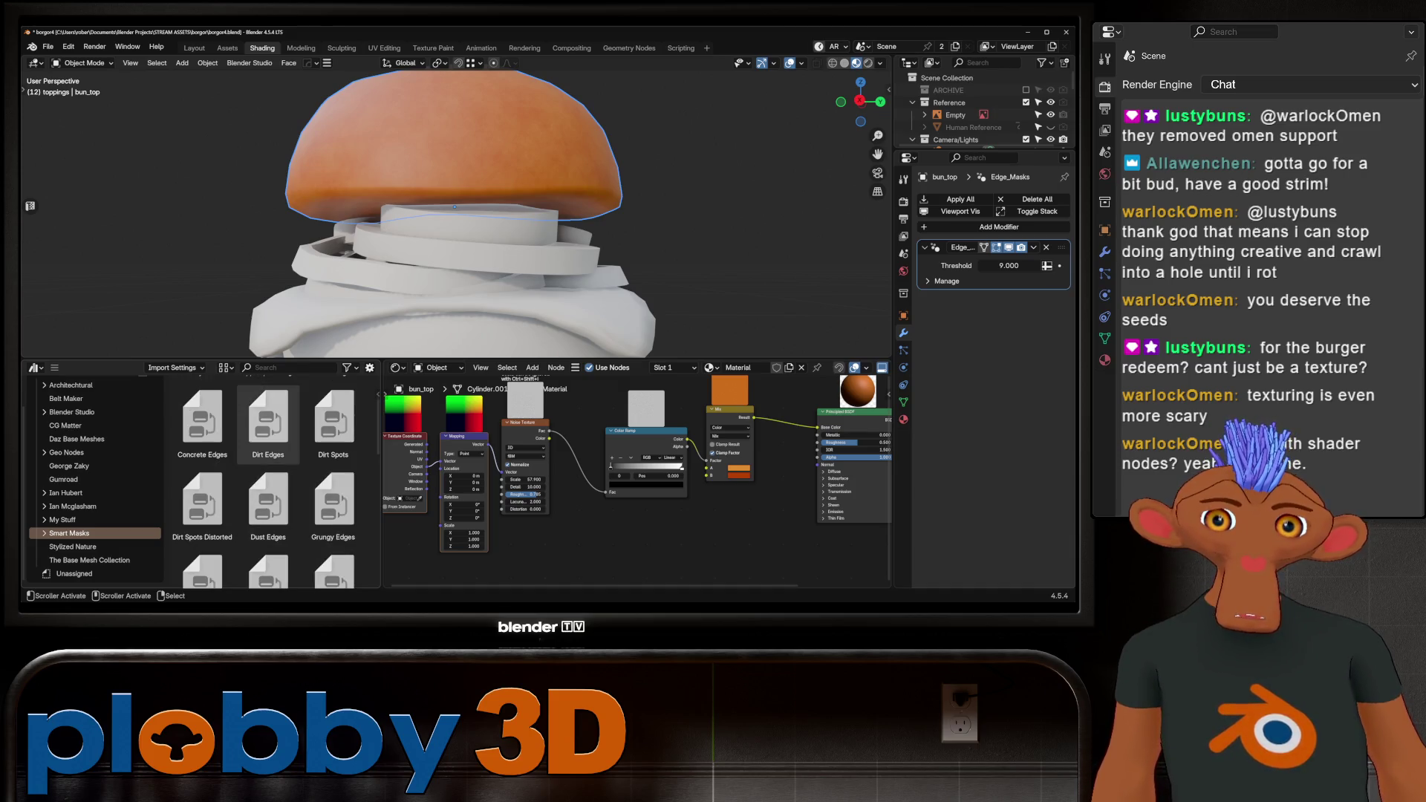
scroll(268, 431, "down", 3)
scroll(202, 535, "down", 2)
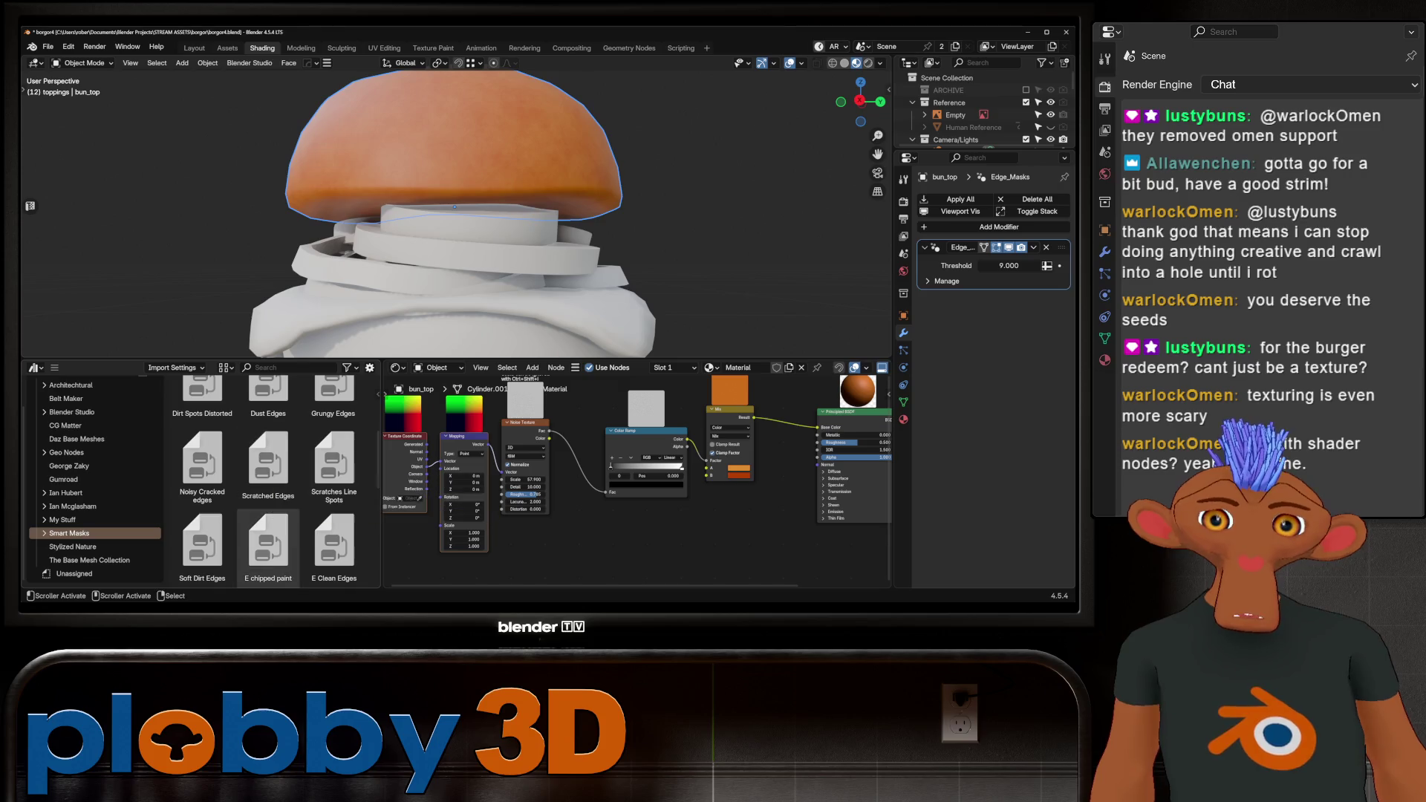
scroll(202, 468, "down", 4)
scroll(203, 479, "down", 1)
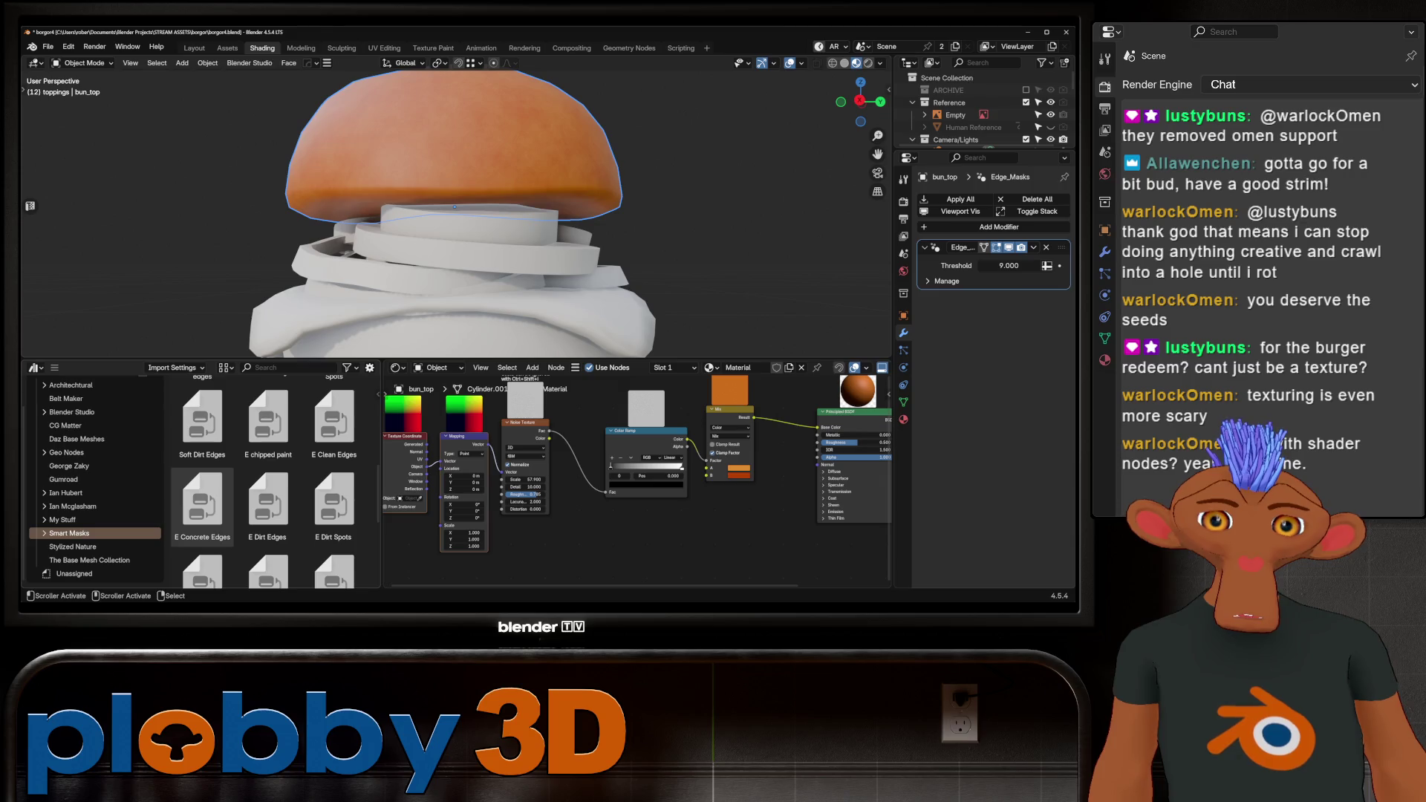
scroll(202, 494, "down", 4)
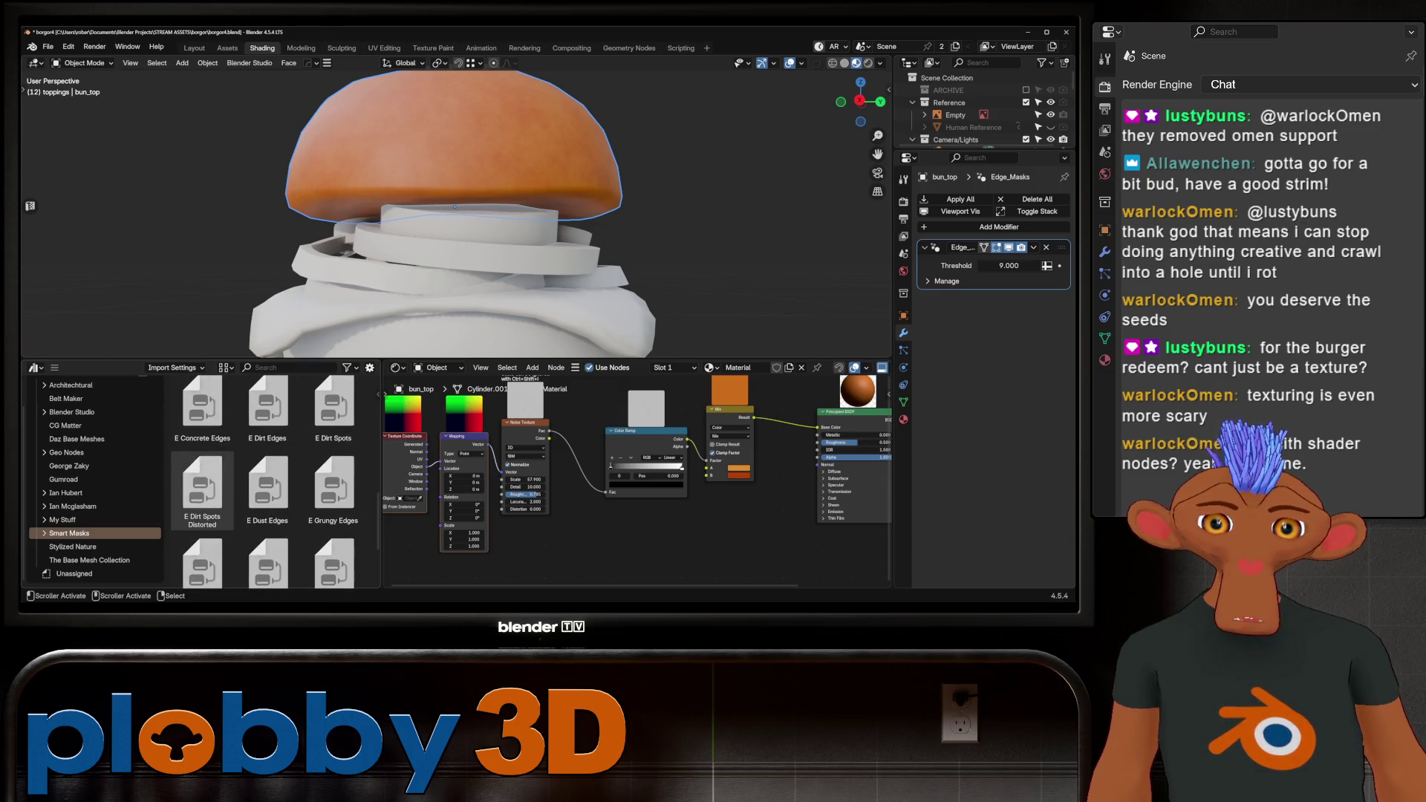
scroll(202, 491, "down", 4)
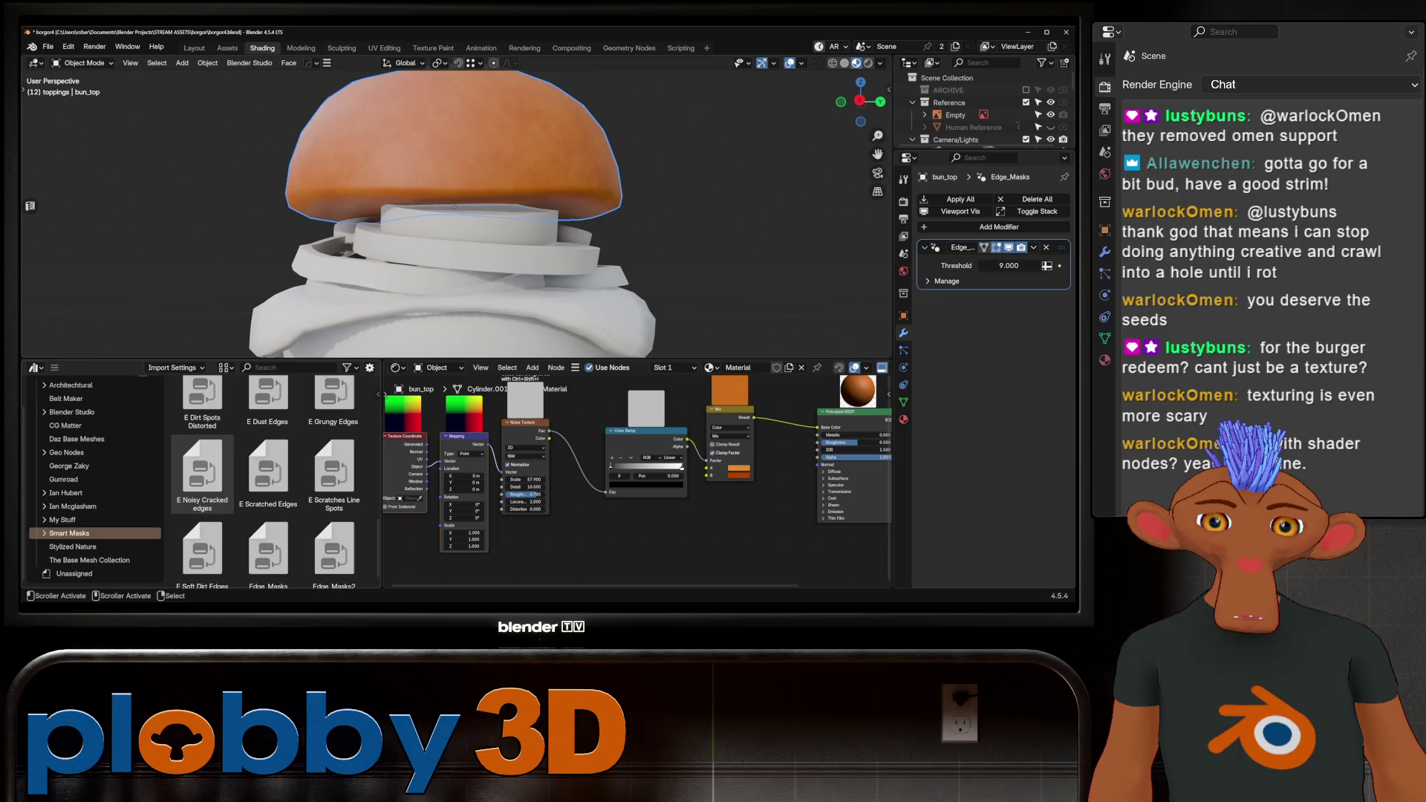
mouse_move(202, 476)
left_mouse_down()
mouse_move(335, 553)
mouse_move(587, 568)
left_mouse_up()
Position the E Noisy Cracked edges node in the node tree.
scroll(401, 468, "down", 3)
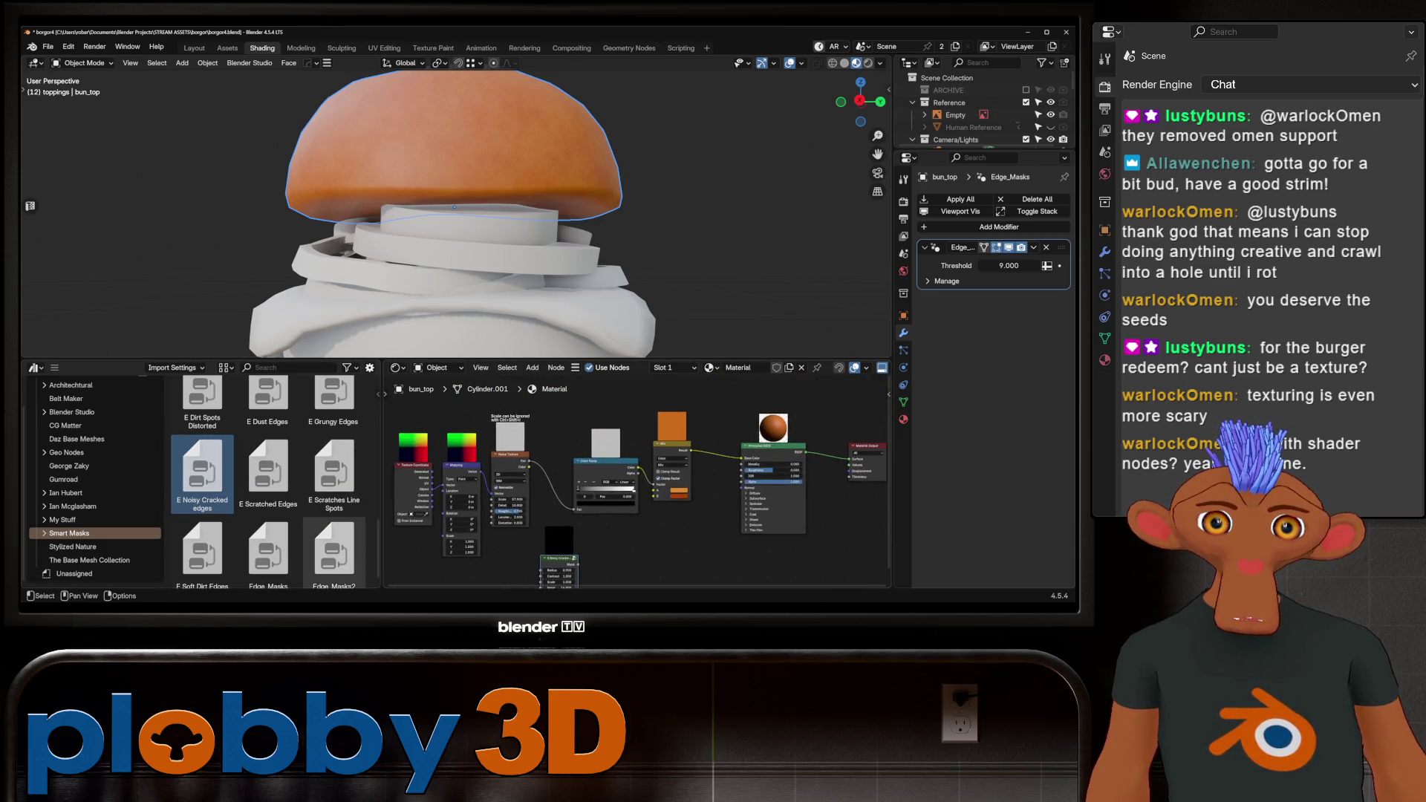
key("g")
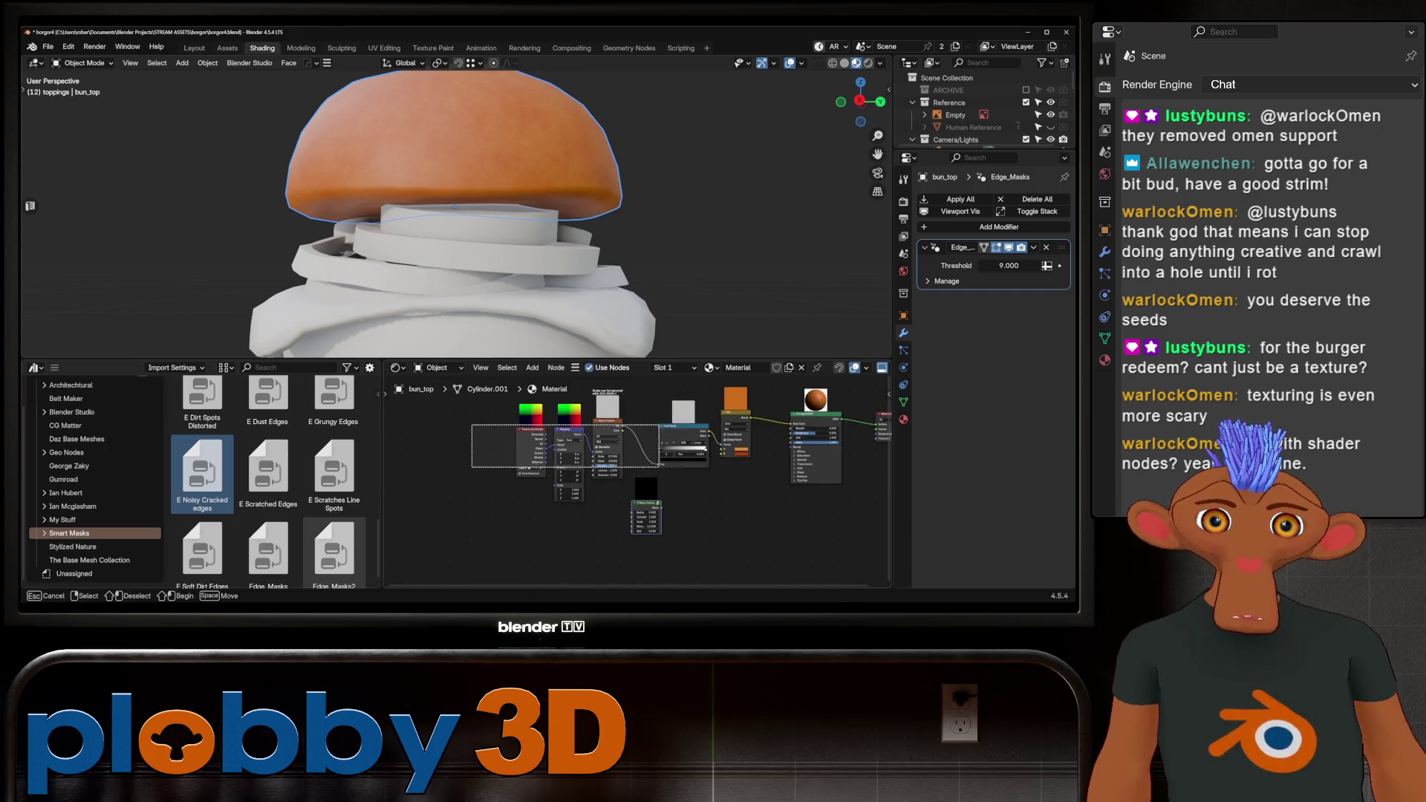
key("Escape")
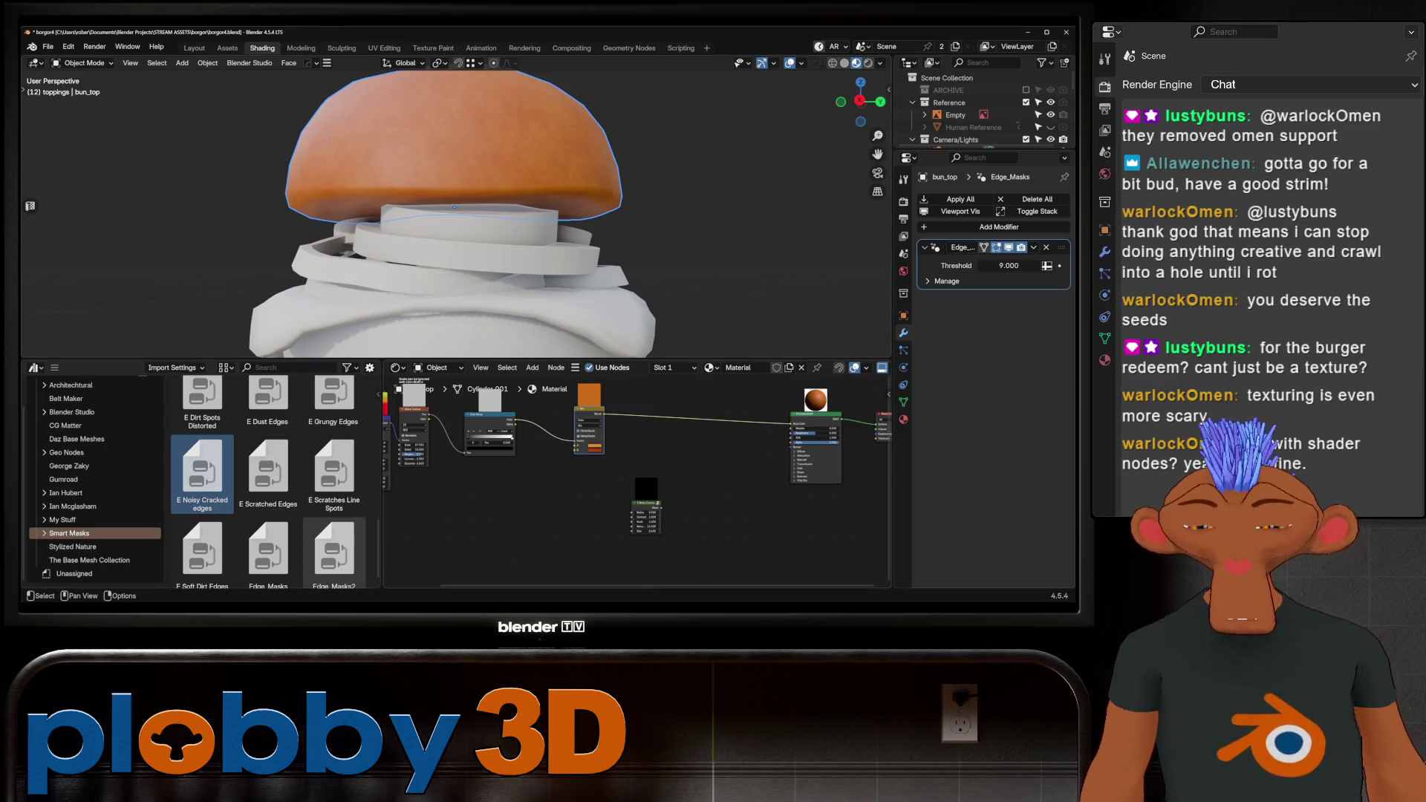
scroll(884, 537, "up", 2)
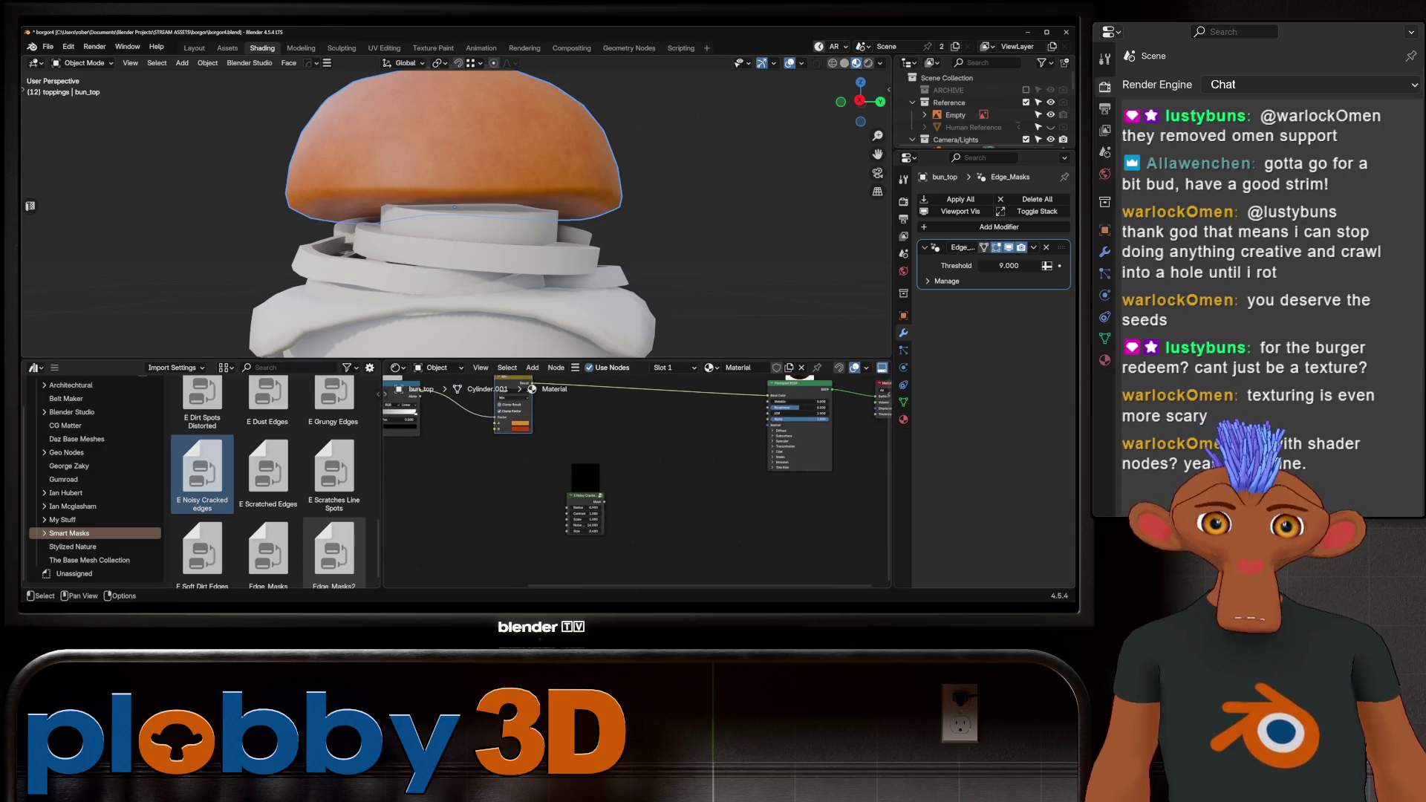
Insert a Mix node on the link before the Principled BSDF.
key("shift+d")
left_click(619, 405)
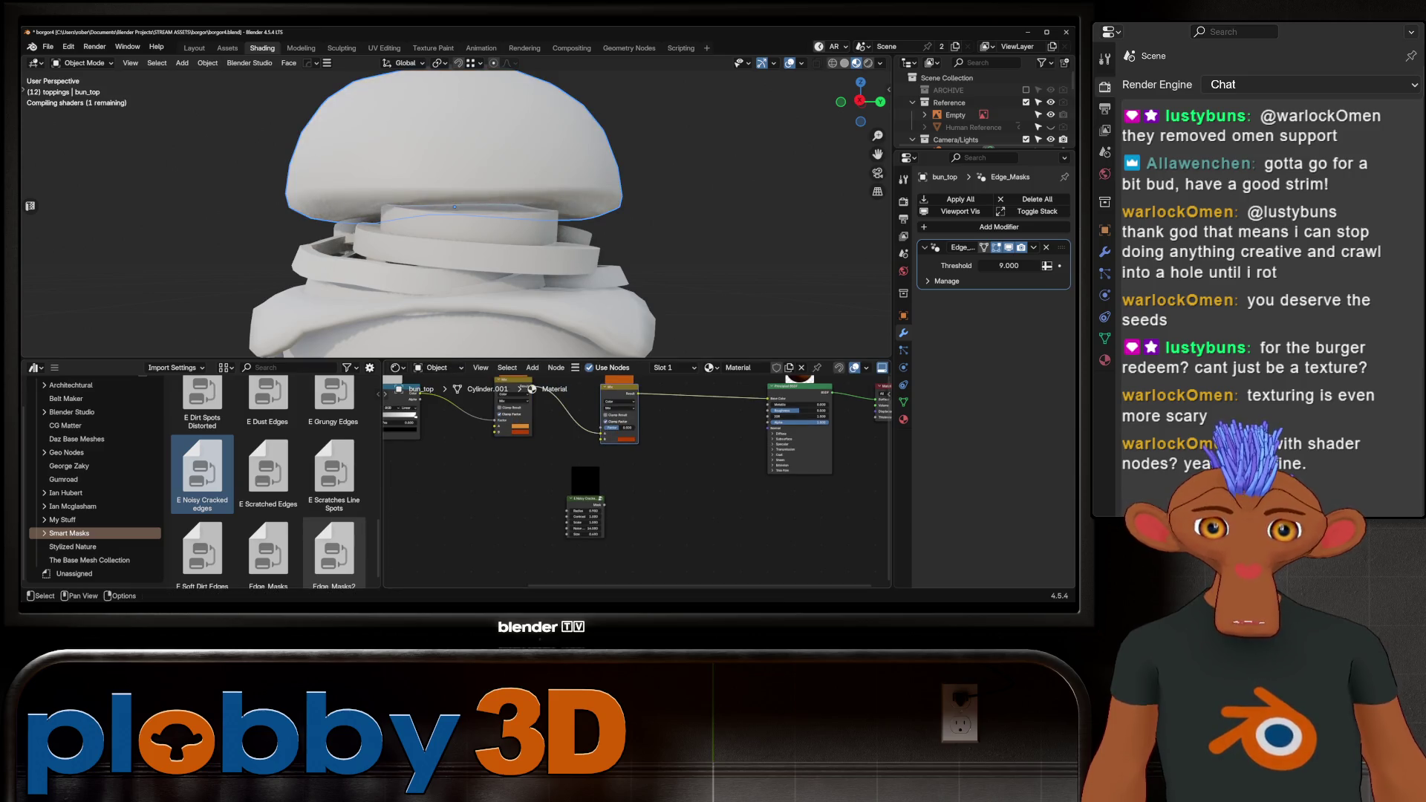
left_click(34, 368)
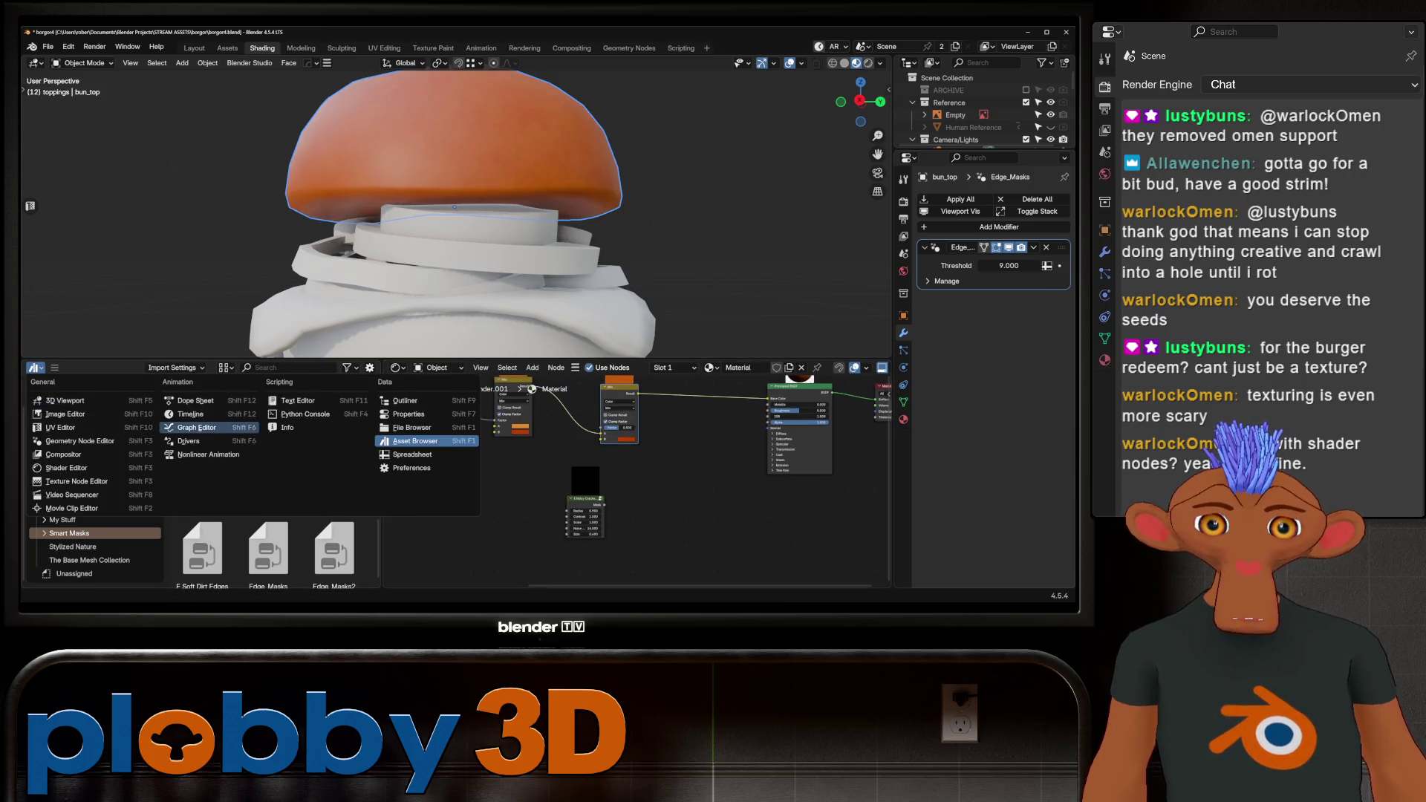
Restore the reference photo and sample its dark red into the Mix node's B colour.
left_click(66, 414)
left_click_drag(381, 483, 196, 483)
scroll(128, 581, "up", 5)
scroll(128, 564, "up", 3)
scroll(542, 452, "up", 3)
key("e")
left_click(133, 453)
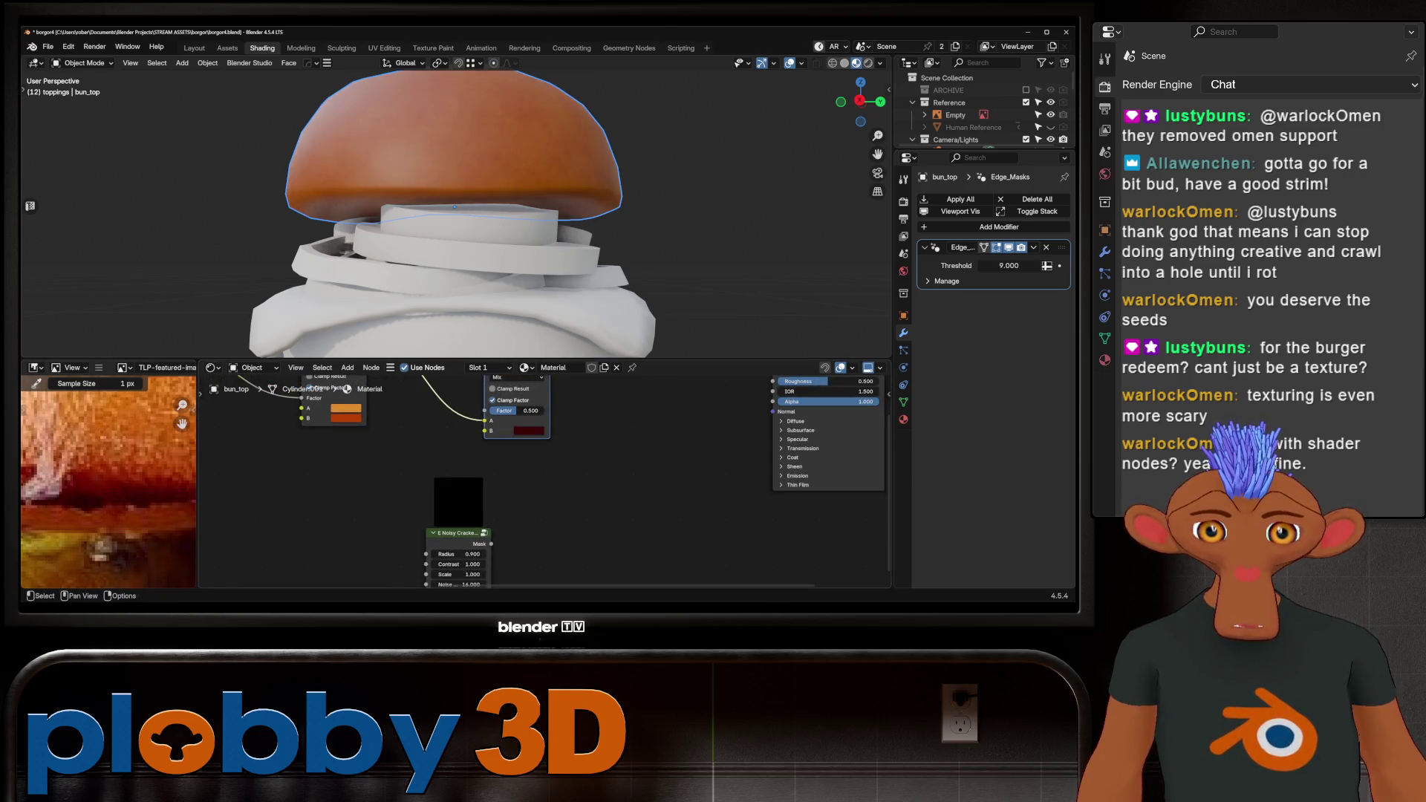
Move the Noisy Cracks node and connect its mask to the Mix node's A input.
left_click_drag(459, 532, 367, 488)
scroll(368, 488, "down", 2)
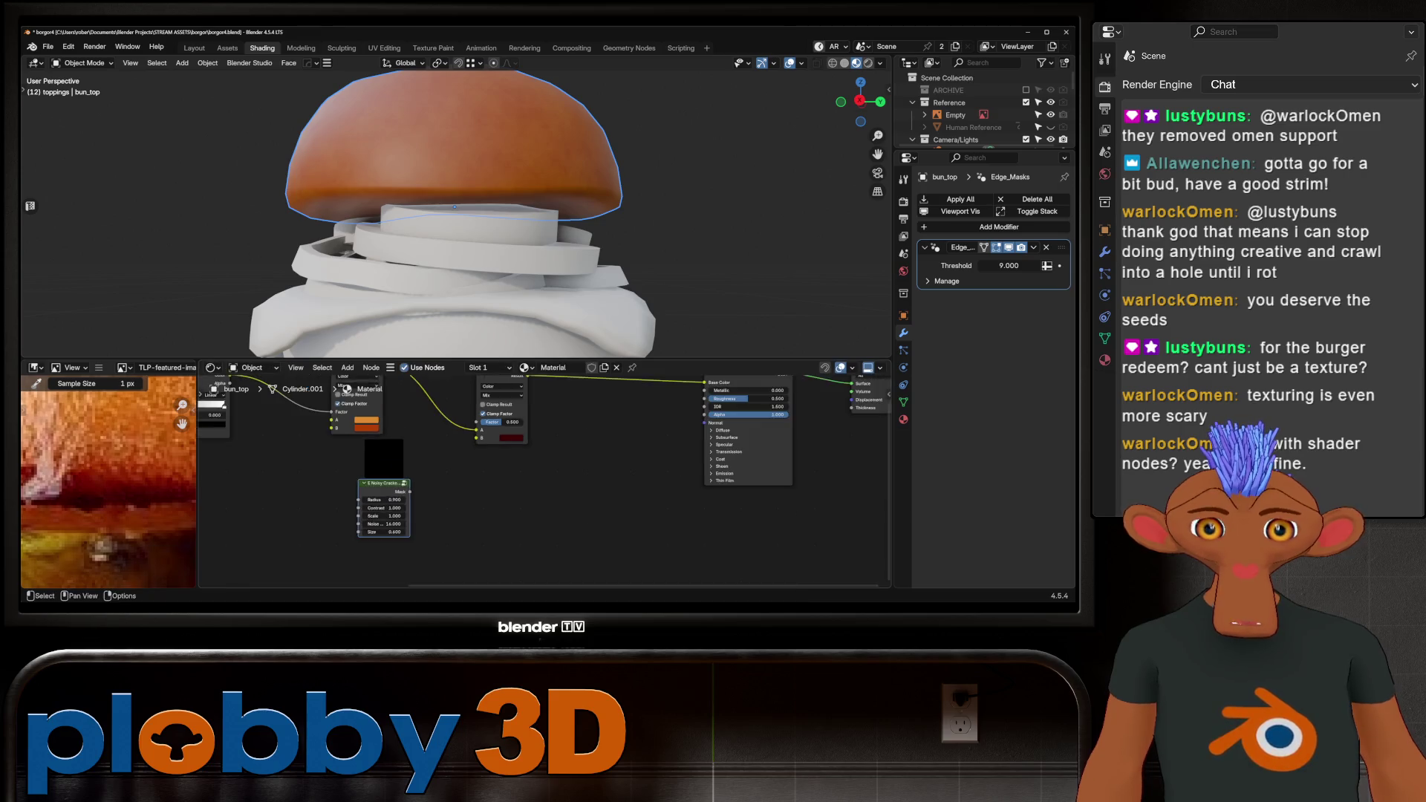
left_click_drag(429, 536, 496, 466)
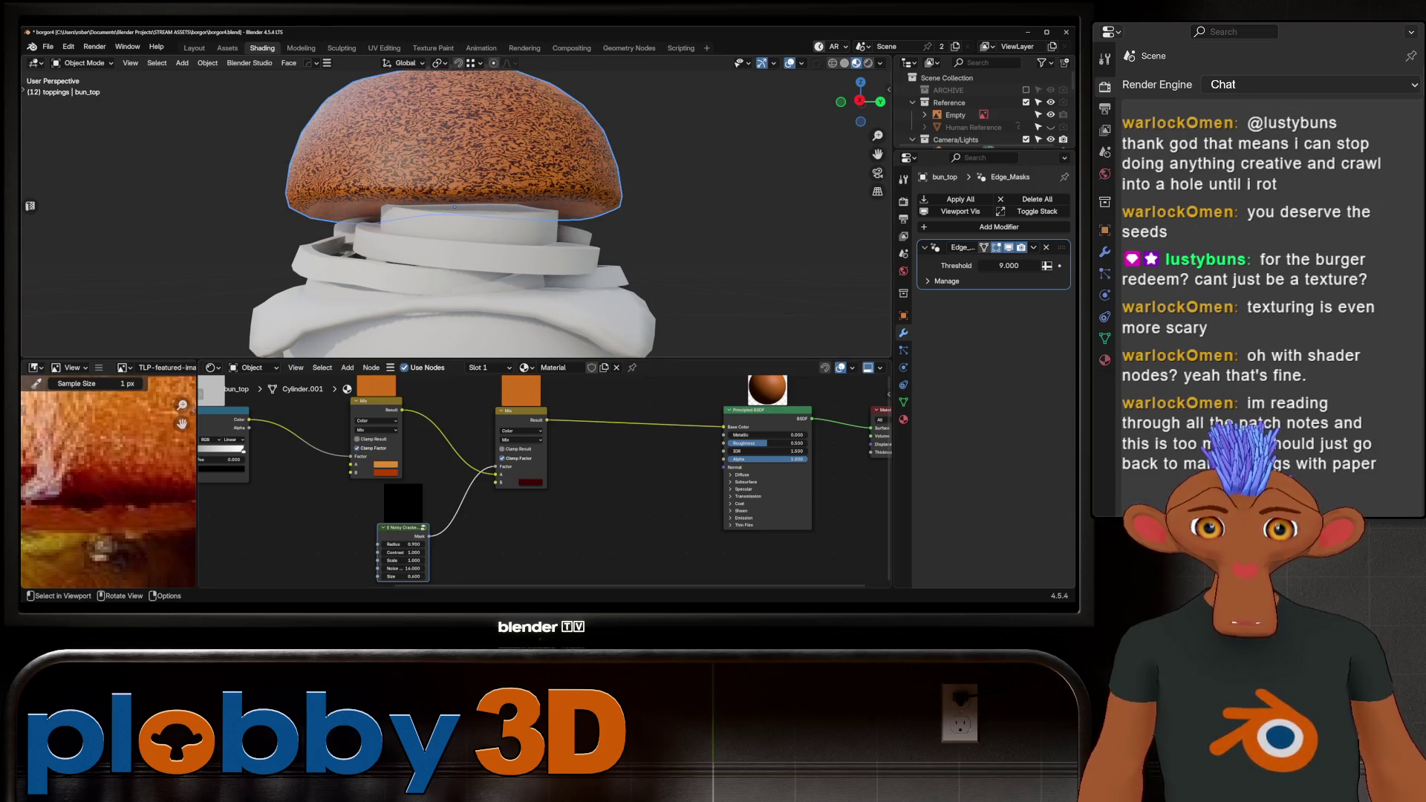
Lower the Noisy Cracks noise detail and set its radius to 0.880, comparing before and after.
scroll(570, 412, "down", 3)
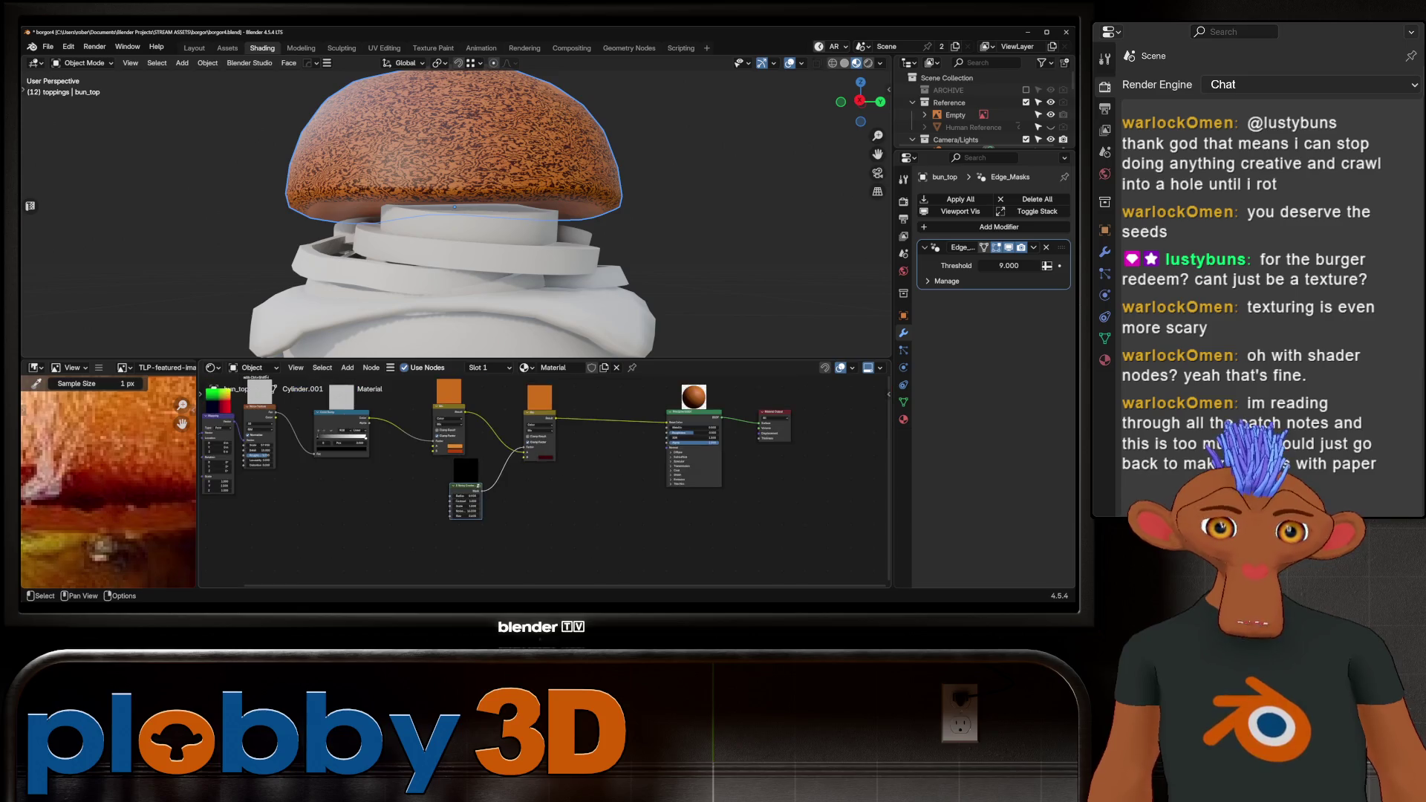
scroll(396, 493, "up", 4)
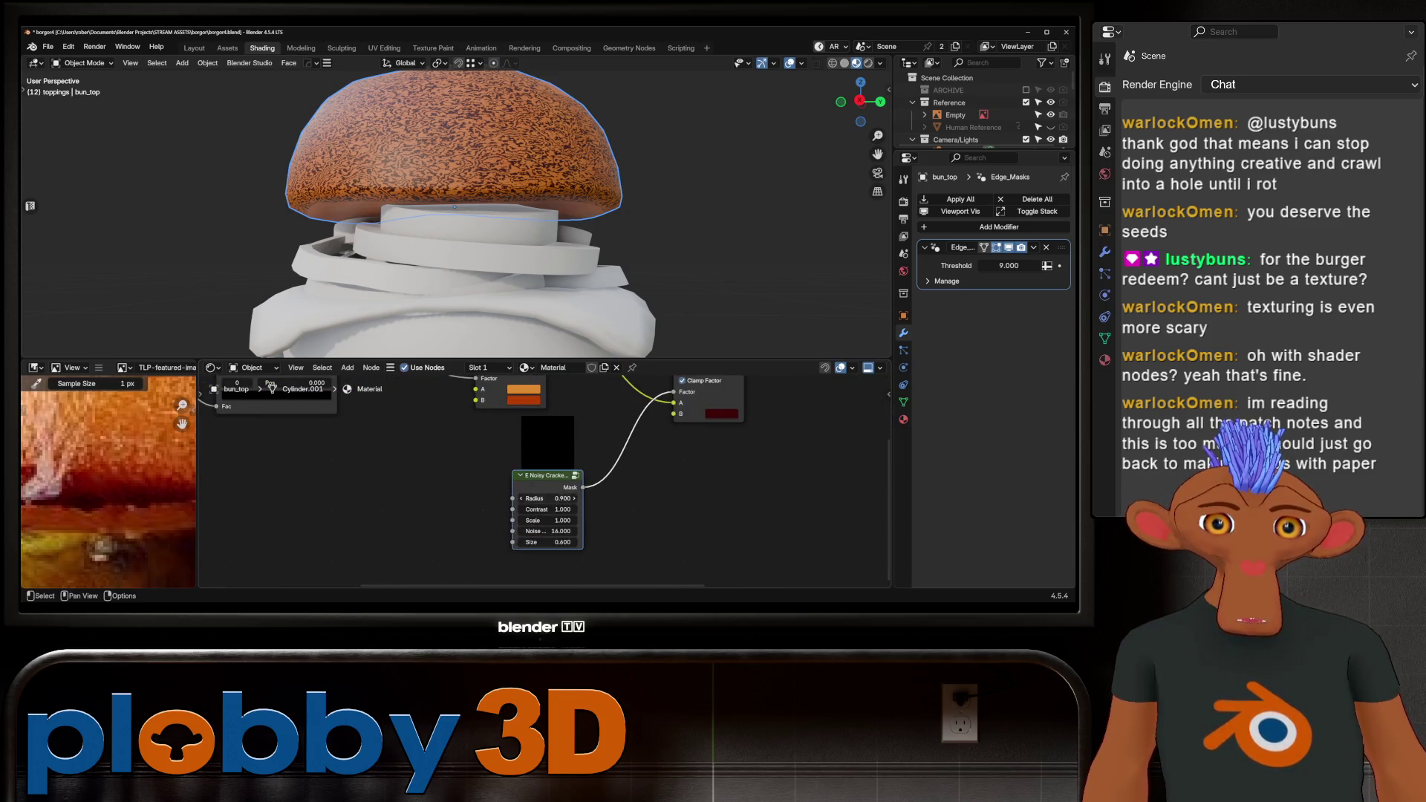
mouse_move(550, 531)
left_mouse_down()
mouse_move(509, 531)
mouse_move(576, 499)
mouse_move(532, 498)
mouse_move(565, 499)
left_mouse_up()
left_click_drag(674, 402, 639, 394)
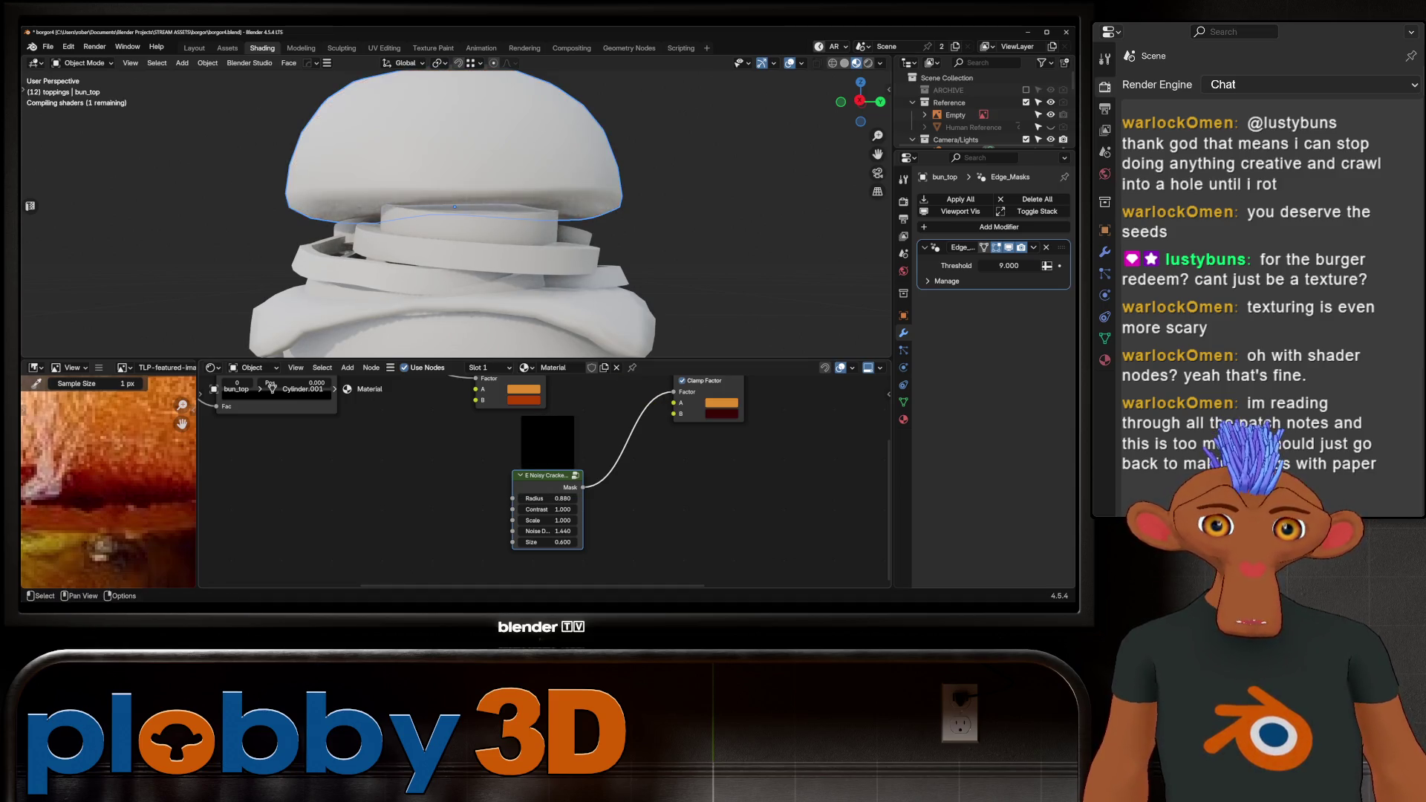
key("ctrl+z")
key("ctrl+shift+z")
key("ctrl+z")
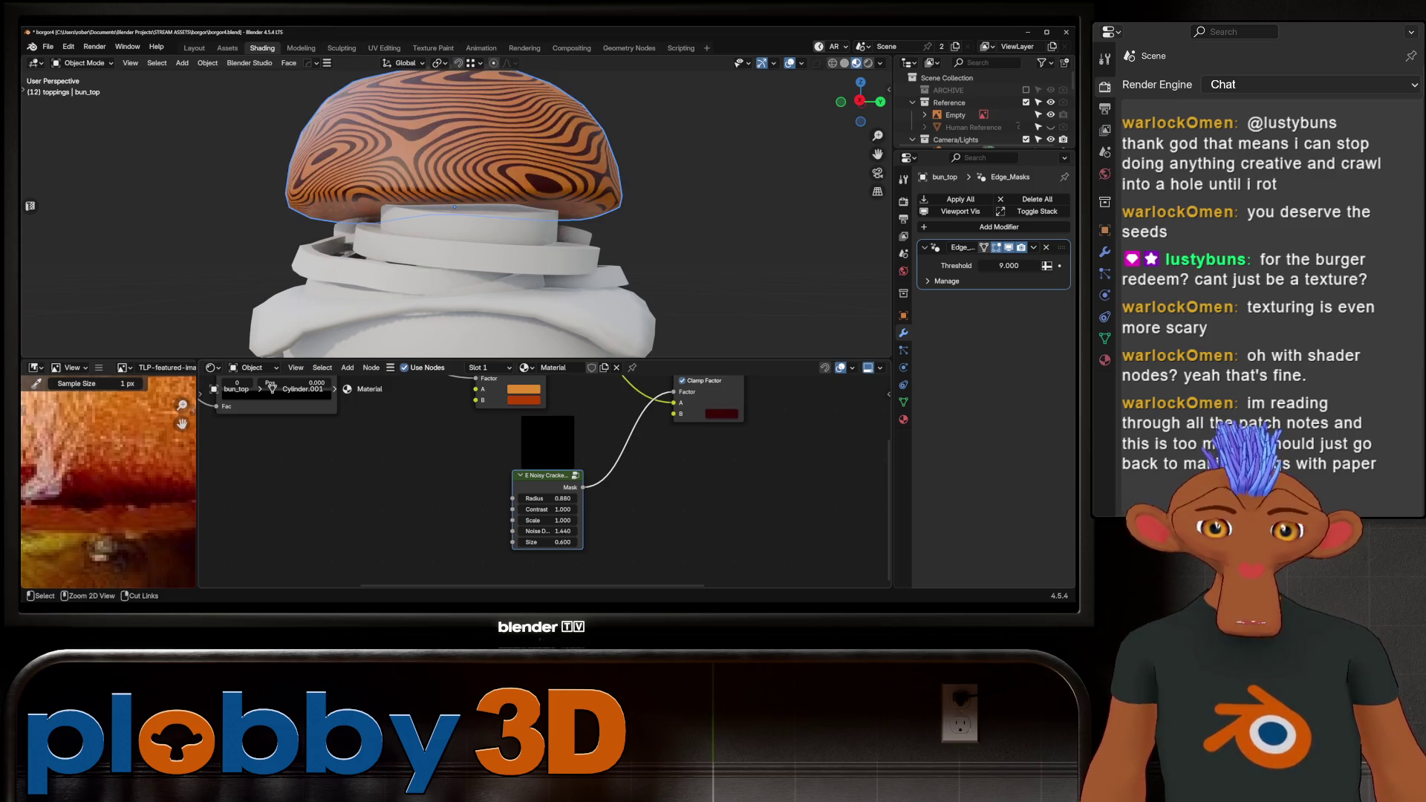
key("ctrl+shift+z")
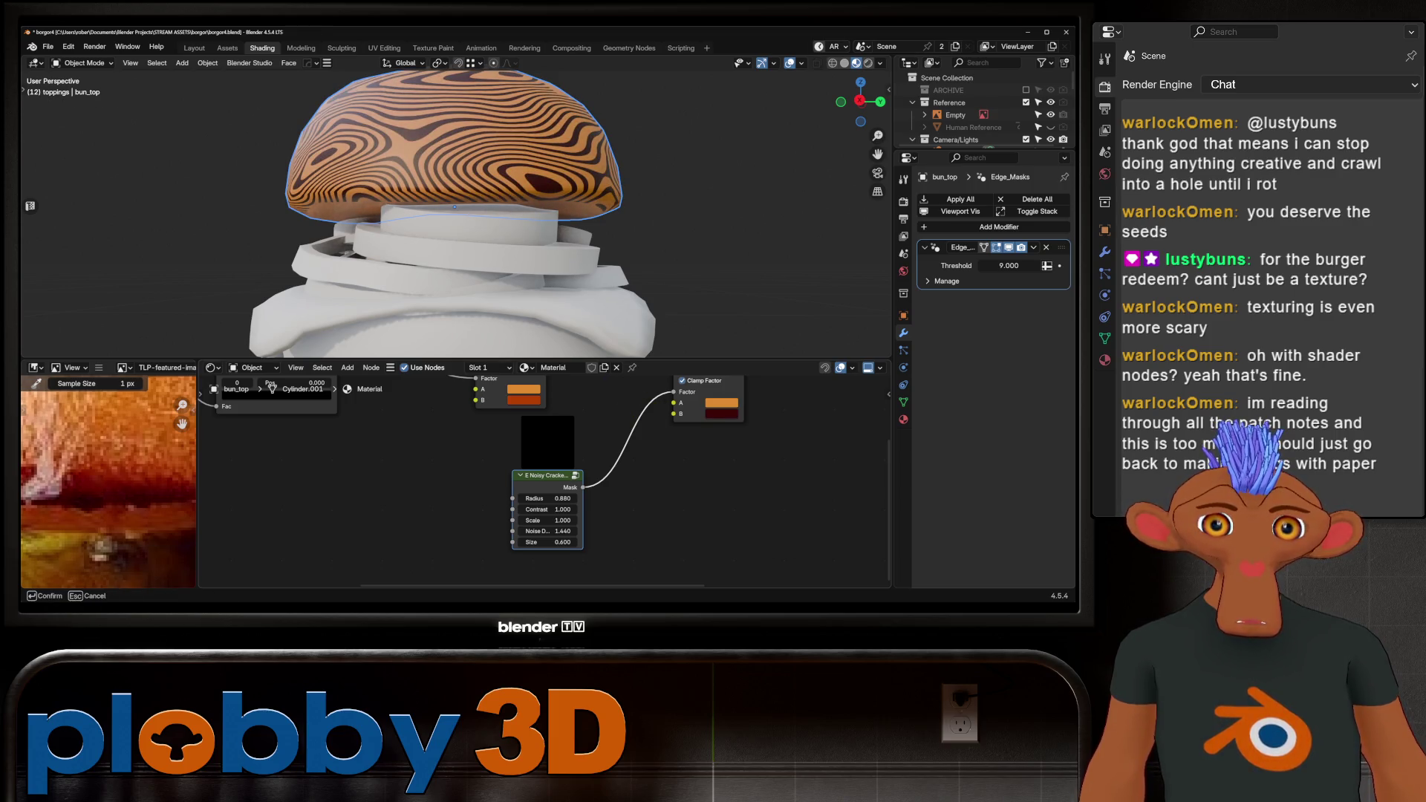
Feed the first Mix result into the second Mix B input and reduce the Noisy Cracks radius.
middle_click_drag(520, 461, 490, 535)
left_click_drag(514, 405, 632, 496)
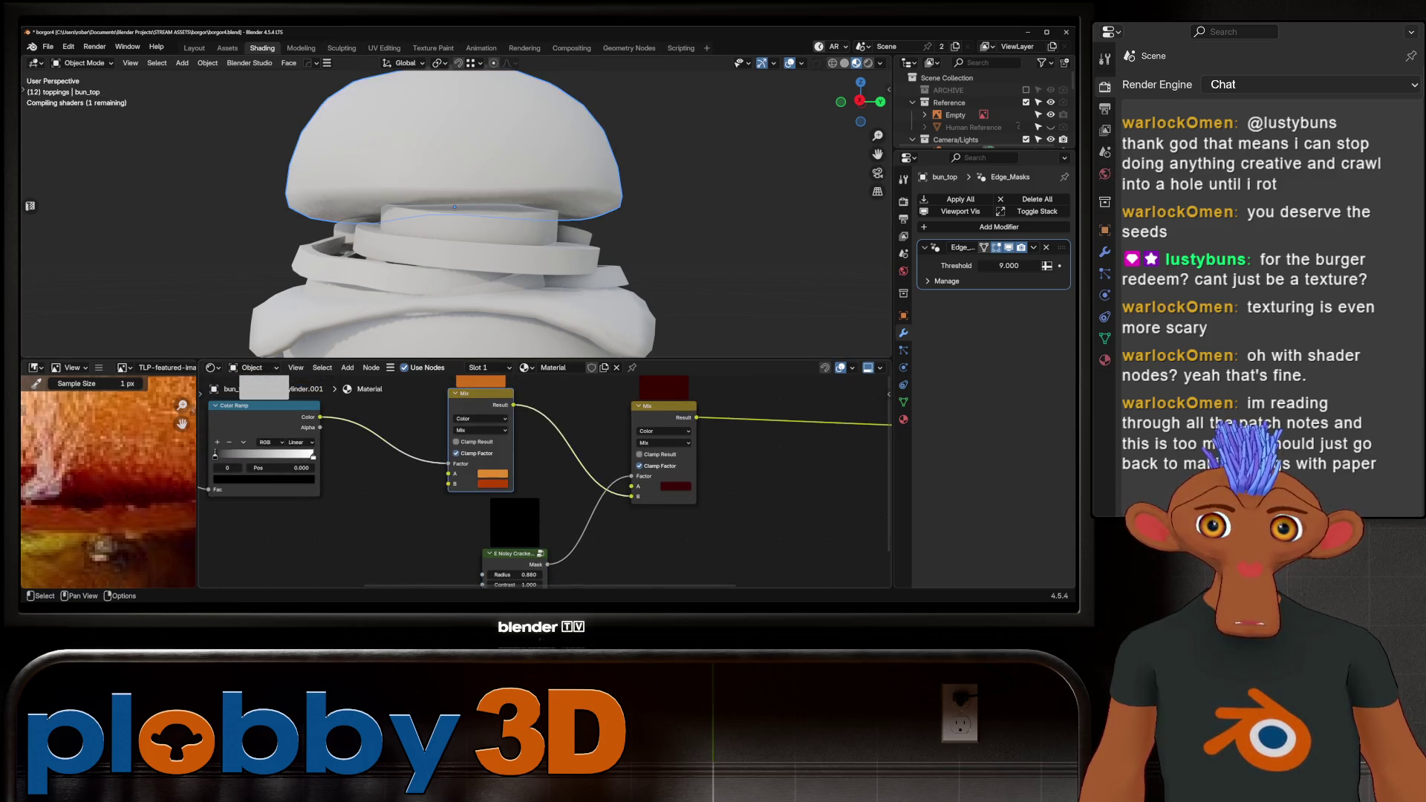
key("Home")
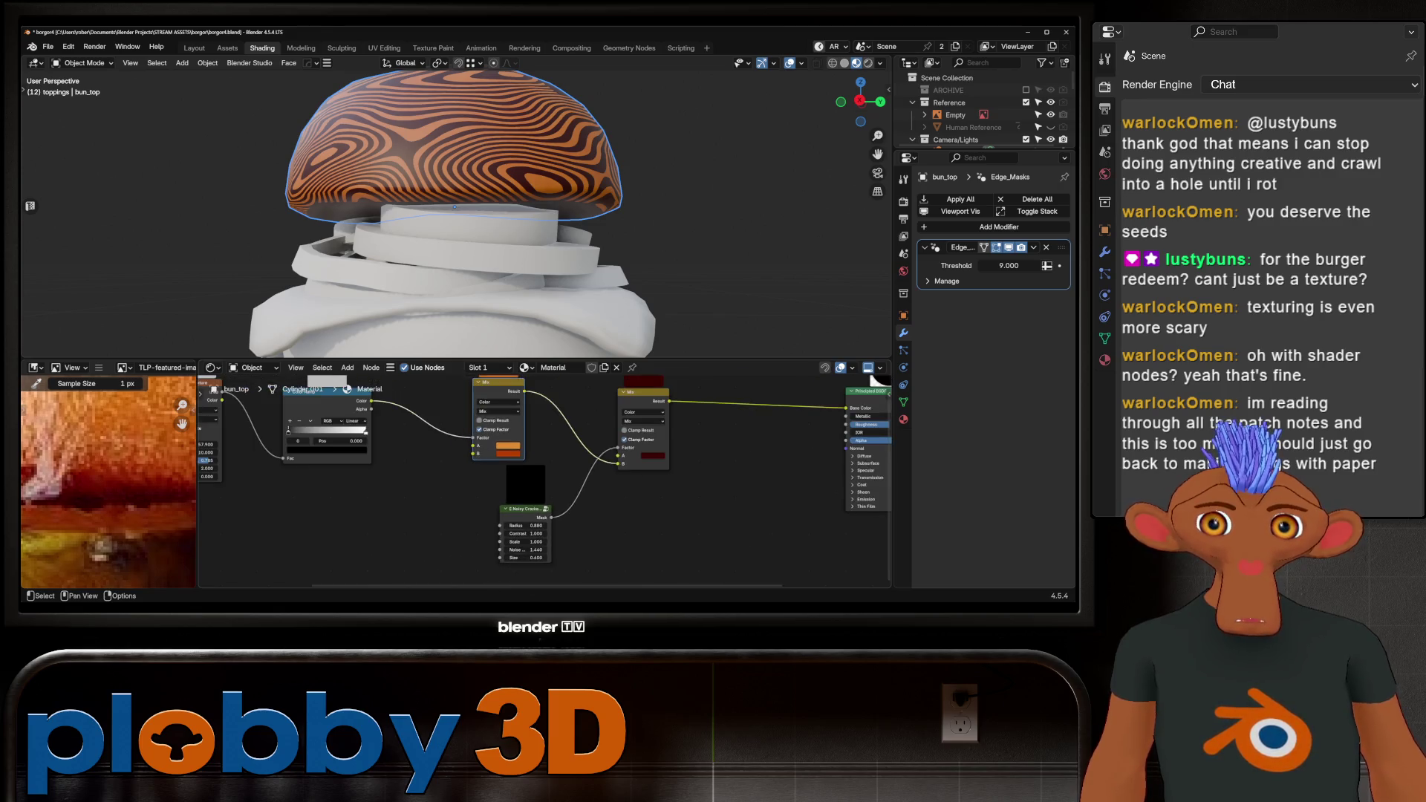
mouse_move(513, 551)
left_mouse_down()
mouse_move(481, 550)
mouse_move(502, 546)
mouse_move(502, 567)
left_mouse_up()
scroll(494, 547, "up", 2)
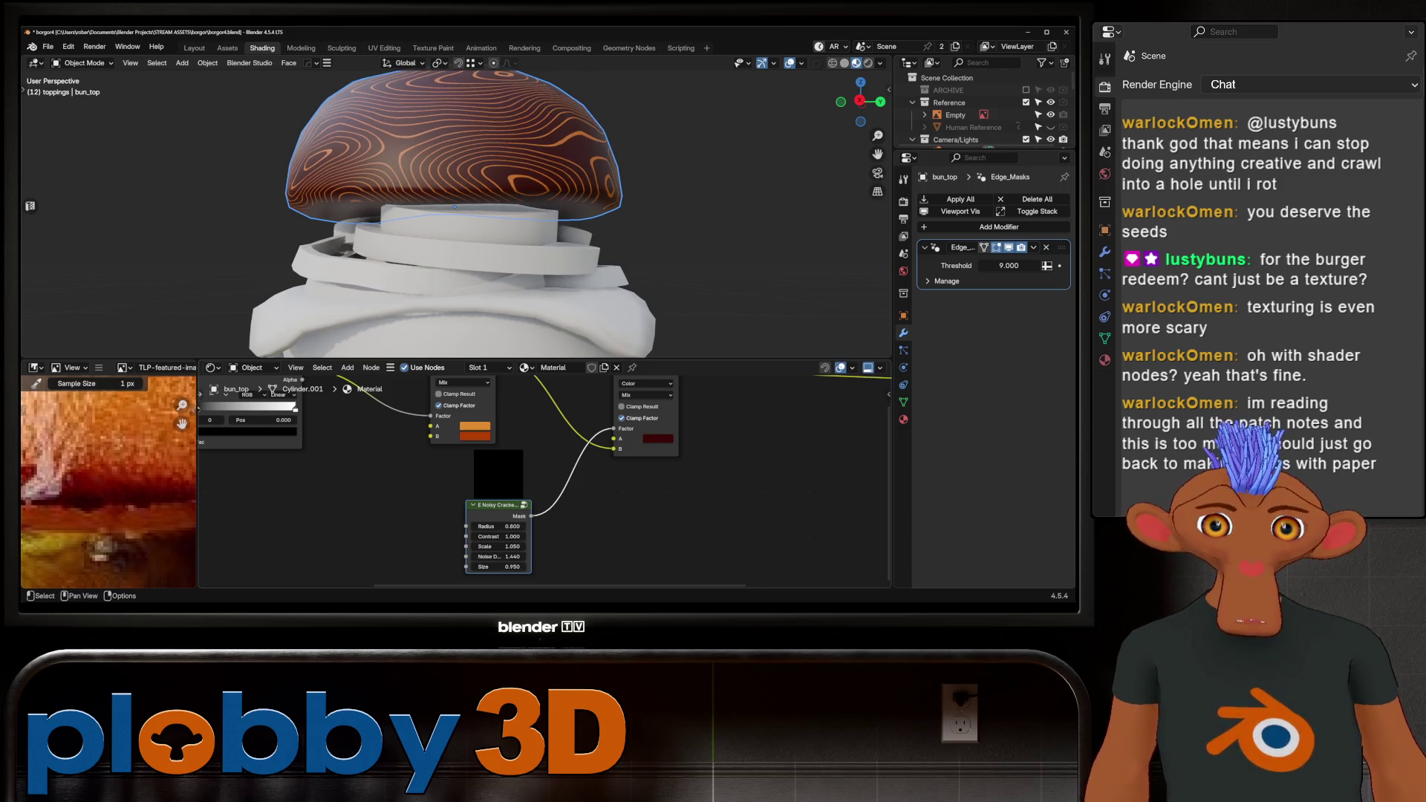
Delete the Noisy Cracks node and bring the Dirt Edges smart mask in from the Asset Browser.
key("x")
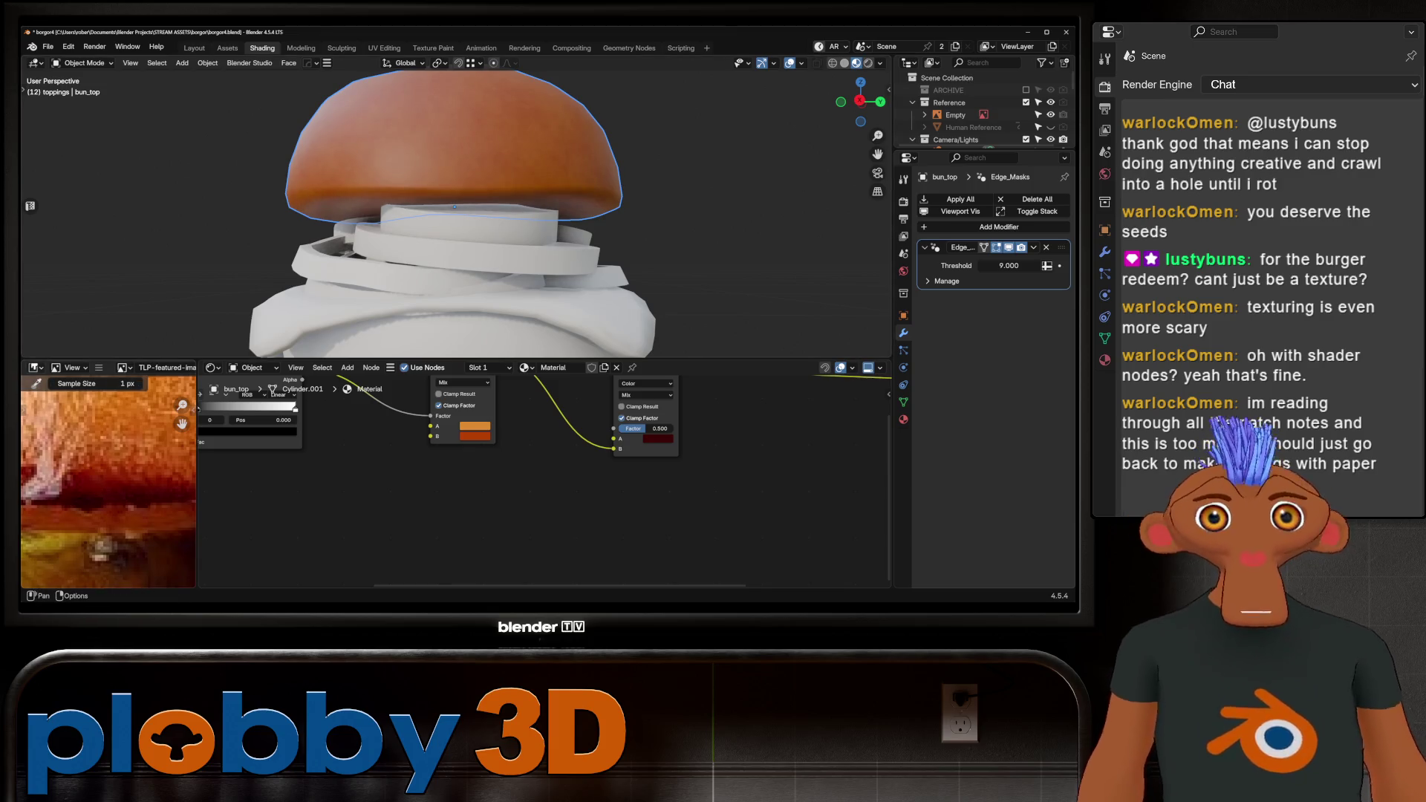
left_click(35, 368)
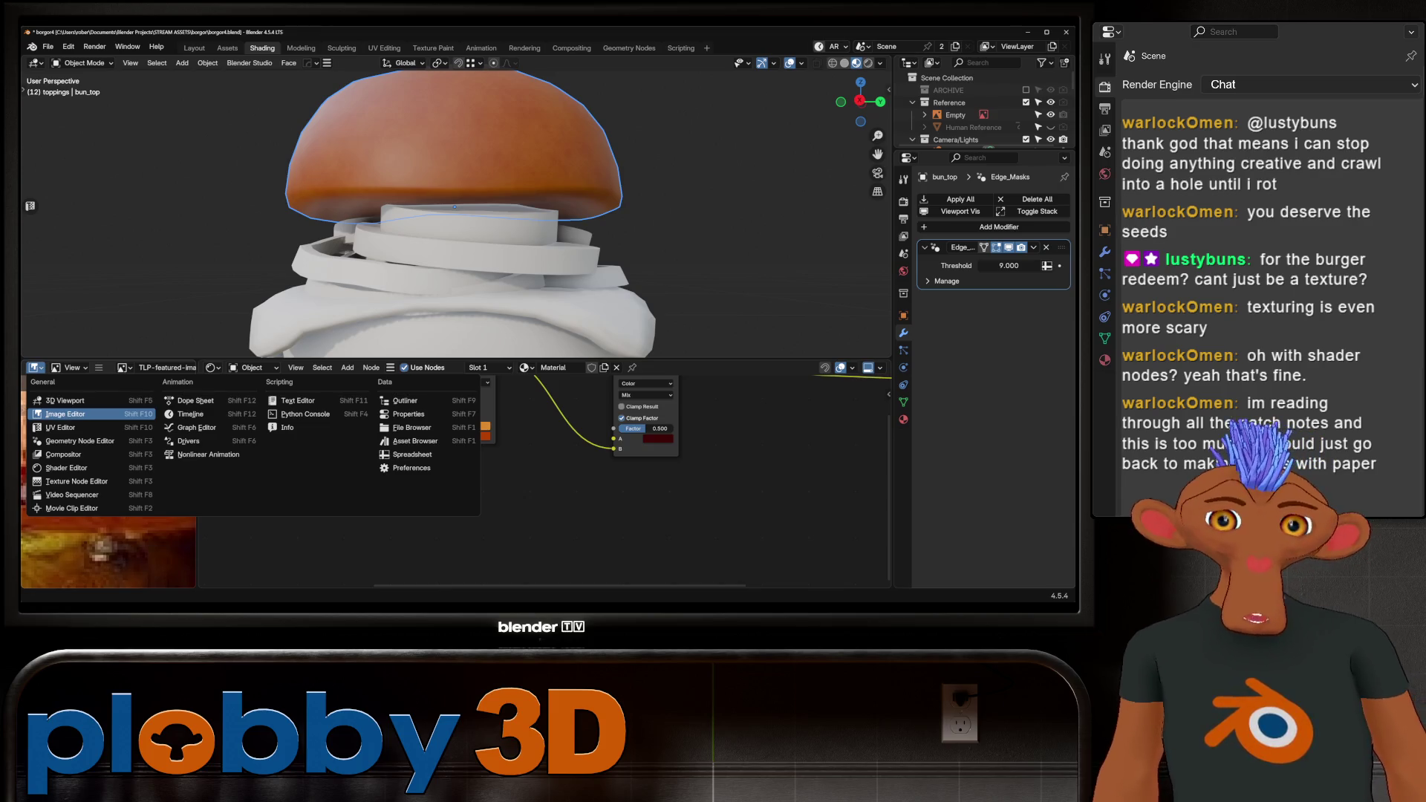
left_click(65, 414)
left_click(35, 367)
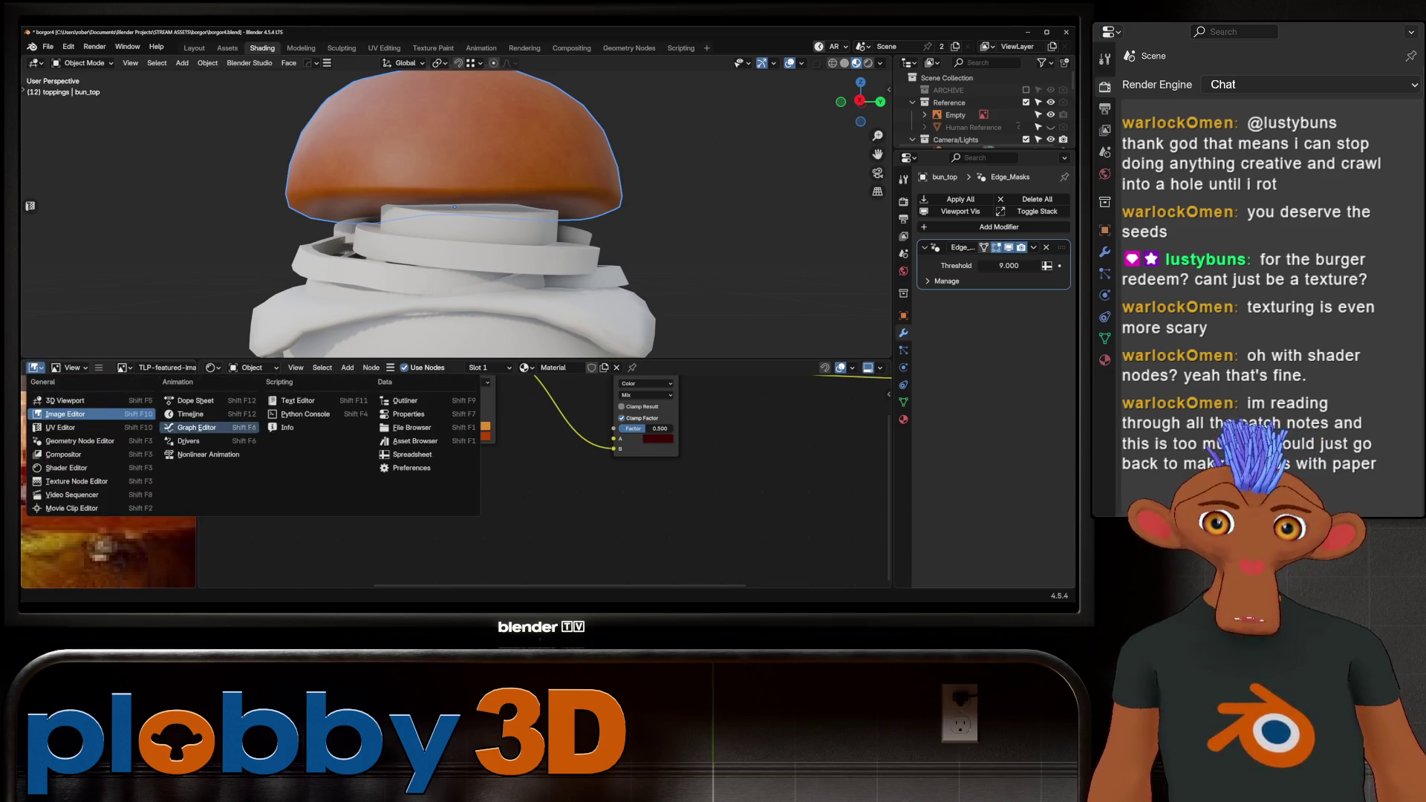
left_click(416, 441)
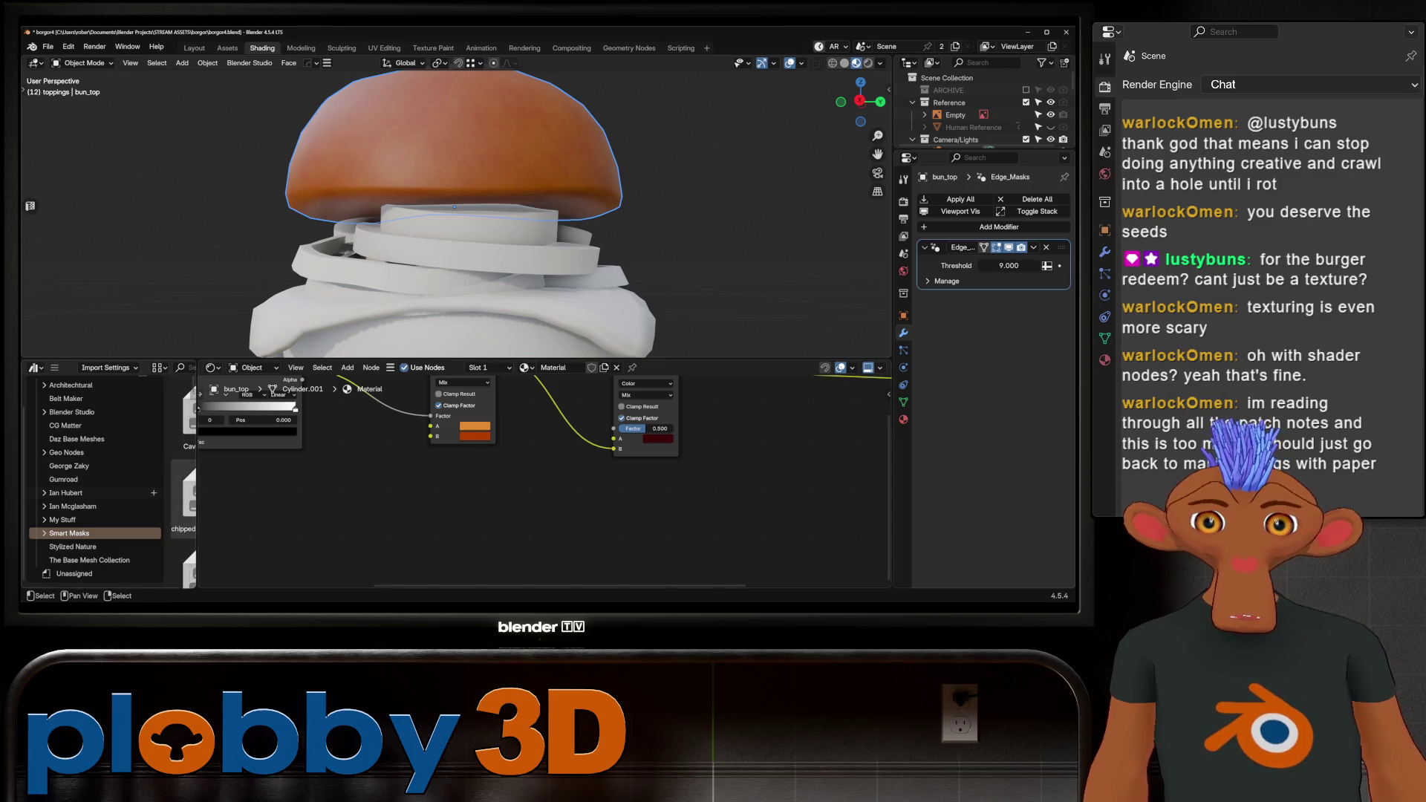
left_click_drag(195, 482, 372, 483)
scroll(335, 491, "down", 2)
mouse_move(269, 416)
left_mouse_down()
mouse_move(451, 494)
mouse_move(700, 428)
left_mouse_up()
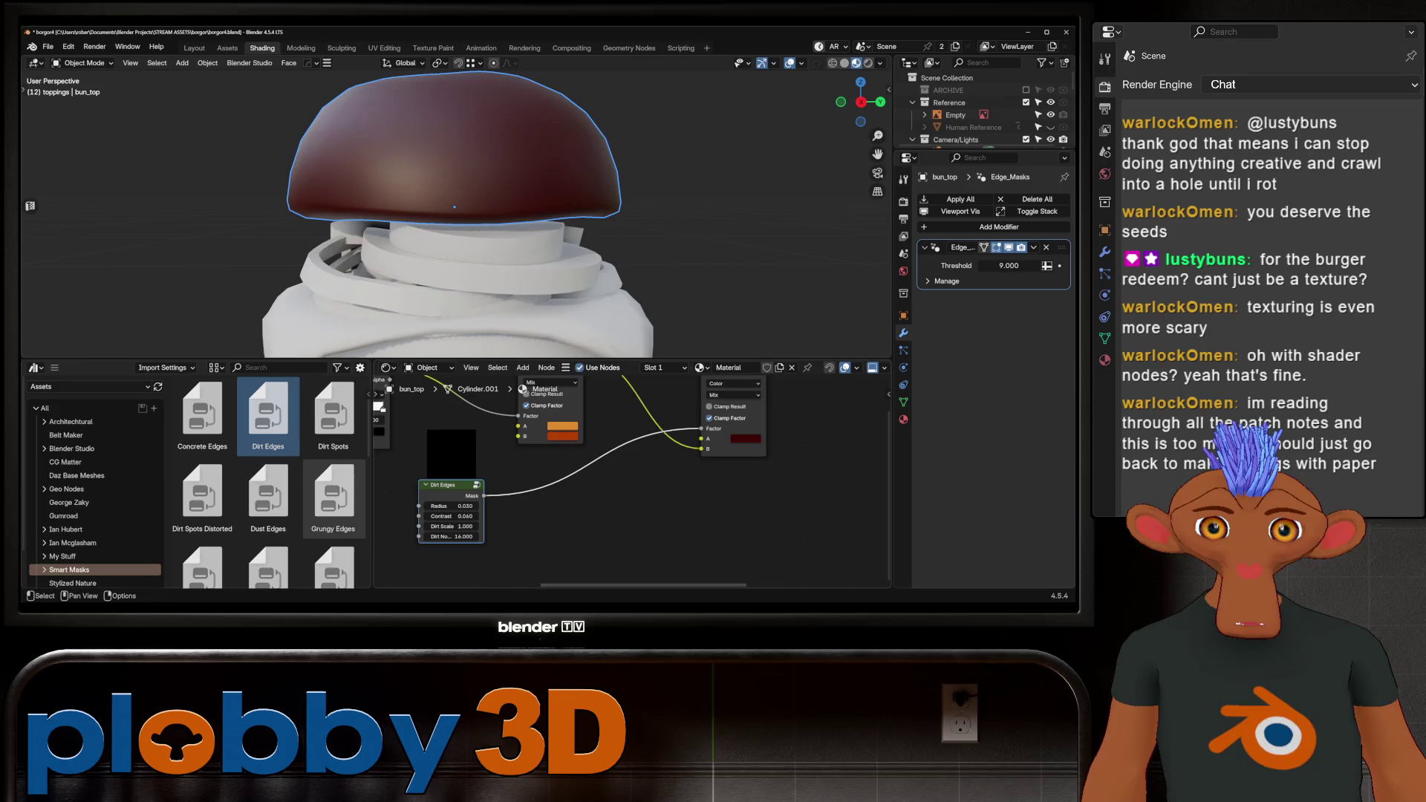
Tune the Dirt Edges radius, swapping the second Mix node's colour inputs, settling around 0.470.
left_click_drag(449, 506, 557, 506)
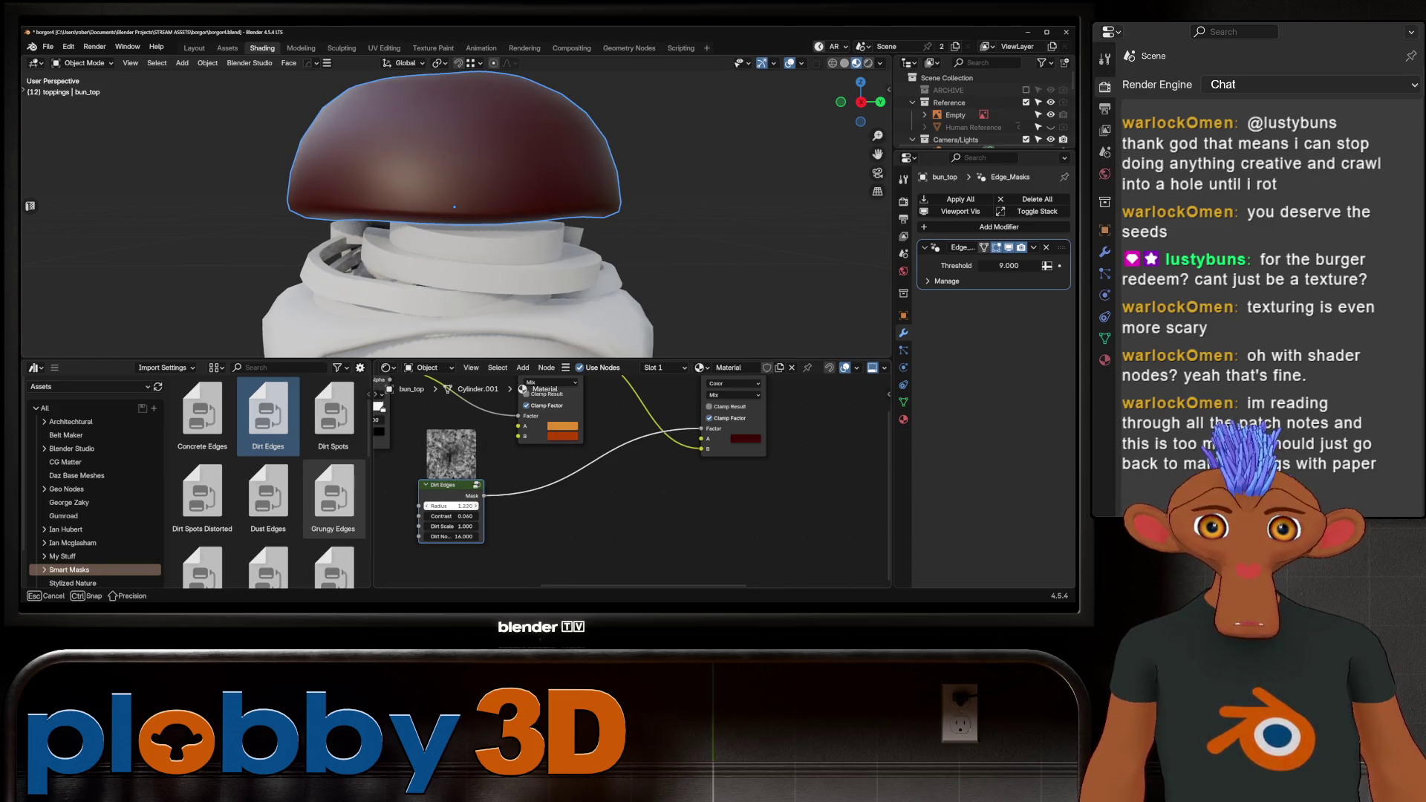
left_click_drag(476, 506, 423, 517)
scroll(632, 480, "down", 2)
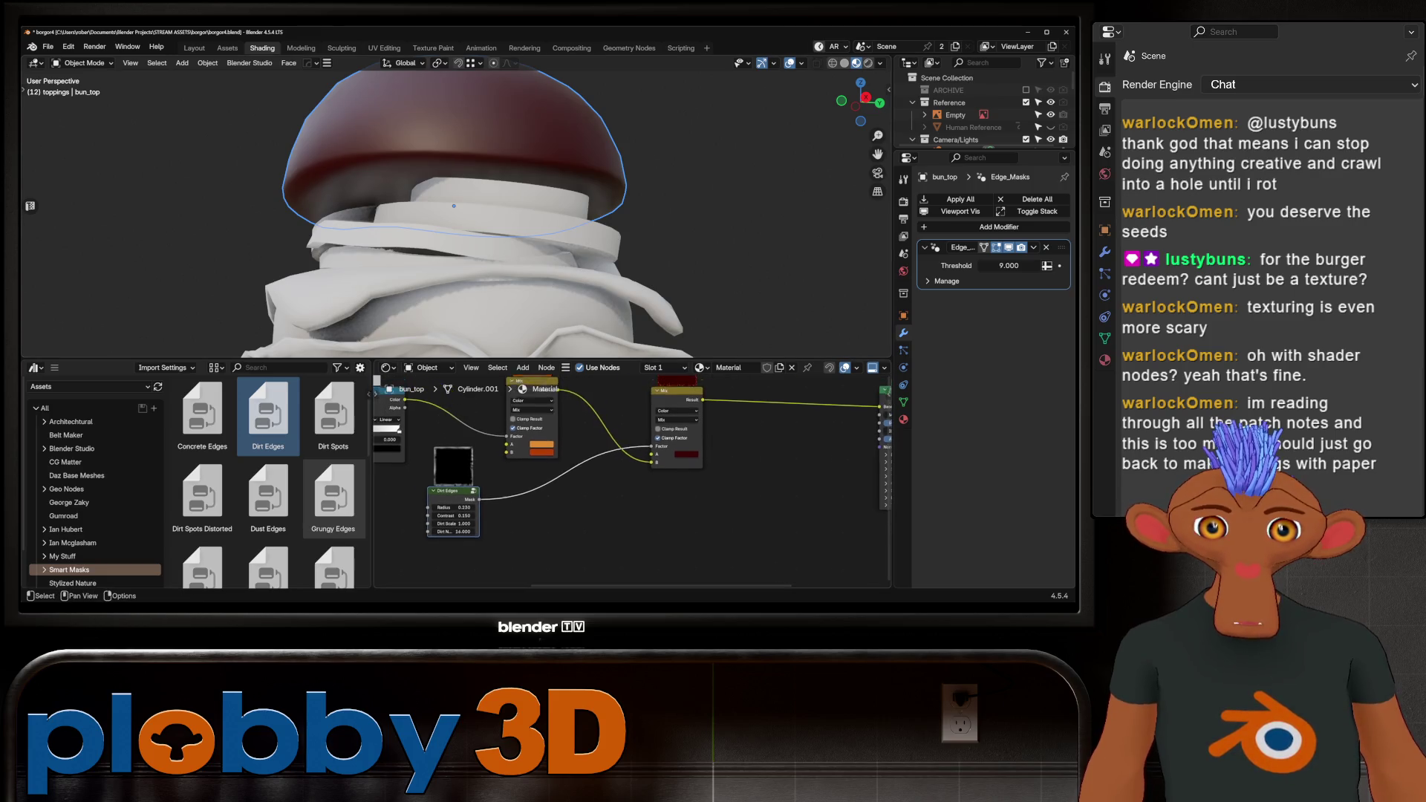
scroll(632, 480, "up", 2)
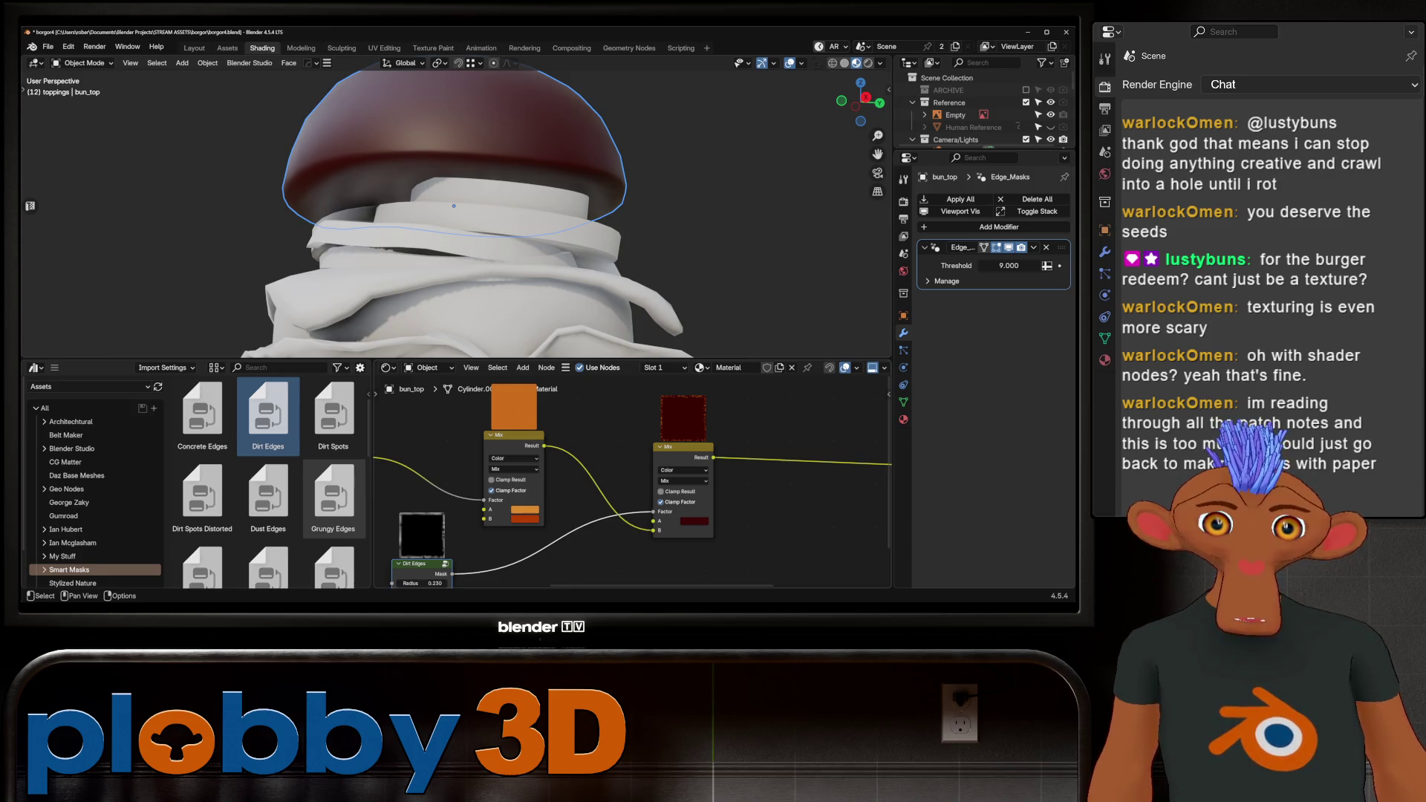
key("alt+s")
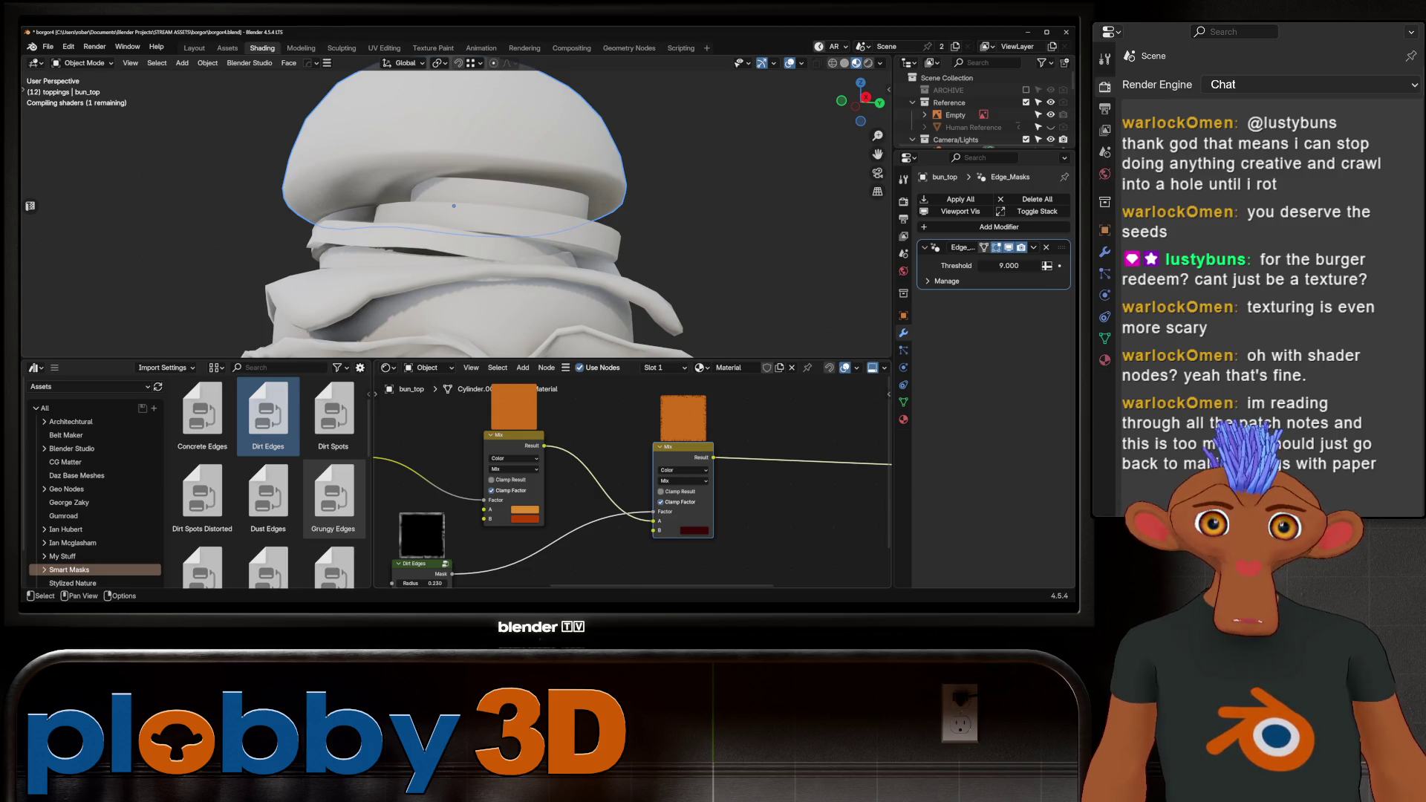
middle_click_drag(421, 583, 503, 545)
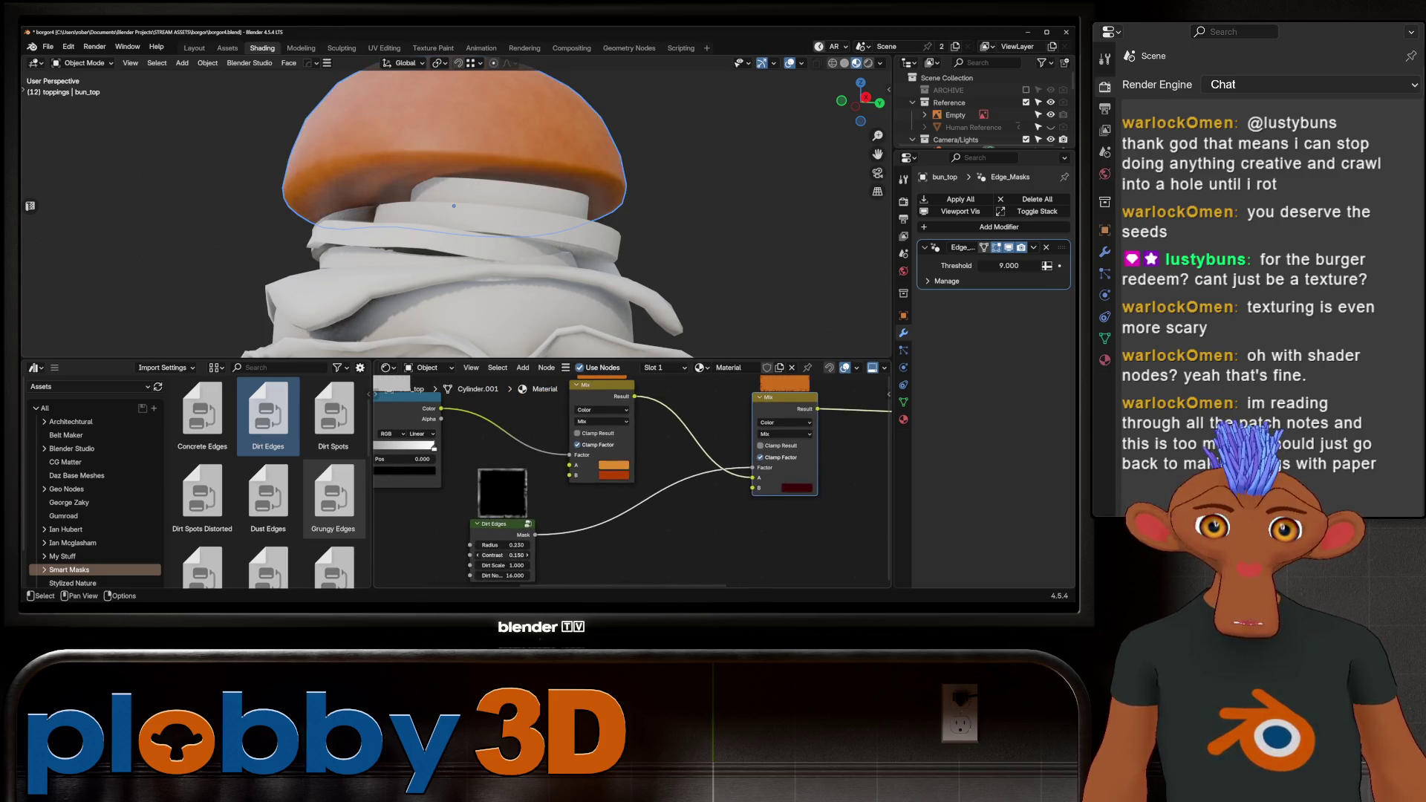
left_click(503, 544)
mouse_move(503, 545)
left_mouse_down()
mouse_move(542, 545)
mouse_move(488, 544)
left_mouse_up()
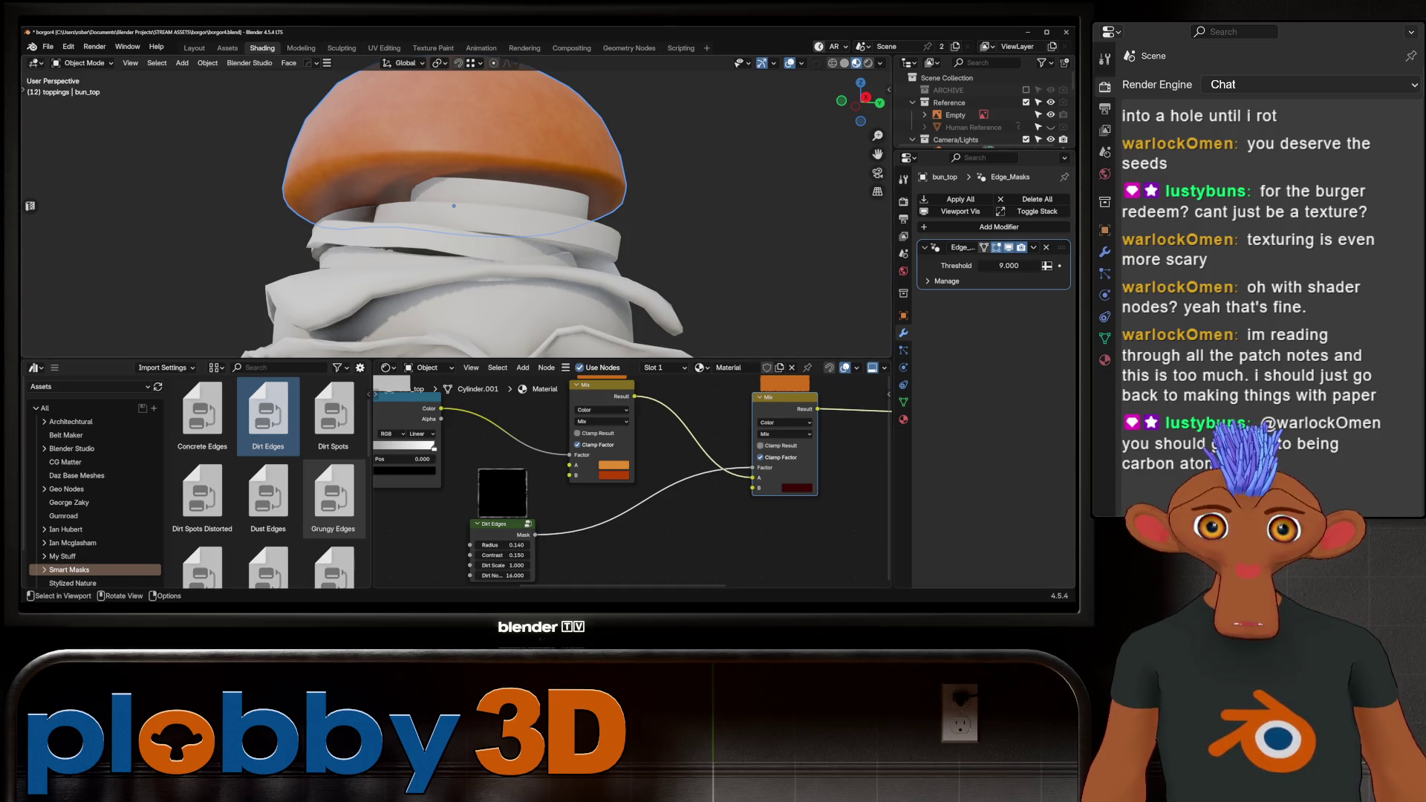
Reset the Edge_Masks modifier threshold to 9.000 and orbit to check the bun.
left_click_drag(1009, 265, 1009, 265)
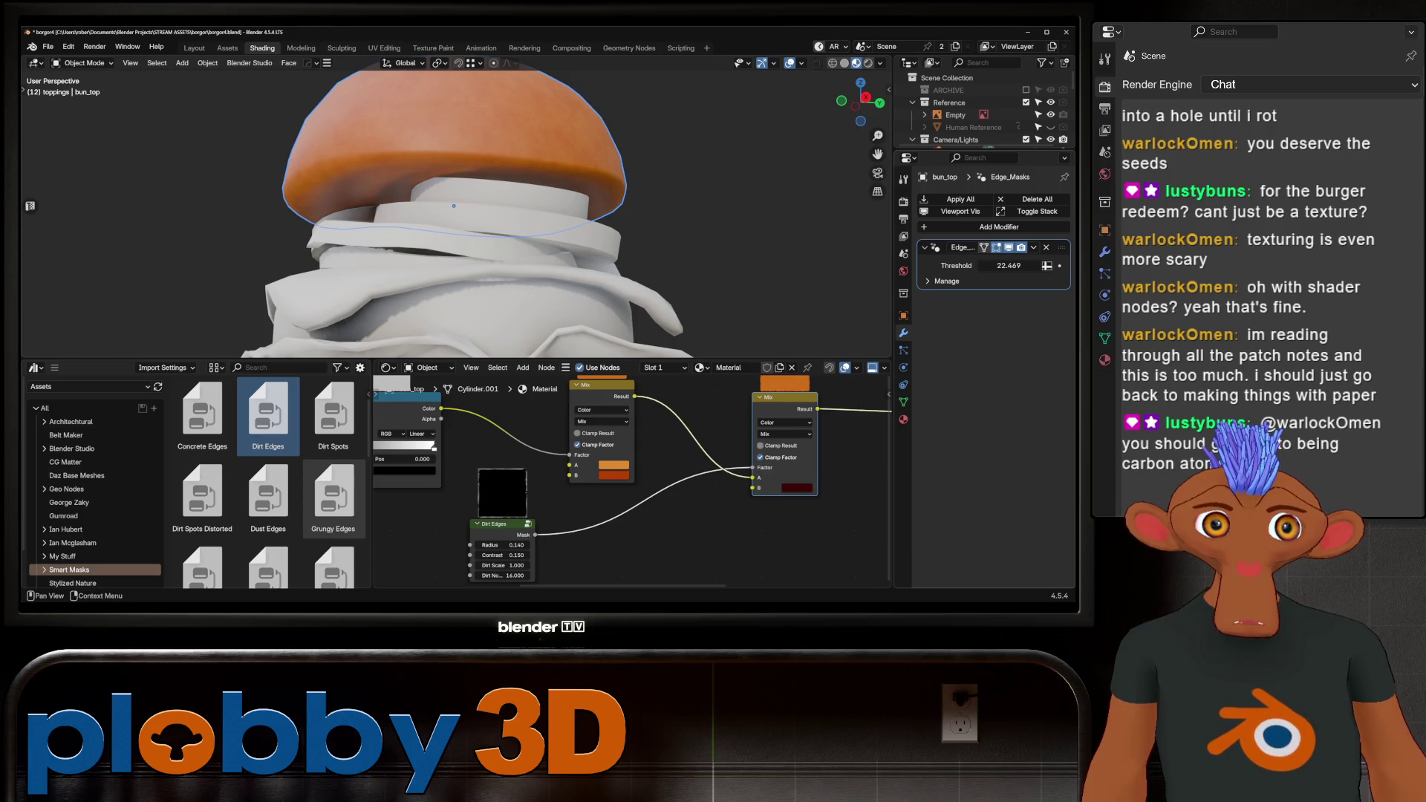
right_click(1010, 266)
left_click(958, 343)
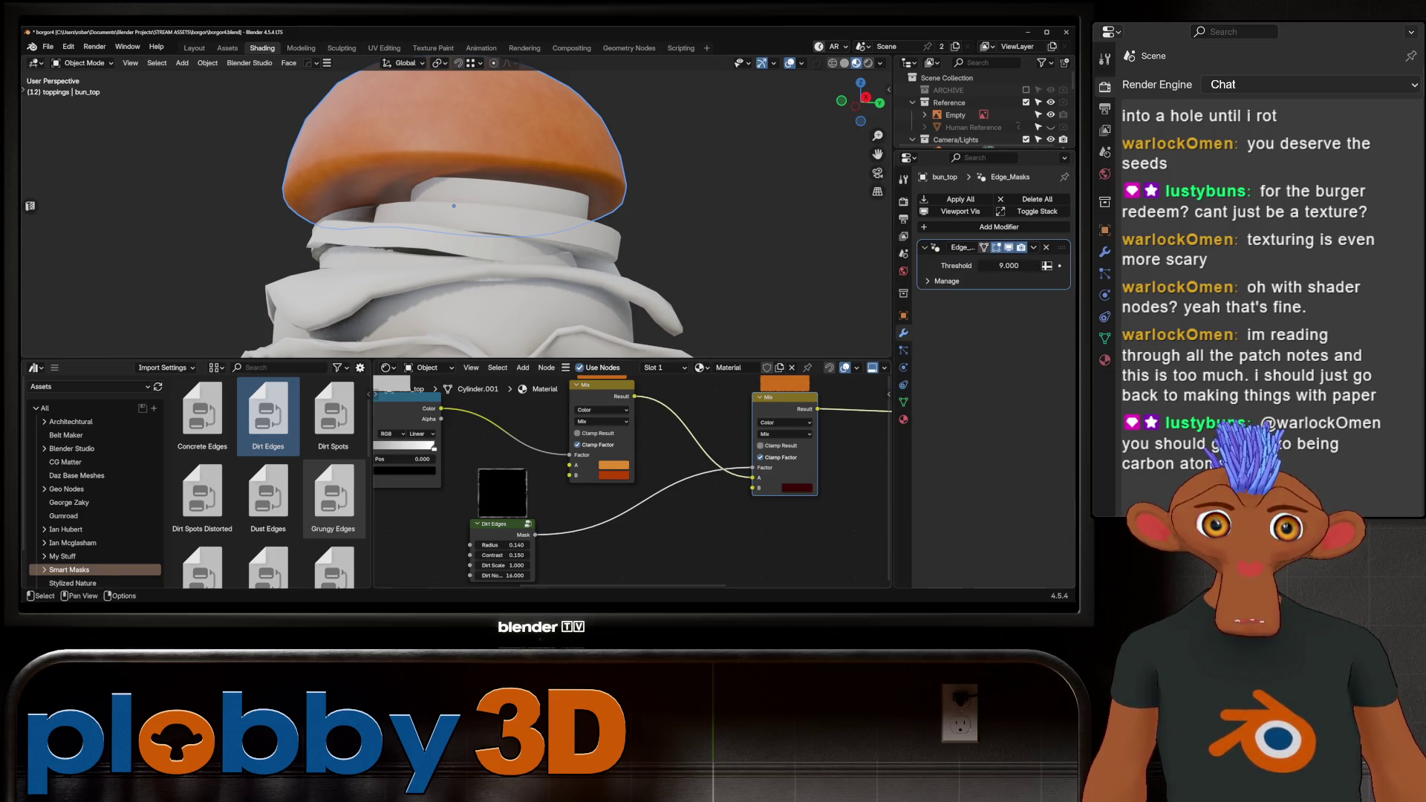
scroll(454, 206, "down", 4)
mouse_move(454, 206)
middle_mouse_down()
mouse_move(475, 215)
mouse_move(451, 224)
middle_mouse_up()
scroll(454, 206, "up", 5)
scroll(451, 224, "down", 5)
scroll(268, 483, "down", 4)
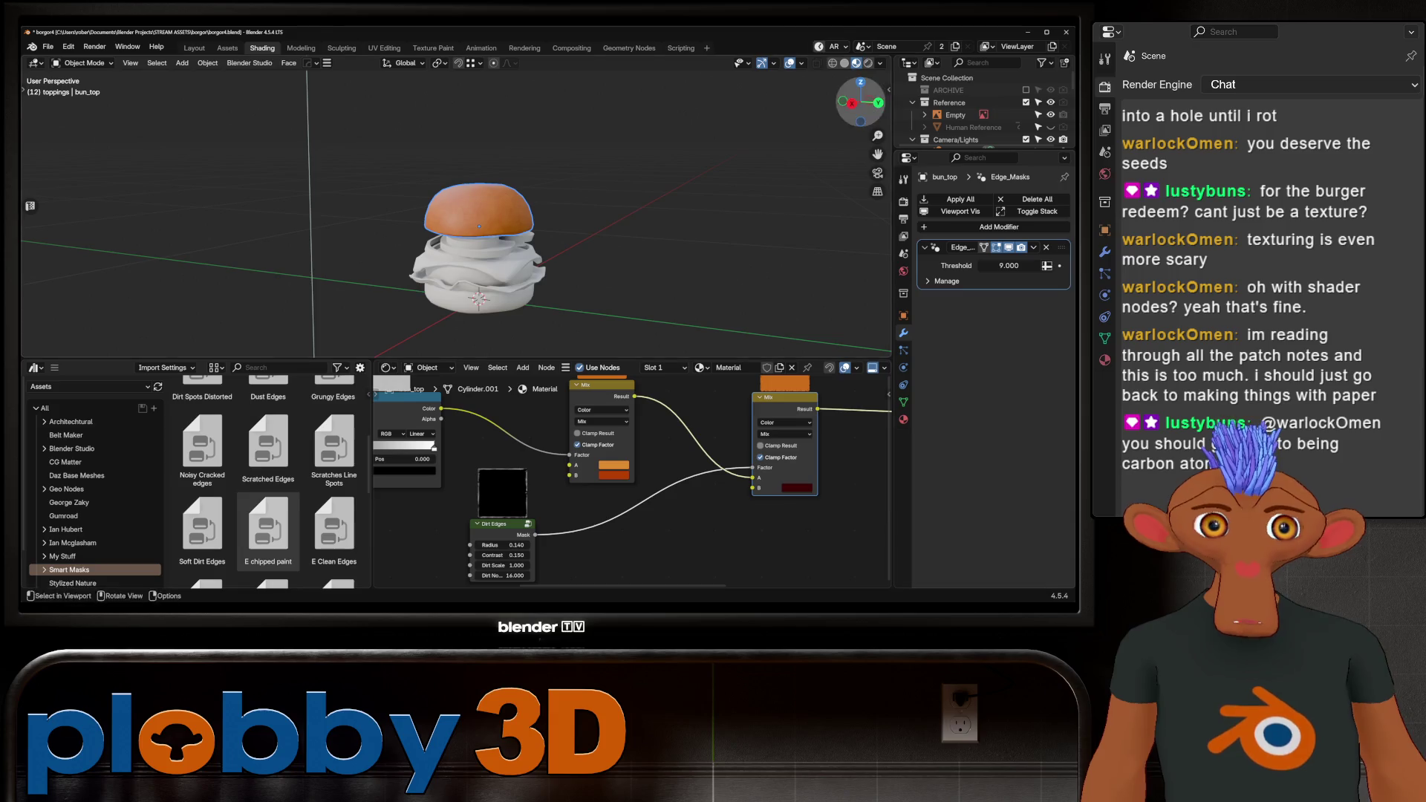
Switch the viewport to rendered shading and delete the Dirt Edges node.
key("z")
scroll(456, 208, "up", 6)
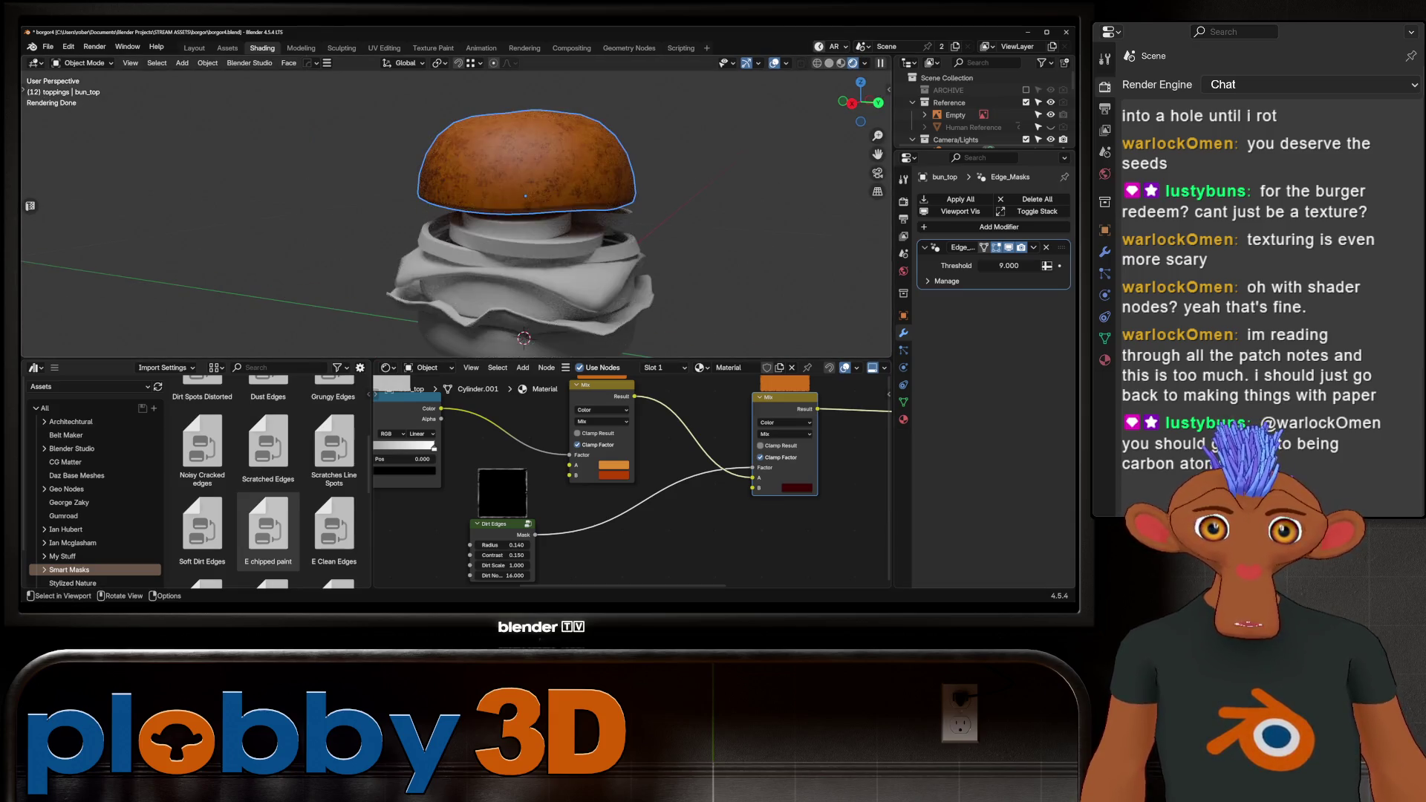
middle_click_drag(631, 520, 665, 490)
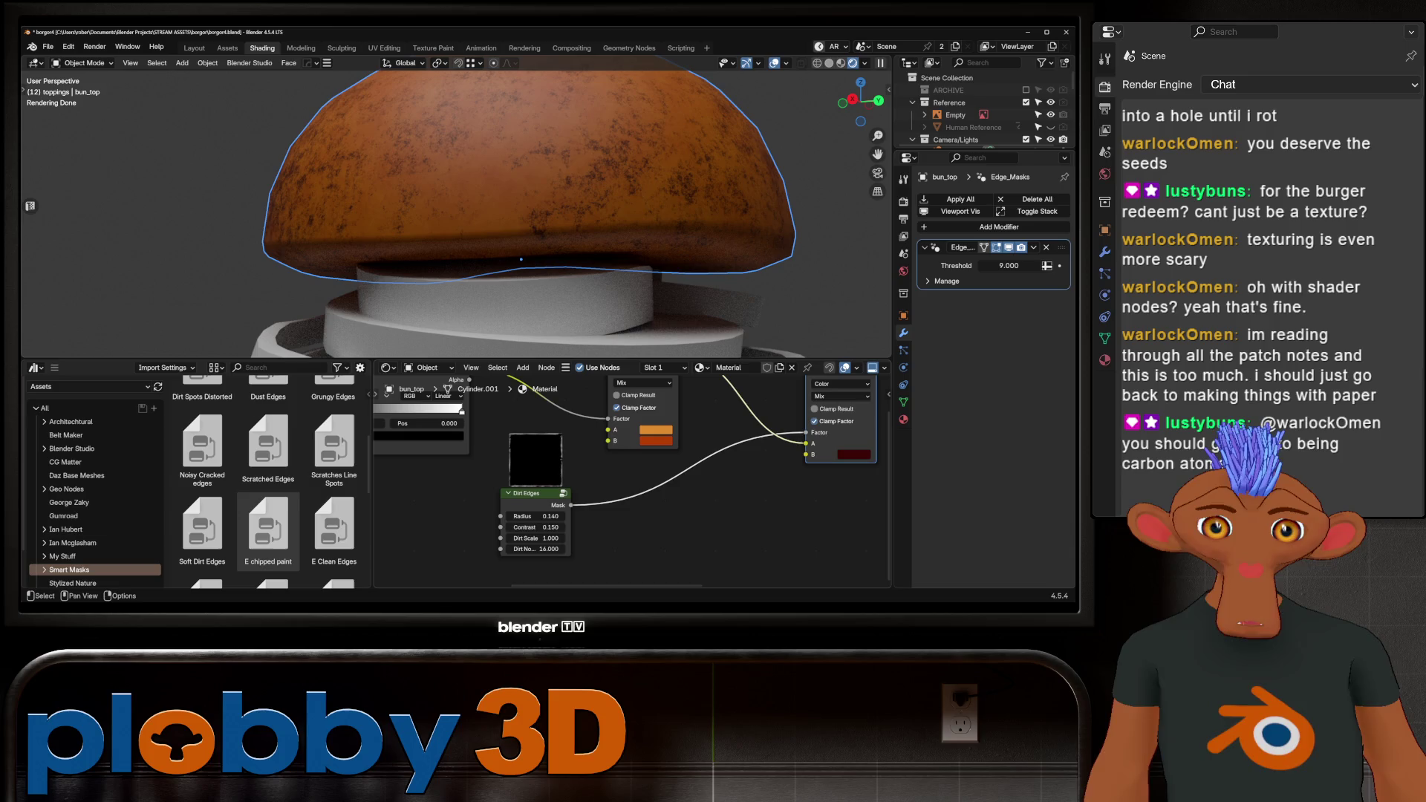
key("x")
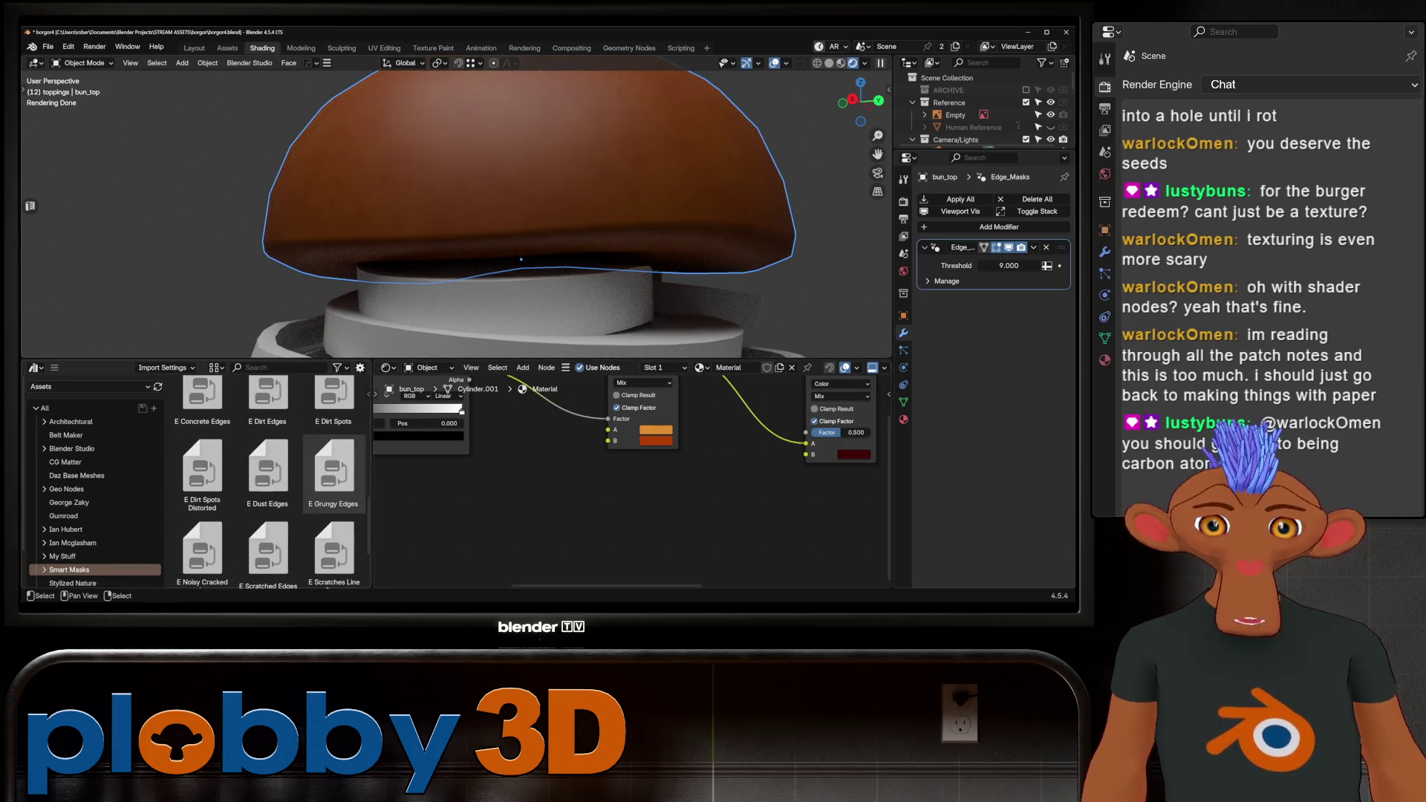
Bring E Dirt Edges back in material preview and connect its mask to the Mix Factor.
scroll(268, 461, "up", 1)
mouse_move(268, 412)
left_mouse_down()
mouse_move(283, 442)
mouse_move(459, 513)
left_mouse_up()
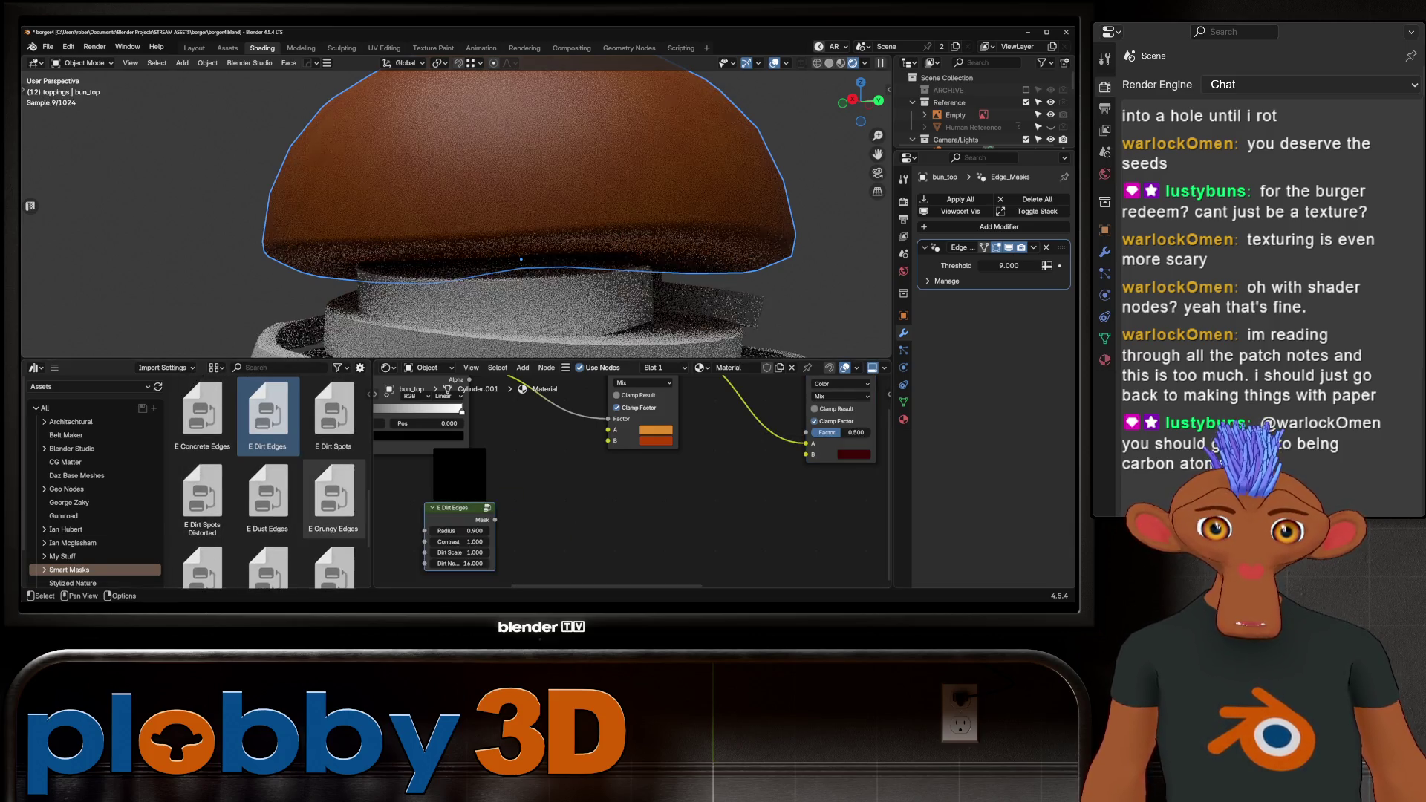
left_click(841, 63)
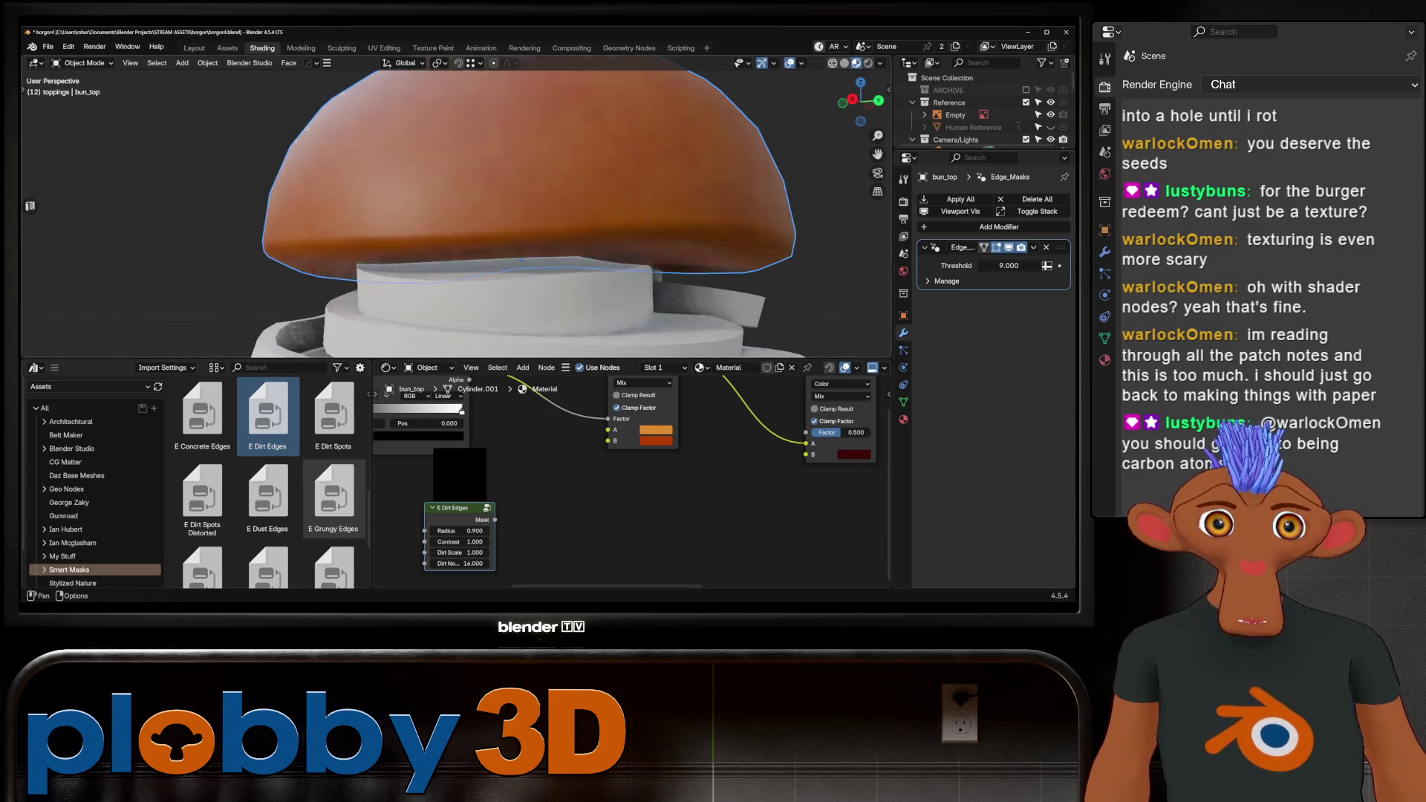
mouse_move(495, 520)
left_mouse_down()
mouse_move(877, 476)
mouse_move(805, 432)
left_mouse_up()
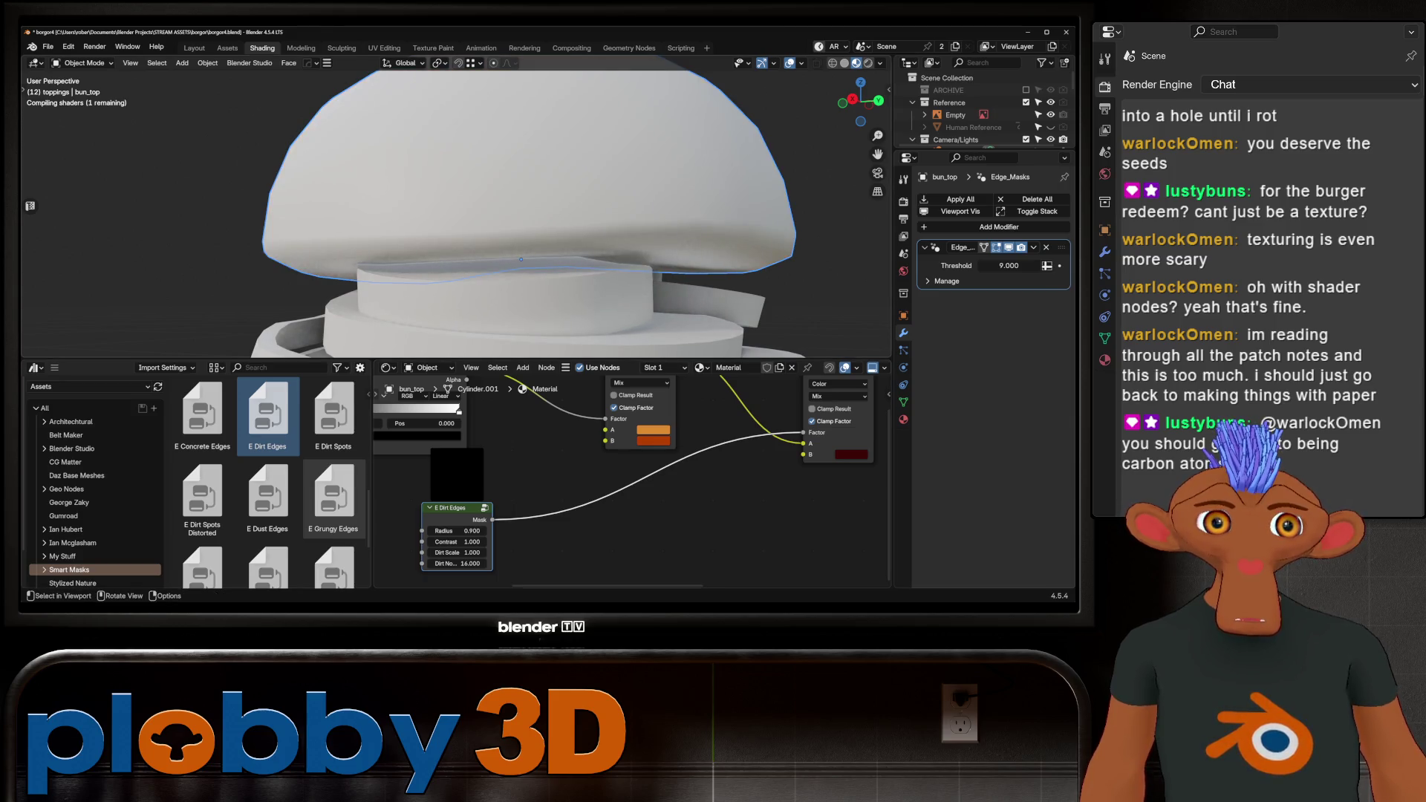
Set E Dirt Edges to radius -0.060 and contrast 1.240, relinking the colour to Mix B.
mouse_move(520, 222)
middle_mouse_down()
mouse_move(520, 282)
mouse_move(520, 260)
middle_mouse_up()
left_click_drag(457, 530, 430, 542)
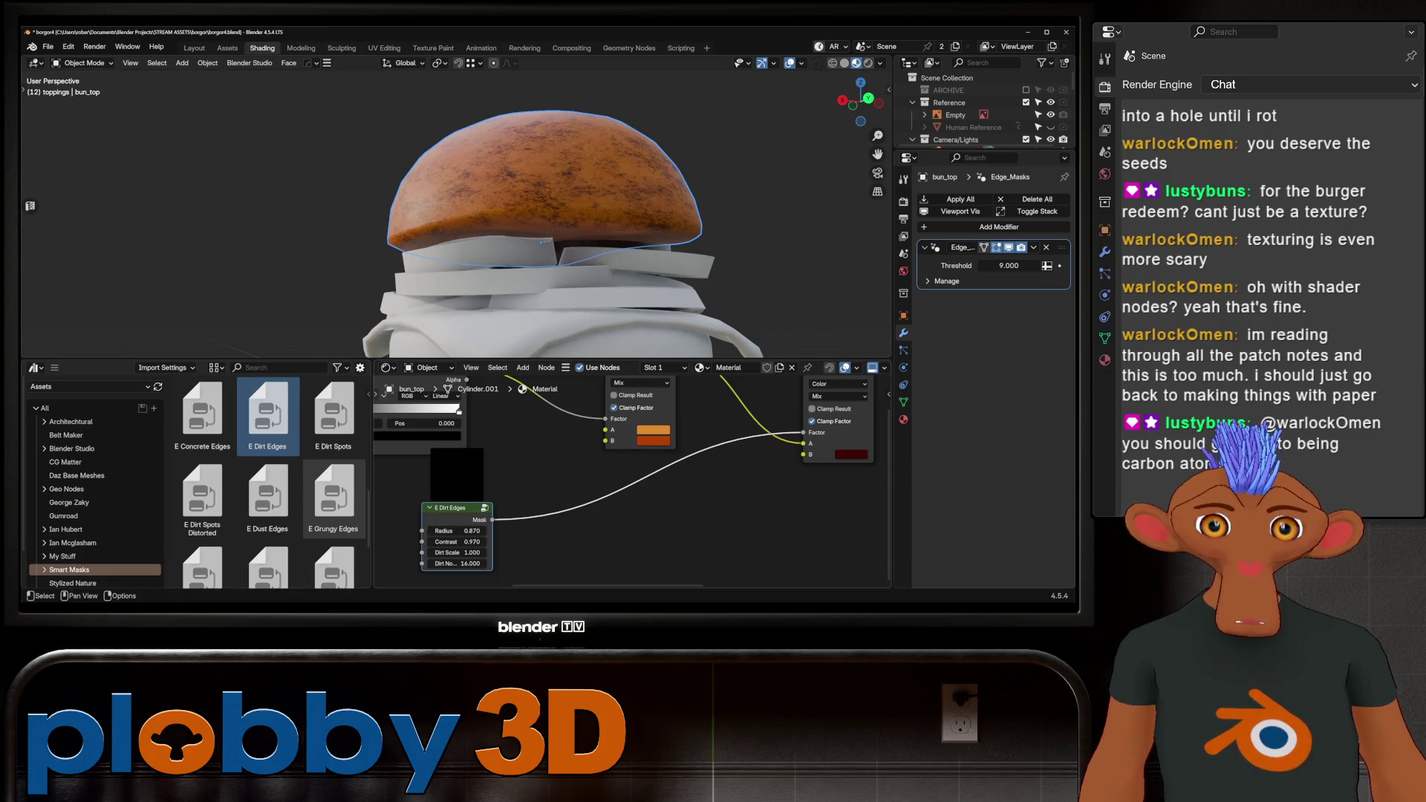
left_click_drag(803, 443, 804, 454)
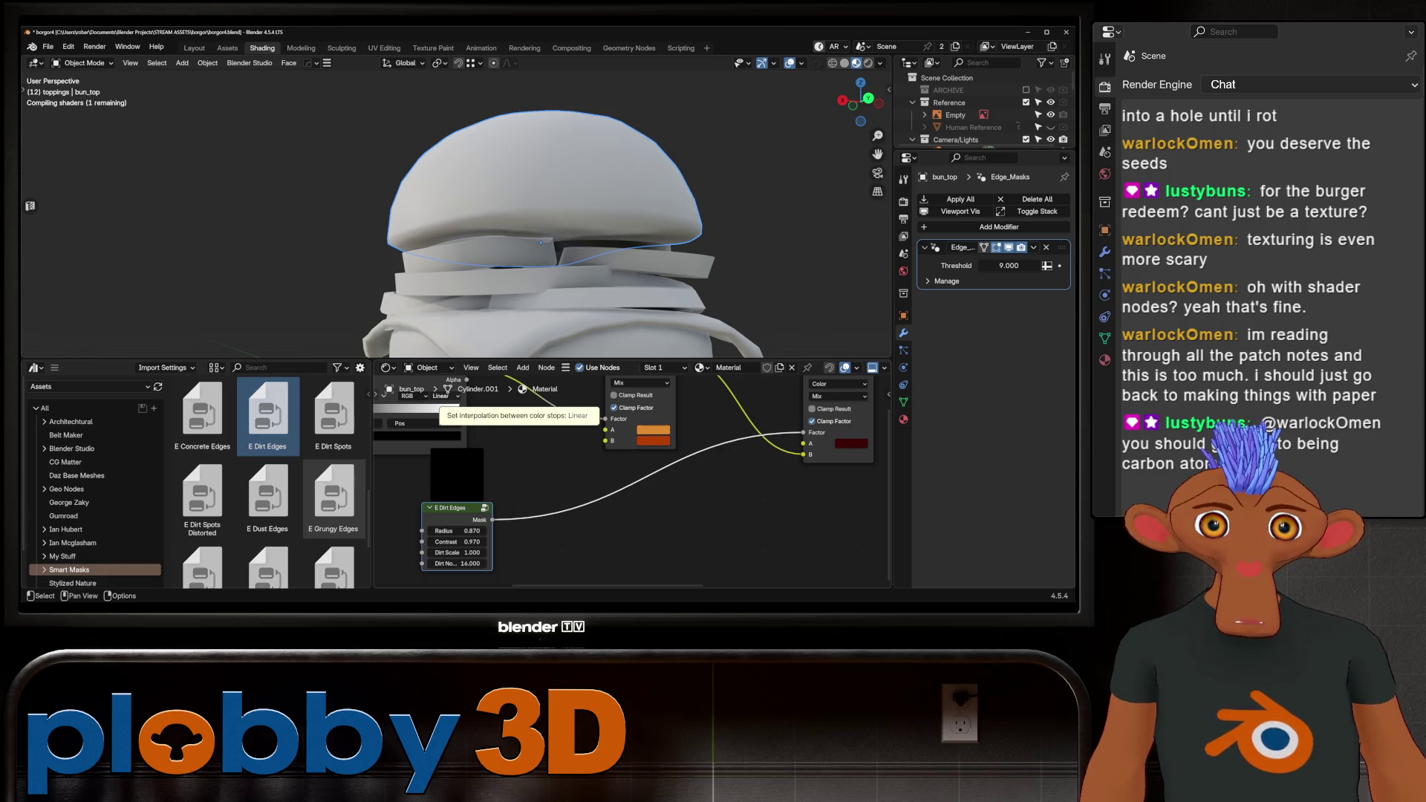
mouse_move(457, 531)
left_mouse_down()
mouse_move(483, 542)
mouse_move(404, 531)
mouse_move(472, 530)
mouse_move(427, 542)
mouse_move(457, 542)
left_mouse_up()
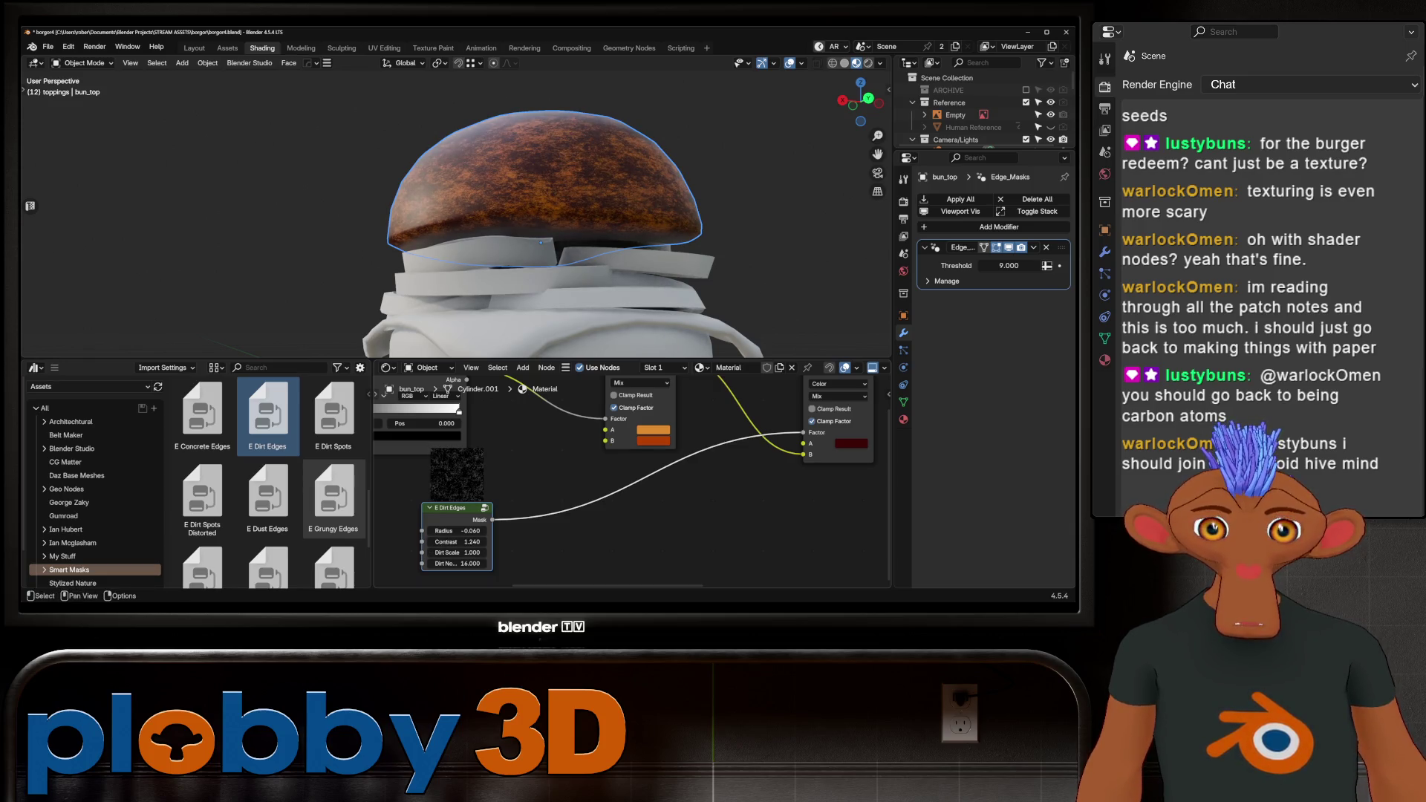
Raise the dirt mask's Dirt Scale and reduce its Dirt Noise.
middle_click_drag(457, 553, 408, 576)
left_click_drag(408, 576, 487, 575)
middle_click_drag(487, 575, 535, 545)
left_click_drag(455, 557, 449, 556)
Insert a Color Ramp on the mask link and slide its black stop to 0.582.
middle_click_drag(669, 553, 481, 558)
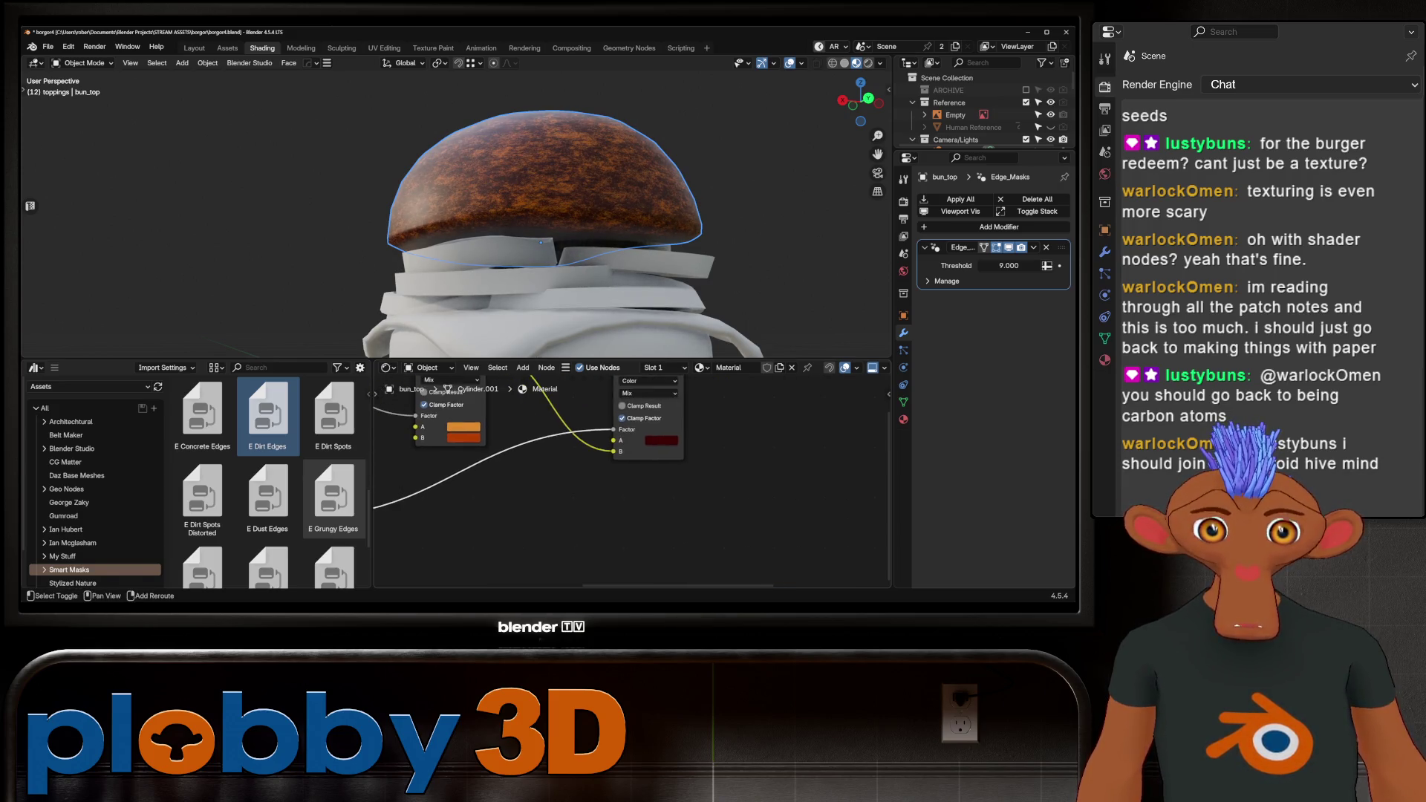
key("shift+a")
type("colo")
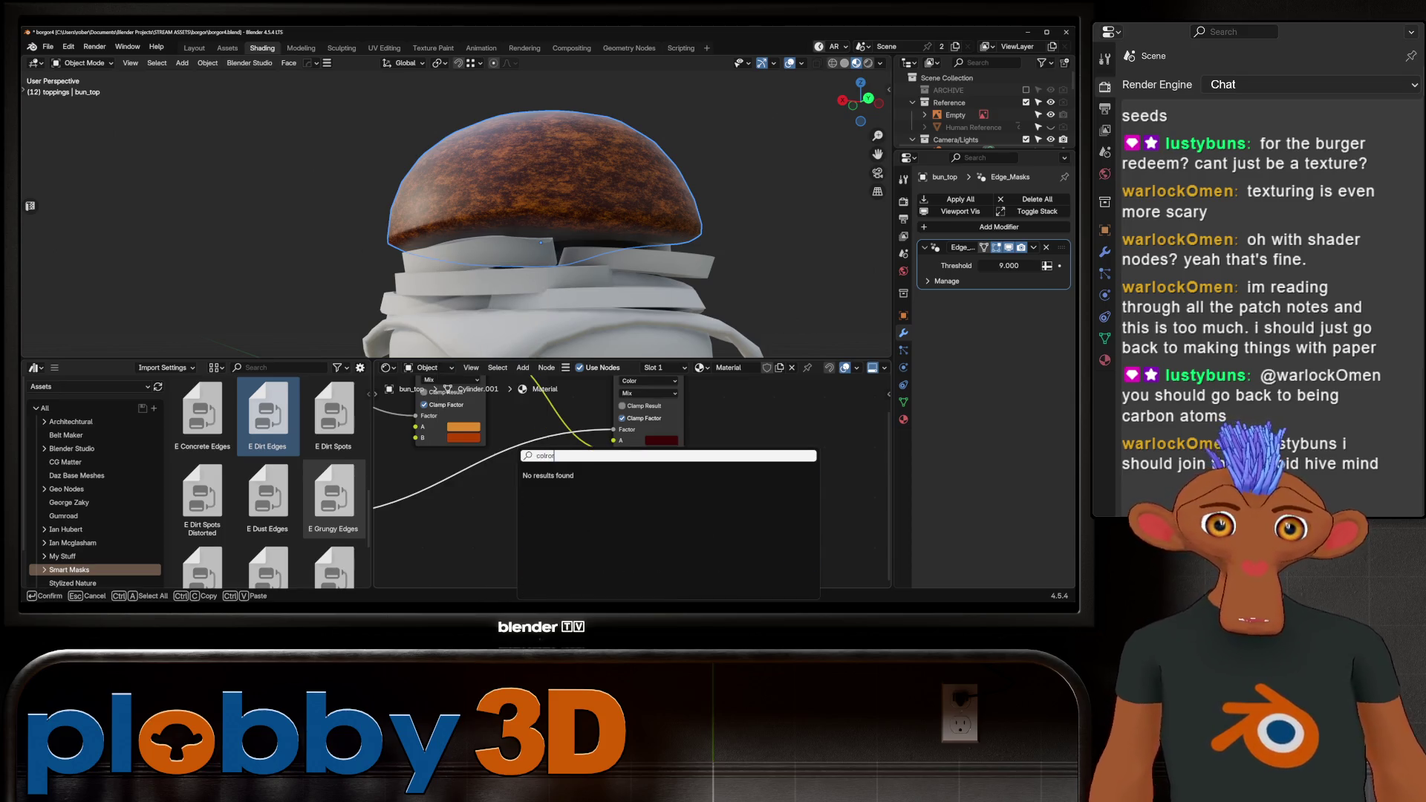
type("ram")
key("Return")
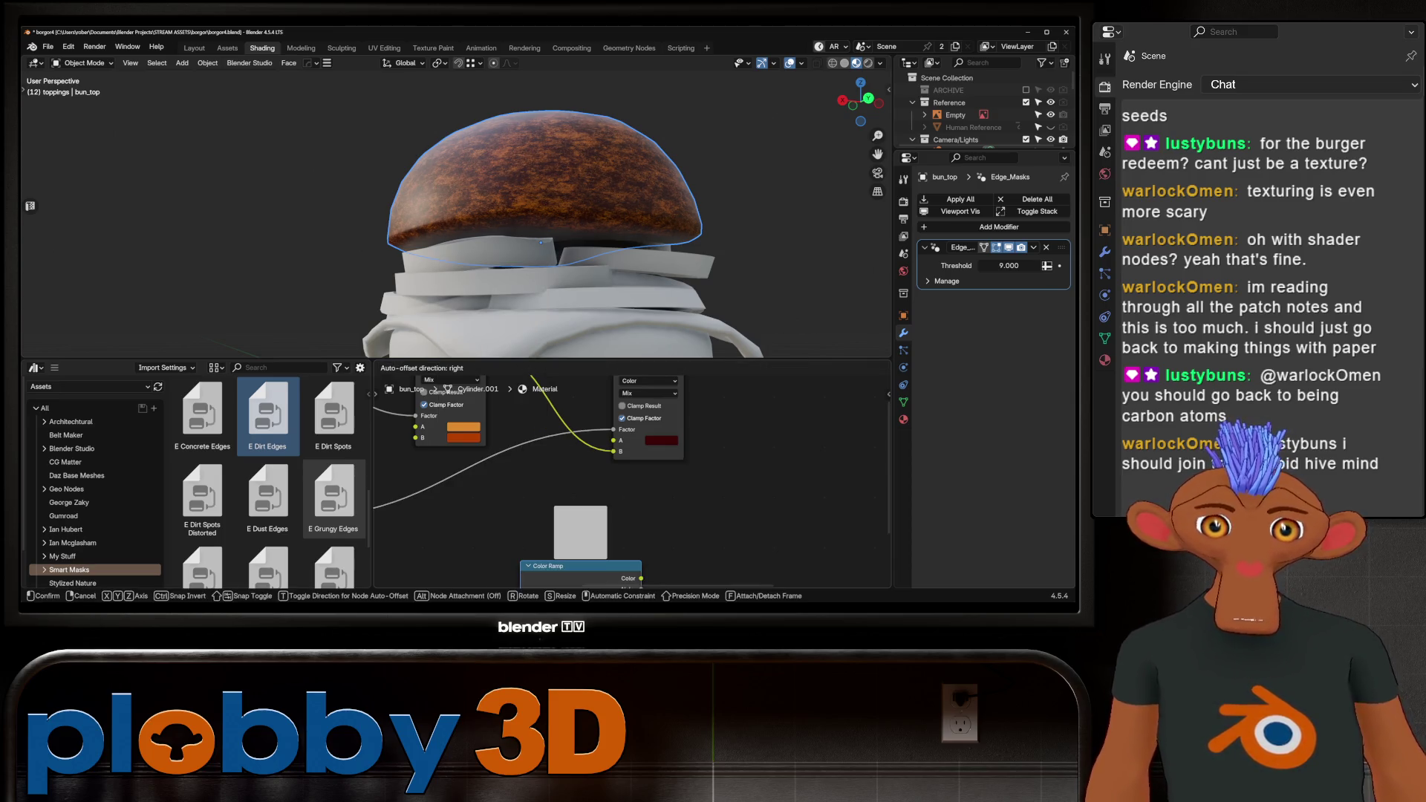
left_click(455, 479)
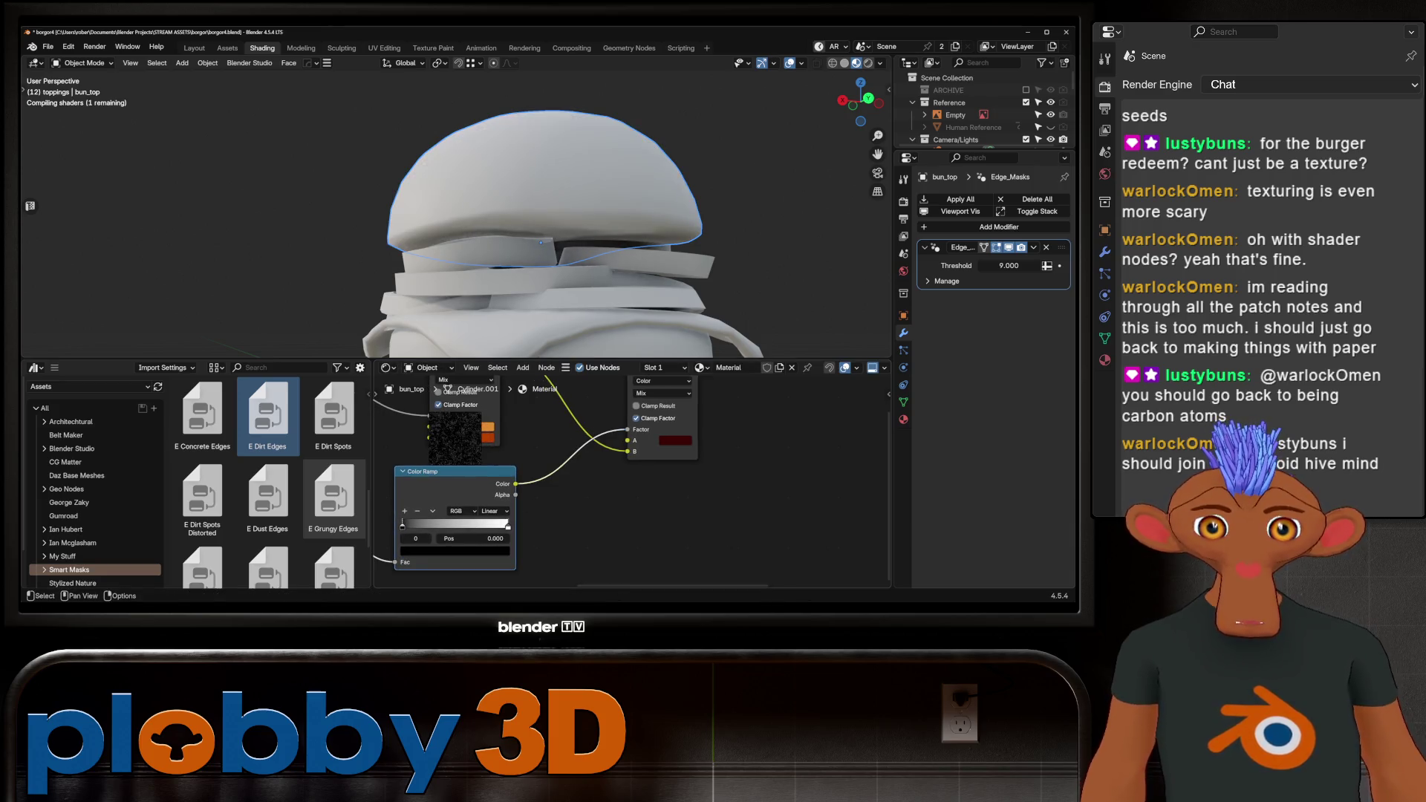
mouse_move(403, 525)
left_mouse_down()
mouse_move(505, 525)
mouse_move(403, 526)
mouse_move(489, 525)
left_mouse_up()
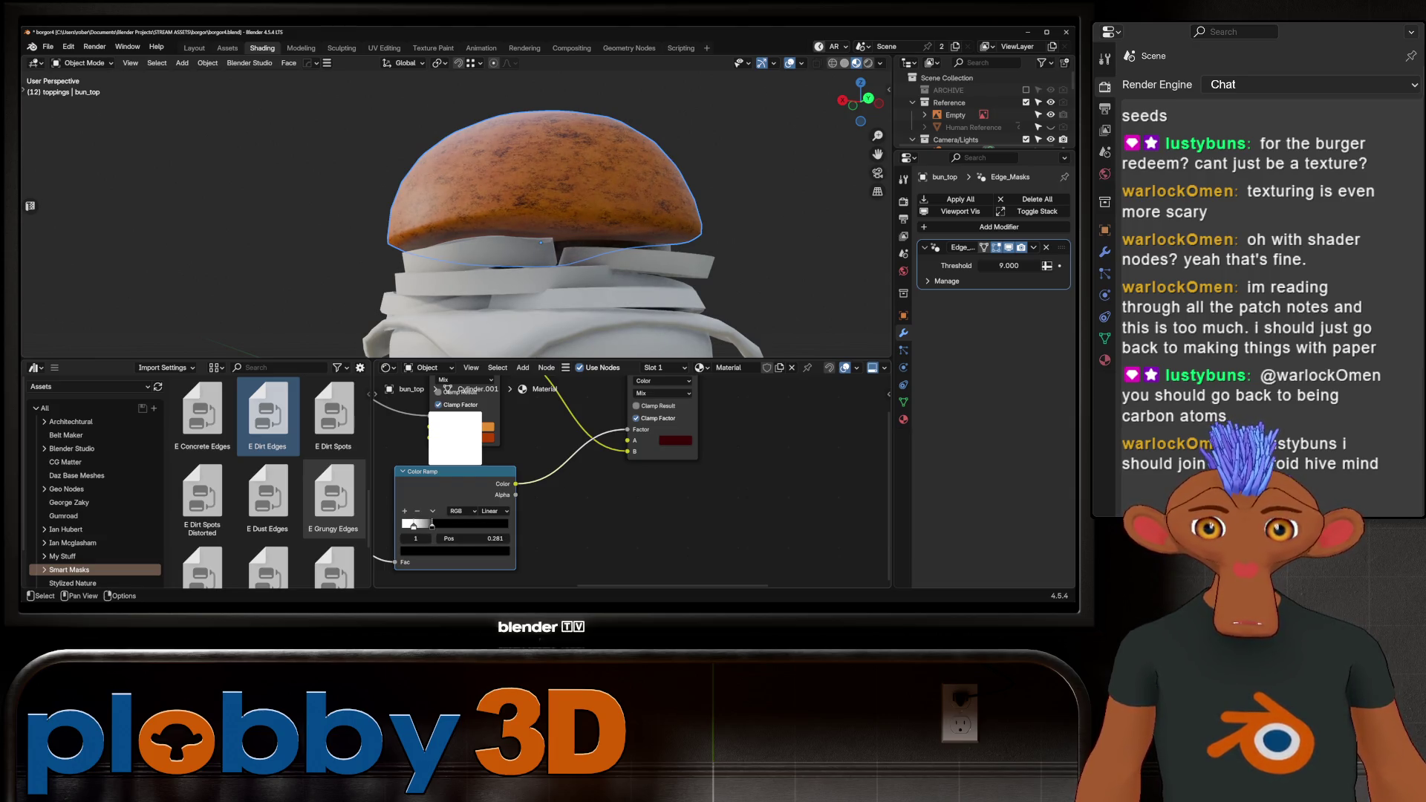
middle_click_drag(520, 223, 520, 290)
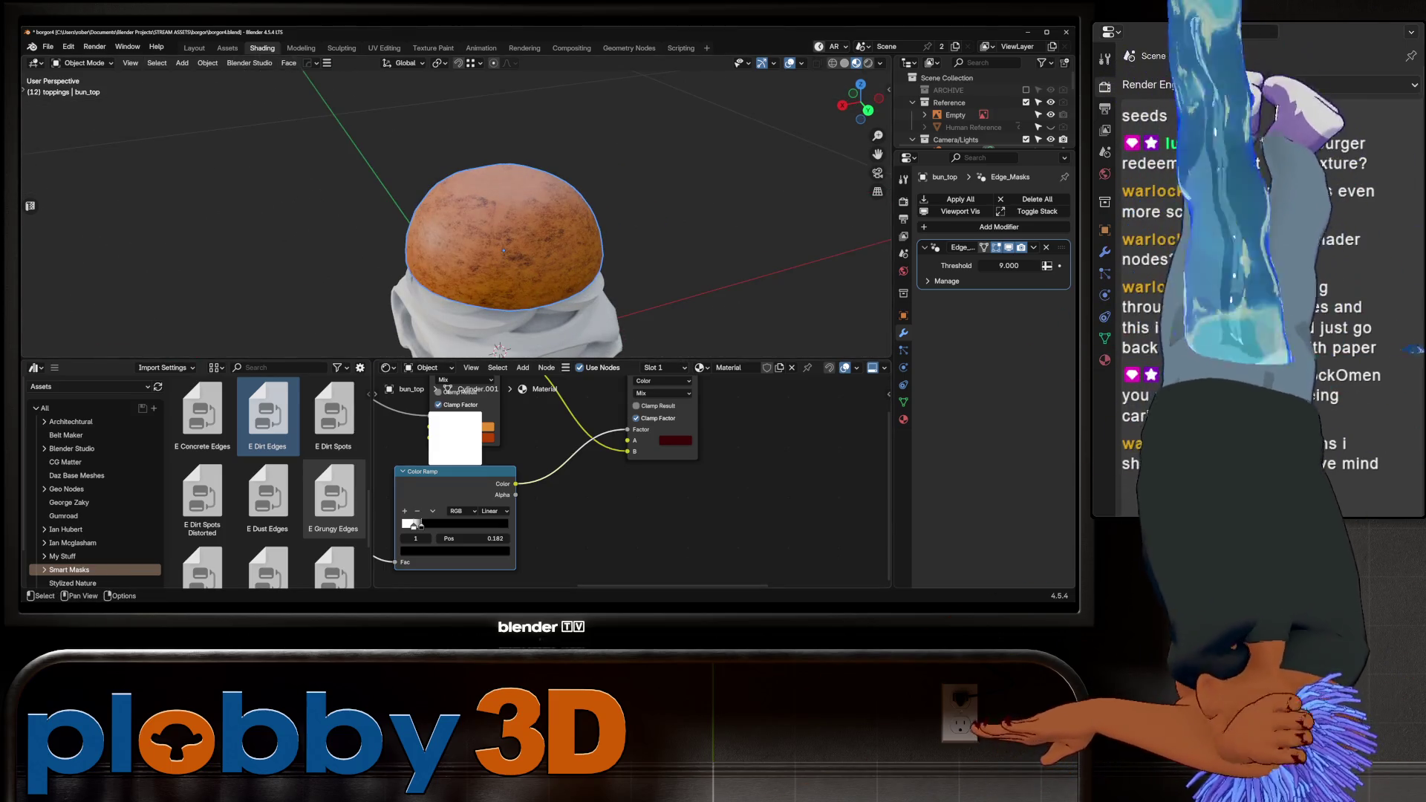
Delete the E Dirt Edges node, restoring the Color Ramp that was removed by mistake.
key("x")
scroll(465, 416, "down", 2)
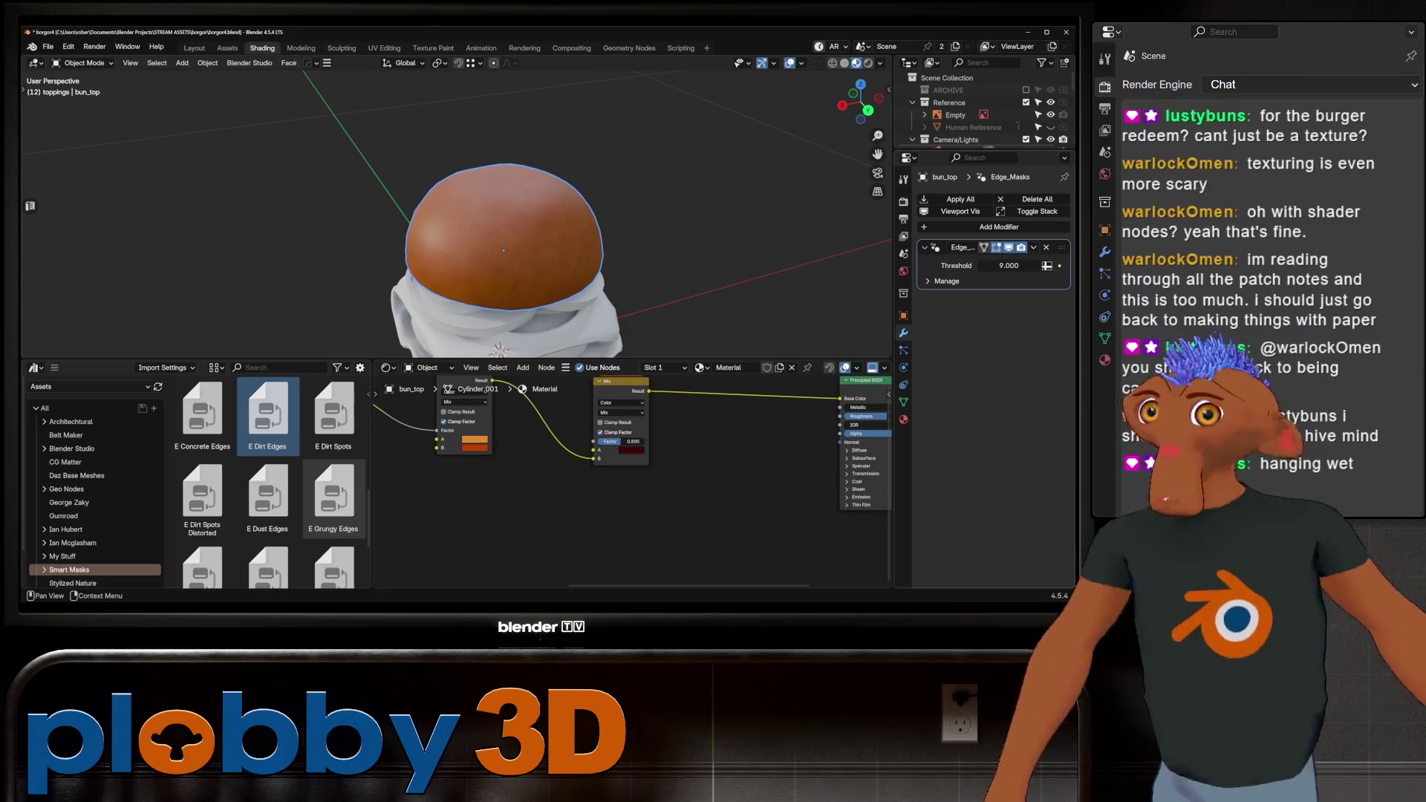
key("ctrl+z")
key("ctrl+z")
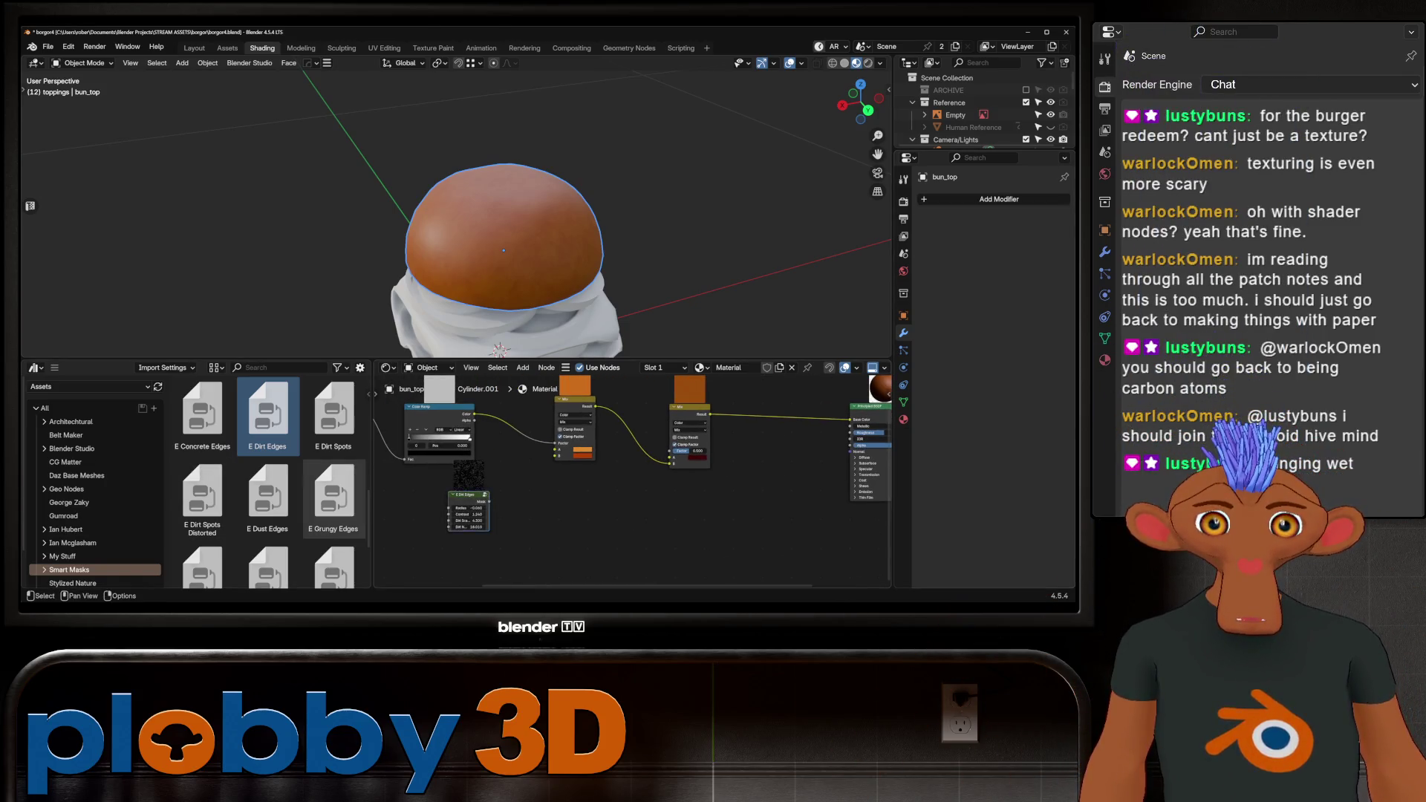
key("ctrl+z")
Show the reference photo in an Image Editor beside the widened node editor.
left_click(35, 368)
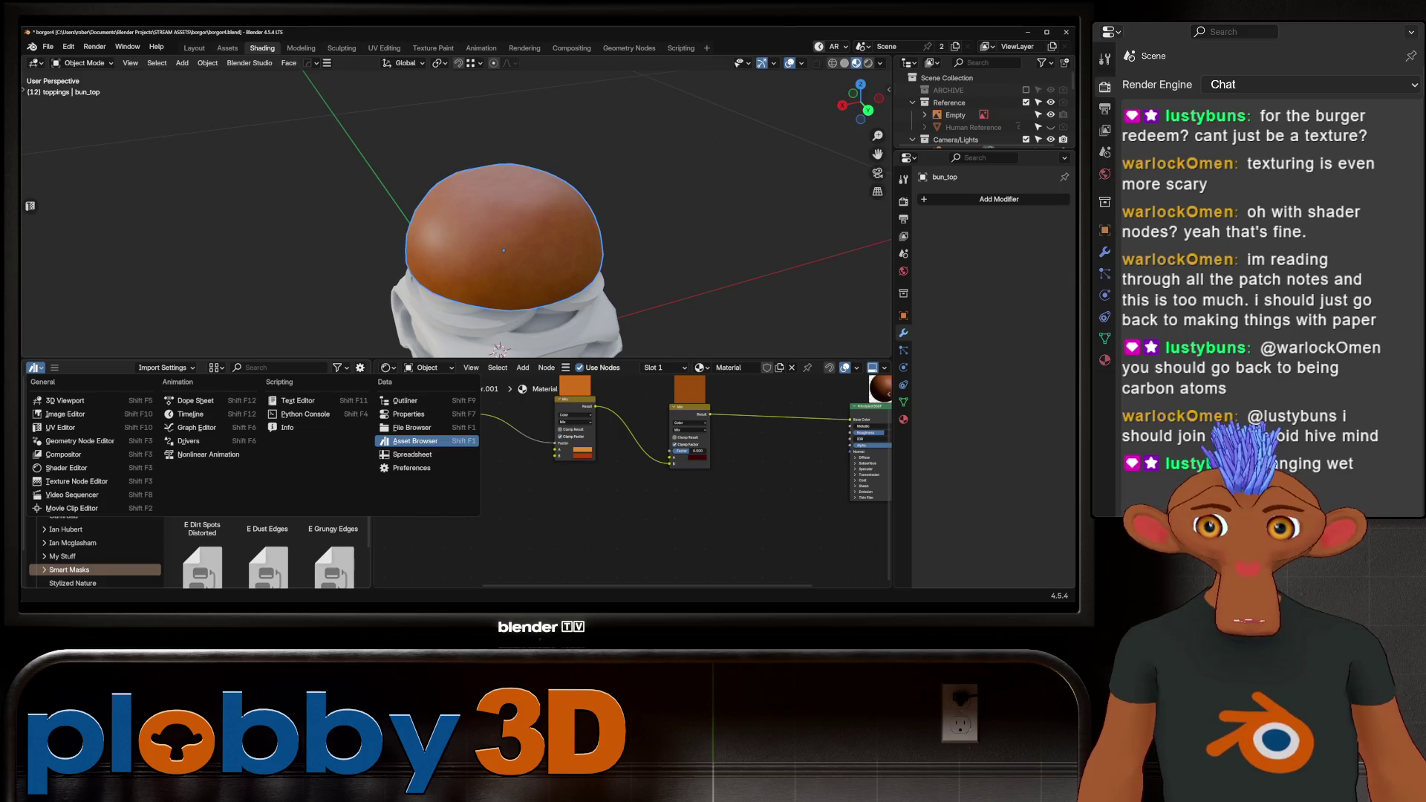
left_click(65, 414)
left_click_drag(373, 483, 160, 483)
Add an Ambient Occlusion node below the mixes and link its AO output to the Mix Factor.
key("shift+a")
type("a")
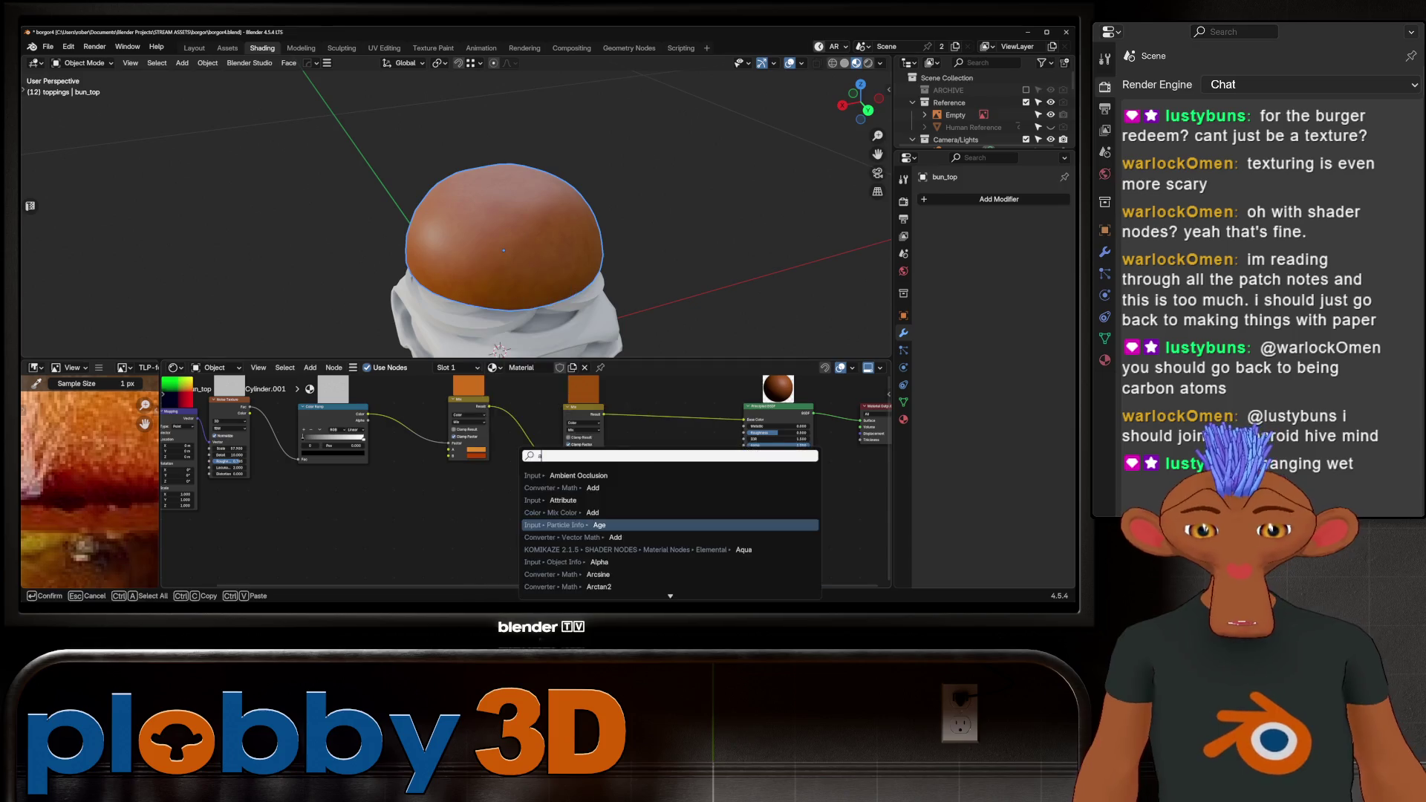
left_click(579, 476)
left_click(463, 520)
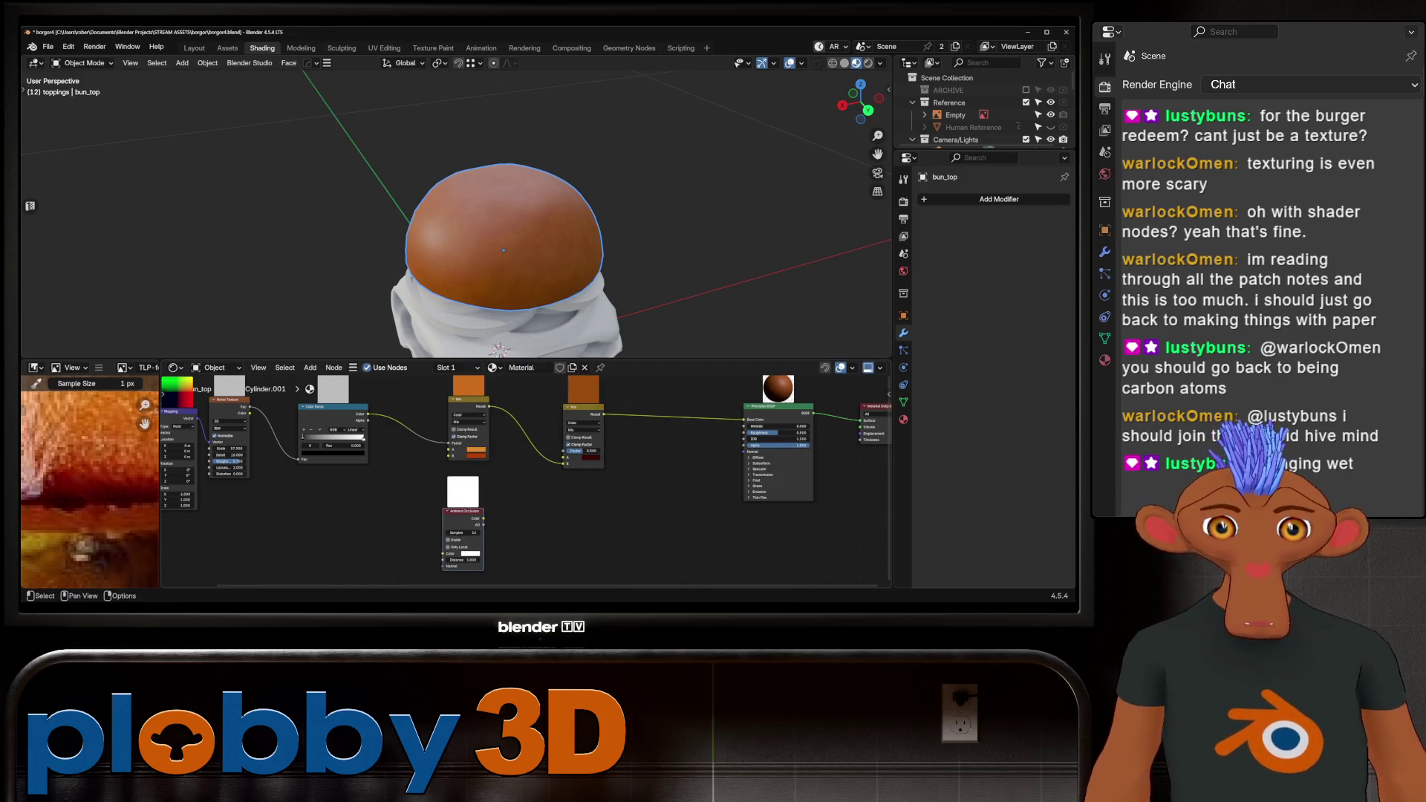
left_click_drag(483, 524, 564, 451)
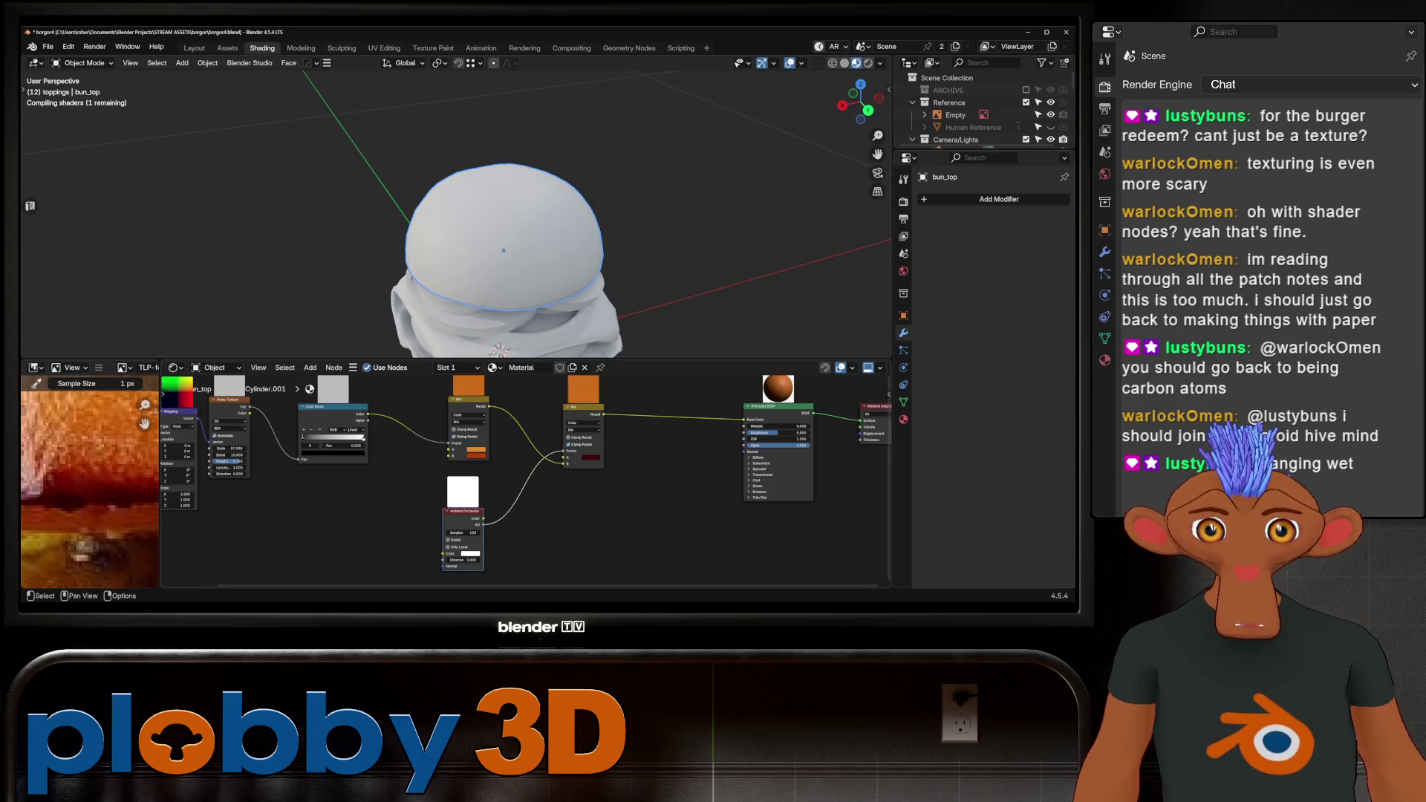
scroll(468, 505, "up", 1)
key("g")
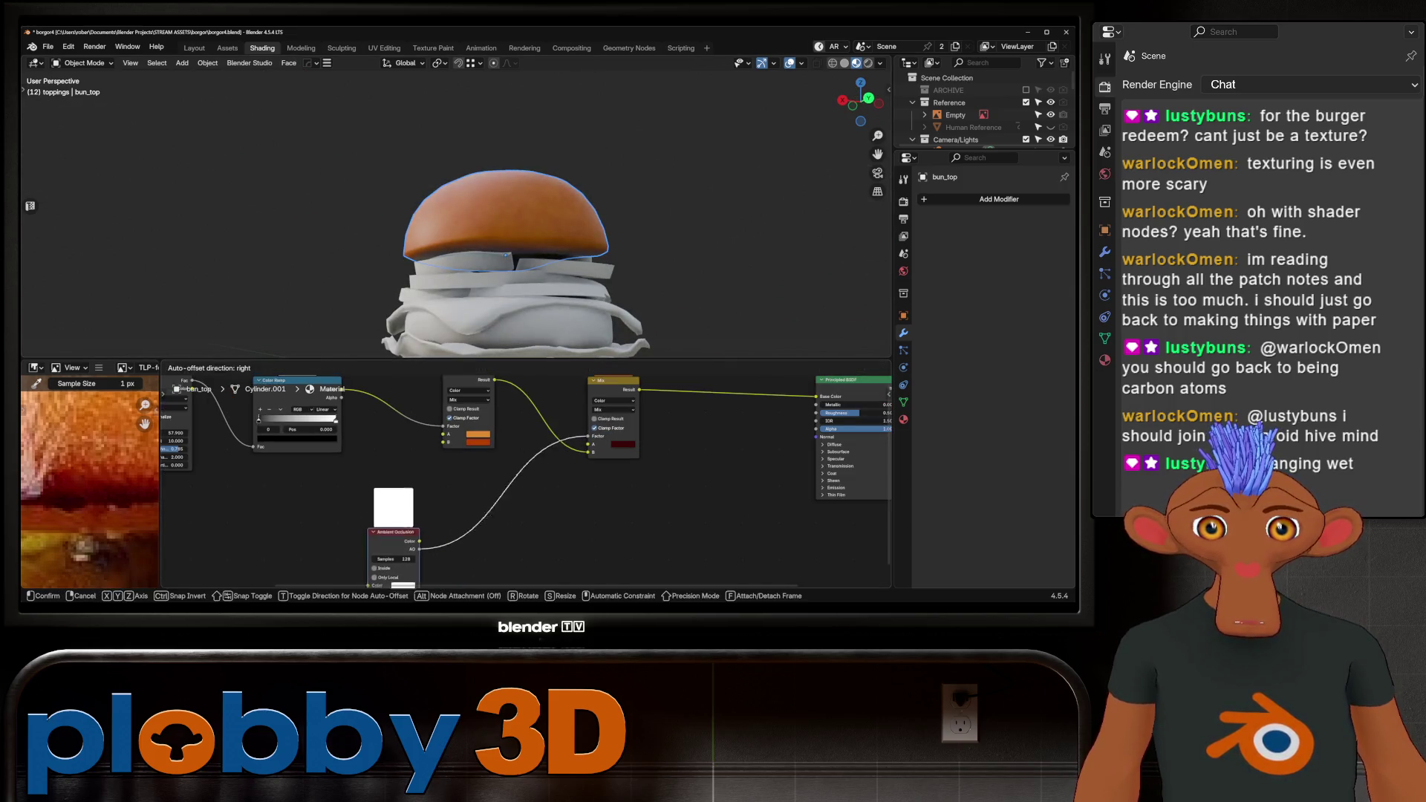
left_click(365, 536)
key("shift+a")
Insert a Color Ramp on the AO-to-Mix link and slide its black stop to darken the shading.
type("color r")
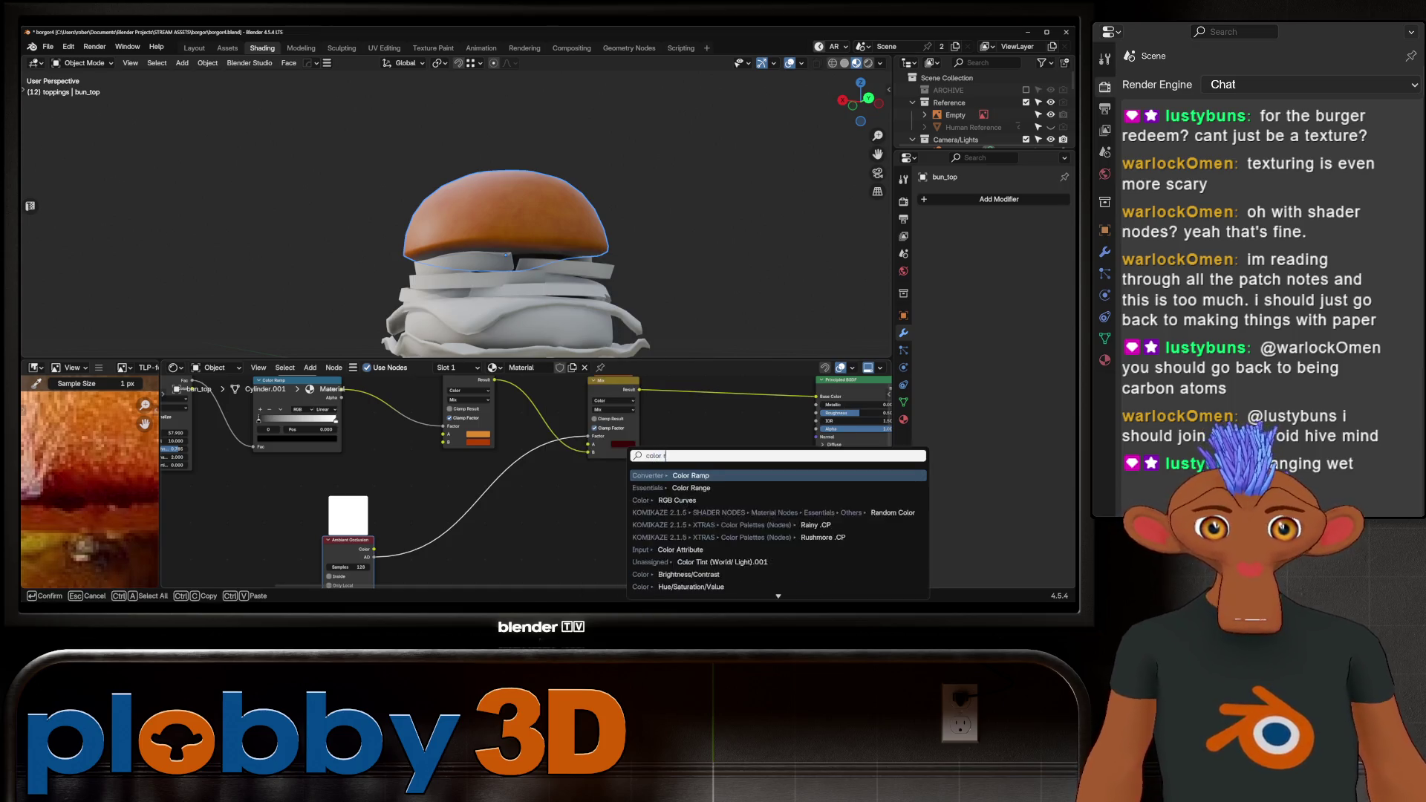
left_click(691, 526)
left_click(488, 520)
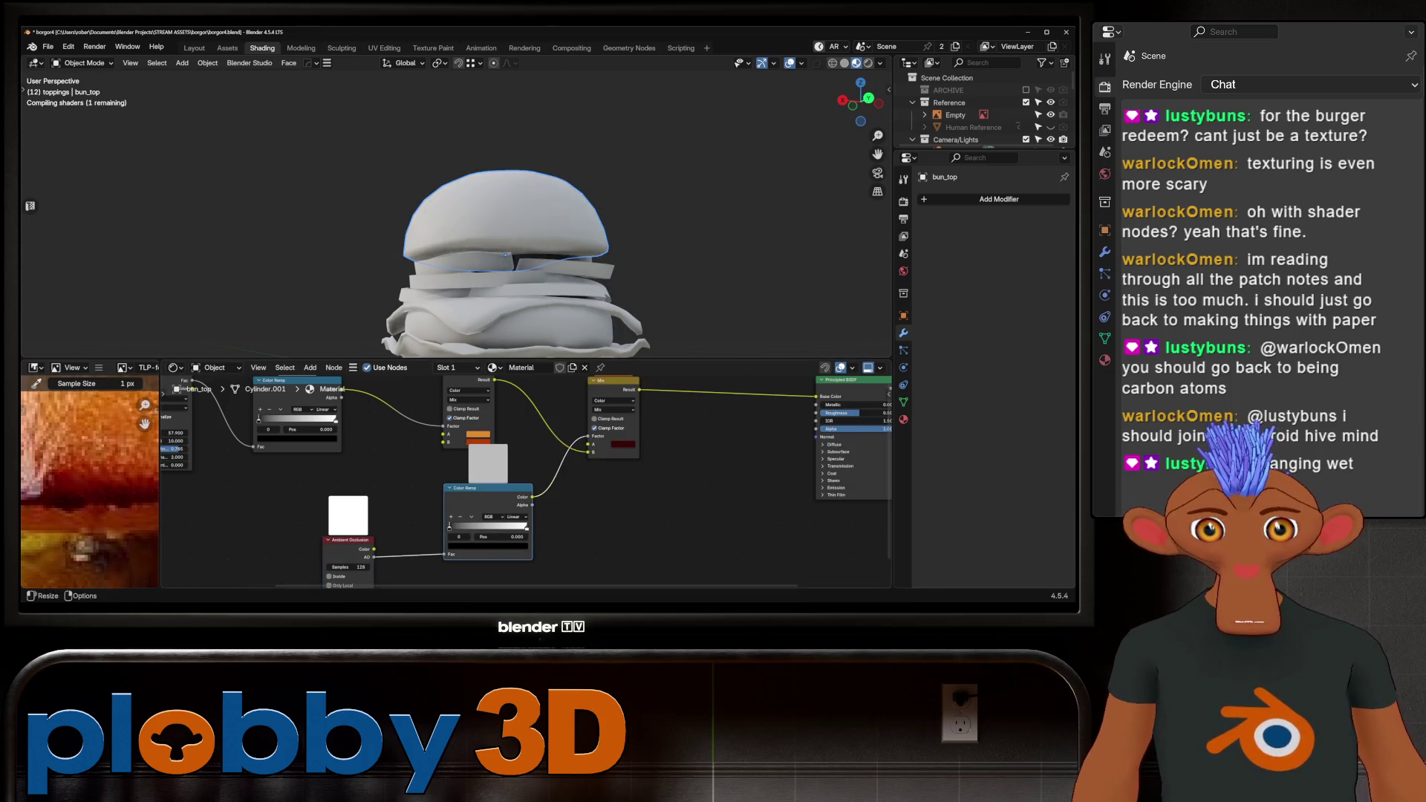
middle_click_drag(520, 298, 520, 245)
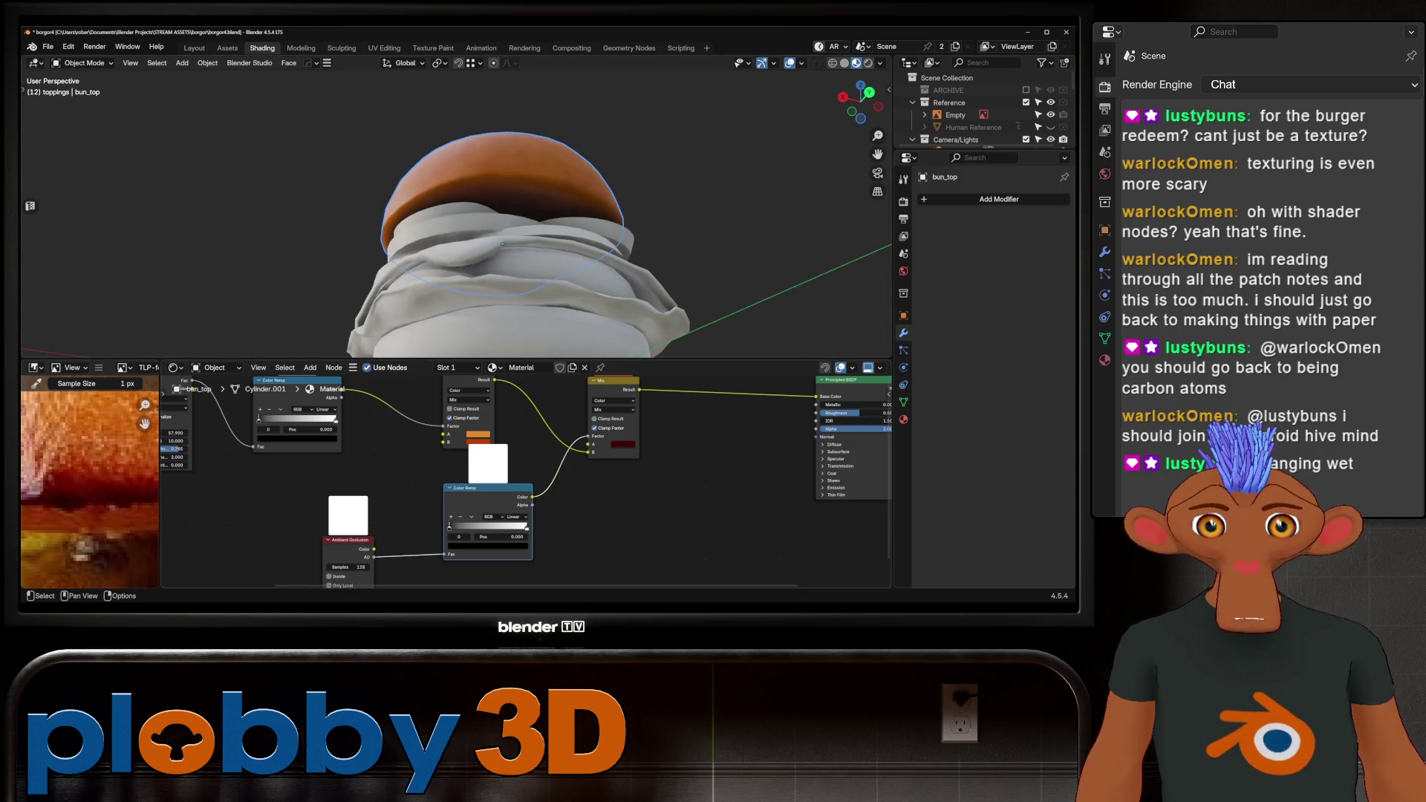
mouse_move(467, 527)
left_mouse_down()
mouse_move(527, 527)
mouse_move(506, 527)
left_mouse_up()
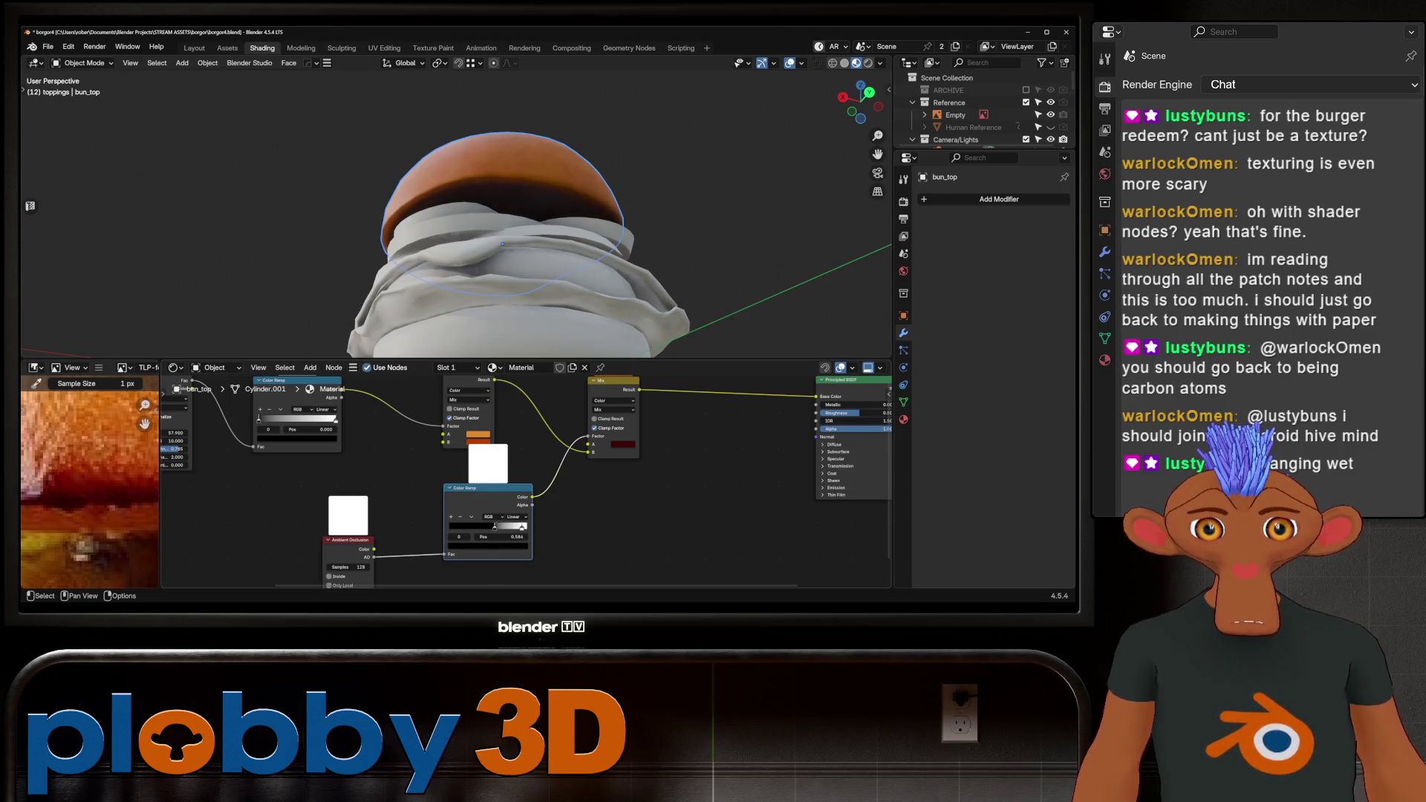
middle_click_drag(520, 520, 542, 487)
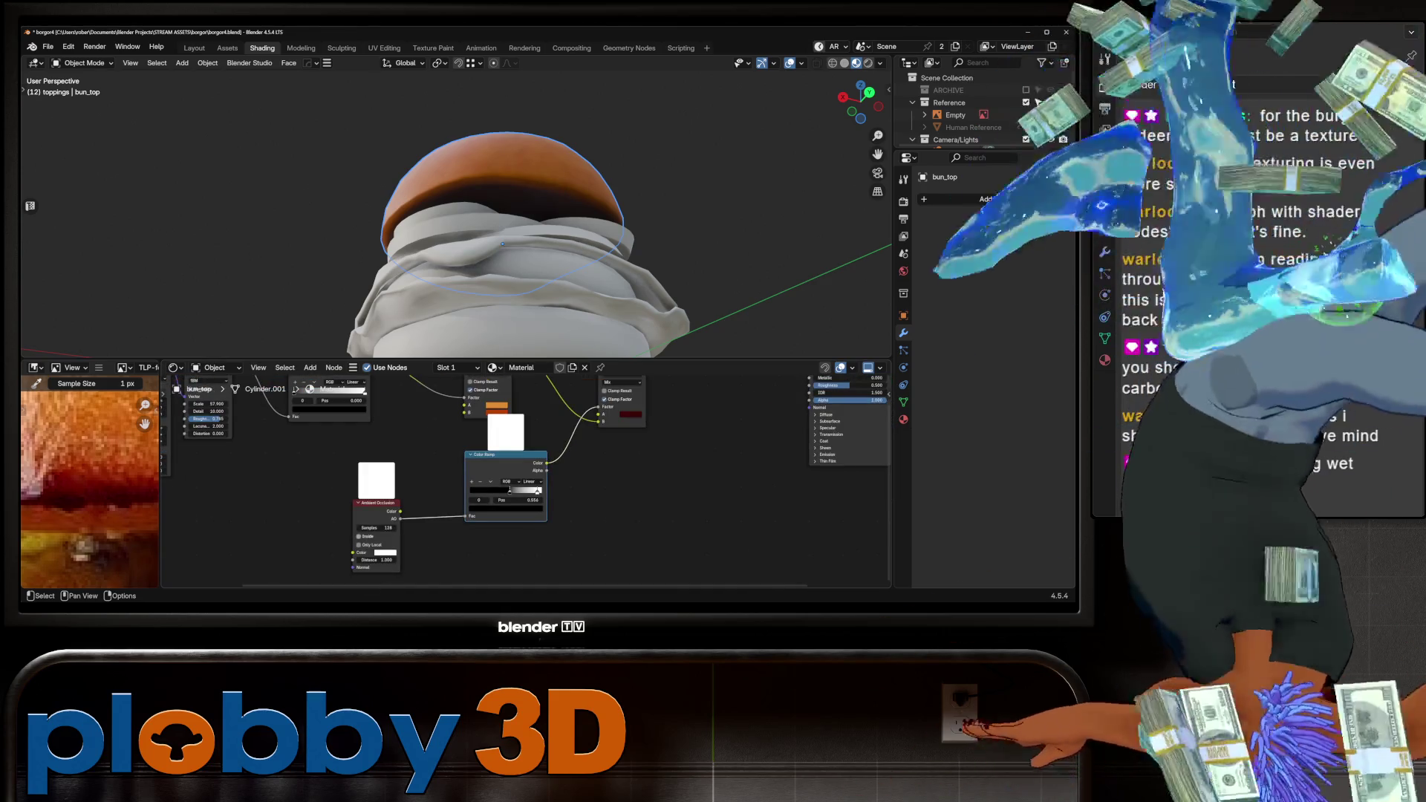
Enable Inside on the AO node, set the ramp's left stop to 0.206 and AO Distance to 0.180.
left_click(359, 537)
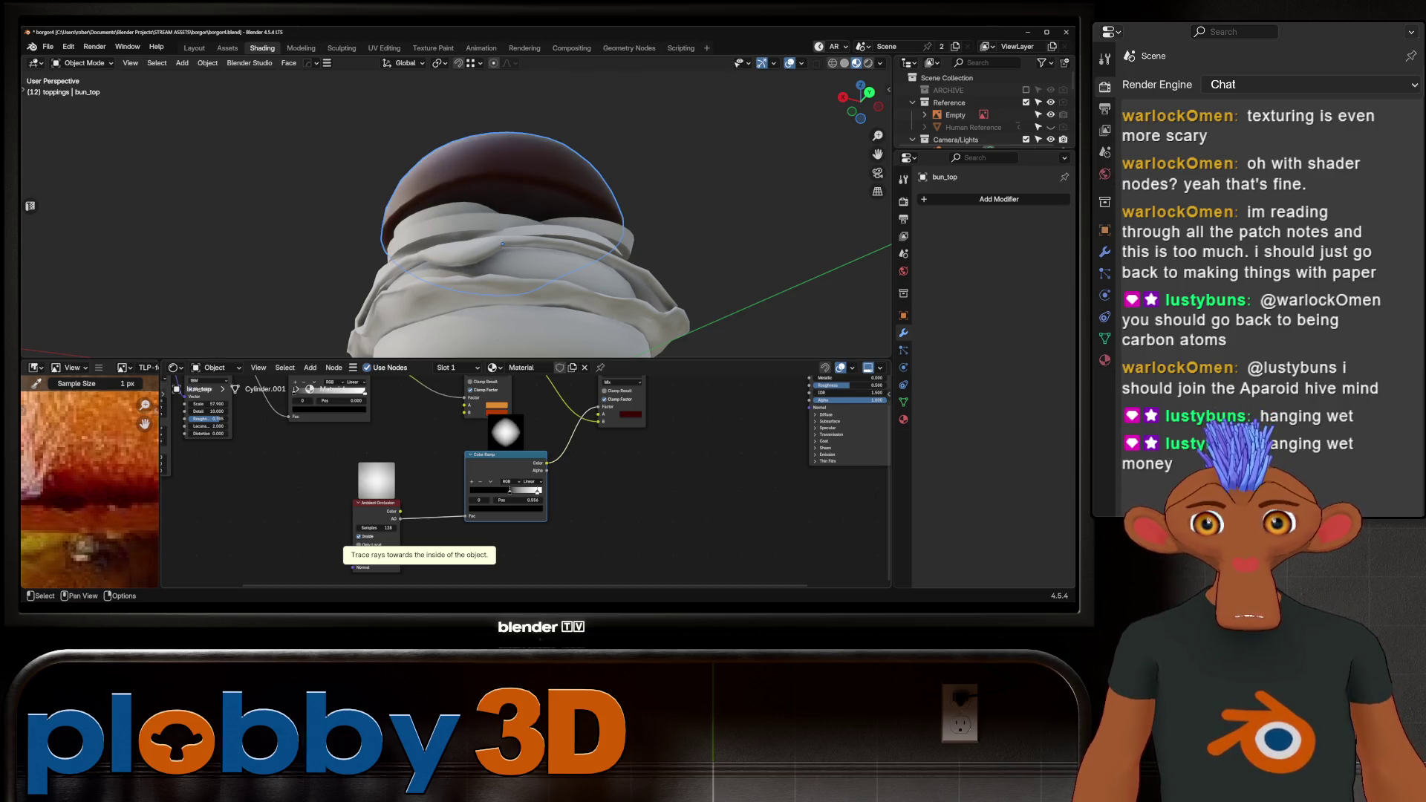
left_click_drag(489, 490, 488, 492)
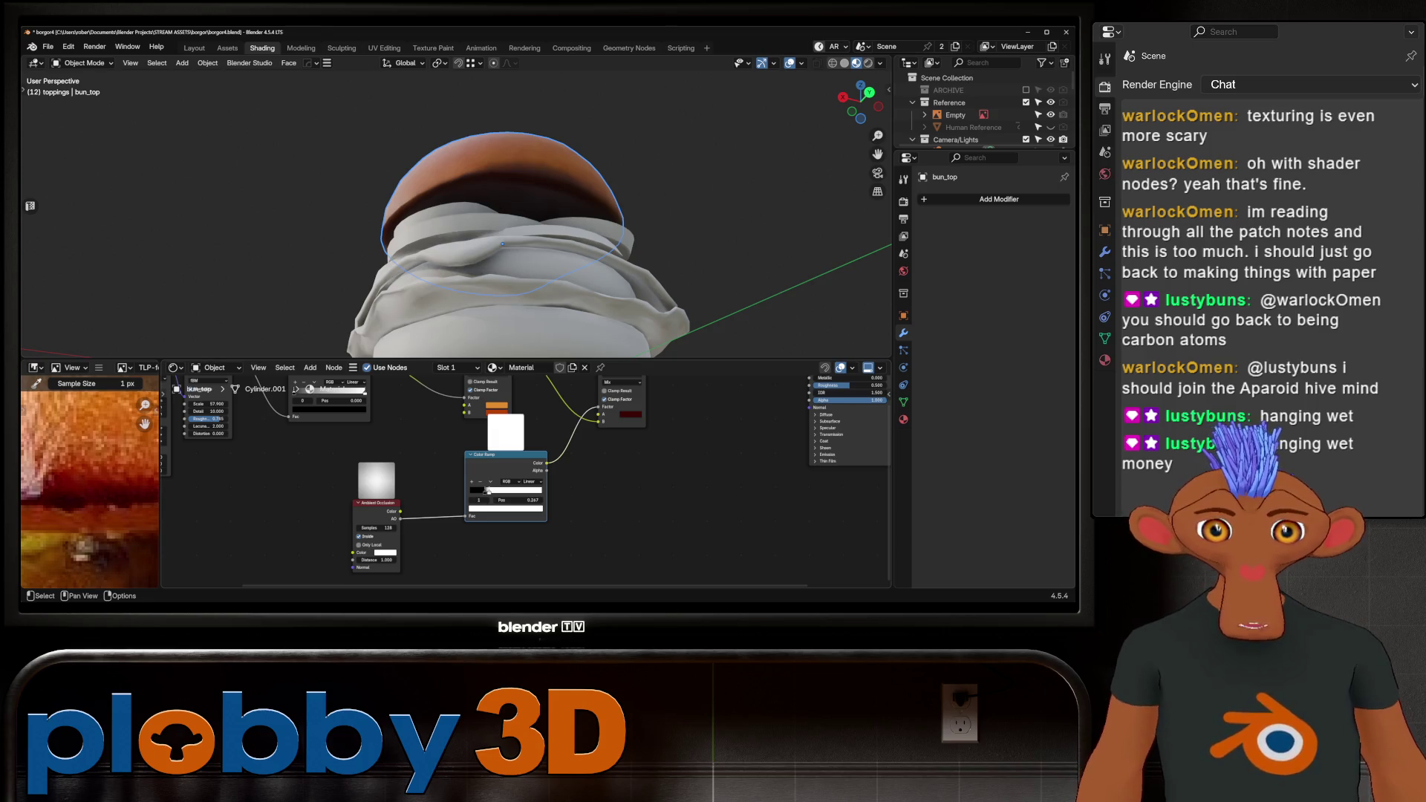
left_click_drag(377, 561, 353, 560)
scroll(520, 223, "down", 3)
mouse_move(521, 223)
middle_mouse_down()
mouse_move(535, 245)
mouse_move(511, 355)
middle_mouse_up()
scroll(520, 238, "up", 3)
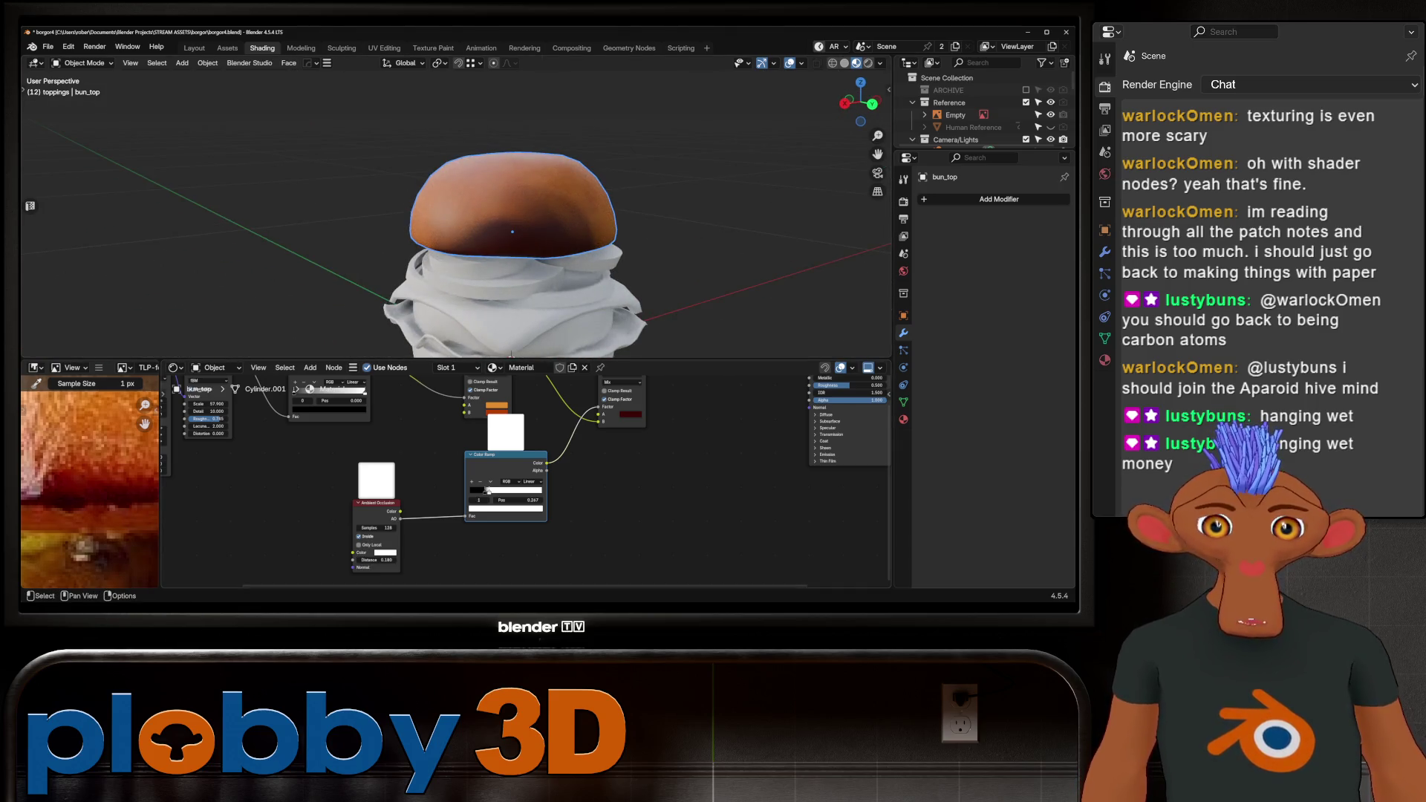
key("Home")
Add a Bevel node, preview in Rendered shading, link Bevel to the Mix Factor and adjust its Radius.
key("shift+a")
mouse_move(371, 471)
type("bevel")
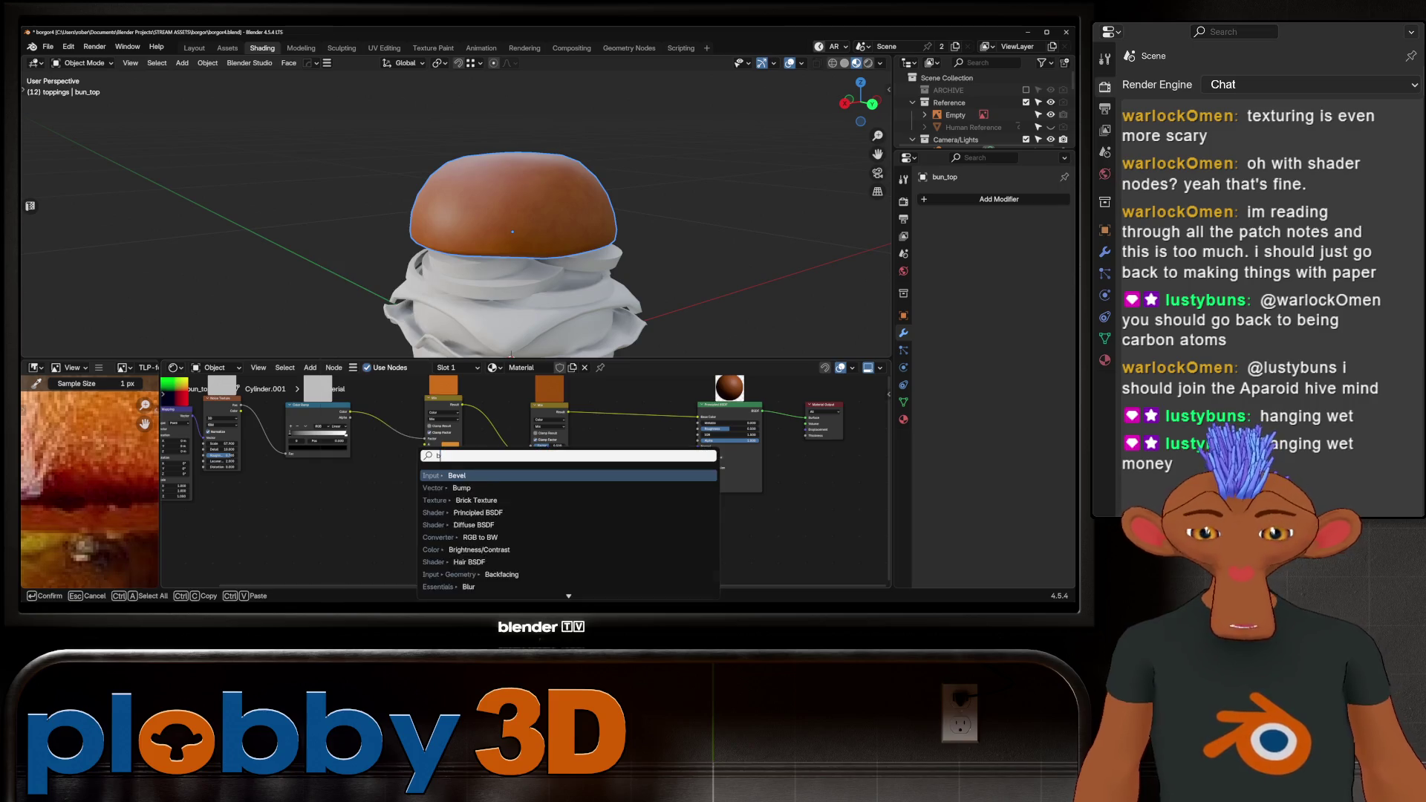
key("Return")
left_click(427, 509)
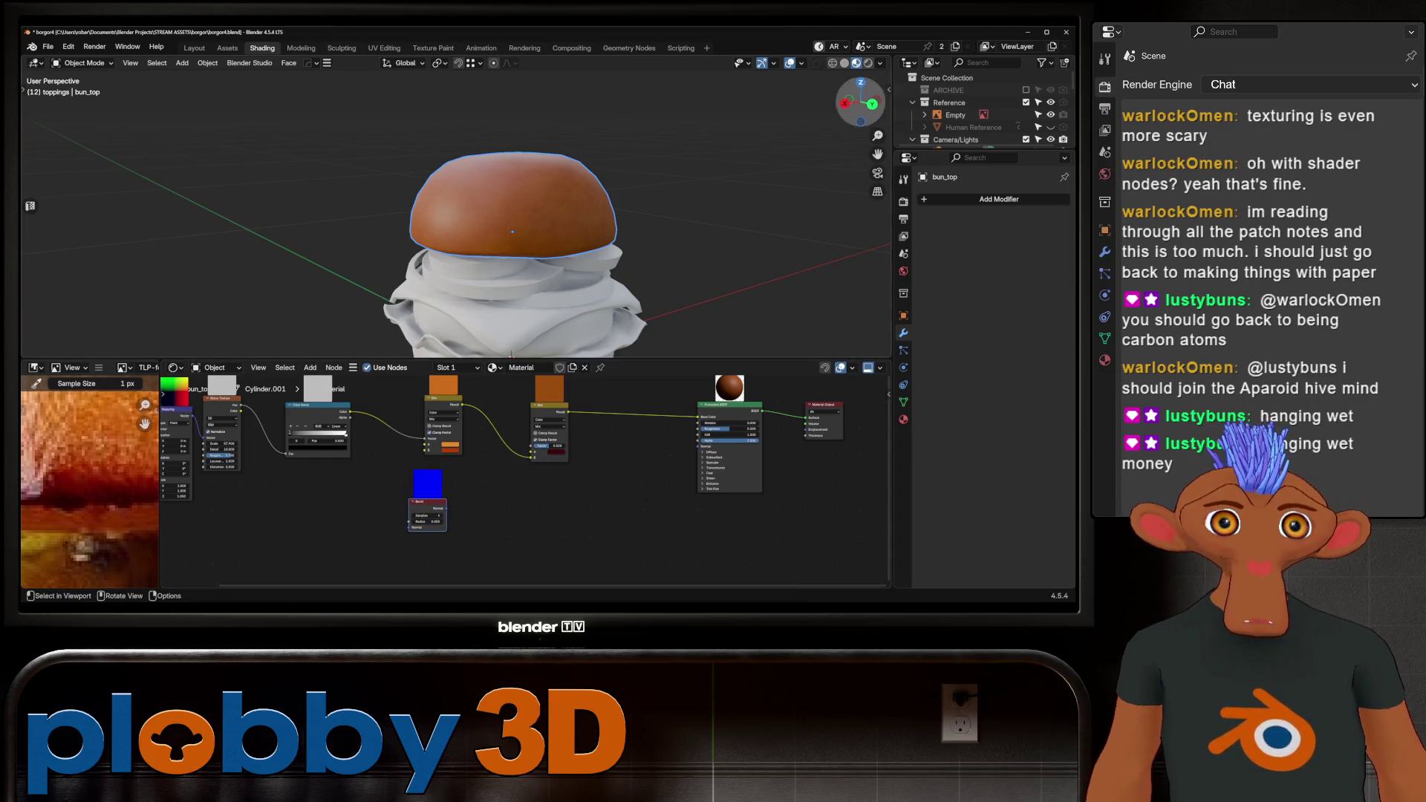
left_click(868, 63)
scroll(496, 223, "up", 2)
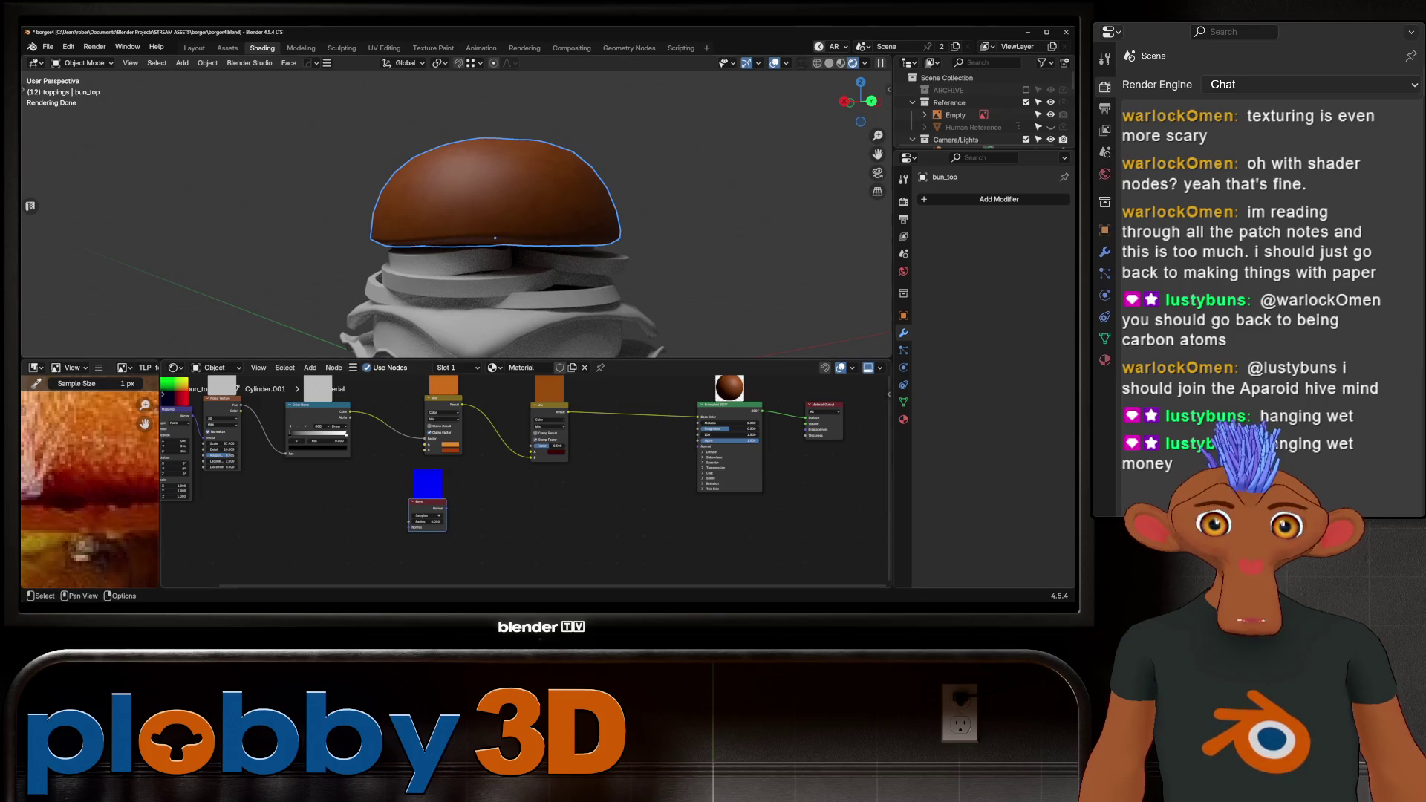
mouse_move(445, 508)
left_mouse_down()
mouse_move(513, 482)
mouse_move(531, 446)
left_mouse_up()
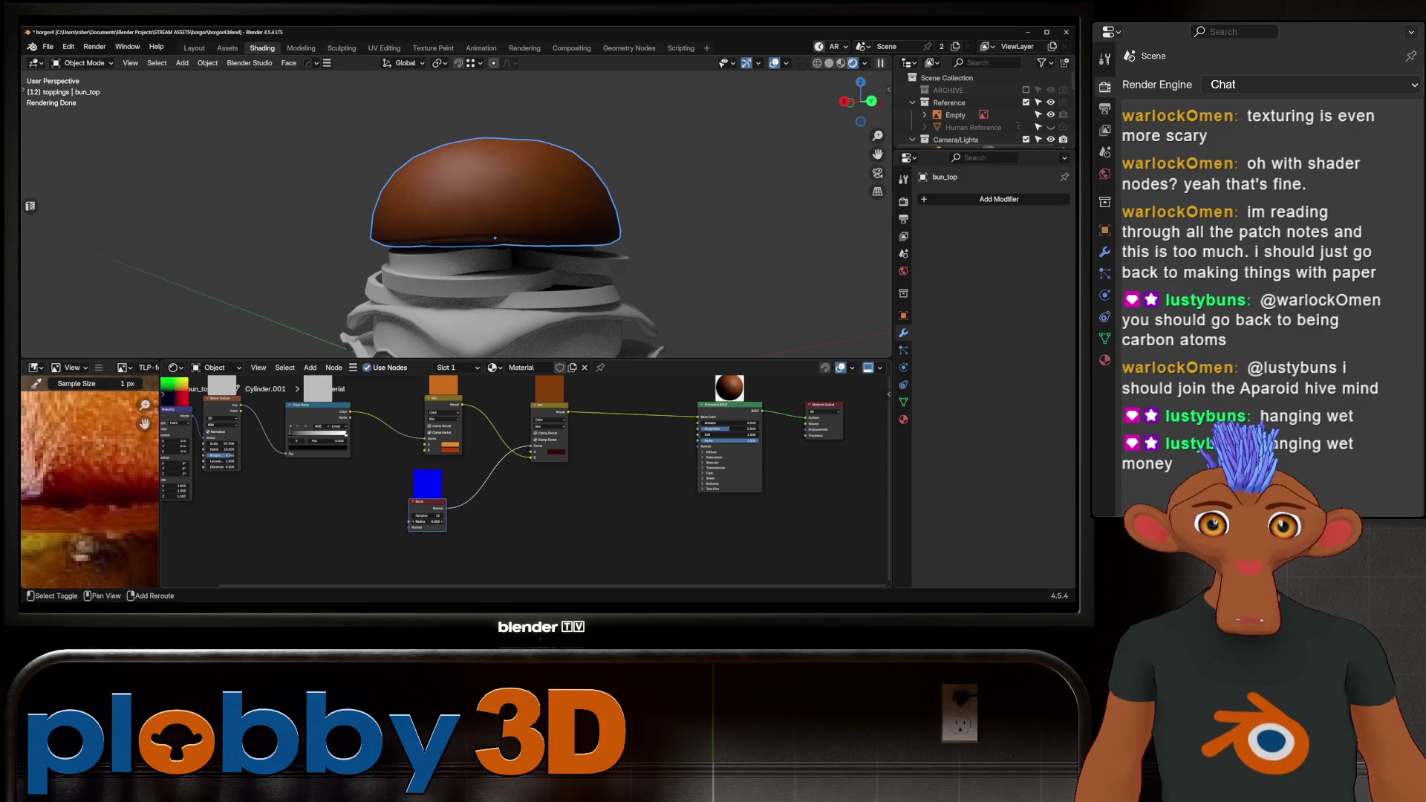
left_click_drag(427, 521, 265, 508)
Insert a Color Ramp on the Bevel-to-Mix link and slide its stop to 0.316 for lighter edges.
key("shift+a")
type("color rmap")
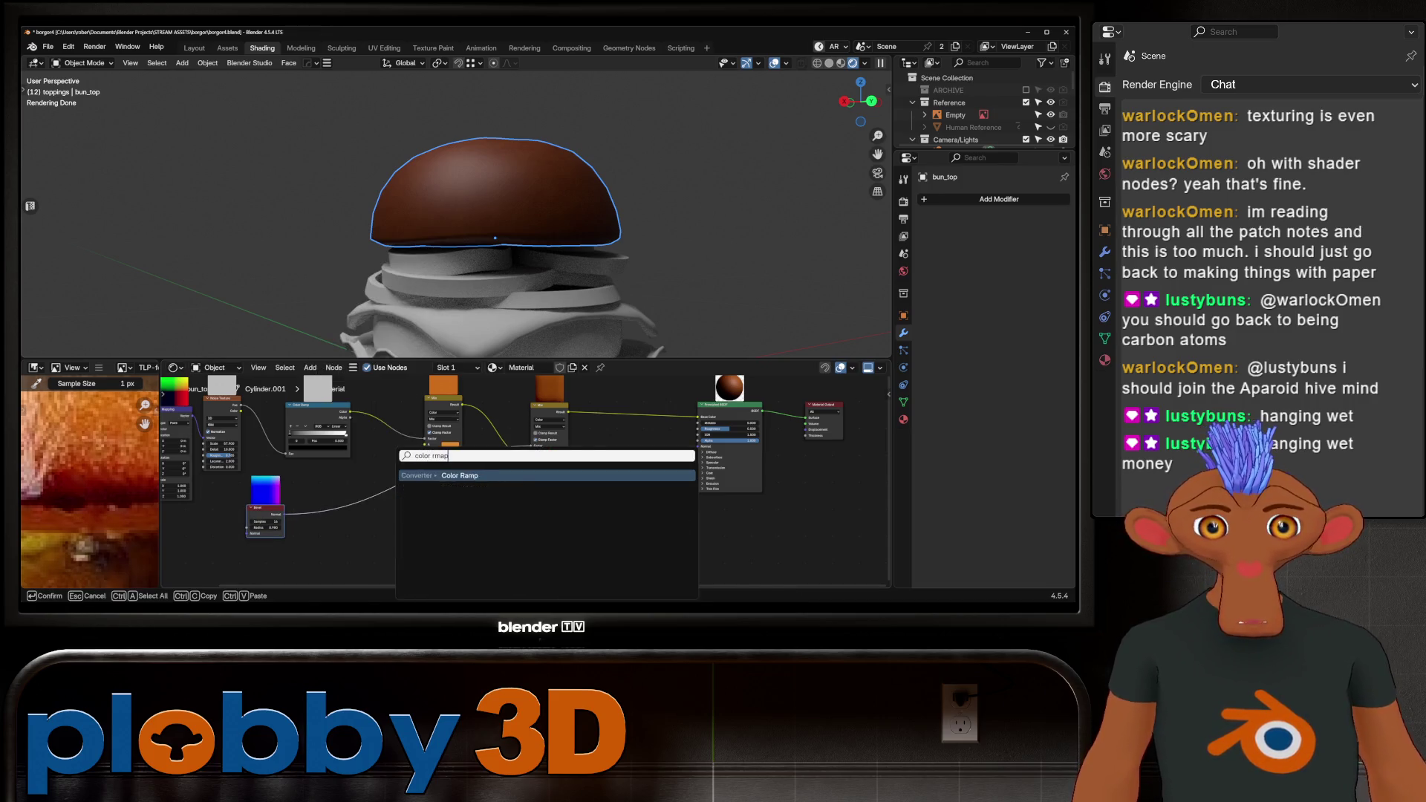
key("Escape")
key("shift+a")
type("color ramp")
key("Return")
left_click(360, 520)
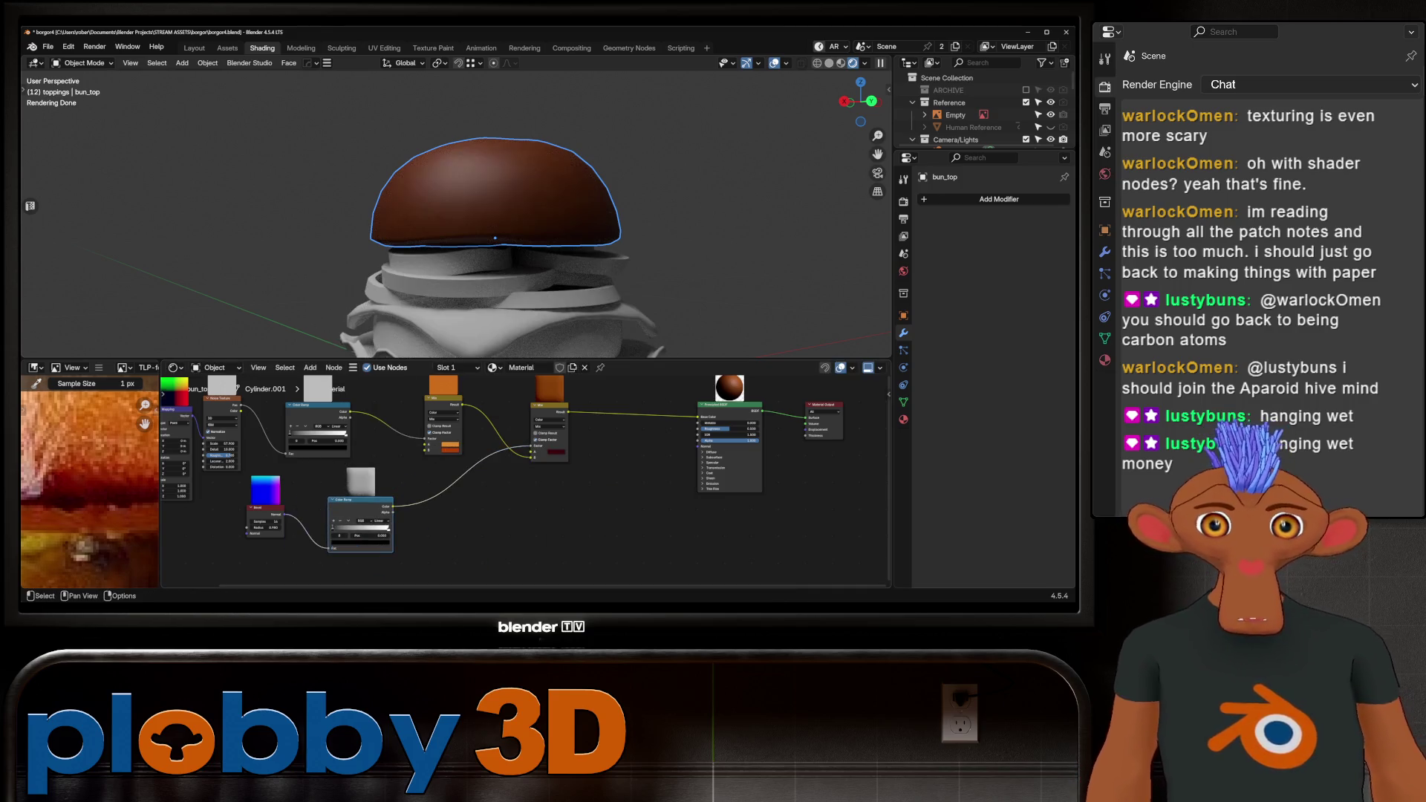
left_click_drag(334, 529, 357, 529)
scroll(491, 223, "down", 3)
middle_click_drag(490, 222, 535, 222)
scroll(445, 475, "down", 2)
middle_click_drag(356, 520, 481, 499)
key("shift+a")
type("gem")
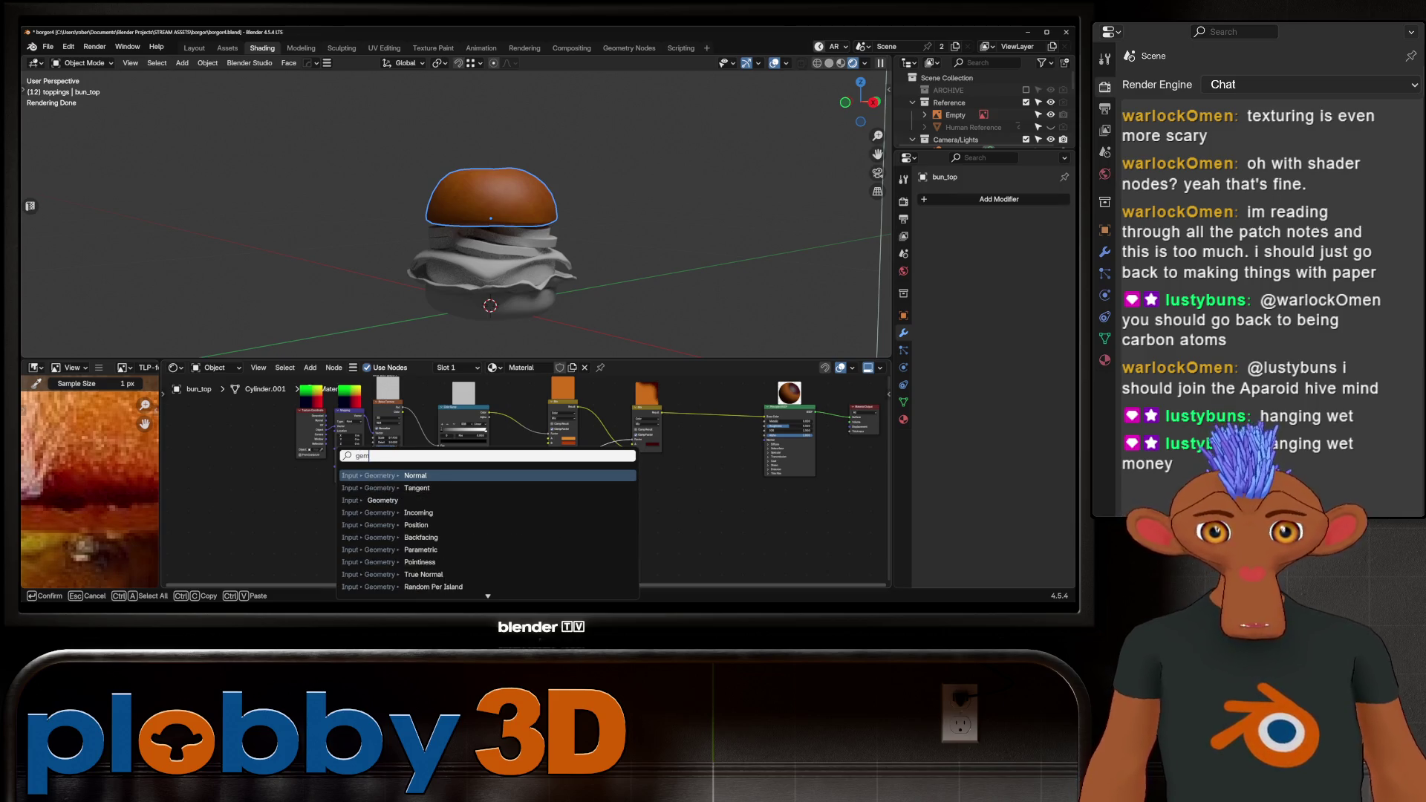
Place a Geometry input node and an Object Info node at the lower left of the tree.
left_click(382, 500)
left_click(392, 529)
scroll(405, 495, "up", 2)
key("shift+a")
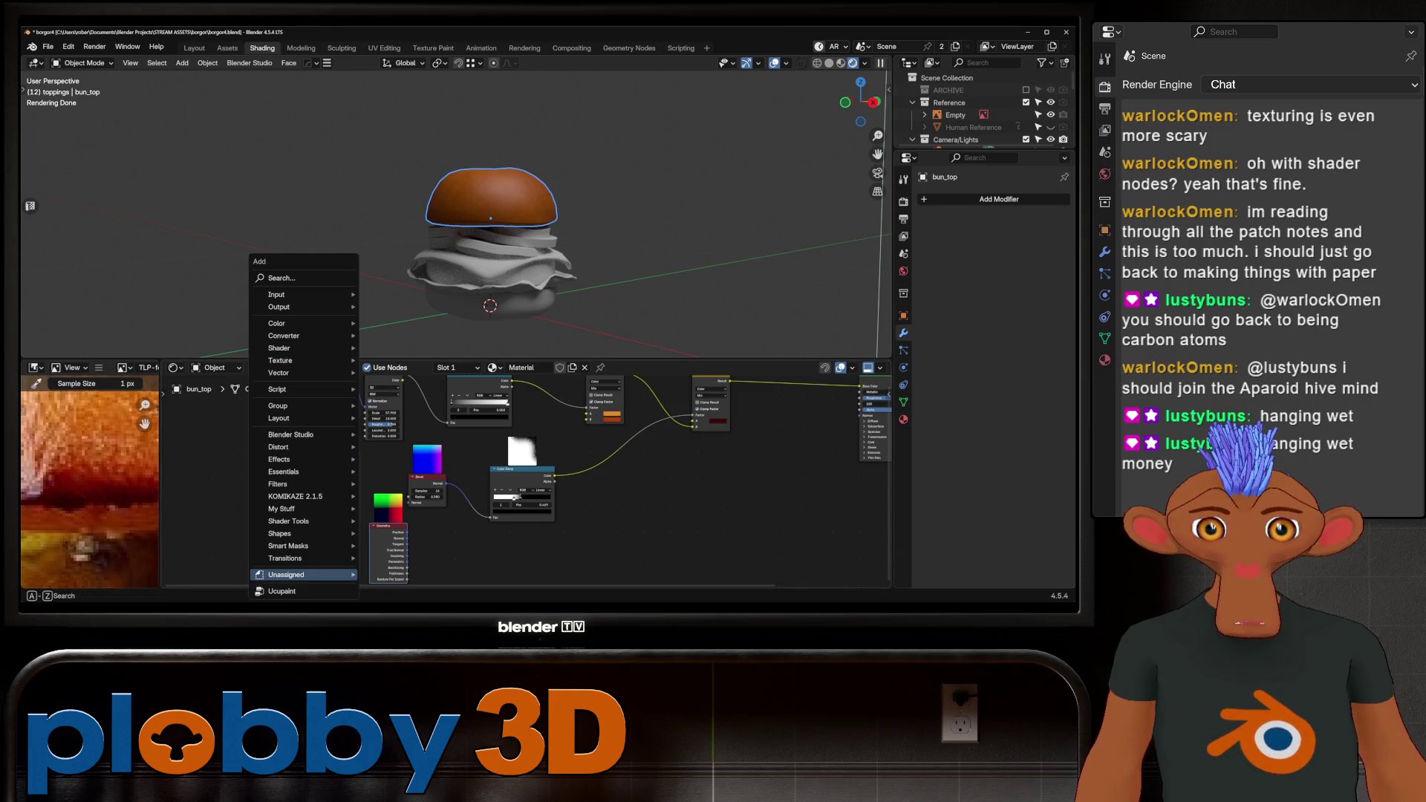
mouse_move(305, 575)
type("objec")
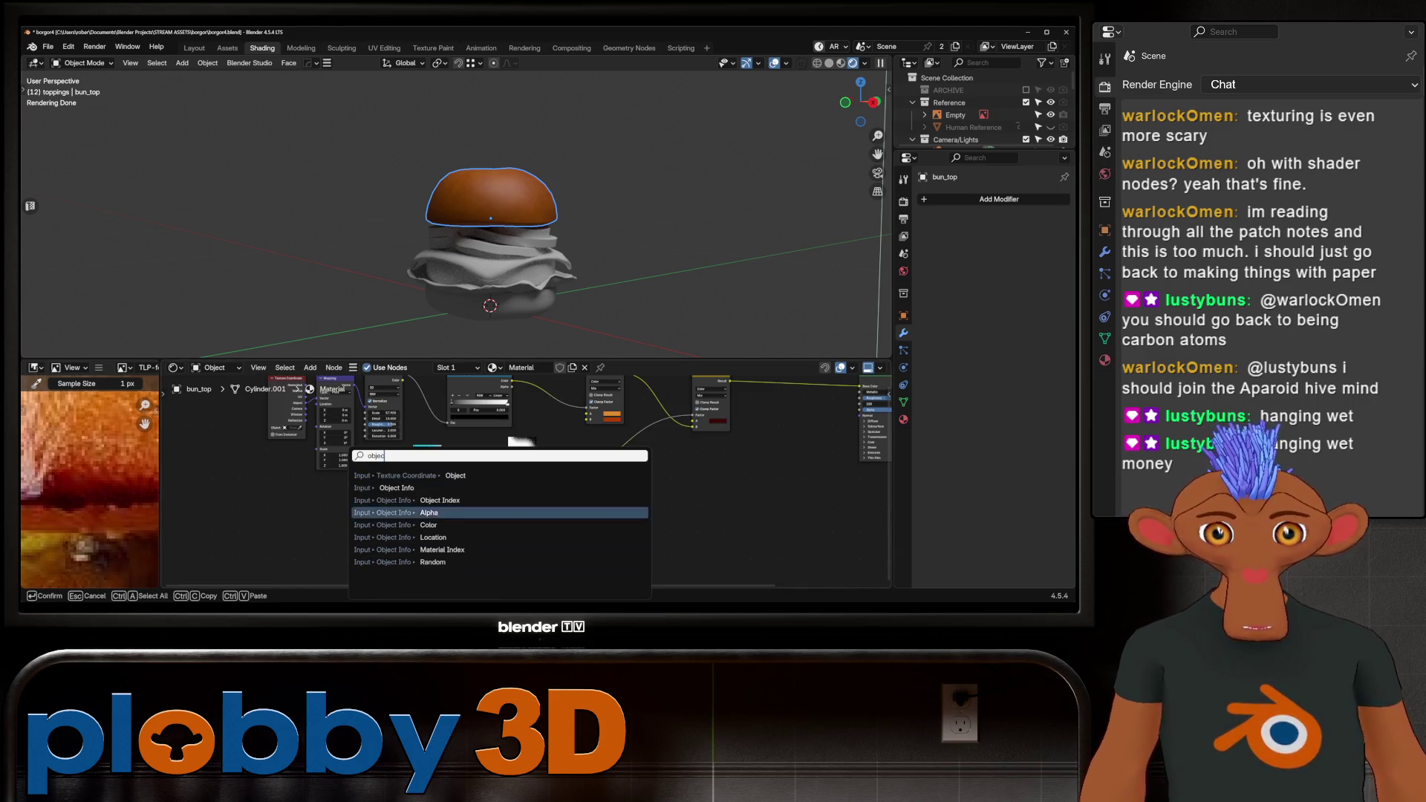
key("Return")
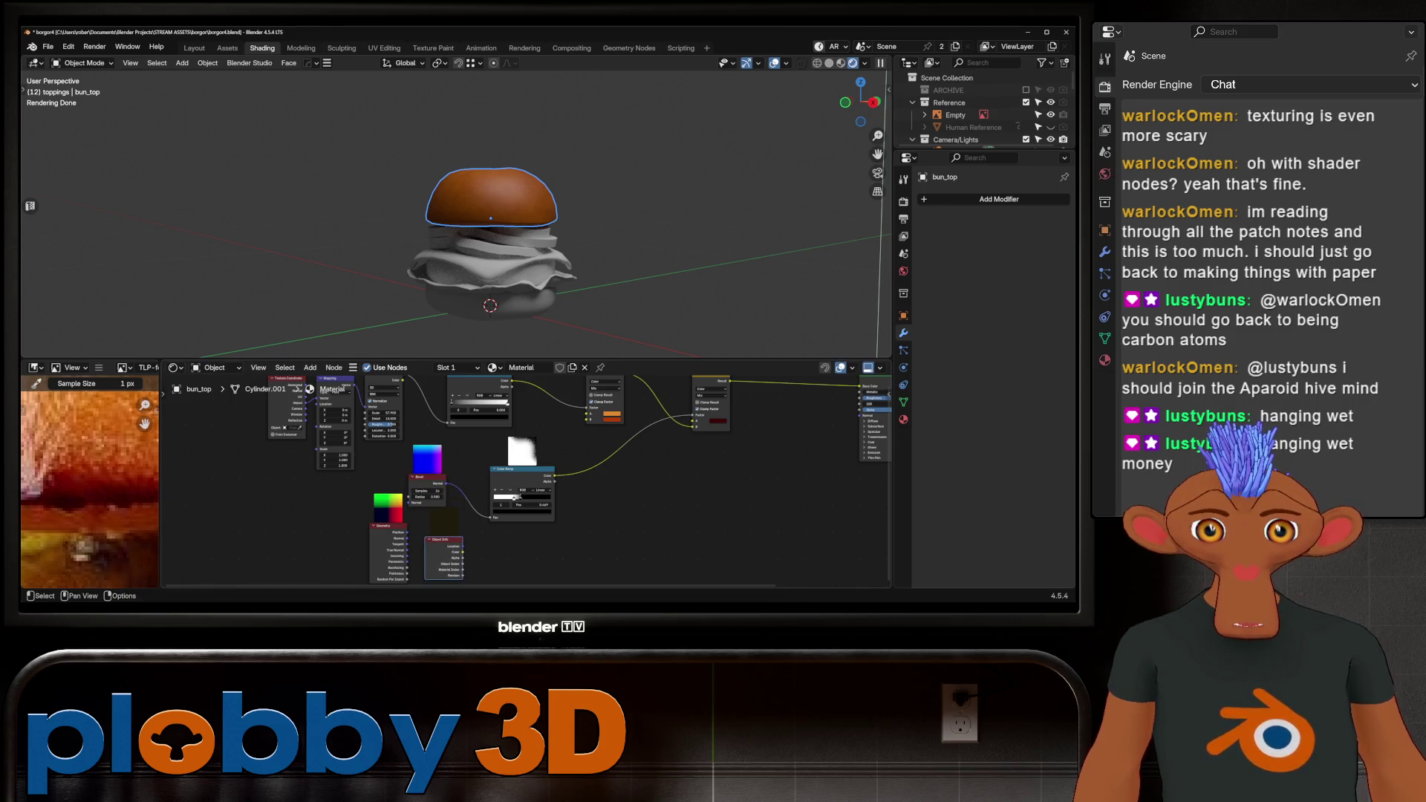
left_click(445, 546)
mouse_move(444, 546)
middle_mouse_down()
mouse_move(325, 548)
mouse_move(472, 508)
mouse_move(390, 508)
middle_mouse_up()
scroll(472, 508, "up", 1)
scroll(406, 498, "down", 1)
Add a Vector Math Distance node fed by the Geometry output, and pull a Color Ramp stop to 0.591.
key("shift+a")
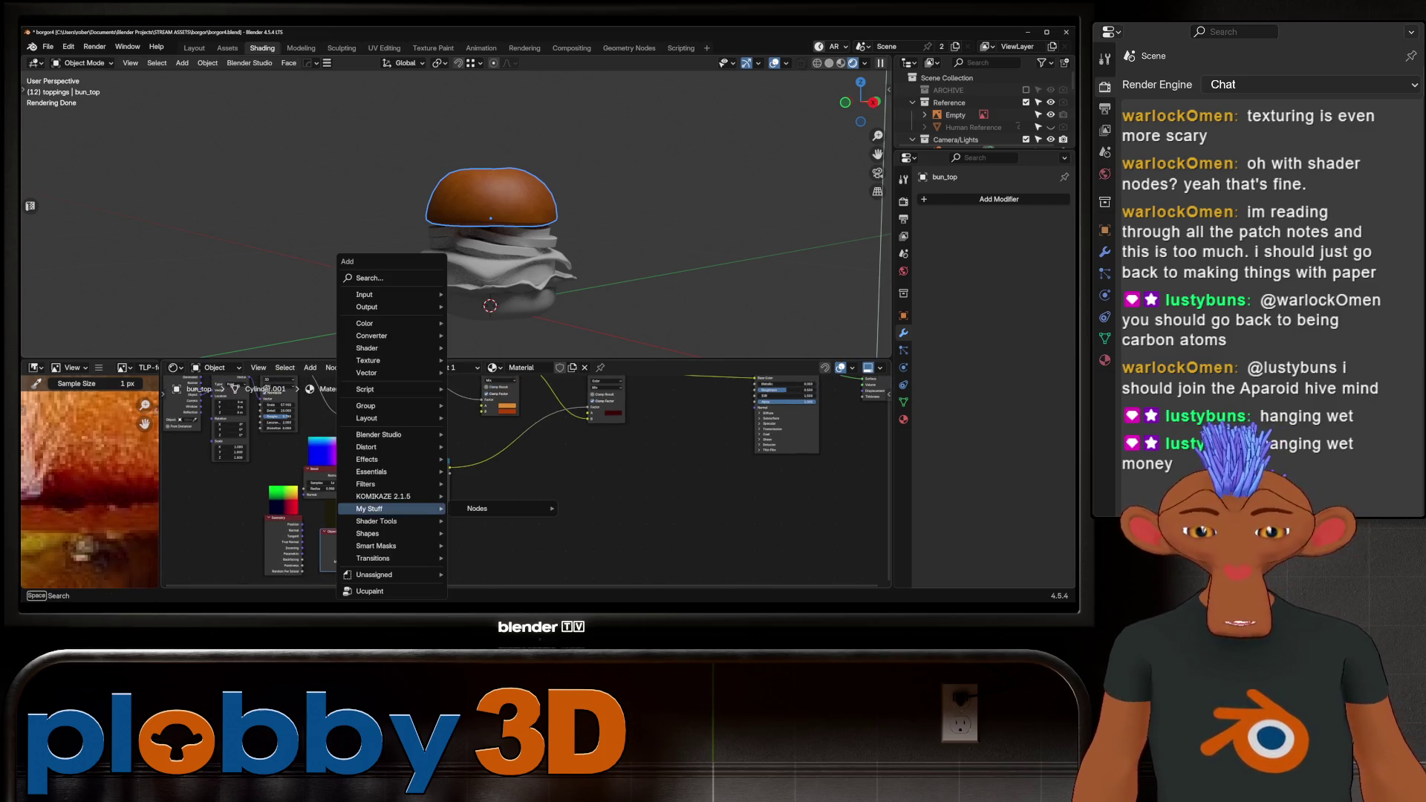
type("du")
type("ta")
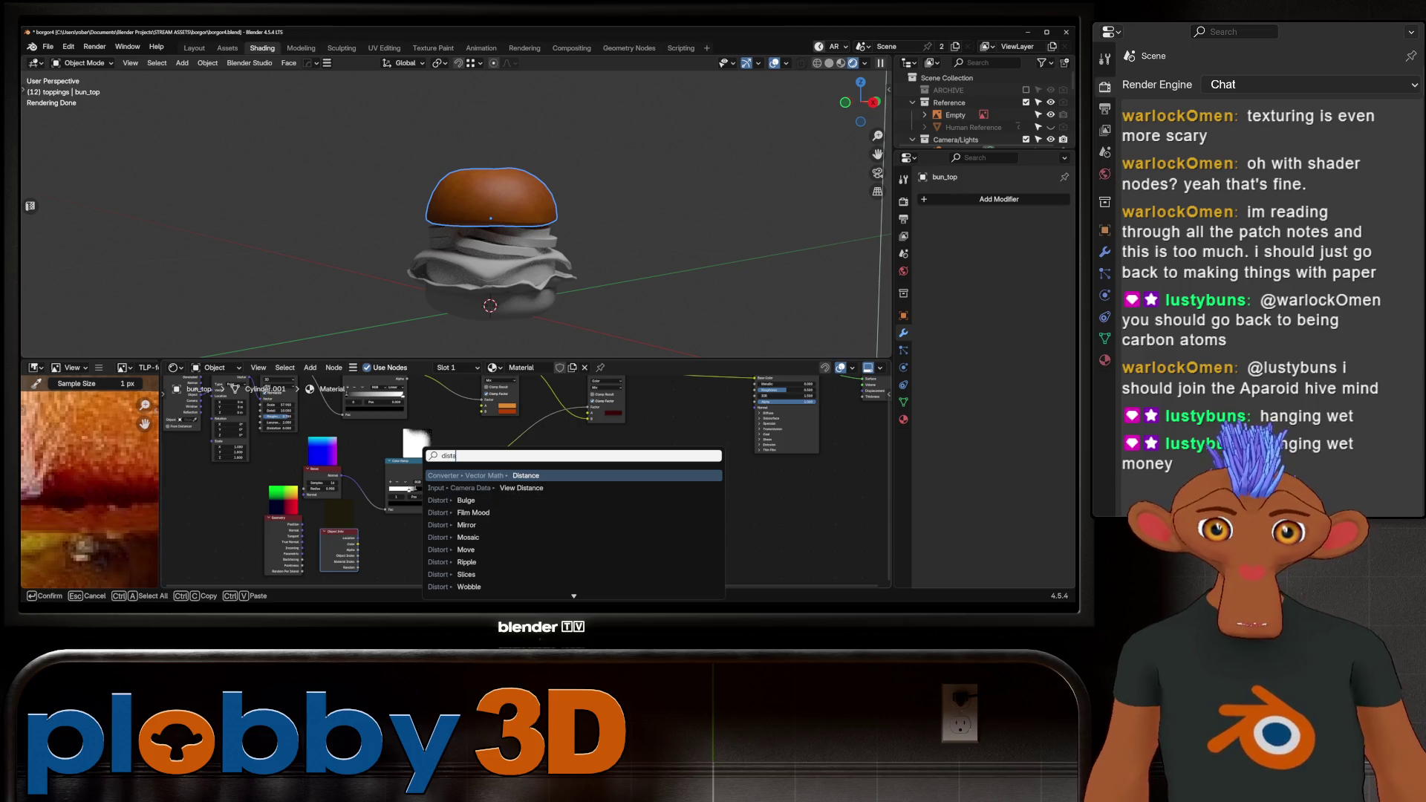
key("Return")
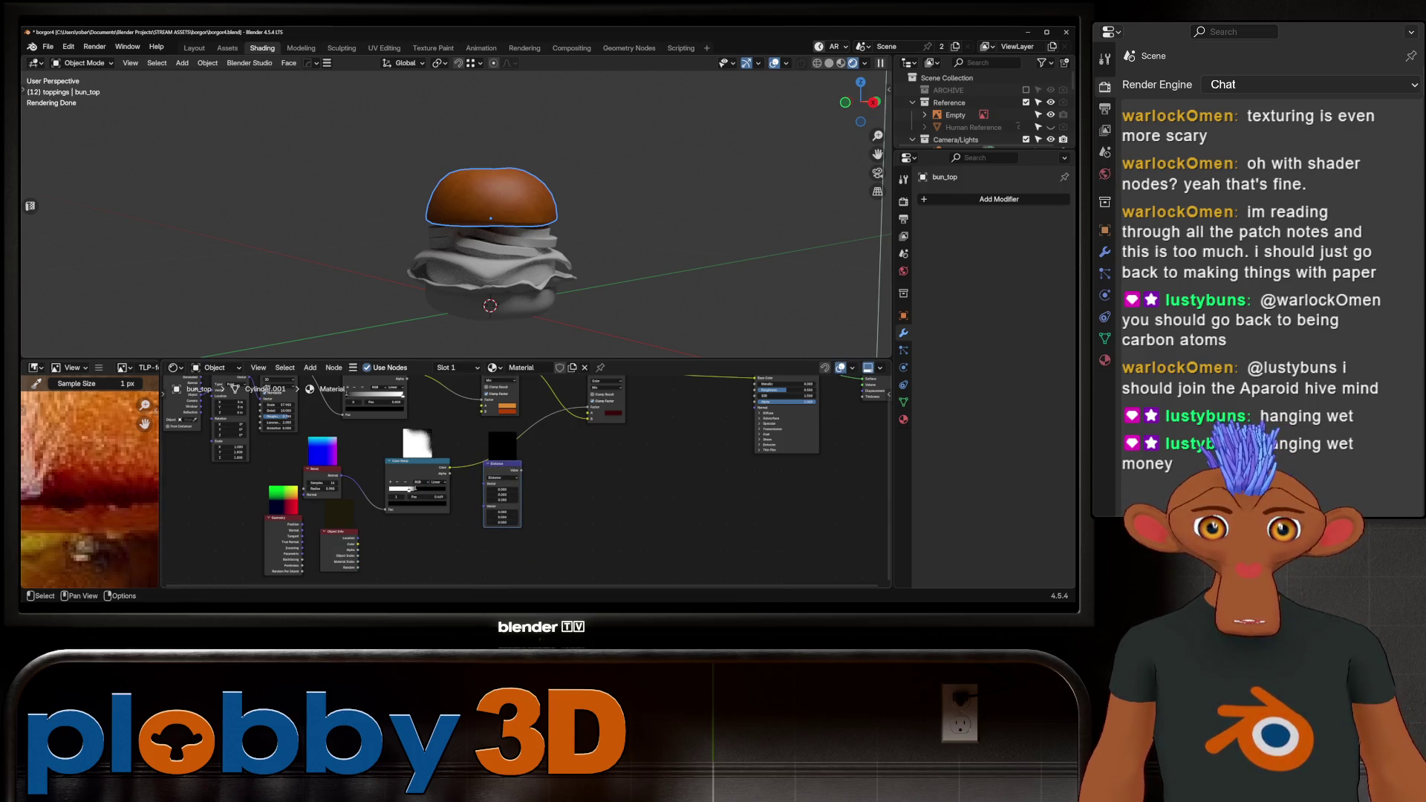
key("Return")
mouse_move(303, 531)
left_mouse_down()
mouse_move(459, 501)
mouse_move(479, 481)
left_mouse_up()
middle_click_drag(520, 245, 505, 230)
scroll(460, 222, "up", 3)
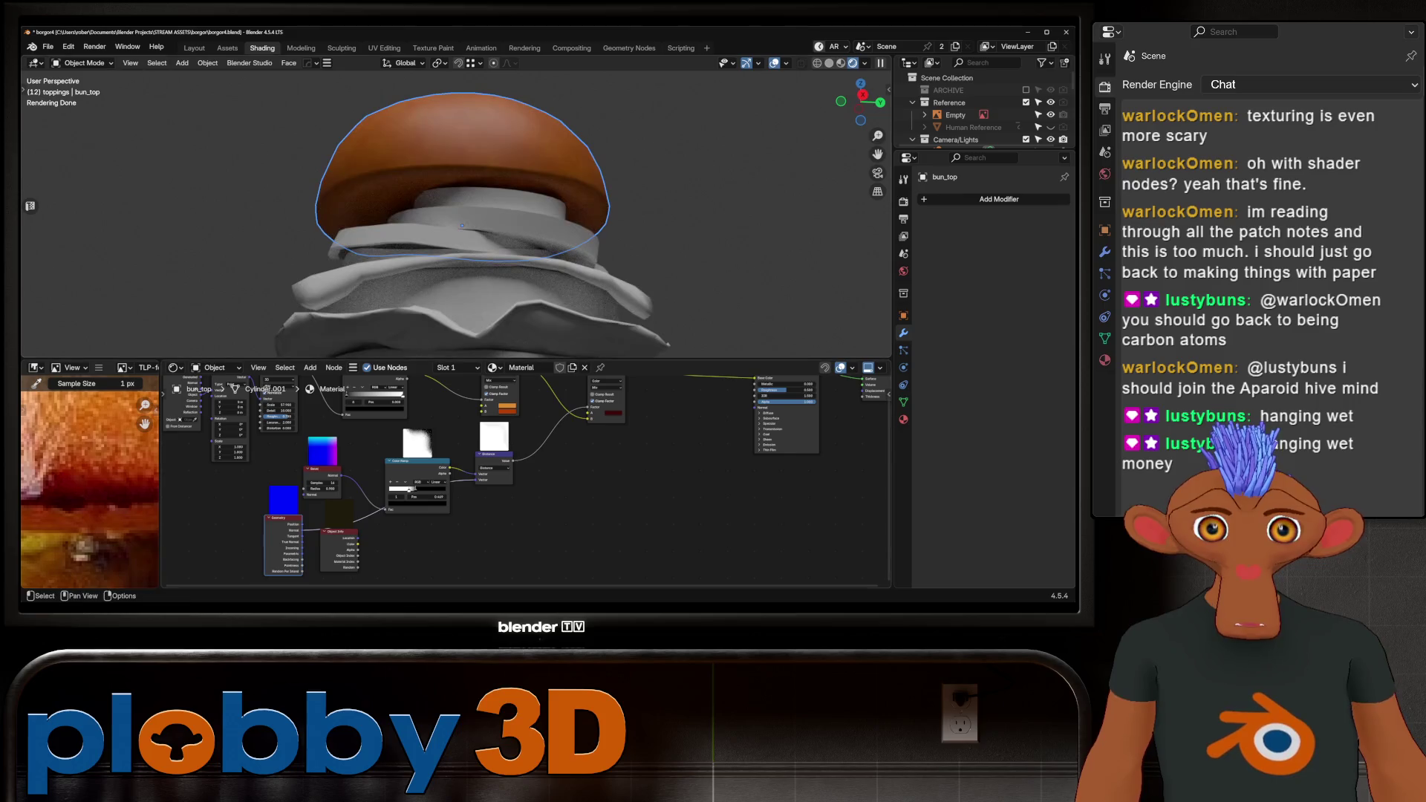
mouse_move(409, 488)
left_mouse_down()
mouse_move(404, 463)
mouse_move(384, 463)
mouse_move(411, 462)
mouse_move(325, 489)
mouse_move(418, 462)
left_mouse_up()
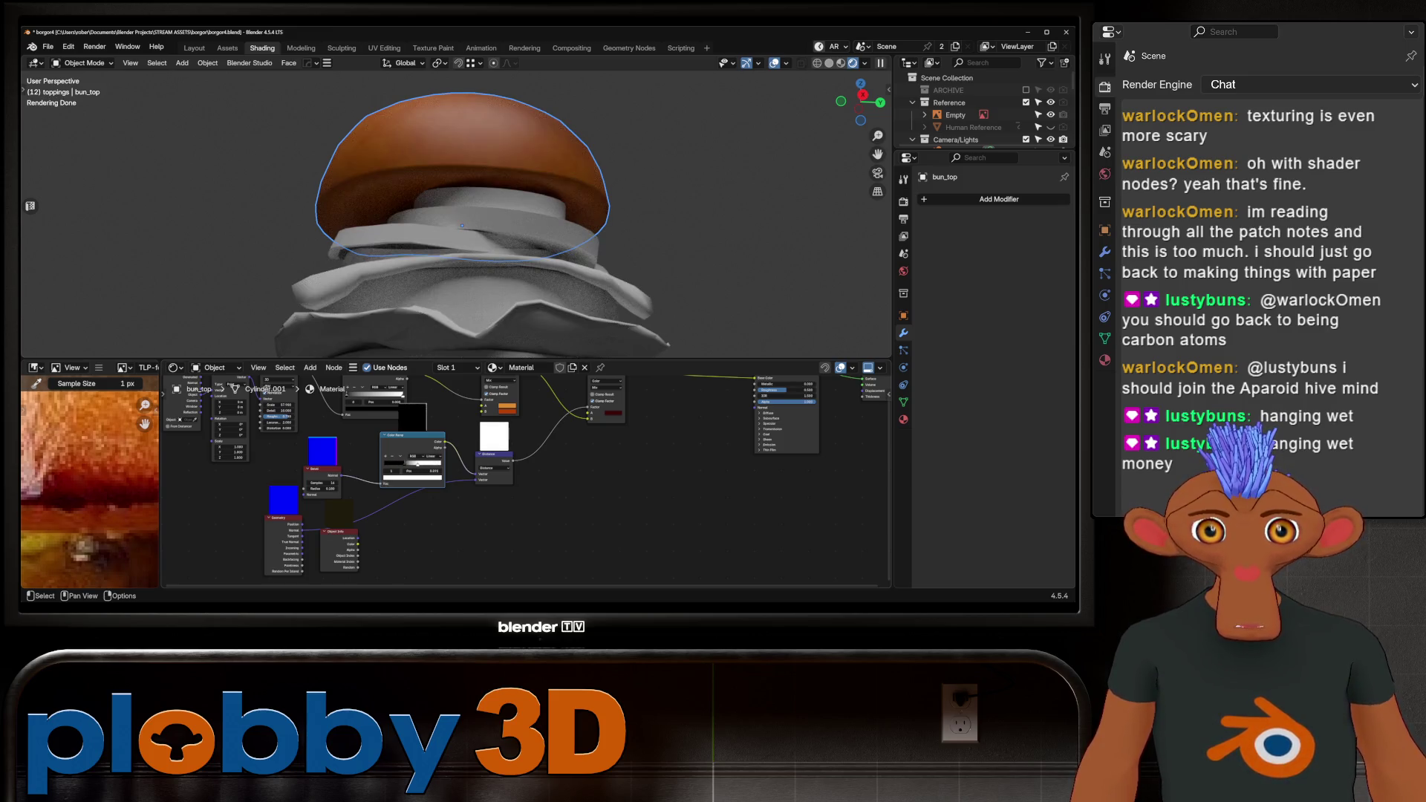
mouse_move(505, 245)
middle_mouse_down()
mouse_move(453, 175)
mouse_move(459, 130)
middle_mouse_up()
Move the Object Info node right and the Color Ramp node left in the node tree.
scroll(453, 223, "up", 3)
scroll(361, 526, "up", 4)
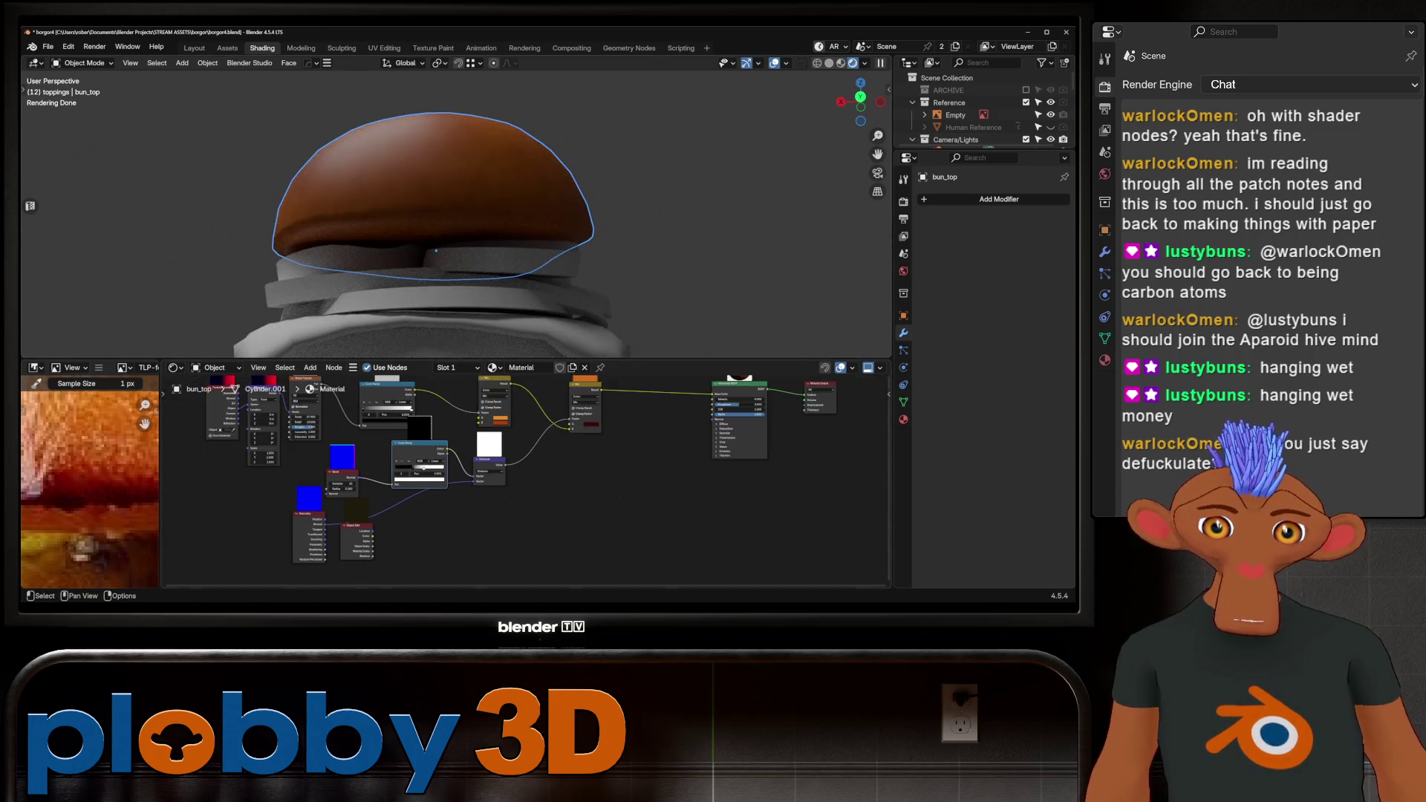
left_click_drag(330, 536, 473, 550)
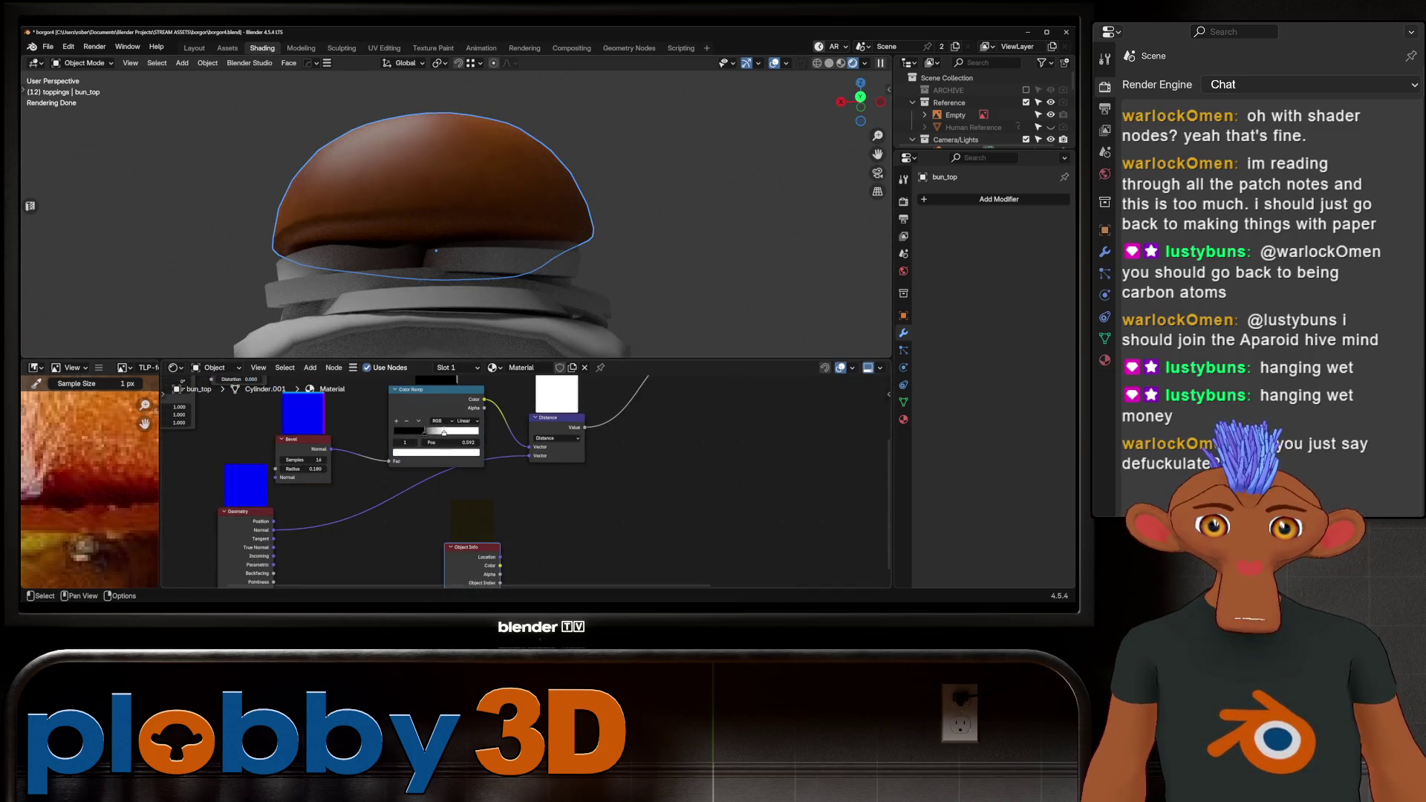
scroll(313, 483, "up", 1)
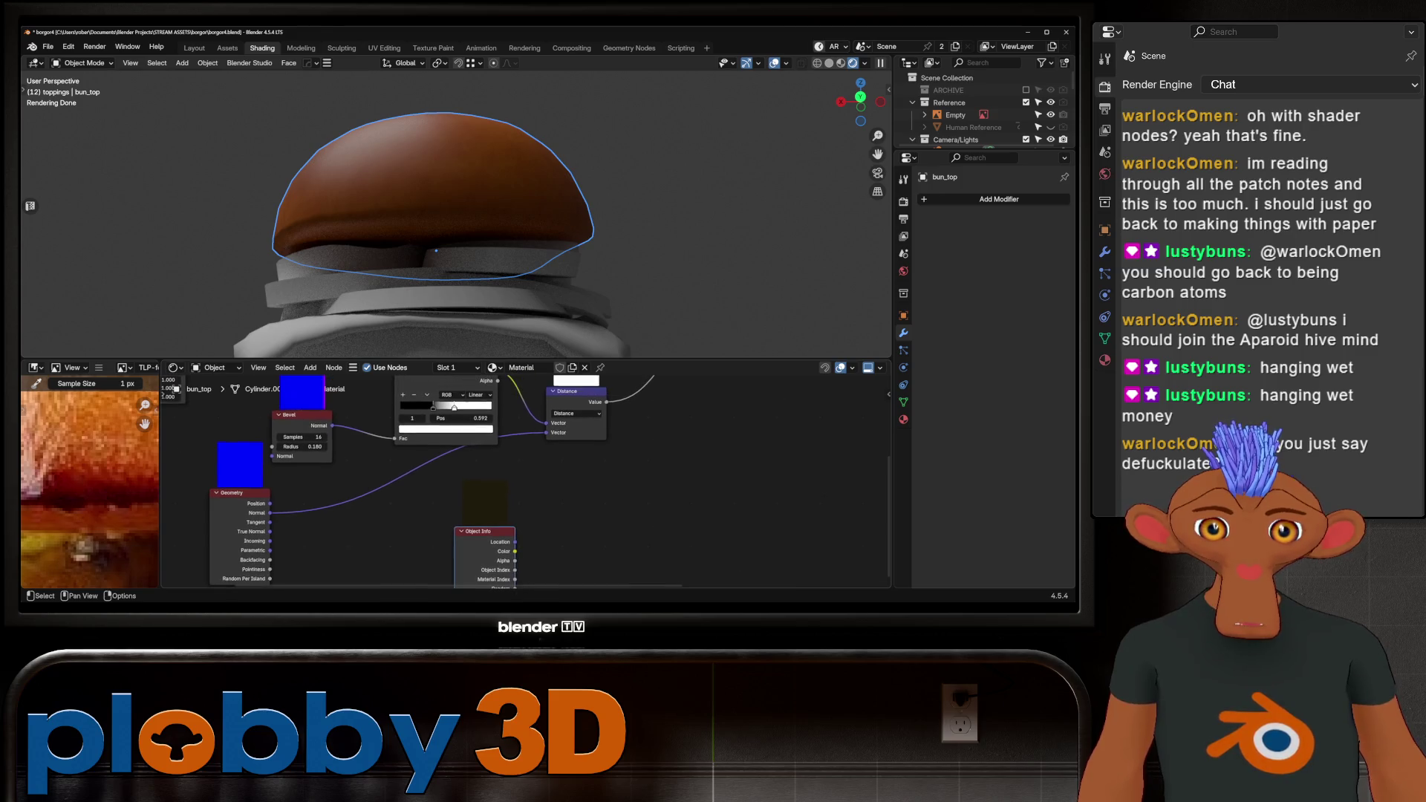
mouse_move(446, 223)
middle_mouse_down()
mouse_move(460, 245)
mouse_move(460, 219)
mouse_move(446, 223)
mouse_move(449, 249)
mouse_move(446, 223)
middle_mouse_up()
middle_click_drag(416, 475, 414, 523)
mouse_move(446, 432)
left_mouse_down()
mouse_move(410, 443)
mouse_move(401, 466)
mouse_move(367, 466)
mouse_move(408, 465)
mouse_move(391, 466)
left_mouse_up()
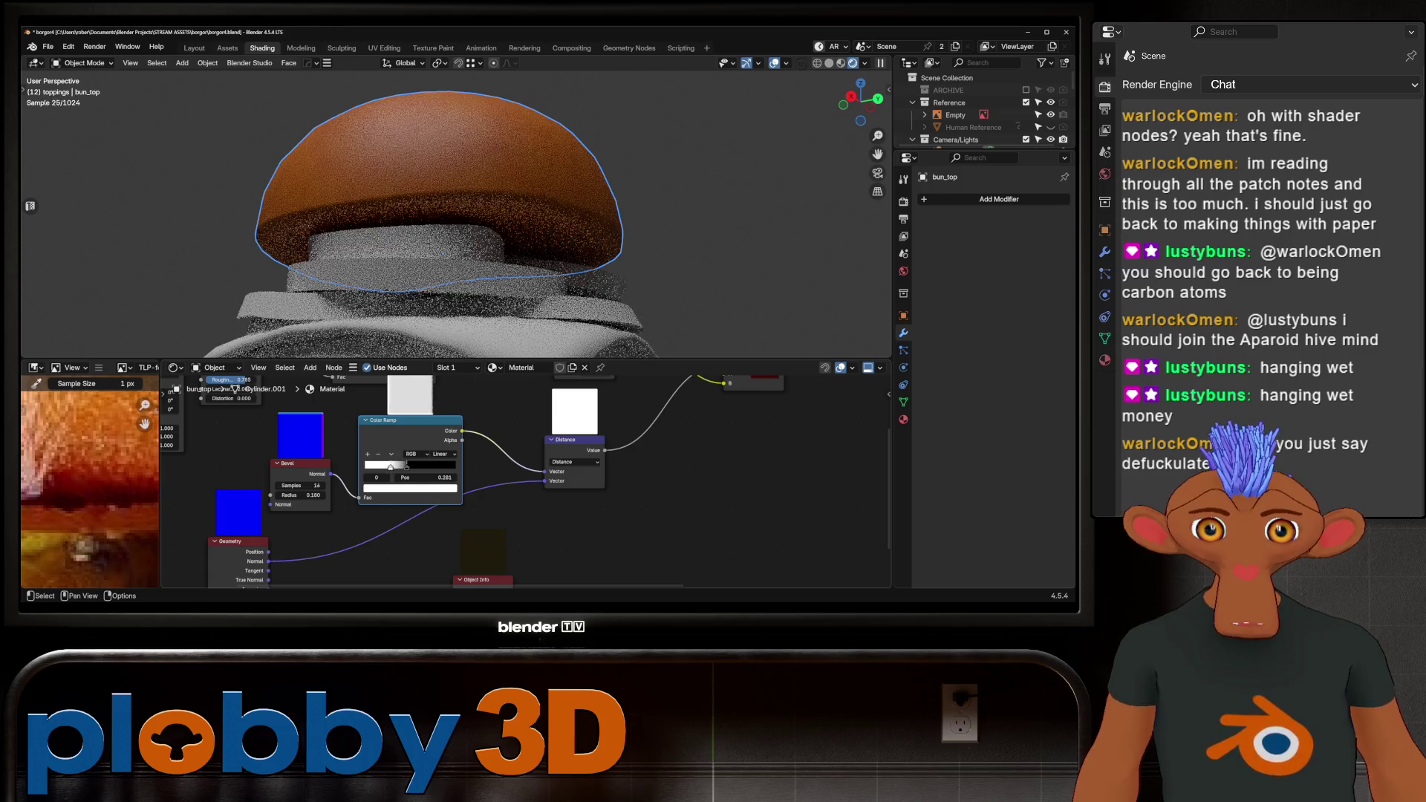
Slide the Color Ramp stop to 0.281 and box-select the lower group of mask nodes.
middle_click_drag(446, 223, 445, 245)
scroll(445, 223, "up", 5)
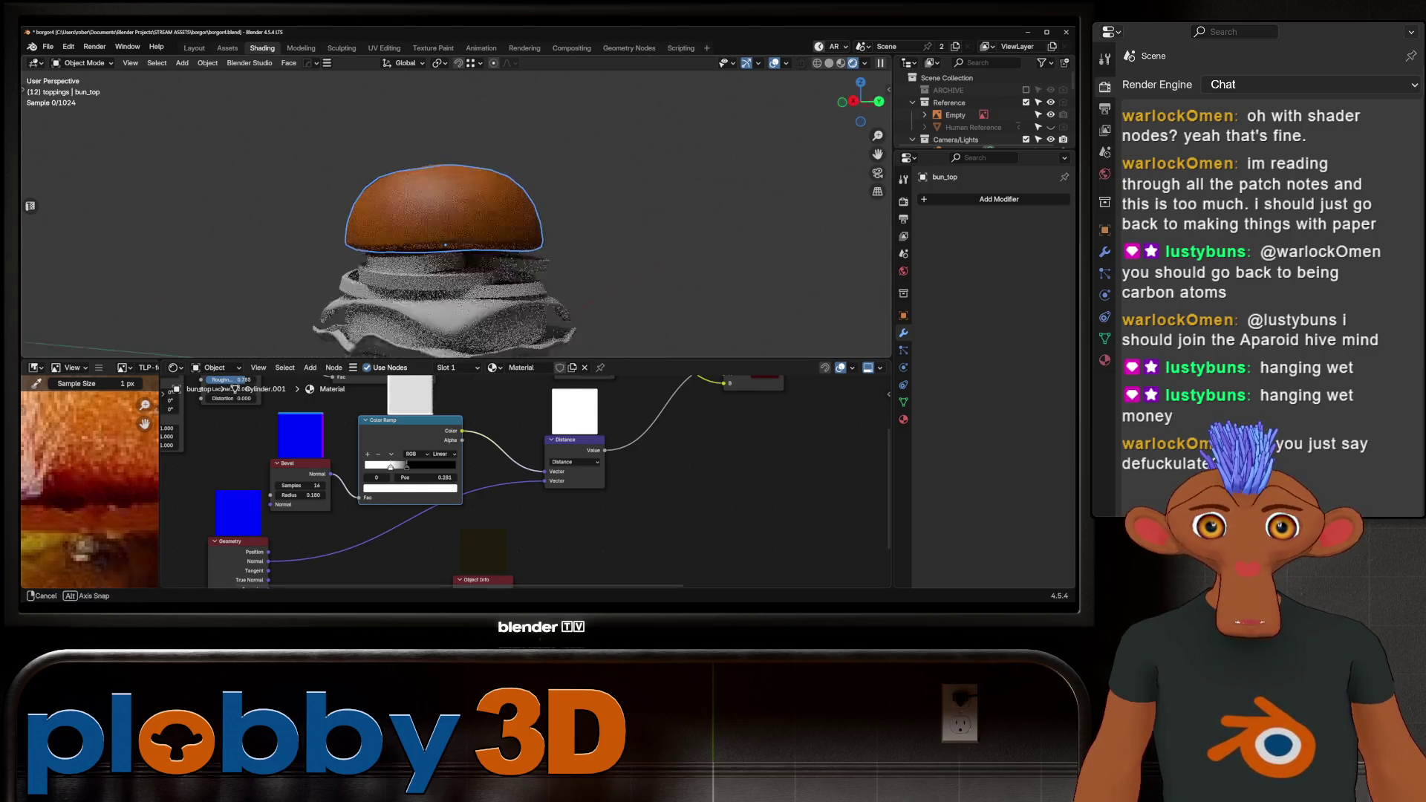
scroll(445, 222, "down", 4)
mouse_move(445, 245)
middle_mouse_down()
mouse_move(445, 209)
mouse_move(446, 252)
middle_mouse_up()
scroll(445, 223, "down", 3)
scroll(446, 223, "up", 6)
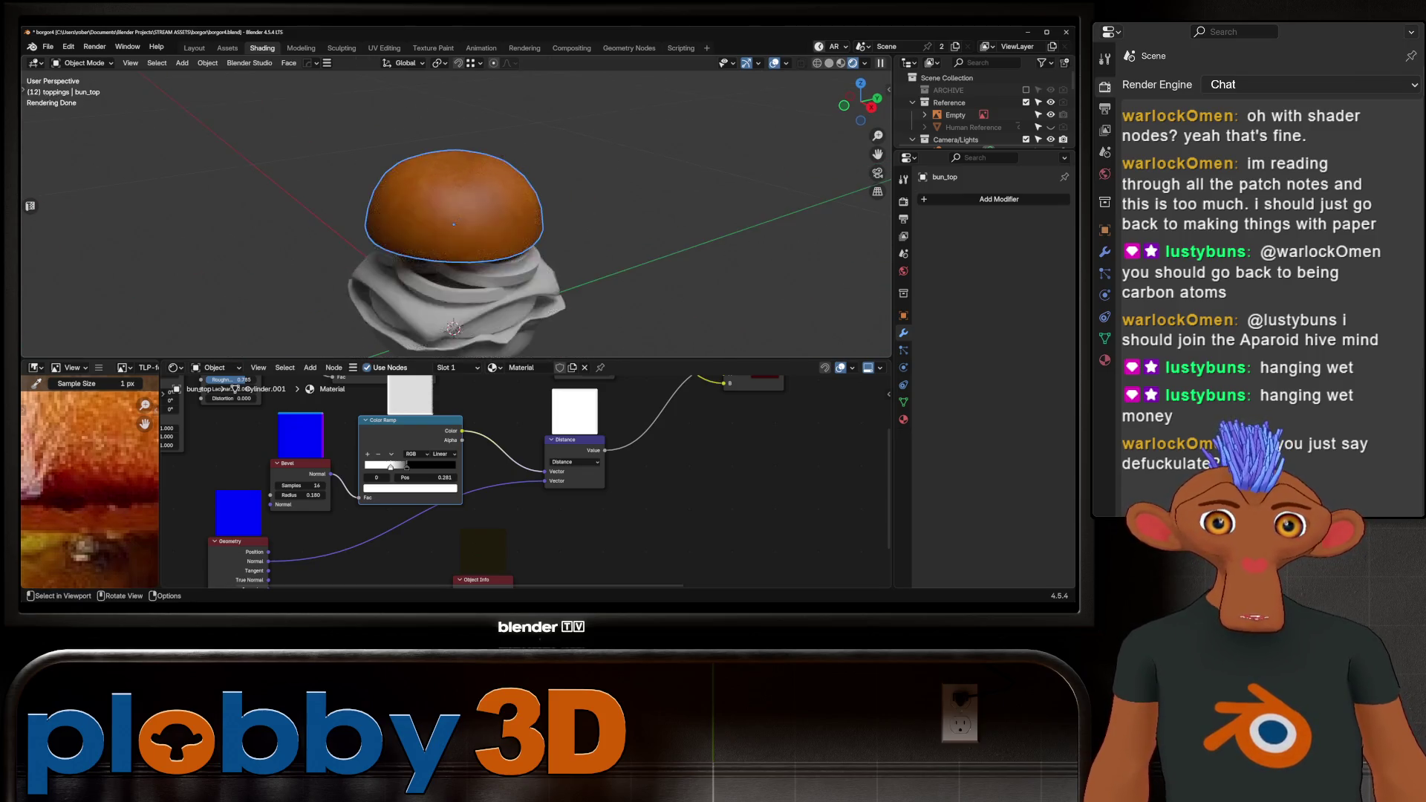
scroll(485, 460, "down", 4)
mouse_move(486, 461)
middle_mouse_down()
mouse_move(343, 511)
mouse_move(418, 475)
middle_mouse_up()
left_click_drag(272, 481, 497, 579)
Delete the selected lower mask nodes from the bun's material.
key("x")
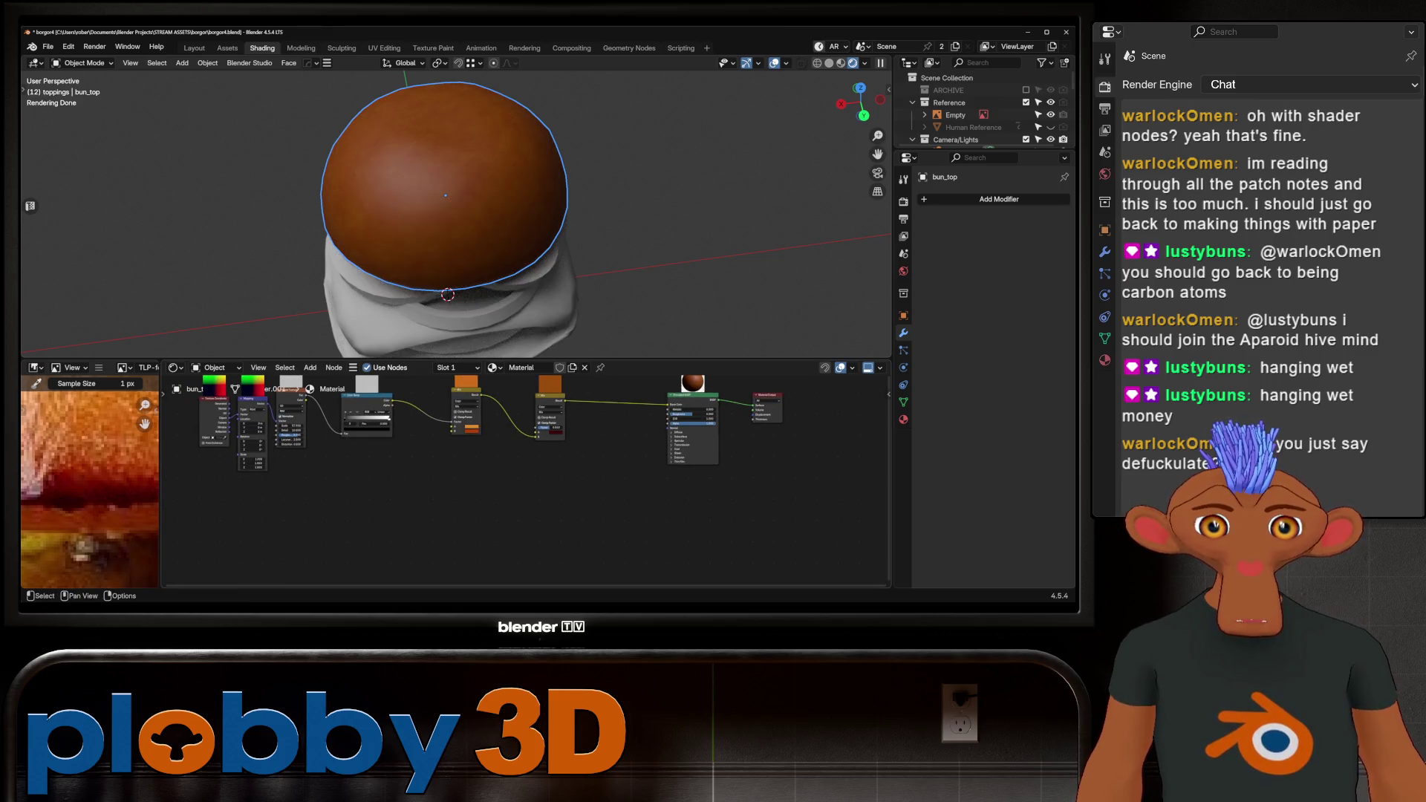
scroll(486, 460, "up", 3)
middle_click_drag(446, 223, 446, 186)
Wire the first Mix node's Result straight into Base Color and move the dark red Mix below the tree.
mouse_move(522, 568)
left_mouse_down()
mouse_move(535, 508)
mouse_move(717, 520)
left_mouse_up()
middle_click_drag(446, 223, 527, 230)
scroll(483, 223, "up", 3)
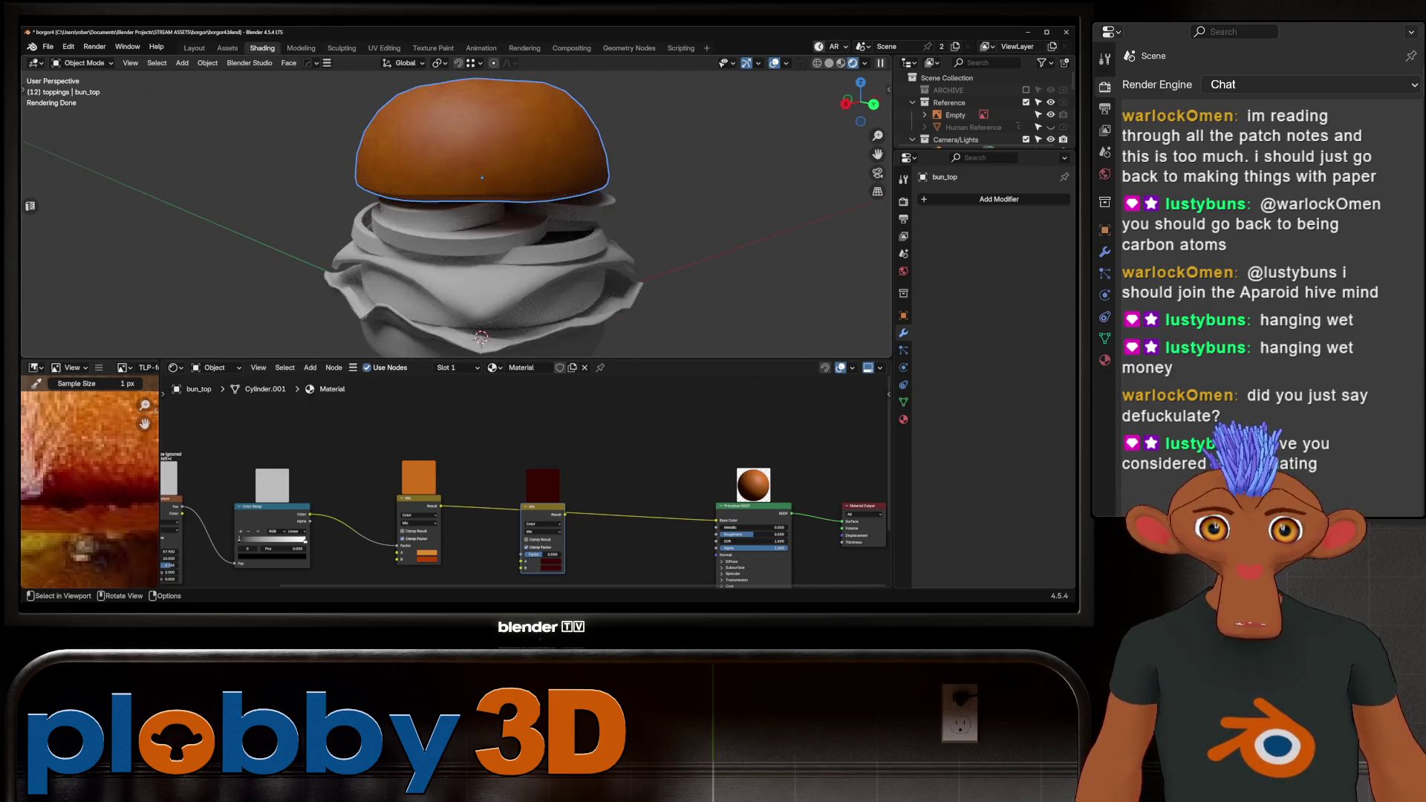
scroll(520, 491, "down", 5)
middle_click_drag(483, 490, 520, 466)
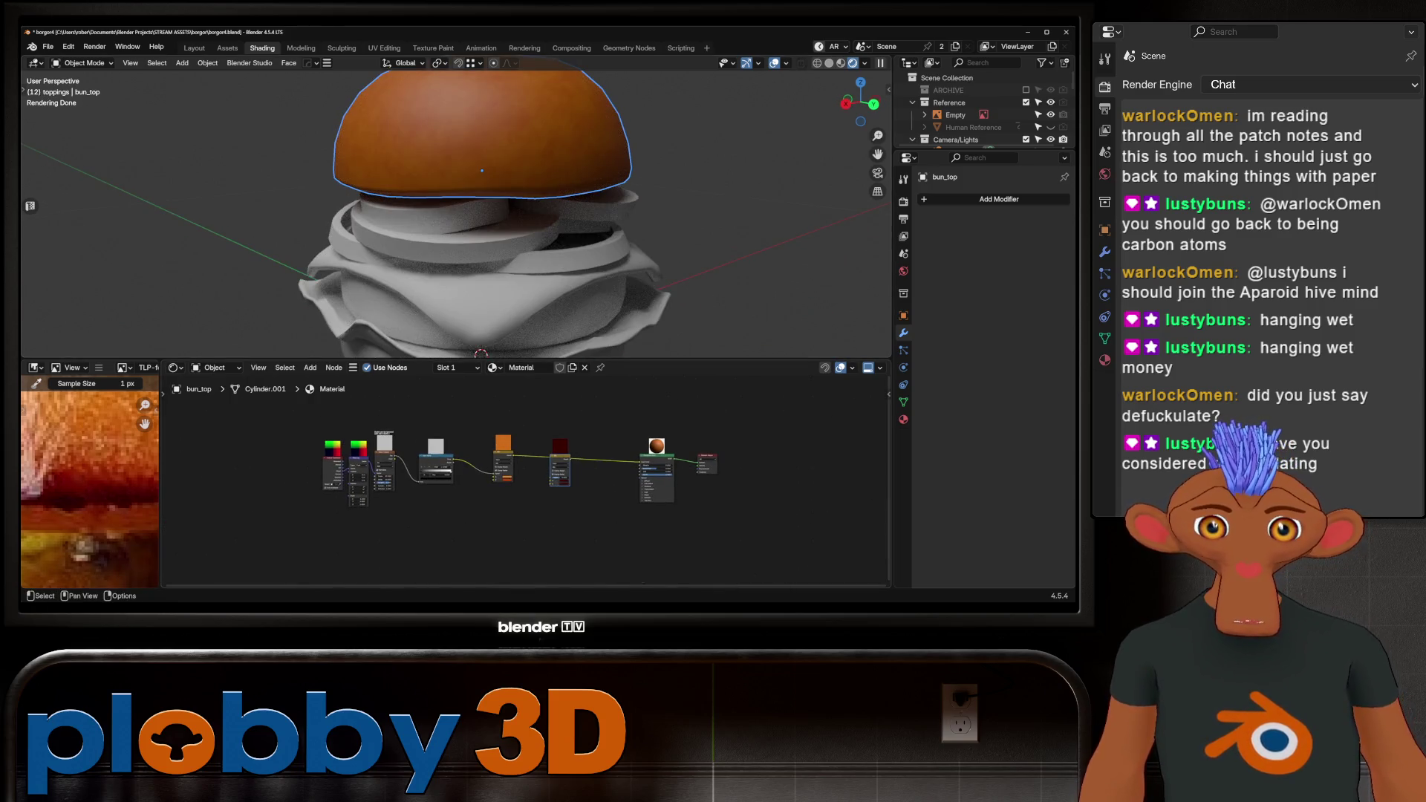
left_click_drag(561, 464, 551, 494)
scroll(89, 513, "down", 4)
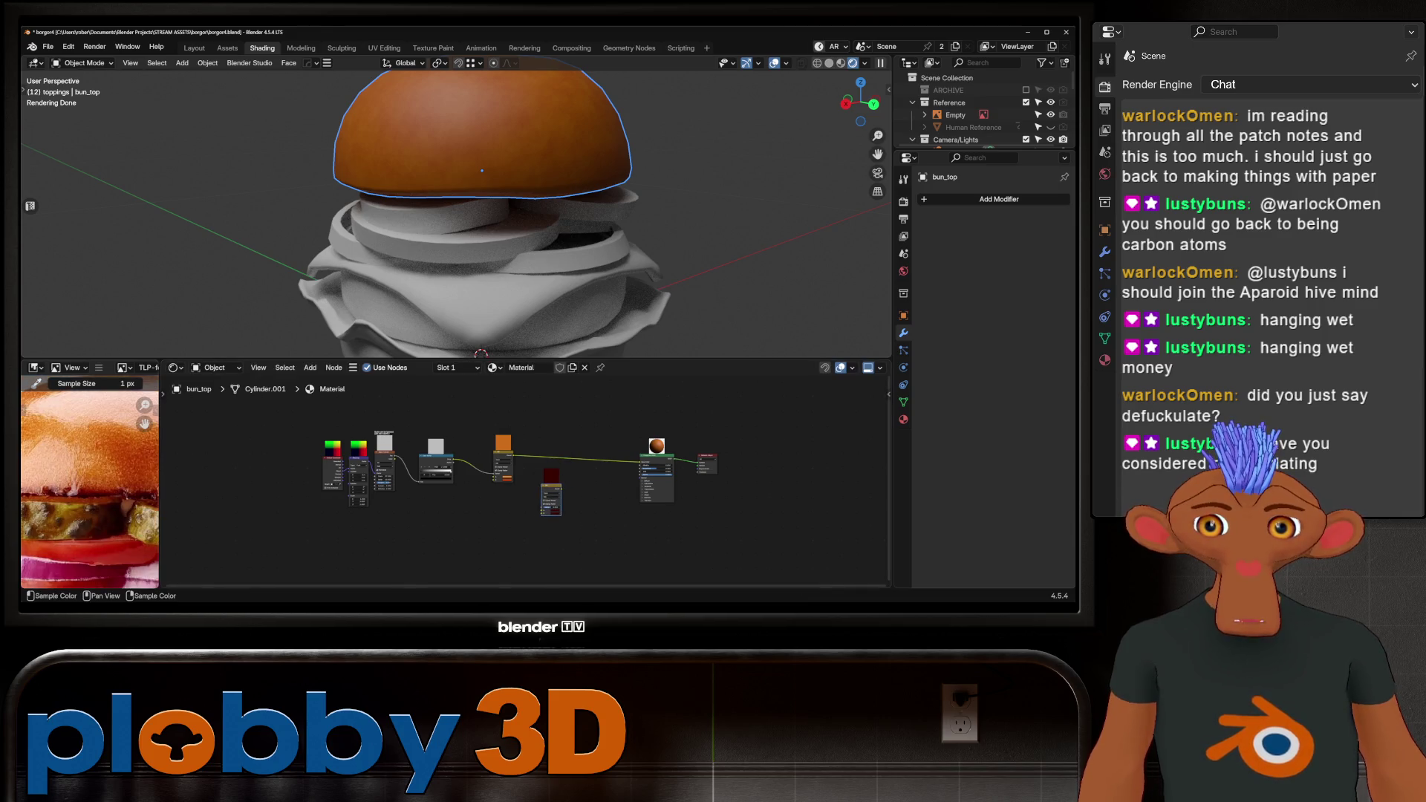
scroll(111, 513, "up", 2)
scroll(173, 517, "up", 1)
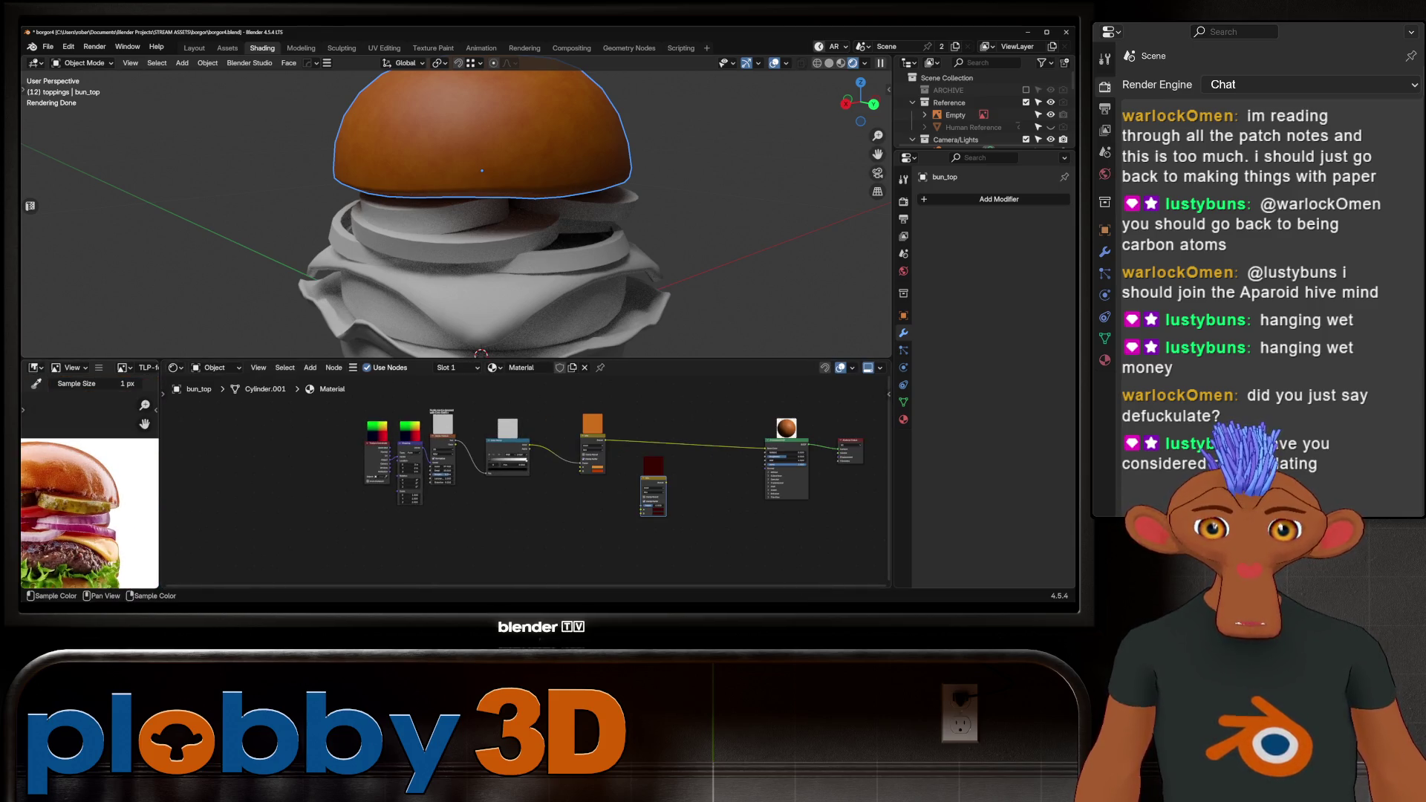
scroll(74, 475, "up", 4)
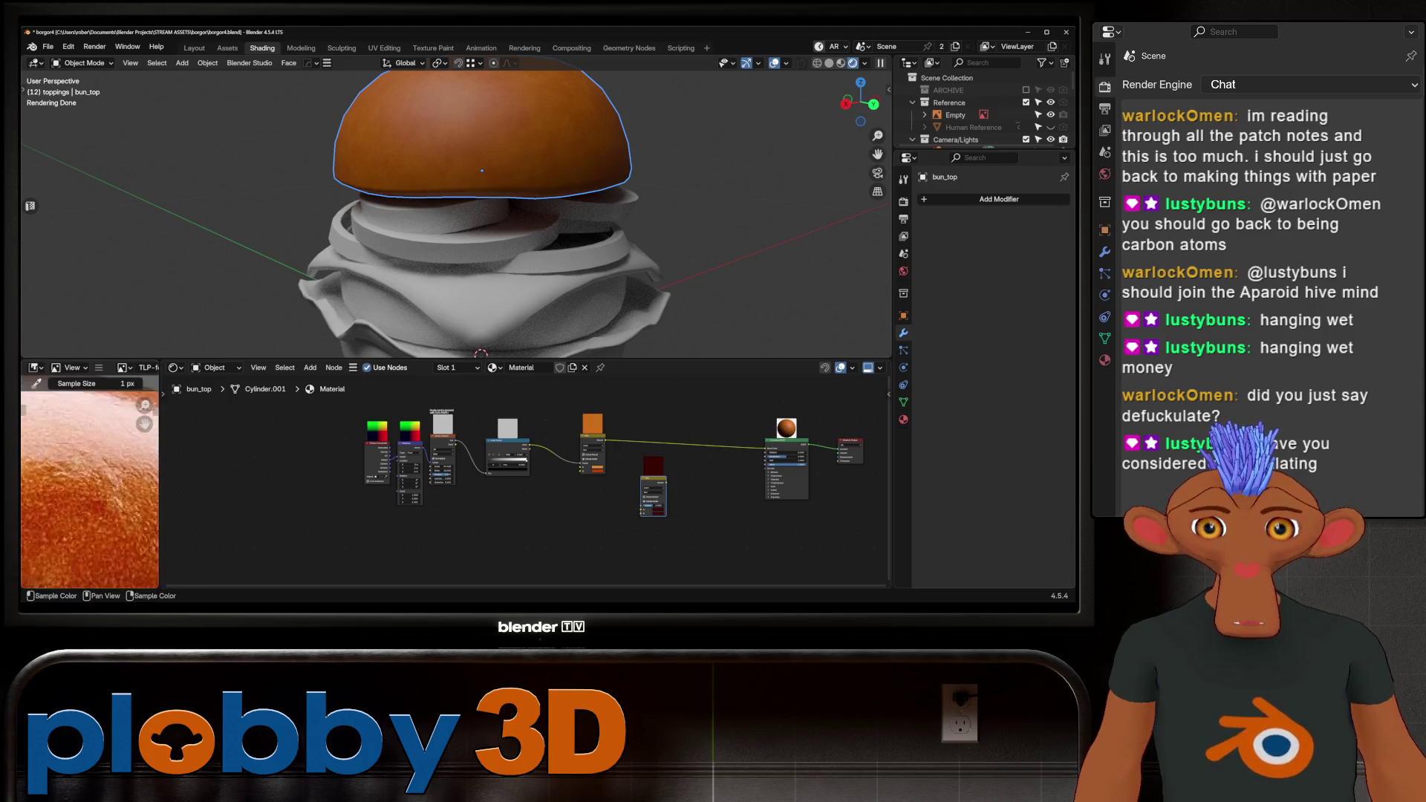
scroll(90, 513, "down", 4)
middle_click_drag(587, 446, 521, 484)
Add a Voronoi Texture node below the tree and connect the Mapping node's Vector output to it.
key("shift+a")
type("voronoi")
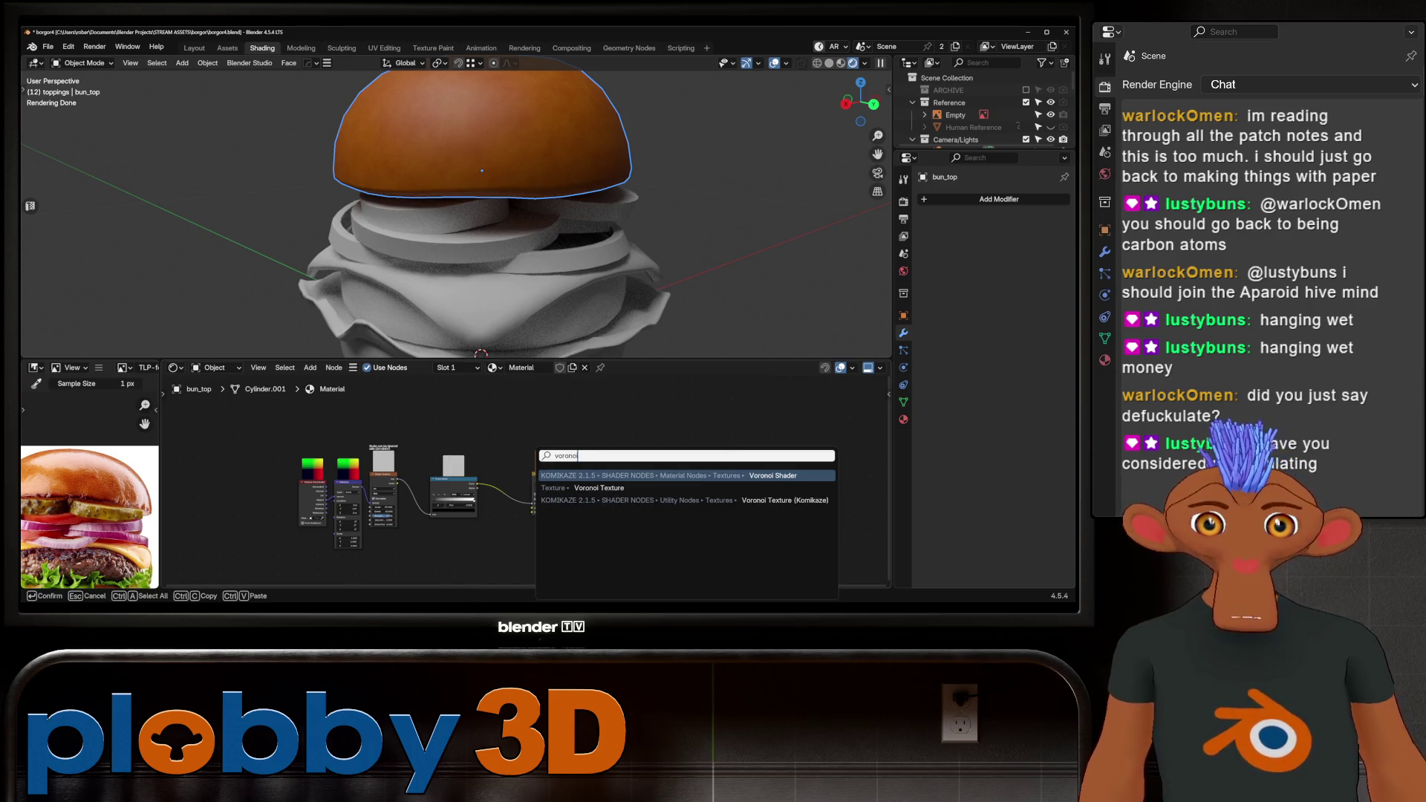
key("Return")
left_click(515, 520)
middle_click_drag(514, 520, 477, 446)
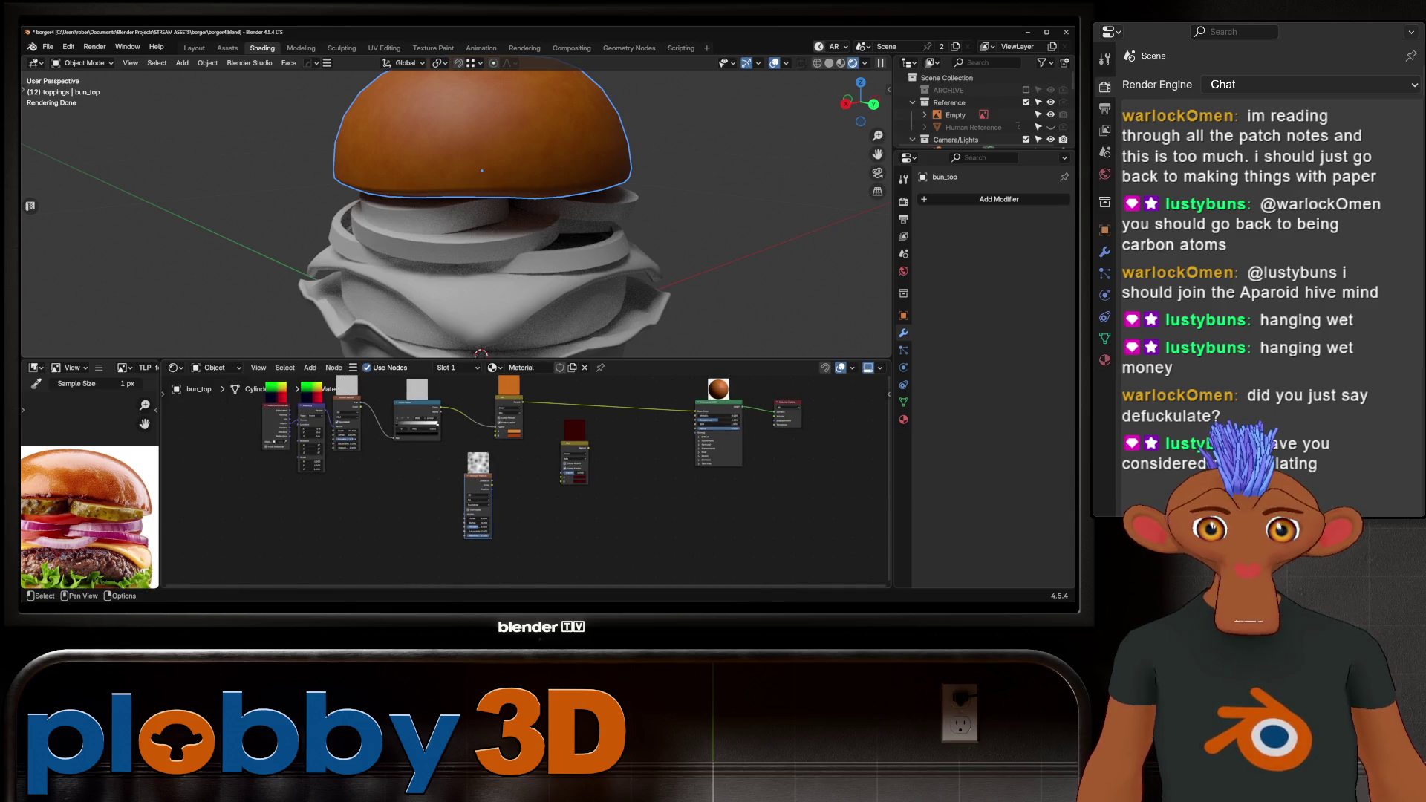
mouse_move(325, 410)
left_mouse_down()
mouse_move(432, 501)
mouse_move(466, 512)
left_mouse_up()
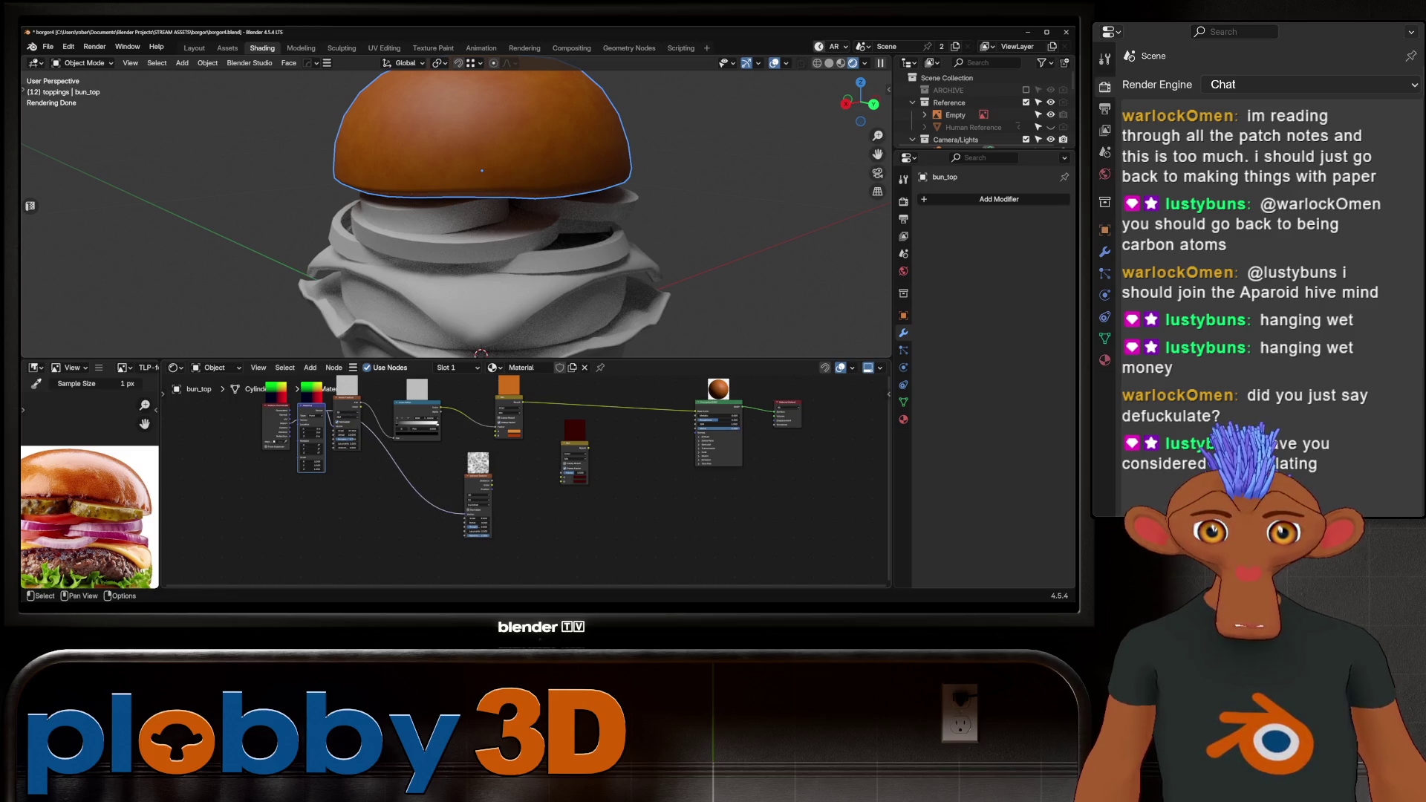
scroll(535, 472, "up", 1)
scroll(89, 520, "up", 5)
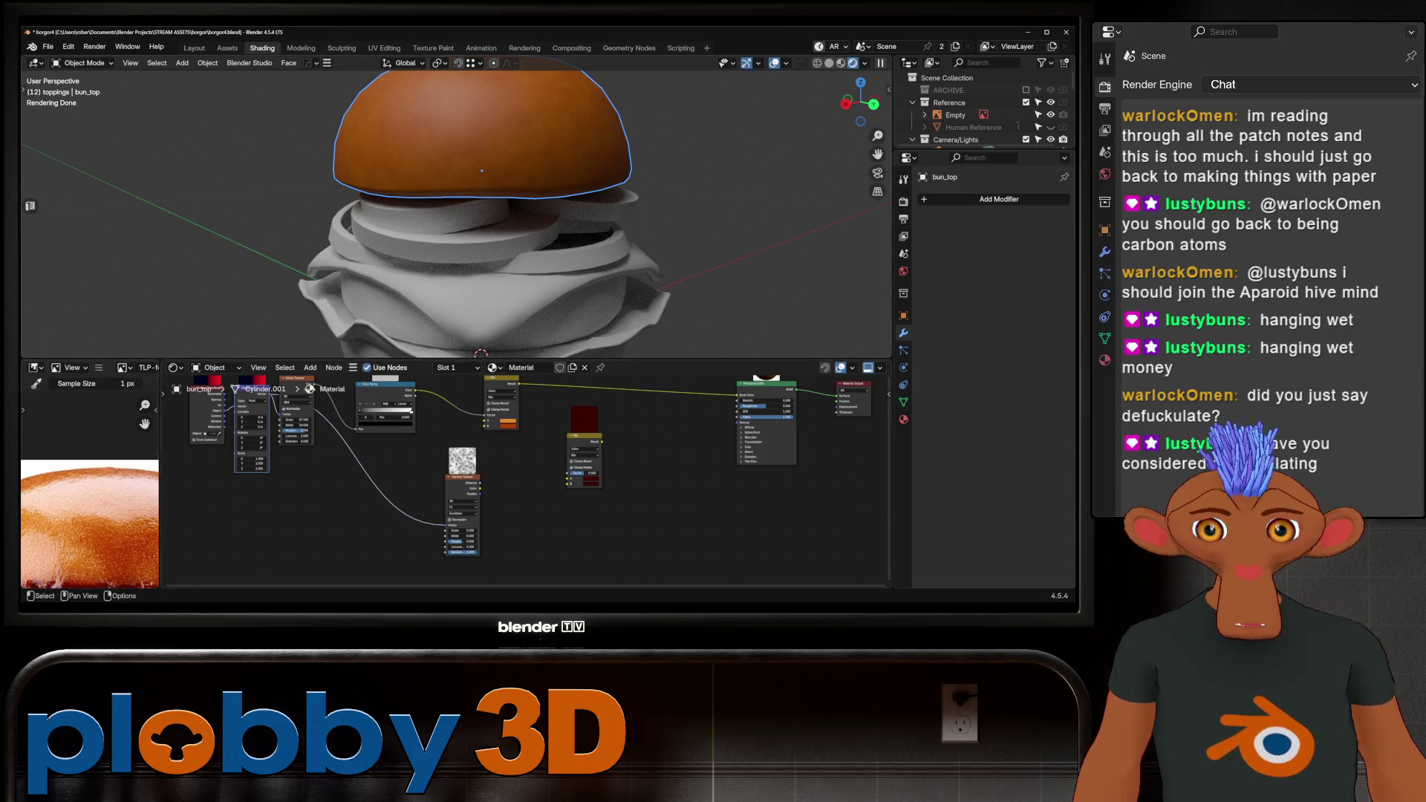
scroll(89, 483, "up", 3)
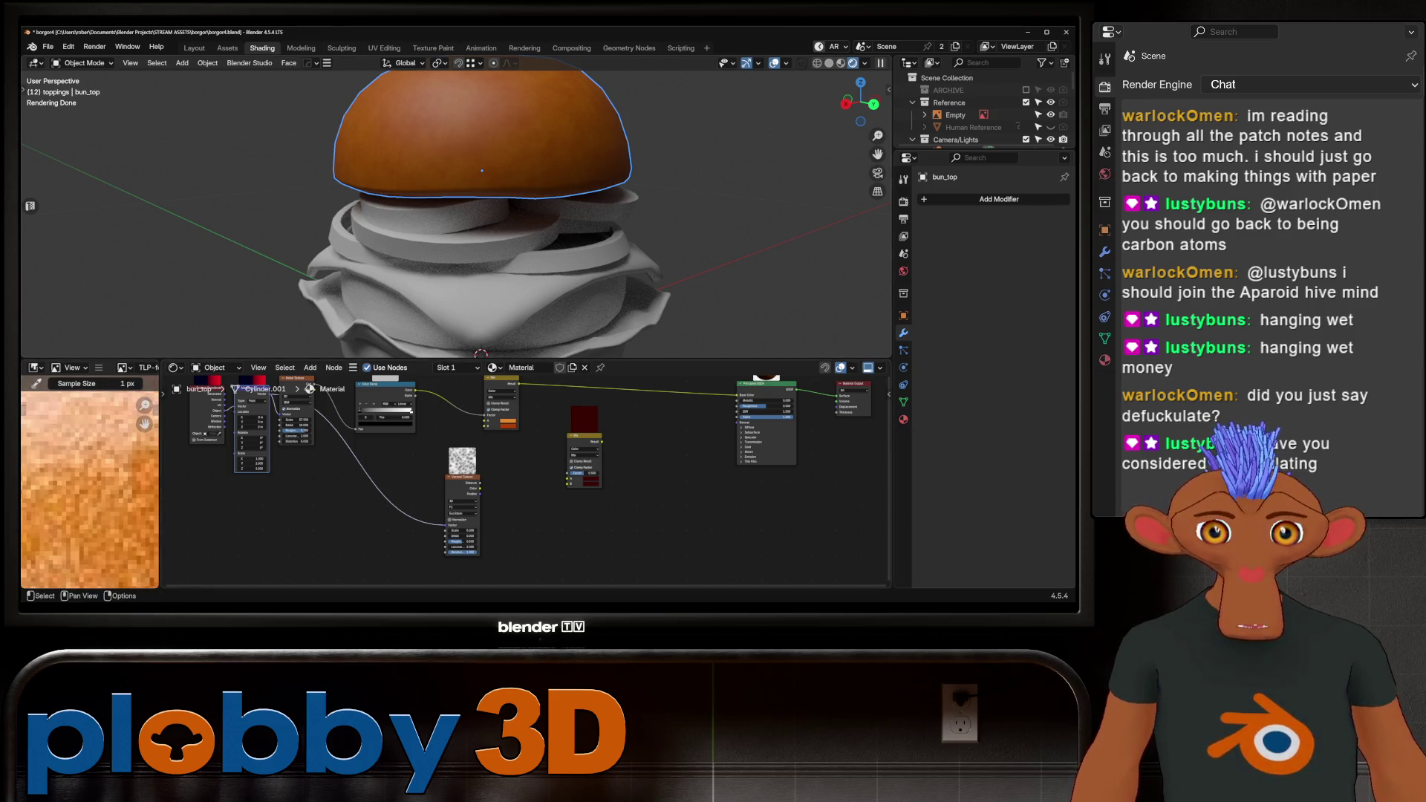
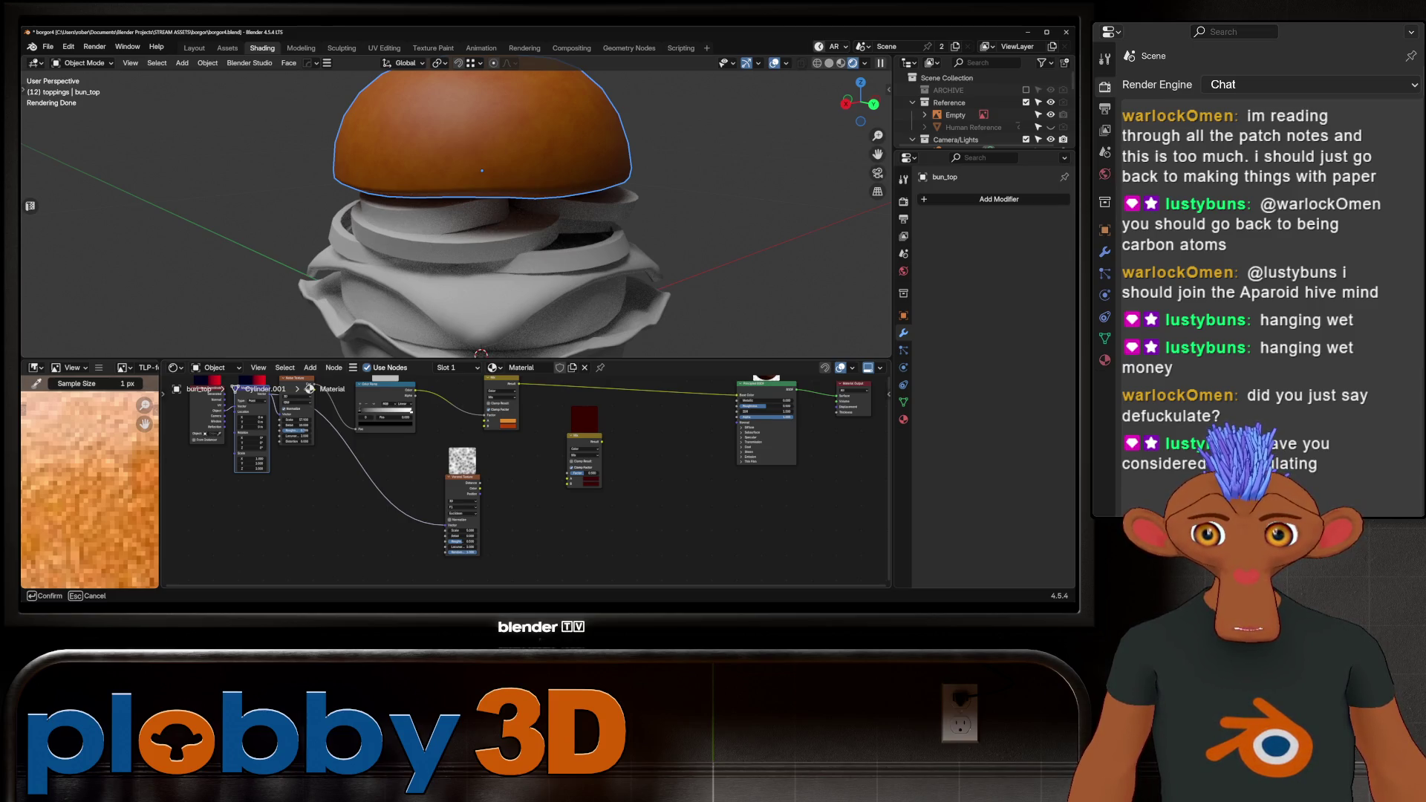
Sample two orange tones from the bun photo and feed the upper Mix into the orange Mix factor.
left_click(89, 483)
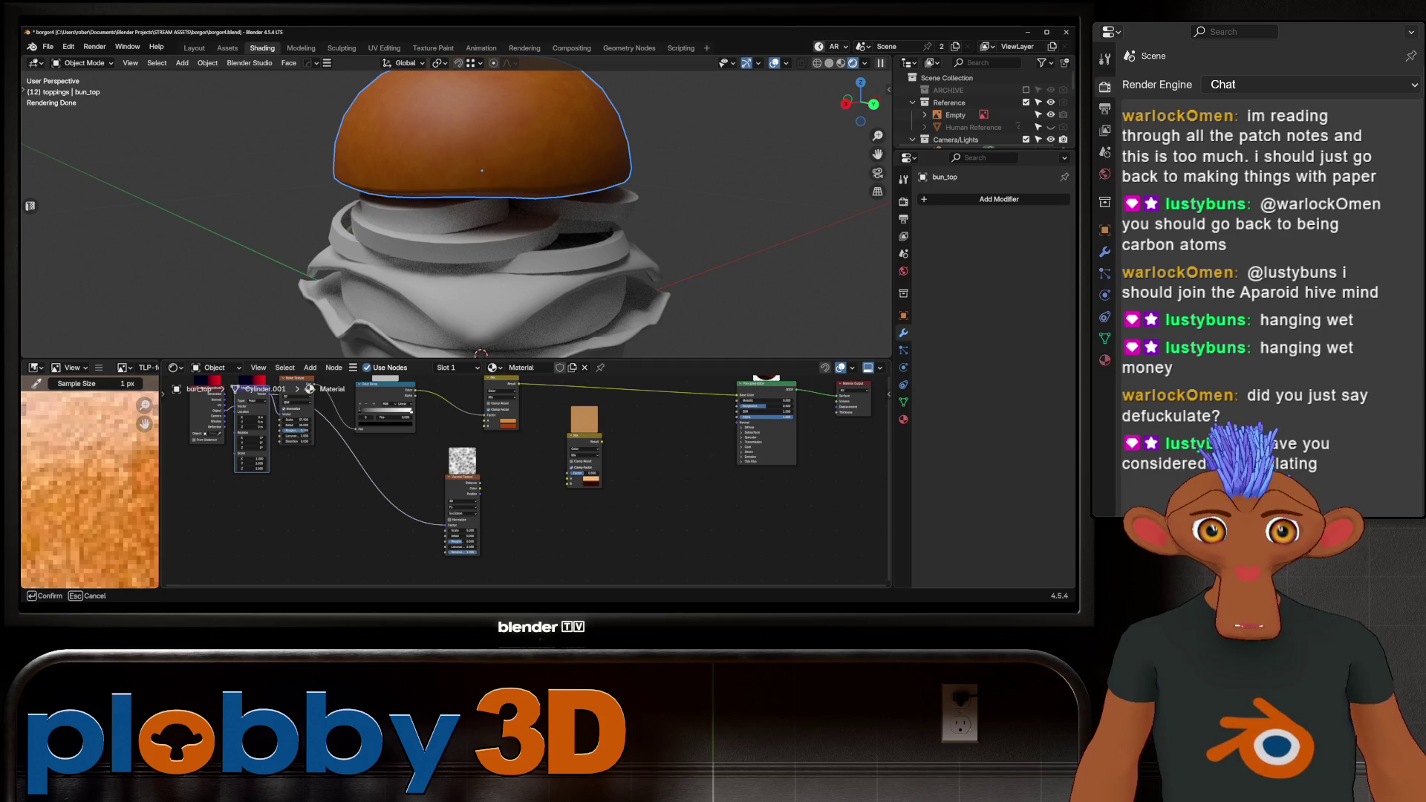
left_click(89, 483)
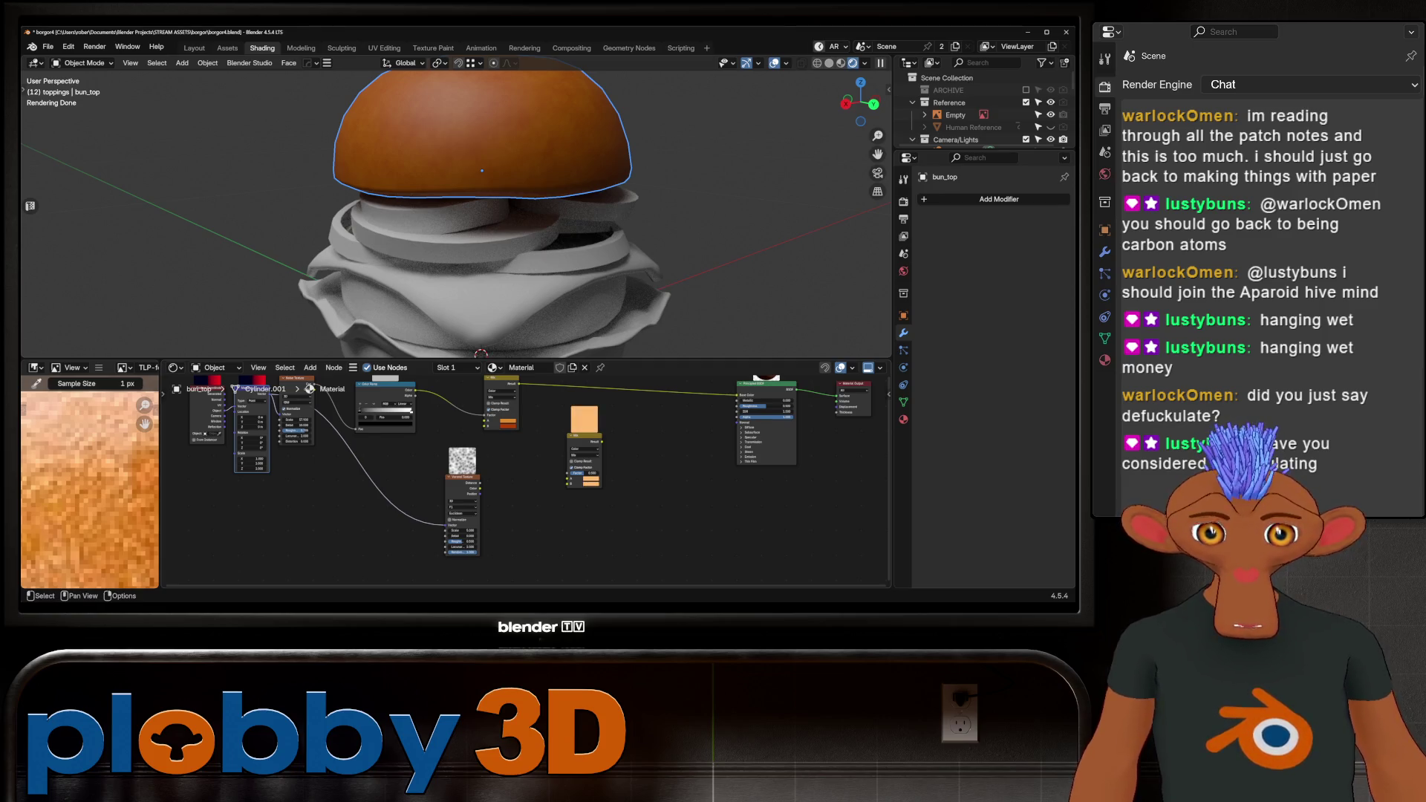
scroll(605, 476, "up", 2)
left_click_drag(504, 396, 561, 500)
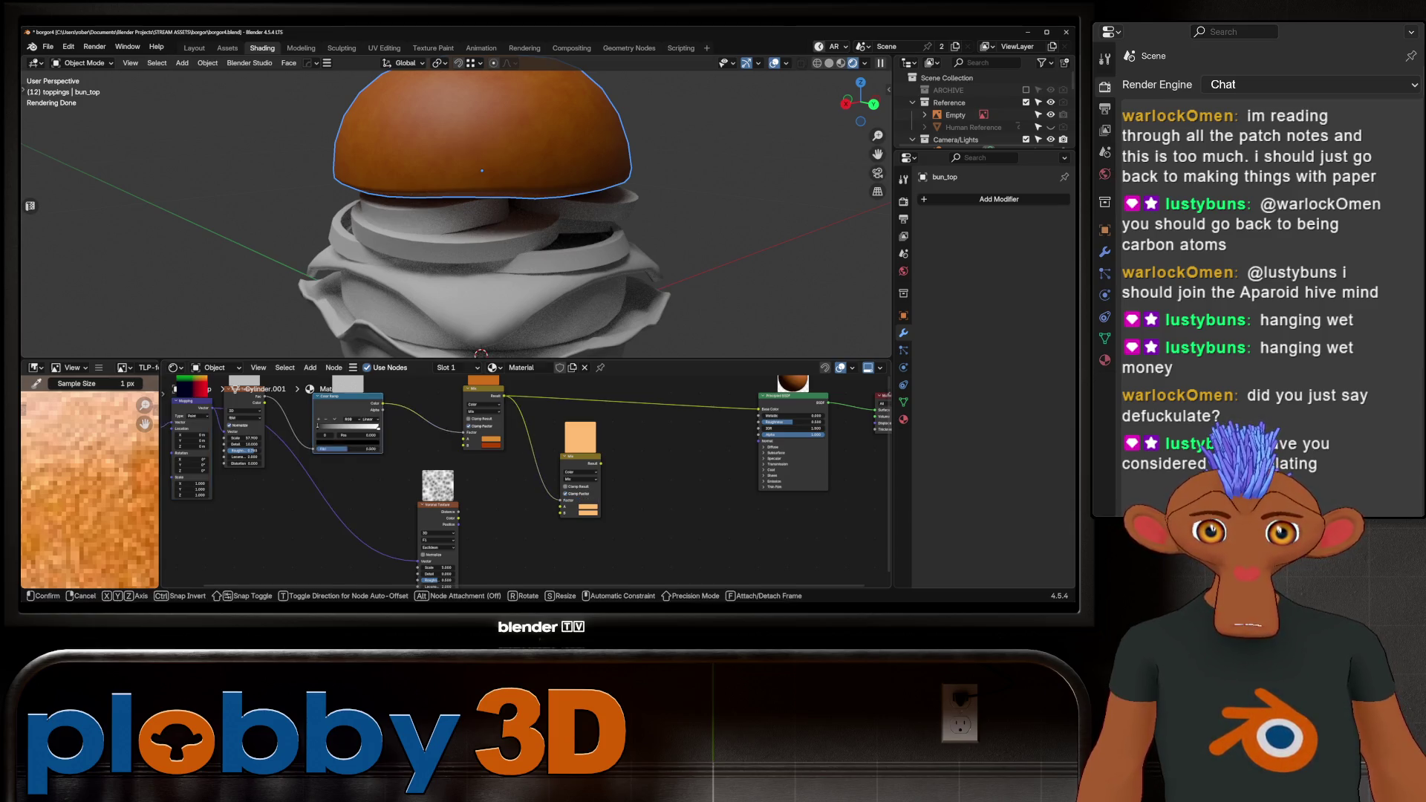
Add a reset copy of the Color Ramp driven by Voronoi Distance and wire it into the Mix nodes.
key("shift+d")
key("BackSpace")
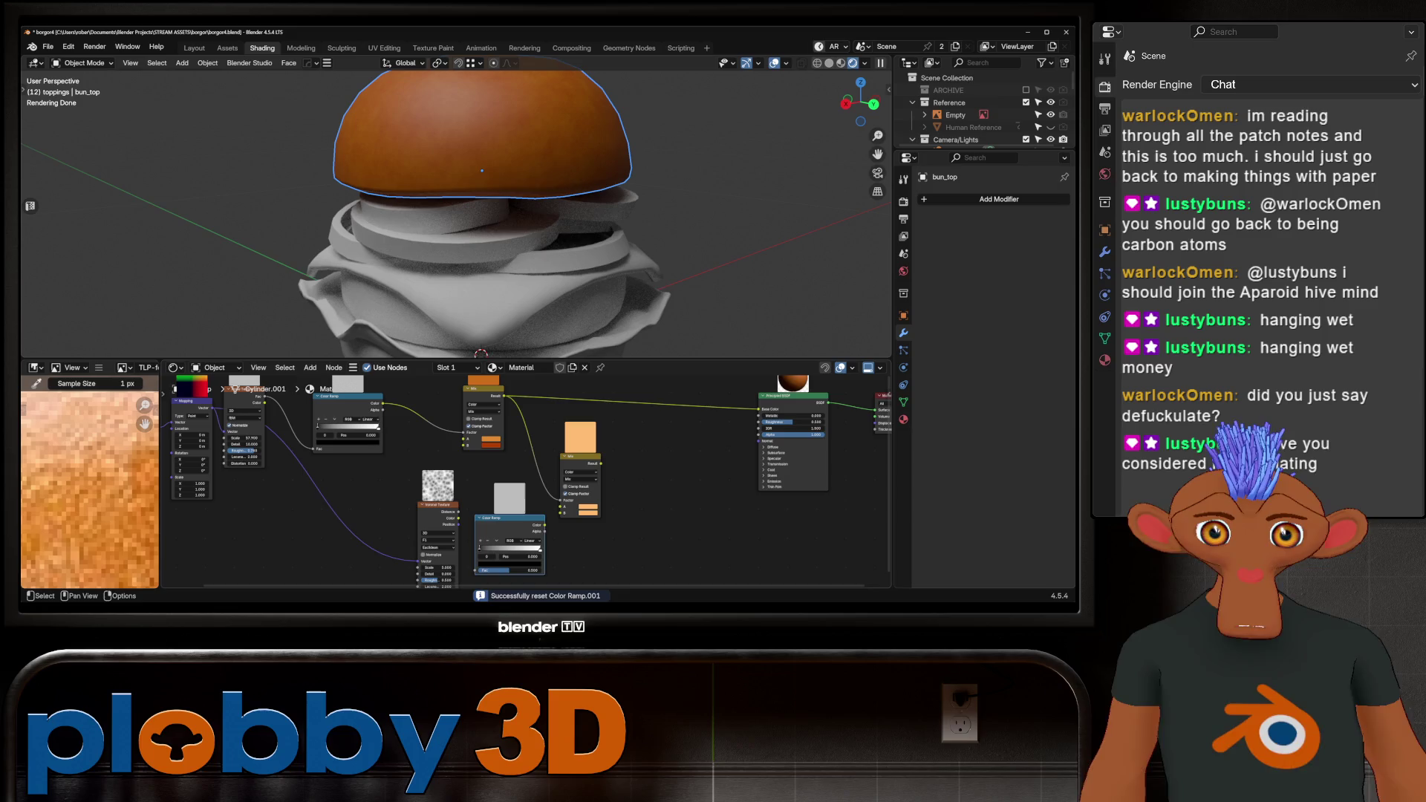
left_click_drag(458, 512, 476, 569)
middle_click_drag(317, 424, 317, 392)
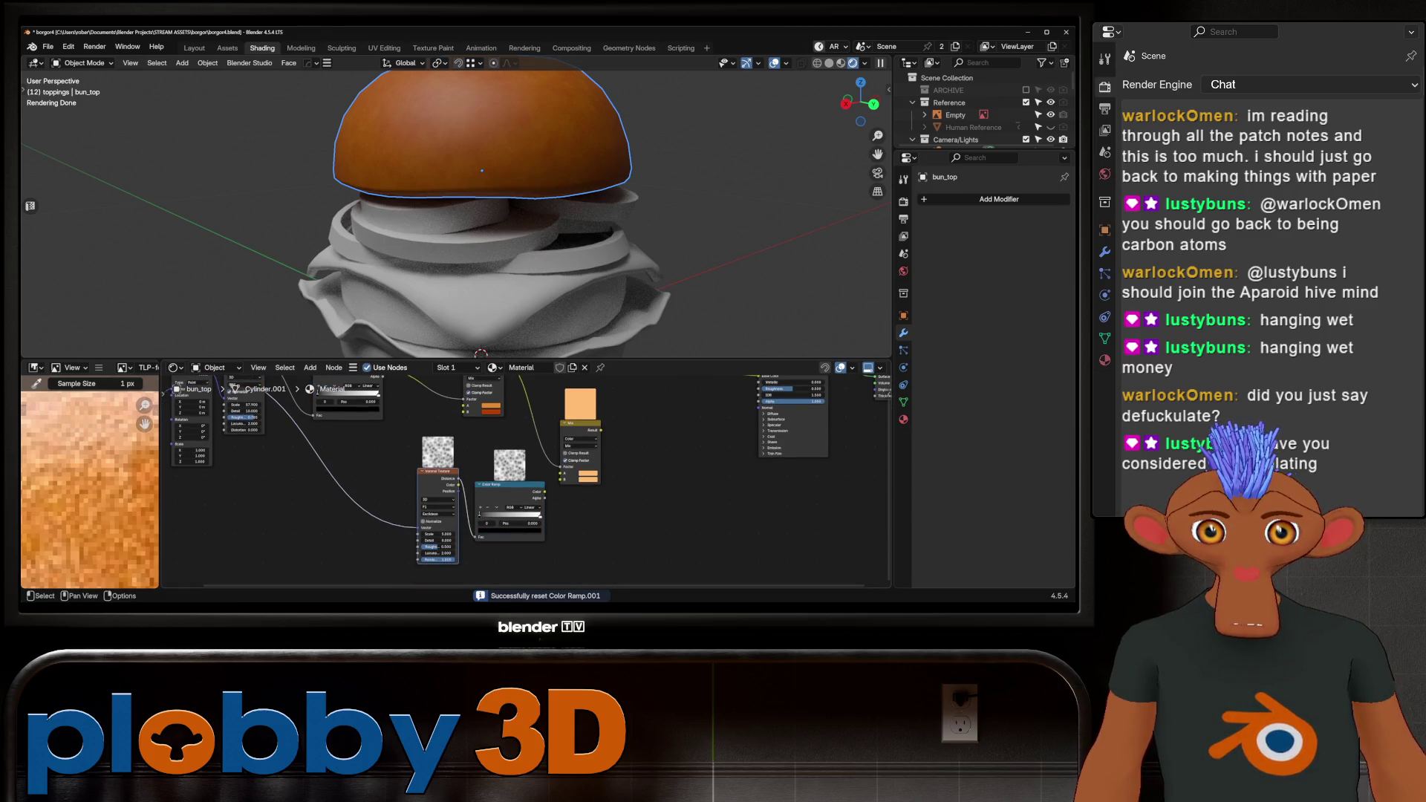
left_click_drag(317, 392, 317, 391)
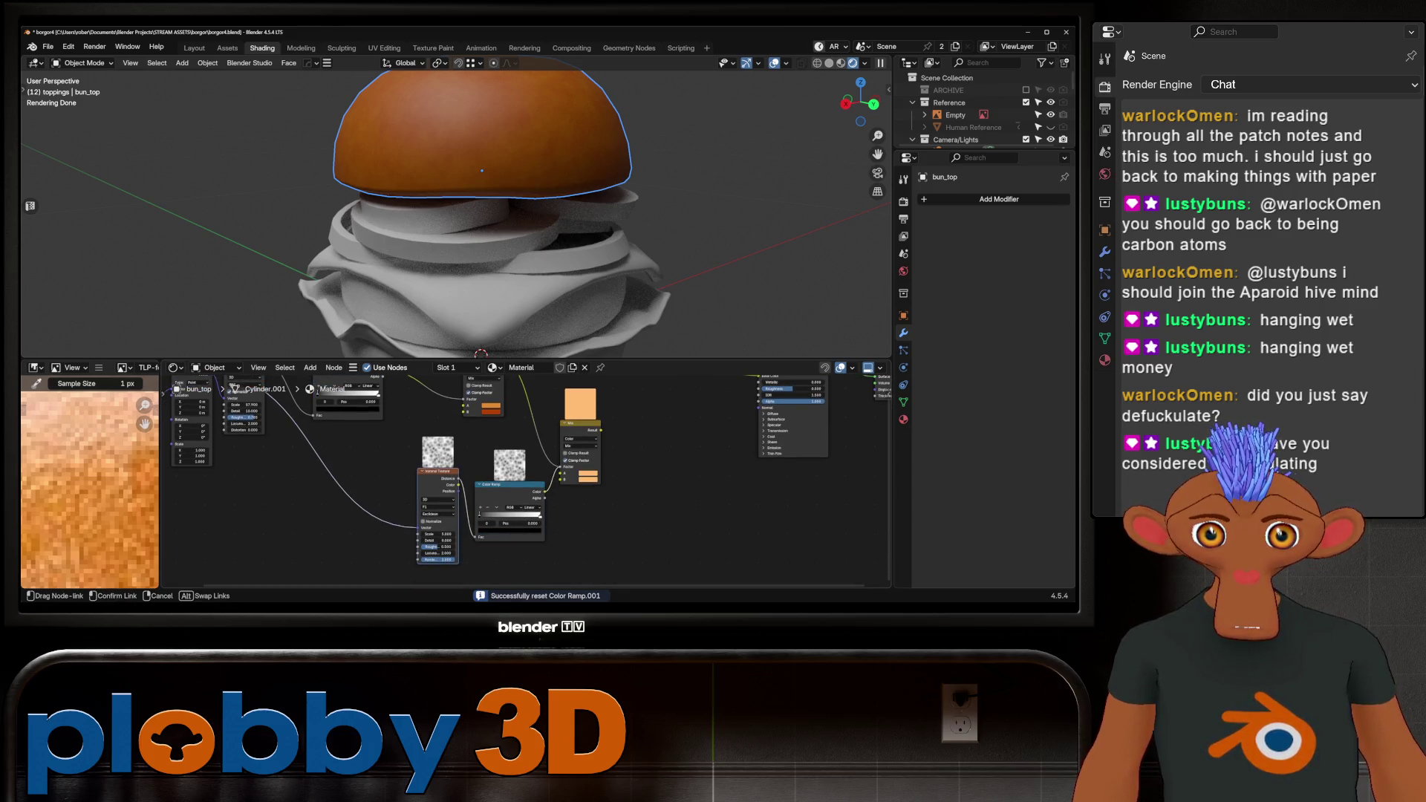
left_click_drag(553, 476, 562, 479)
key("Home")
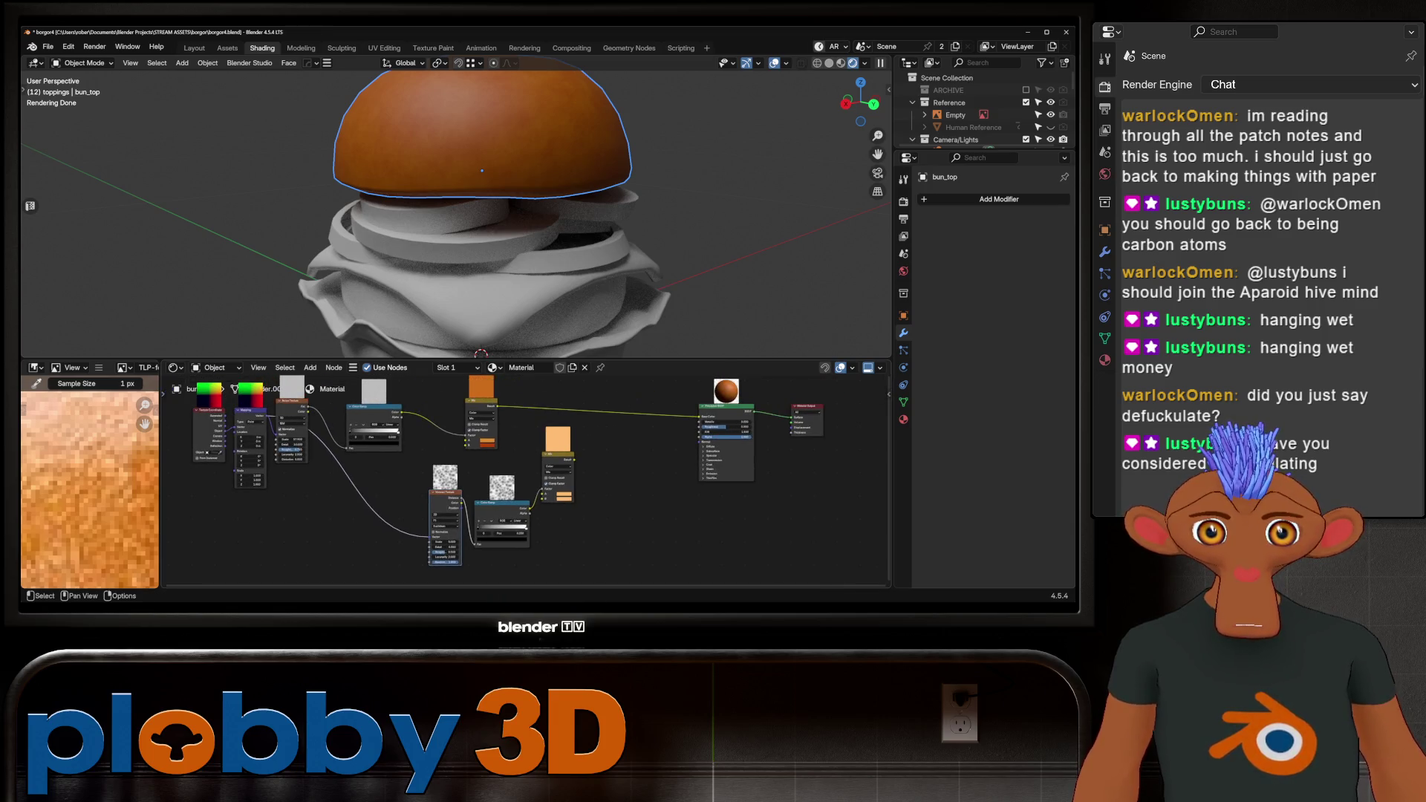
mouse_move(496, 406)
left_mouse_down()
mouse_move(546, 479)
mouse_move(540, 495)
mouse_move(698, 415)
left_mouse_up()
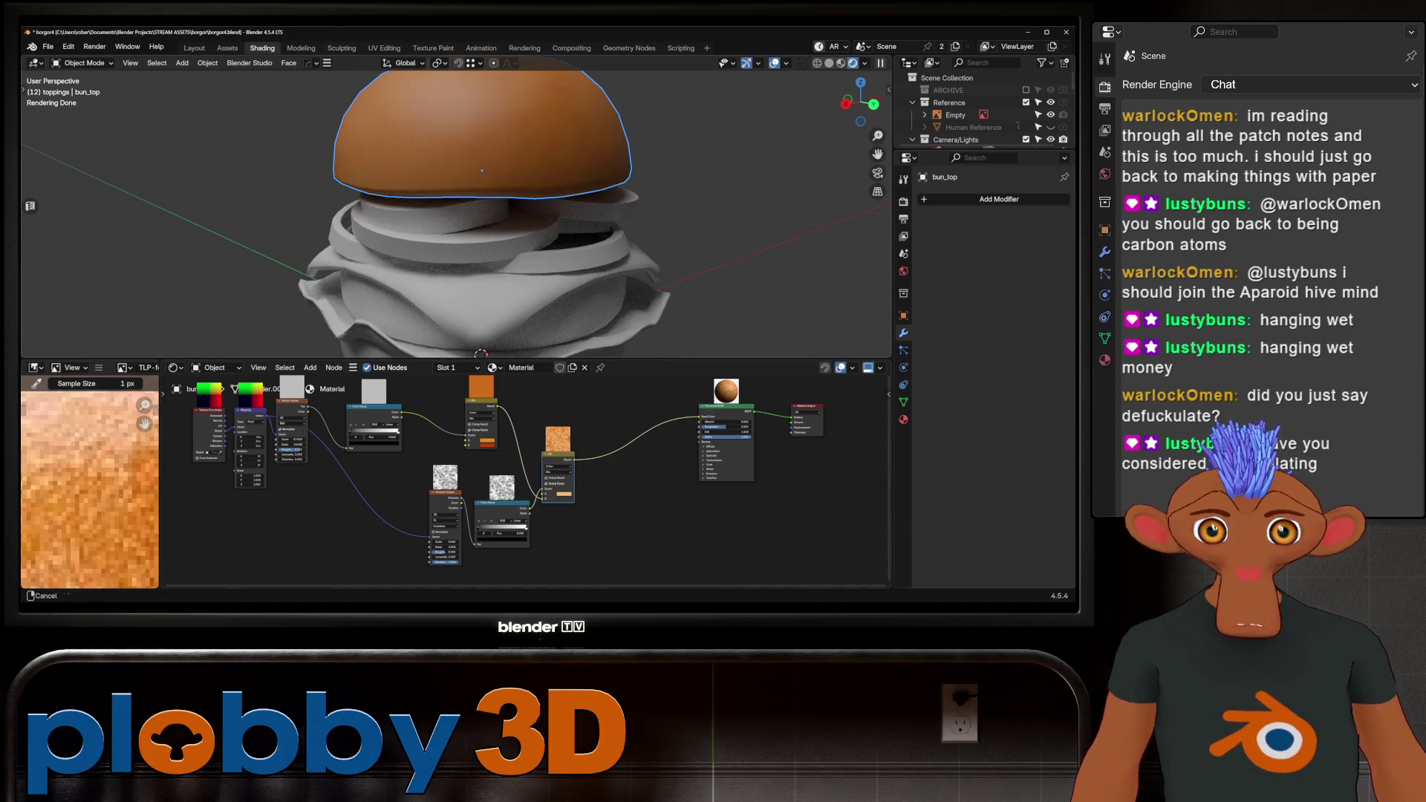
Raise Voronoi Scale to 139.1 and shift the Color Ramp black stop to 0.366.
middle_click_drag(483, 223, 491, 282)
scroll(487, 540, "up", 3)
left_click_drag(471, 515, 538, 515)
left_click_drag(409, 543, 486, 543)
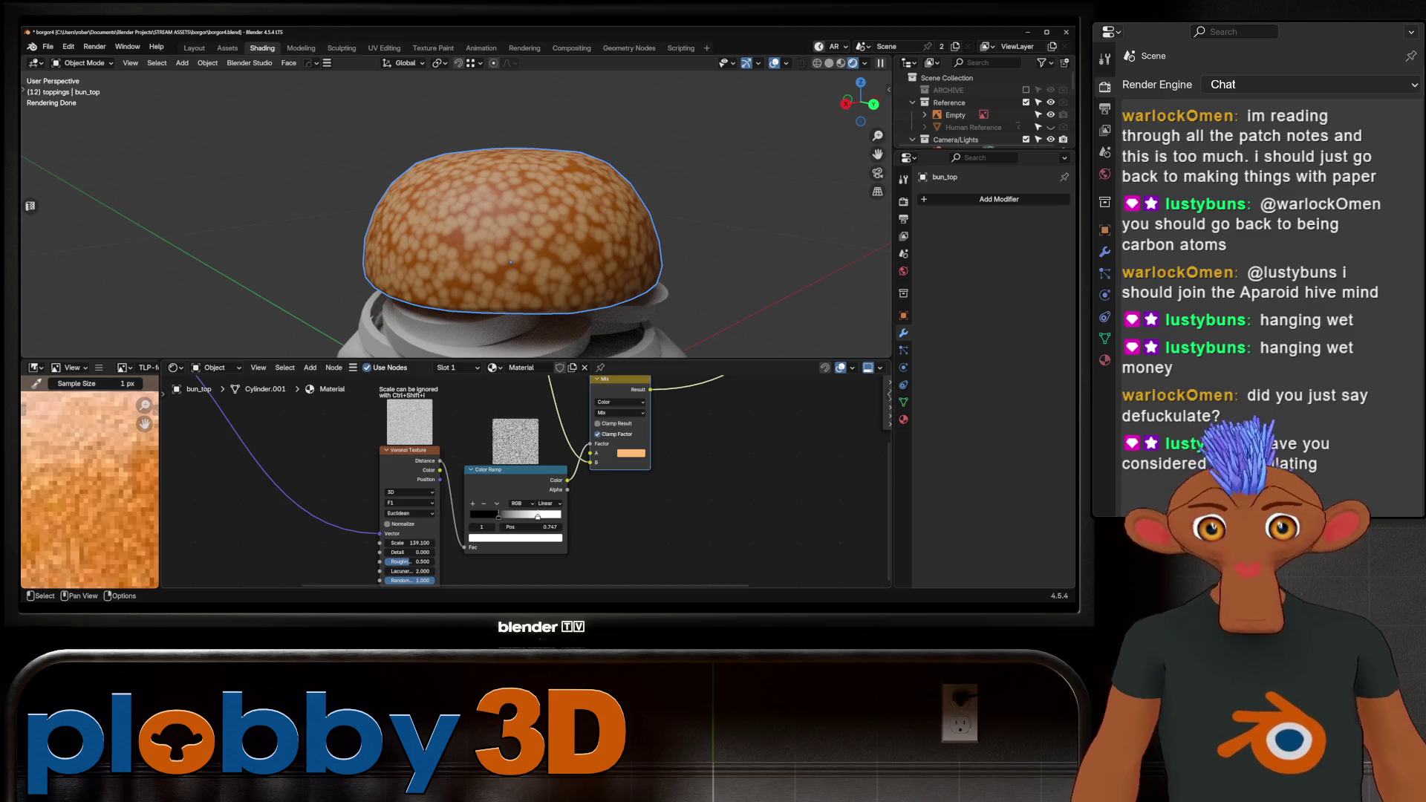
mouse_move(513, 223)
middle_mouse_down()
mouse_move(513, 245)
mouse_move(505, 215)
middle_mouse_up()
scroll(483, 483, "up", 3)
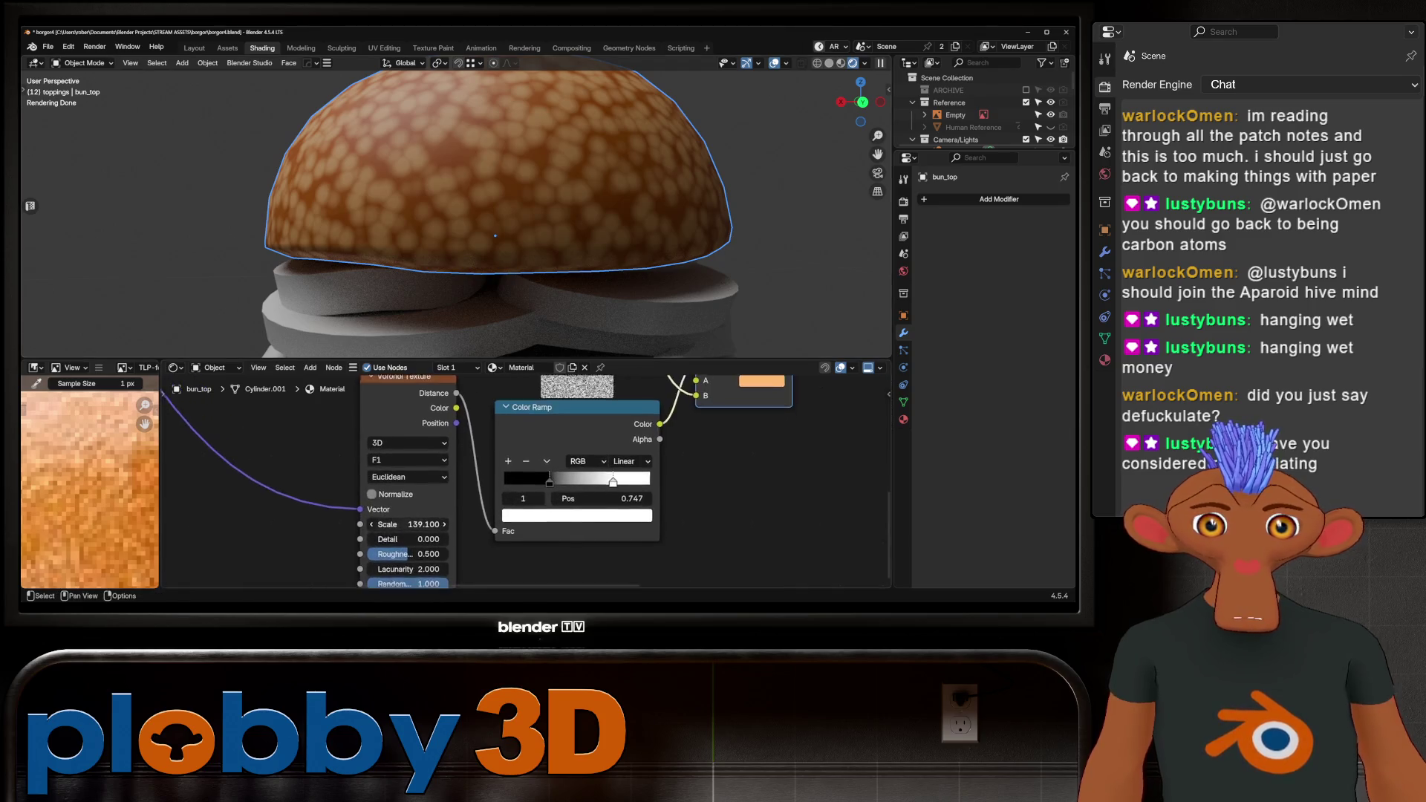
left_click_drag(569, 456, 603, 455)
scroll(433, 447, "down", 1)
Set Voronoi Scale to 1000, Detail to about 0.72 and Roughness to 0.555.
left_click_drag(427, 491, 594, 491)
middle_click_drag(476, 186, 494, 282)
scroll(464, 223, "up", 5)
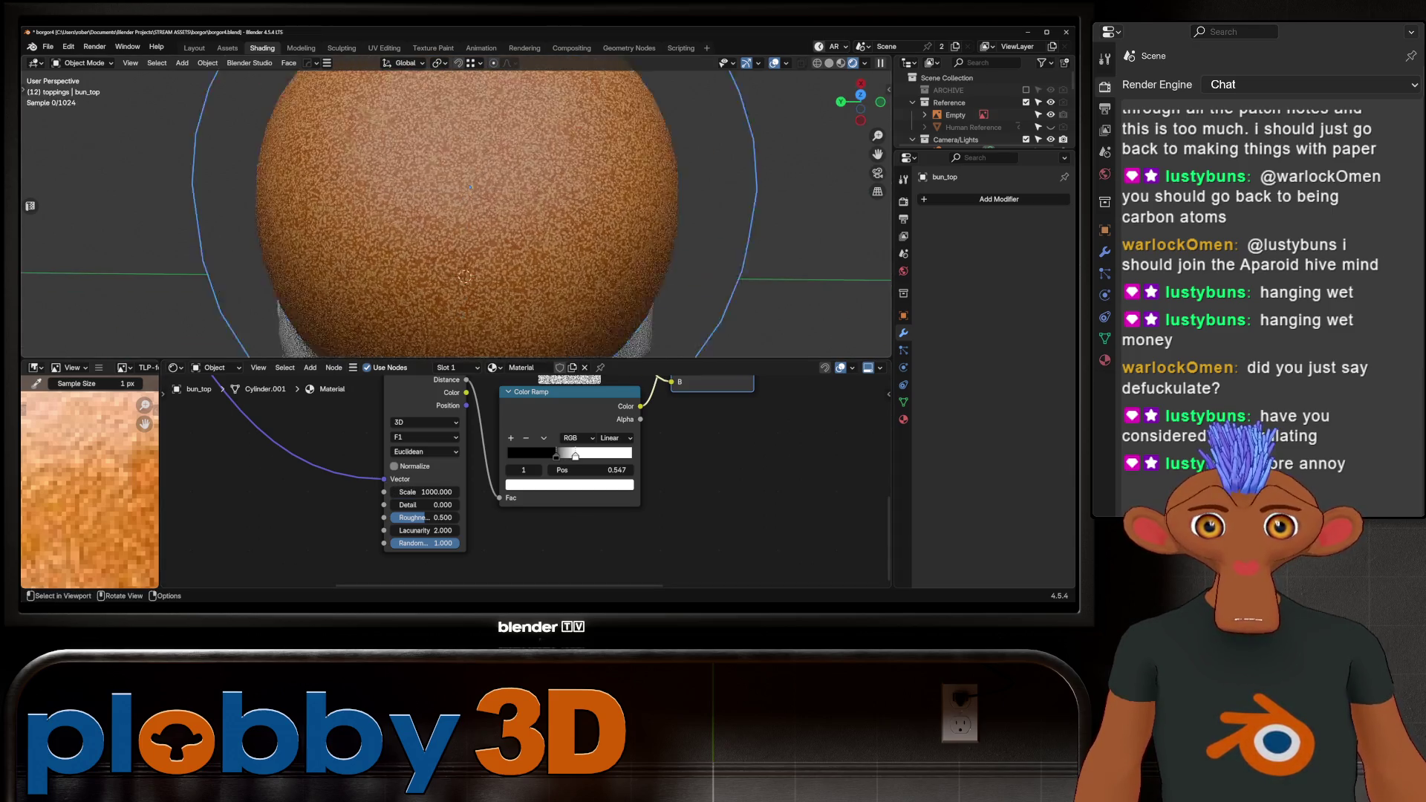
scroll(398, 530, "up", 2)
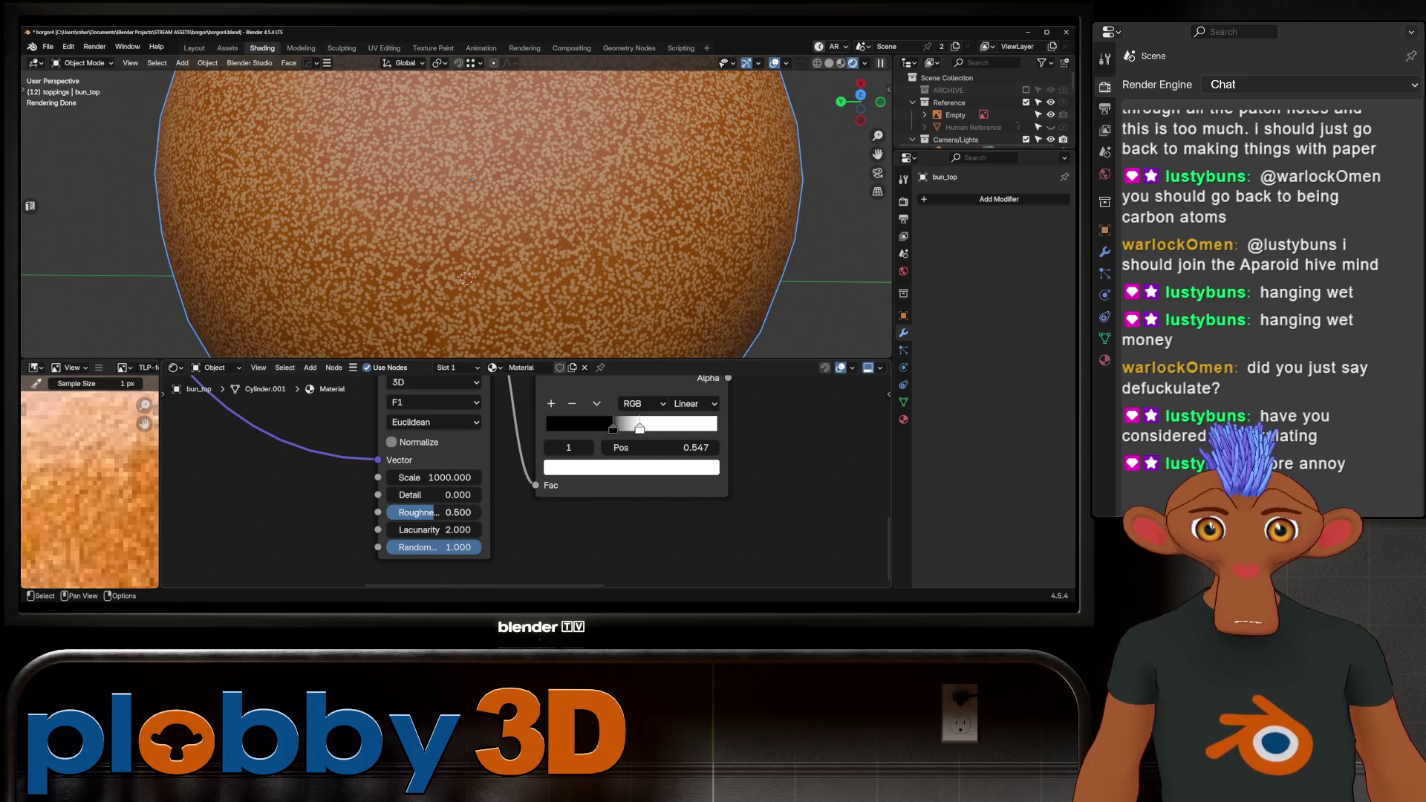
left_click_drag(427, 494, 476, 495)
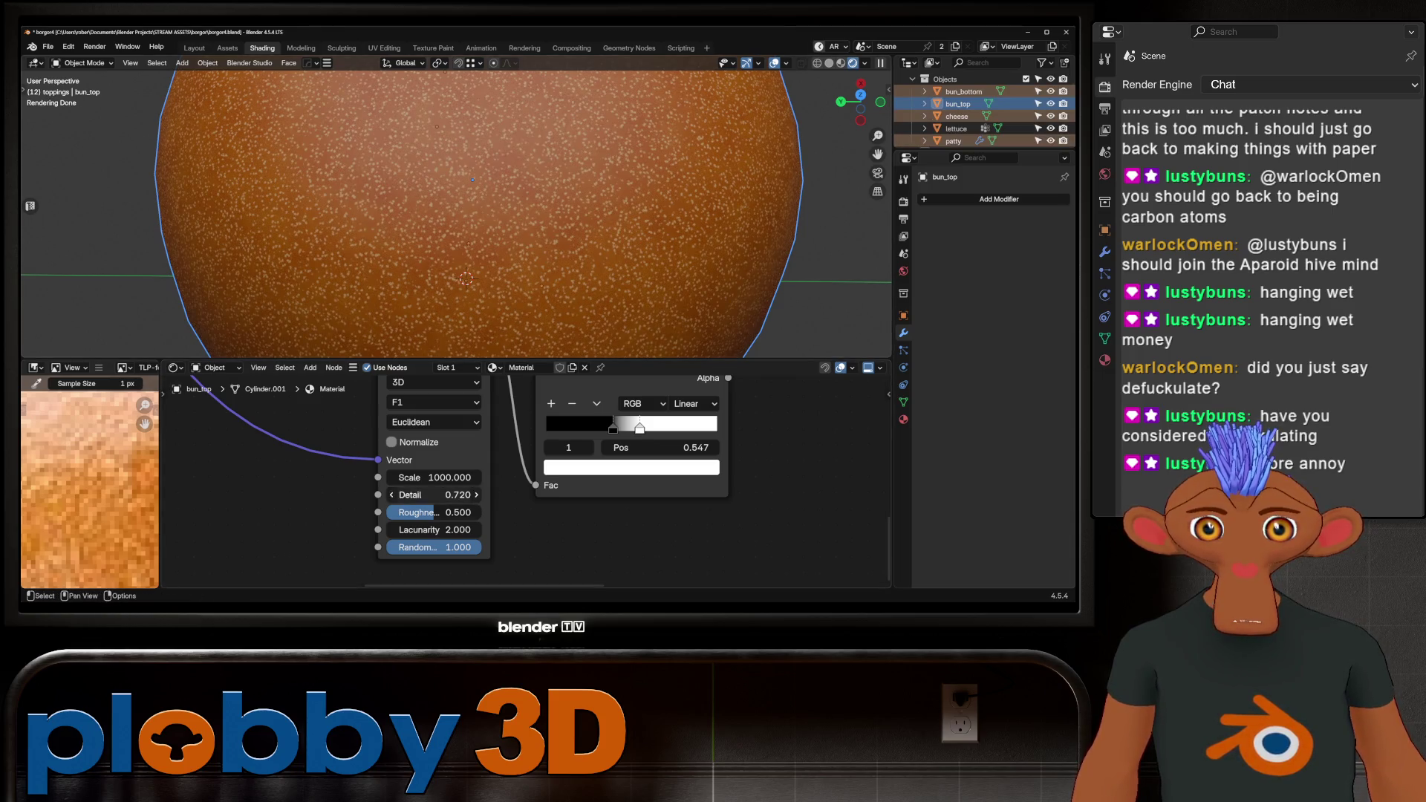
left_click(434, 512)
mouse_move(434, 512)
left_mouse_down()
mouse_move(457, 512)
mouse_move(442, 512)
left_mouse_up()
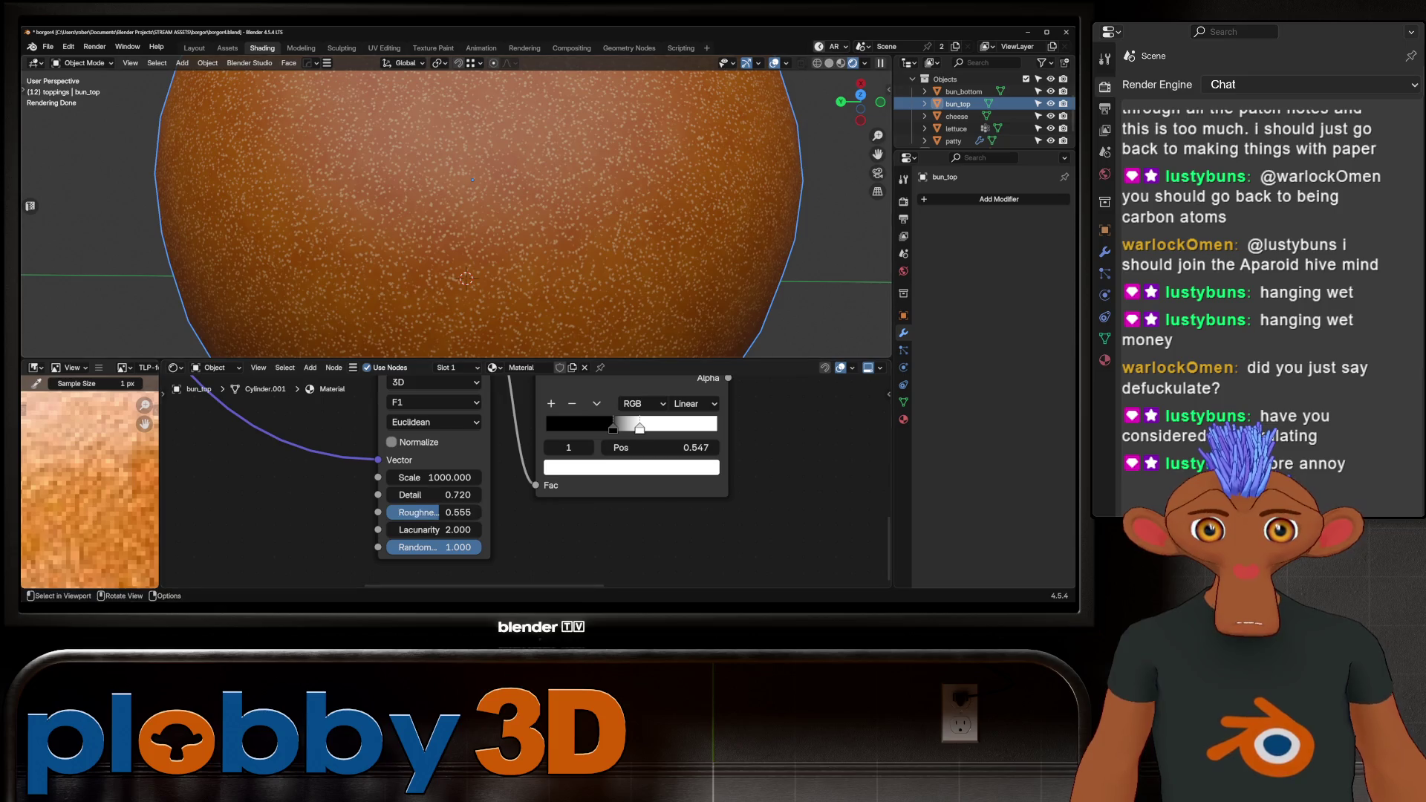
Orbit back to a side view of the bun and bring the Voronoi and Color Ramp nodes into view.
scroll(476, 215, "down", 5)
mouse_move(476, 297)
middle_mouse_down()
mouse_move(476, 194)
mouse_move(468, 208)
mouse_move(453, 171)
mouse_move(446, 215)
middle_mouse_up()
scroll(468, 208, "down", 3)
scroll(450, 178, "up", 3)
scroll(445, 186, "down", 3)
scroll(446, 483, "down", 5)
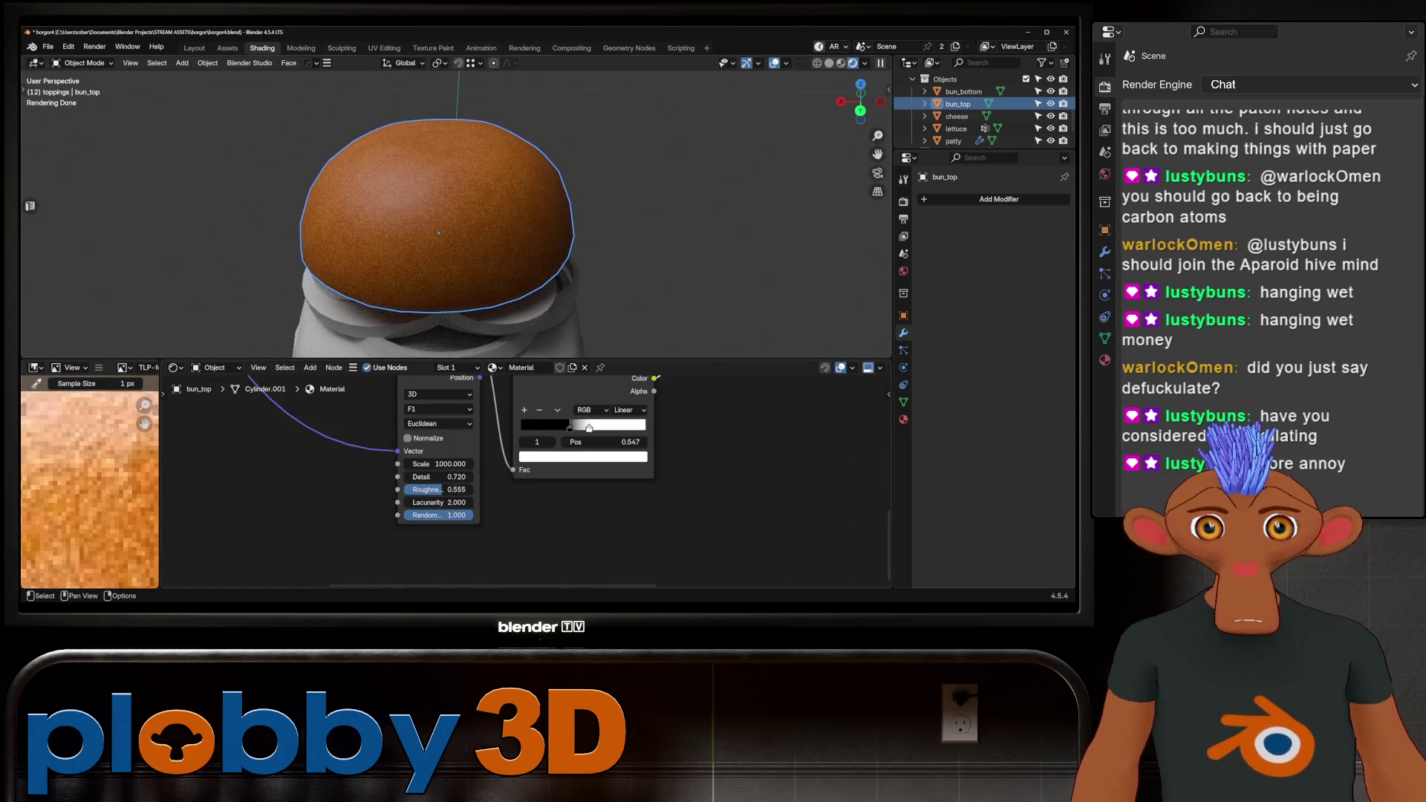
scroll(457, 223, "down", 2)
middle_click_drag(356, 587, 389, 548)
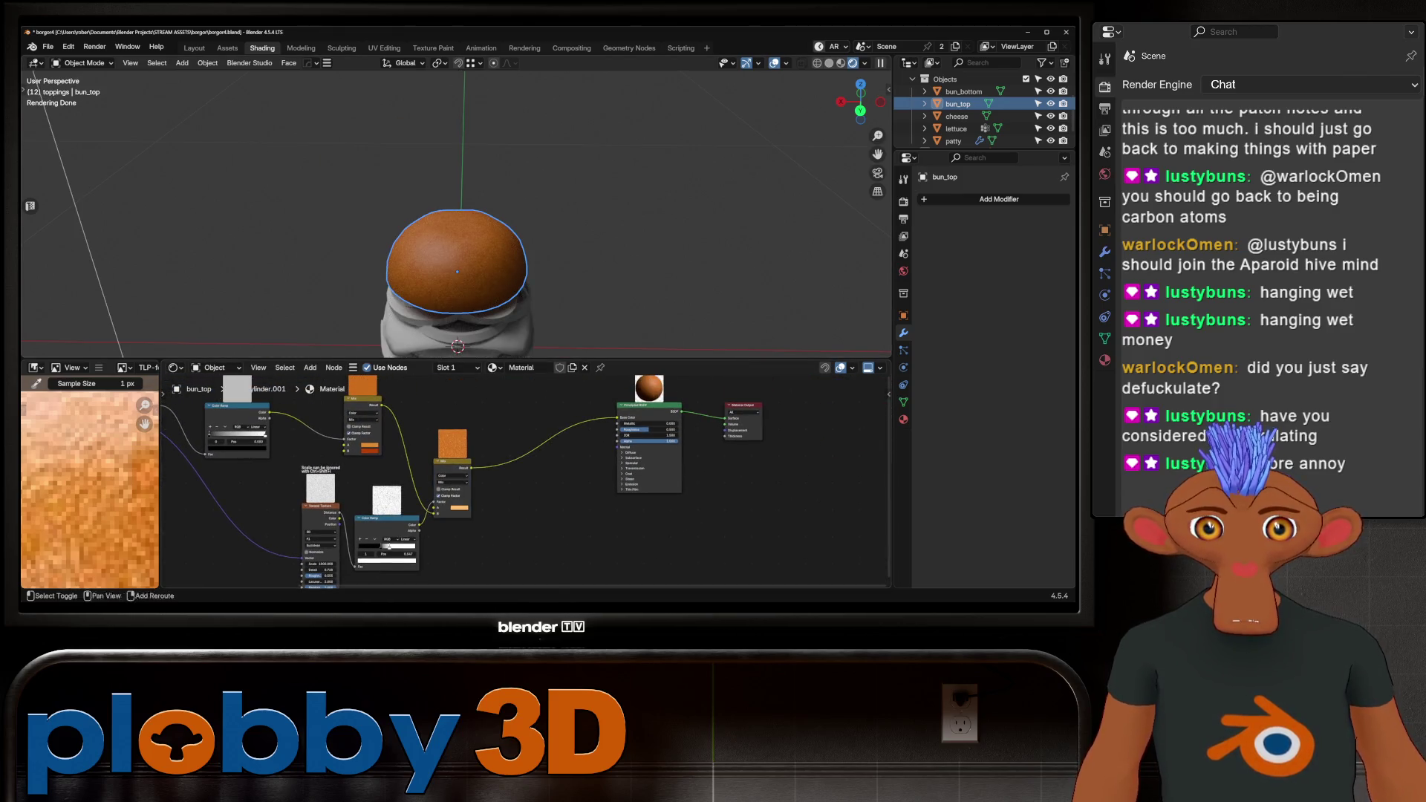
Add a Bump node and connect the speckle output to its Height.
key("shift+a")
mouse_move(512, 509)
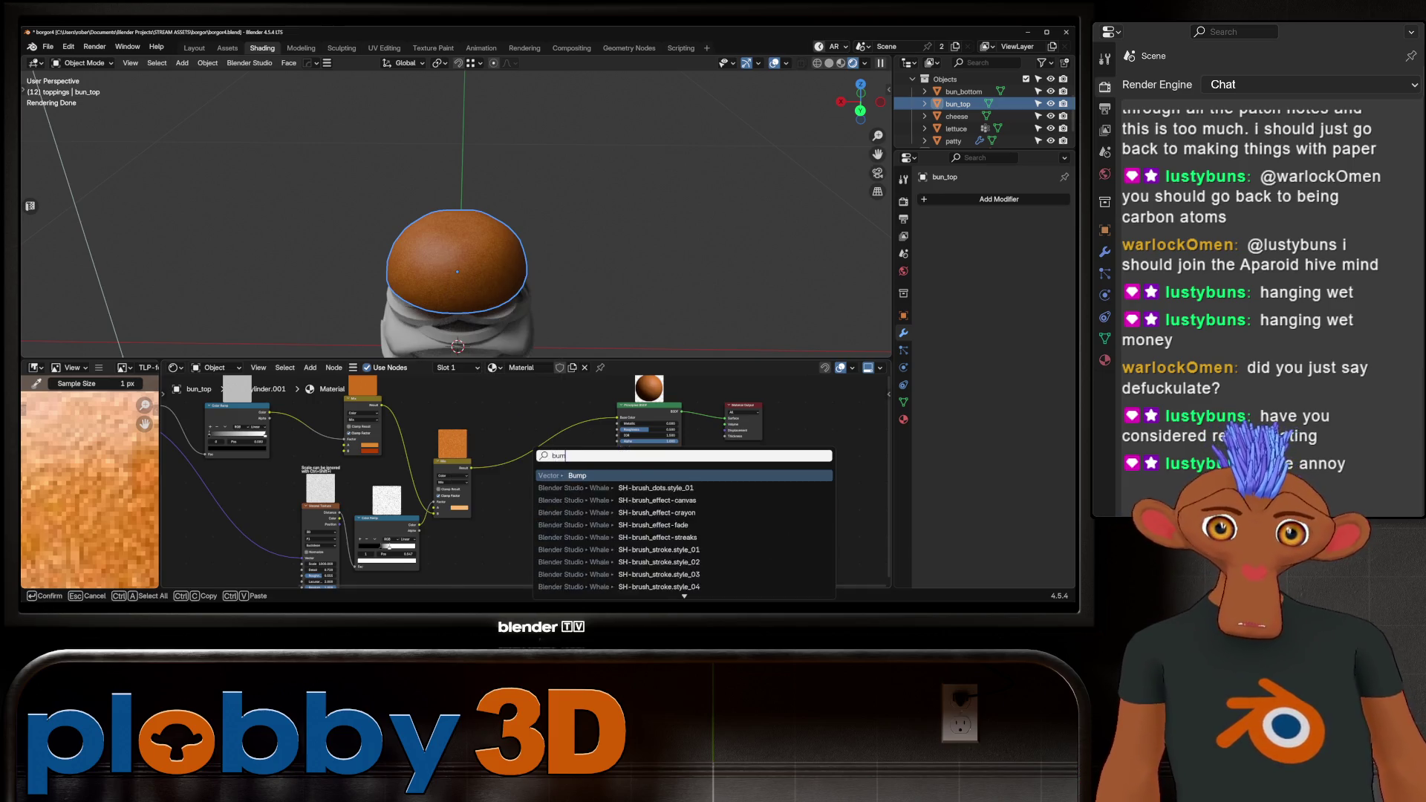
left_click(565, 520)
left_click(555, 520)
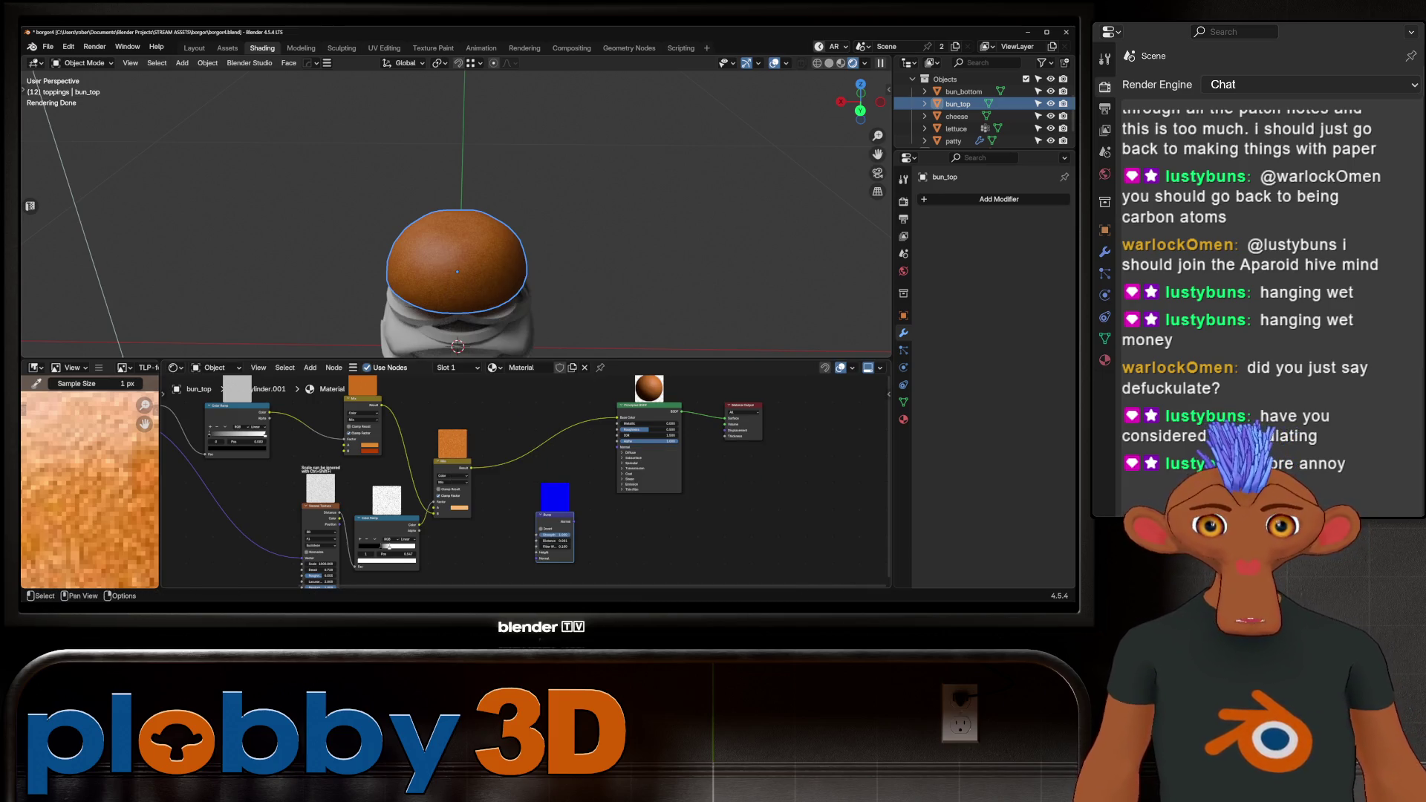
mouse_move(573, 522)
left_mouse_down()
mouse_move(568, 583)
mouse_move(554, 455)
left_mouse_up()
key("Escape")
middle_click_drag(553, 455, 552, 515)
scroll(315, 446, "down", 2)
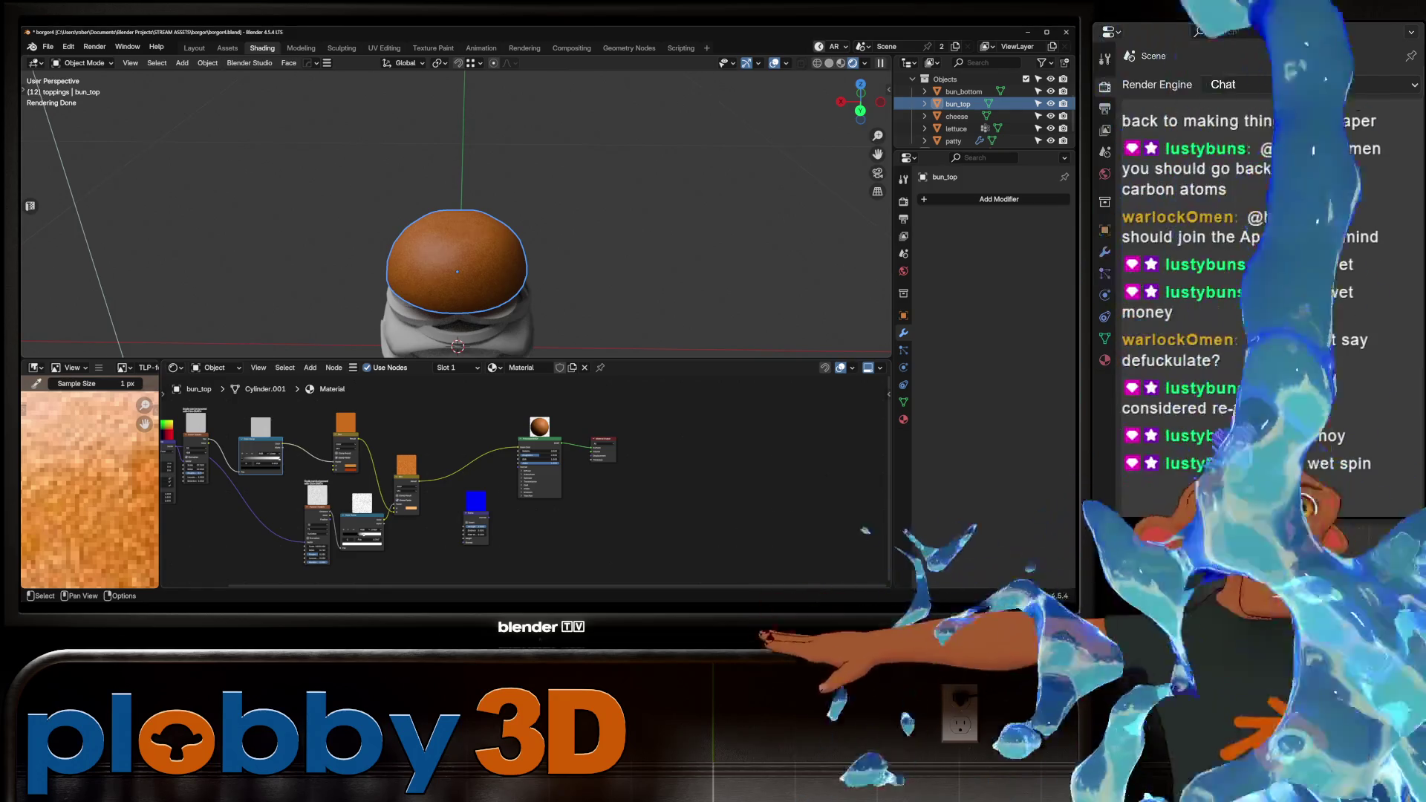
left_click_drag(329, 511, 414, 553)
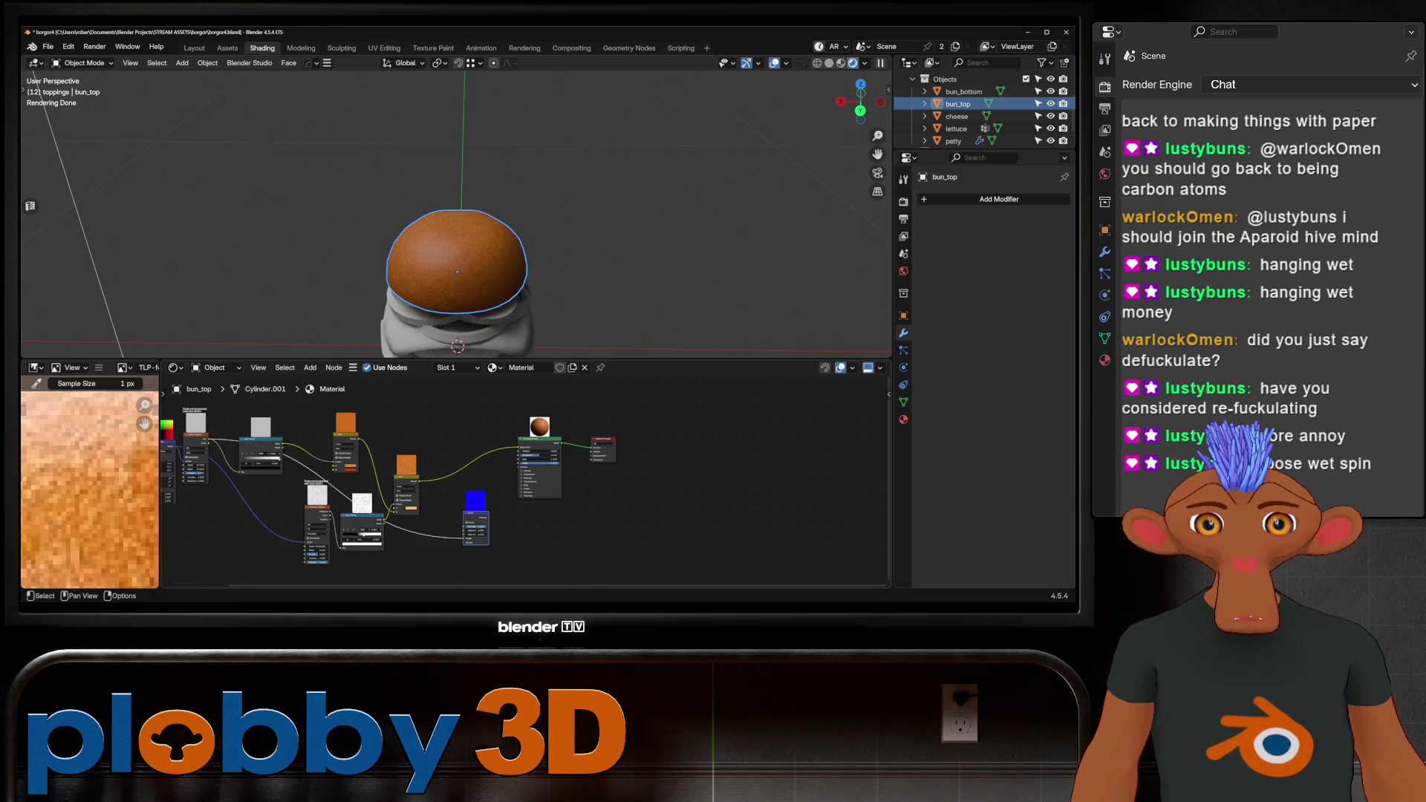
left_click_drag(476, 513, 458, 508)
Duplicate the Bump node, feed noise into its Height, and link its Normal to the shader Normal.
key("shift+d")
left_click(499, 507)
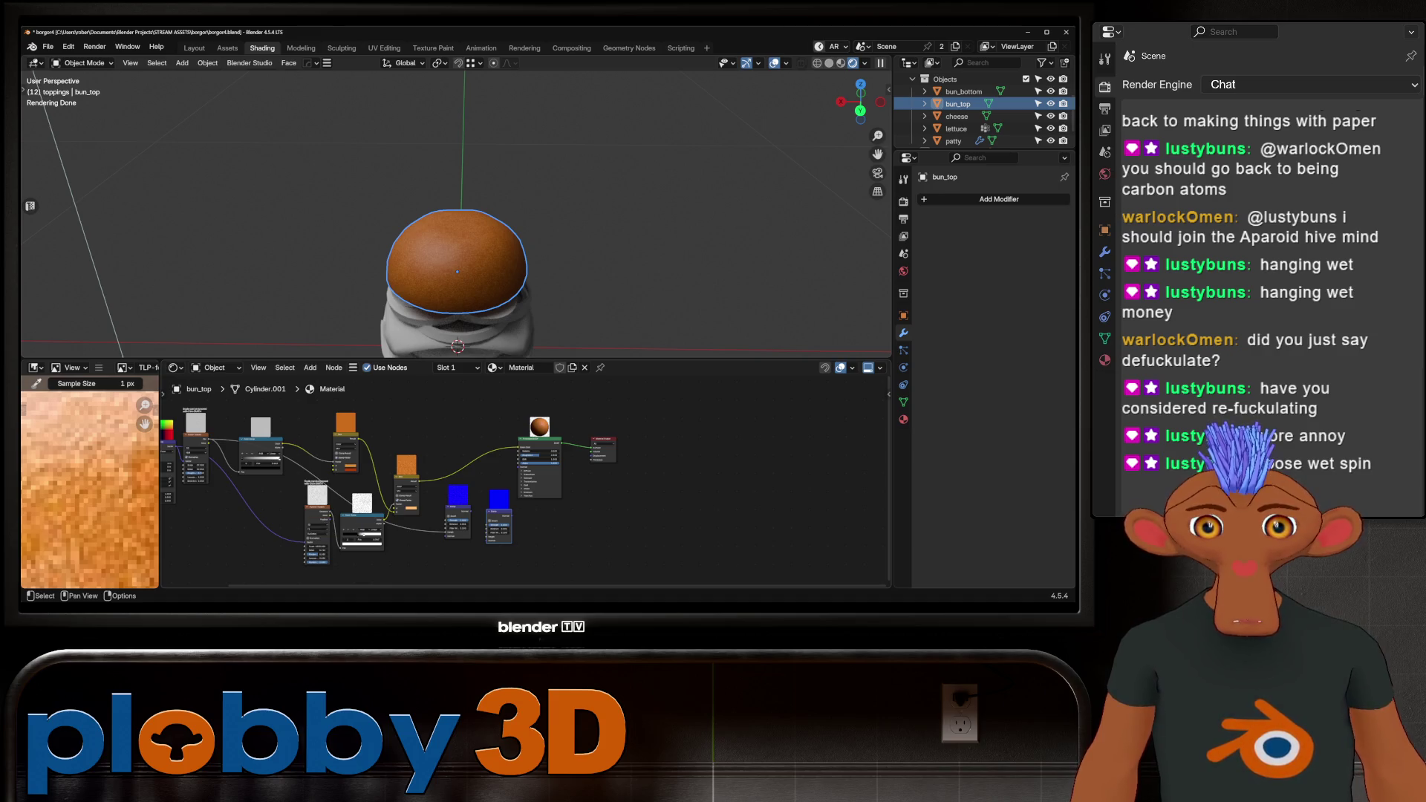
middle_click_drag(363, 534, 364, 513)
scroll(460, 505, "up", 1)
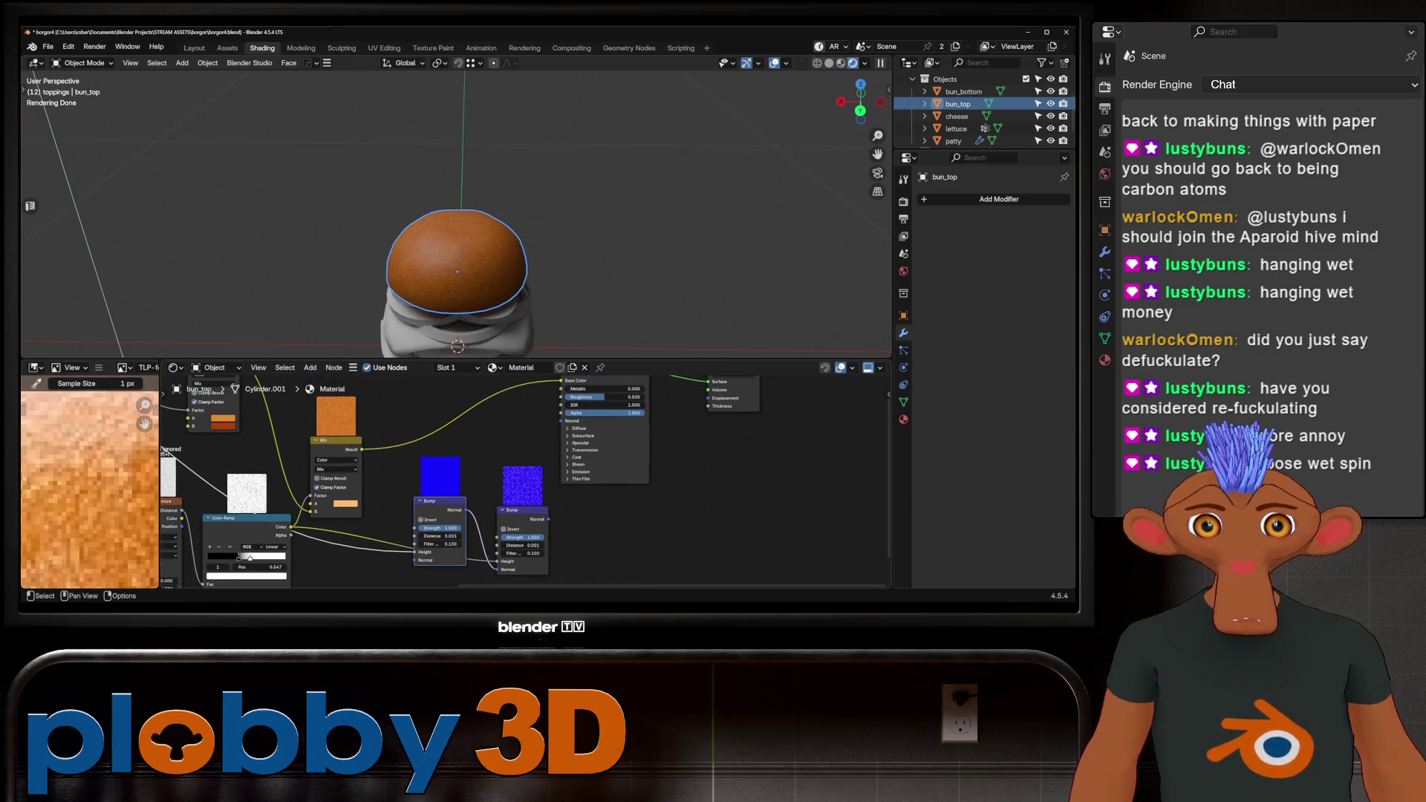
left_click_drag(554, 519, 562, 421)
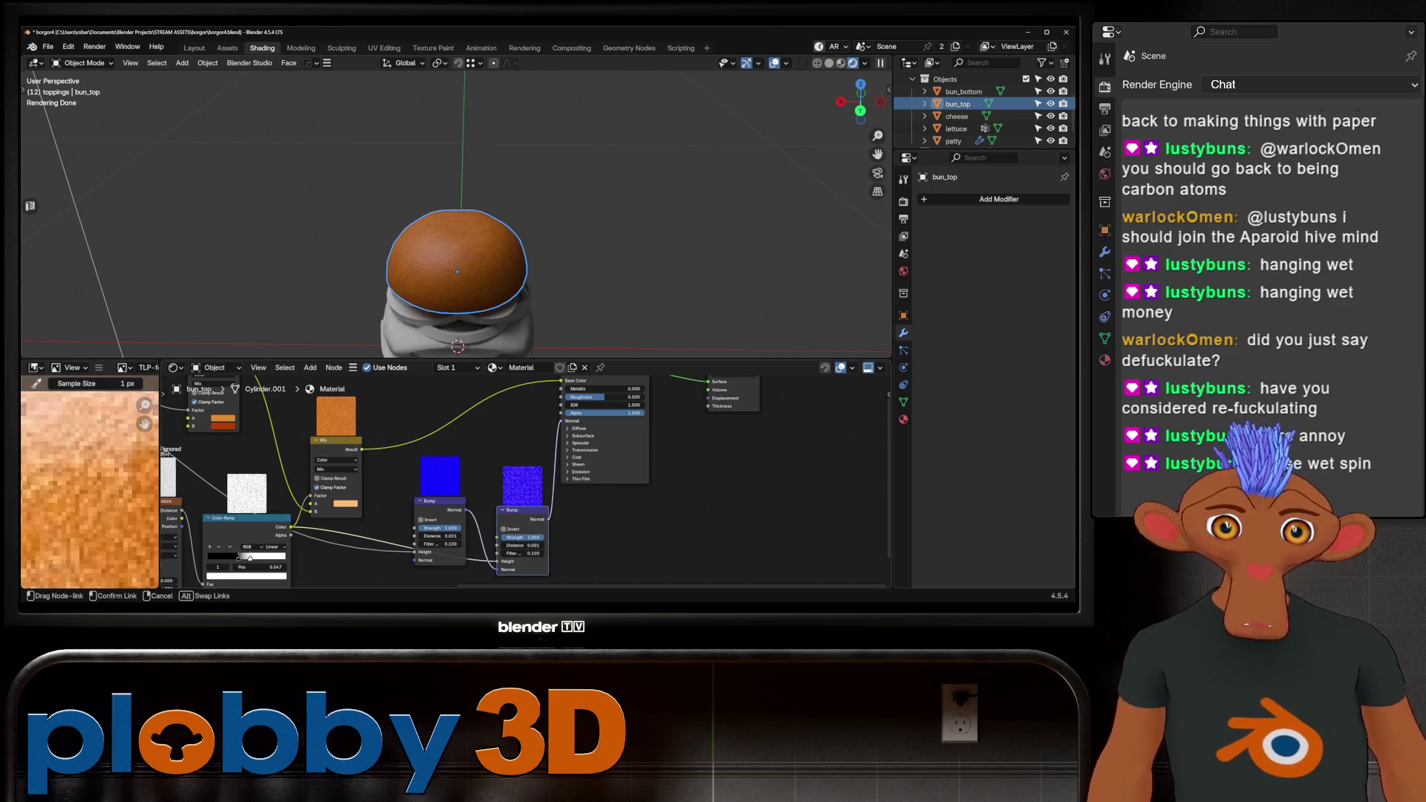
Lower the left Bump node's Distance while viewing the bun from a low side angle.
scroll(445, 260, "up", 4)
scroll(446, 223, "up", 3)
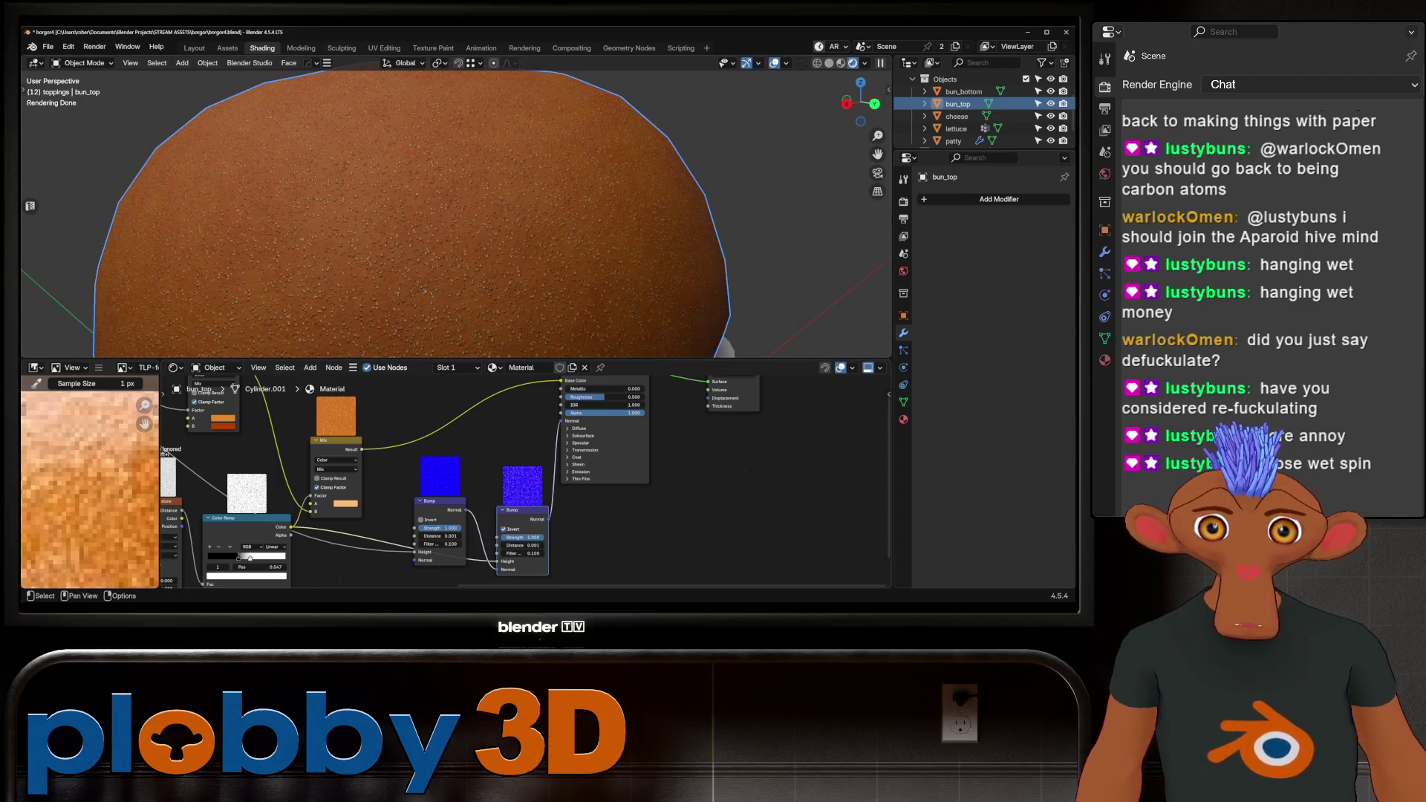
scroll(425, 291, "down", 3)
middle_click_drag(425, 291, 416, 253)
scroll(413, 308, "up", 5)
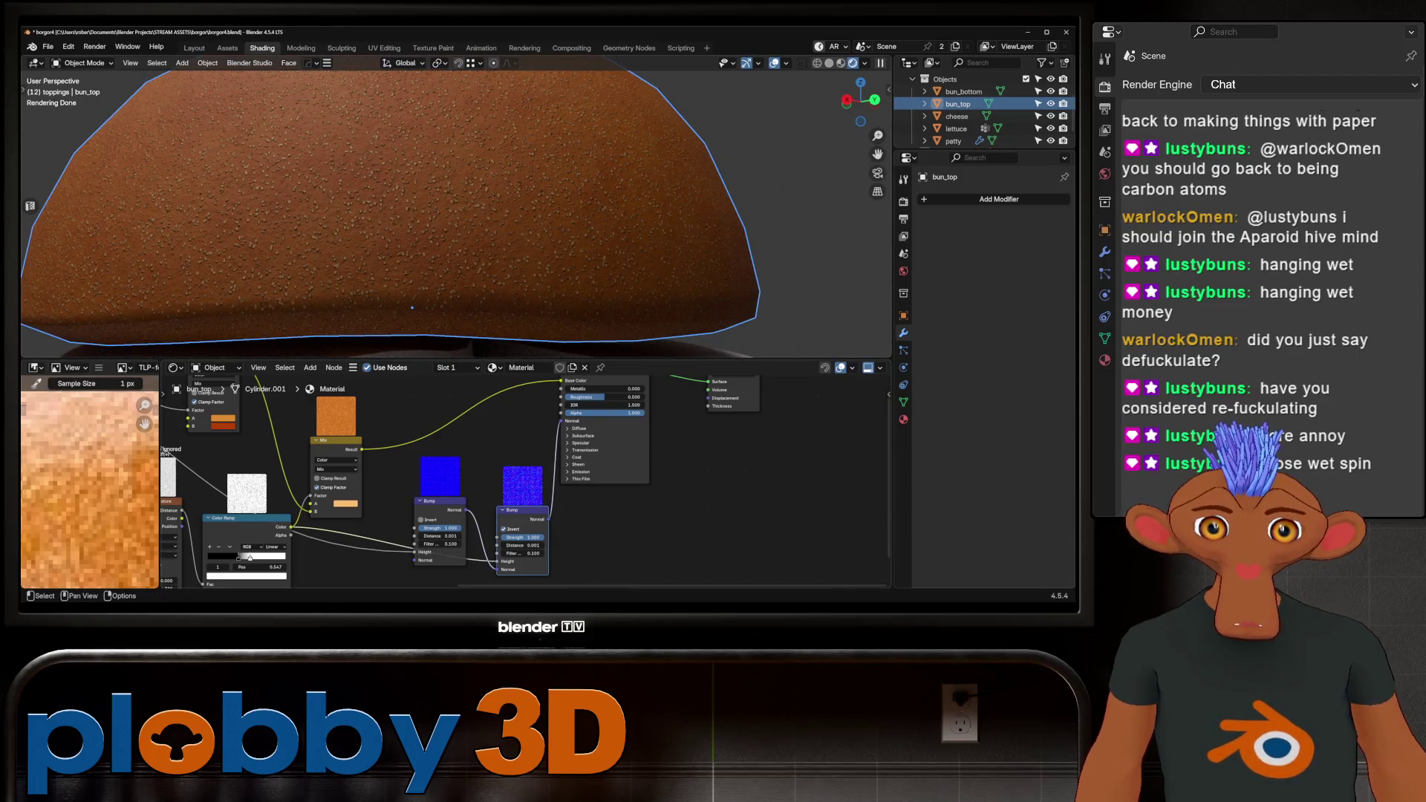
left_click_drag(524, 545, 434, 536)
Set the left Bump node's Distance to 0.001.
left_click(434, 536)
key("BackSpace")
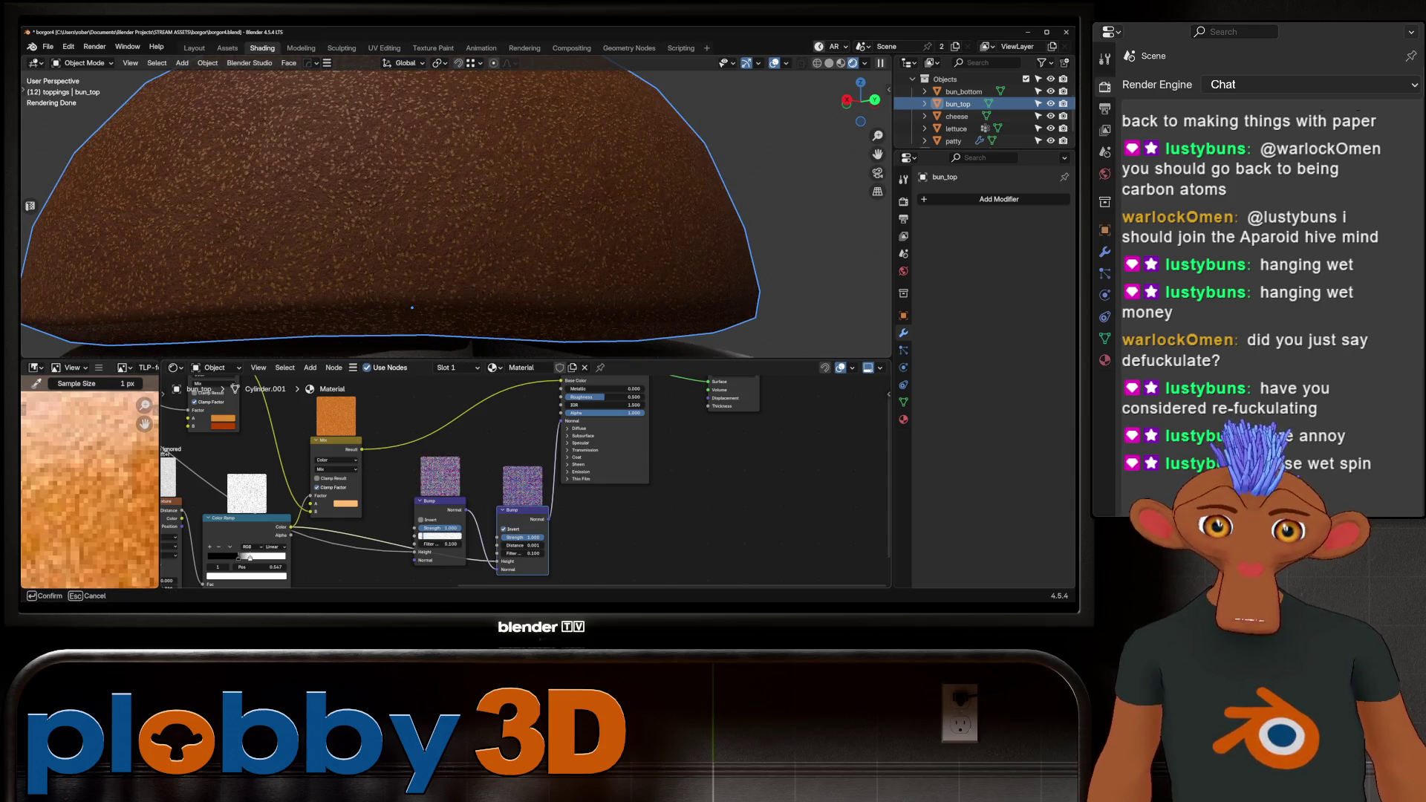
type("0.001")
key("Return")
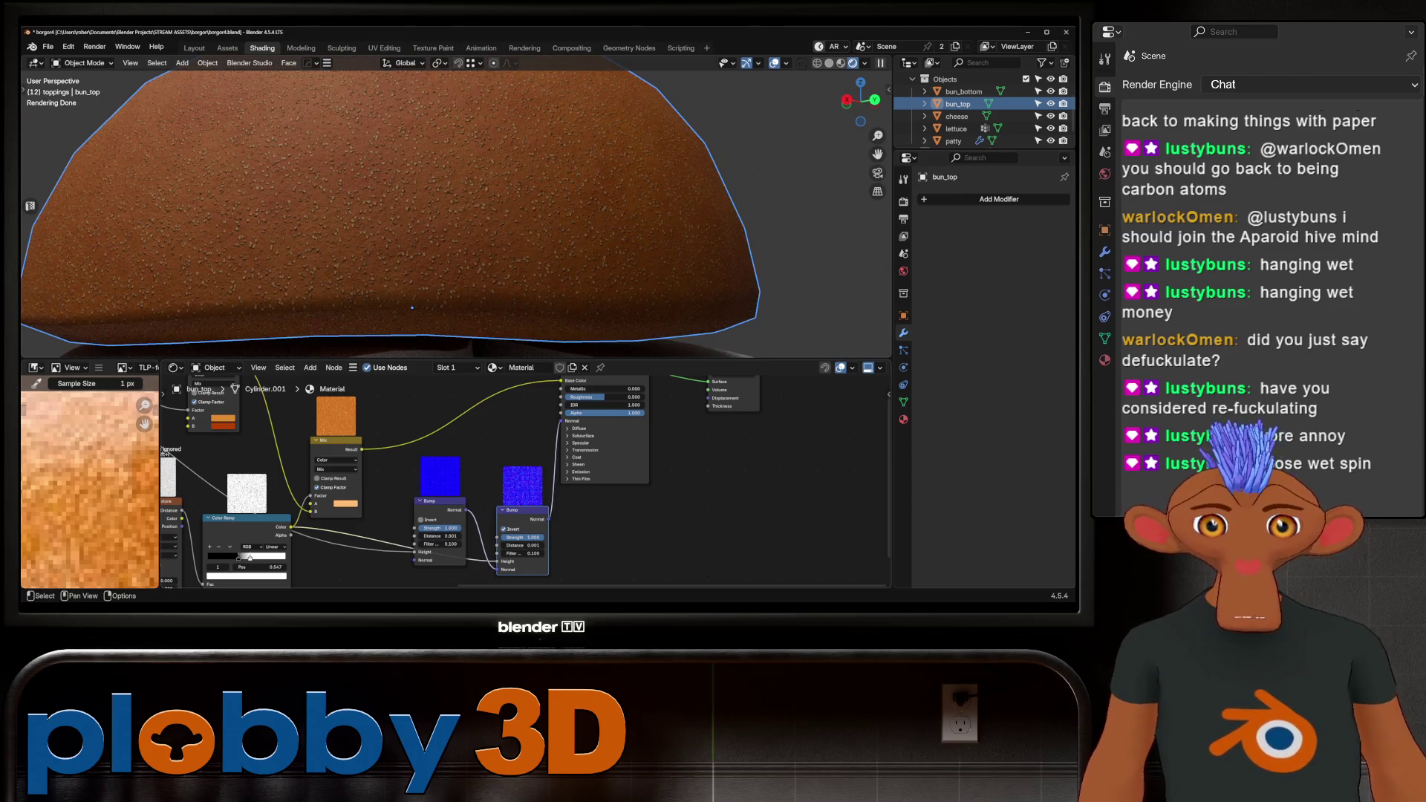
scroll(445, 483, "down", 2)
Add a copied Color Ramp fed by Voronoi Distance with its black stop at 0.137.
left_click(420, 476)
key("shift+d")
left_click(494, 527)
scroll(476, 520, "up", 2)
mouse_move(340, 428)
left_mouse_down()
mouse_move(457, 554)
mouse_move(477, 508)
mouse_move(653, 446)
left_mouse_up()
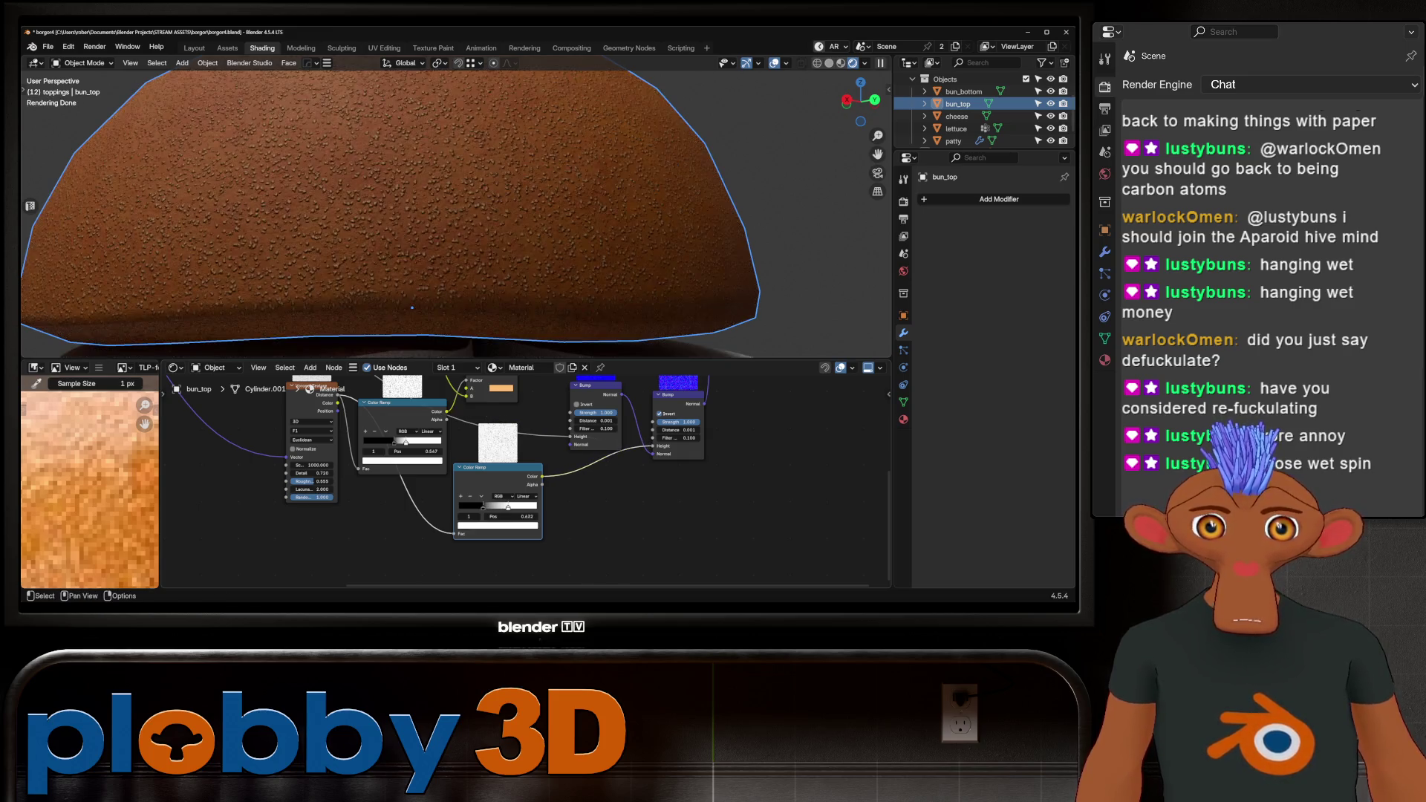
mouse_move(483, 507)
left_mouse_down()
mouse_move(469, 508)
mouse_move(523, 508)
mouse_move(468, 507)
left_mouse_up()
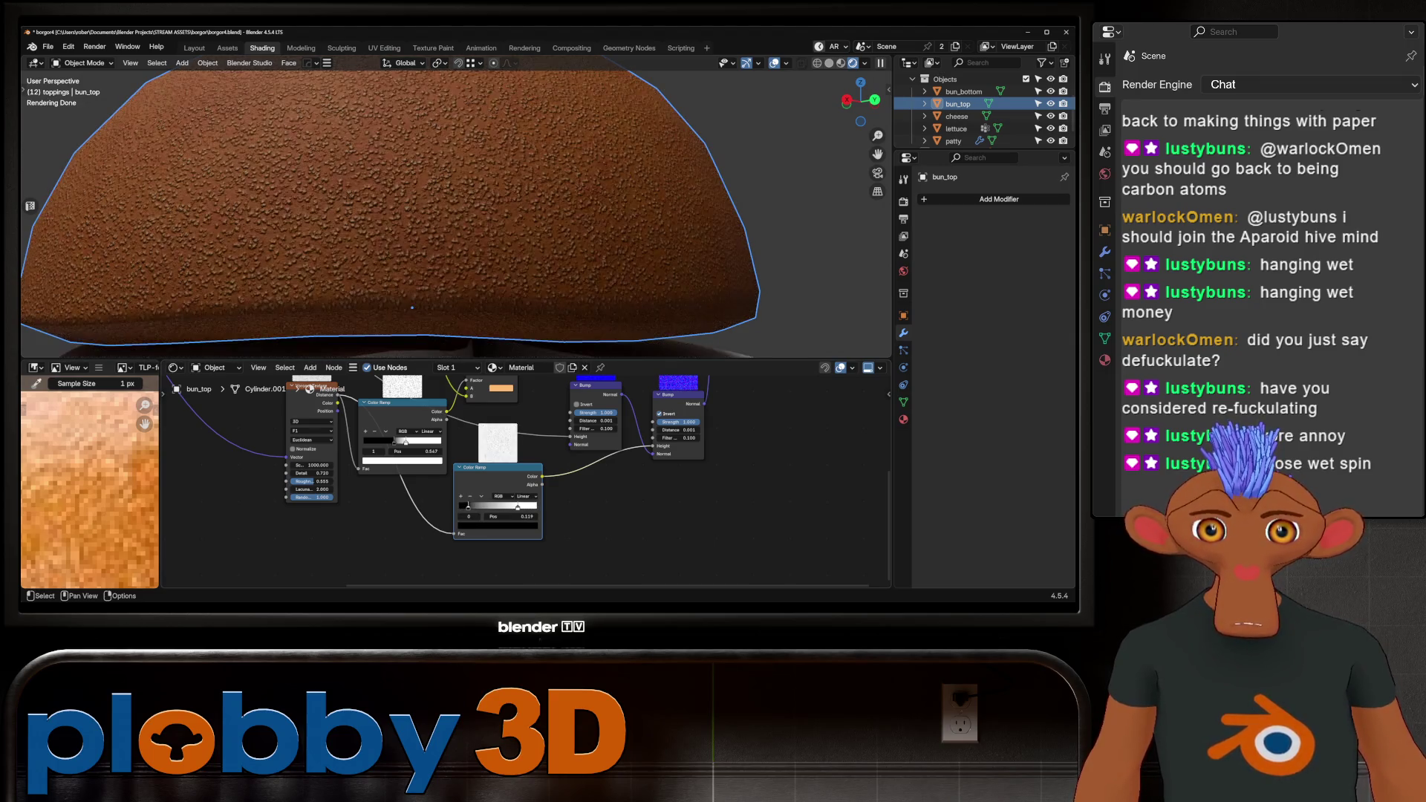
Lower the second Bump Strength to 0.443 and slide the Principled BSDF and Material Output right.
scroll(375, 223, "down", 4)
scroll(375, 271, "up", 6)
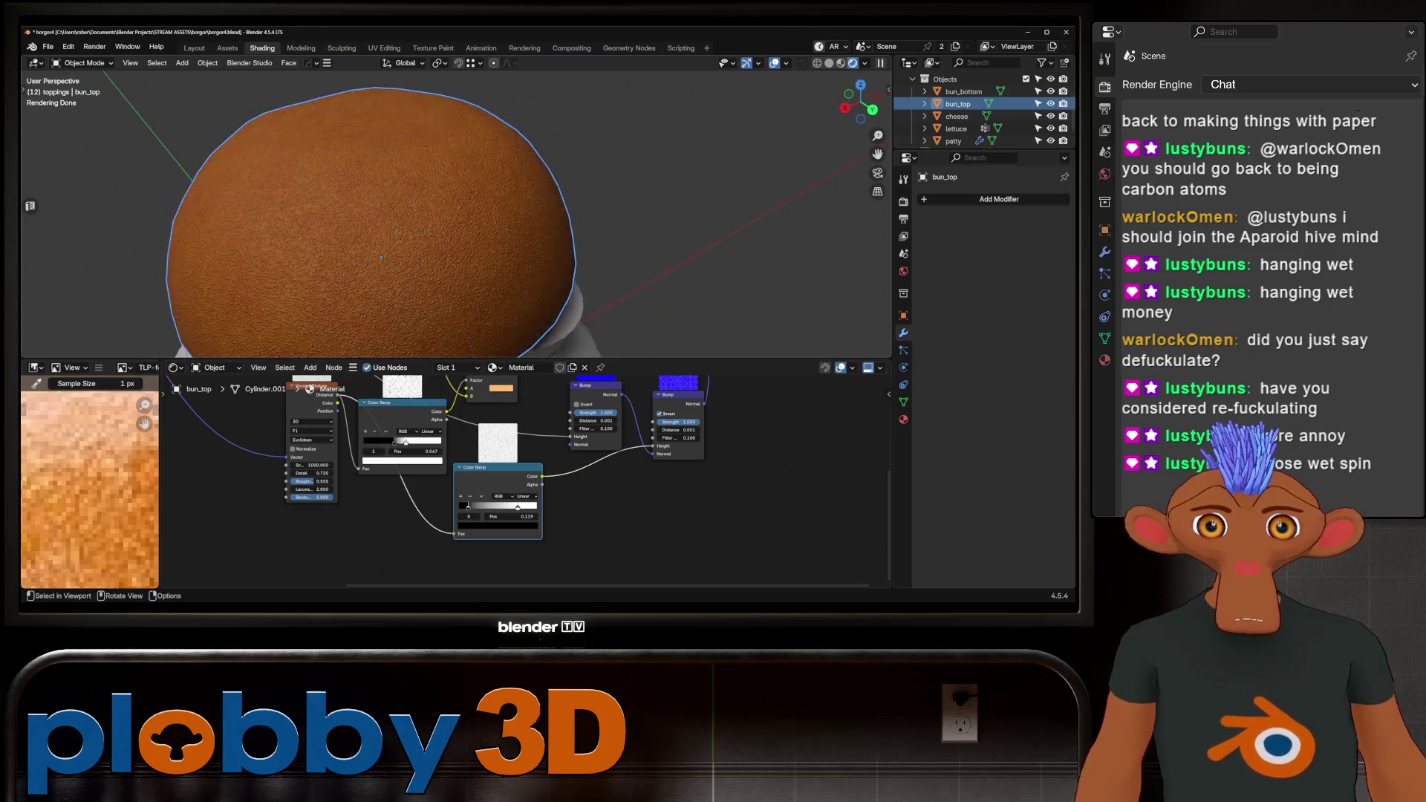
scroll(672, 421, "up", 1)
left_click_drag(676, 421, 654, 422)
scroll(468, 223, "down", 4)
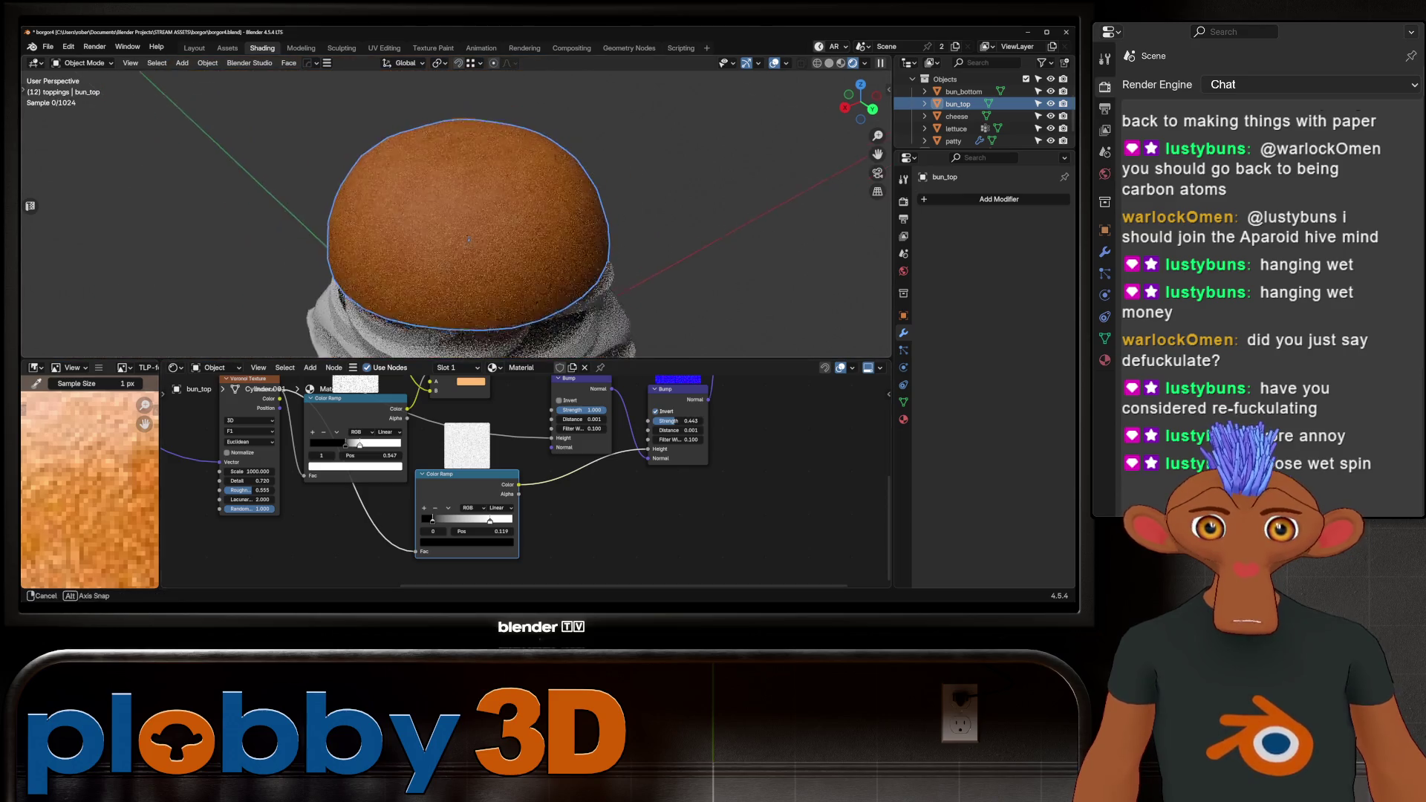
mouse_move(468, 247)
middle_mouse_down()
mouse_move(431, 223)
mouse_move(475, 250)
middle_mouse_up()
scroll(520, 482, "down", 6)
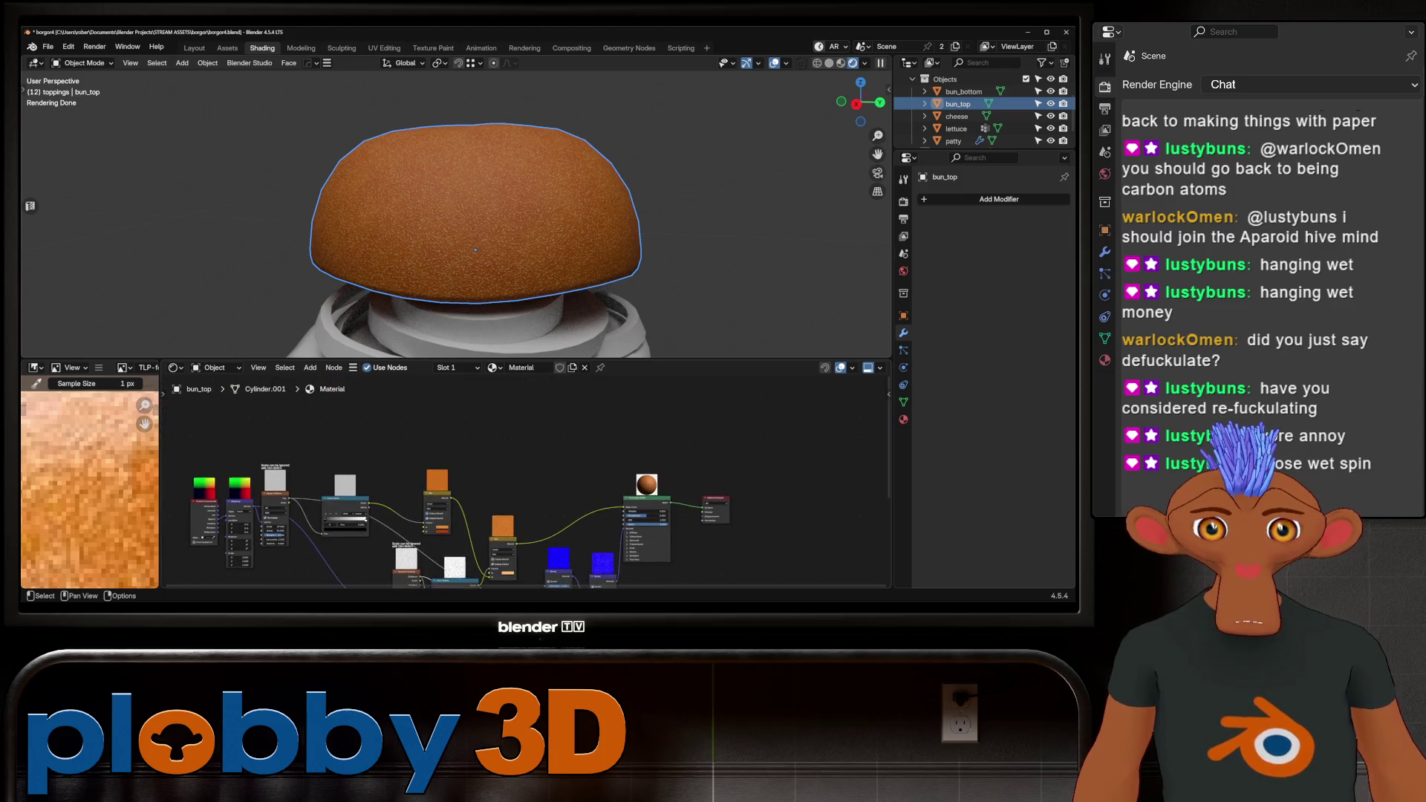
mouse_move(520, 520)
middle_mouse_down()
mouse_move(505, 483)
mouse_move(425, 459)
middle_mouse_up()
left_click_drag(517, 432, 671, 540)
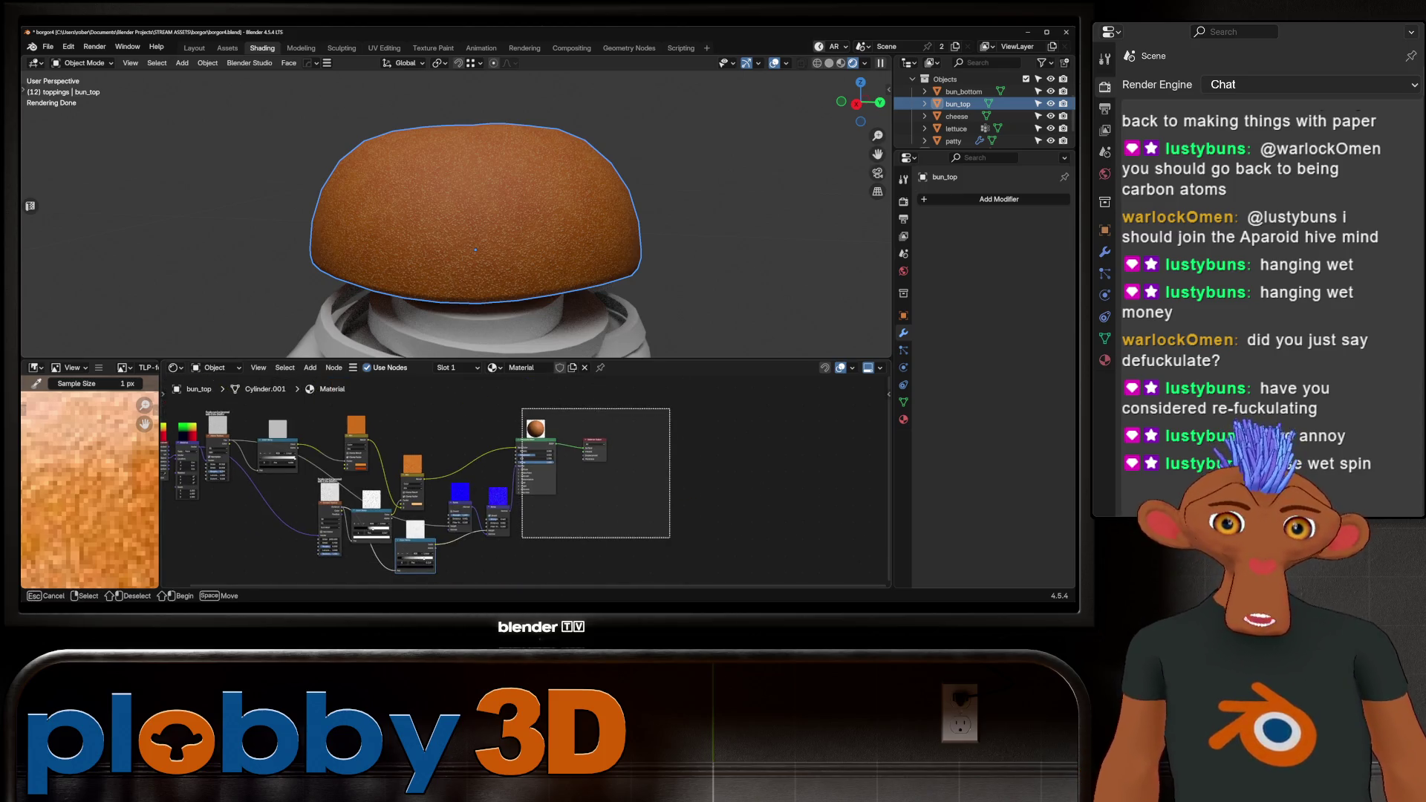
Confirm the shader and output nodes' new position and save the blend file.
key("g")
key("Return")
key("ctrl+s")
scroll(520, 490, "up", 3)
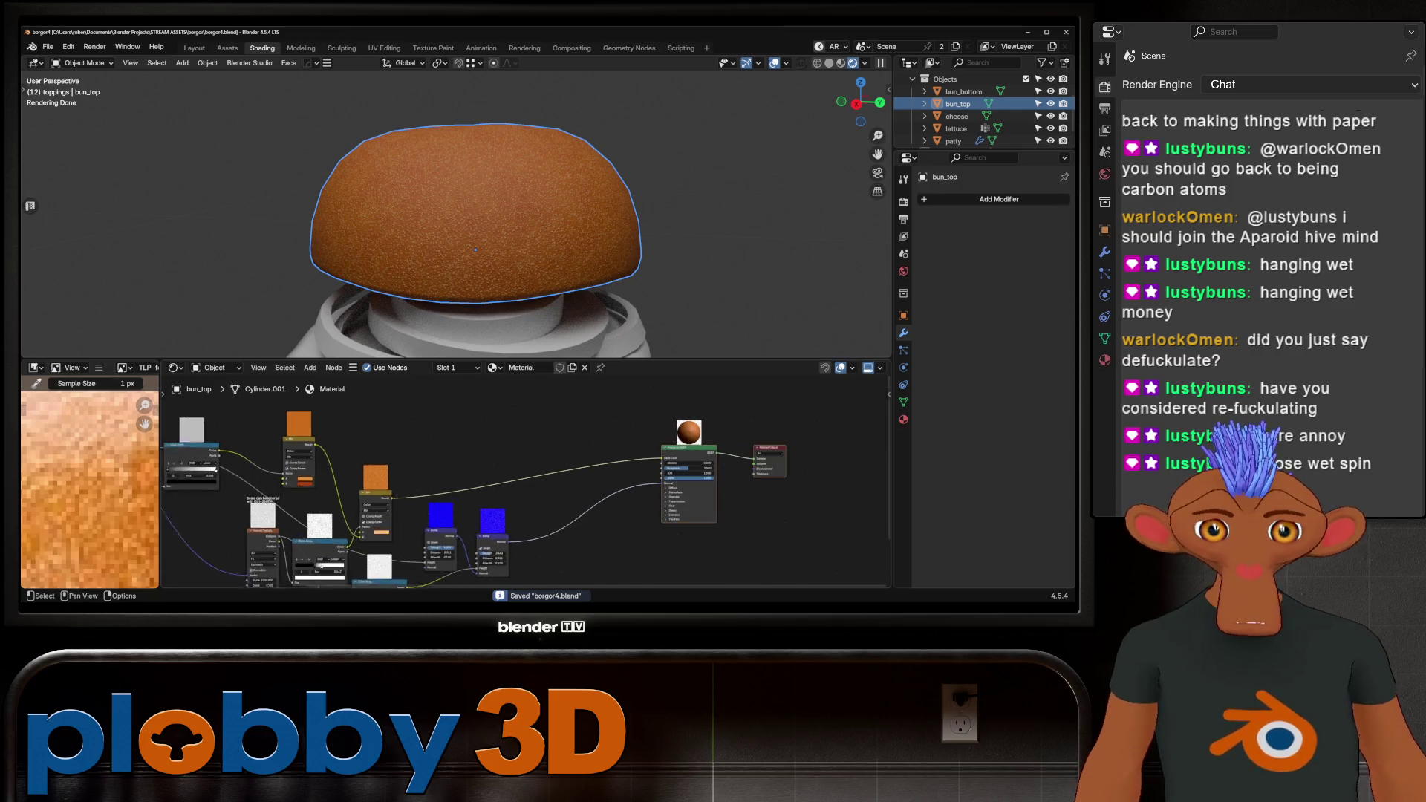
scroll(520, 520, "down", 2)
scroll(475, 222, "up", 2)
scroll(475, 223, "up", 2)
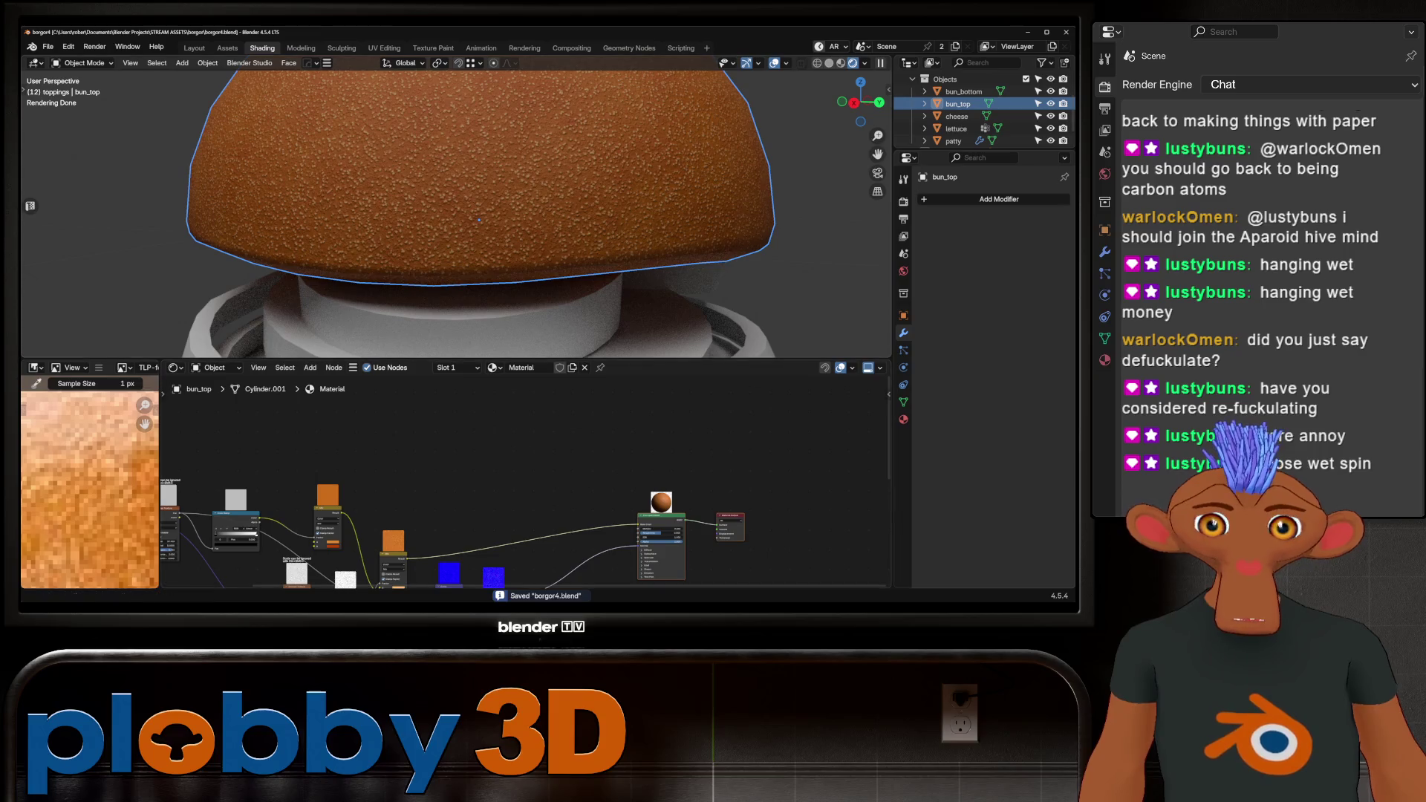
scroll(312, 416, "down", 1)
scroll(520, 506, "up", 2)
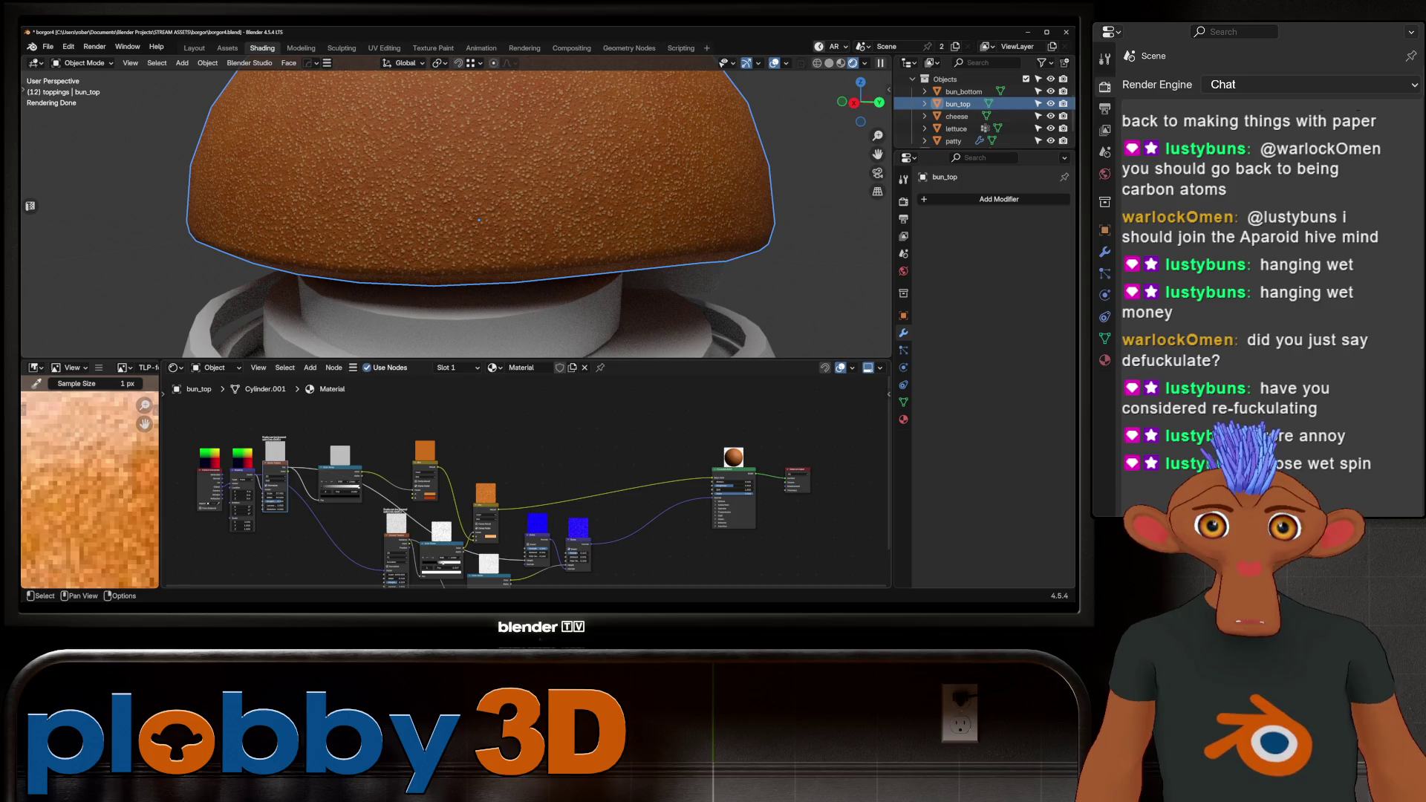
Add a copied texture fed by the coordinates, driving a reset copy of the color ramp.
key("shift+d")
left_click(460, 416)
left_click_drag(255, 471, 448, 430)
key("shift+d")
left_click(525, 416)
key("BackSpace")
mouse_move(472, 408)
left_mouse_down()
mouse_move(506, 439)
mouse_move(784, 506)
left_mouse_up()
Darken a stop colour on the new color ramp and check the bun top from above.
scroll(520, 431, "up", 2)
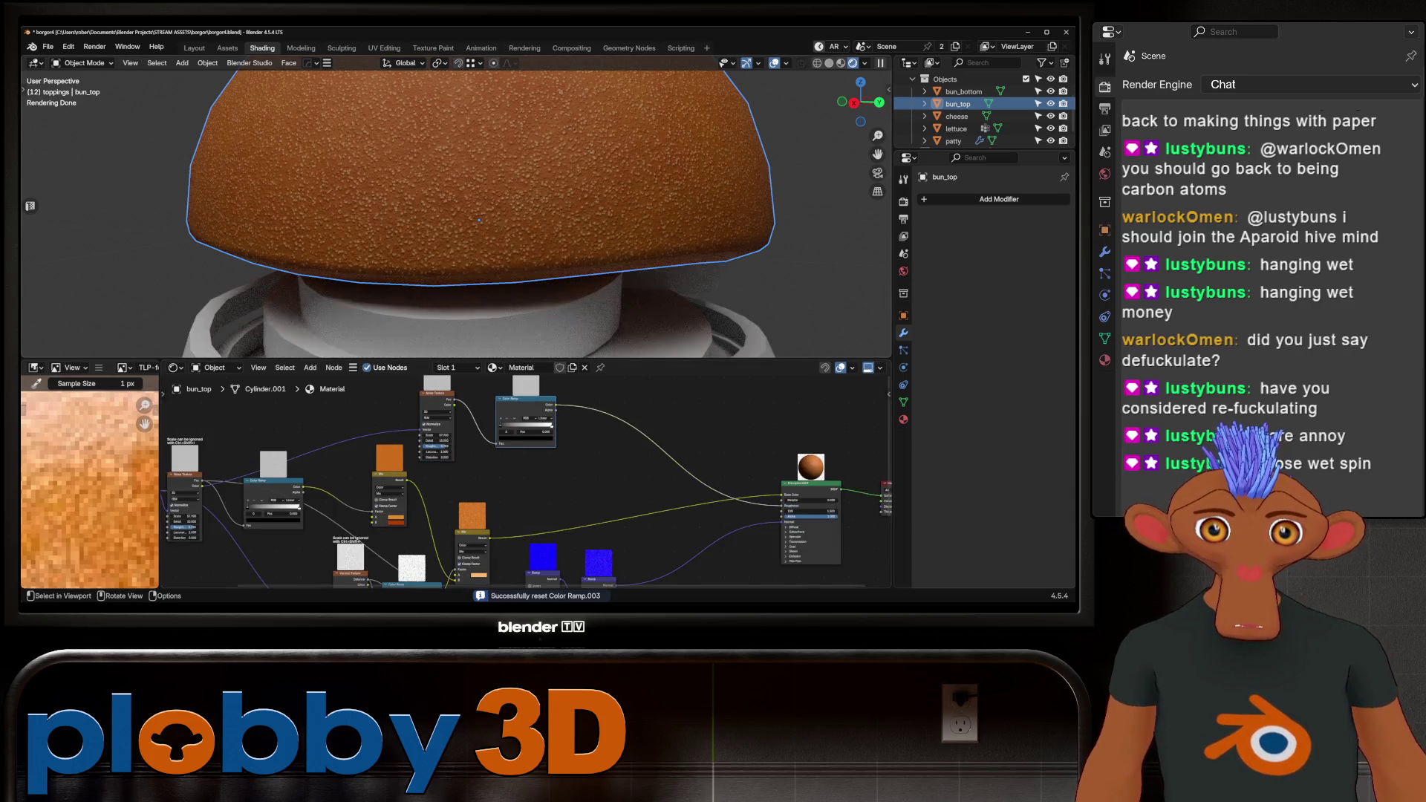
left_click(552, 425)
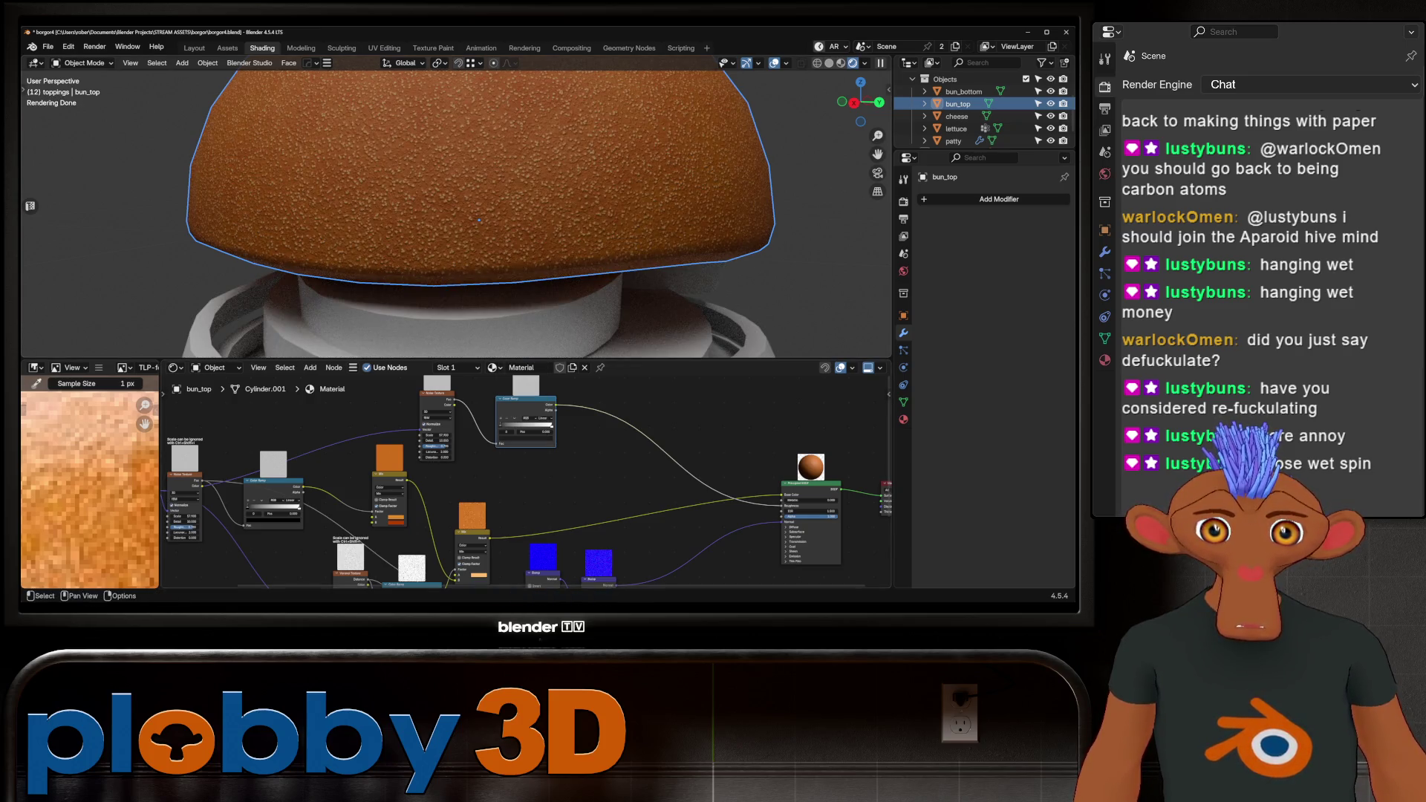
left_click(551, 425)
mouse_move(535, 418)
left_mouse_down()
mouse_move(513, 418)
mouse_move(523, 425)
left_mouse_up()
mouse_move(475, 186)
middle_mouse_down()
mouse_move(475, 282)
mouse_move(475, 171)
middle_mouse_up()
scroll(475, 223, "down", 3)
scroll(476, 223, "up", 4)
scroll(476, 222, "down", 4)
Change the Noise Texture Scale and lower its Roughness to 0.659.
middle_click_drag(460, 223, 579, 227)
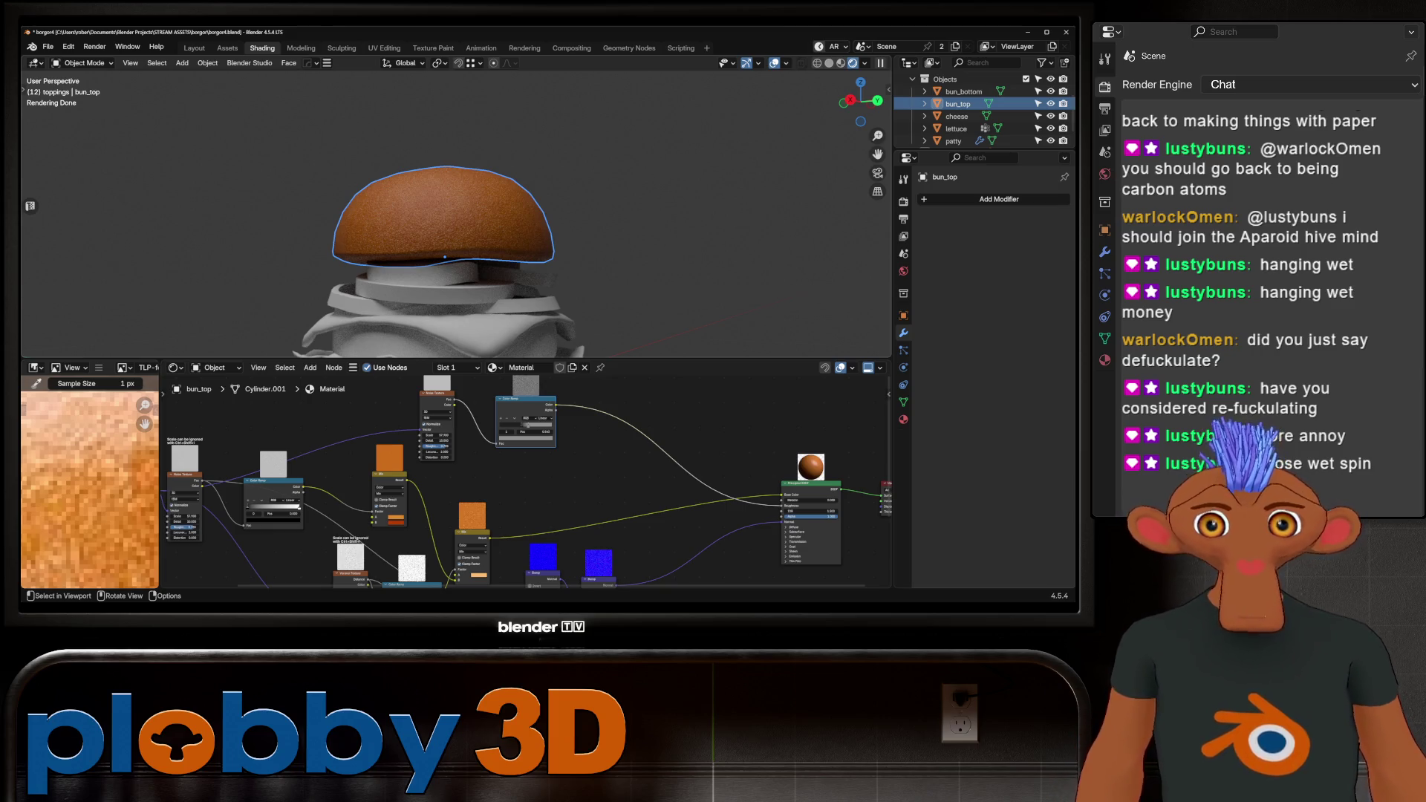
left_click_drag(437, 435, 345, 436)
middle_click_drag(461, 238, 460, 268)
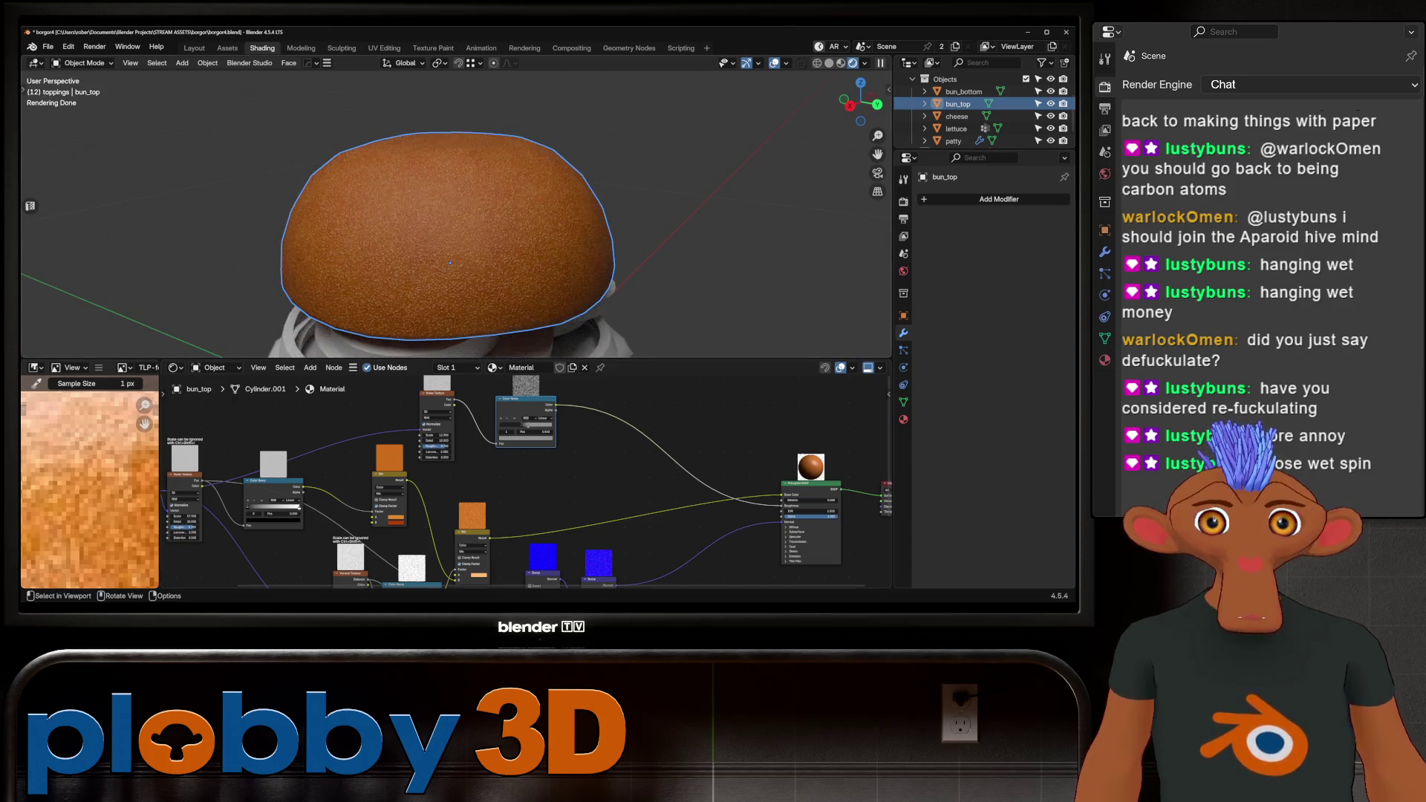
scroll(454, 430, "up", 3)
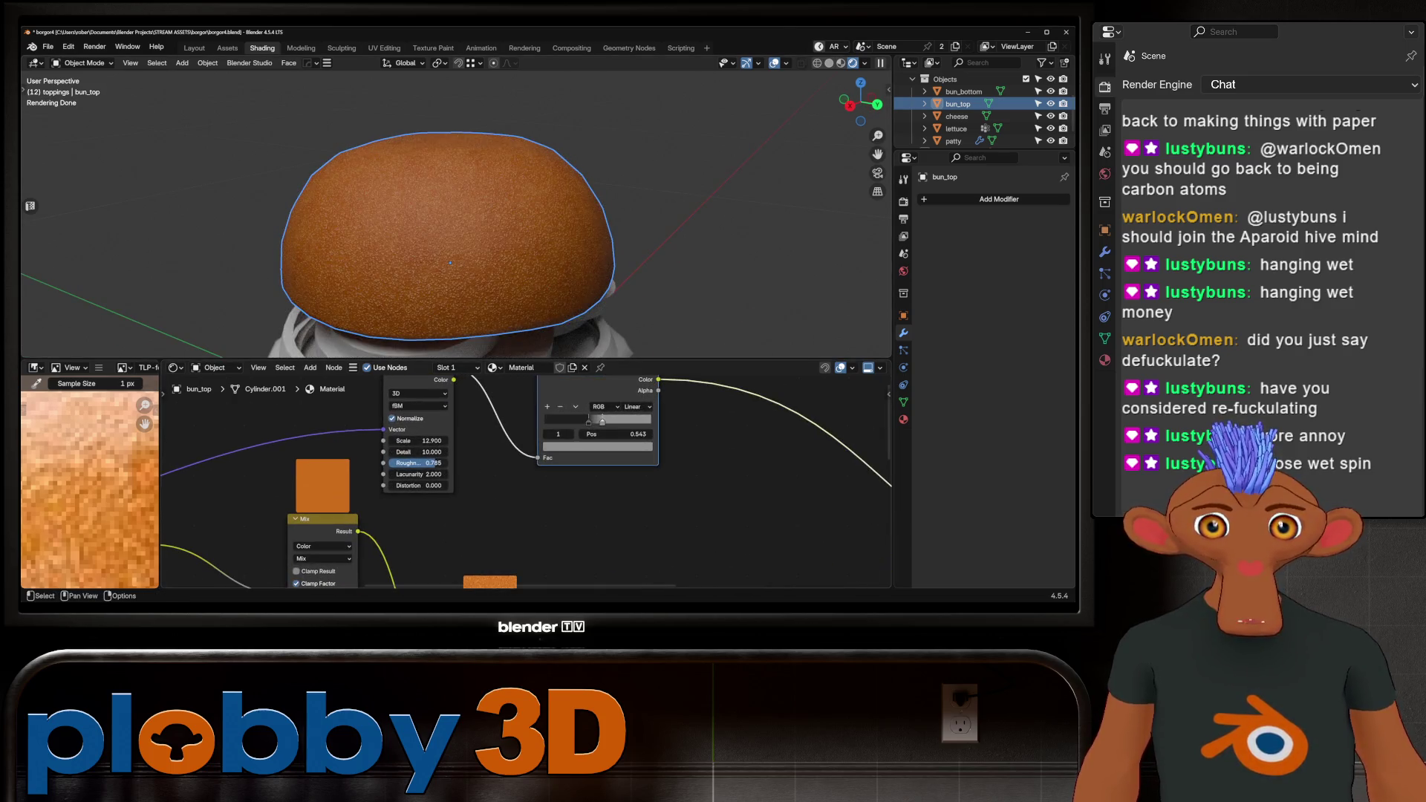
mouse_move(428, 463)
left_mouse_down()
mouse_move(412, 463)
mouse_move(420, 451)
left_mouse_up()
Raise the noise Scale to 81.1 and inspect the bun crust from several angles.
left_click_drag(418, 440, 457, 440)
key("KP_Decimal")
middle_click_drag(446, 223, 520, 185)
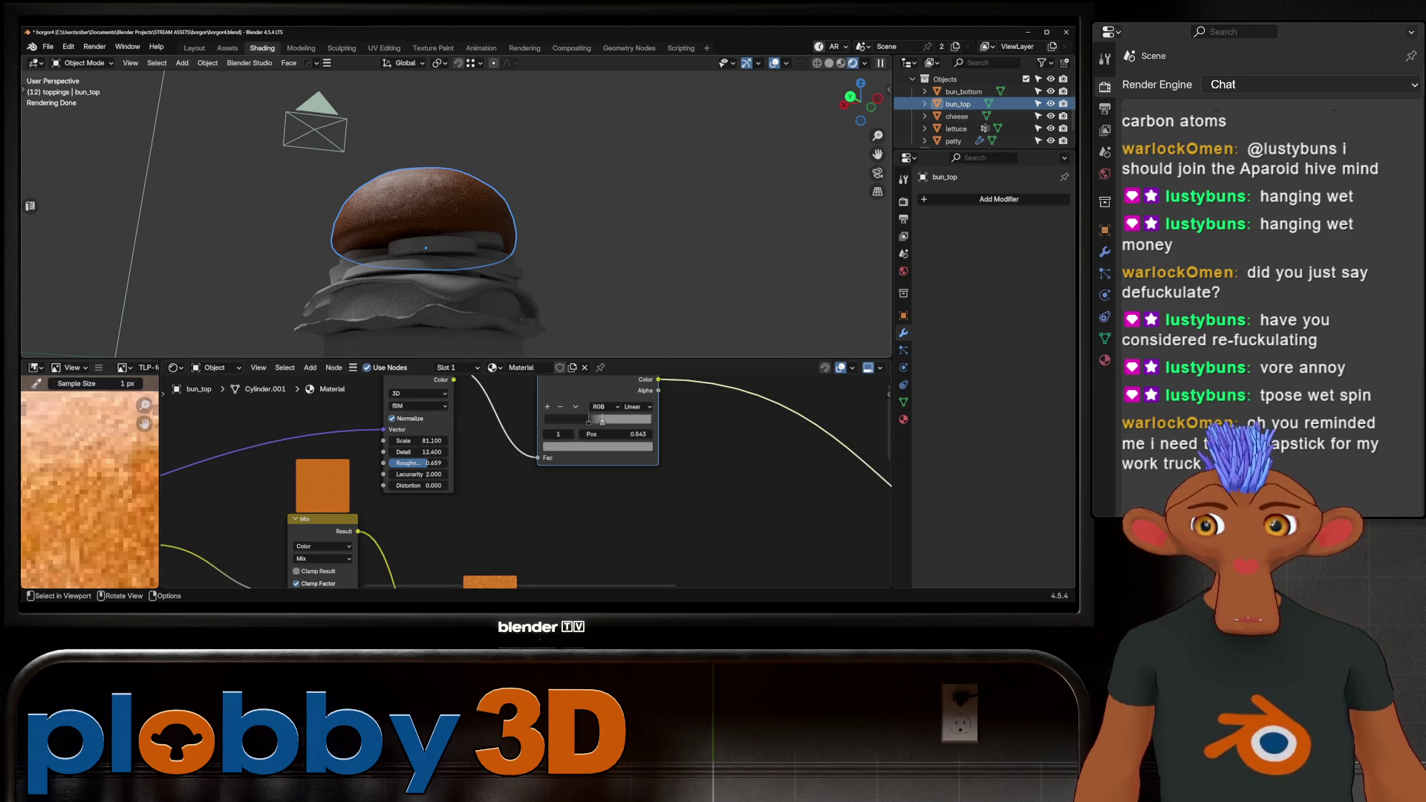
middle_click_drag(520, 186, 512, 223)
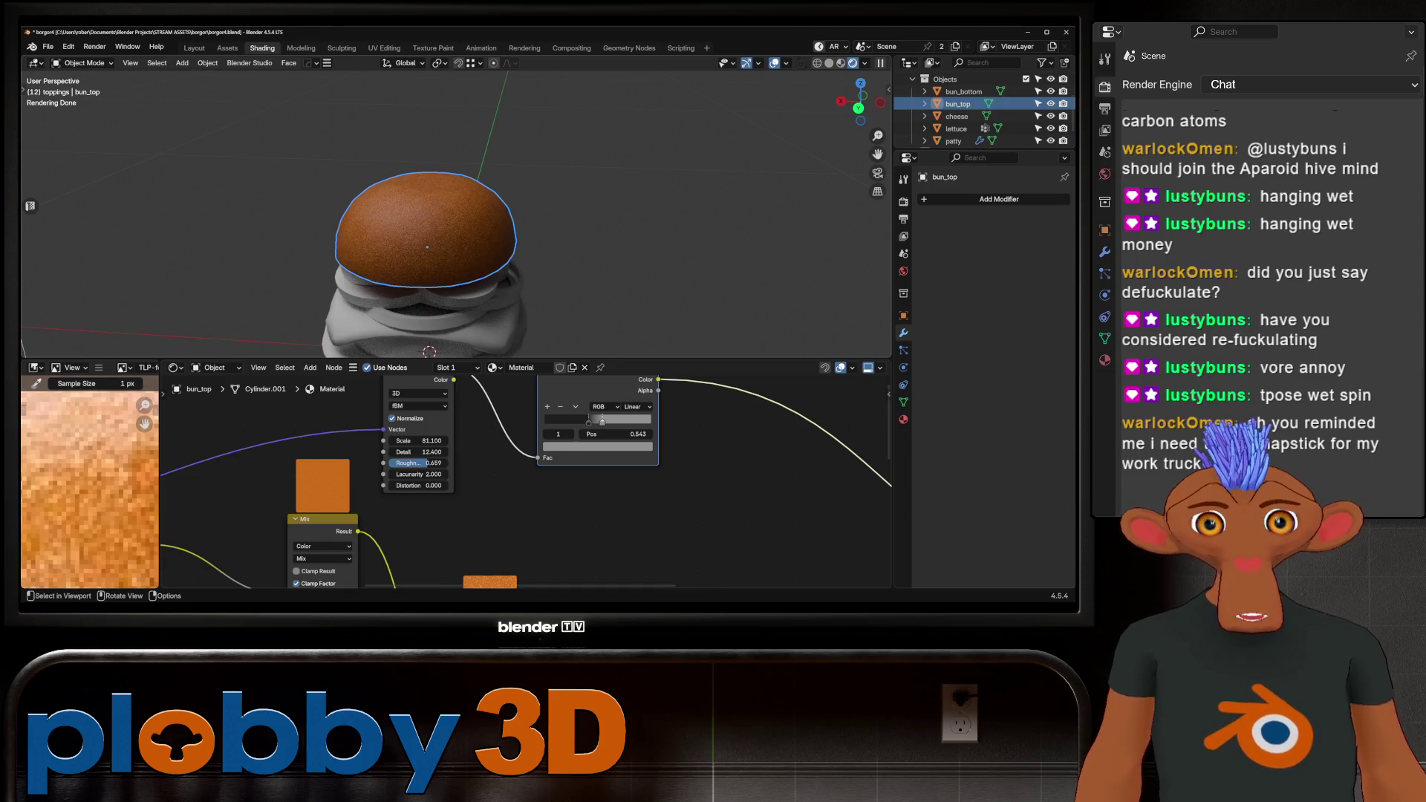
scroll(423, 223, "down", 3)
mouse_move(423, 223)
middle_mouse_down()
mouse_move(386, 223)
mouse_move(386, 171)
middle_mouse_up()
scroll(386, 223, "up", 4)
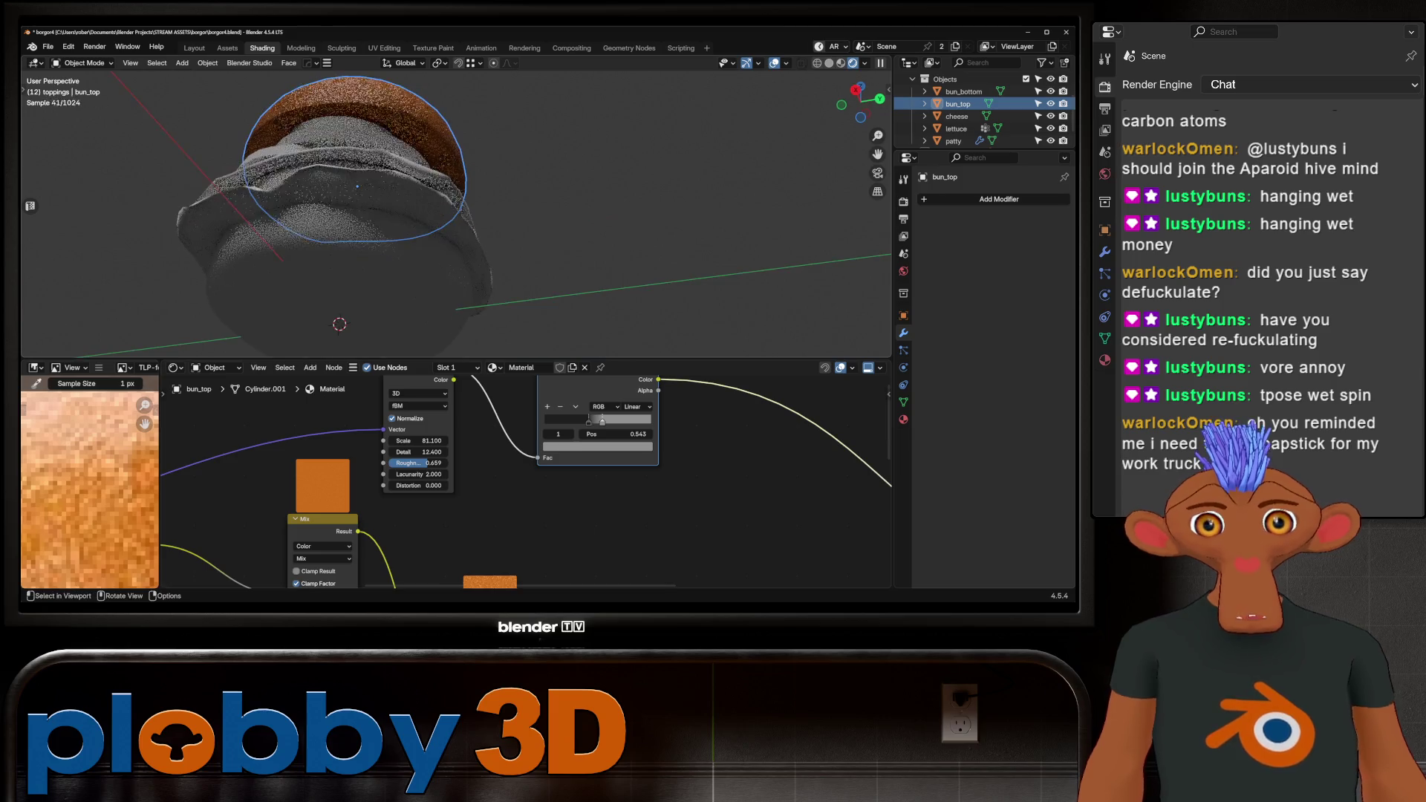
Rename the top bun's material to 'bun'.
left_click(338, 283)
left_click(357, 149)
left_click(529, 368)
type("bun")
key("Return")
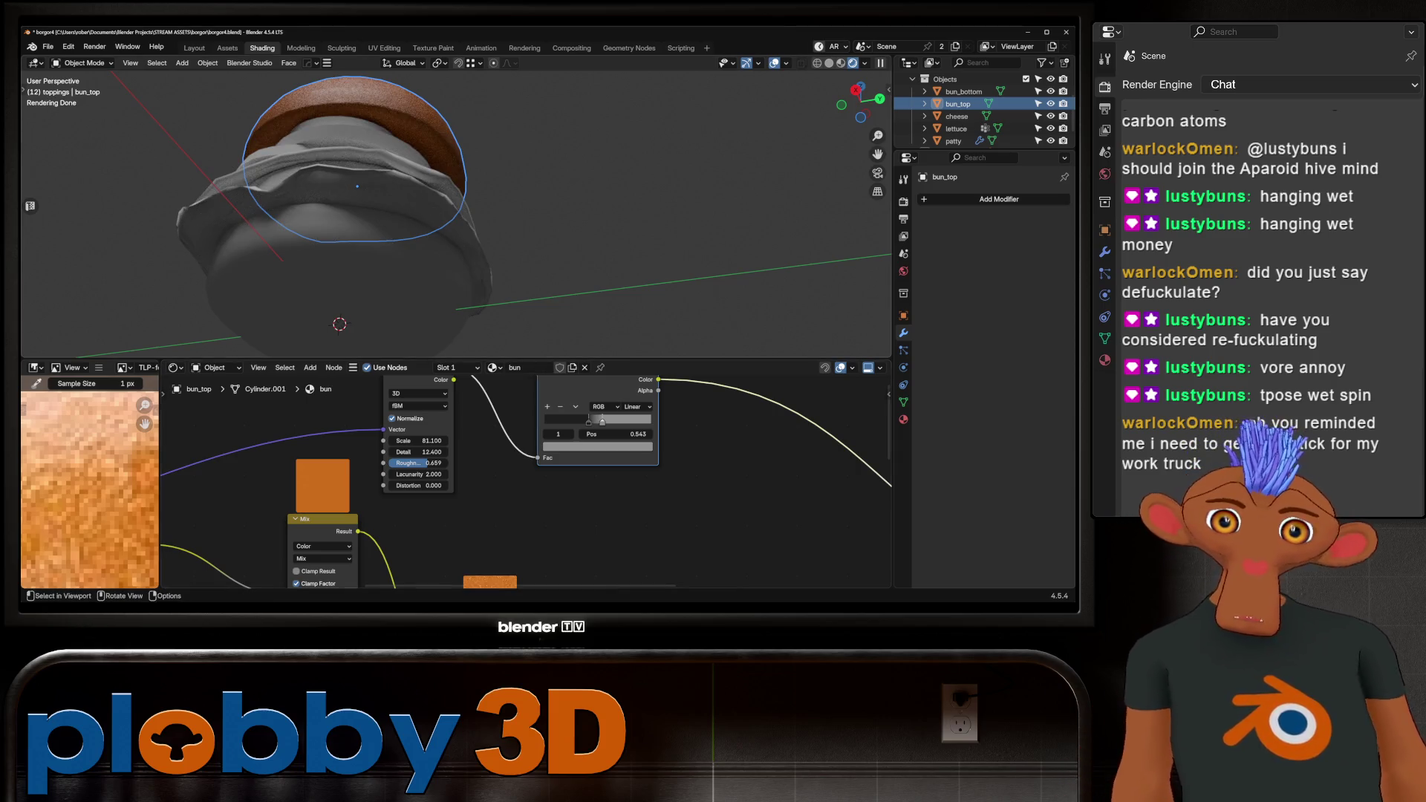
Assign the 'bun' material to the bottom bun and orbit around to check it.
left_click(334, 282)
left_click(498, 367)
left_click(535, 401)
scroll(456, 213, "down", 5)
middle_click_drag(456, 223, 456, 164)
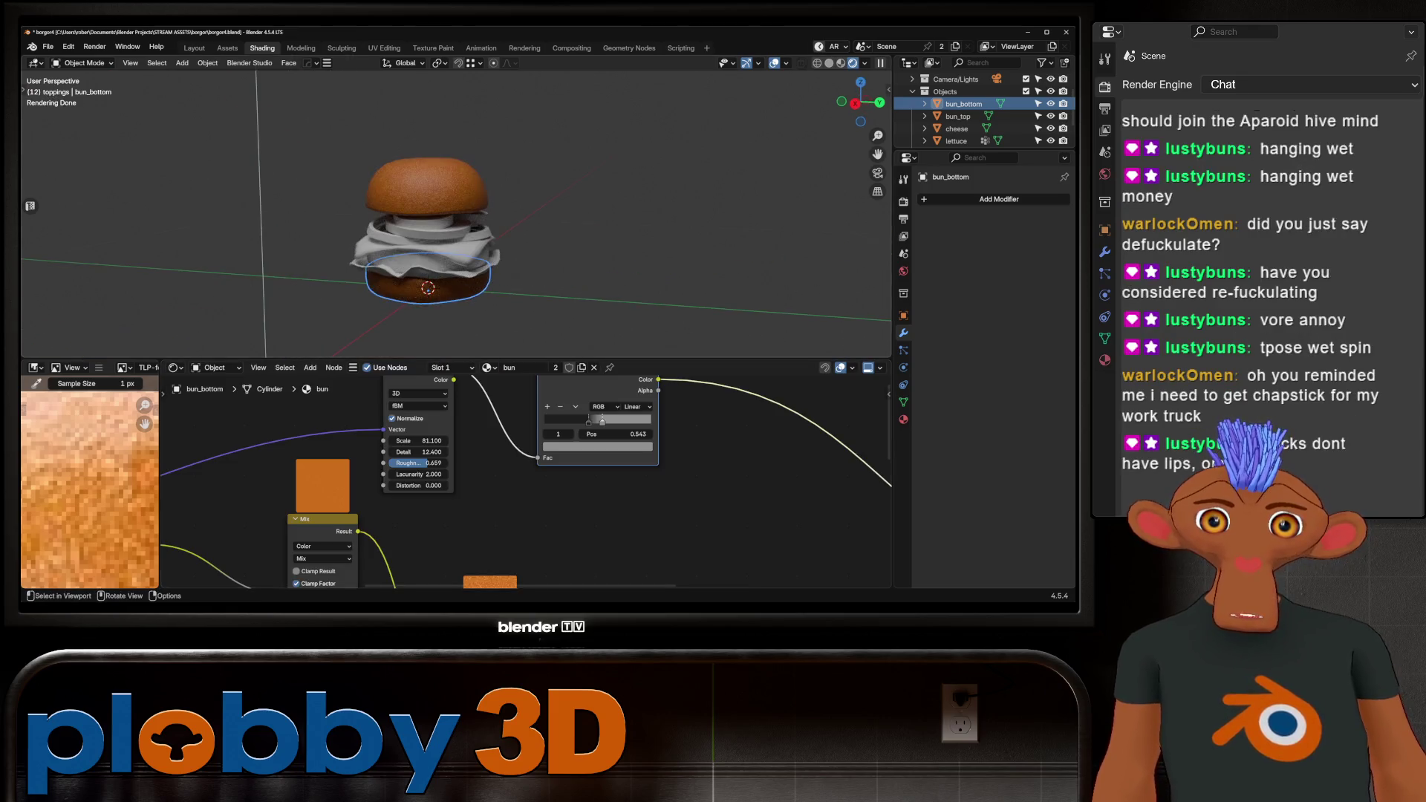
scroll(456, 214, "up", 5)
mouse_move(456, 214)
middle_mouse_down()
mouse_move(520, 223)
mouse_move(491, 282)
mouse_move(461, 208)
mouse_move(491, 237)
middle_mouse_up()
scroll(490, 238, "up", 3)
scroll(456, 214, "up", 4)
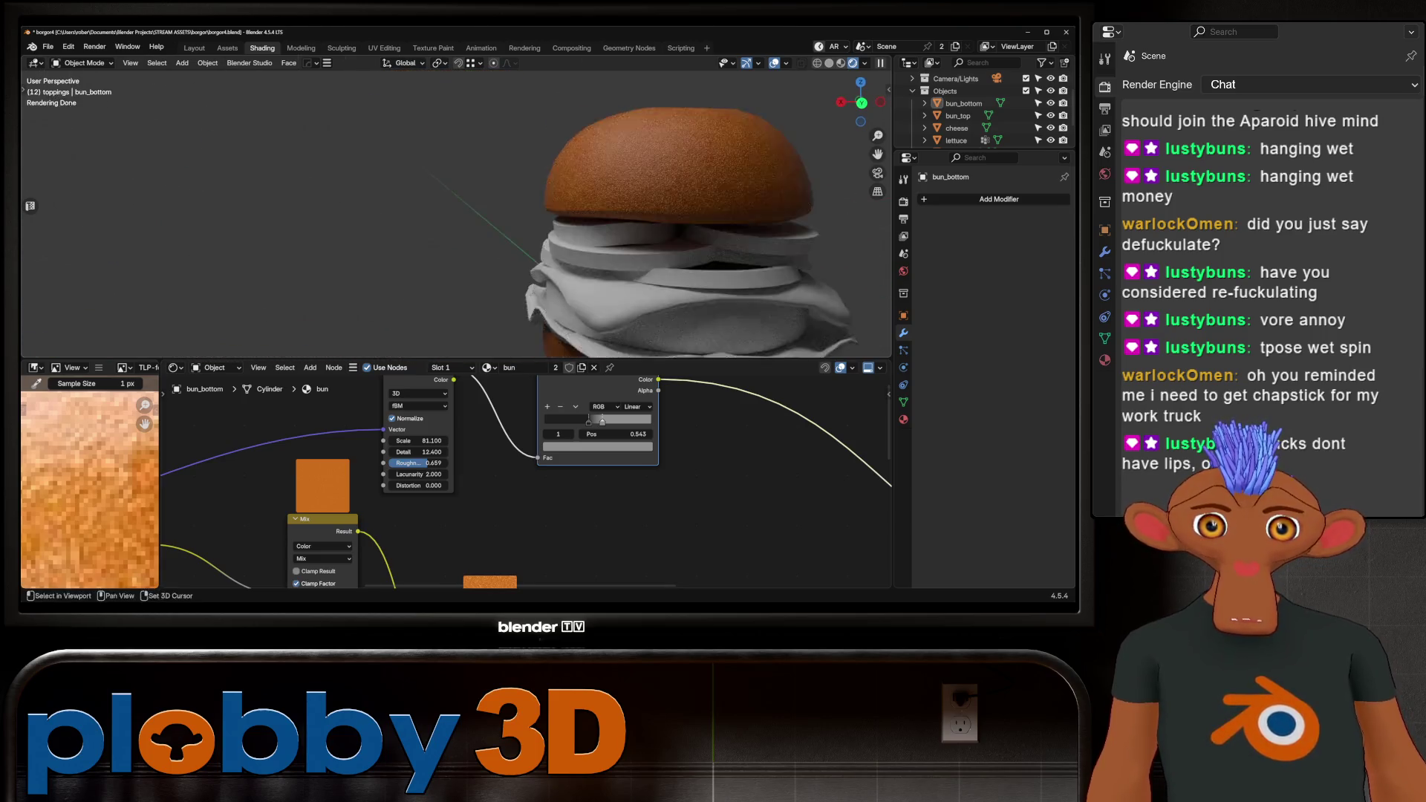
scroll(520, 483, "down", 2)
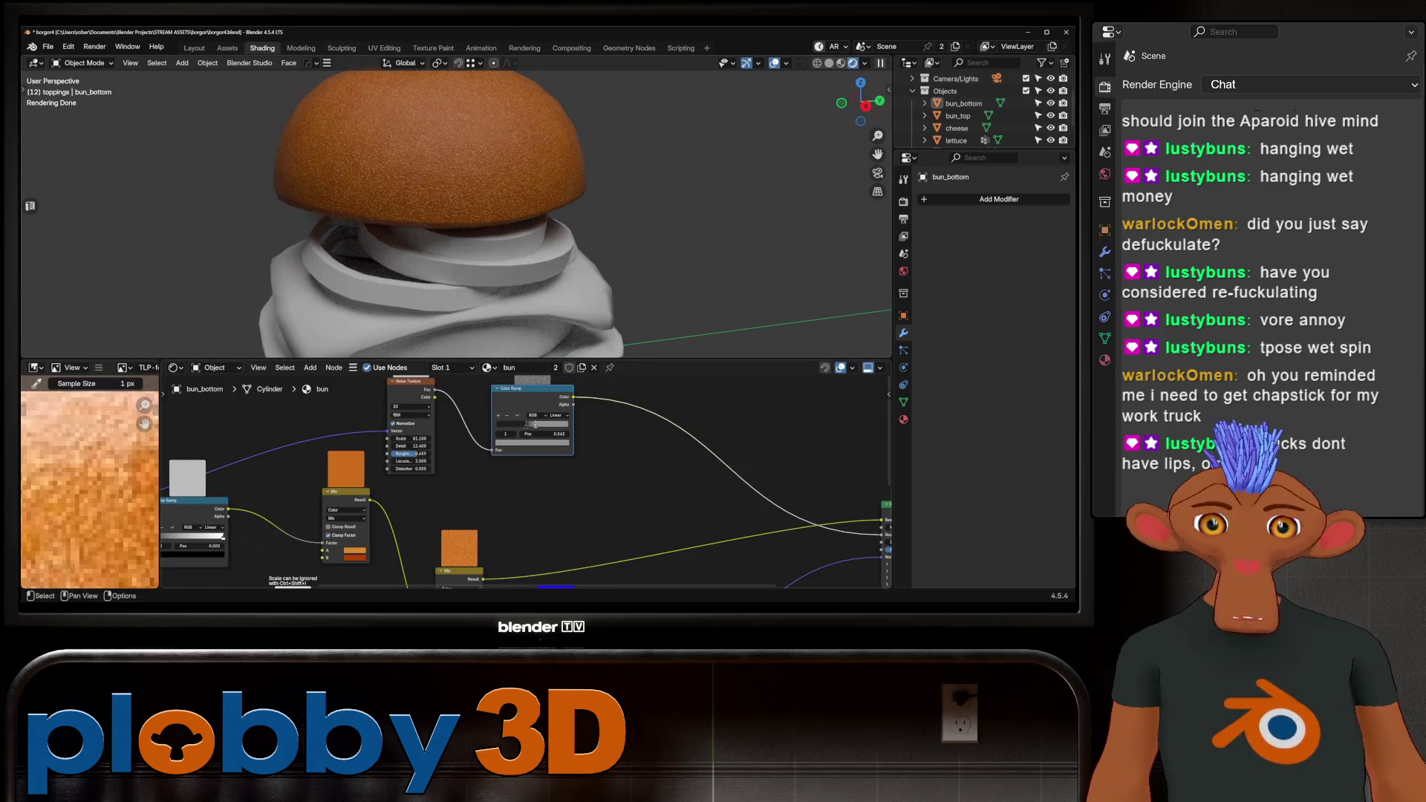
mouse_move(457, 214)
middle_mouse_down()
mouse_move(475, 193)
mouse_move(468, 215)
mouse_move(490, 208)
middle_mouse_up()
scroll(475, 193, "down", 5)
scroll(375, 435, "down", 2)
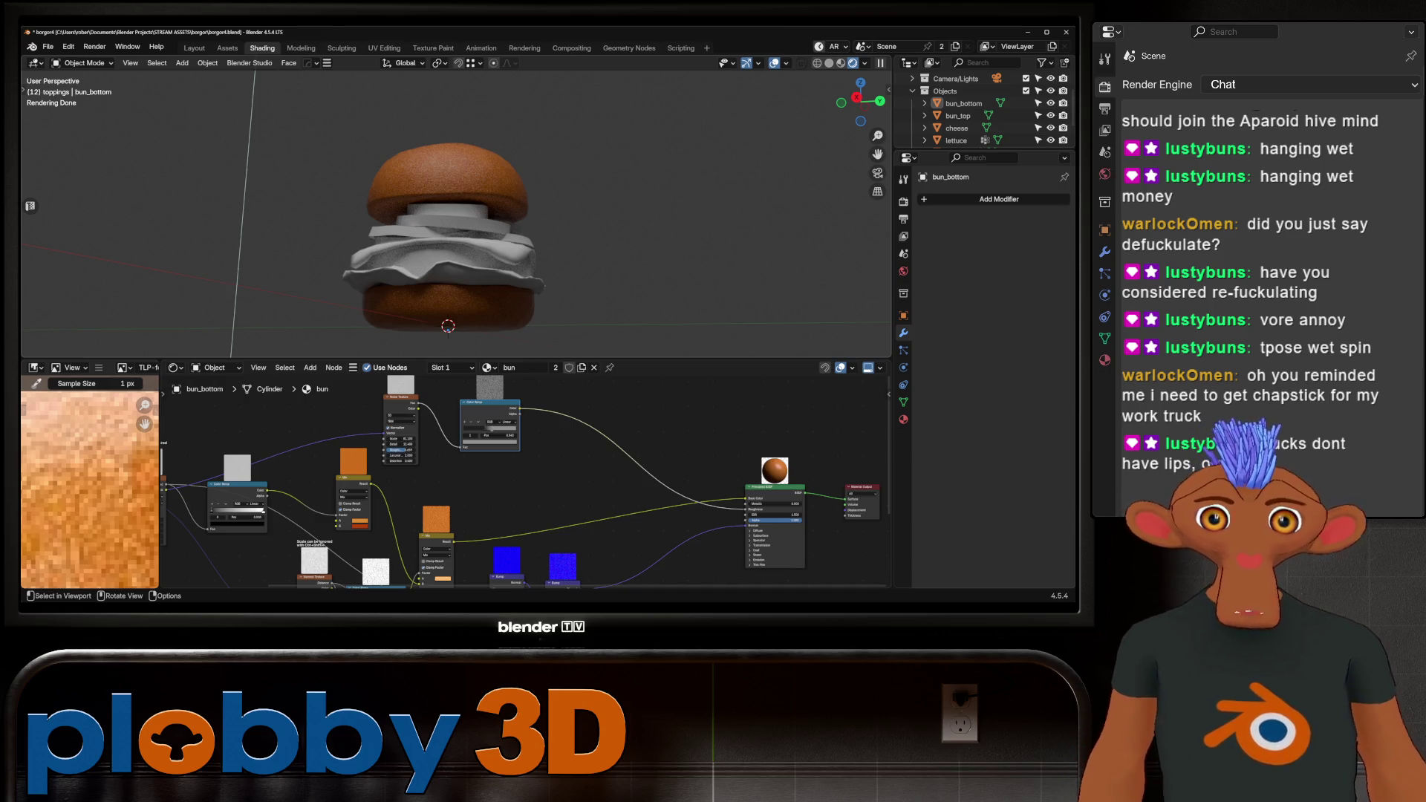
scroll(456, 213, "up", 5)
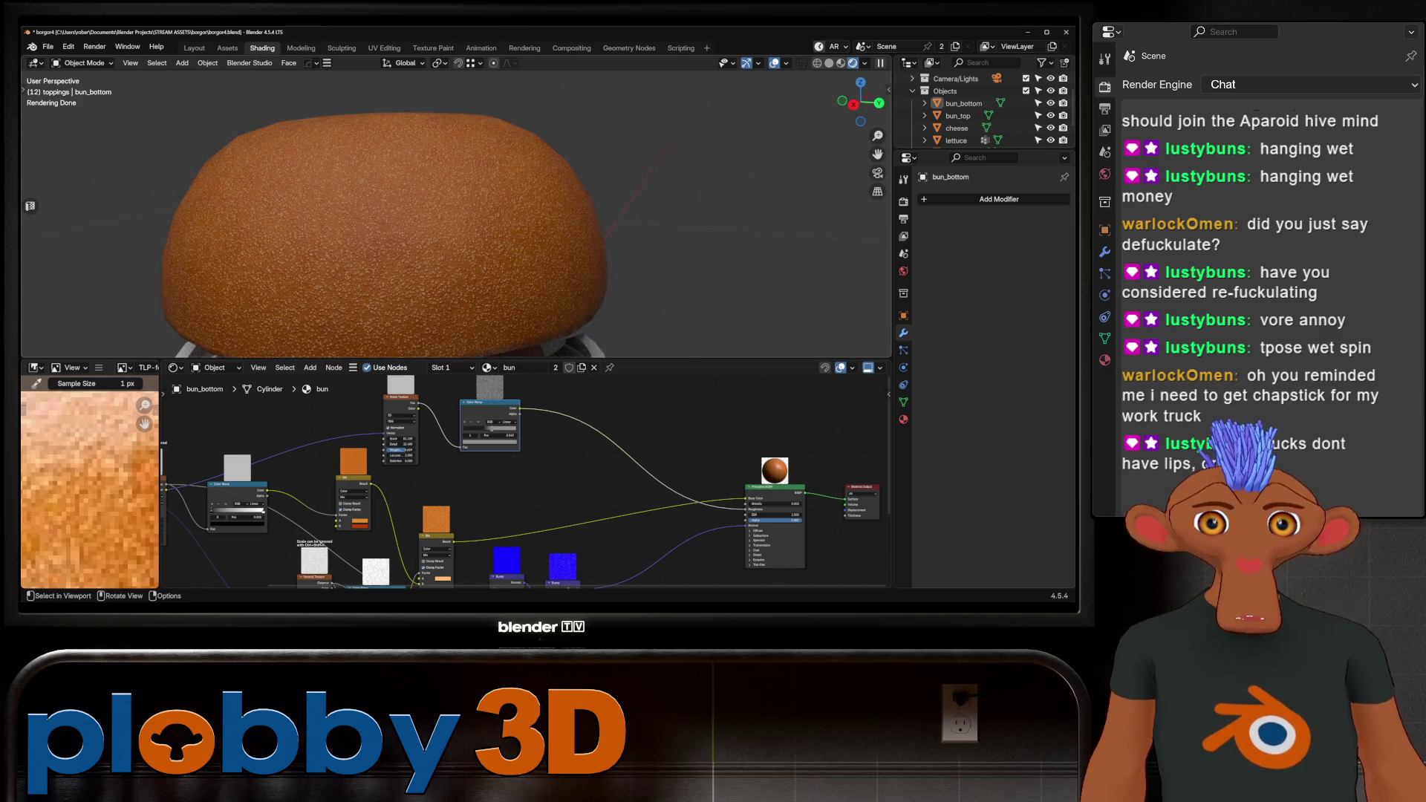
scroll(456, 213, "down", 5)
mouse_move(456, 213)
middle_mouse_down()
mouse_move(461, 193)
mouse_move(468, 230)
mouse_move(439, 232)
middle_mouse_up()
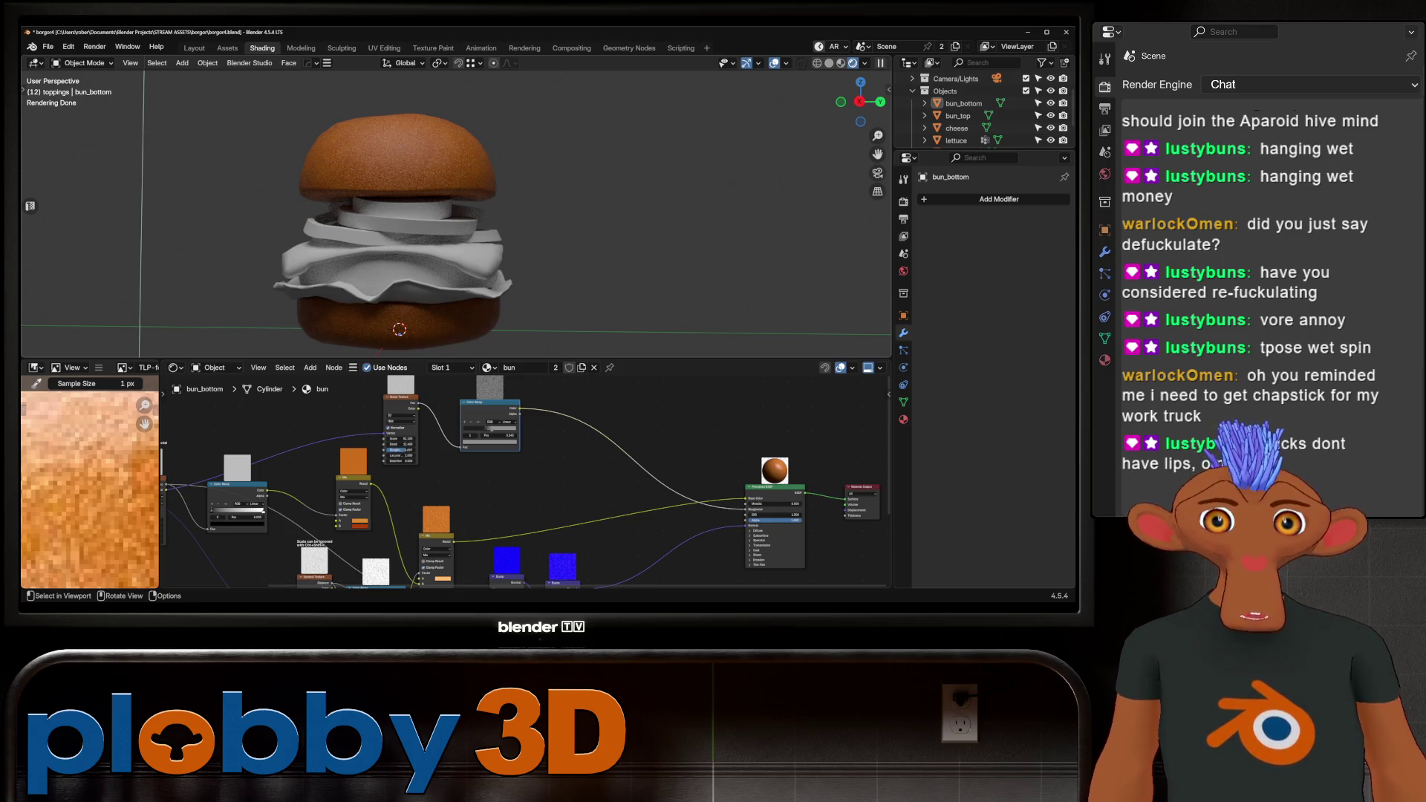
left_click(400, 266)
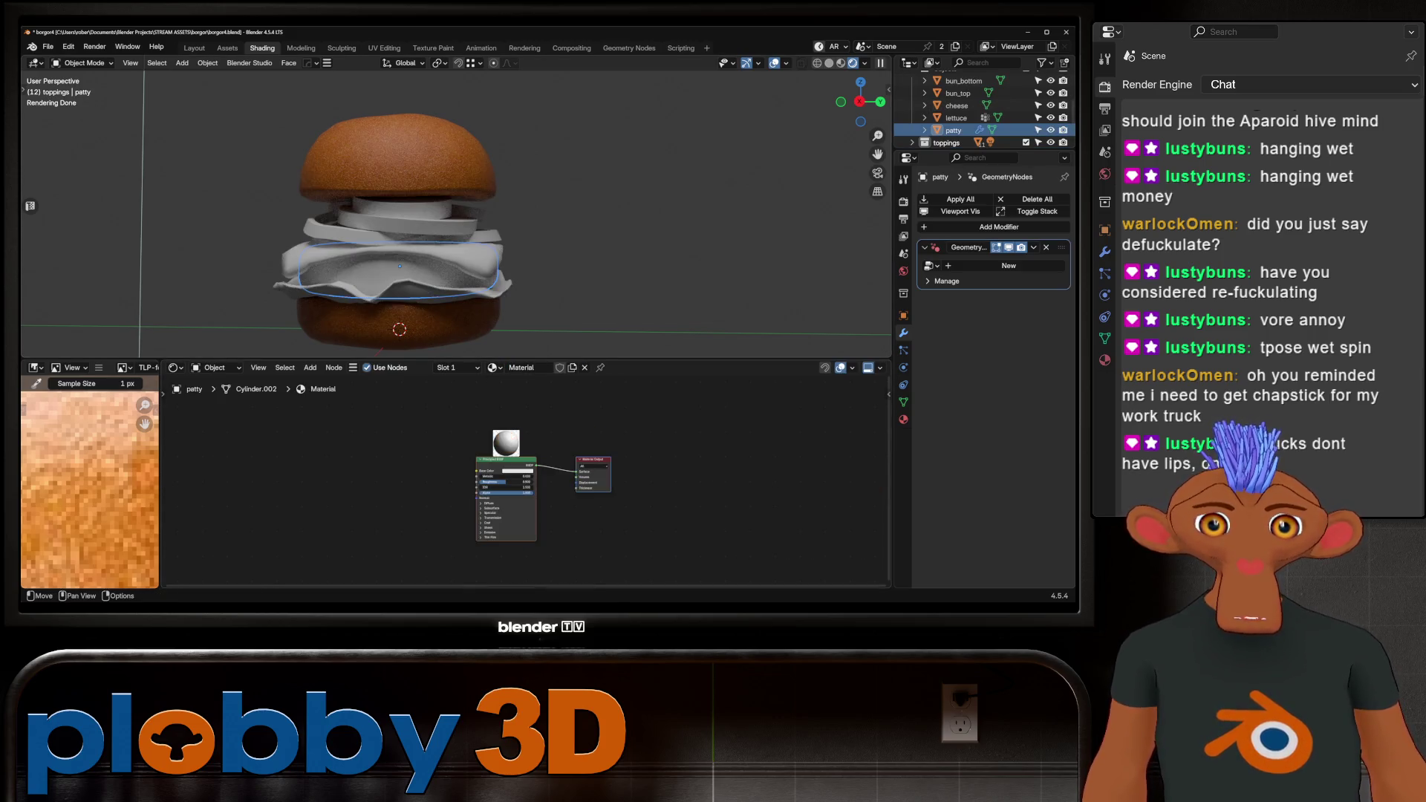
Check the top bun's node tree, then reselect the patty.
scroll(89, 483, "down", 5)
scroll(89, 483, "up", 4)
scroll(89, 483, "up", 3)
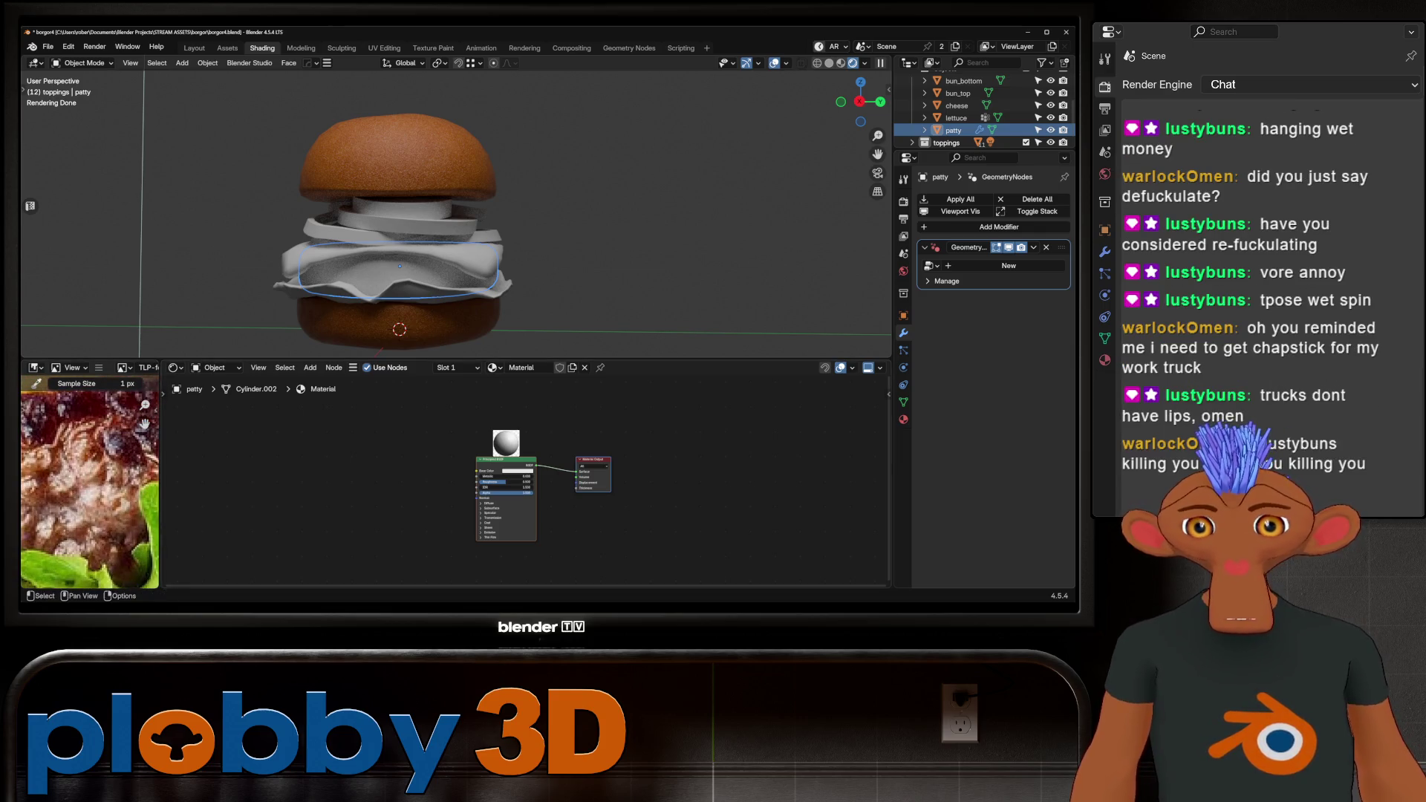
scroll(394, 223, "up", 3)
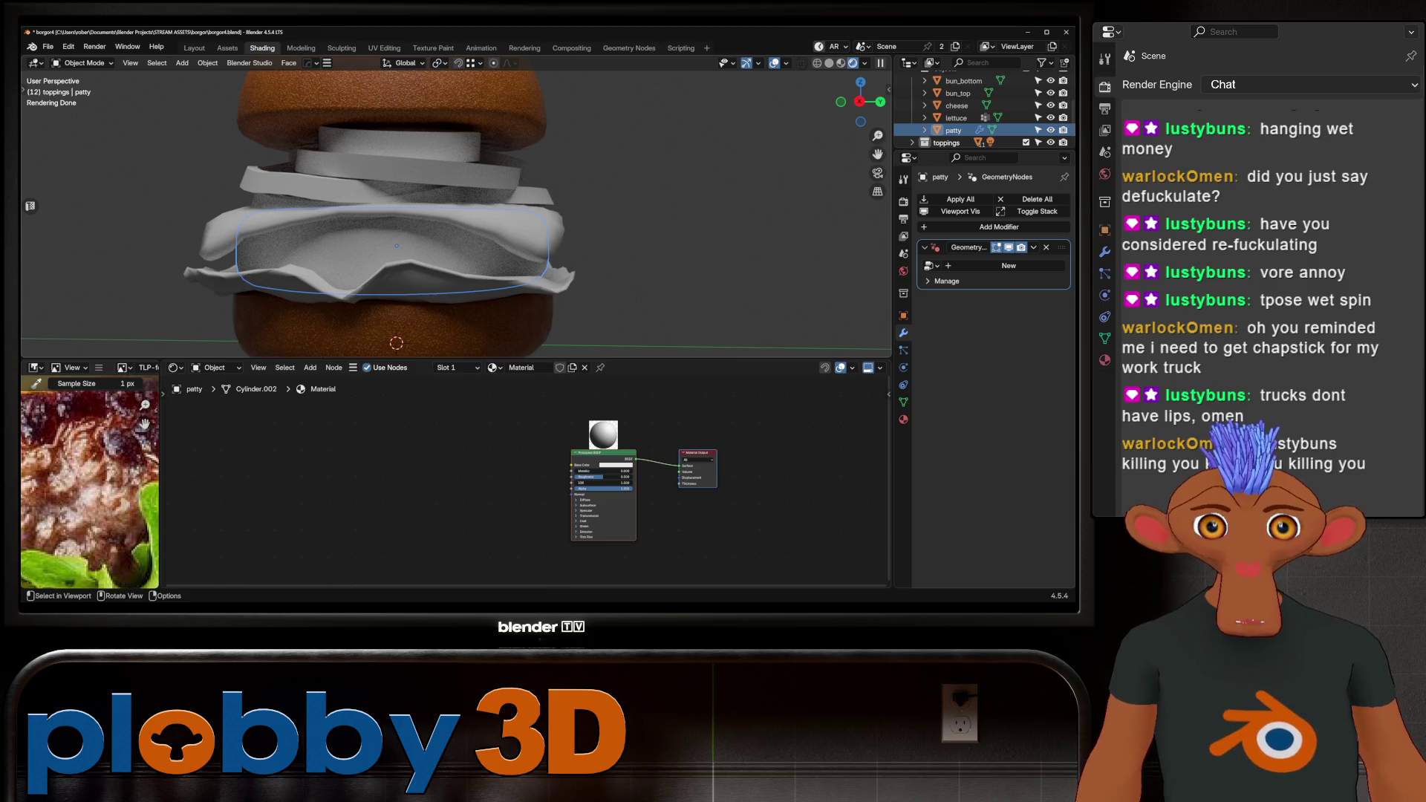
left_click(394, 111)
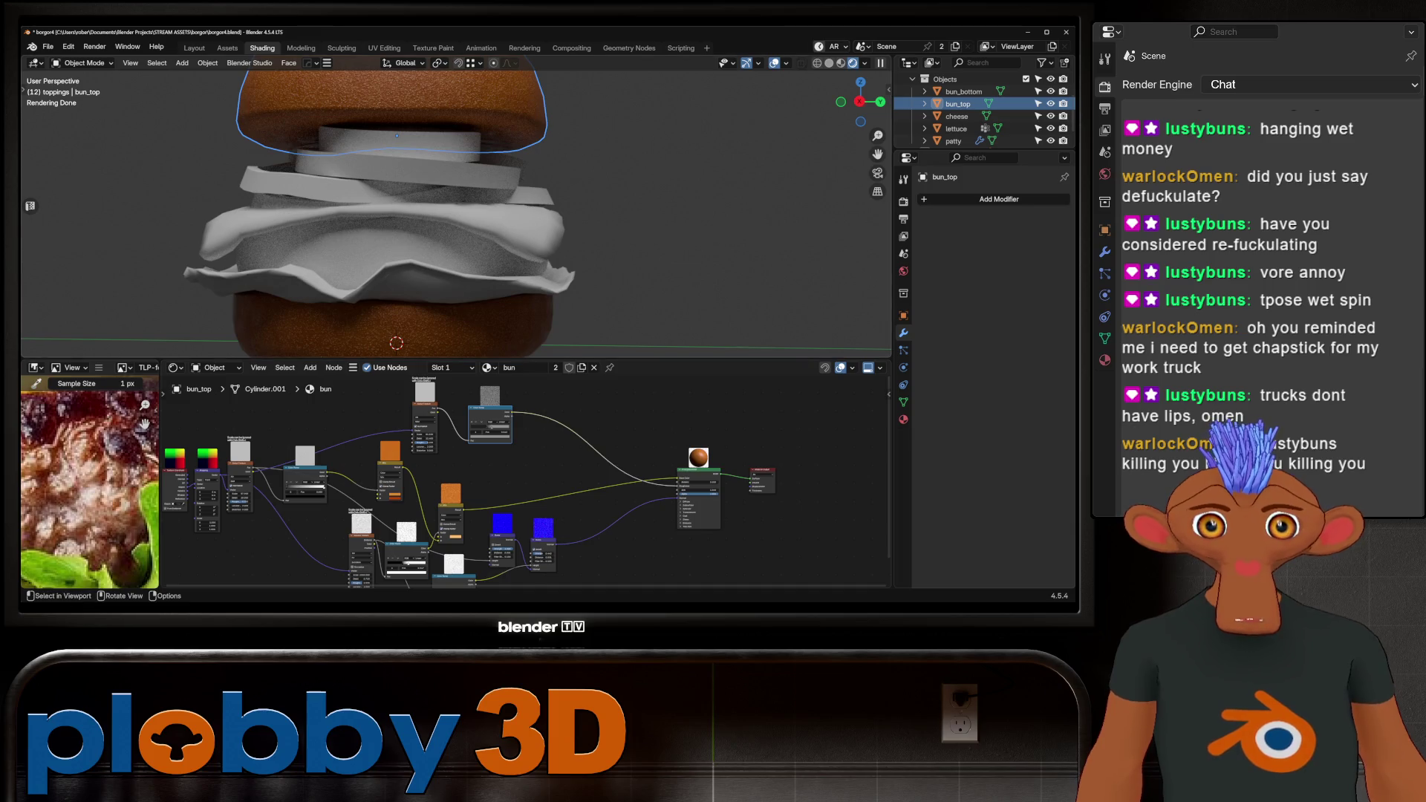
left_click(397, 245)
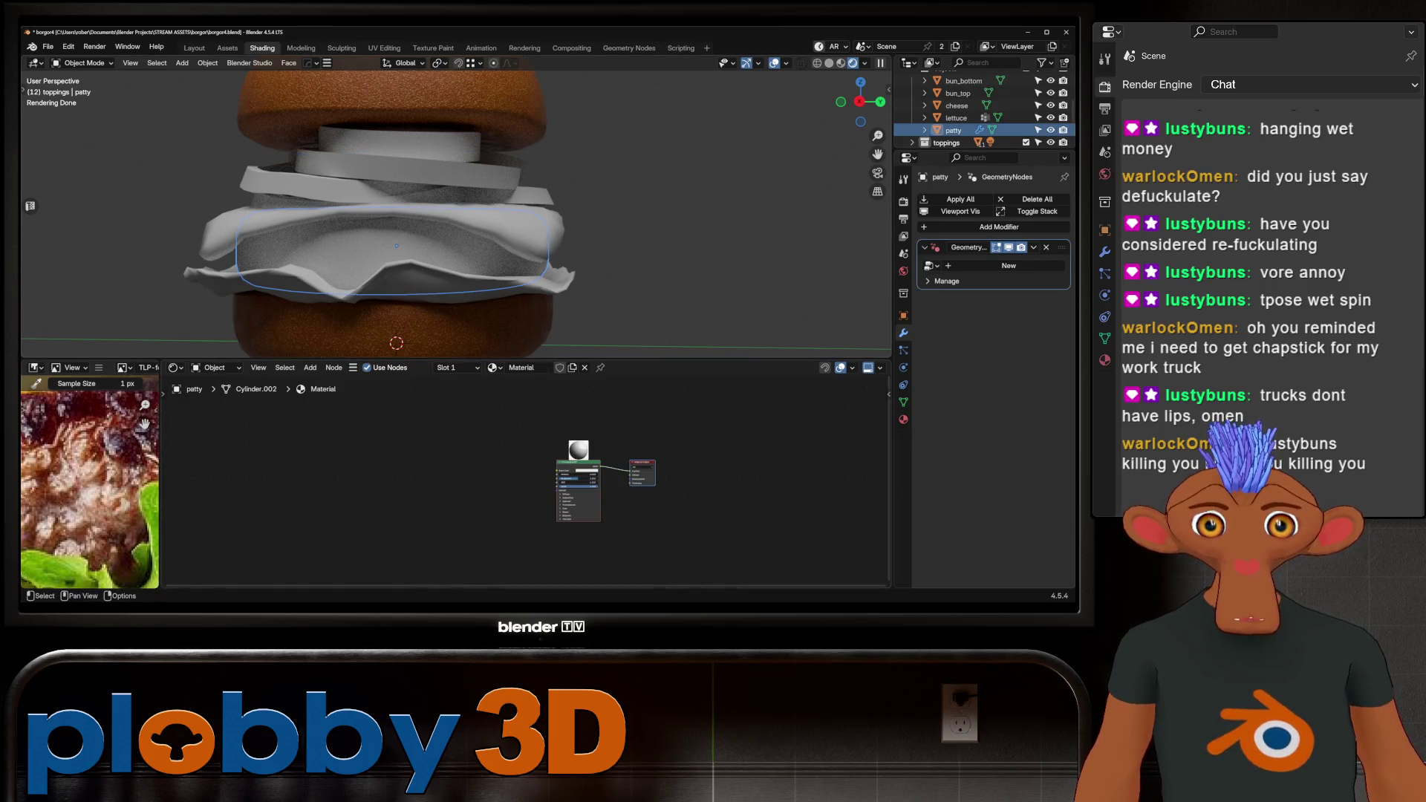
Add a Mix Color node and a Noise Texture node to the patty material.
key("shift+a")
type("mix co")
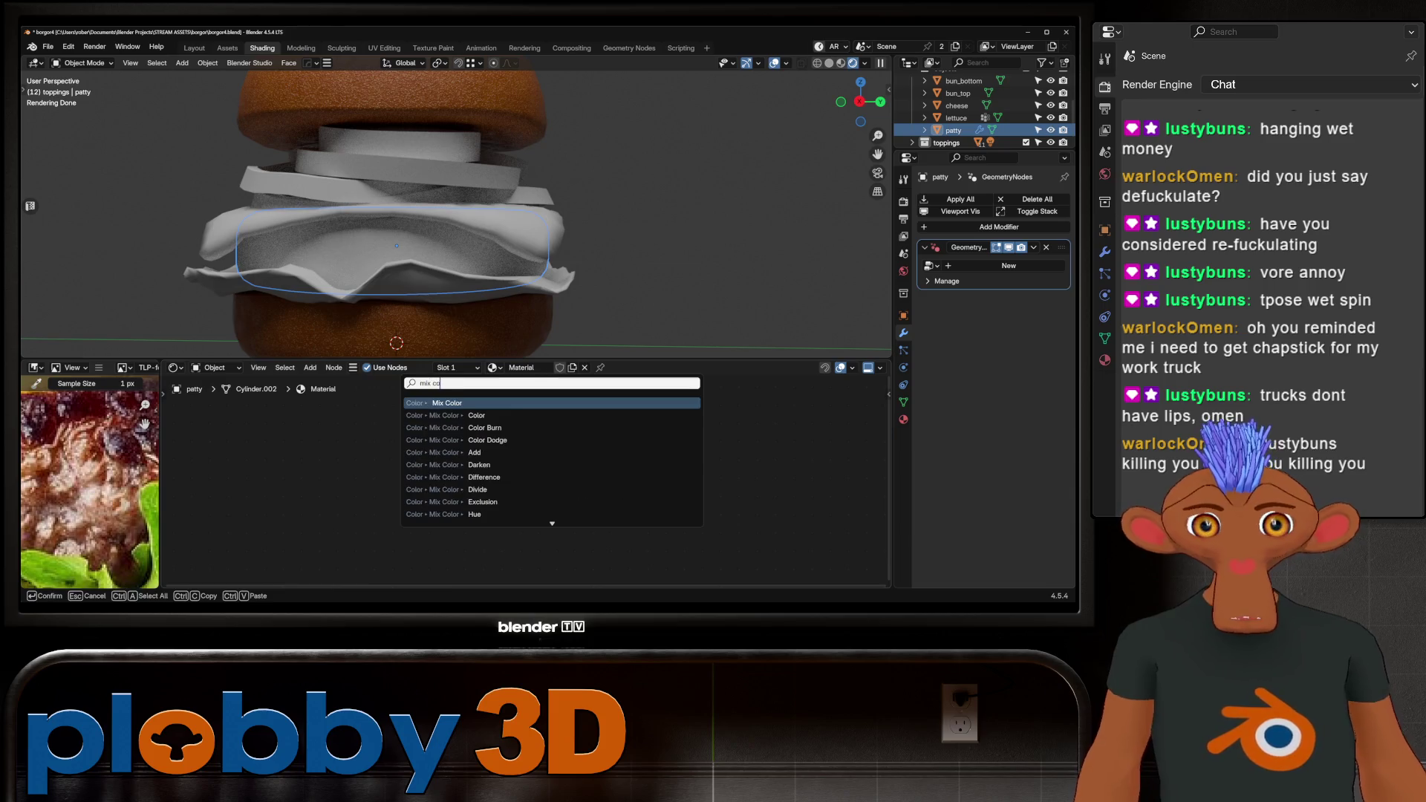
key("Return")
left_click(483, 479)
key("shift+a")
mouse_move(304, 484)
type("noise")
key("Return")
left_click(352, 483)
Add a Color Ramp node between the Noise Texture and Mix nodes.
key("shift+a")
type("coloir")
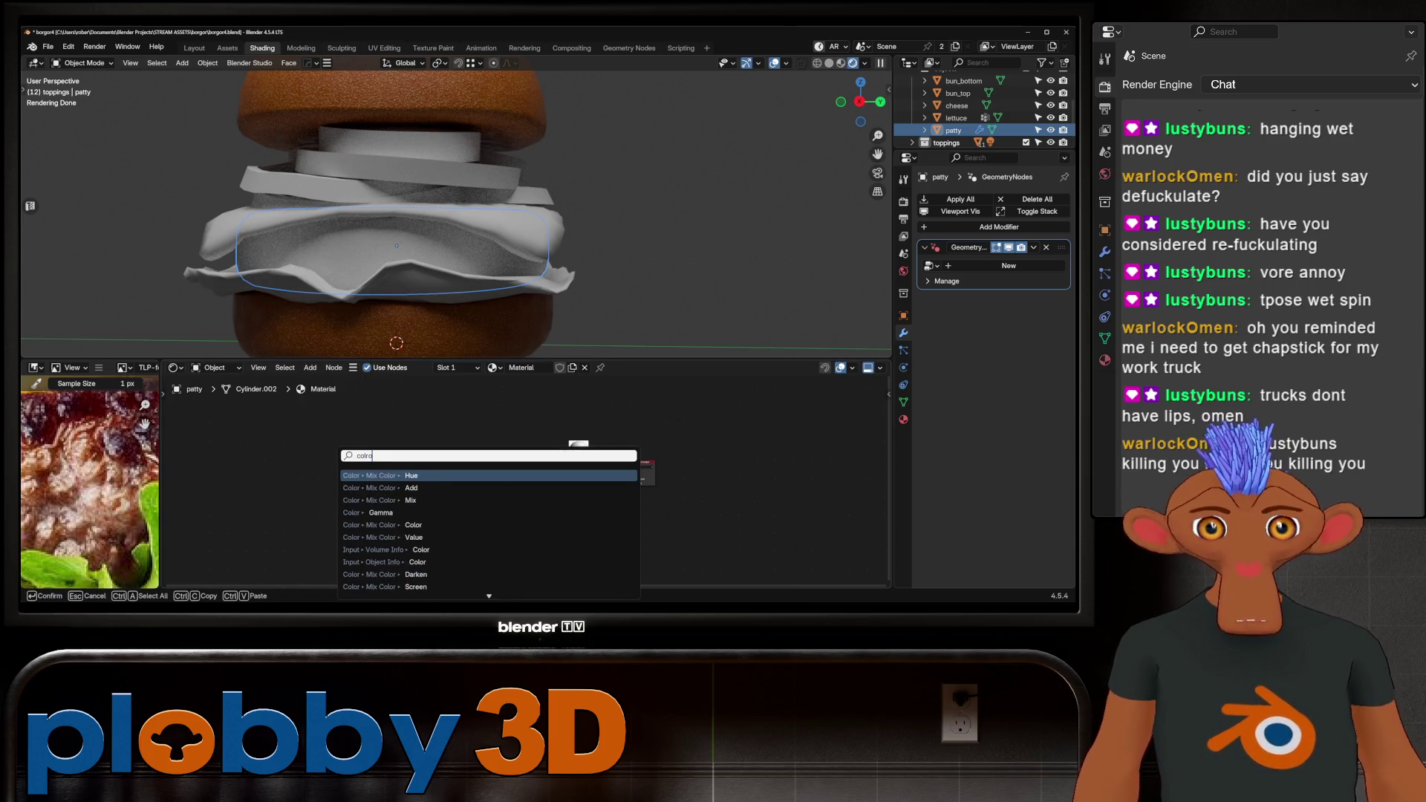
key("BackSpace")
key("BackSpace")
type("r")
key("Return")
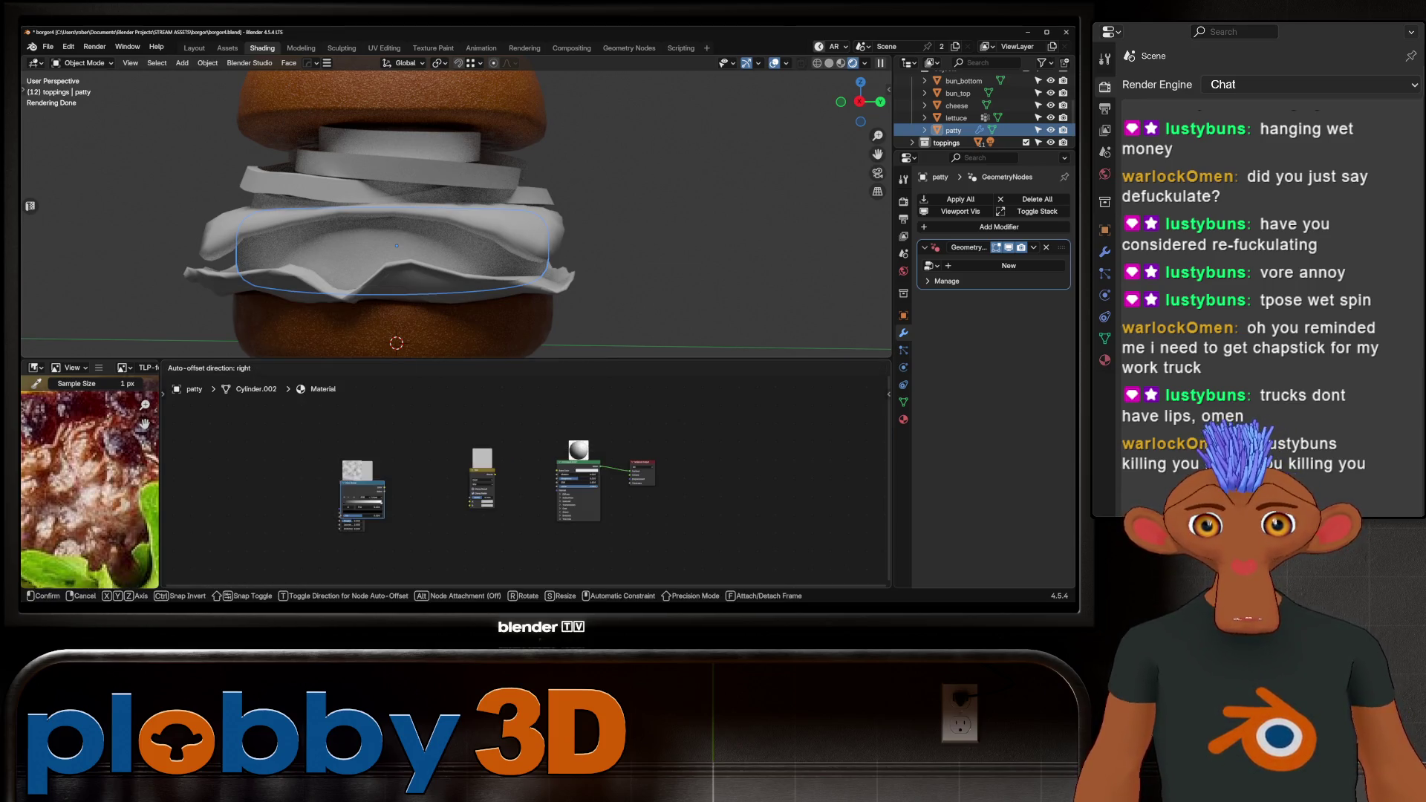
left_click(425, 484)
Link the Noise Texture Fac into the Color Ramp Fac and move the coordinate and mapping nodes left.
scroll(416, 490, "up", 2)
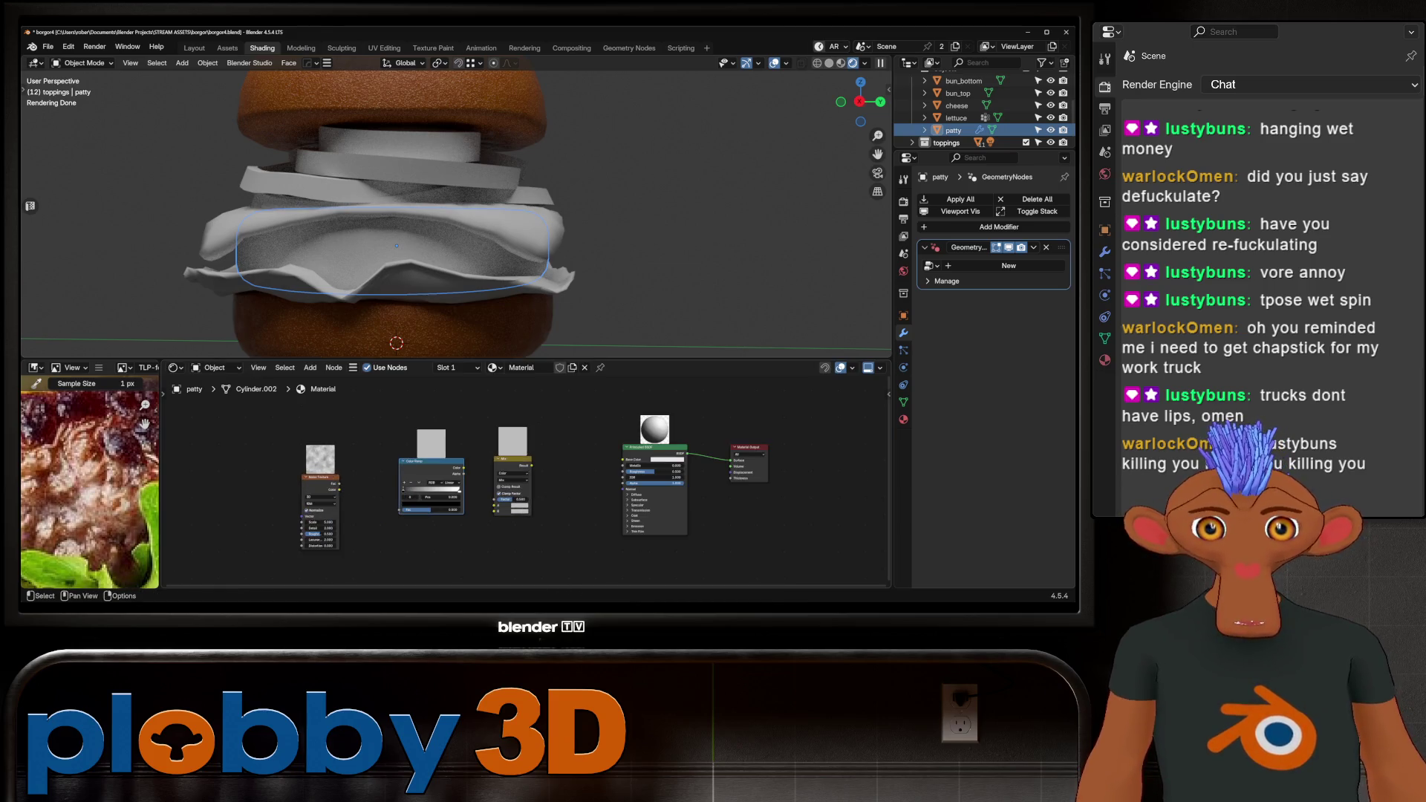
mouse_move(339, 484)
left_mouse_down()
mouse_move(422, 513)
mouse_move(405, 510)
left_mouse_up()
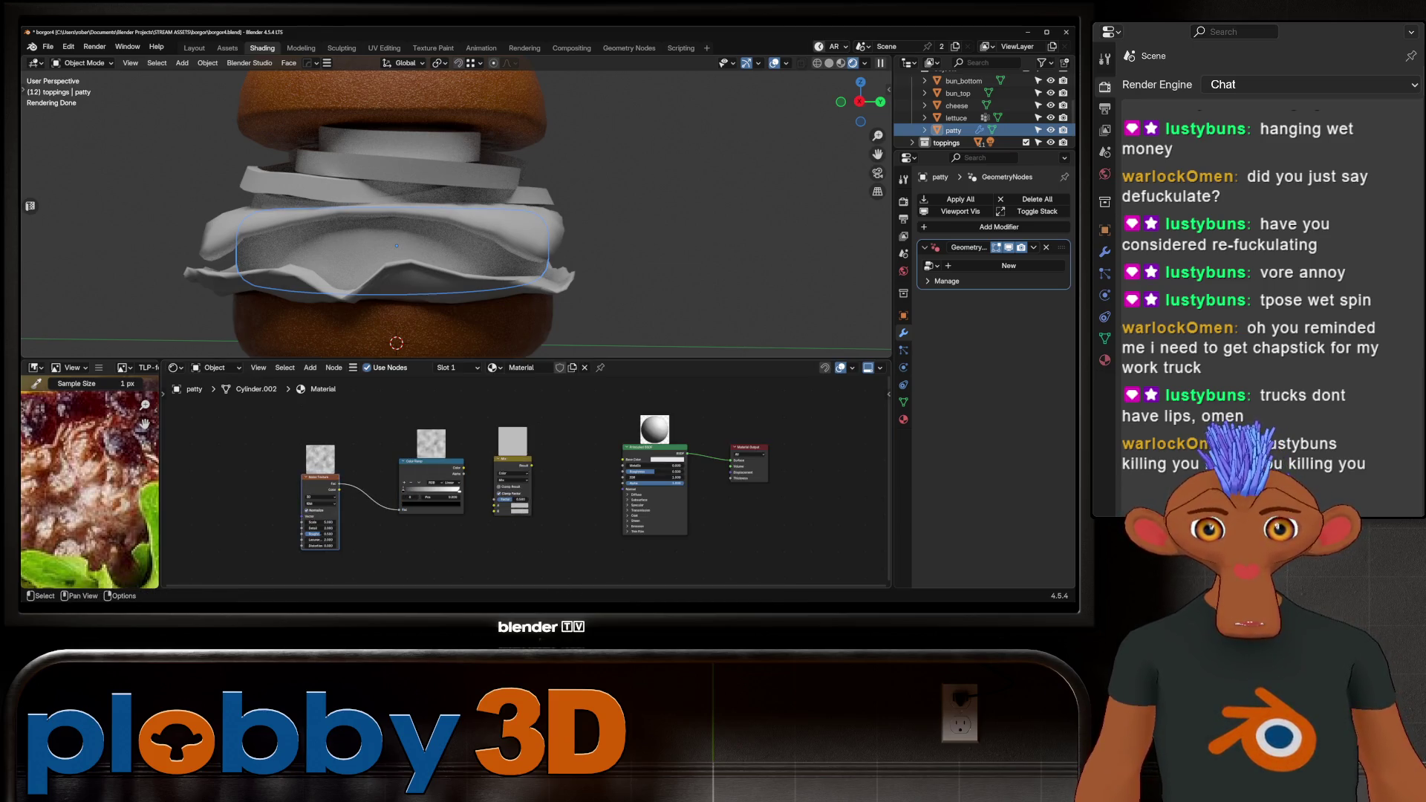
left_click_drag(464, 467, 394, 455)
key("Escape")
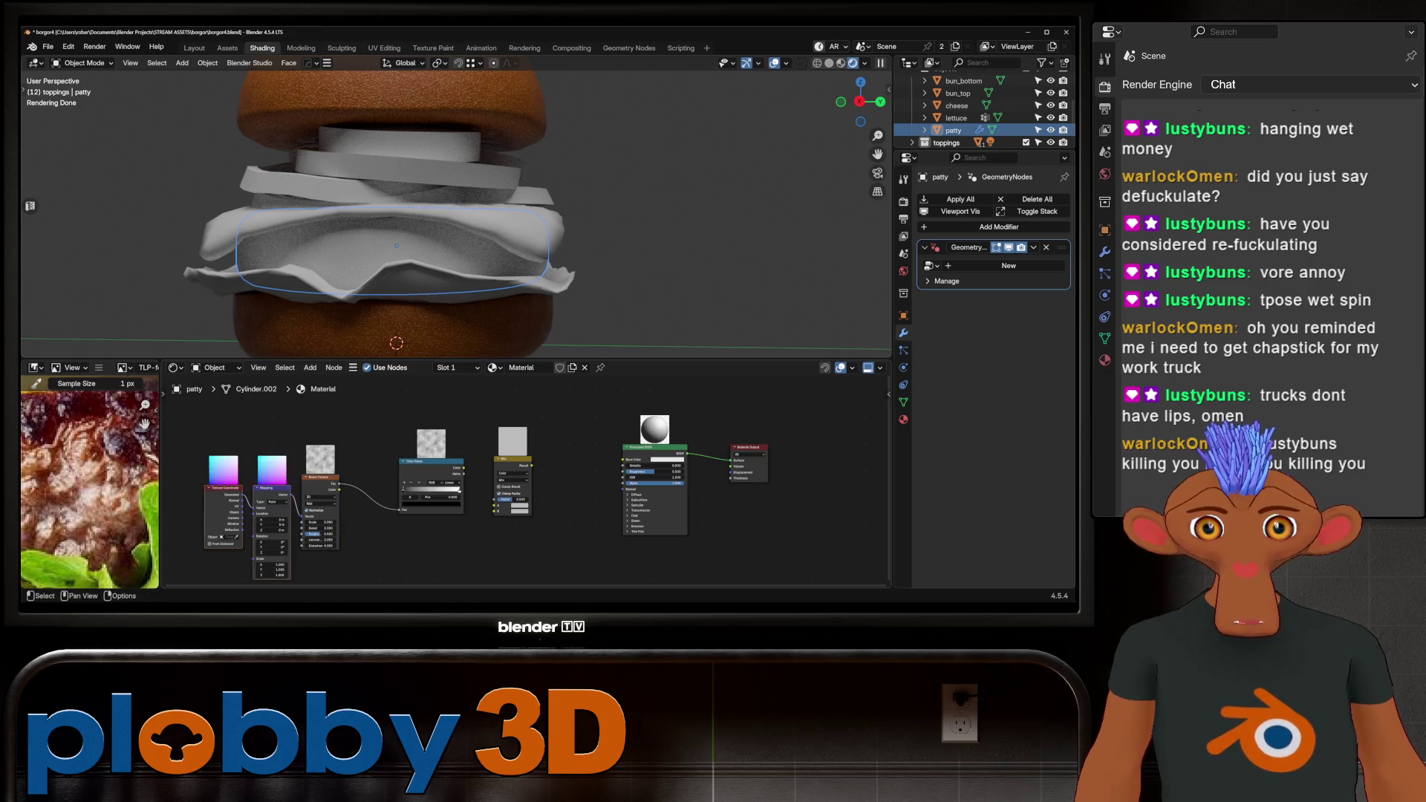
mouse_move(272, 488)
left_mouse_down()
mouse_move(215, 460)
mouse_move(197, 479)
left_mouse_up()
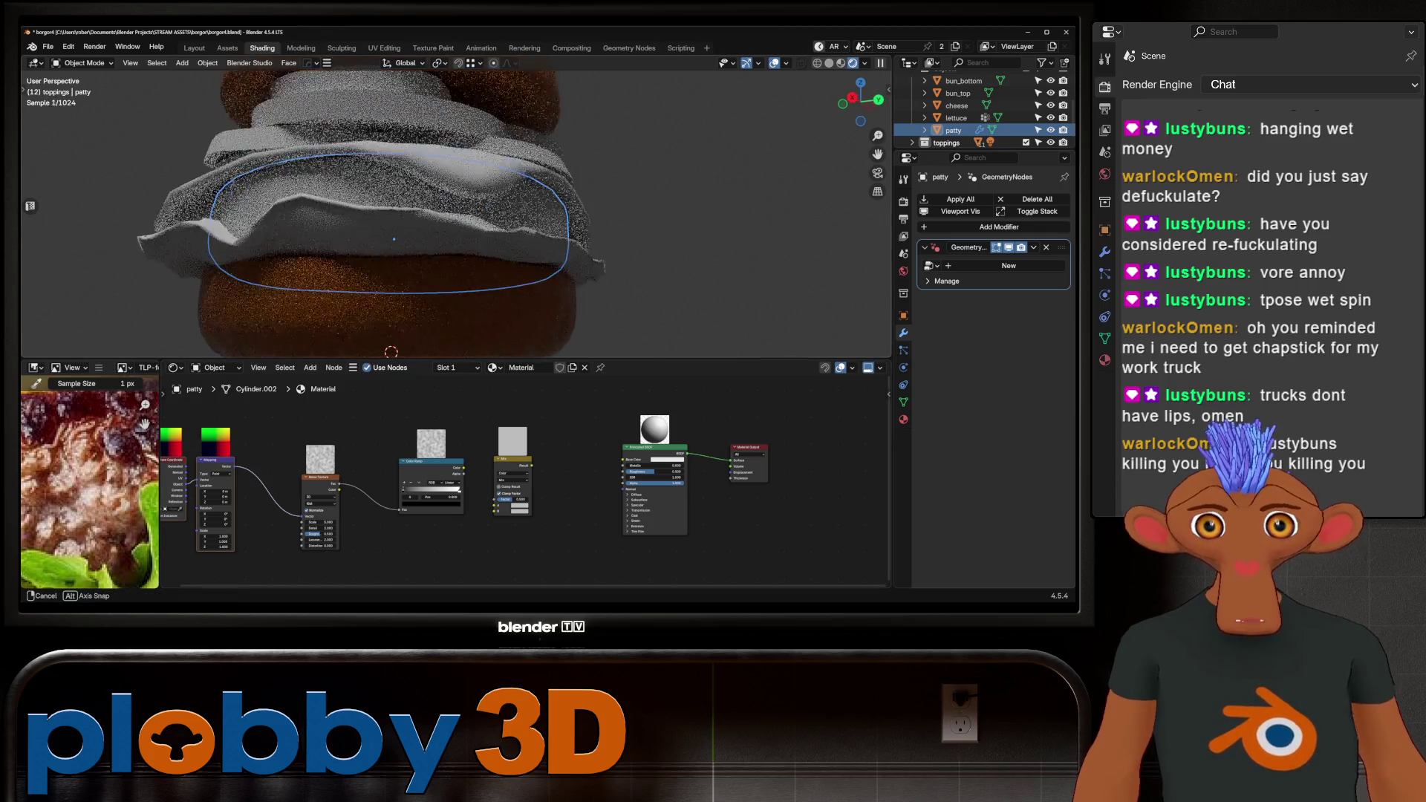
scroll(412, 327, "up", 1)
scroll(416, 468, "down", 2)
Add a Wave Texture node below the Noise Texture.
key("shift+a")
mouse_move(416, 472)
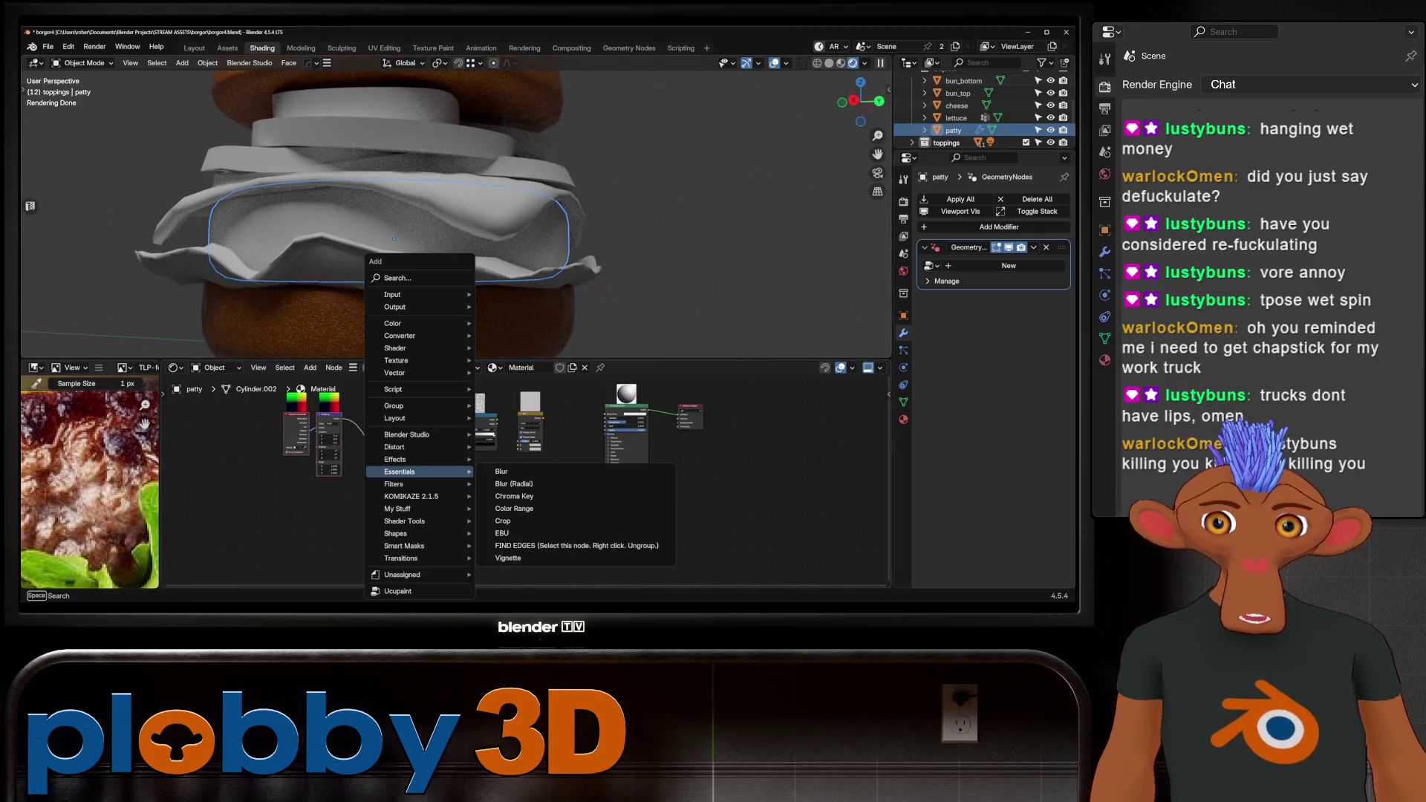
type("wave")
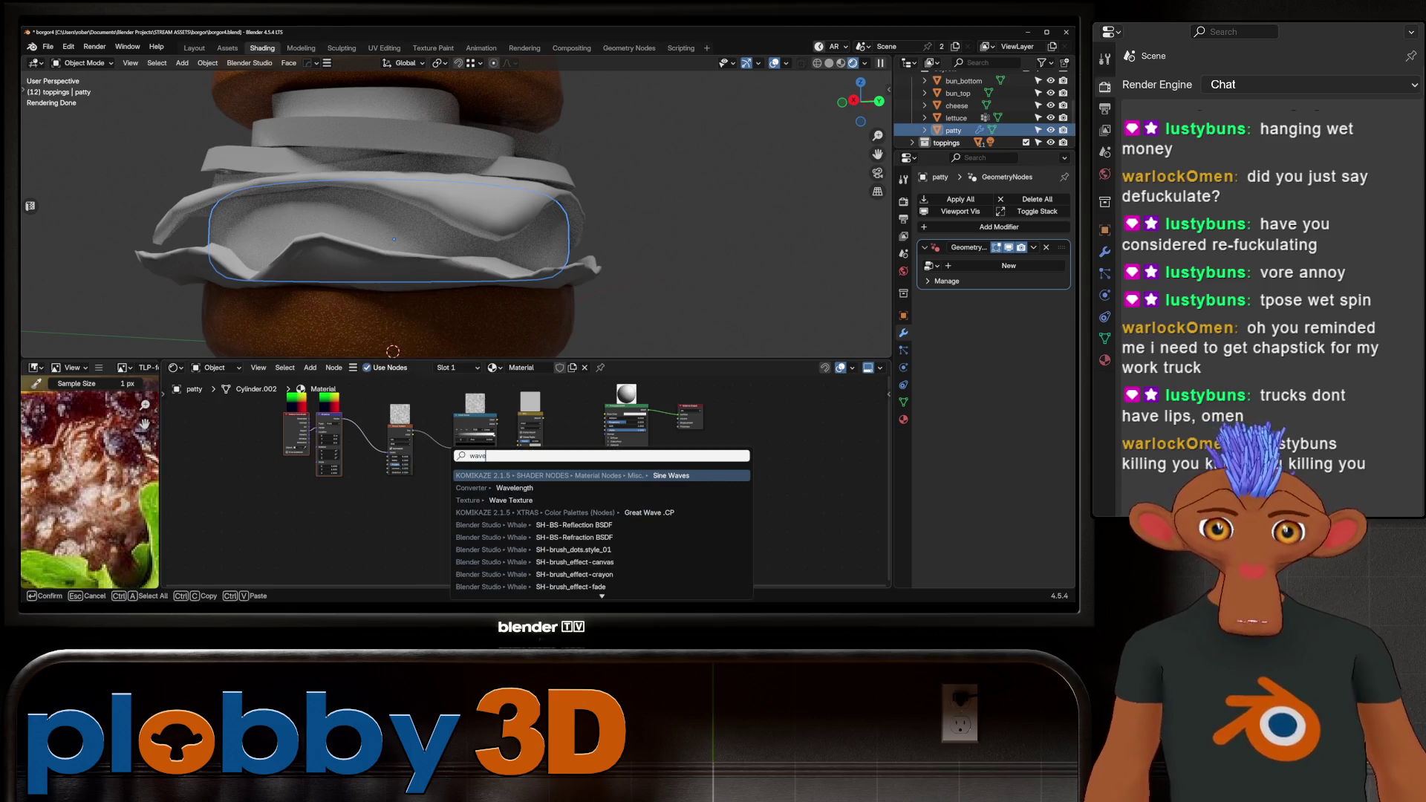
key("Down")
key("Down")
key("Return")
left_click(382, 512)
Add a Voronoi Texture node at the lower left of the node tree.
key("shift+a")
type("voro")
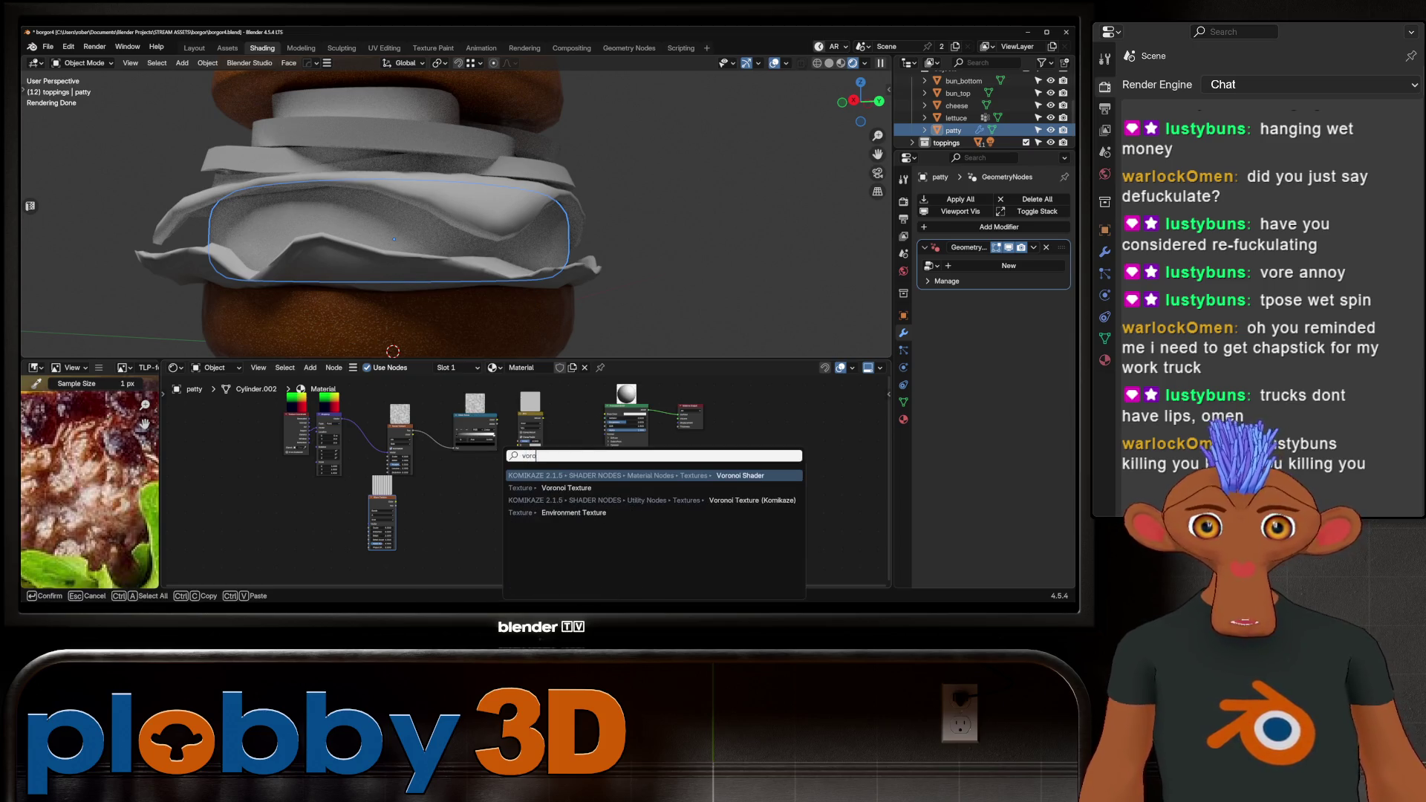
key("Up")
key("Up")
key("Up")
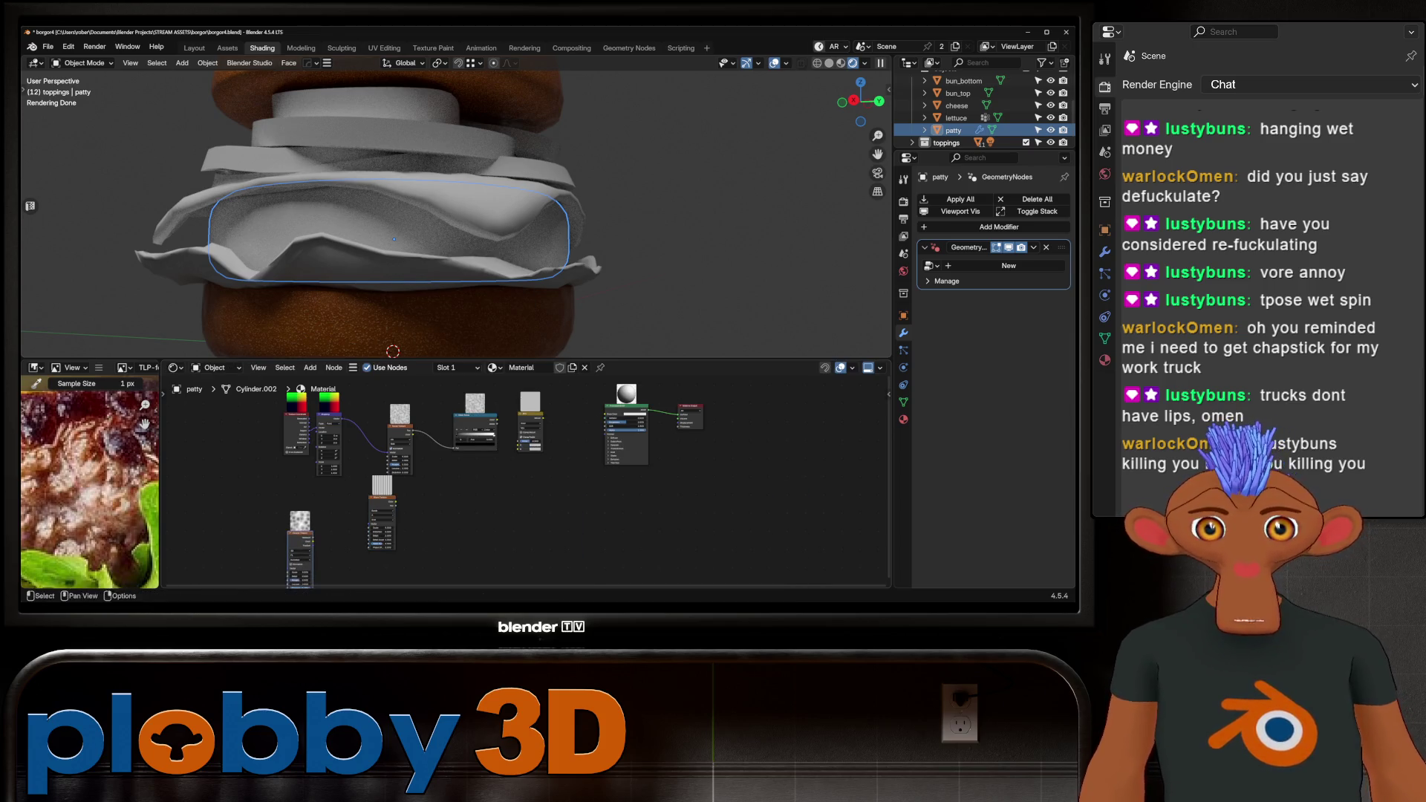
key("Return")
left_click(254, 550)
scroll(490, 445, "up", 4)
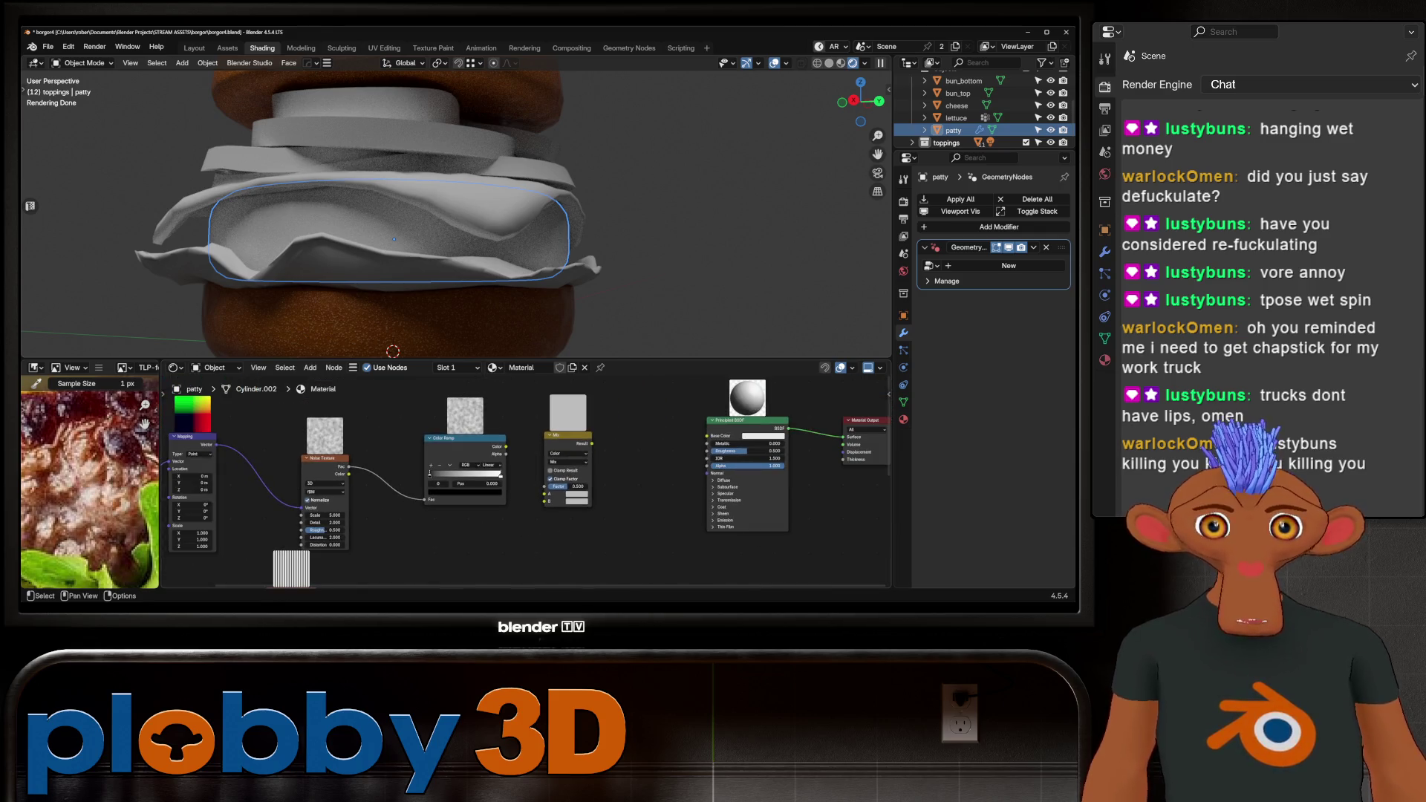
middle_click_drag(297, 491, 437, 473)
scroll(89, 483, "down", 3)
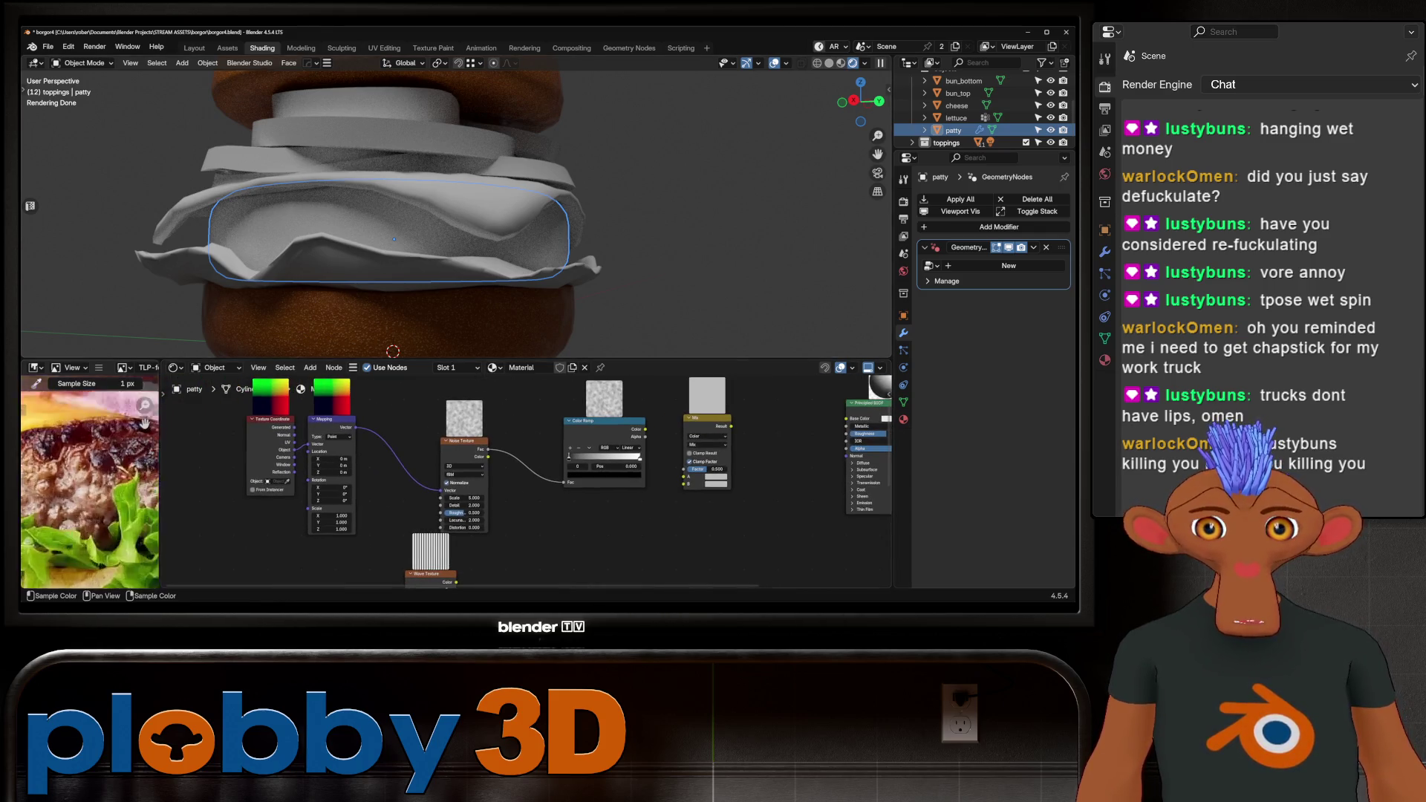
scroll(90, 482, "up", 3)
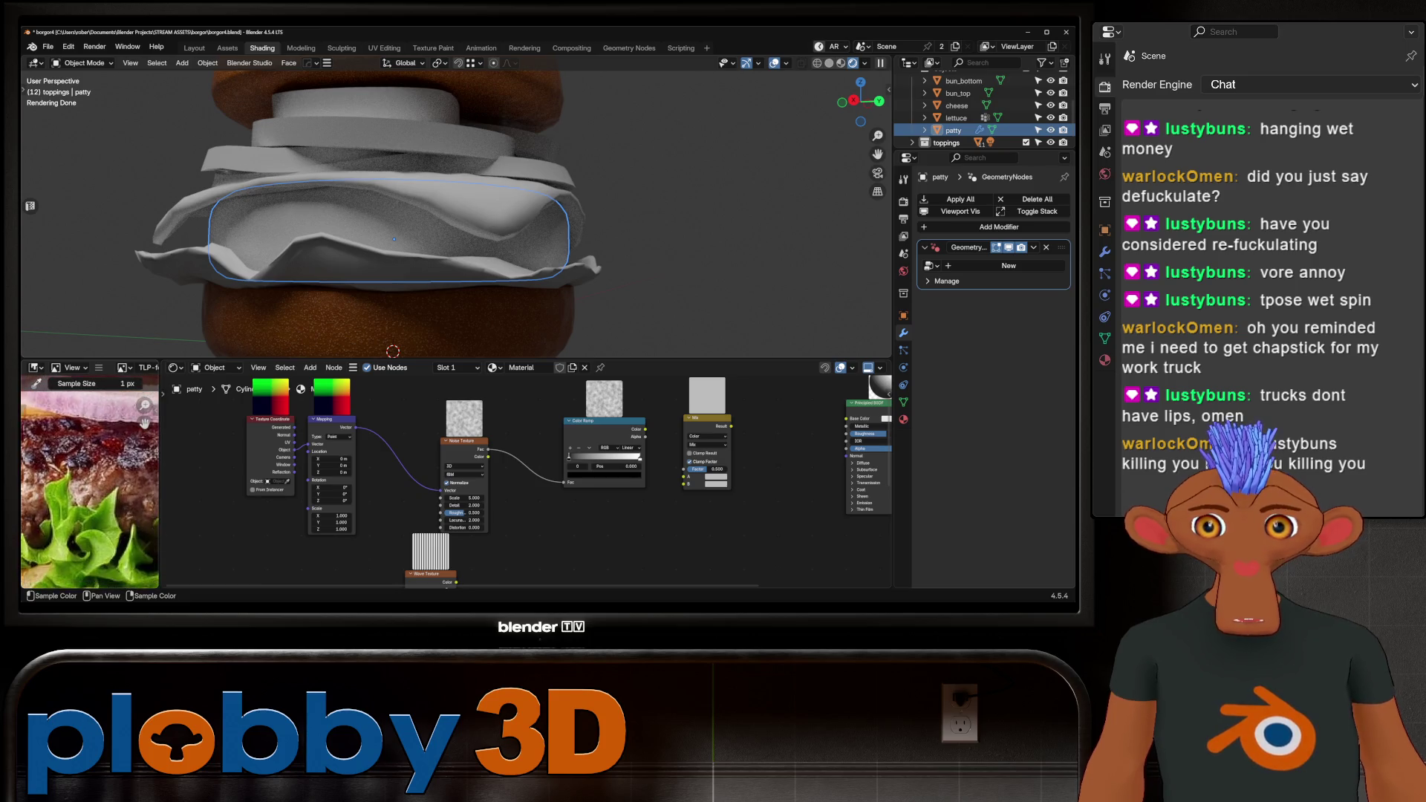
scroll(810, 475, "up", 5)
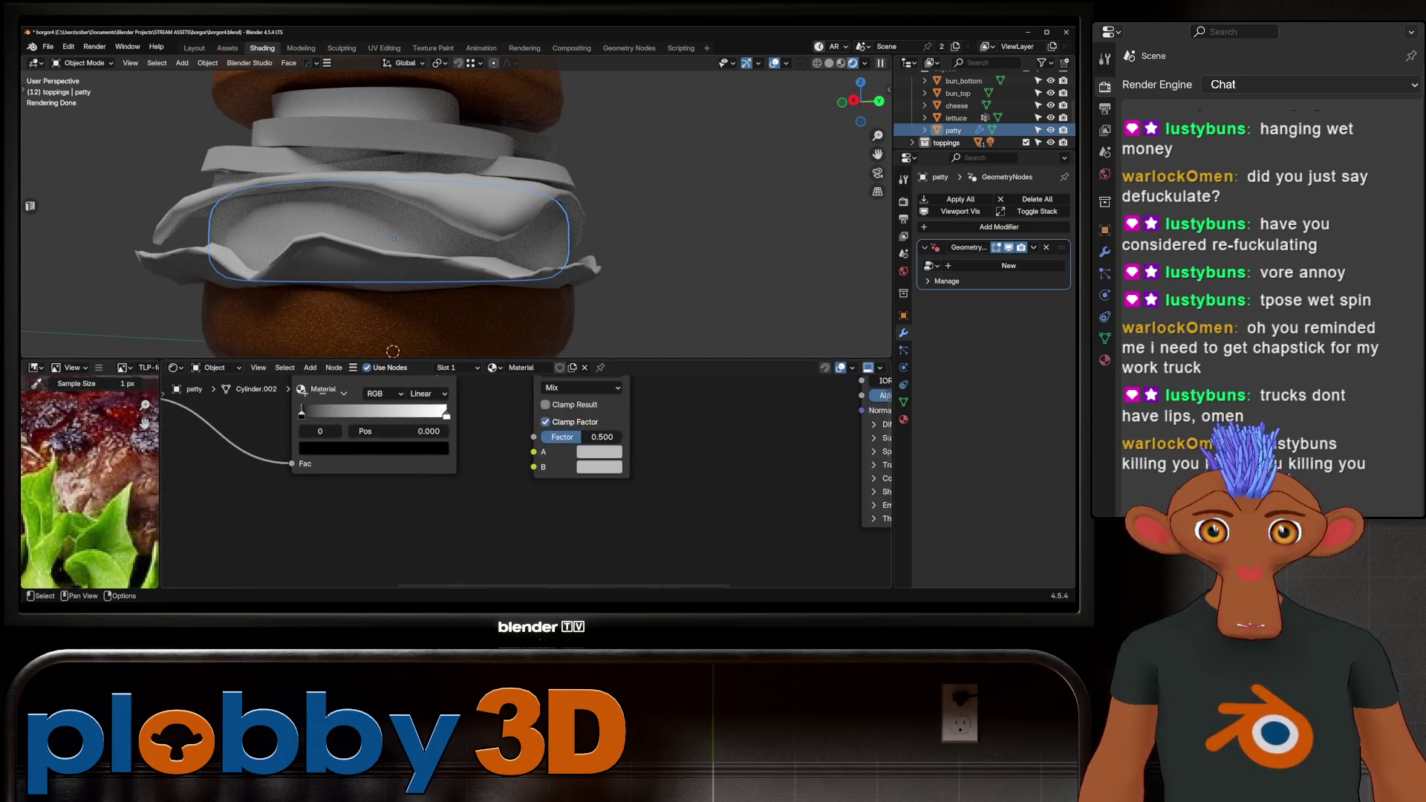
Move the Noise Texture, Color Ramp and Mix nodes closer together on the left.
scroll(459, 482, "down", 2)
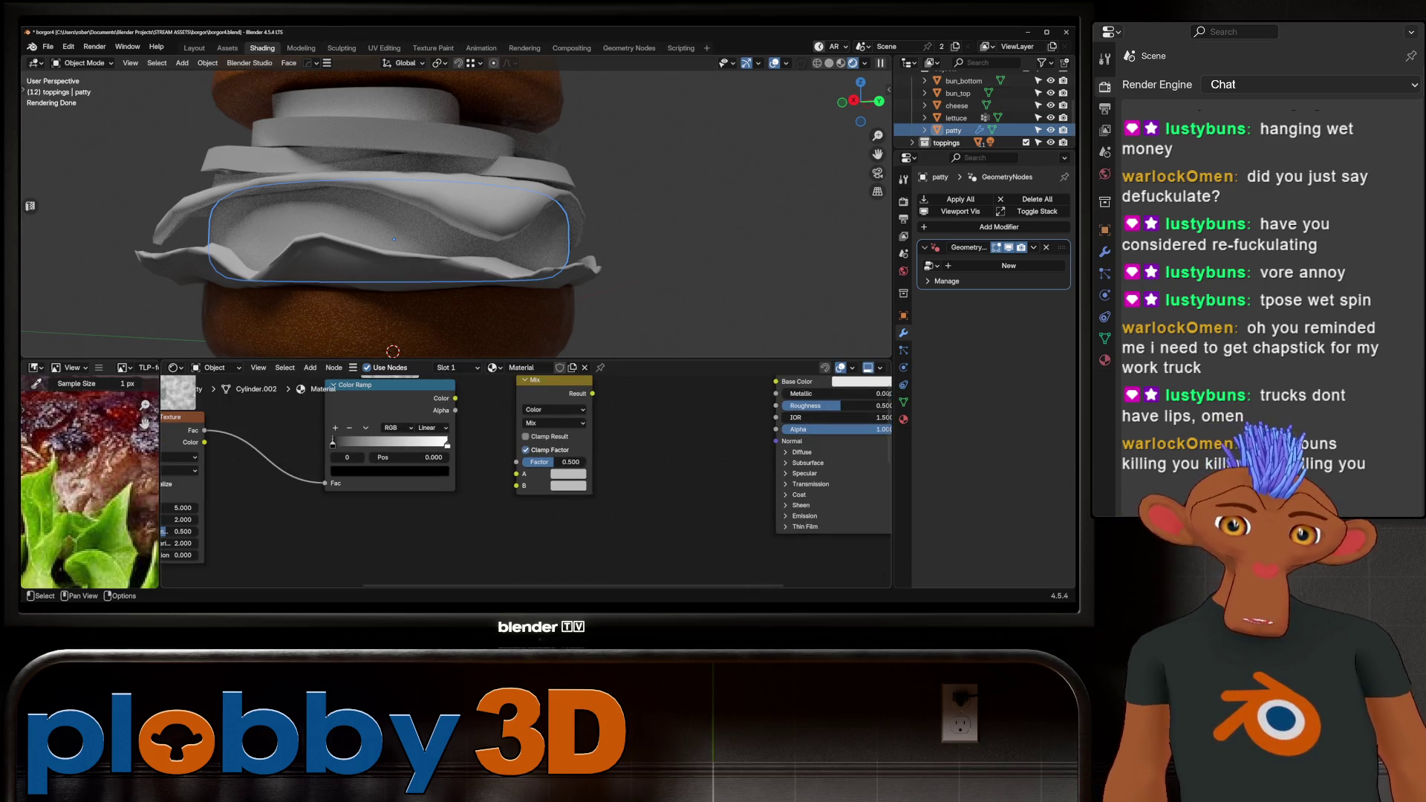
scroll(526, 459, "down", 3)
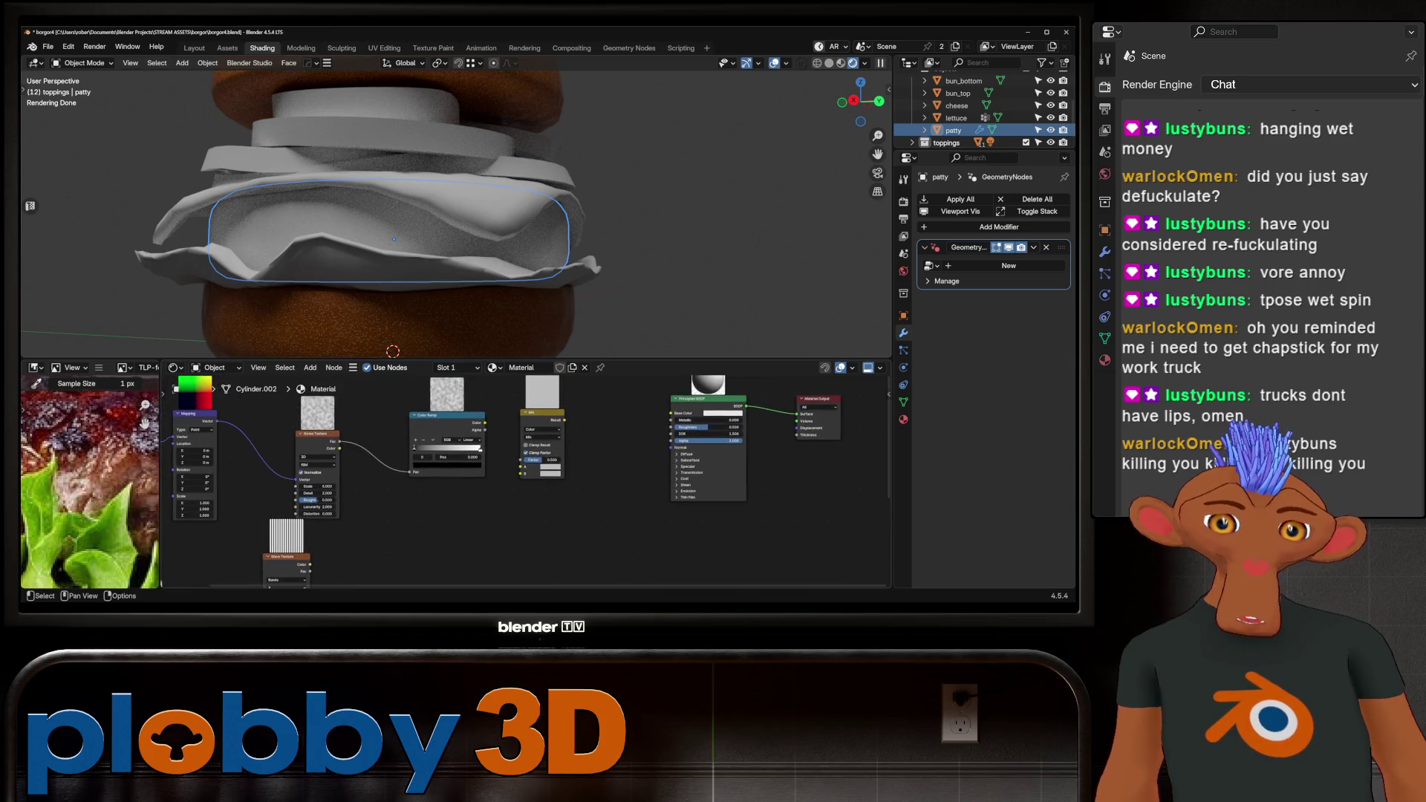
scroll(419, 445, "down", 2)
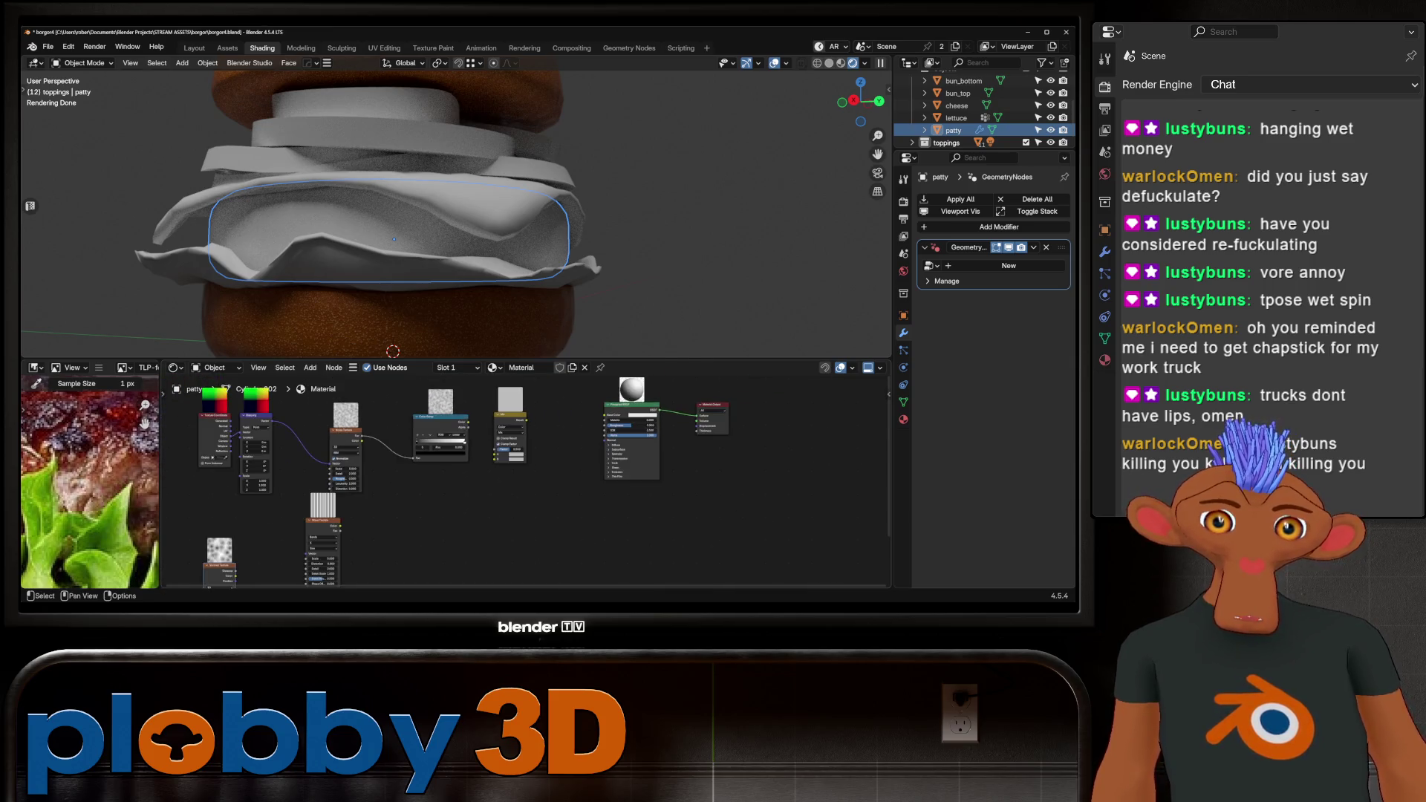
left_click_drag(346, 438, 317, 425)
left_click_drag(440, 427, 377, 424)
mouse_move(510, 413)
left_mouse_down()
mouse_move(428, 421)
mouse_move(513, 442)
left_mouse_up()
scroll(509, 444, "up", 4)
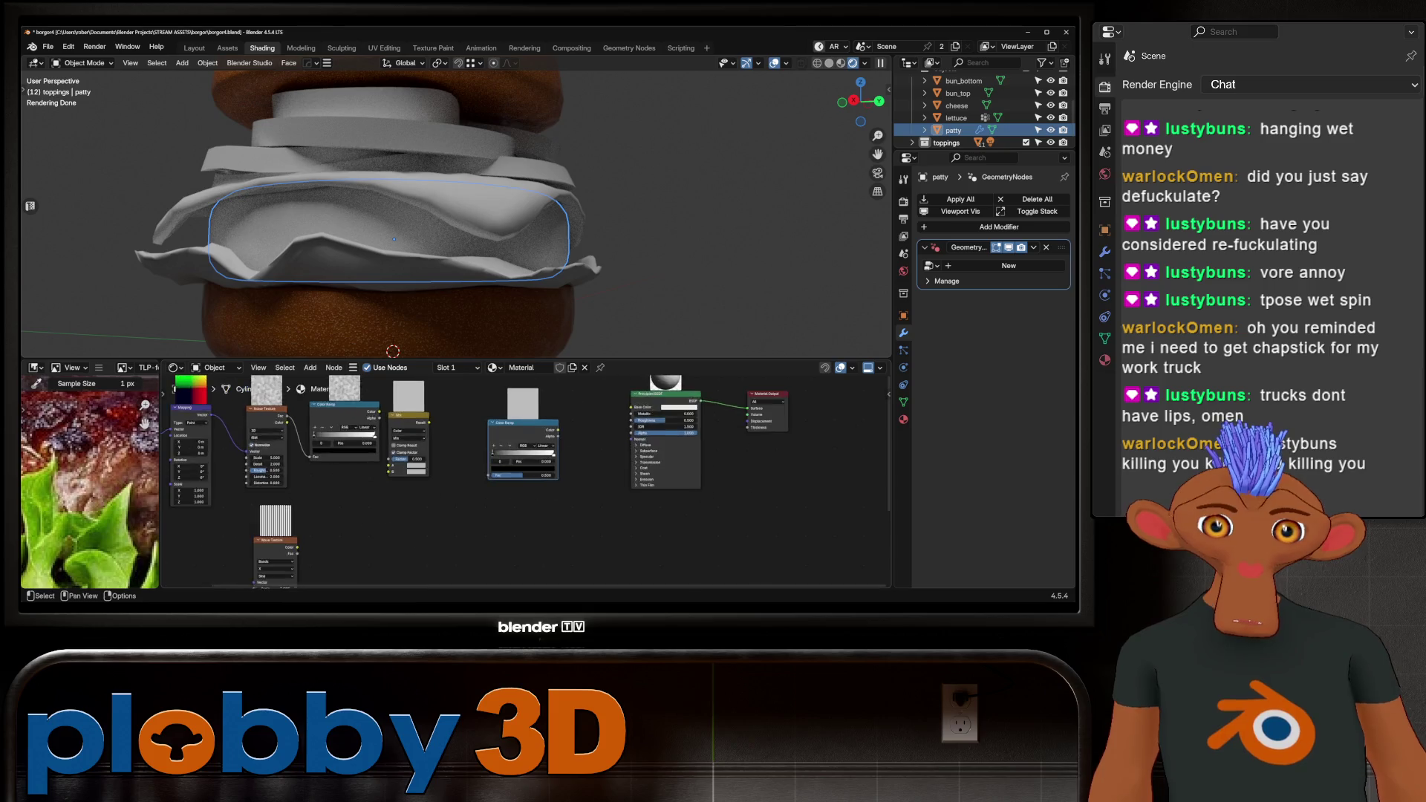
key("g")
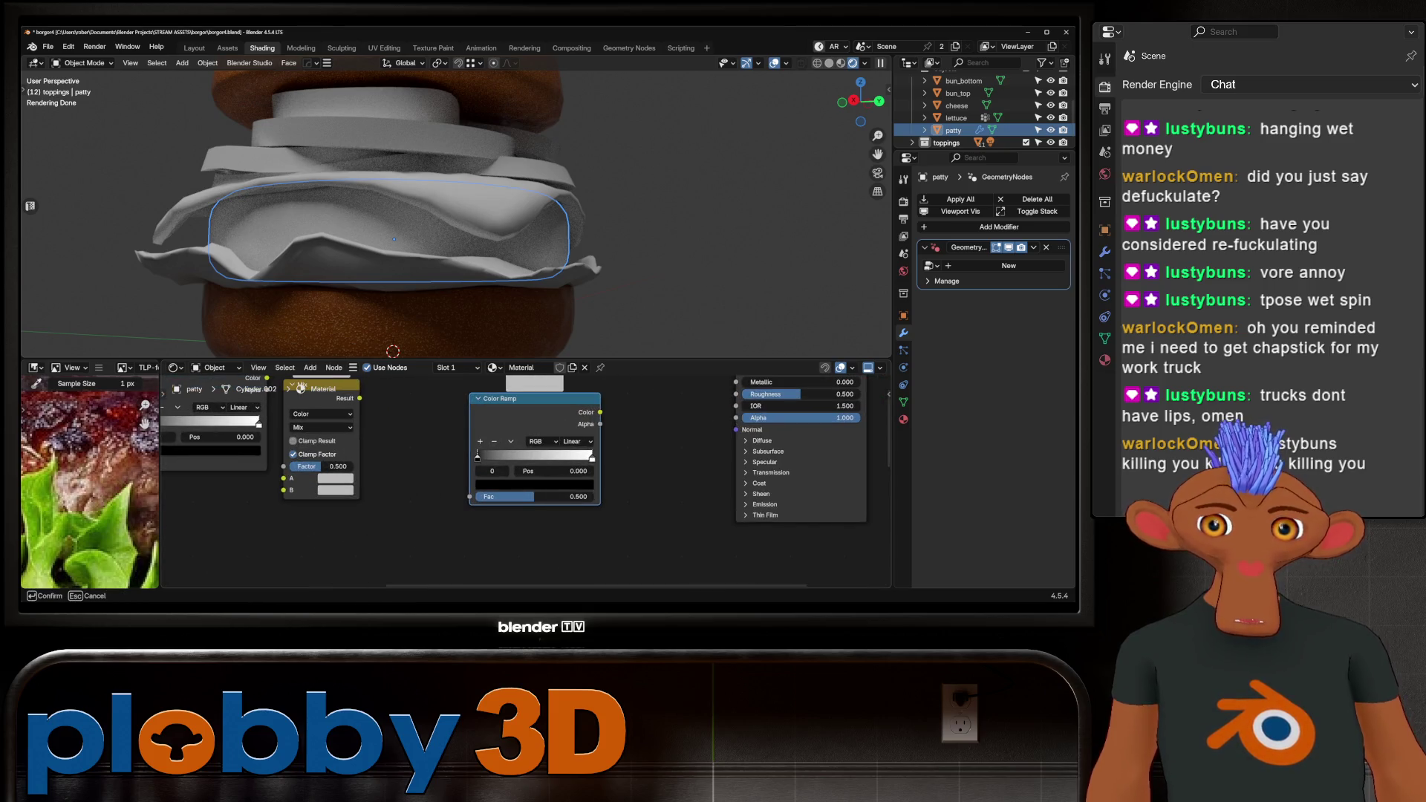
key("Return")
scroll(534, 468, "up", 2)
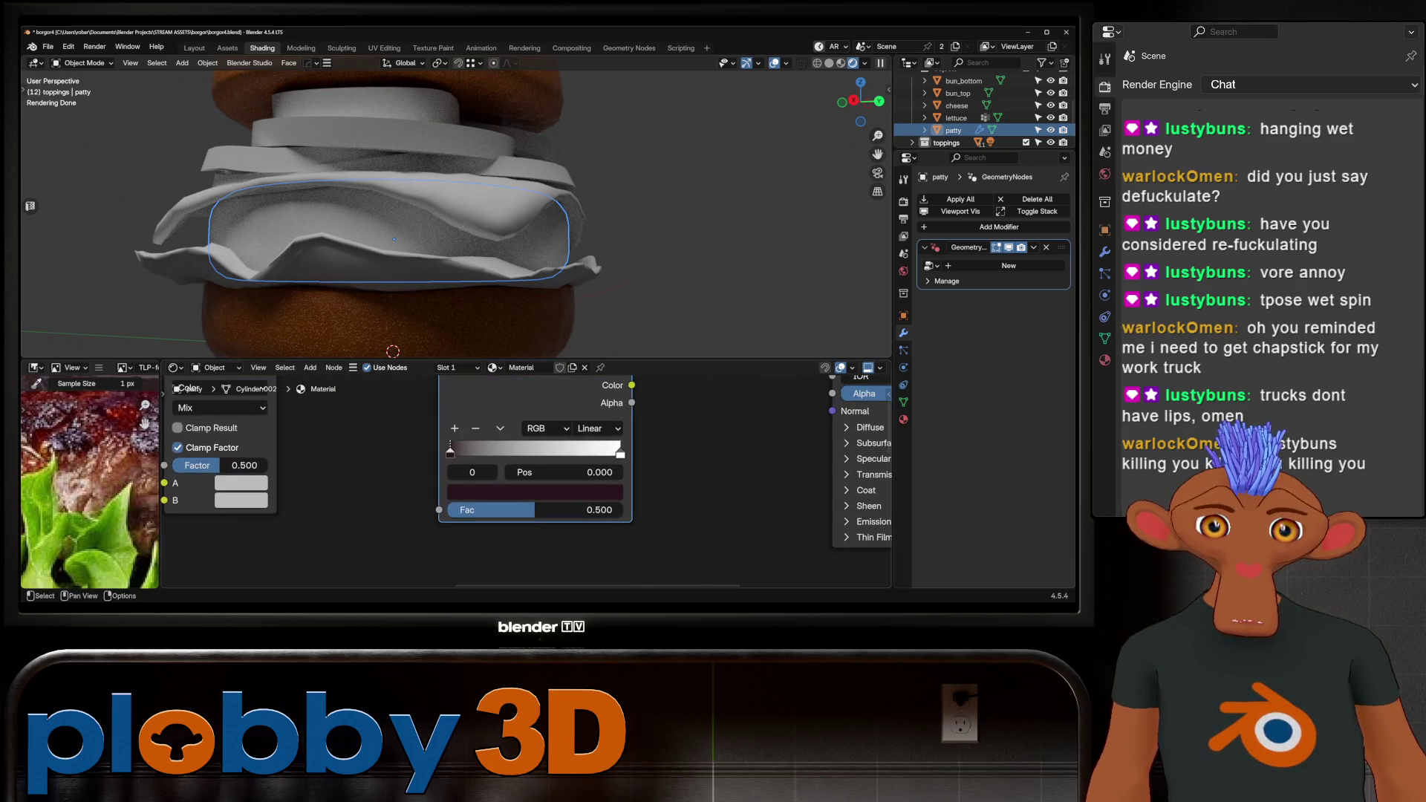
Eyedrop a tan-brown from the burger photo for the ramp's right stop.
left_click(620, 451)
key("e")
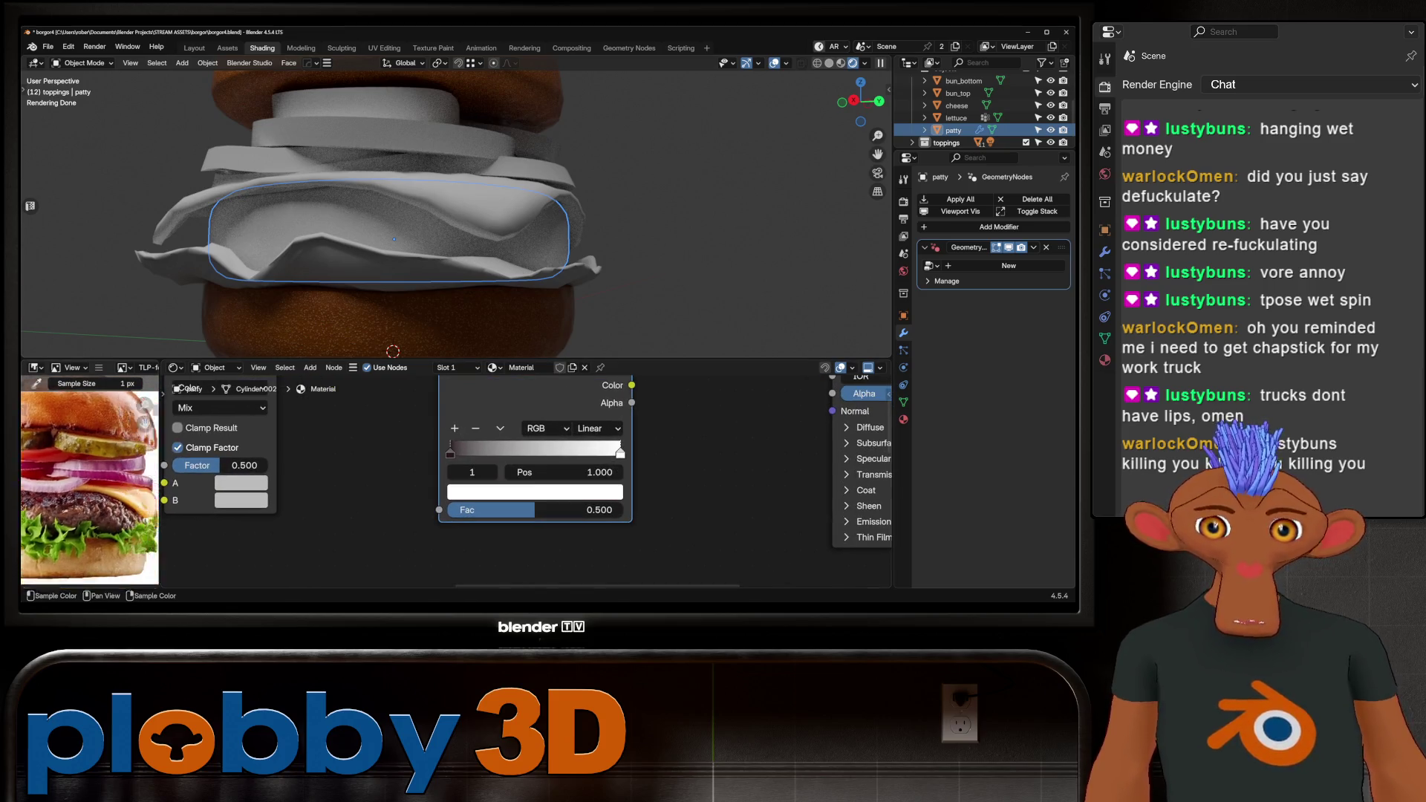
scroll(90, 505, "up", 6)
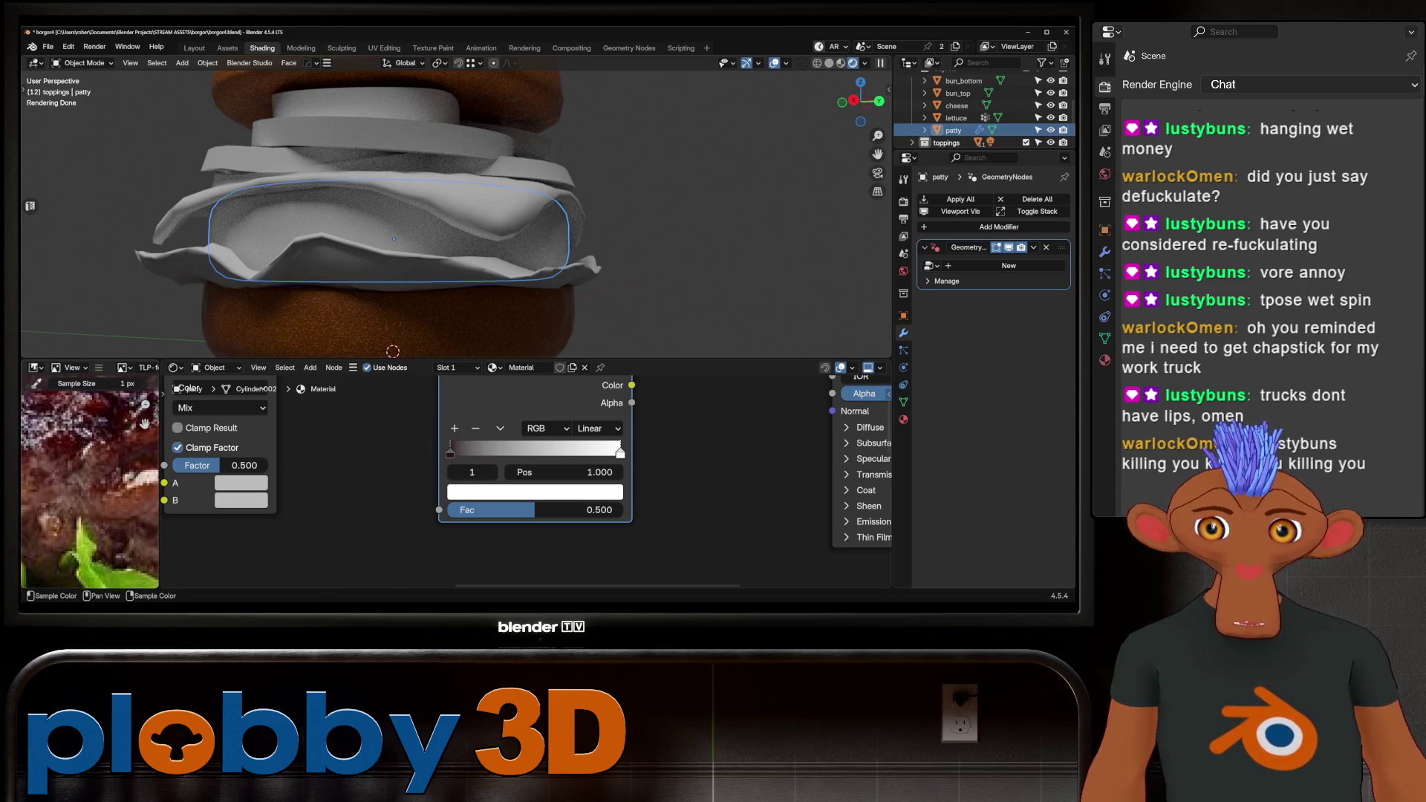
scroll(82, 476, "up", 3)
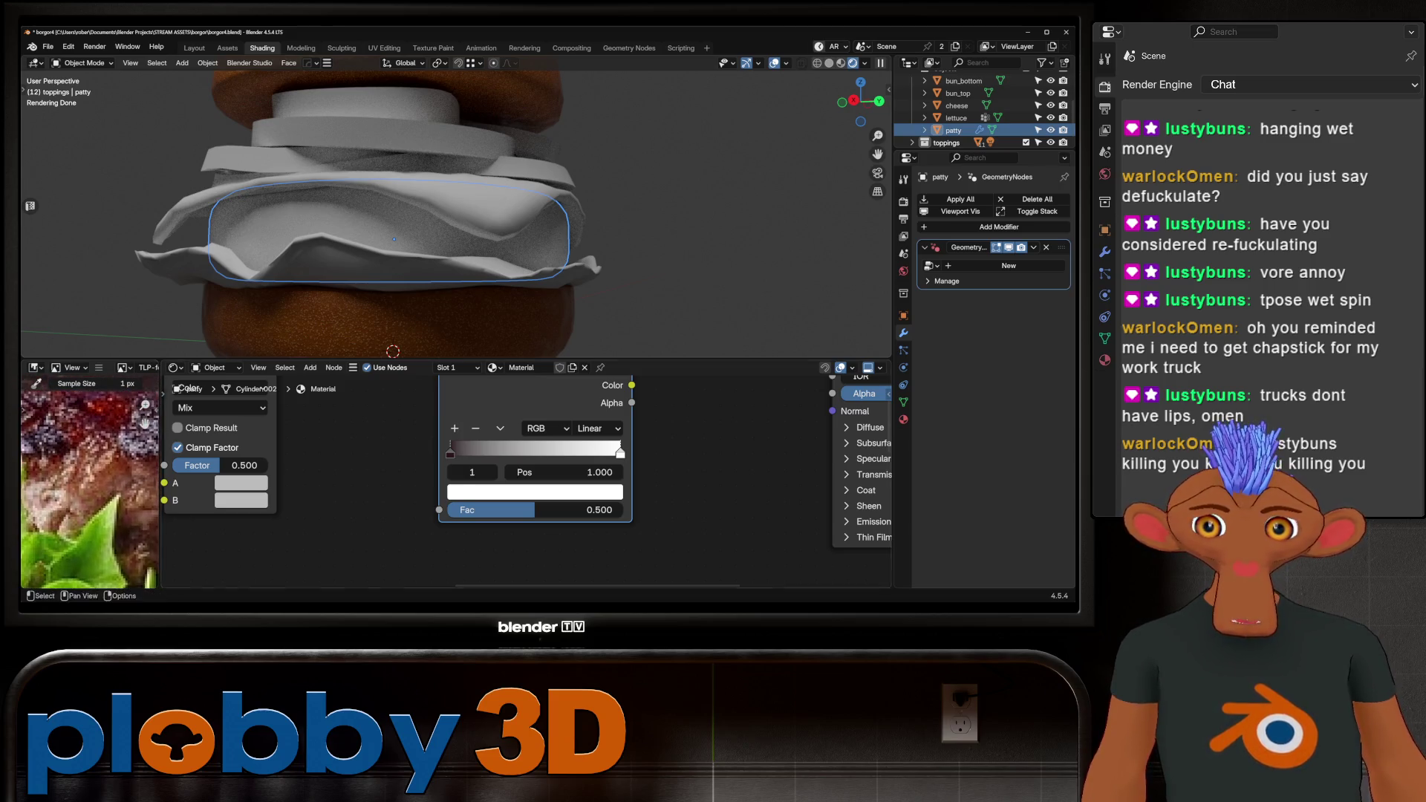
scroll(82, 476, "up", 2)
scroll(82, 475, "up", 3)
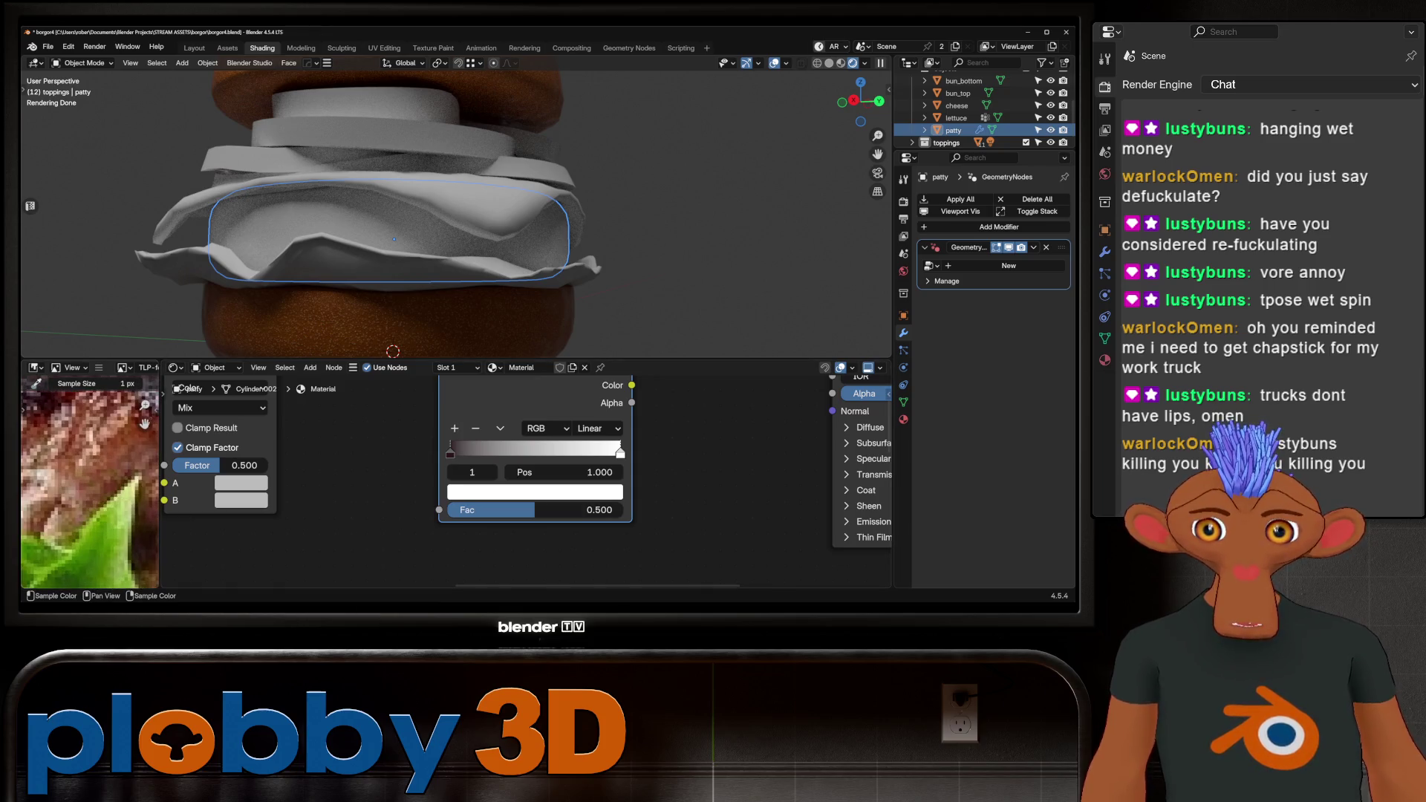
key("e")
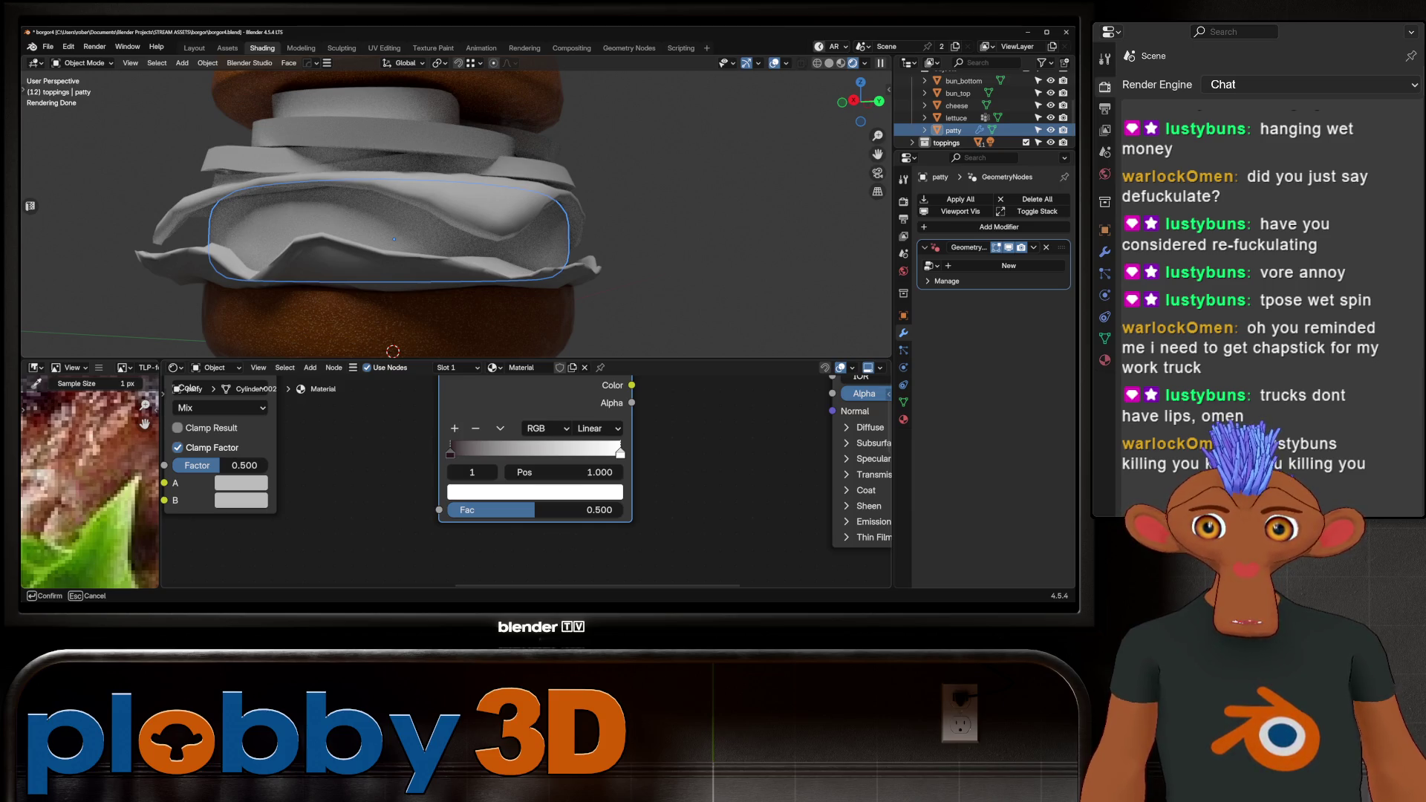
left_click(60, 446)
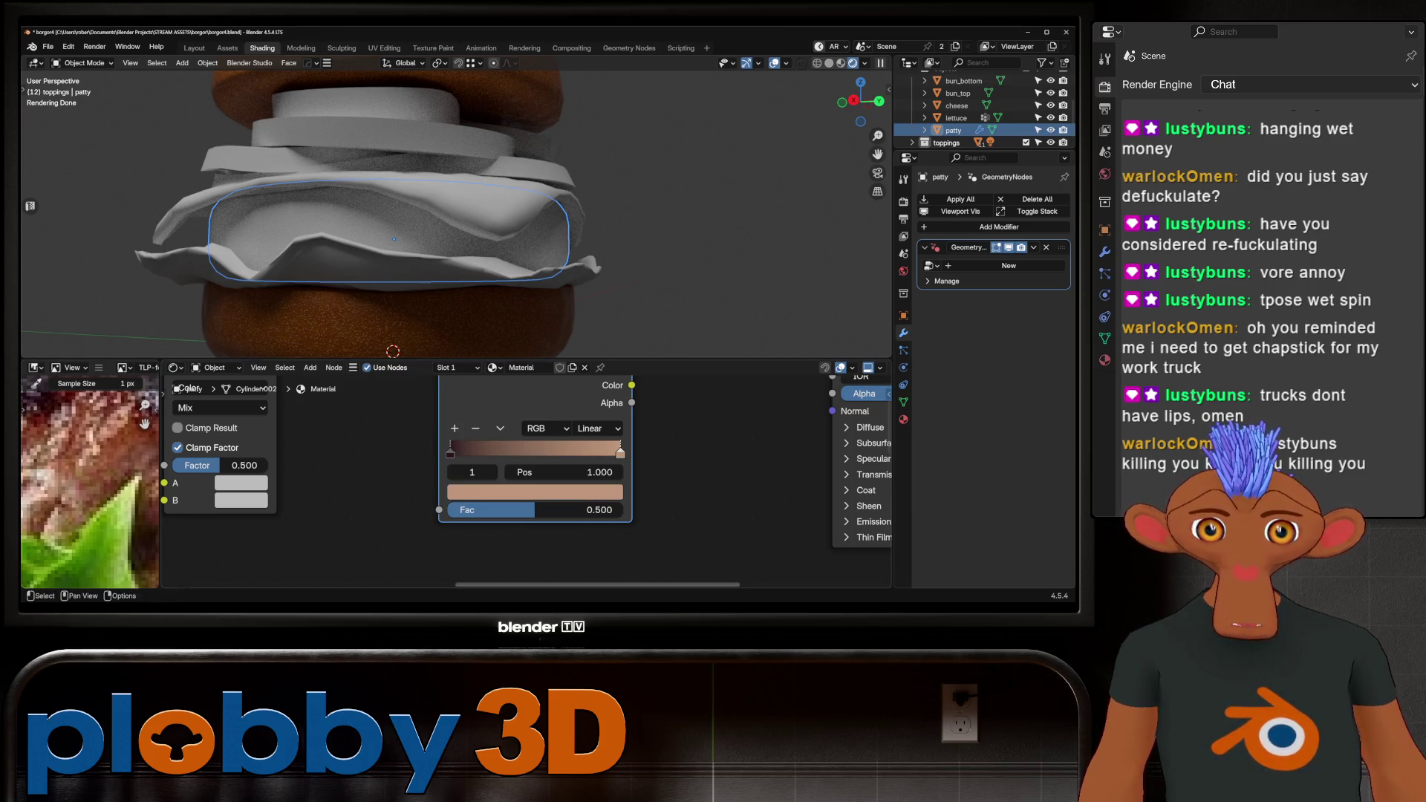
Add a middle ramp stop at 0.5 coloured reddish-brown from the photo.
left_click(454, 428)
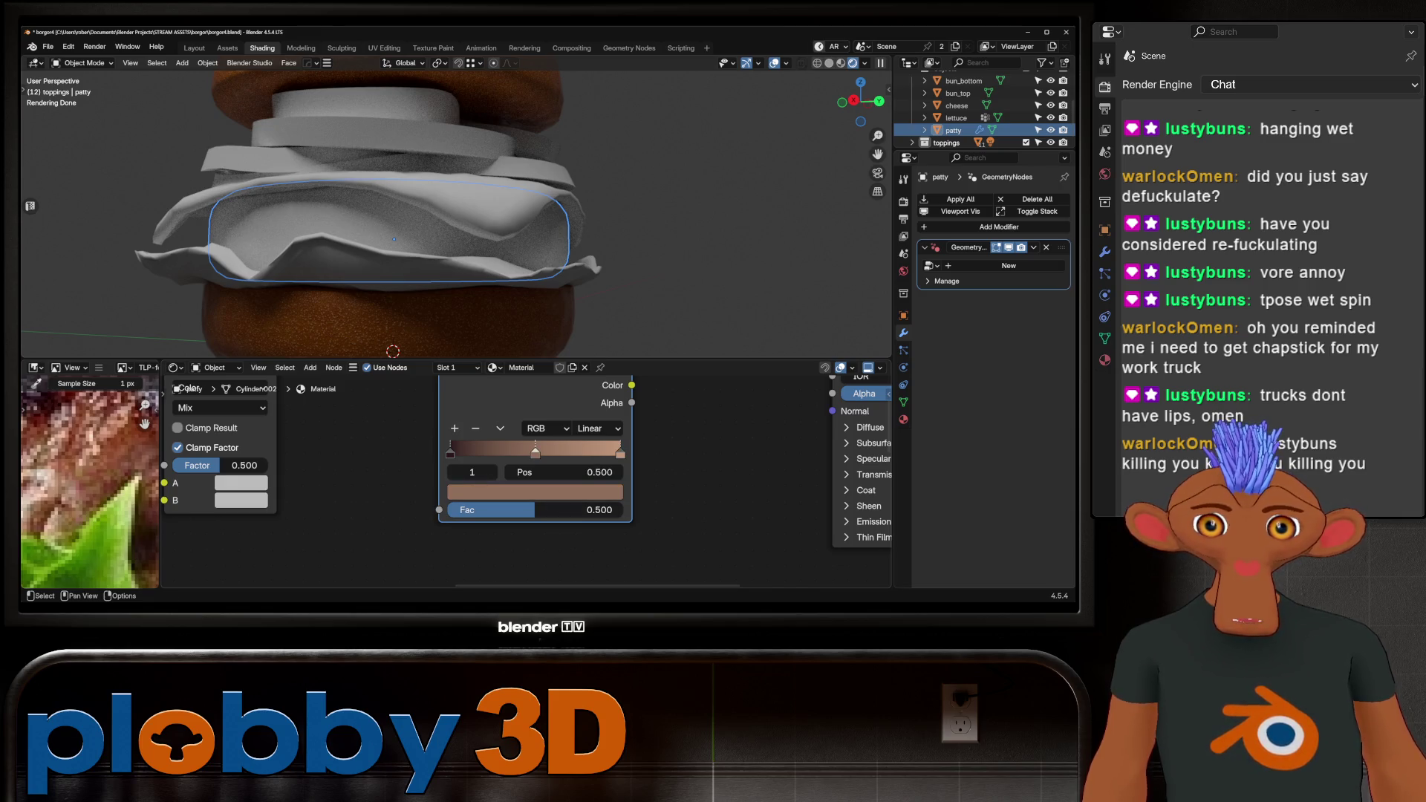
scroll(89, 483, "down", 3)
scroll(90, 483, "up", 3)
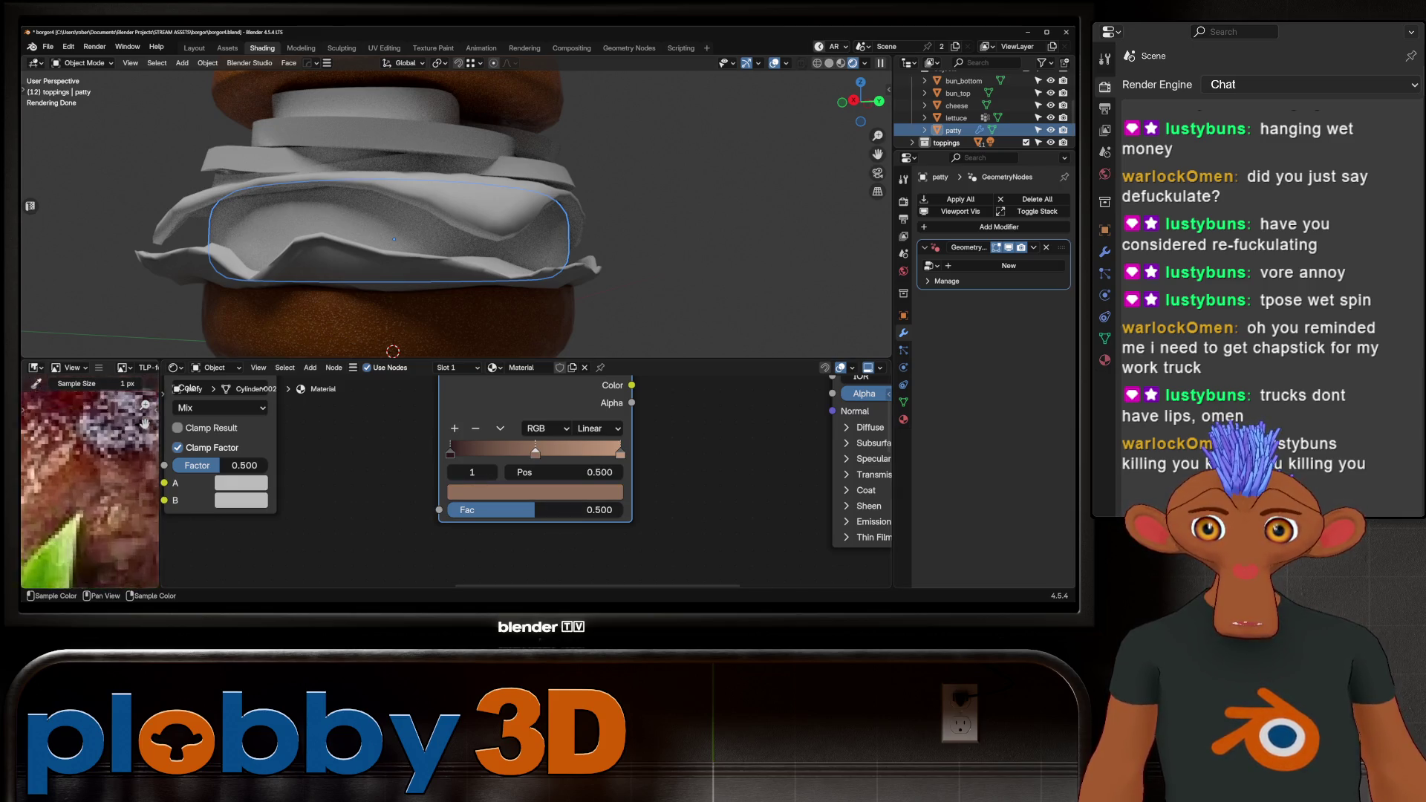
key("e")
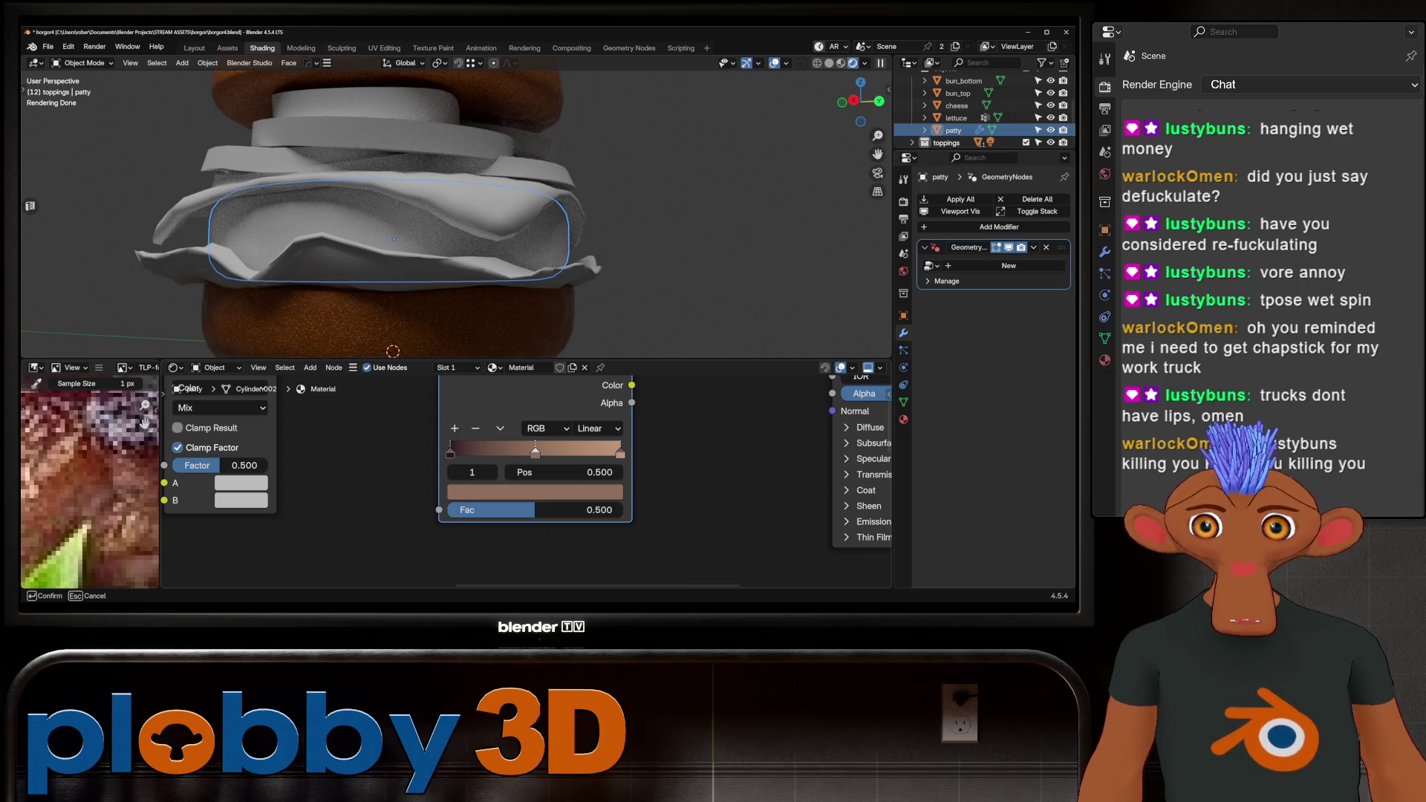
left_click(89, 483)
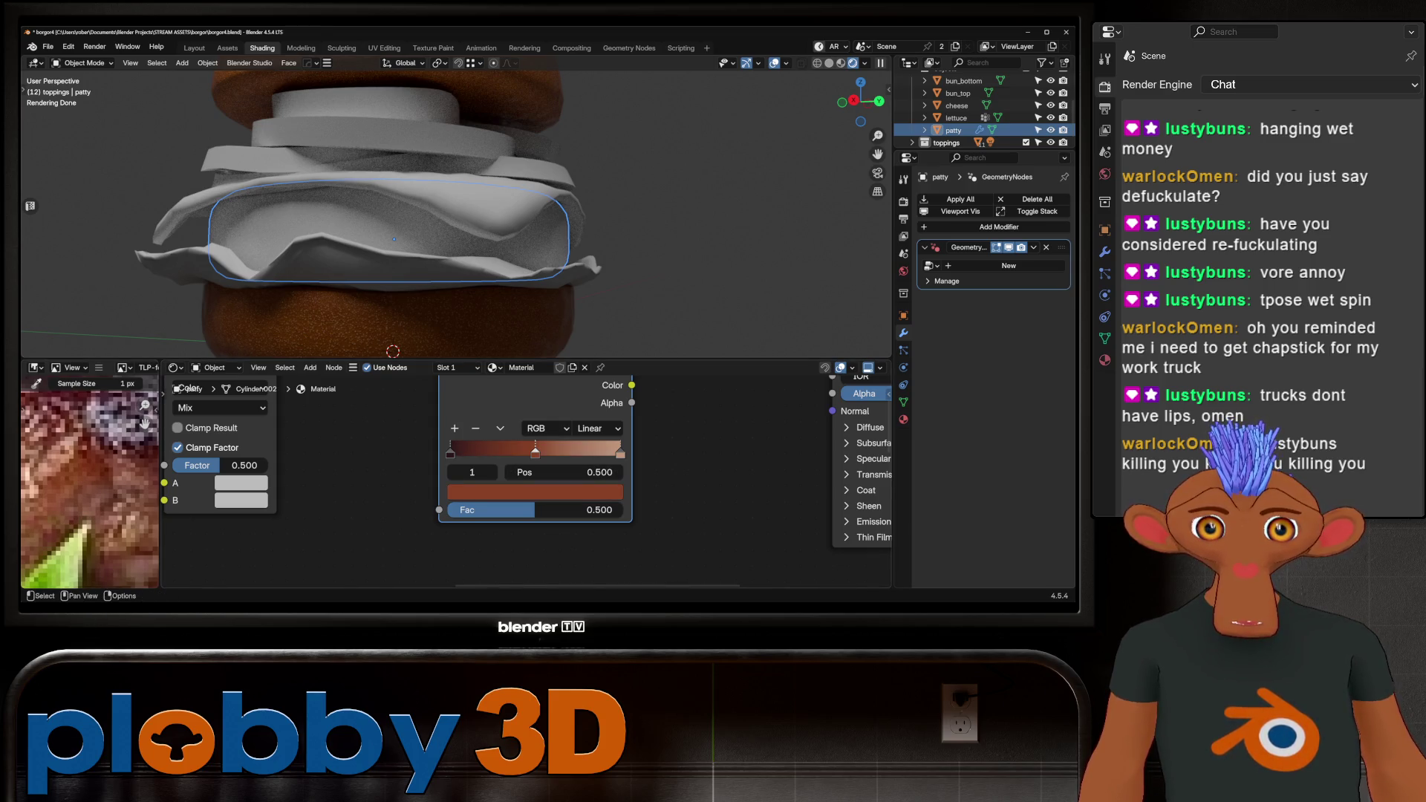
scroll(376, 278, "down", 3)
scroll(478, 440, "down", 2)
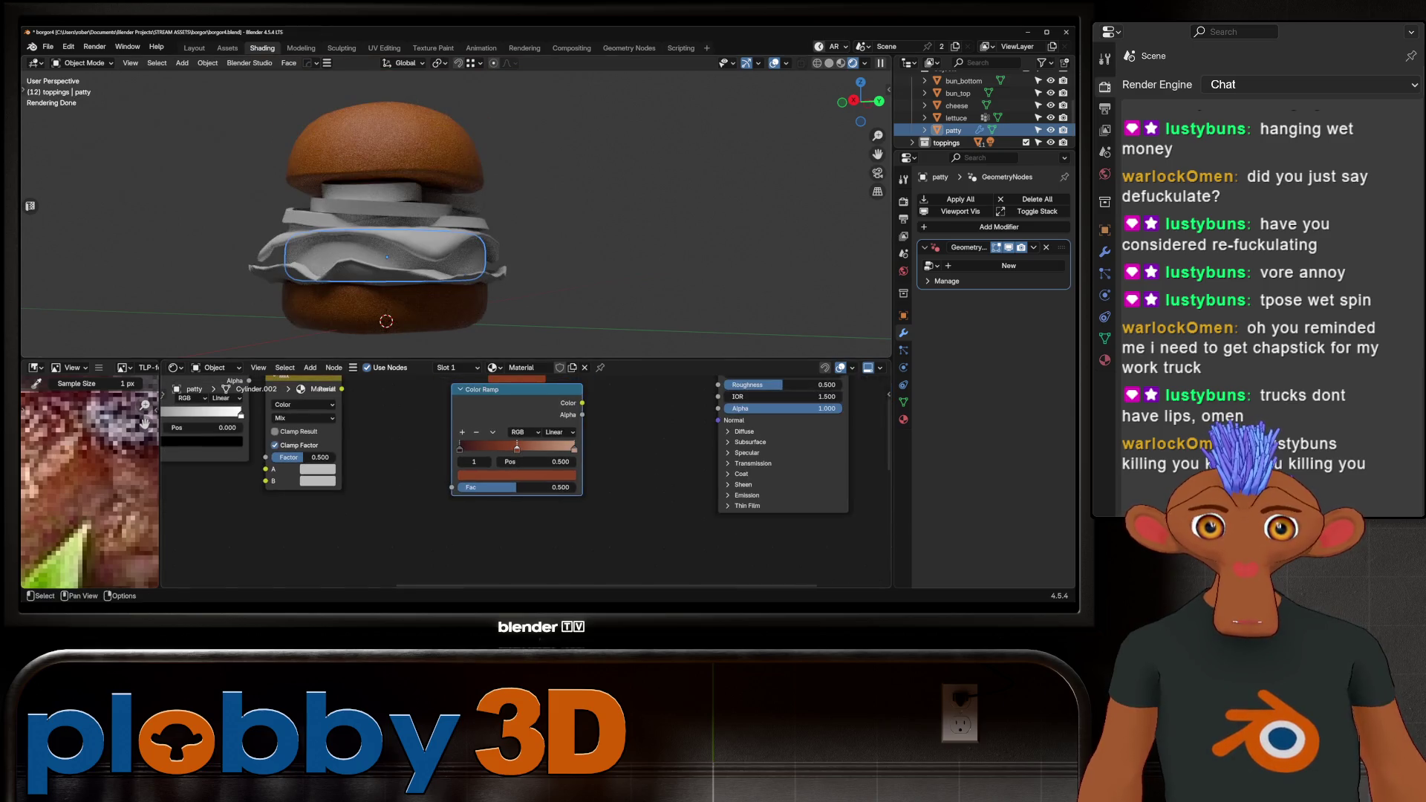
Shift the texture nodes left and connect the Color Ramp's Color into the Mix node.
scroll(89, 483, "down", 6)
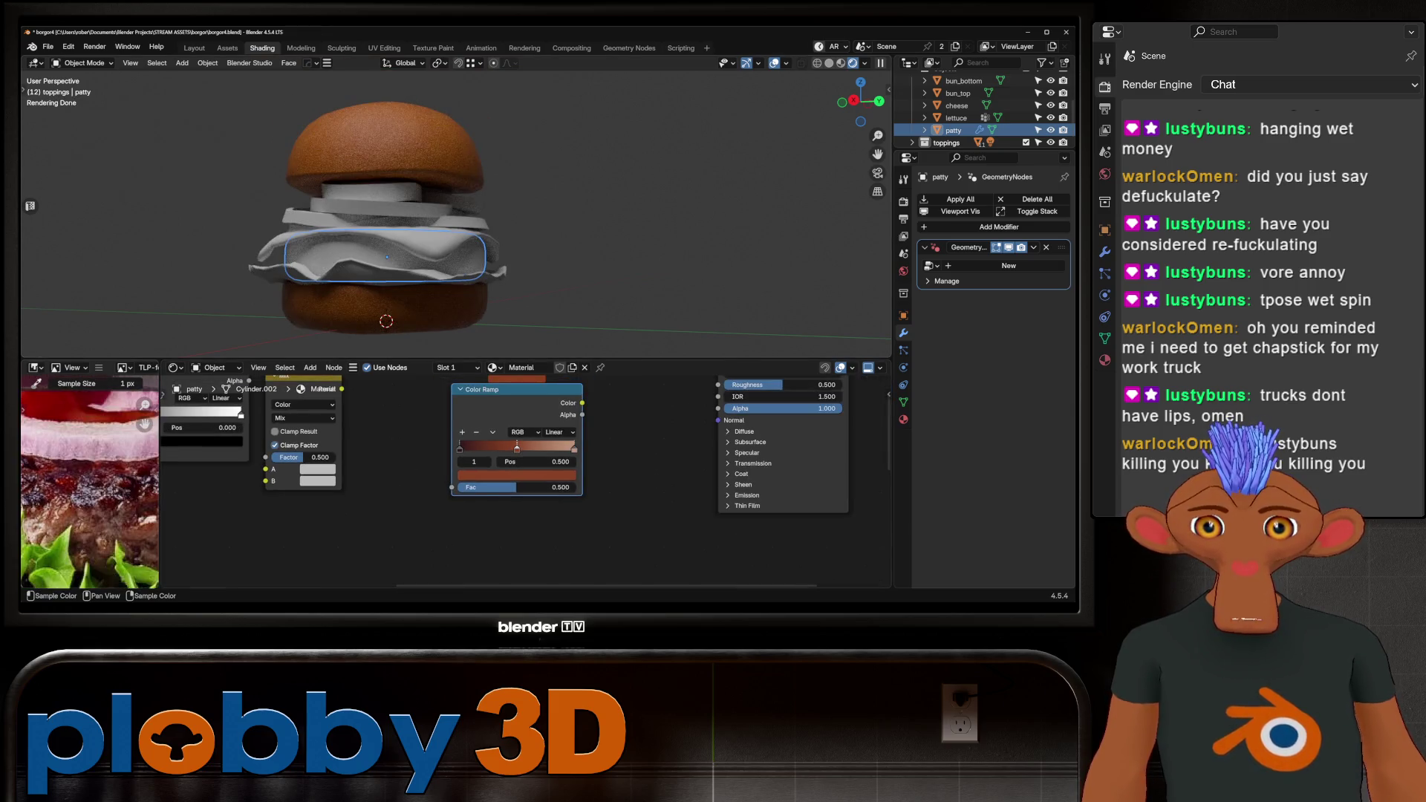
scroll(90, 483, "up", 6)
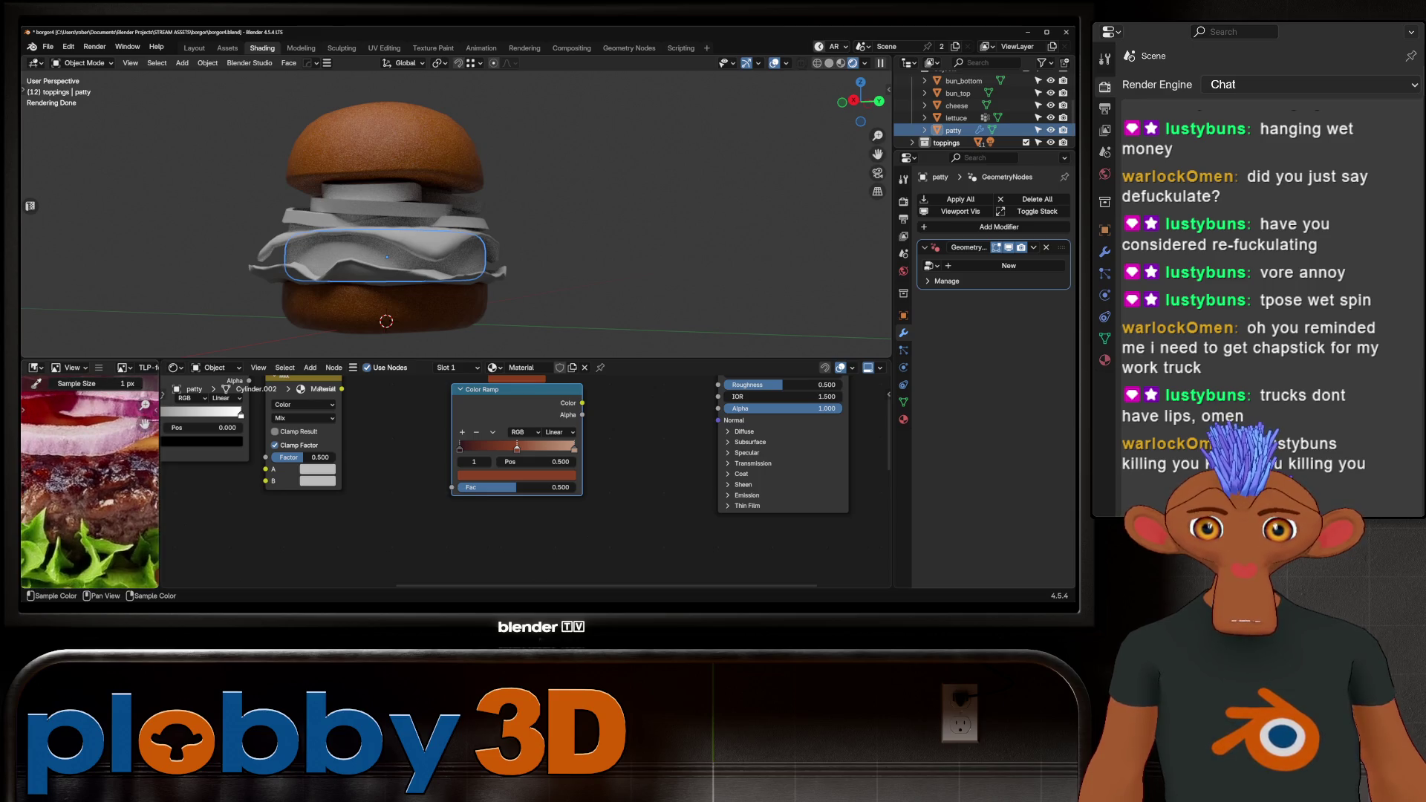
scroll(482, 448, "up", 1)
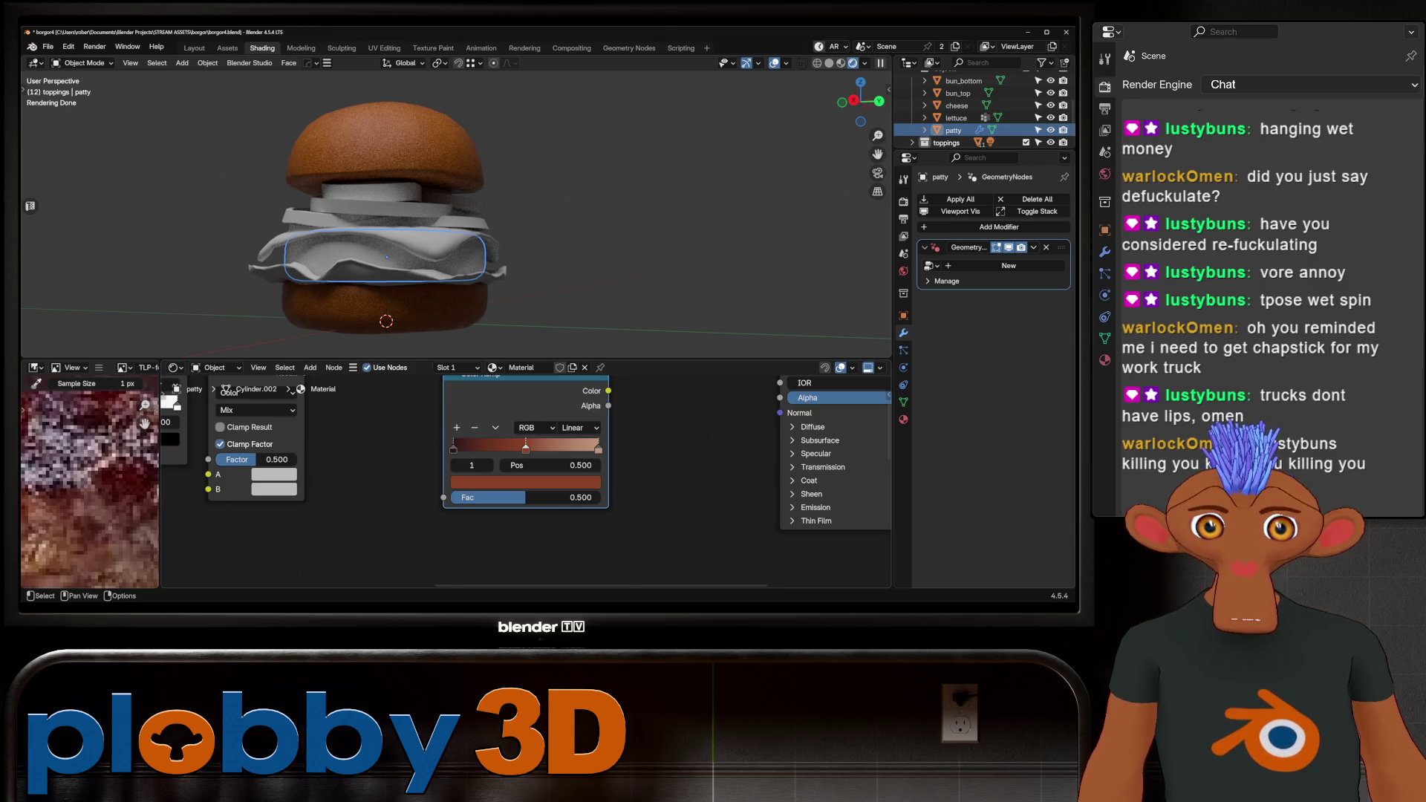
scroll(516, 439, "down", 1)
scroll(89, 483, "down", 3)
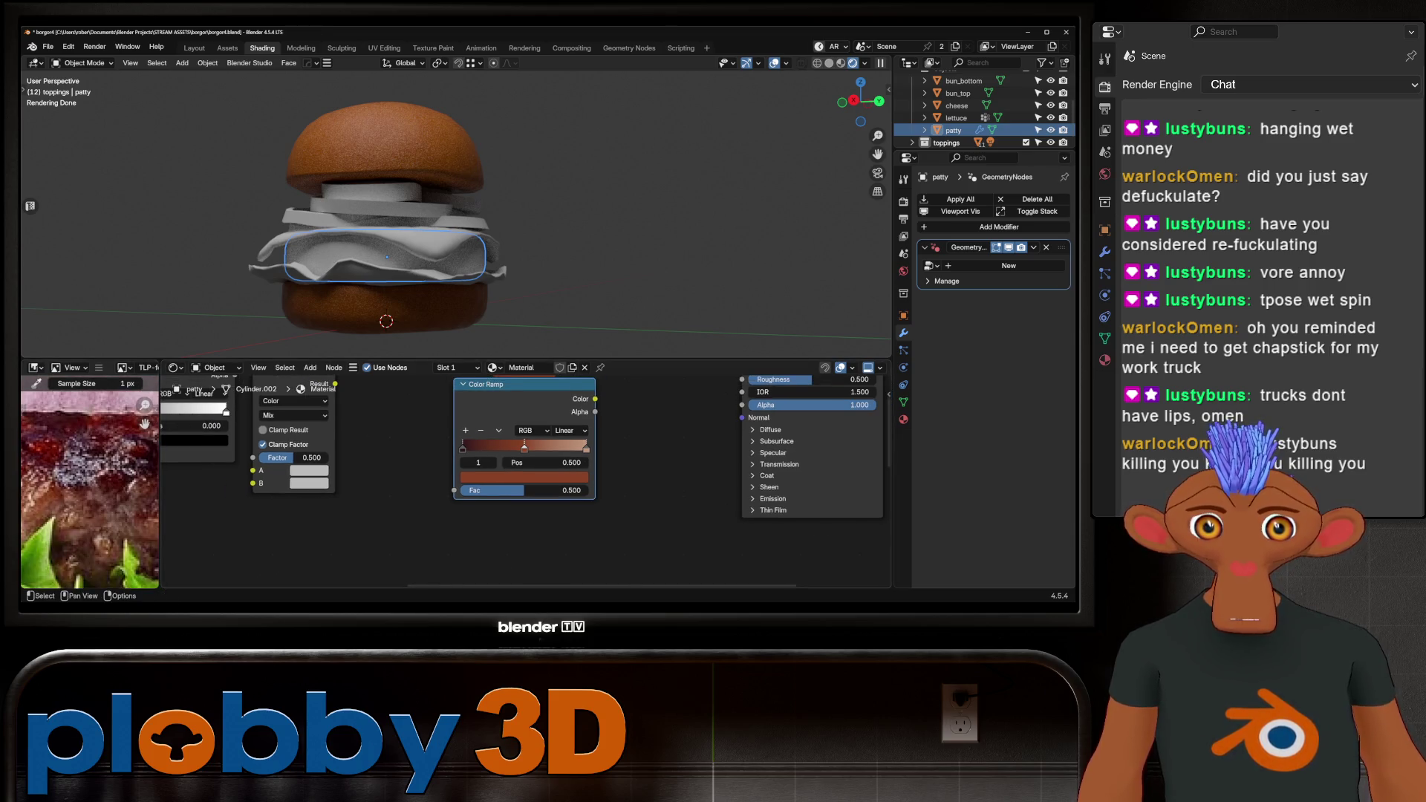
scroll(374, 560, "down", 2)
scroll(650, 485, "down", 1)
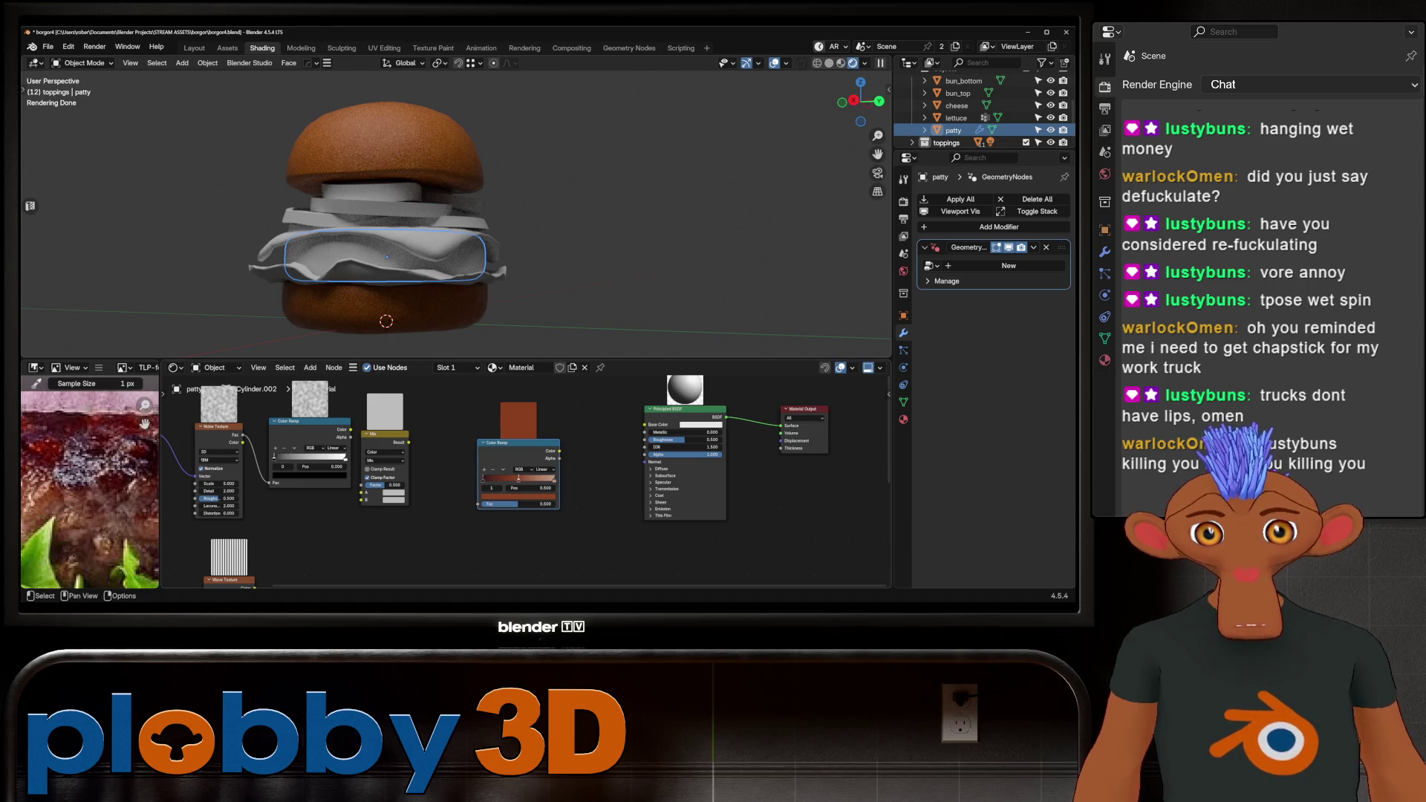
scroll(446, 476, "down", 1)
mouse_move(371, 483)
middle_mouse_down()
mouse_move(453, 458)
mouse_move(520, 480)
middle_mouse_up()
scroll(520, 483, "down", 1)
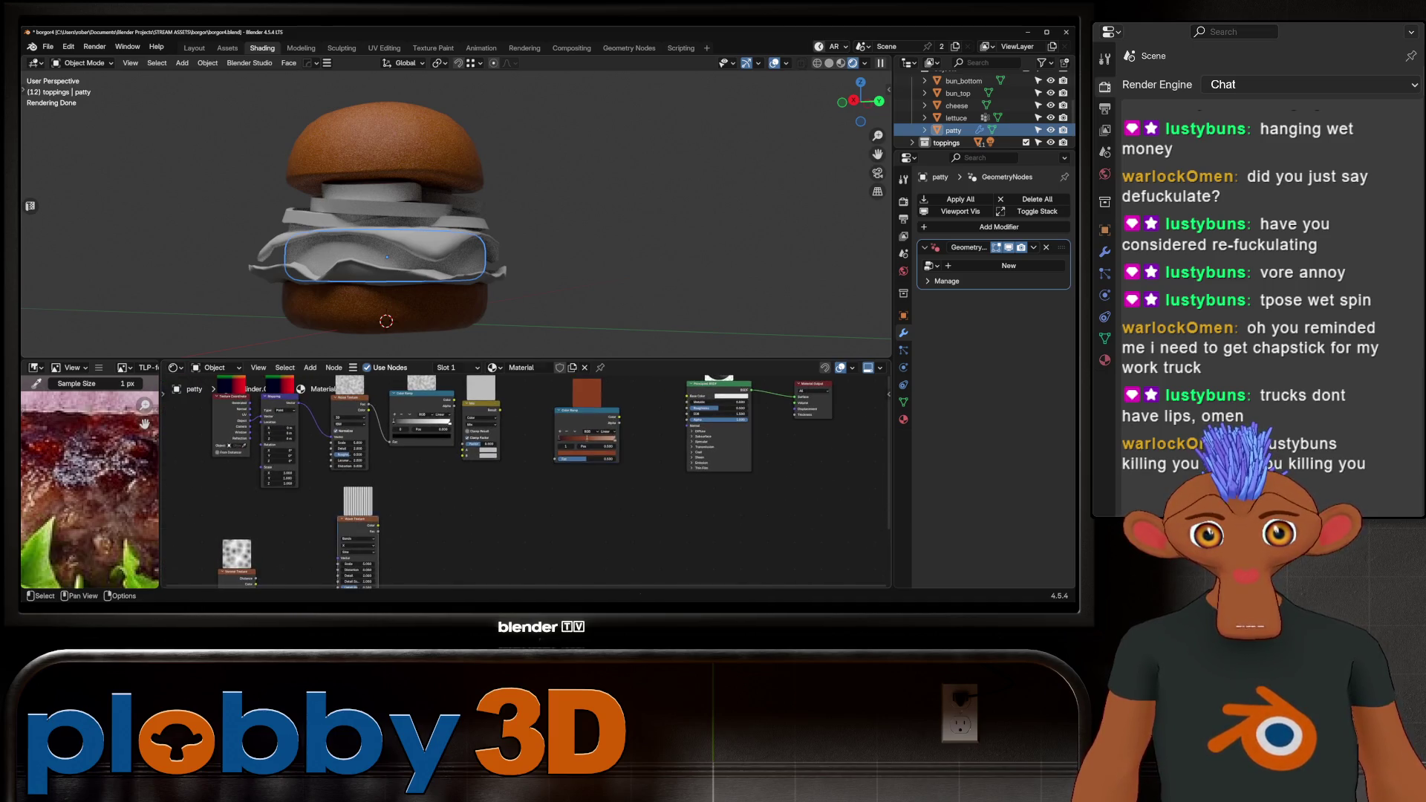
scroll(414, 455, "down", 1)
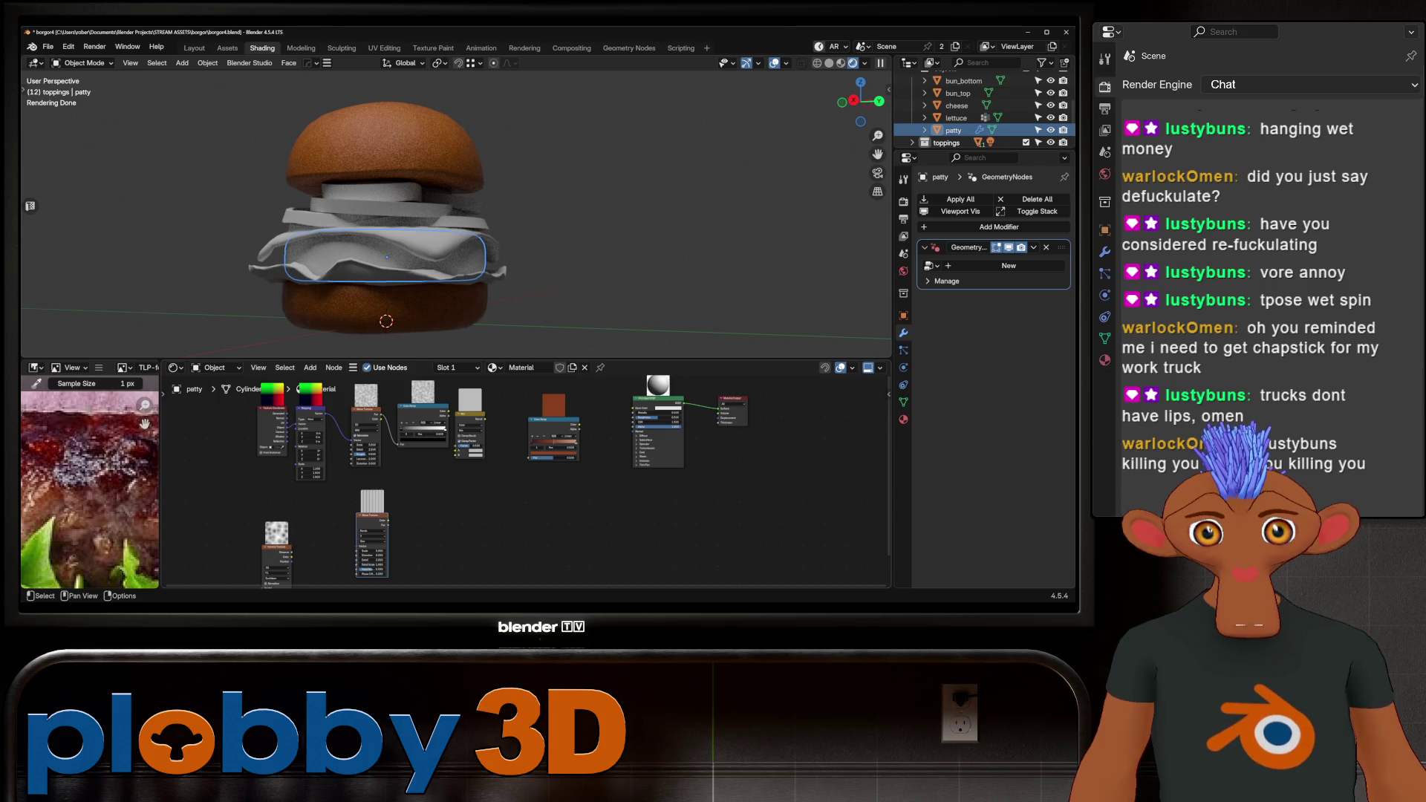
key("g")
left_click(391, 417)
scroll(392, 417, "up", 2)
left_click_drag(383, 413, 412, 417)
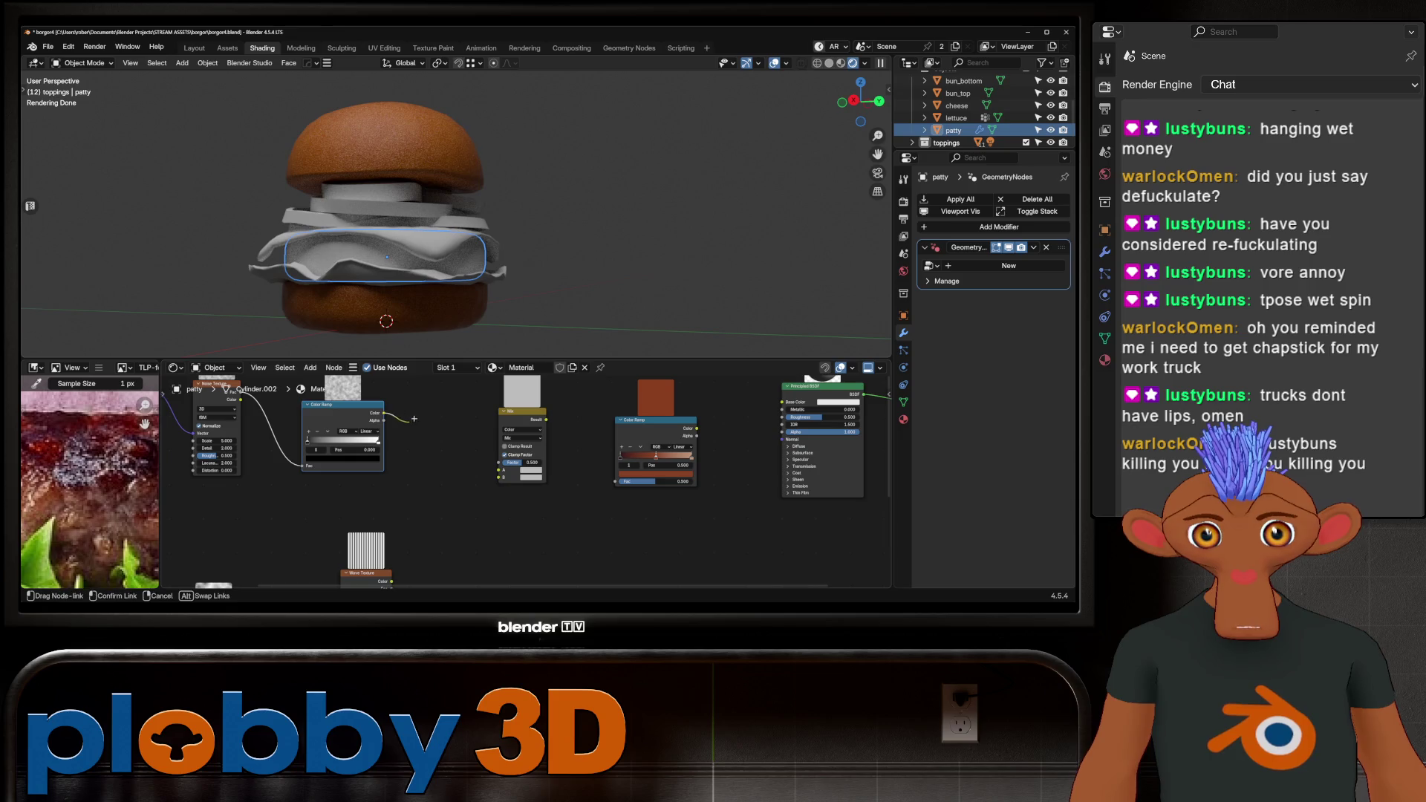
mouse_move(477, 460)
left_mouse_down()
mouse_move(454, 473)
mouse_move(497, 470)
left_mouse_up()
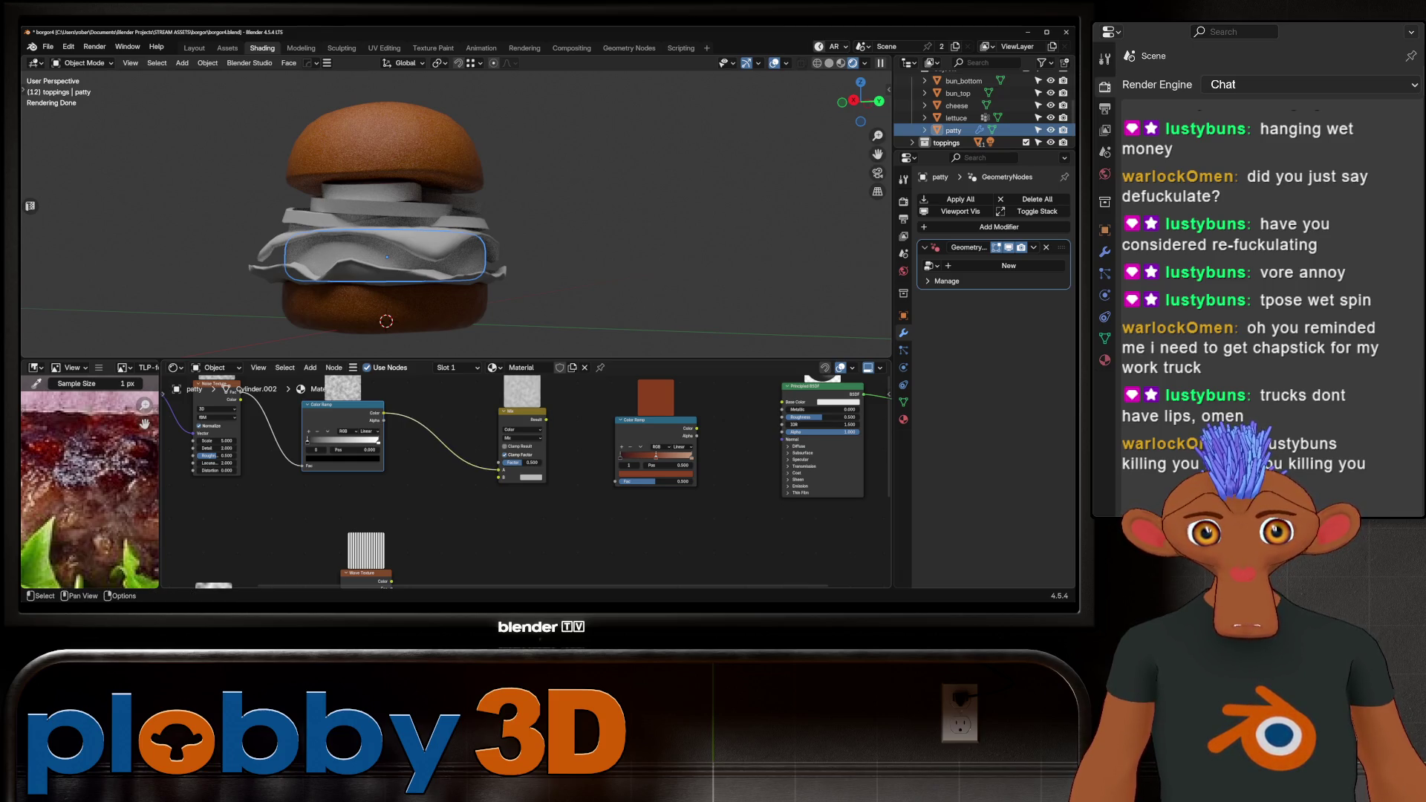
Link the Wave Texture Color to the patty's Principled BSDF and set its bands direction to Y.
scroll(526, 483, "down", 2, "shift")
middle_click_drag(394, 520, 385, 565)
left_click_drag(387, 565, 789, 393)
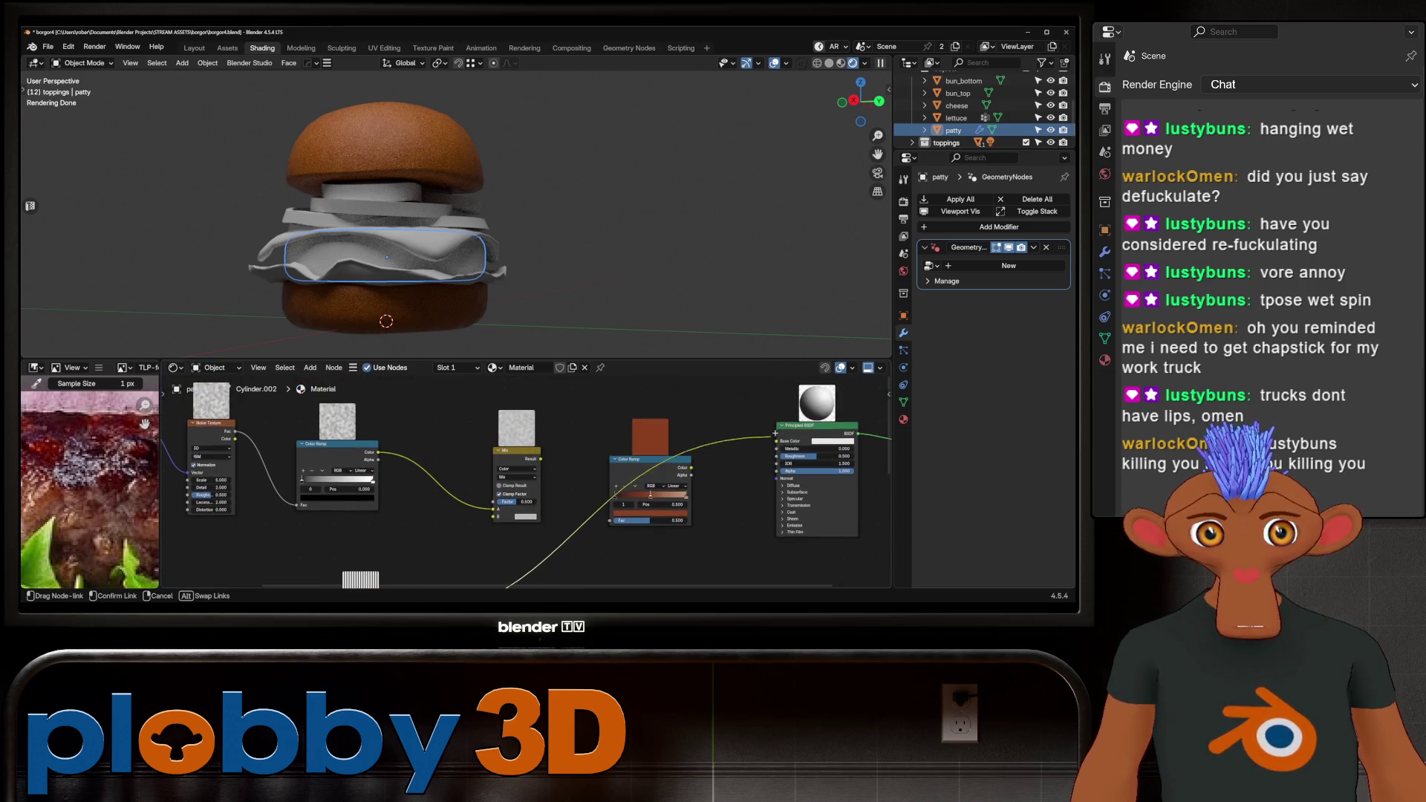
mouse_move(669, 483)
middle_mouse_down()
mouse_move(701, 449)
mouse_move(712, 359)
middle_mouse_up()
left_click(405, 467)
left_click(404, 475)
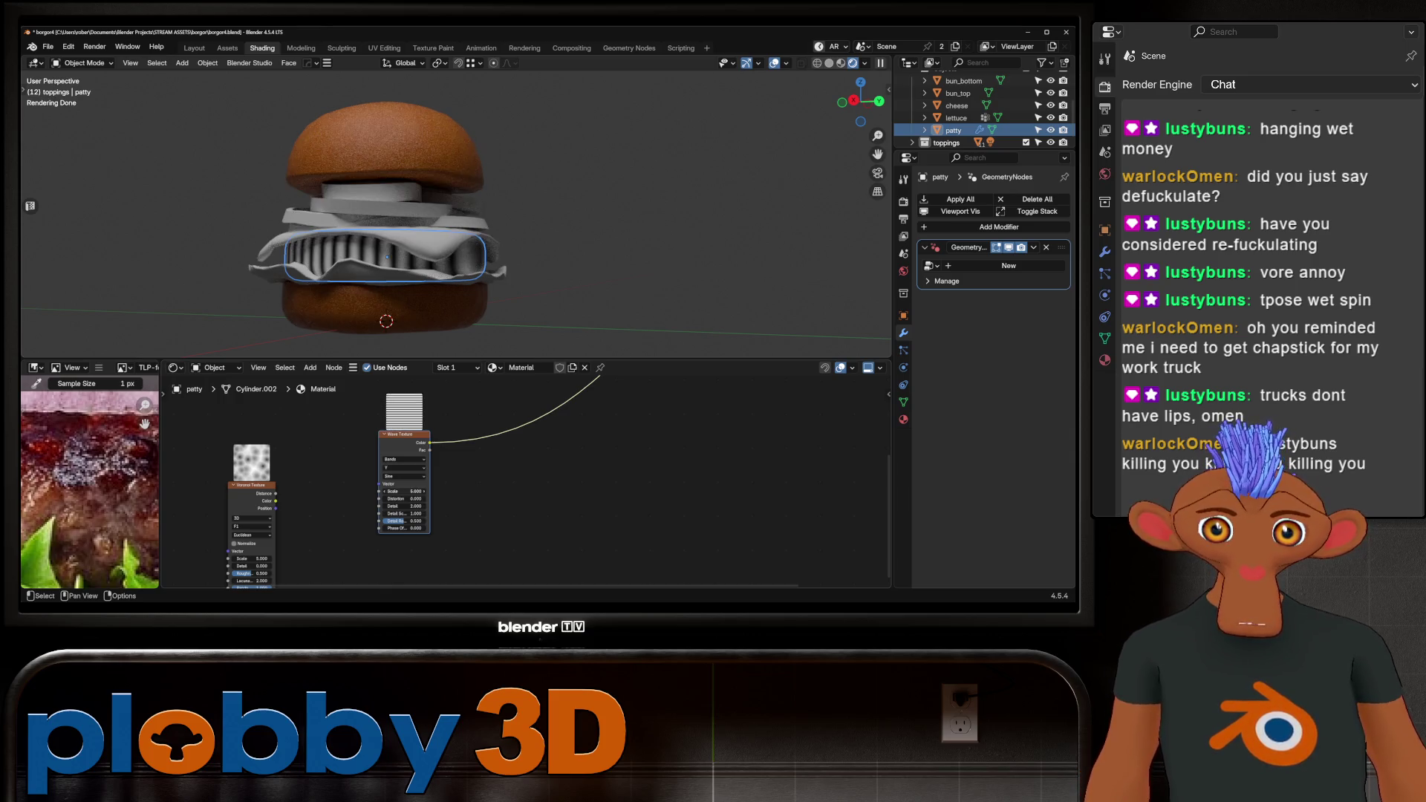
Change the Wave Texture's band direction and adjust its scale and distortion.
left_click(405, 468)
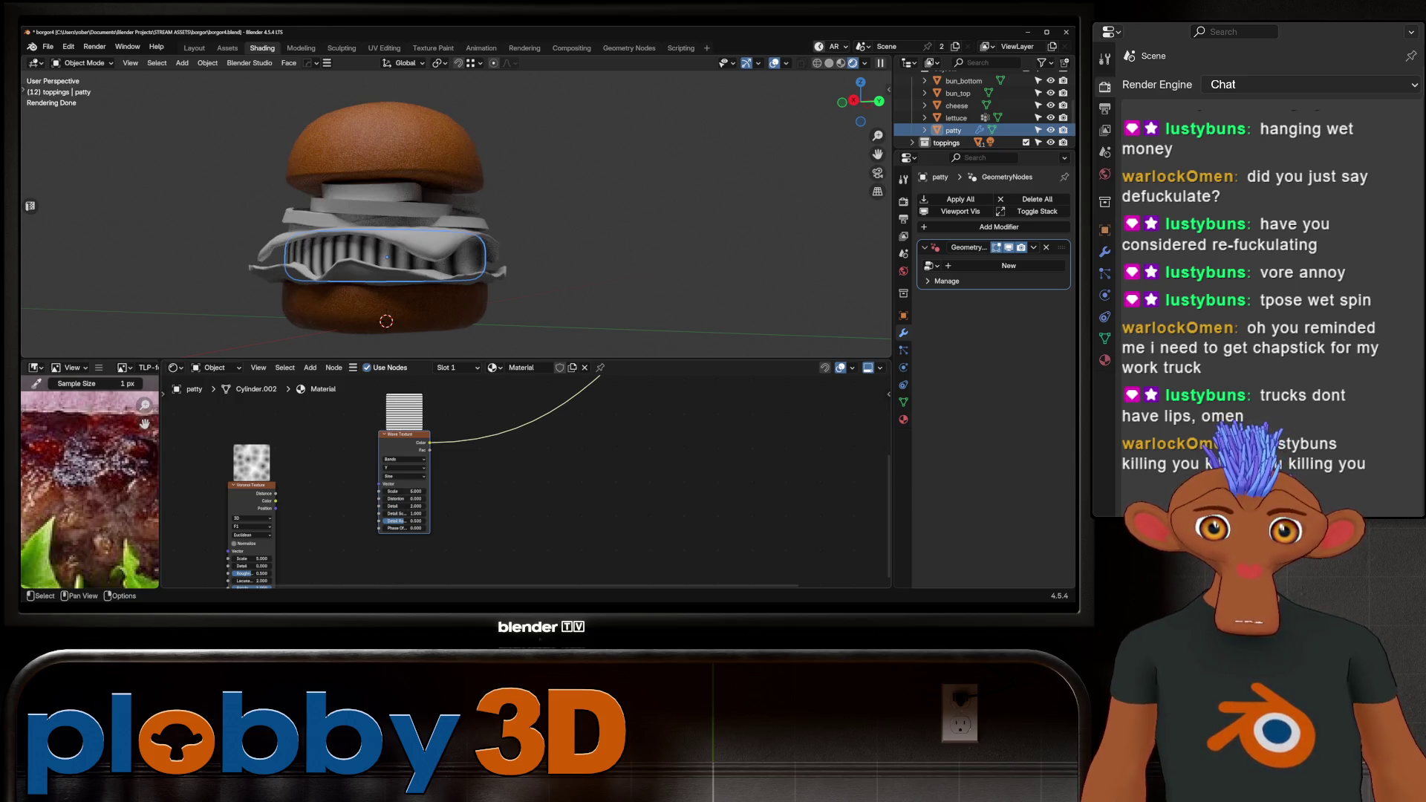
left_click(405, 500)
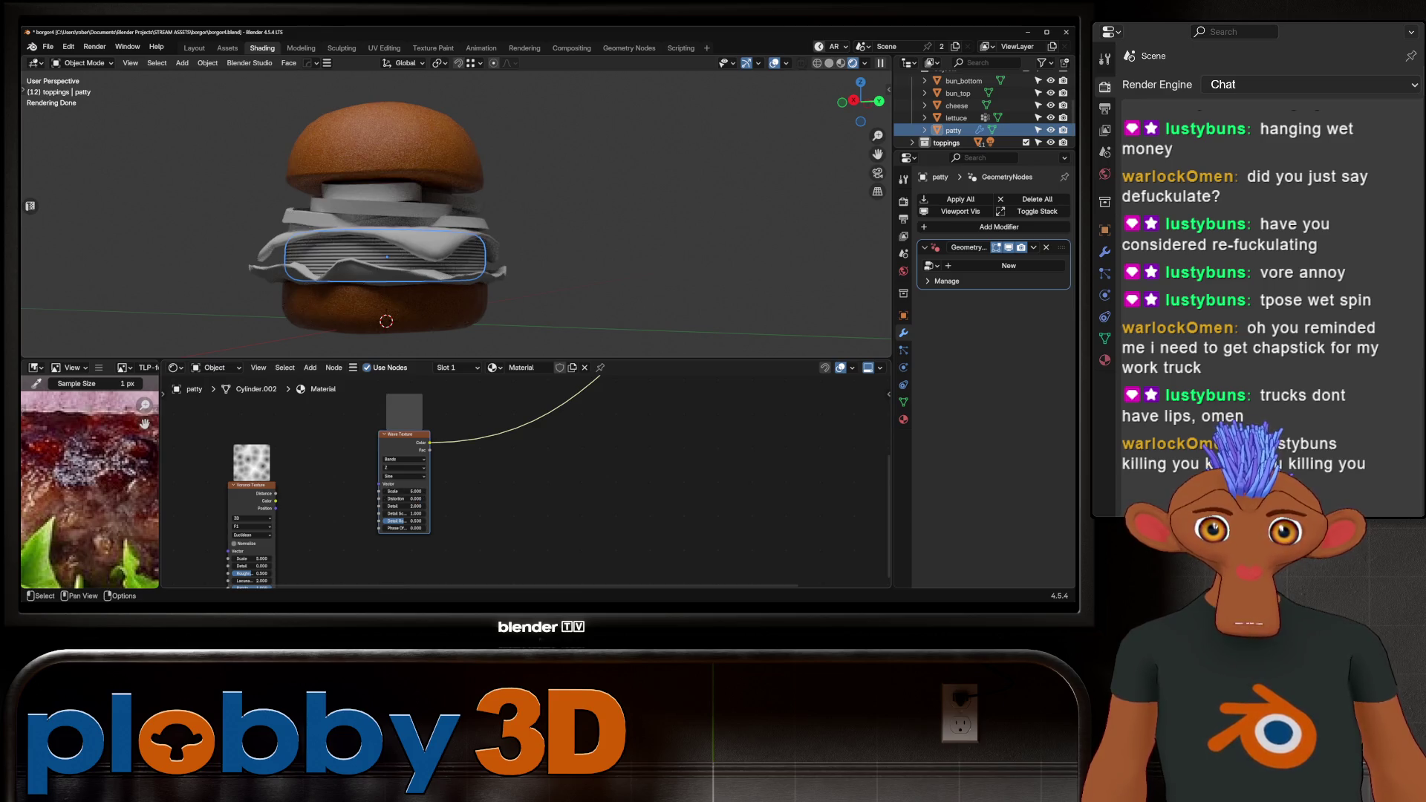
mouse_move(405, 491)
left_mouse_down()
mouse_move(438, 499)
mouse_move(397, 499)
left_mouse_up()
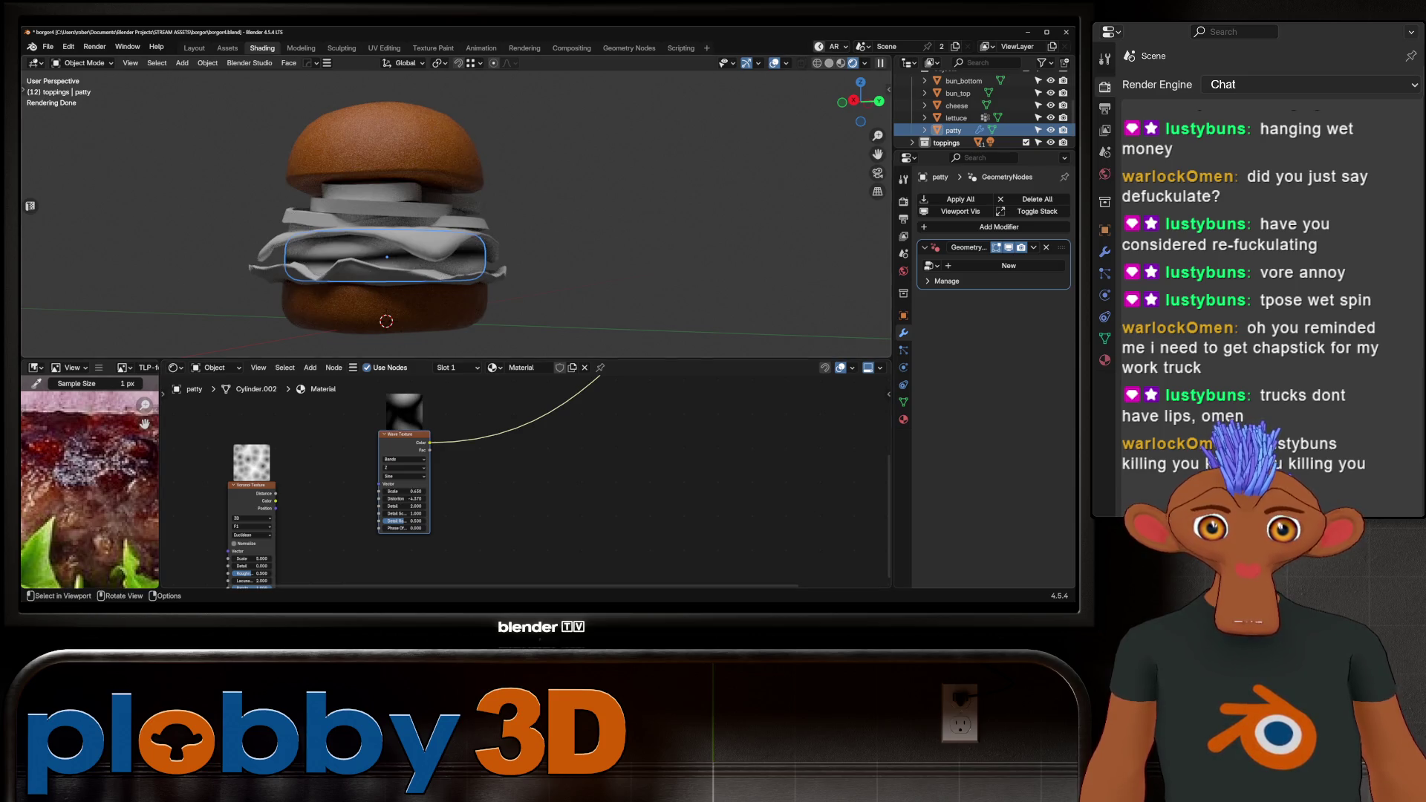
key("Home")
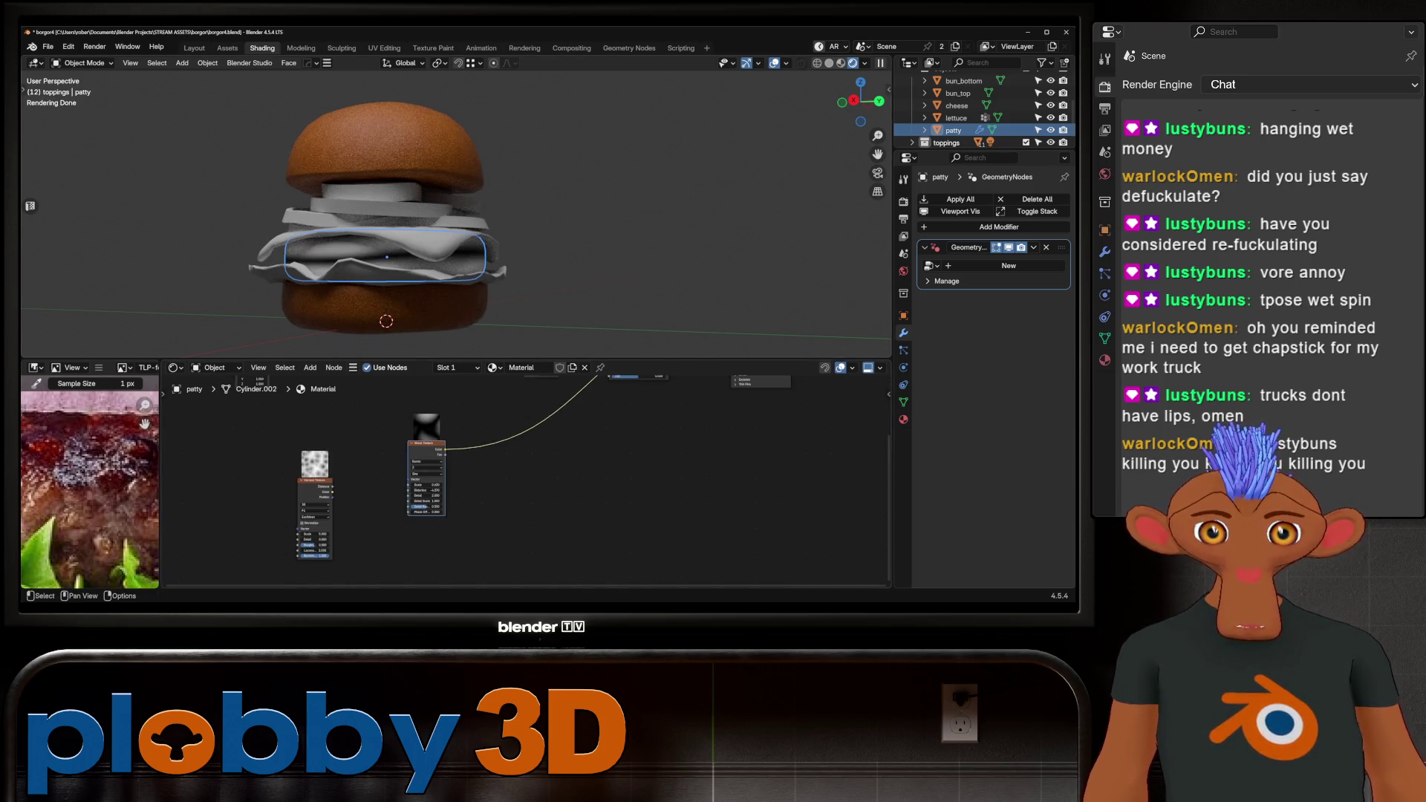
key("Home")
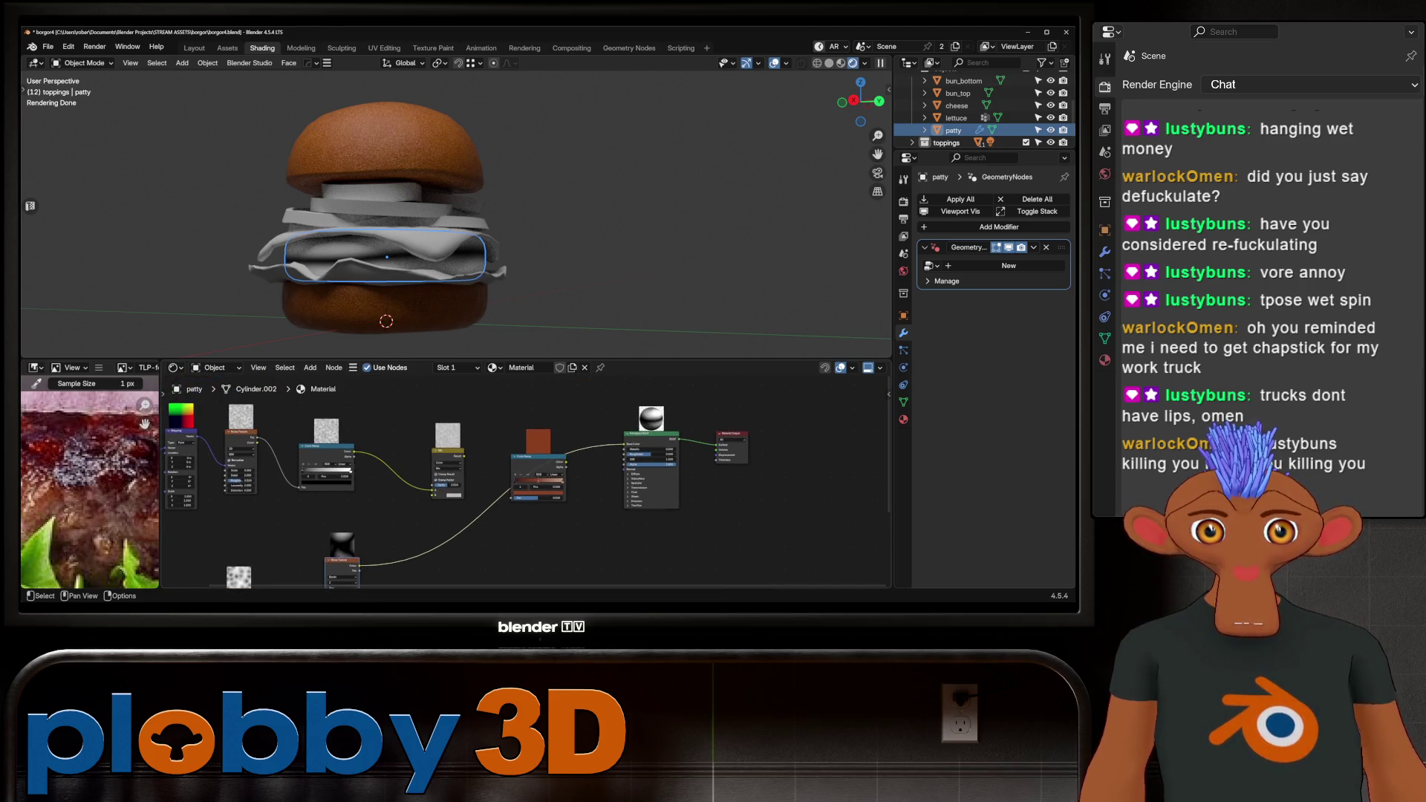
Reroute the wave through its own Color Ramp into Mix, raising the black stop to 0.246.
mouse_move(512, 497)
left_mouse_down()
mouse_move(414, 518)
mouse_move(471, 455)
mouse_move(625, 445)
left_mouse_up()
scroll(433, 472, "up", 3)
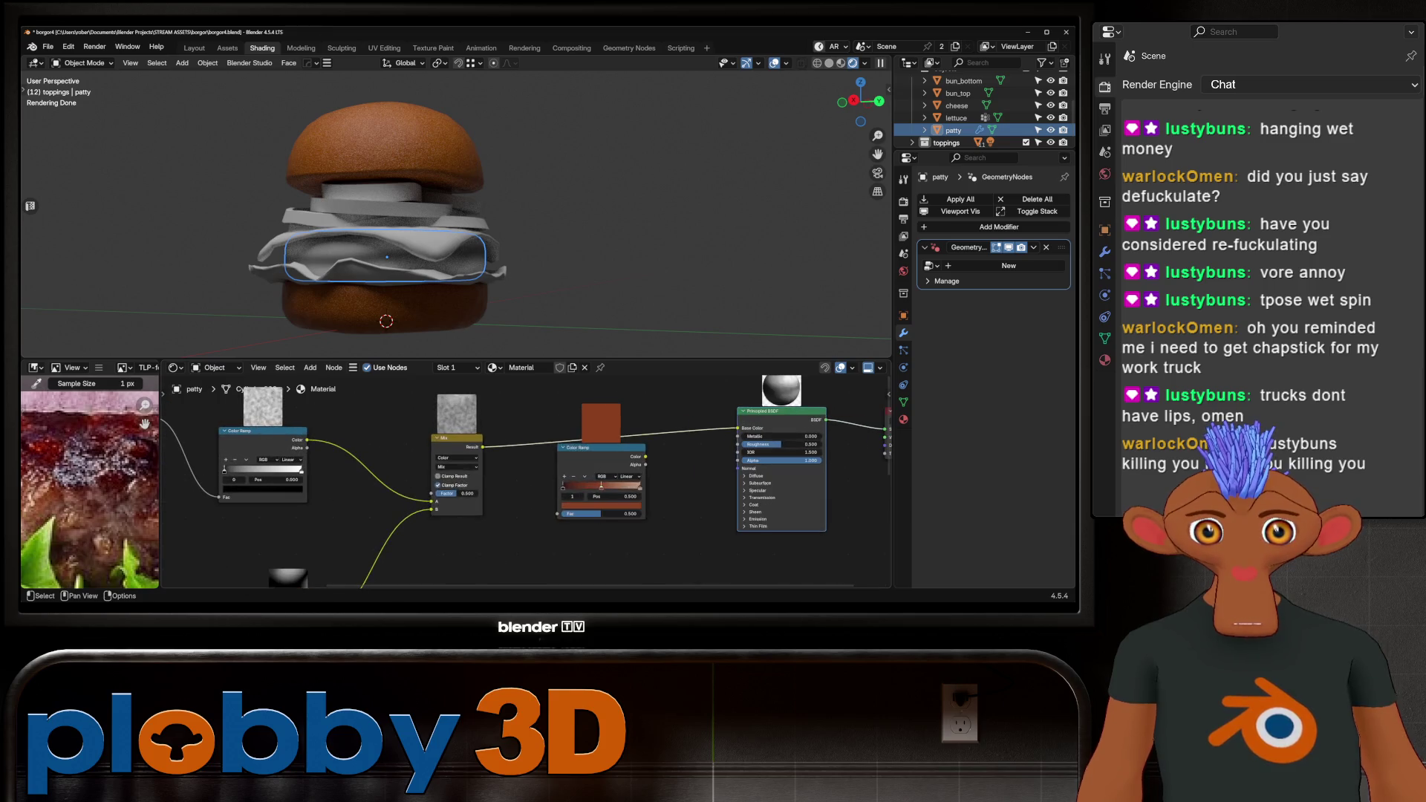
scroll(433, 472, "down", 2)
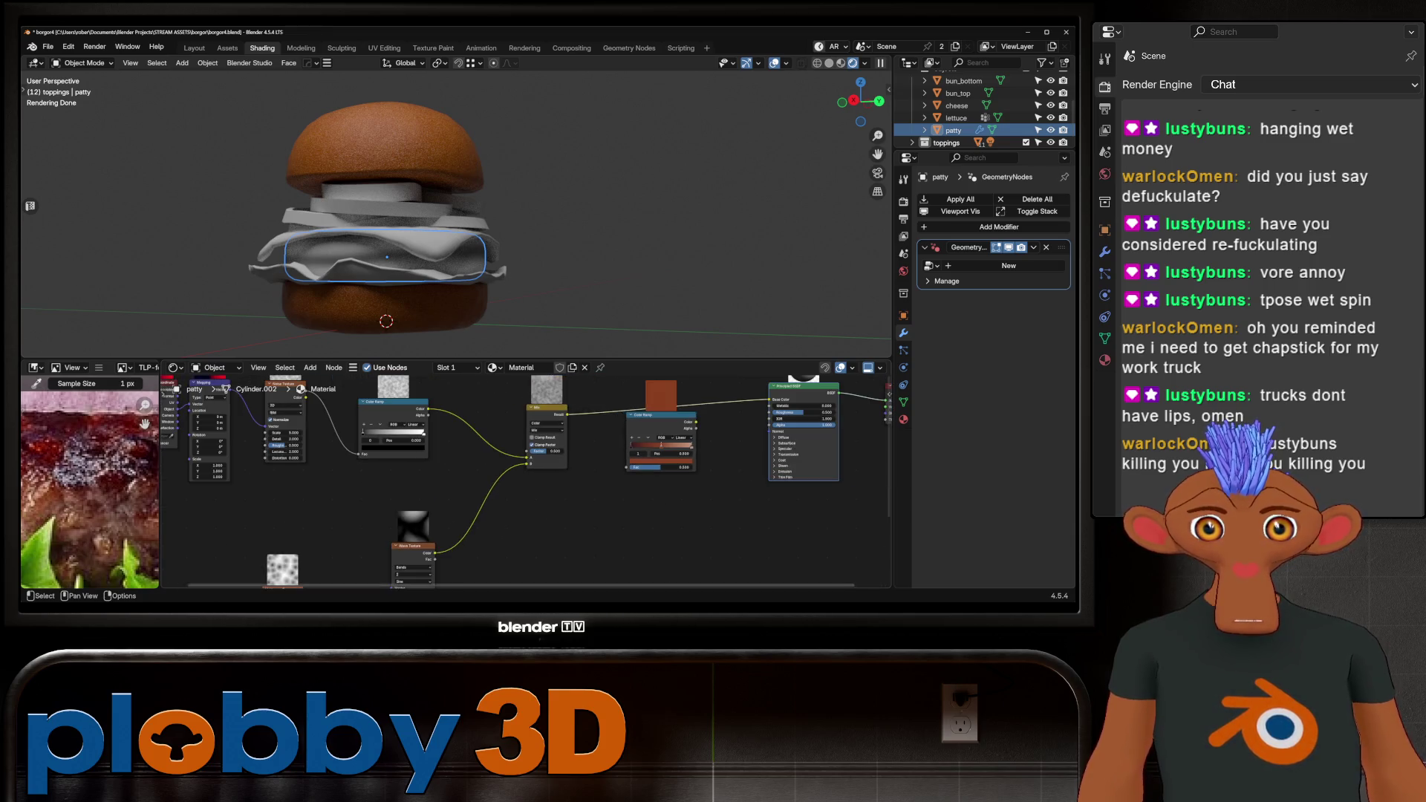
scroll(446, 439, "up", 3)
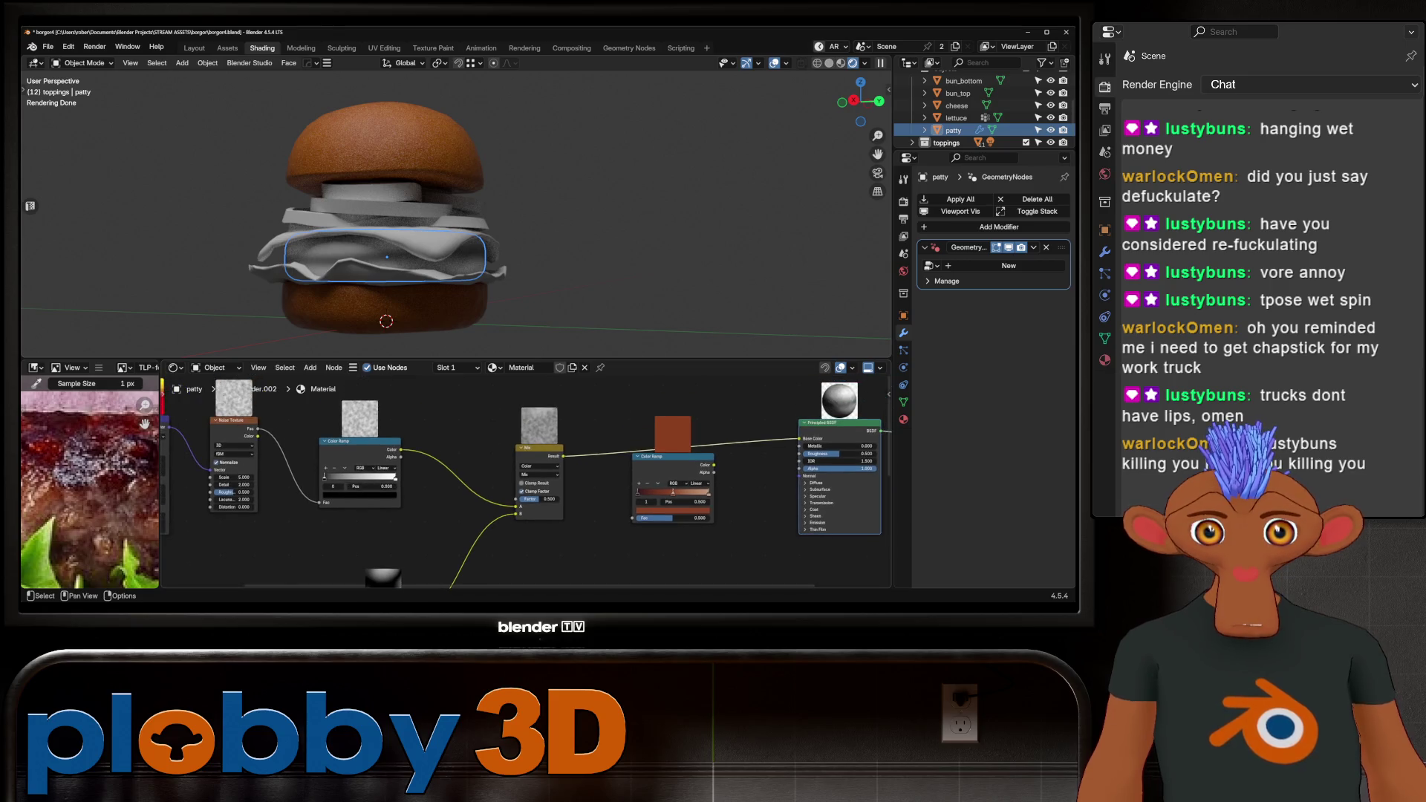
scroll(445, 460, "down", 3)
key("g")
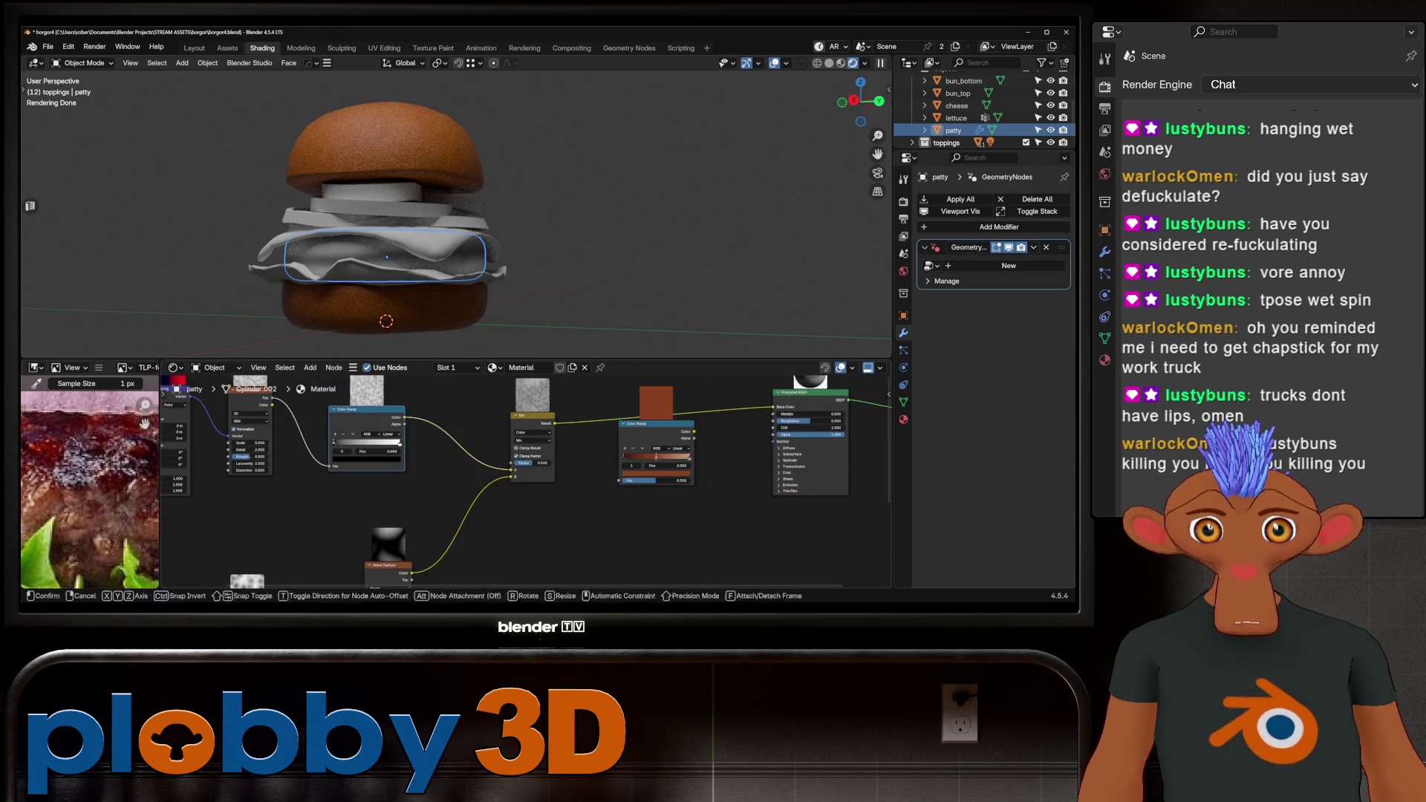
key("Return")
left_click_drag(430, 535, 477, 535)
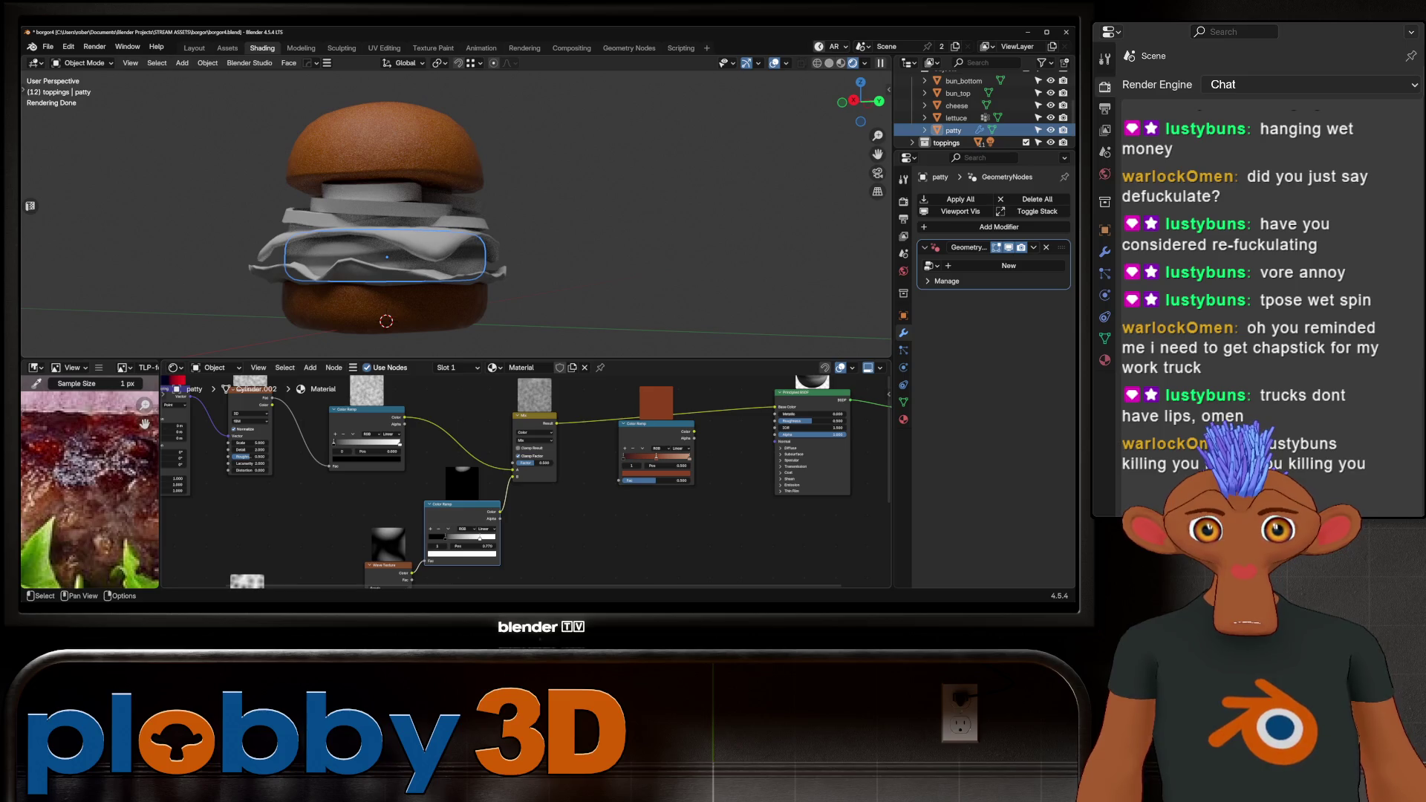
Raise the Wave Texture distortion to 5.280.
scroll(438, 531, "up", 1)
middle_click_drag(430, 583, 438, 530, "ctrl")
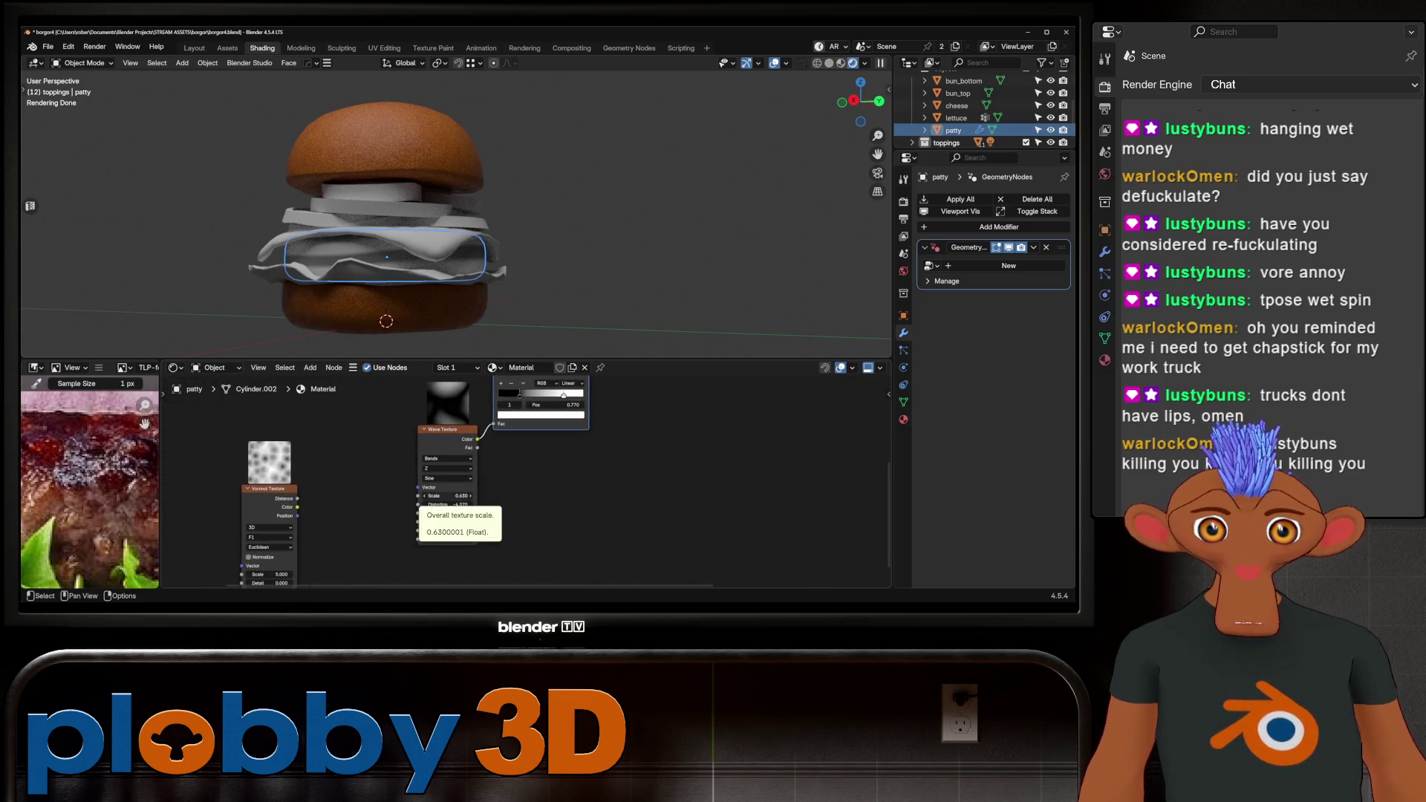
mouse_move(448, 504)
left_mouse_down()
mouse_move(483, 504)
mouse_move(454, 521)
left_mouse_up()
scroll(739, 455, "down", 2)
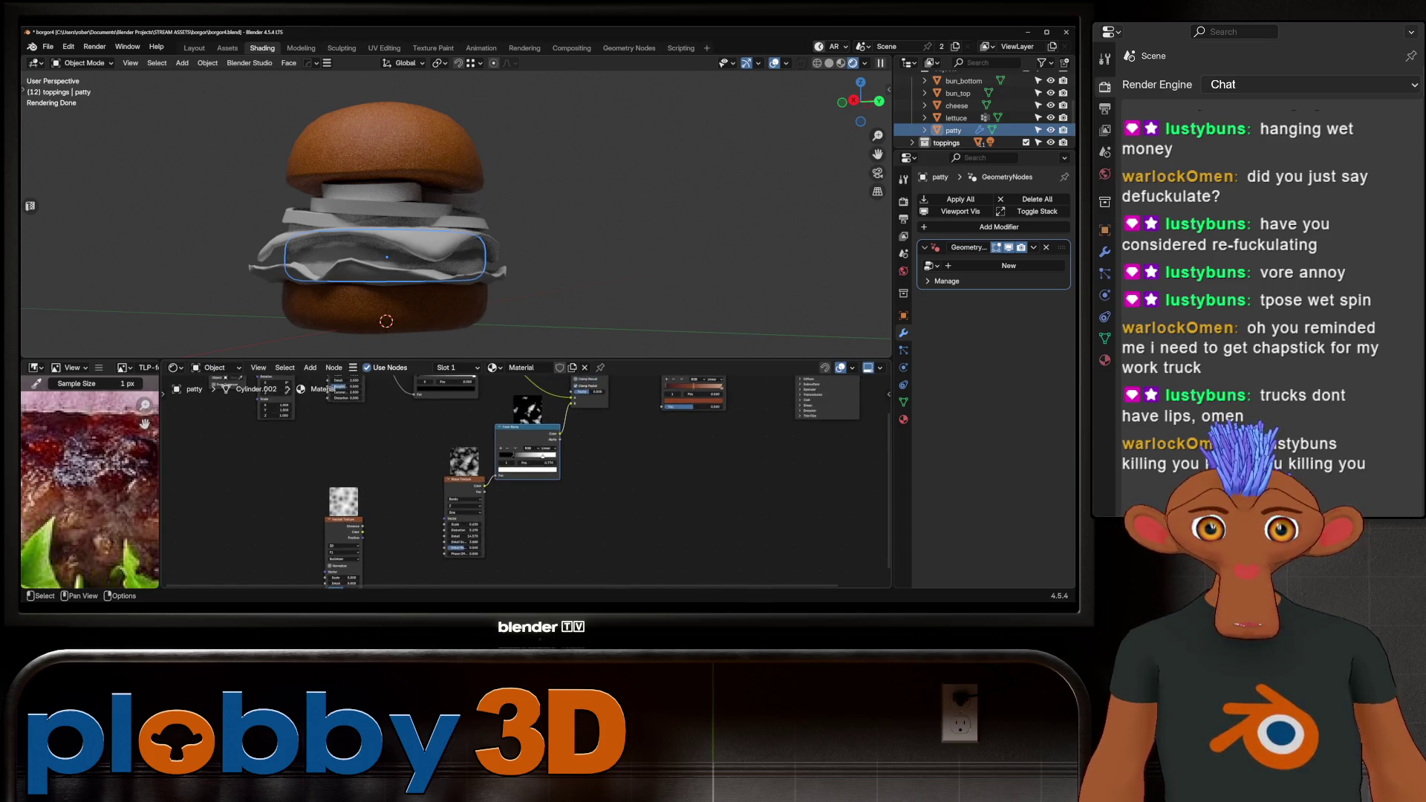
middle_click_drag(594, 416, 461, 535)
Try Overlay on the Mix node, then settle on Multiply blending.
scroll(527, 481, "up", 2)
left_click(559, 390)
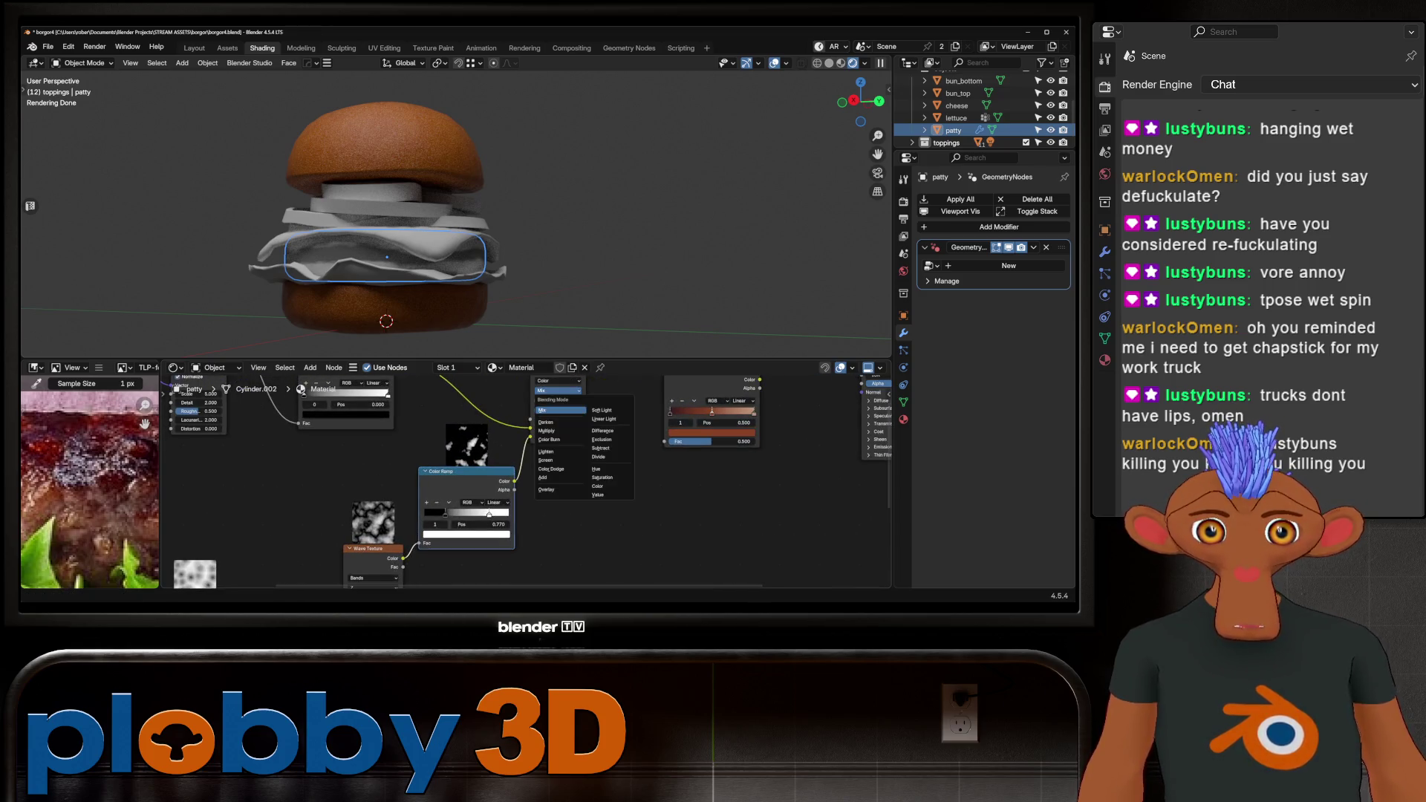
left_click(547, 490)
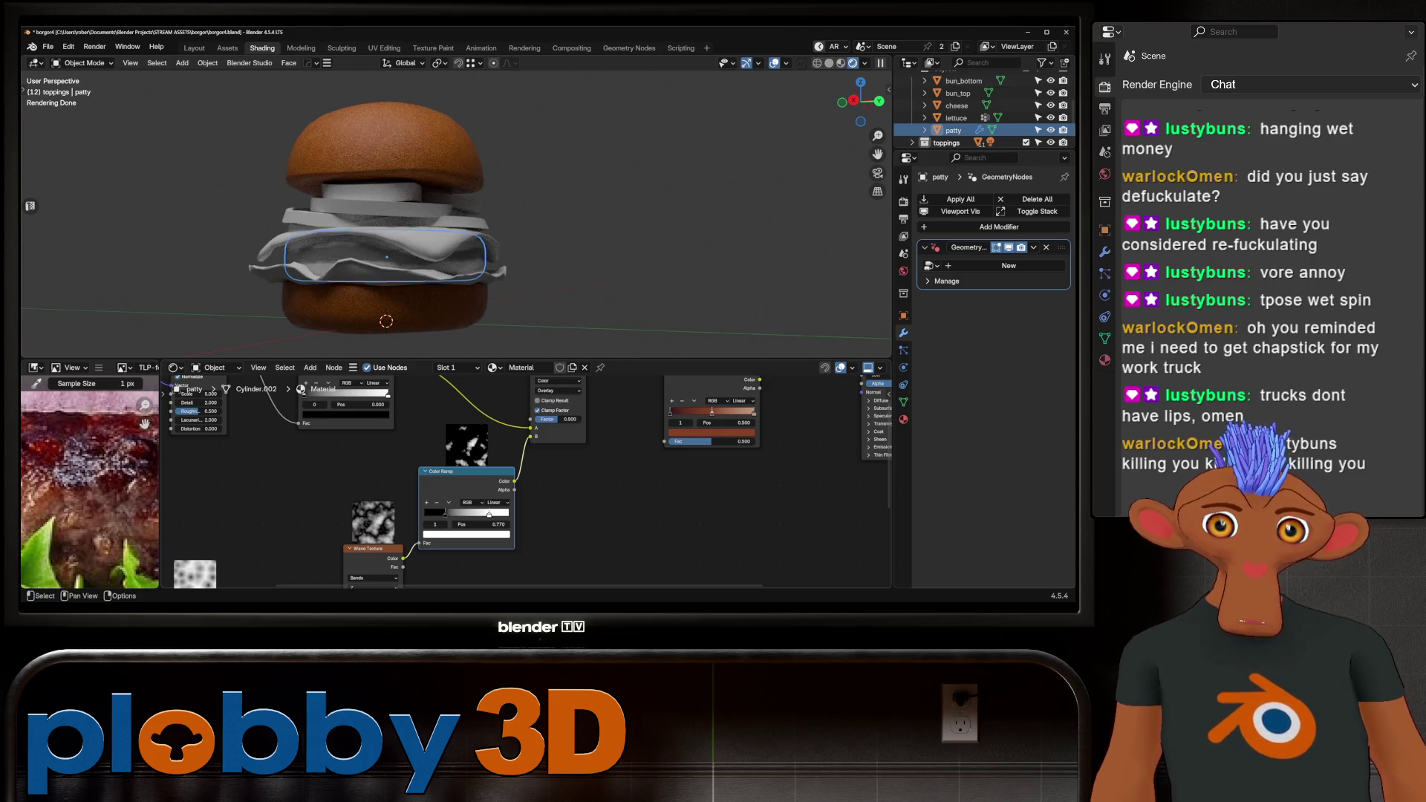
left_click(559, 390)
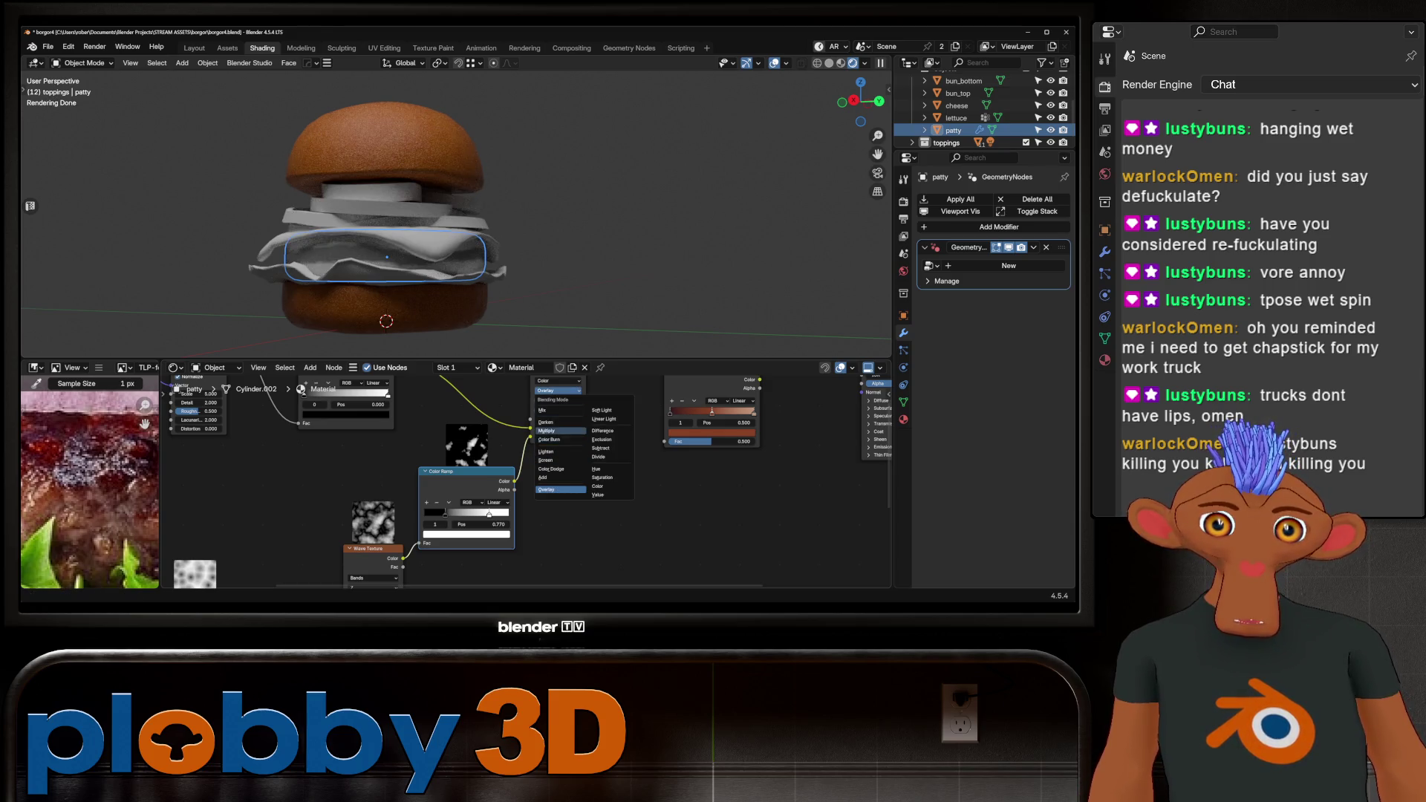
left_click(558, 431)
Move the noise ramp's white stop to 0.598 and set noise scale 50, detail 10.
scroll(445, 253, "up", 4)
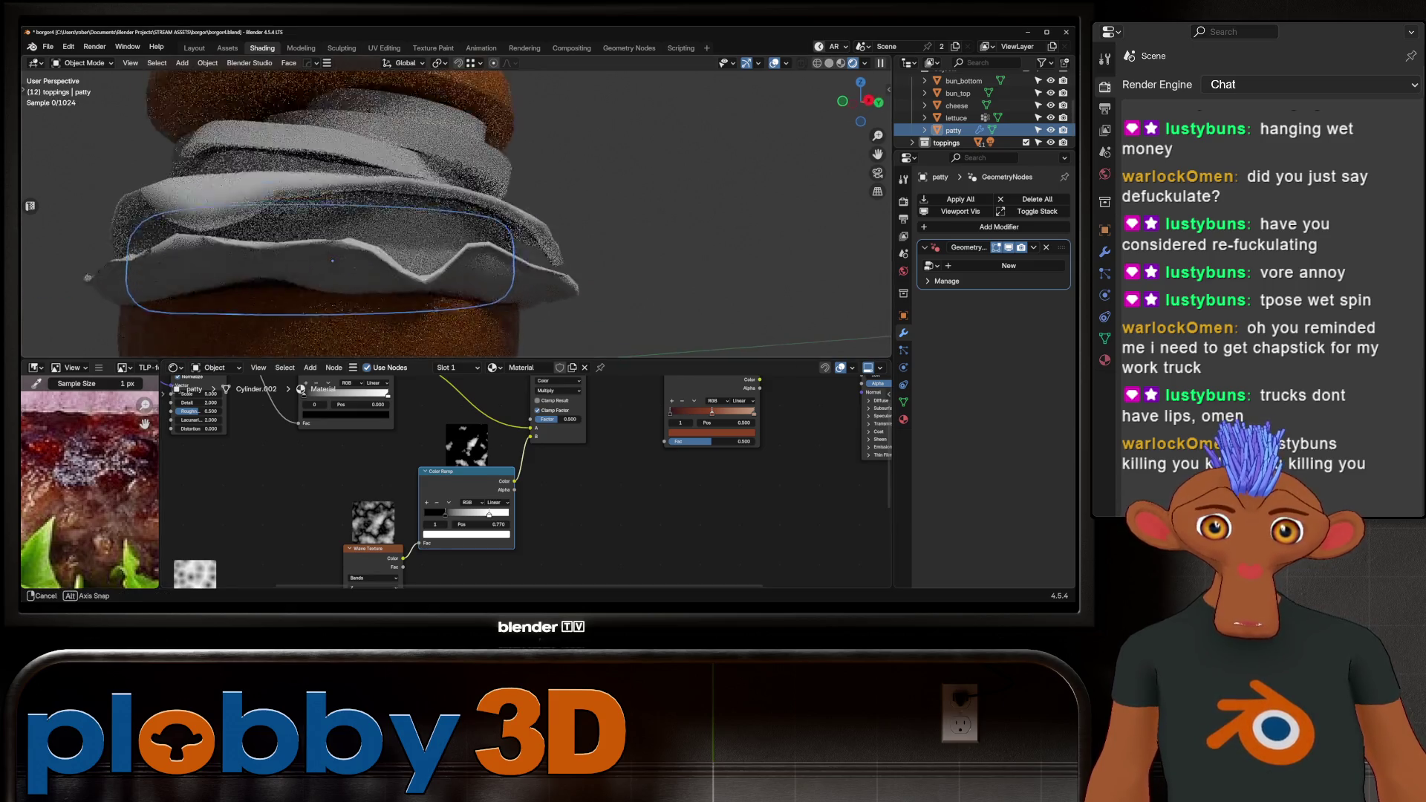
middle_click_drag(632, 505, 647, 565)
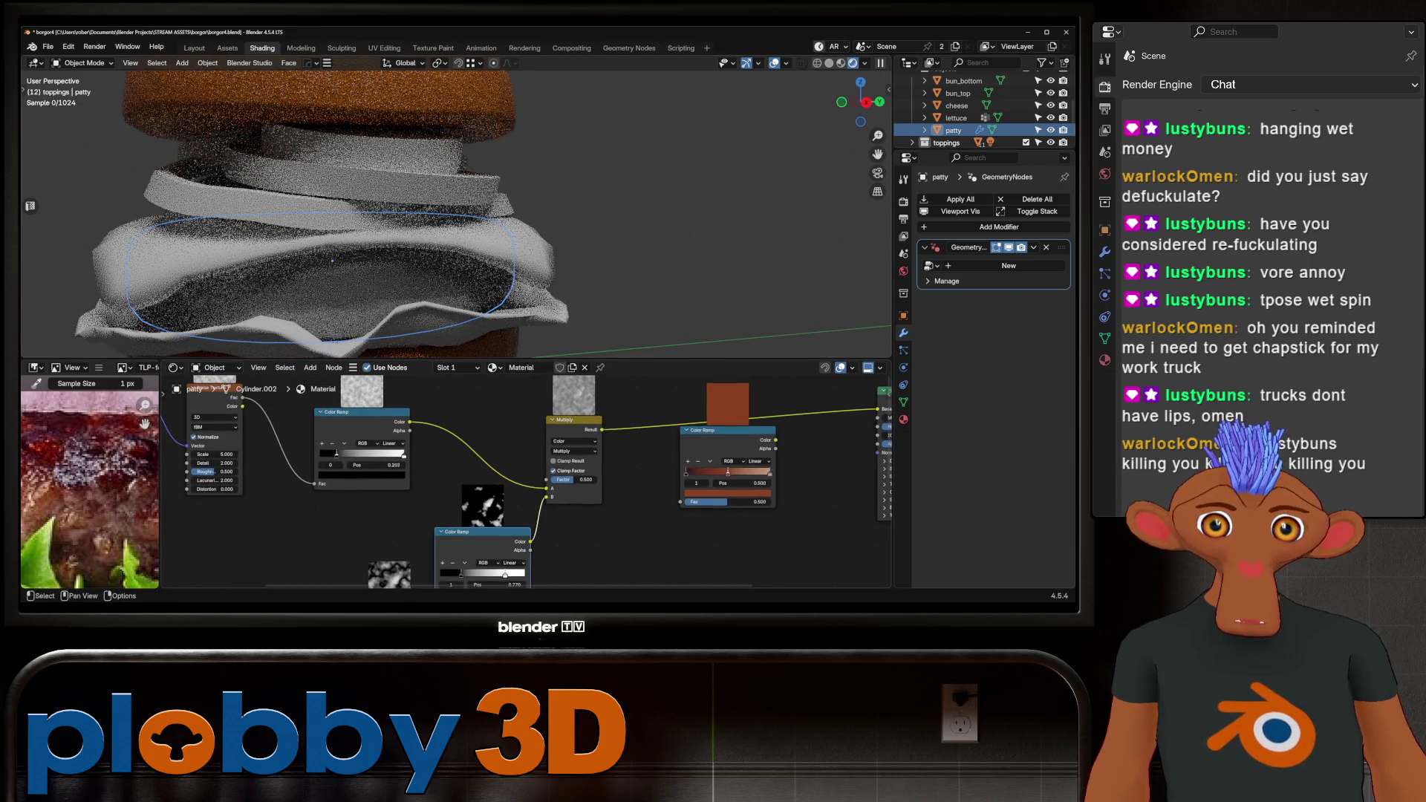
left_click_drag(404, 454, 347, 454)
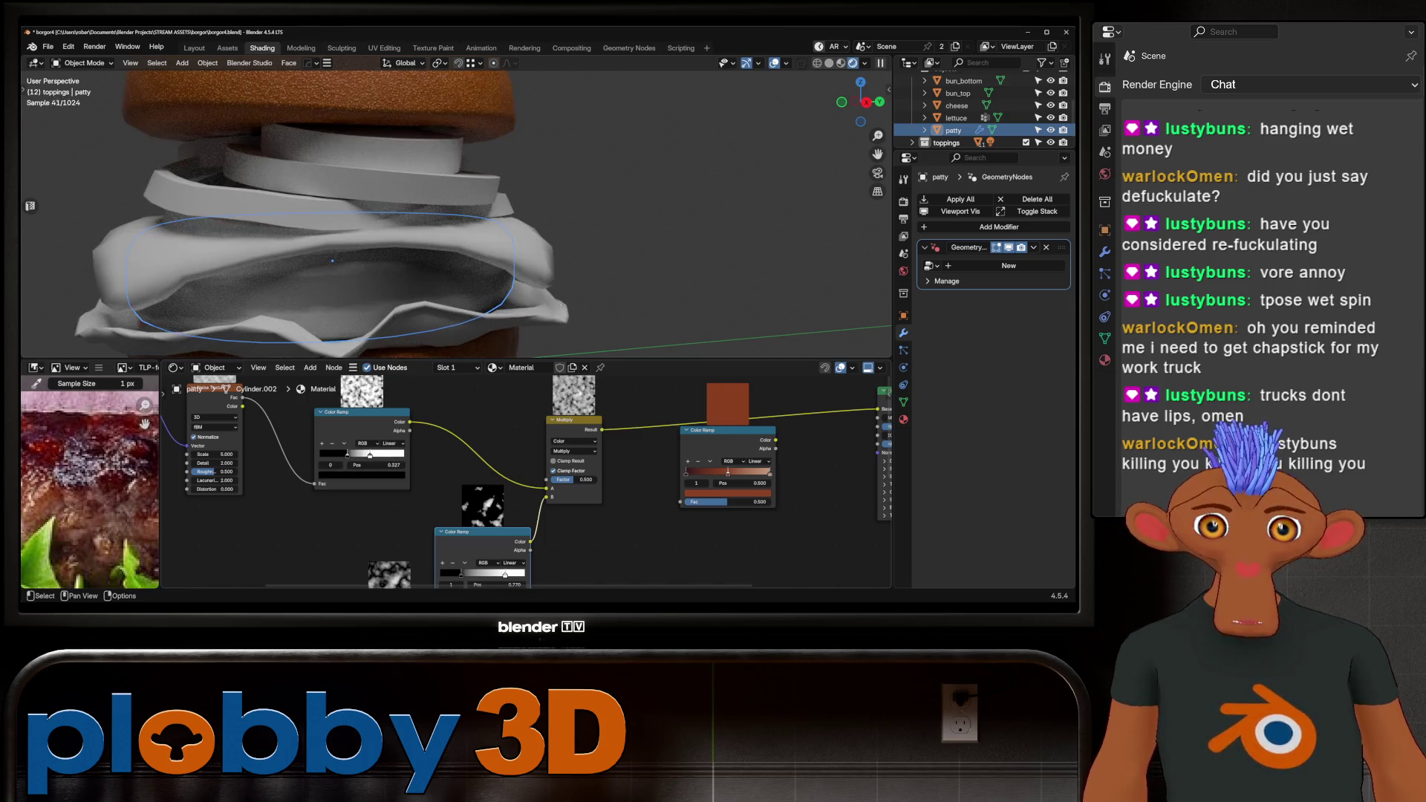
left_click_drag(215, 454, 255, 454)
left_click(216, 462)
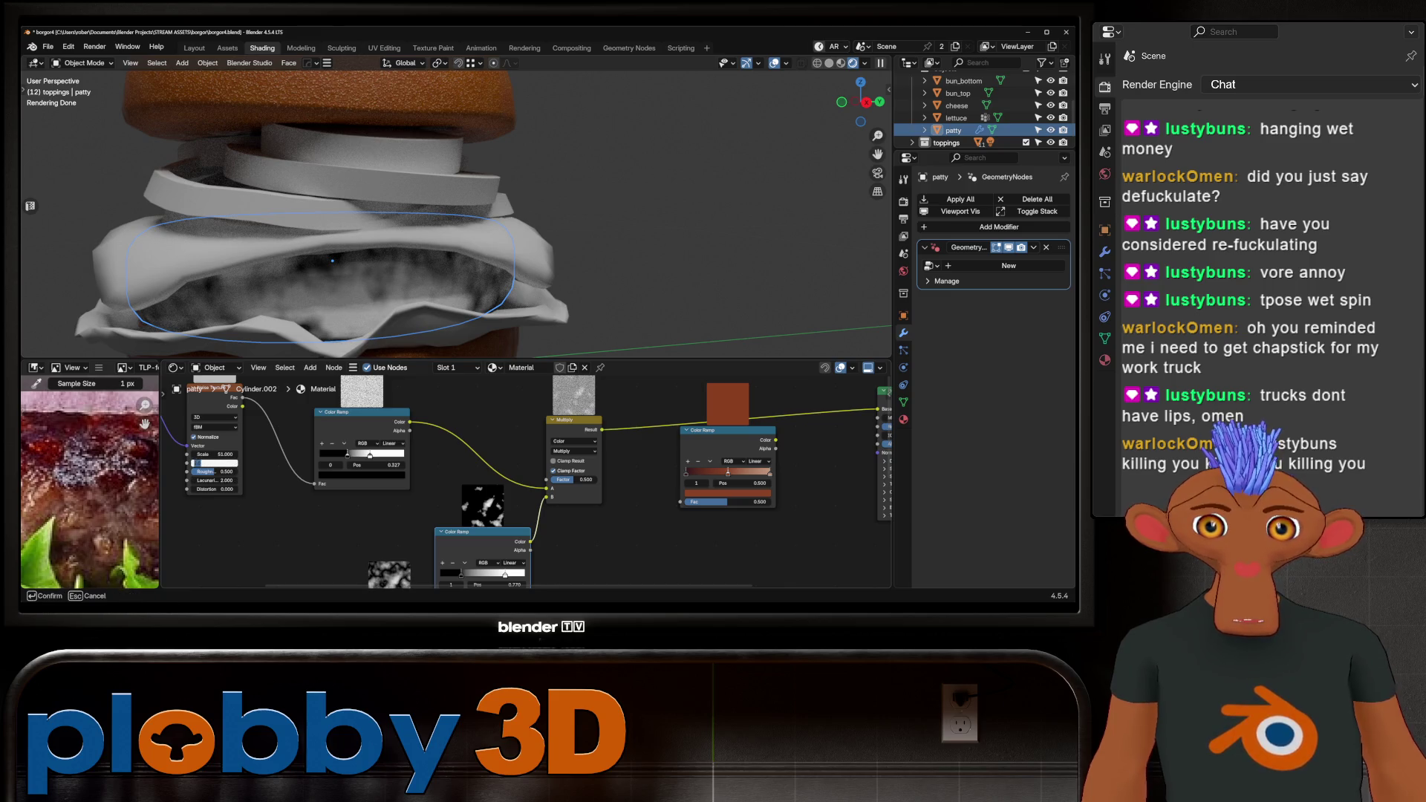
type("0")
key("Return")
left_click_drag(215, 472, 219, 471)
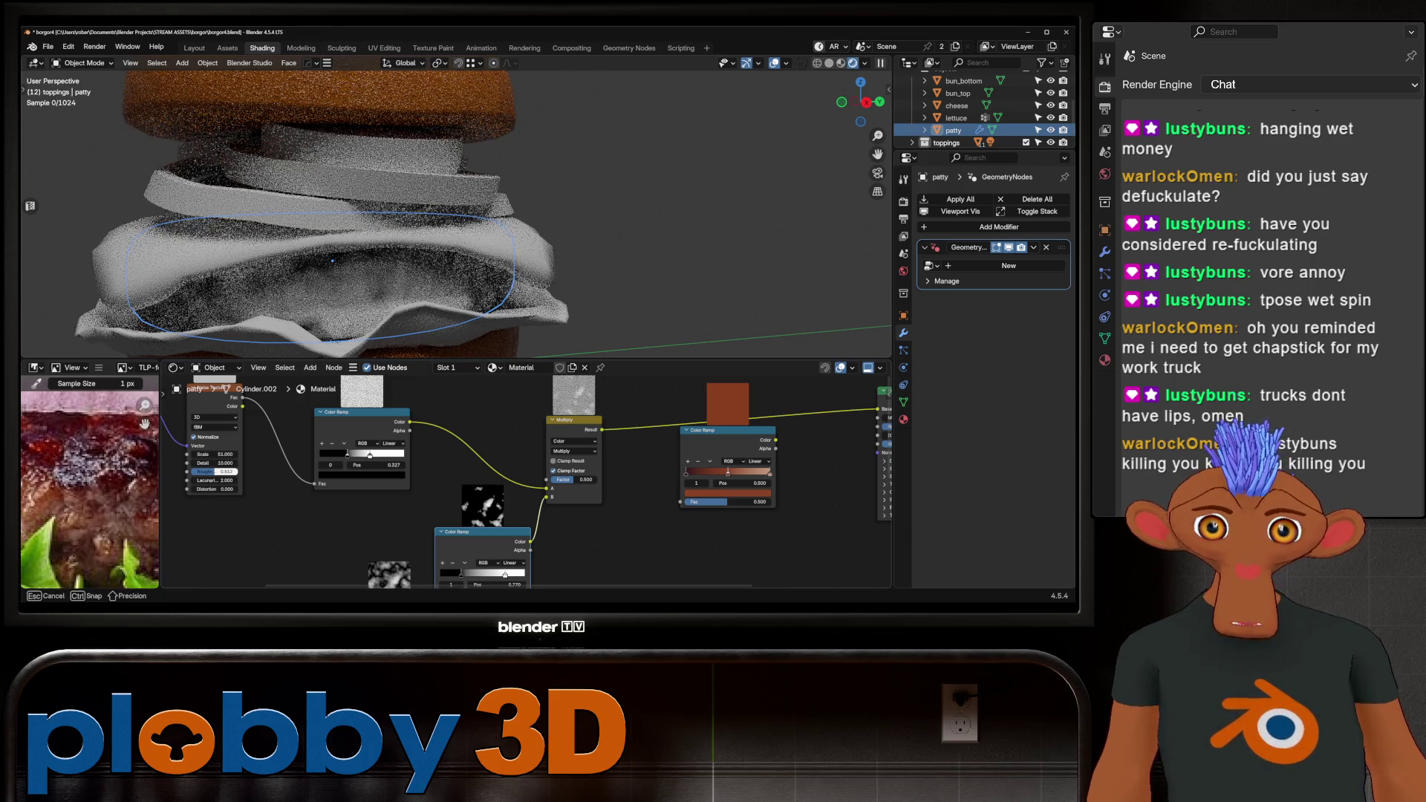
Raise the Multiply Mix factor to 1.000.
scroll(520, 482, "down", 1)
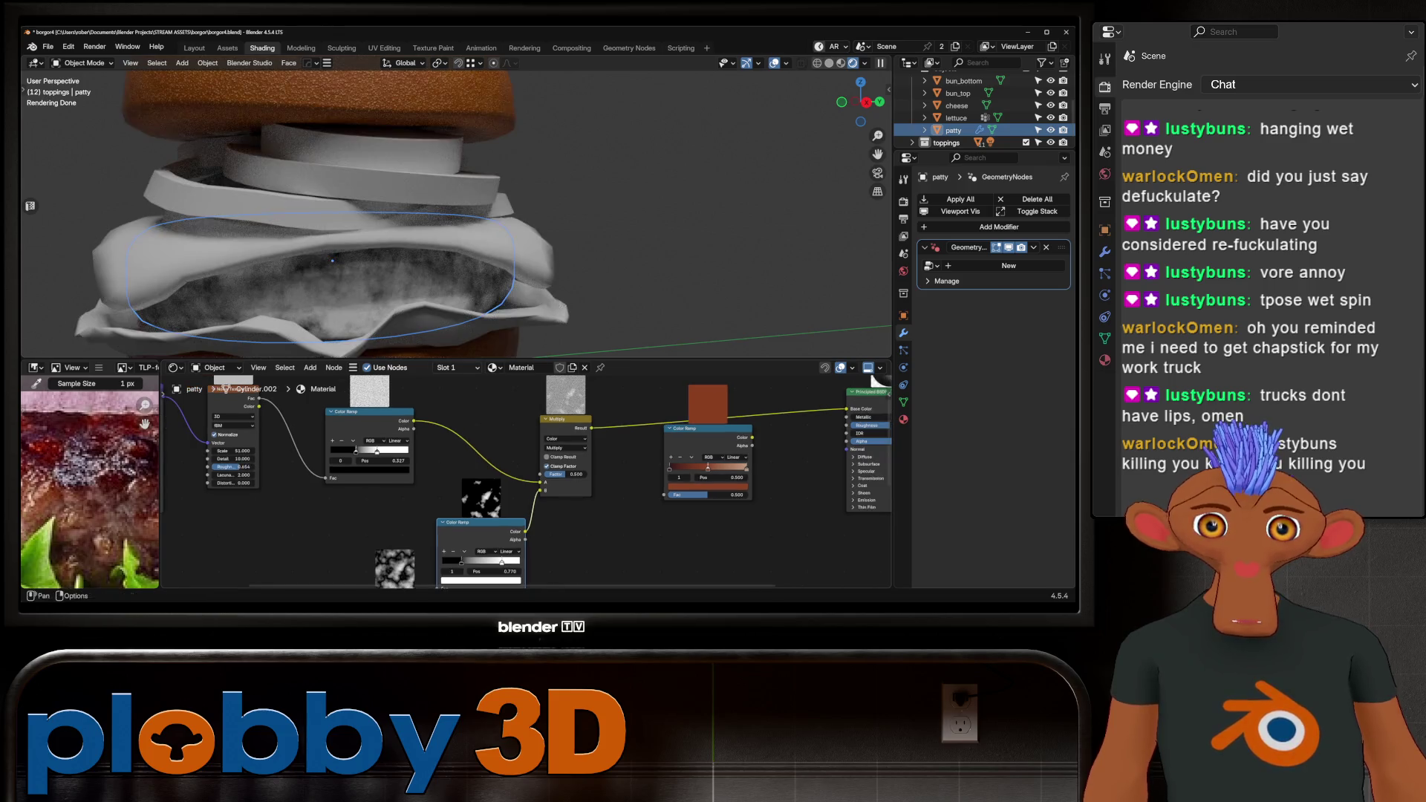
scroll(342, 223, "down", 3)
scroll(342, 223, "up", 3)
middle_click_drag(342, 223, 344, 356)
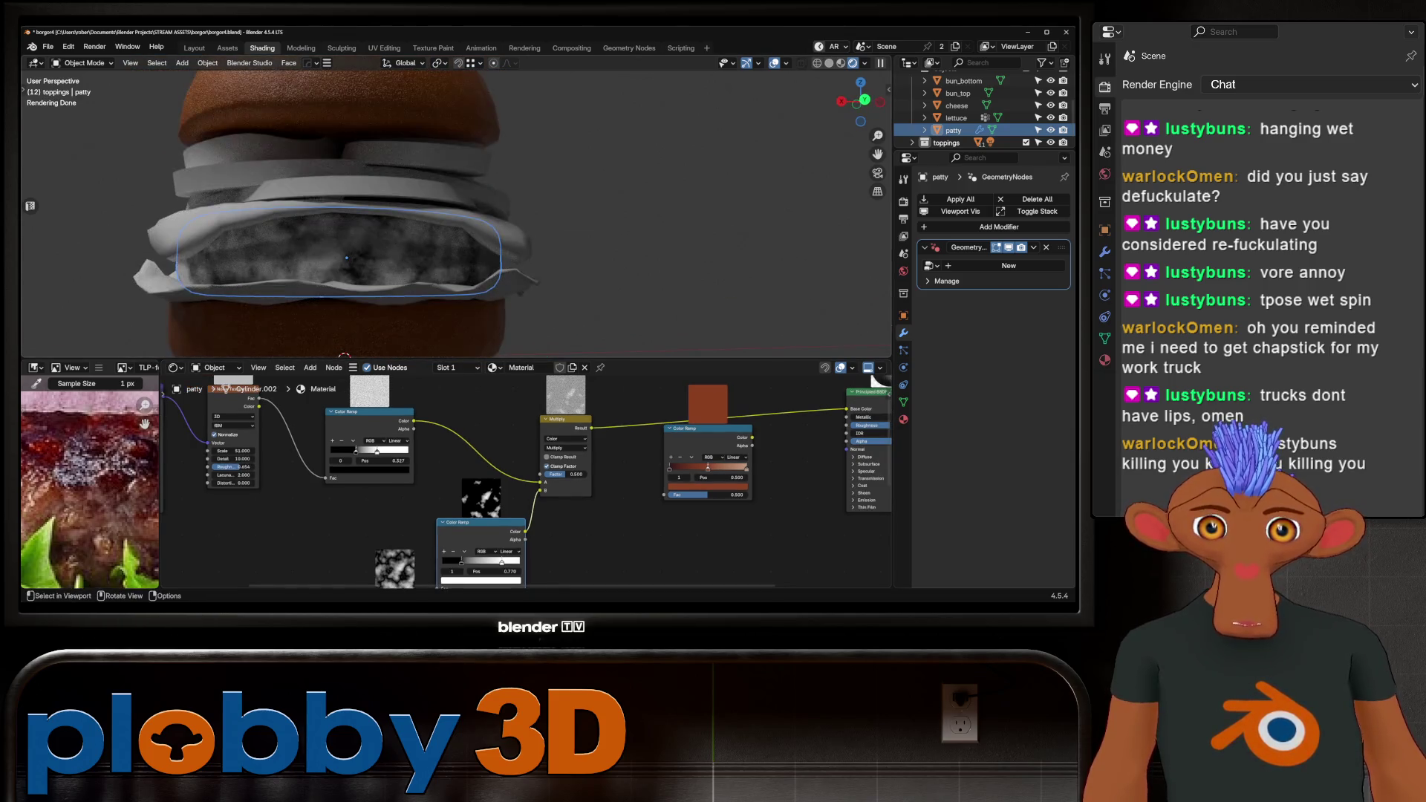
middle_click_drag(564, 475, 587, 485)
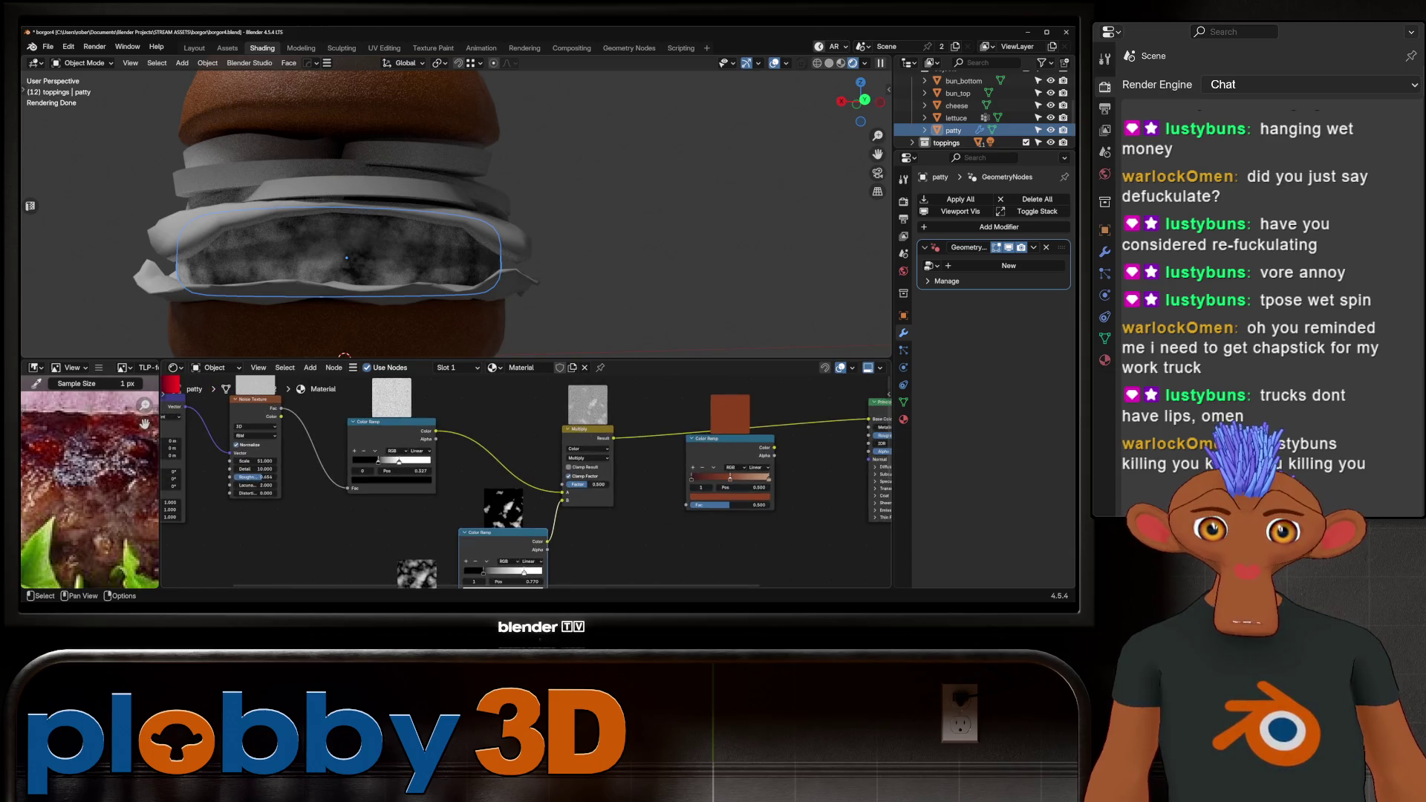
left_click_drag(587, 483, 617, 484)
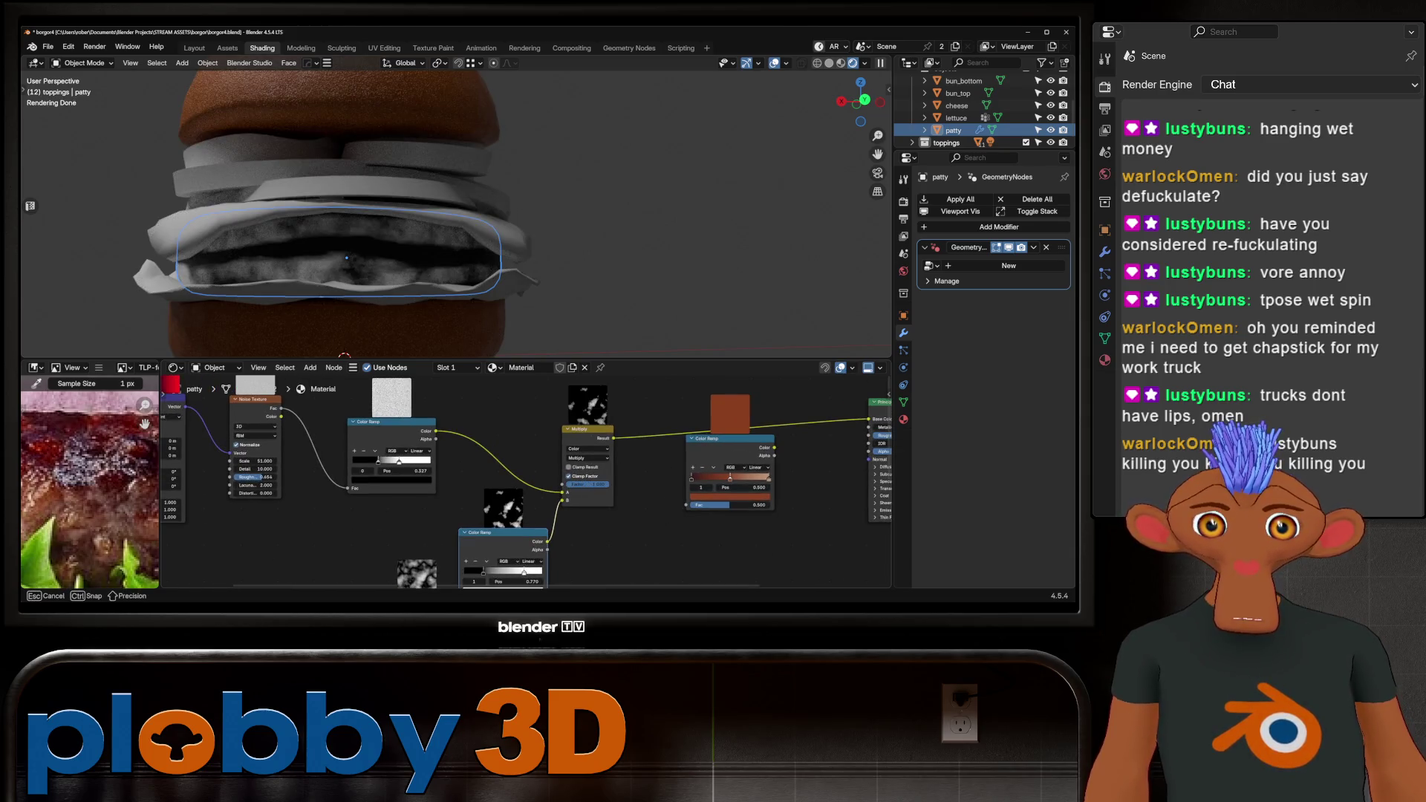
Compare Overlay, Soft Light and Lighten blend modes, then return to Multiply.
middle_click_drag(586, 458, 587, 448)
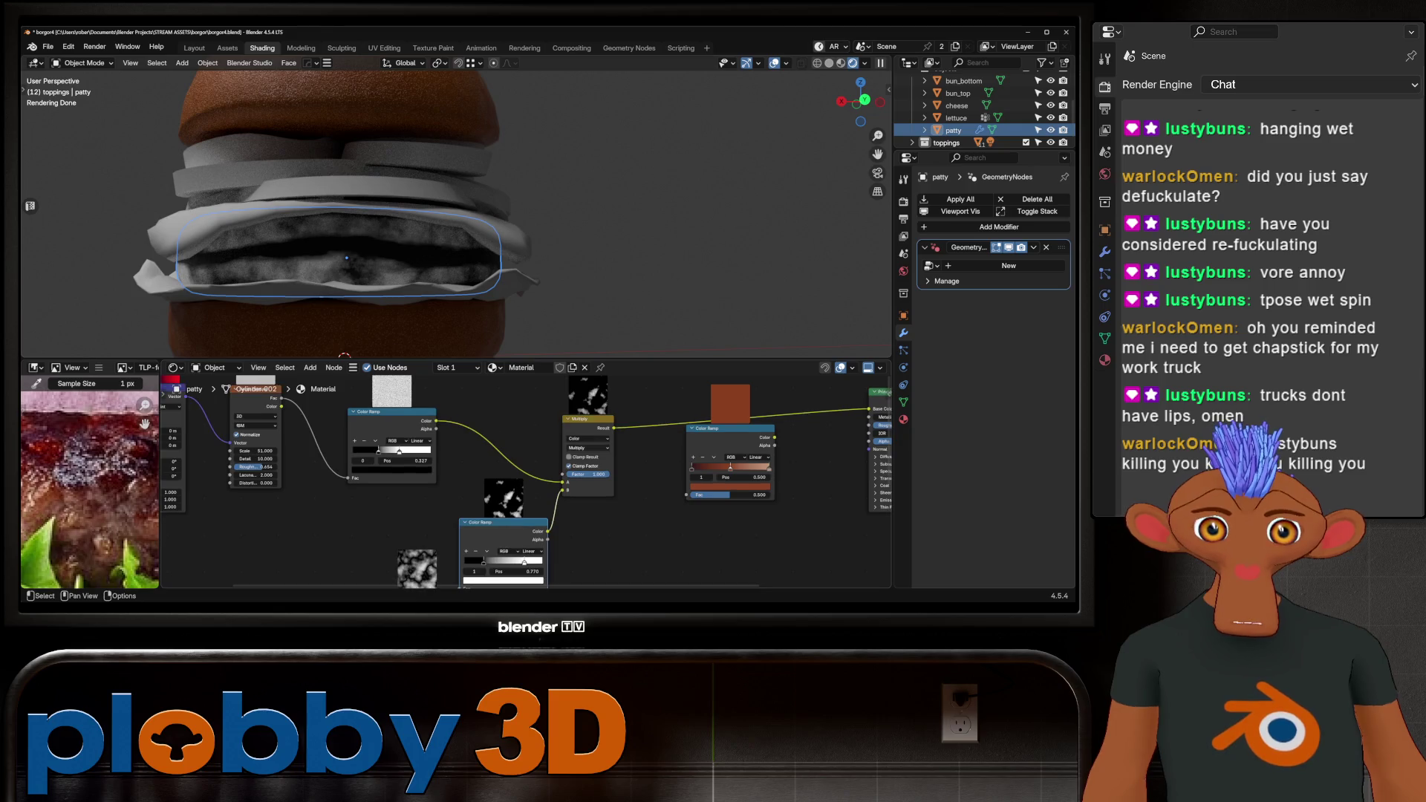
left_click(587, 448)
left_click(578, 539)
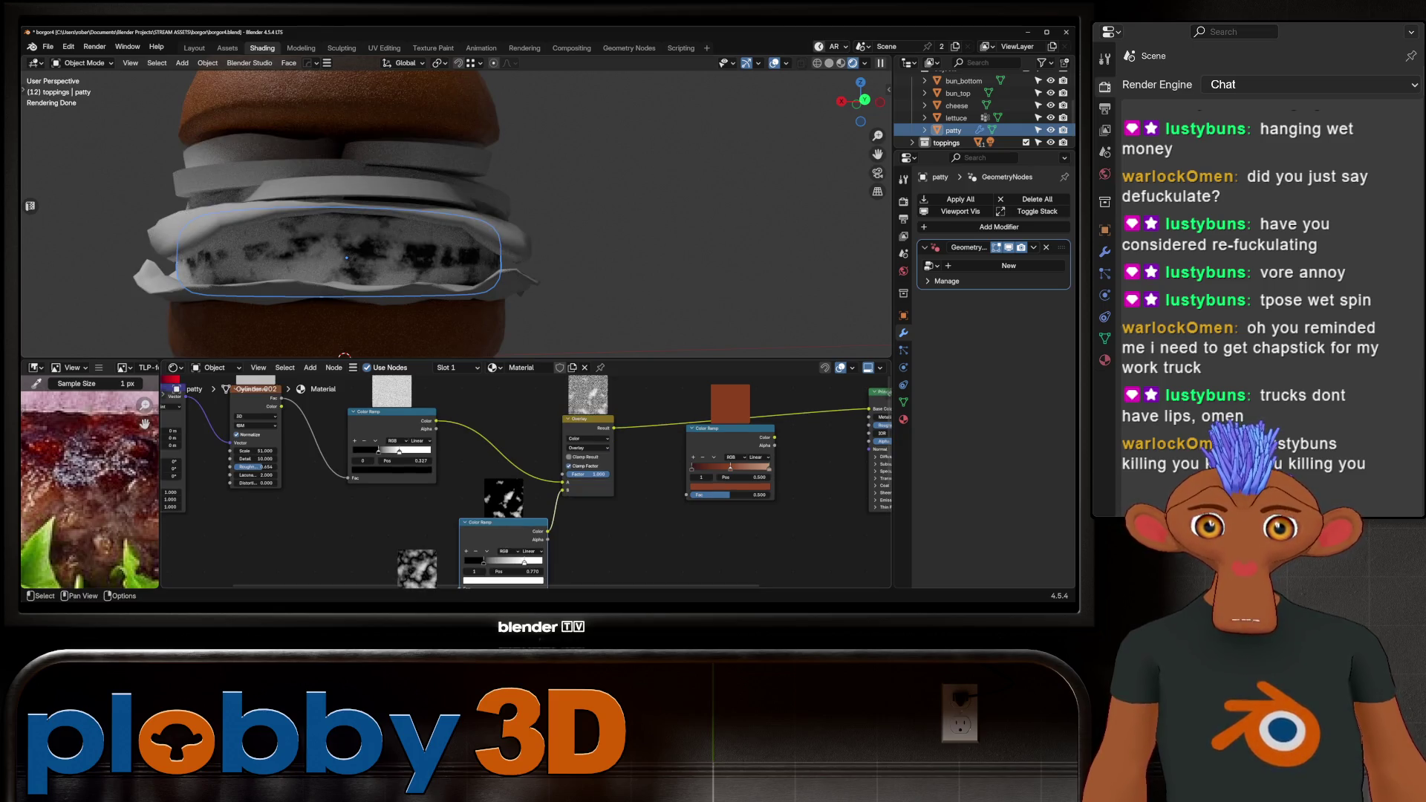
left_click(586, 448)
left_click(628, 466)
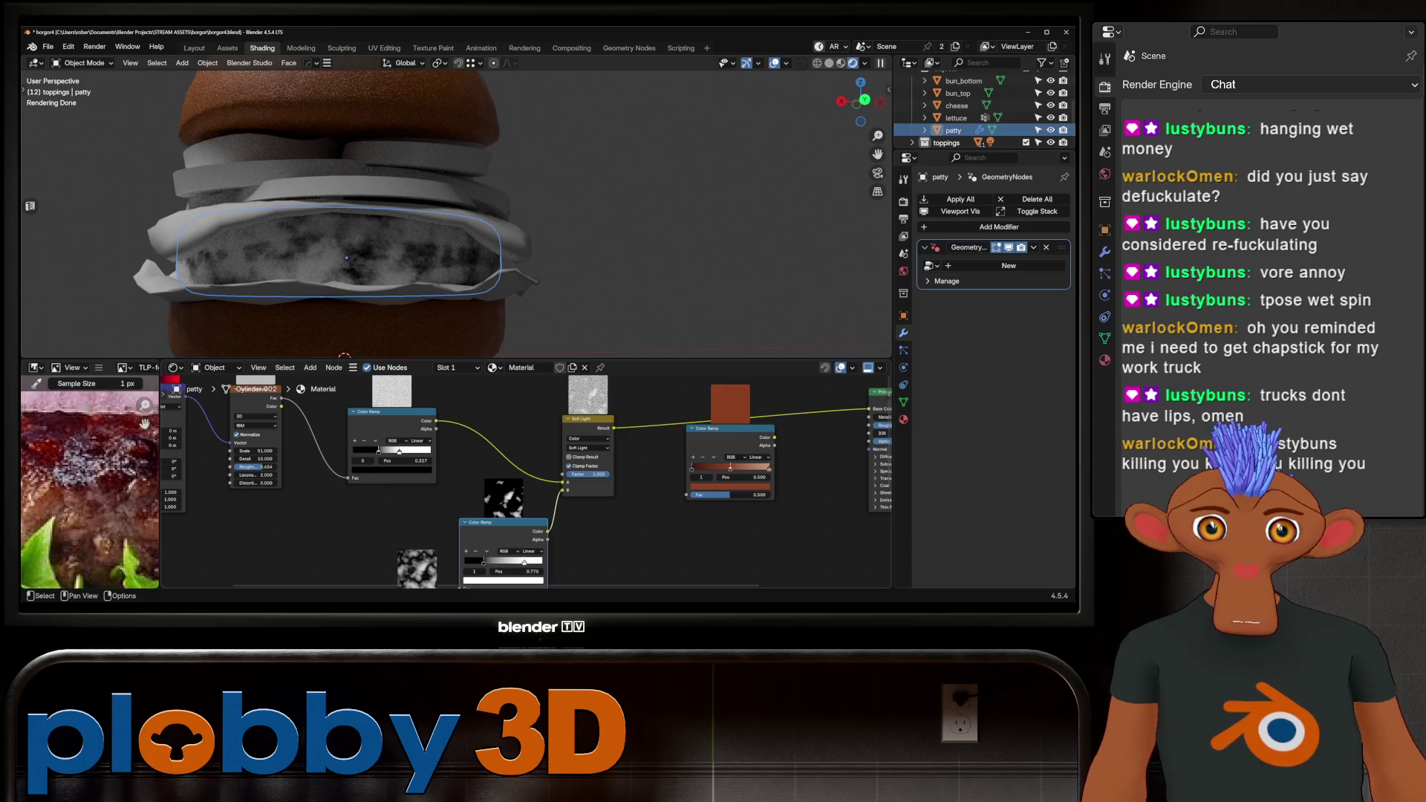
left_click(587, 448)
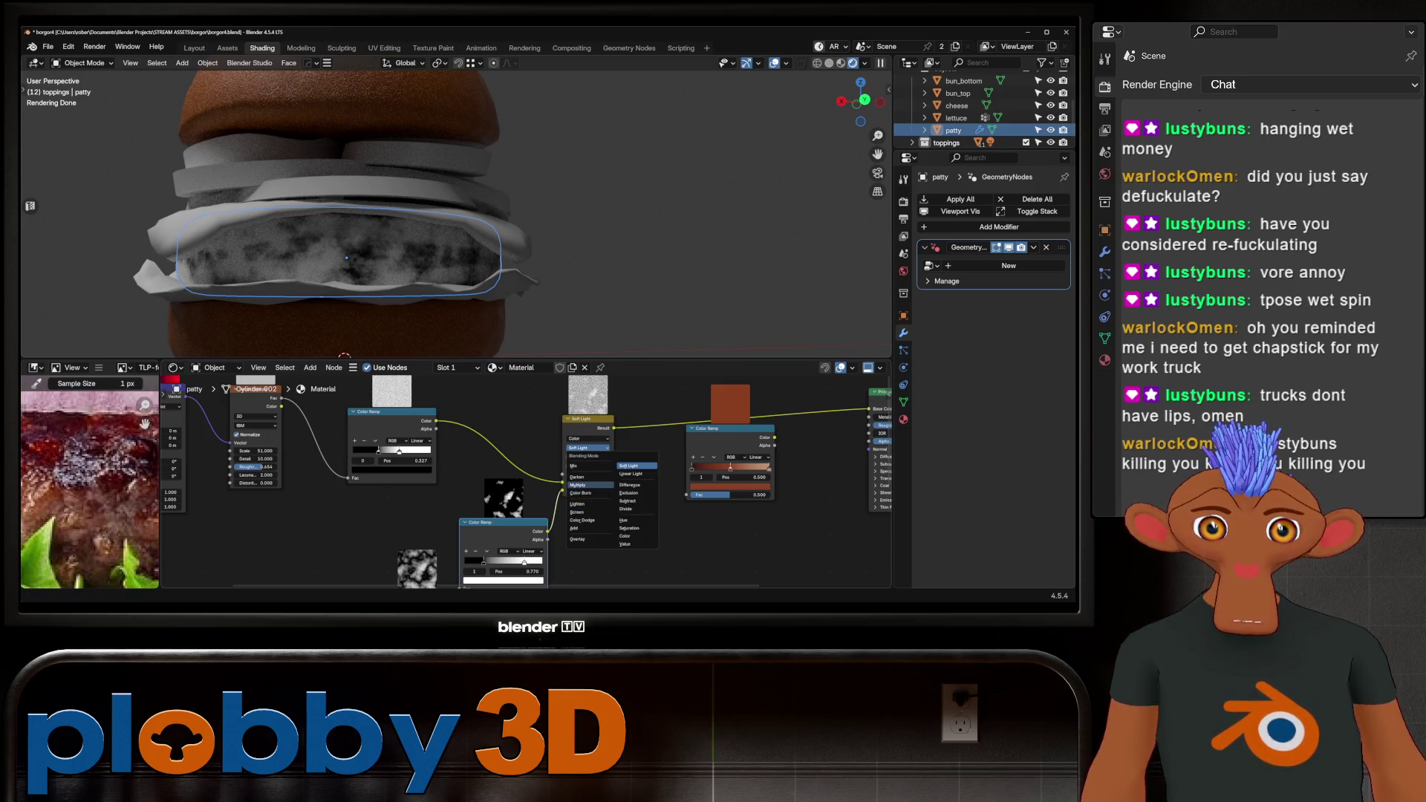
left_click(577, 503)
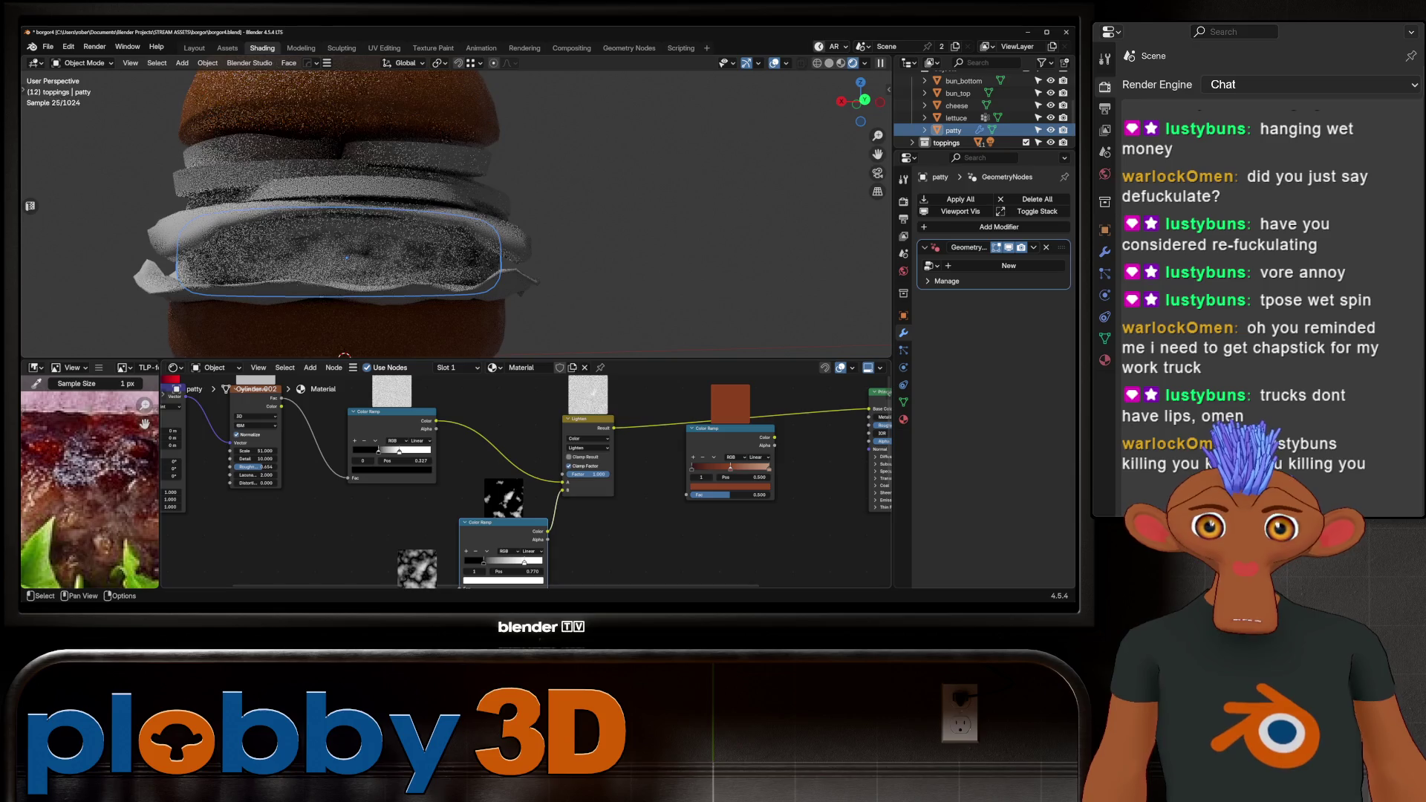
left_click(587, 448)
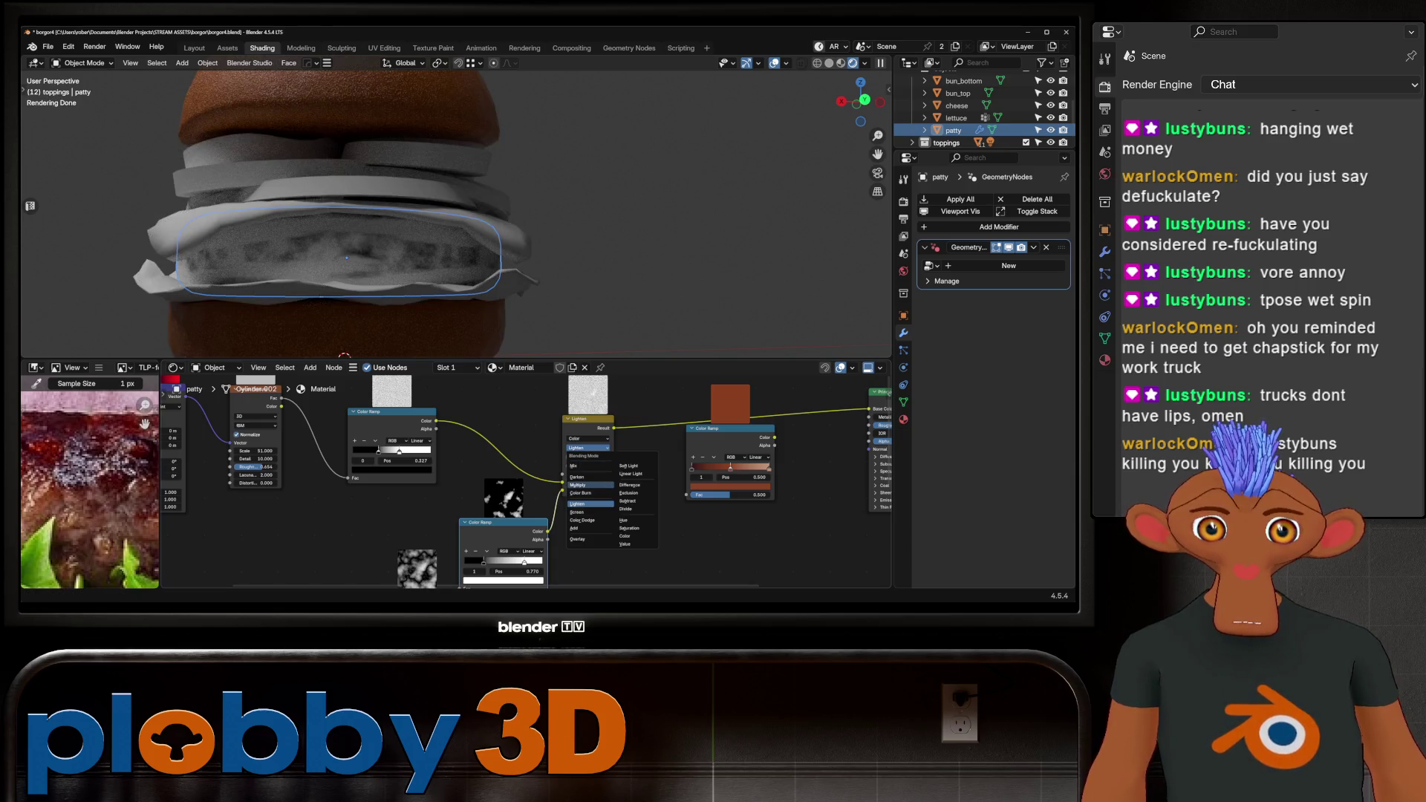
left_click(578, 484)
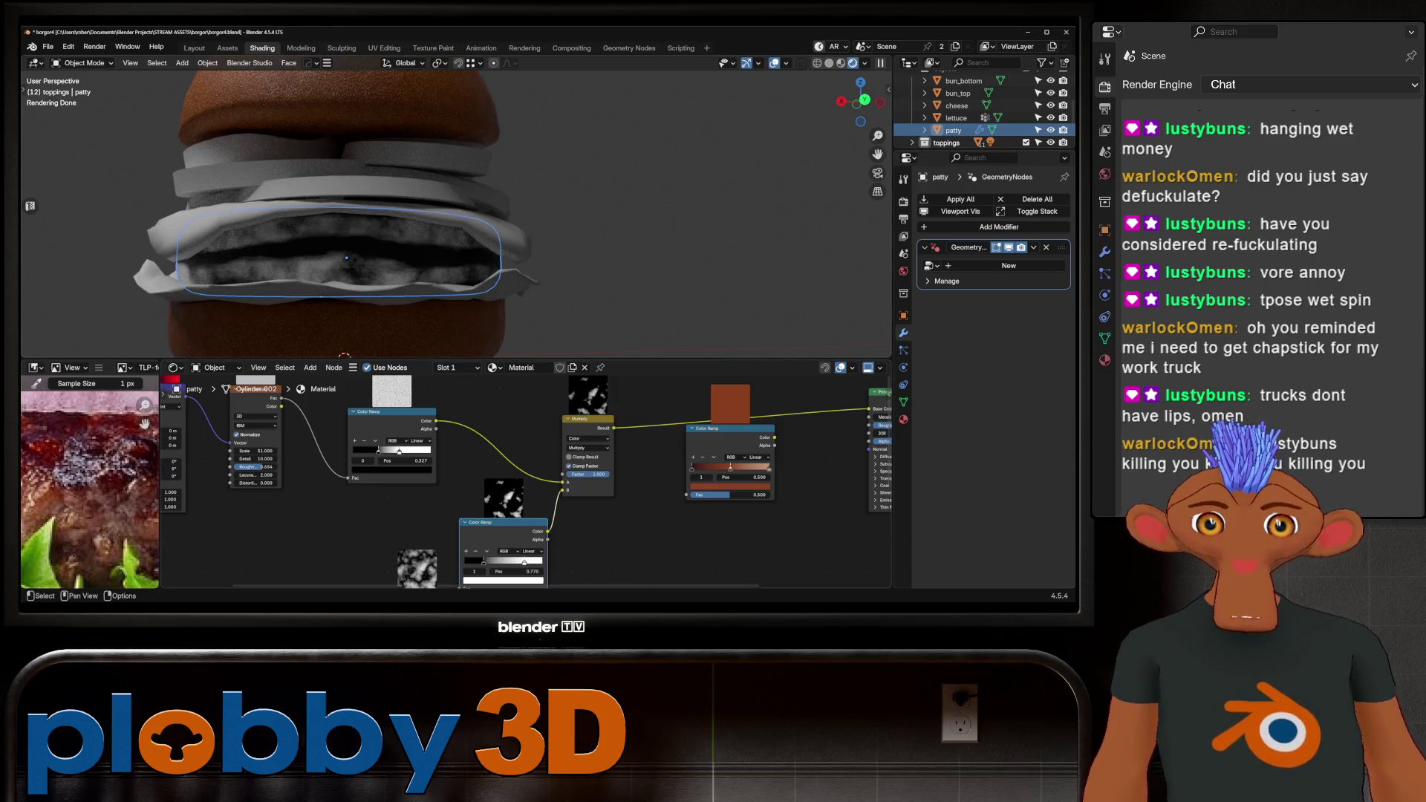
Slide the lower Color Ramp's black stop to 0.121.
left_click(465, 562)
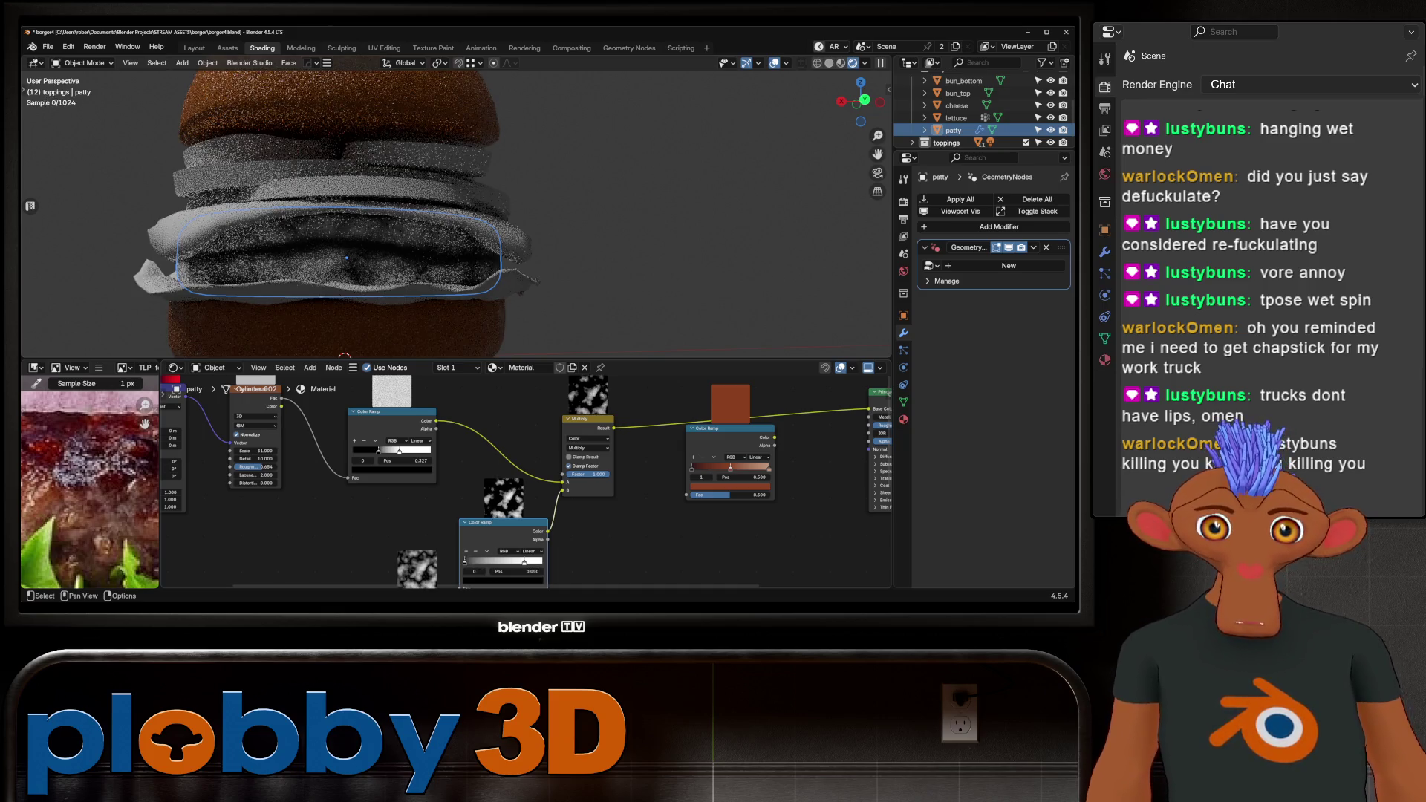
left_click_drag(465, 563, 474, 563)
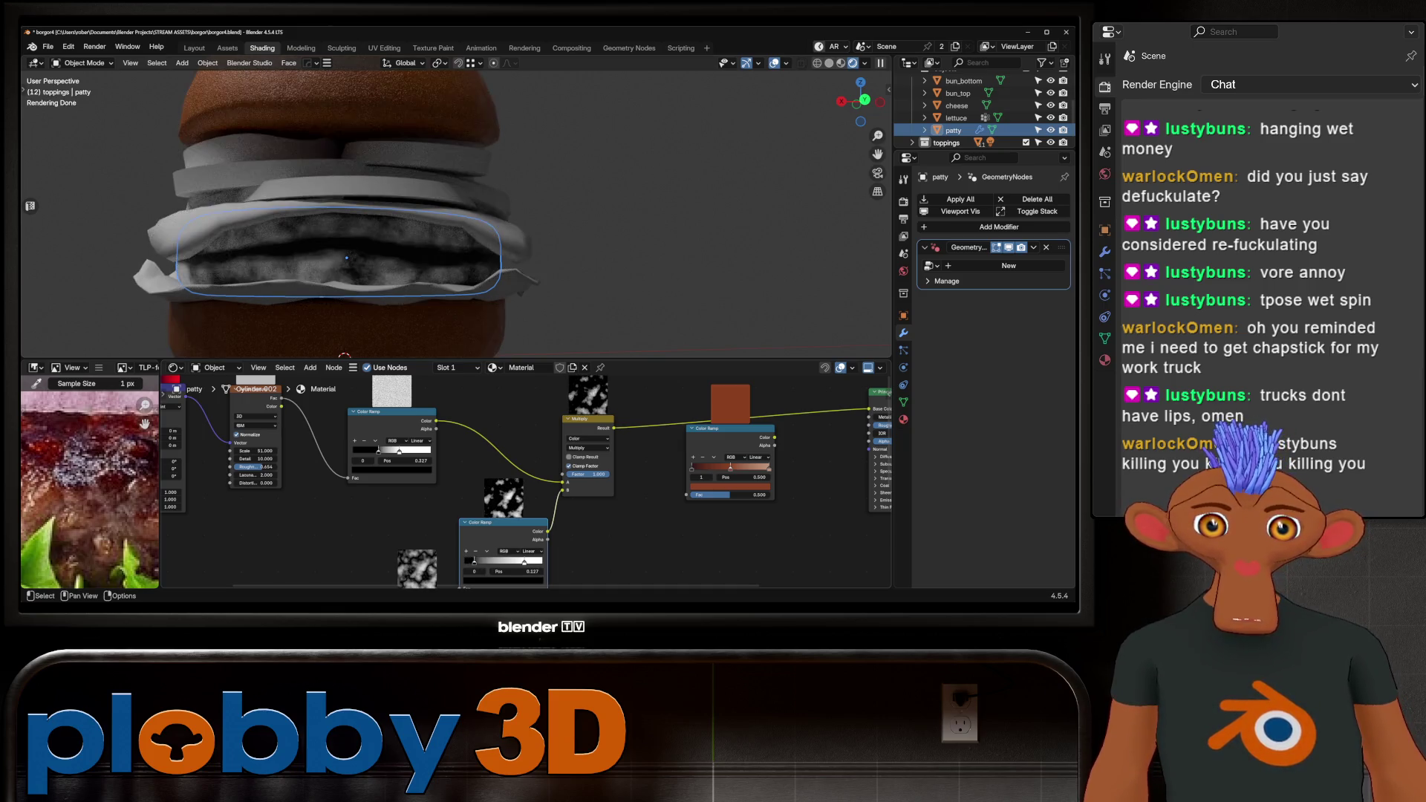
scroll(520, 482, "down", 5)
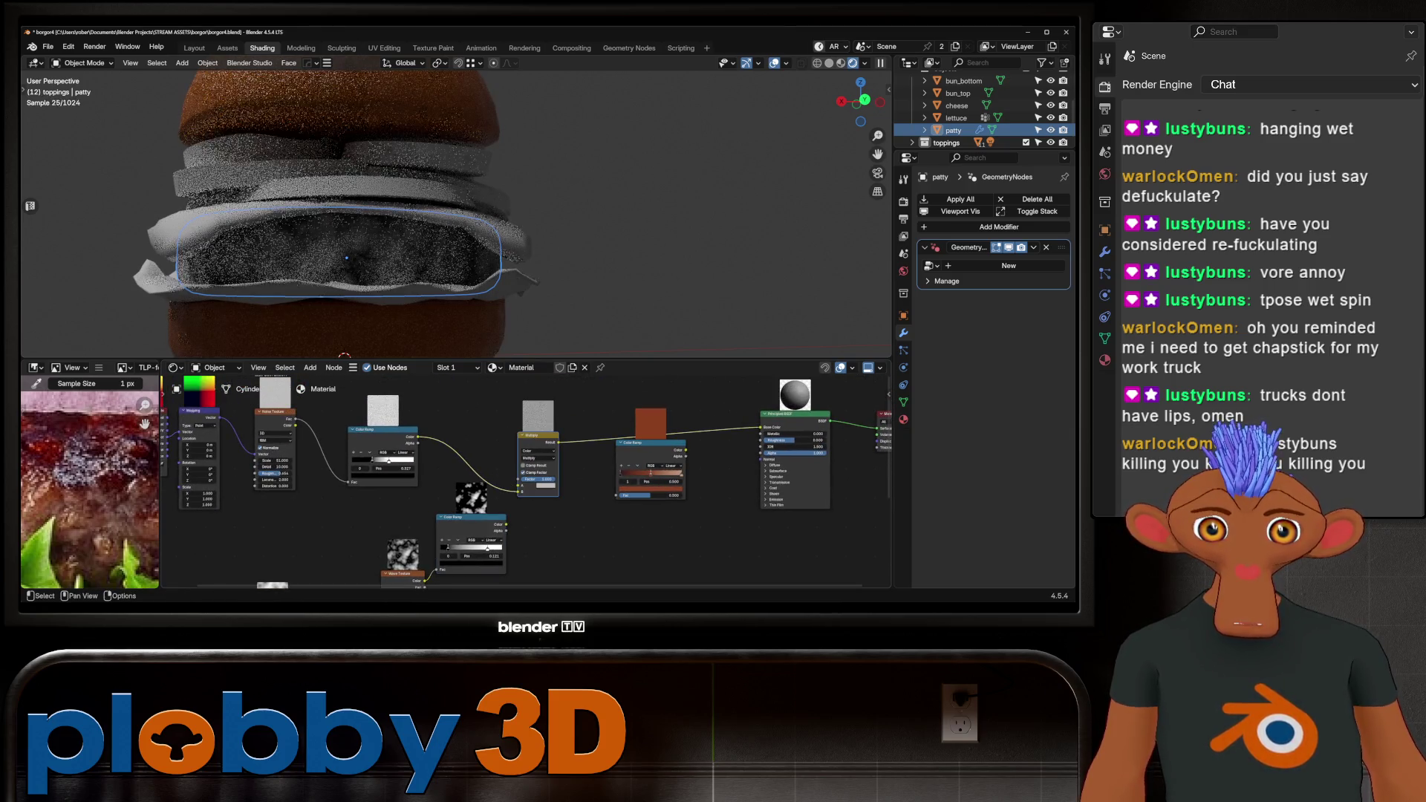
Connect the lower Color Ramp into the Multiply mix and adjust the Wave Texture's detail roughness.
left_click_drag(506, 524, 519, 485)
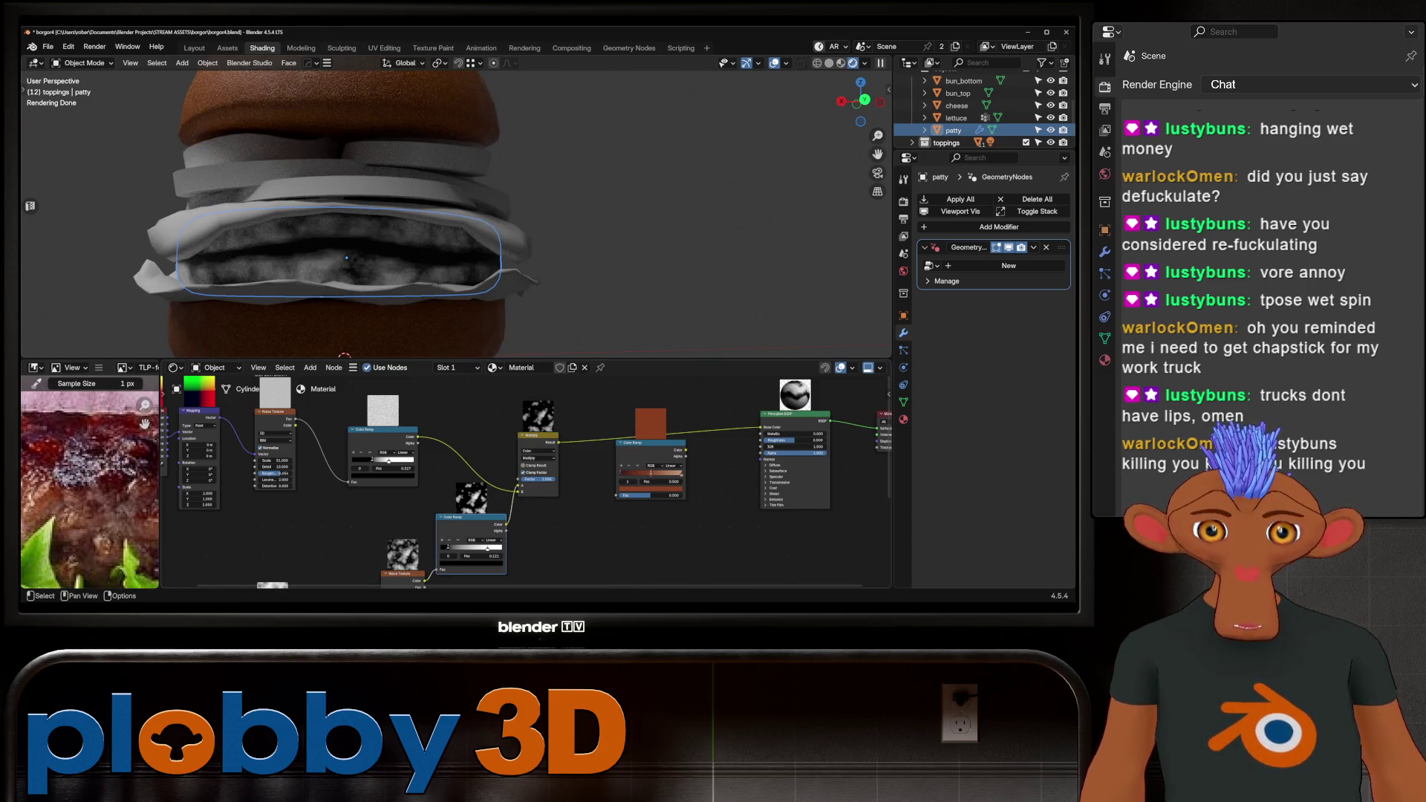
scroll(520, 482, "up", 2)
left_click_drag(424, 566, 442, 567)
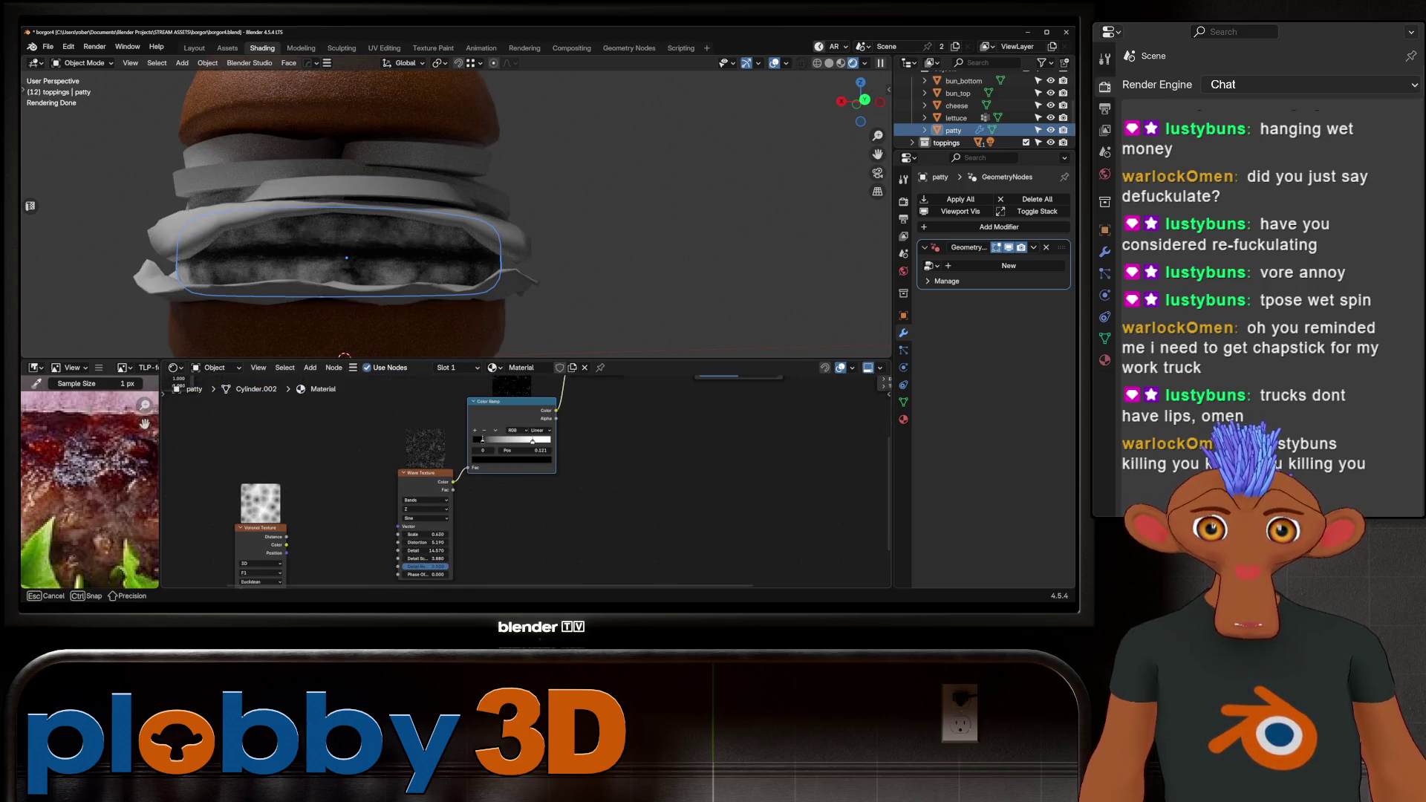
Change the Wave Texture scale to 0.930, then reduce it to 0.710.
middle_click_drag(446, 223, 502, 286)
scroll(476, 505, "up", 1)
mouse_move(475, 523)
left_mouse_down()
mouse_move(490, 523)
mouse_move(477, 523)
left_mouse_up()
scroll(89, 483, "down", 3)
scroll(90, 483, "up", 2)
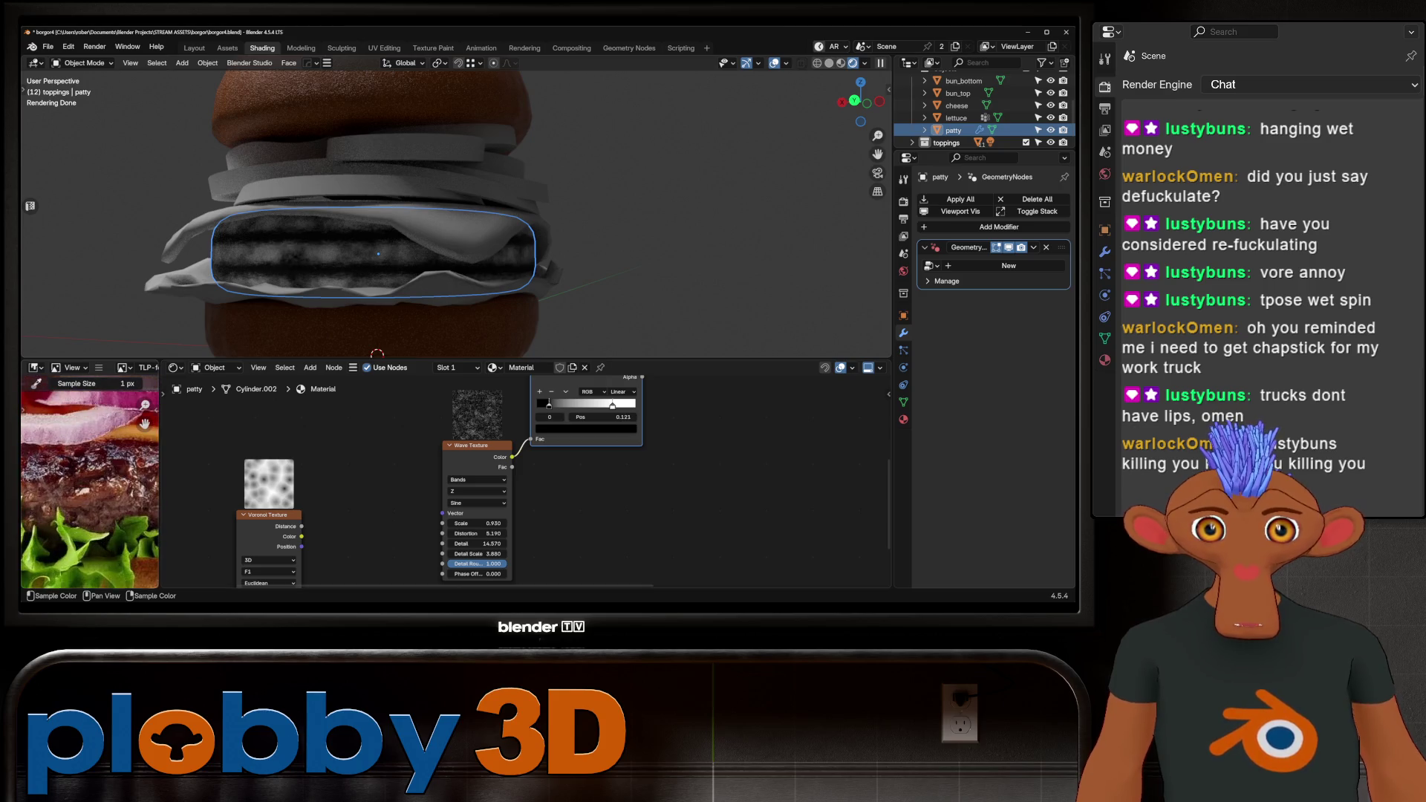
left_click_drag(476, 523, 424, 523)
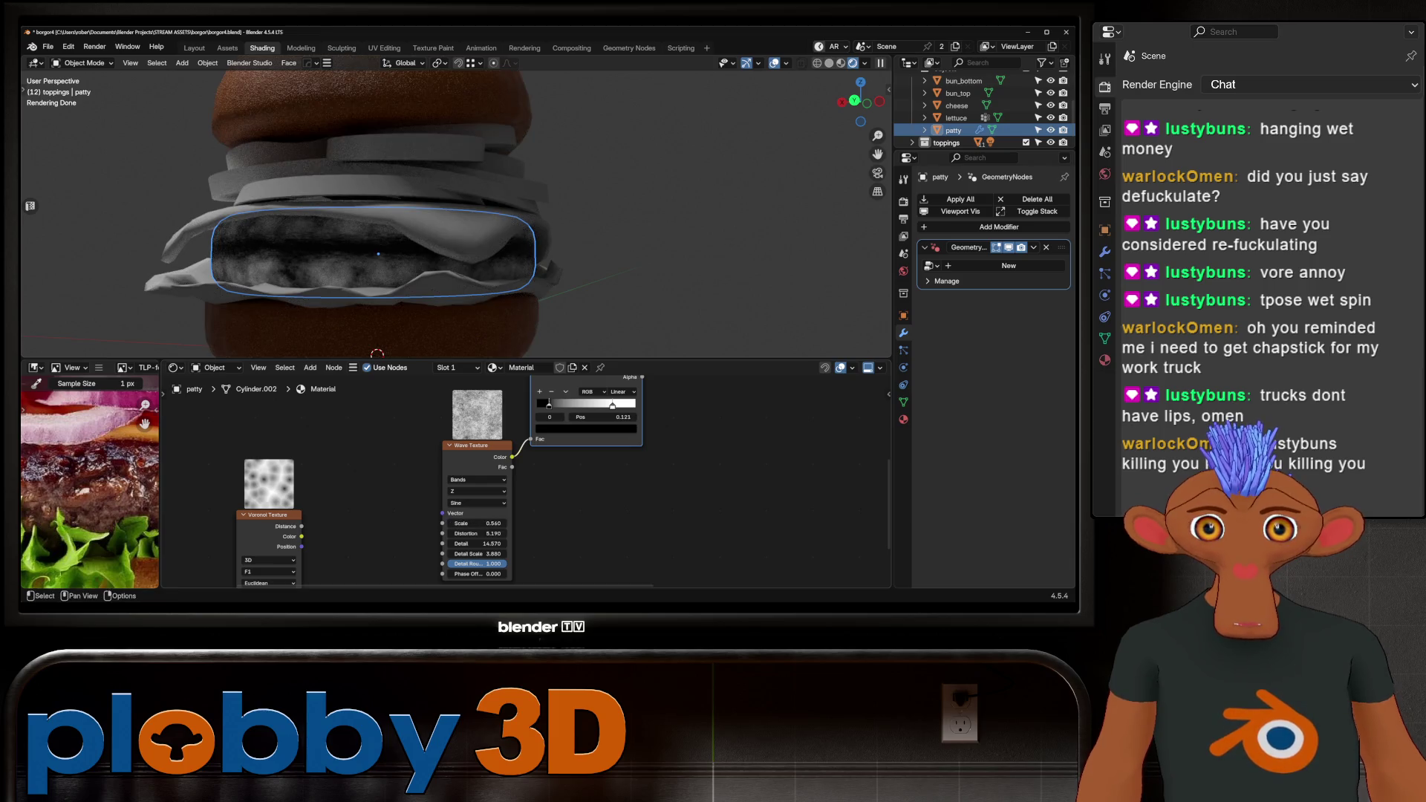
Move the ramp's black stop to 0.055 and set the Wave Texture phase offset to 0.450.
mouse_move(549, 405)
left_mouse_down()
mouse_move(605, 404)
mouse_move(584, 405)
left_mouse_up()
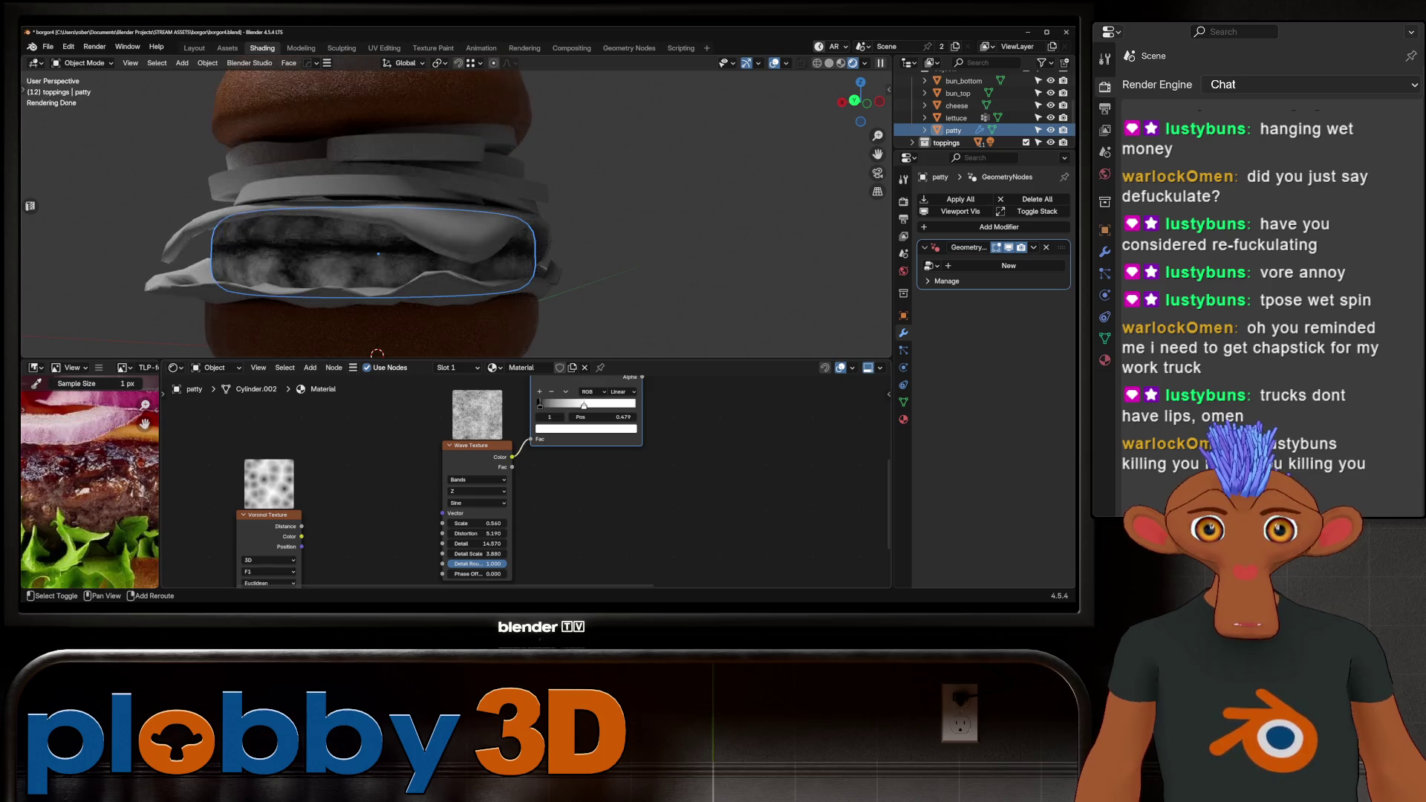
middle_click_drag(520, 483, 576, 417)
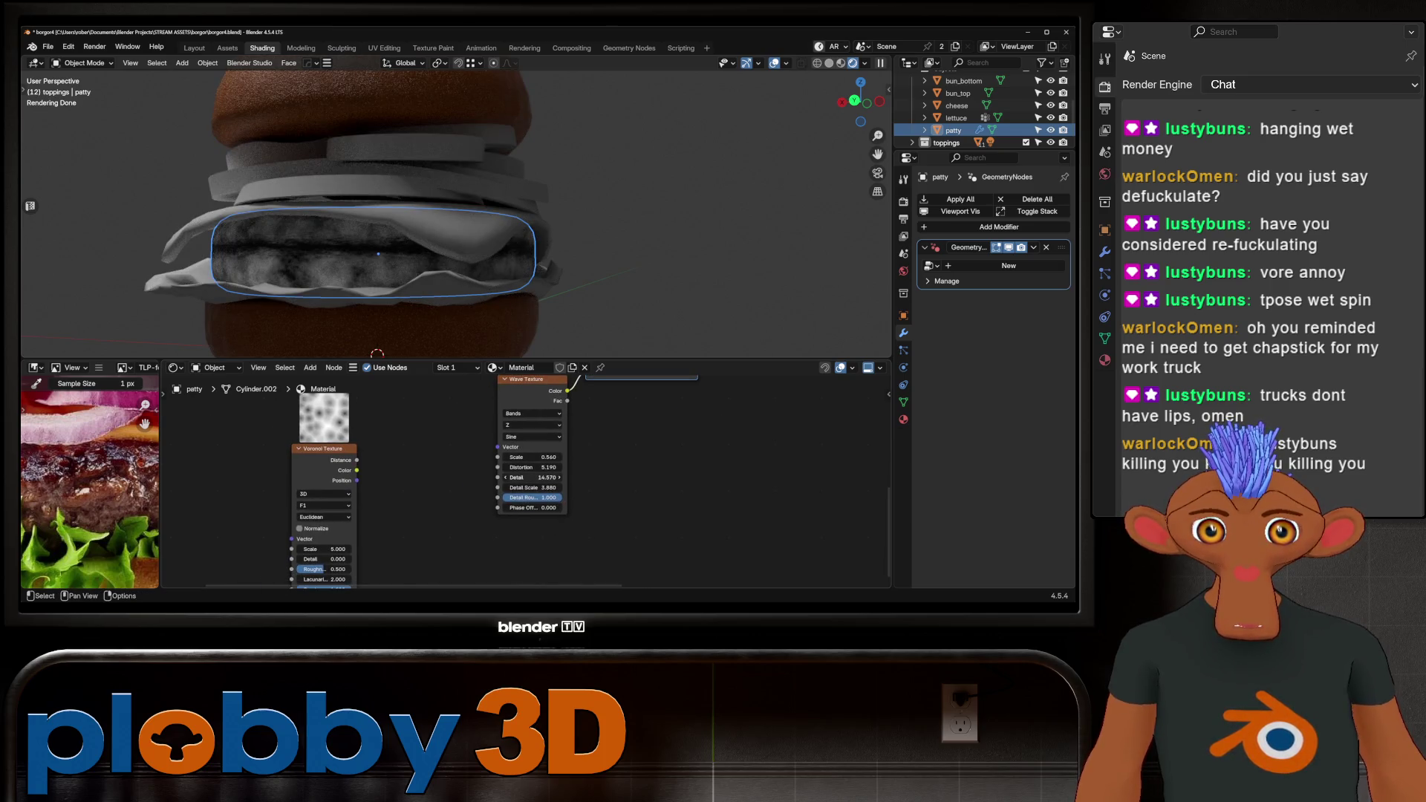
scroll(490, 458, "down", 2)
left_click_drag(518, 492, 544, 492)
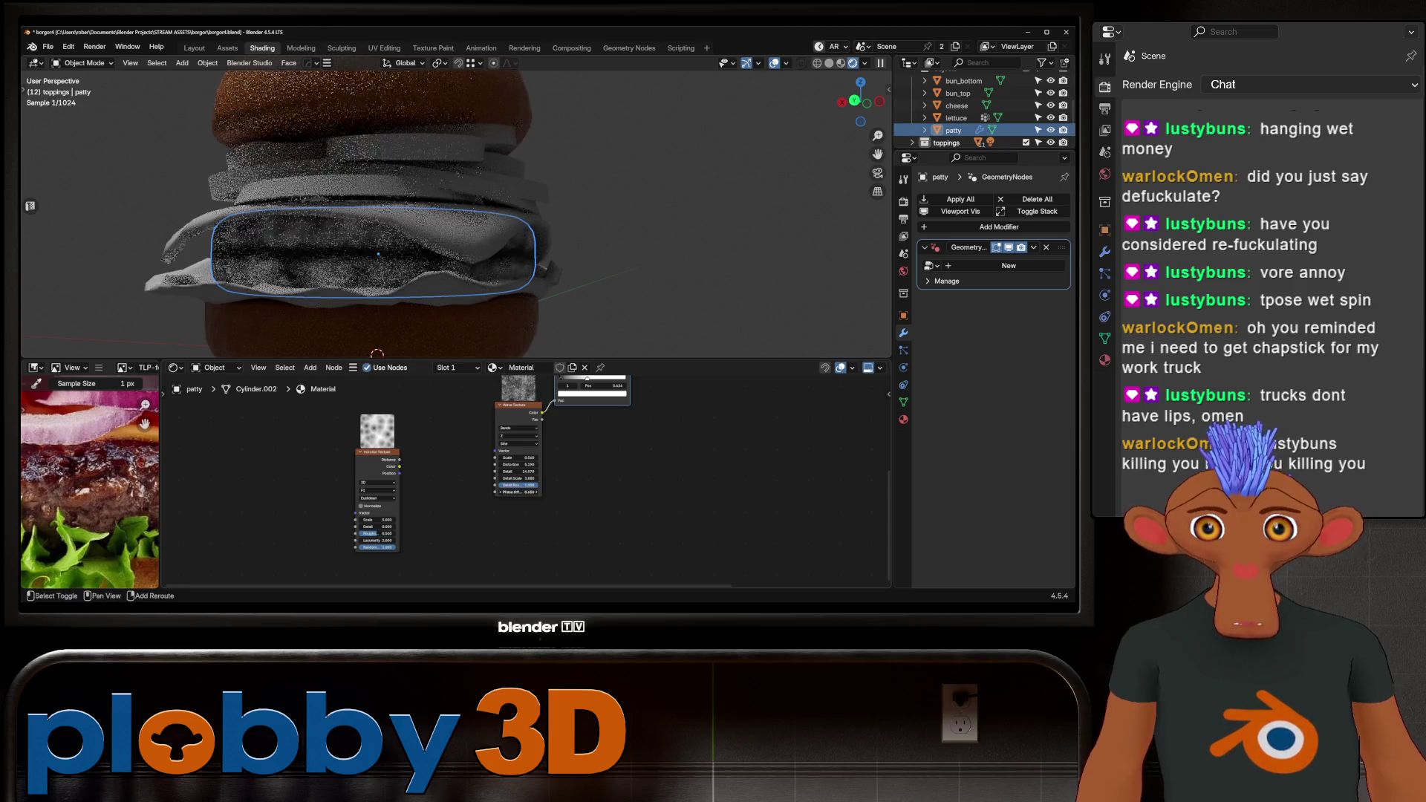
scroll(446, 223, "down", 3)
mouse_move(446, 223)
middle_mouse_down()
mouse_move(446, 253)
mouse_move(431, 215)
middle_mouse_up()
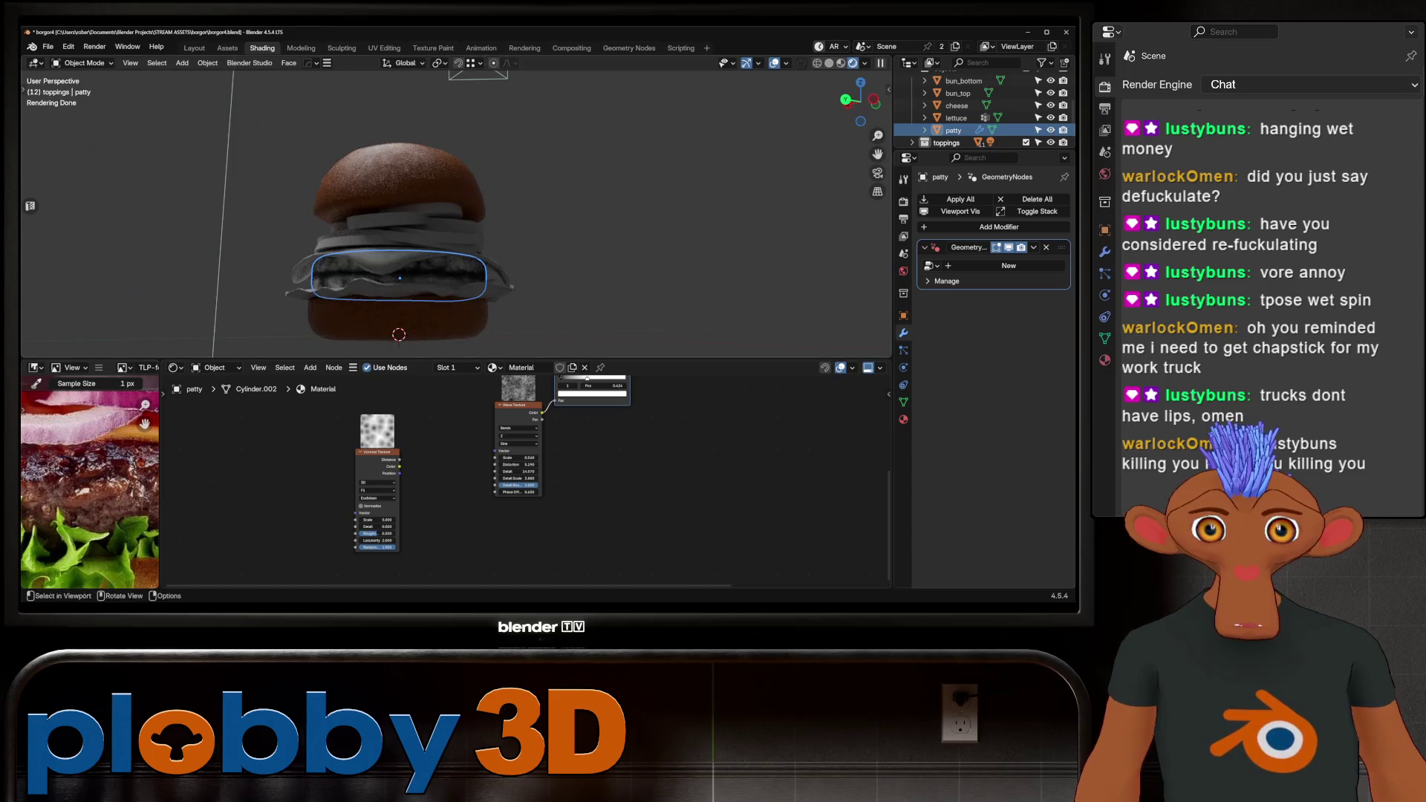
Frame the node tree and shift the texture, ramp and mix nodes left to make room.
key("Home")
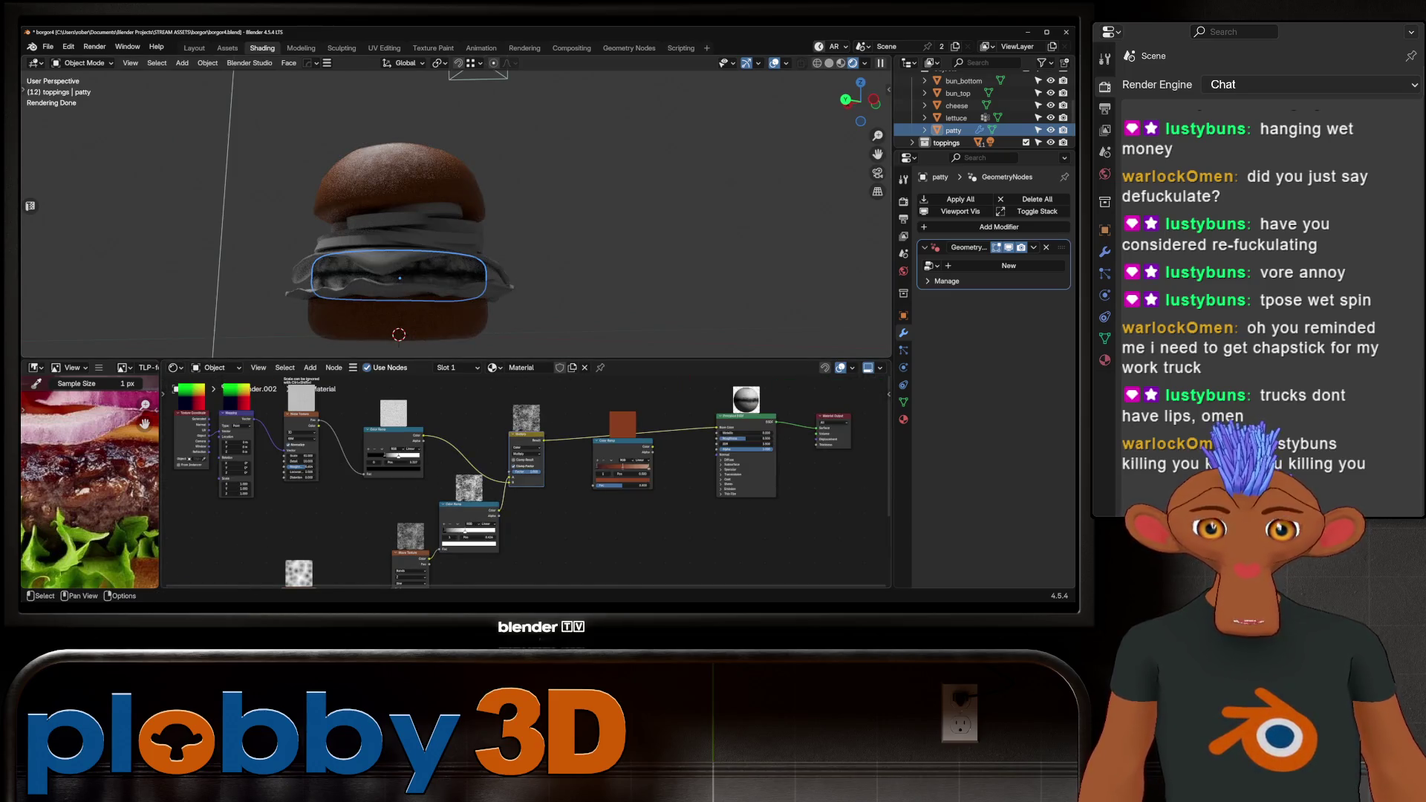
scroll(520, 483, "down", 2)
left_click_drag(473, 490, 440, 482)
left_click_drag(516, 440, 483, 445)
Insert a Multiply mix node before the red ramp and move the Voronoi Texture closer.
key("shift+a")
key("Return")
left_click(518, 449)
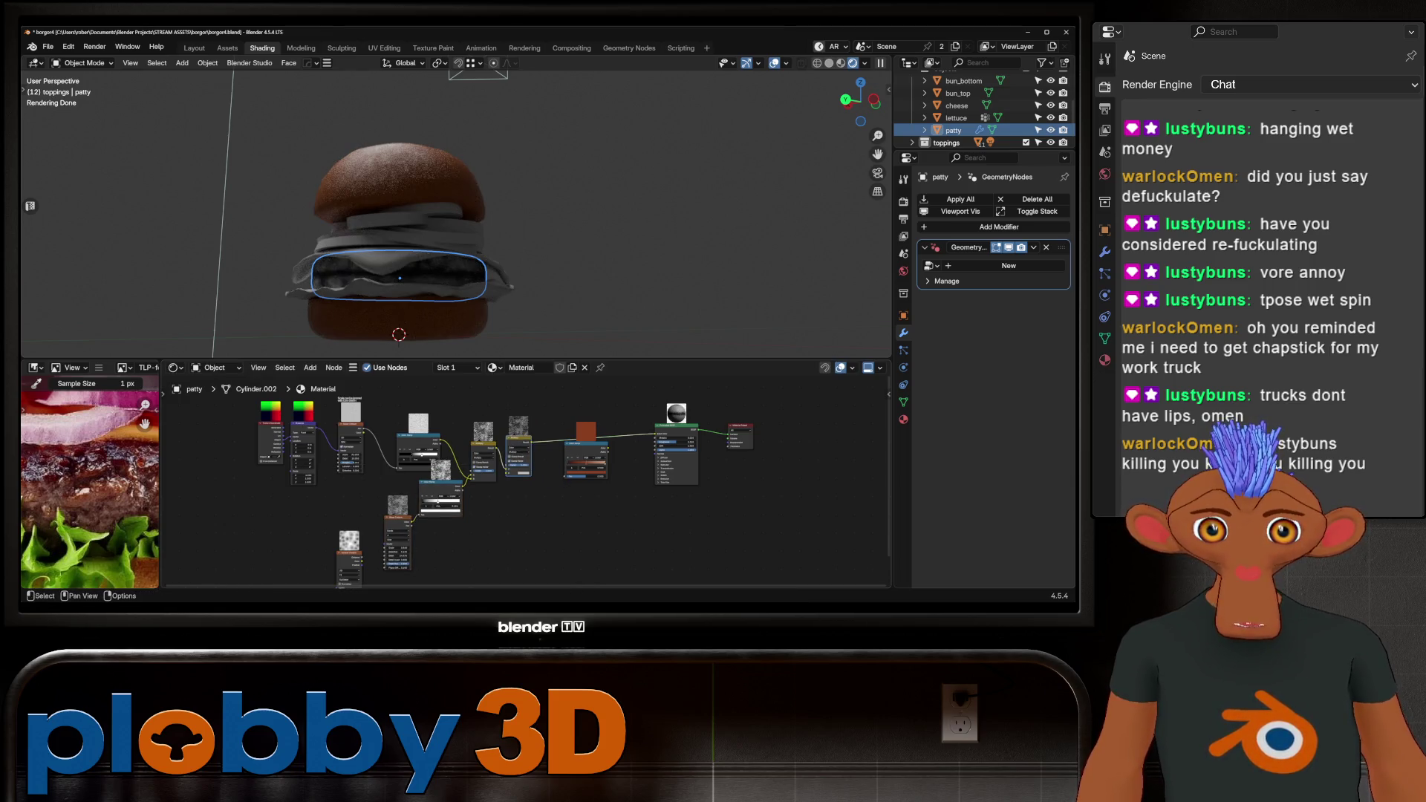
scroll(518, 502, "up", 3)
scroll(268, 541, "down", 1)
mouse_move(228, 579)
left_mouse_down()
mouse_move(500, 551)
mouse_move(430, 557)
left_mouse_up()
Duplicate a colour ramp, reset it to black-to-white, and feed the Voronoi Texture into it.
left_click(371, 465)
key("shift+d")
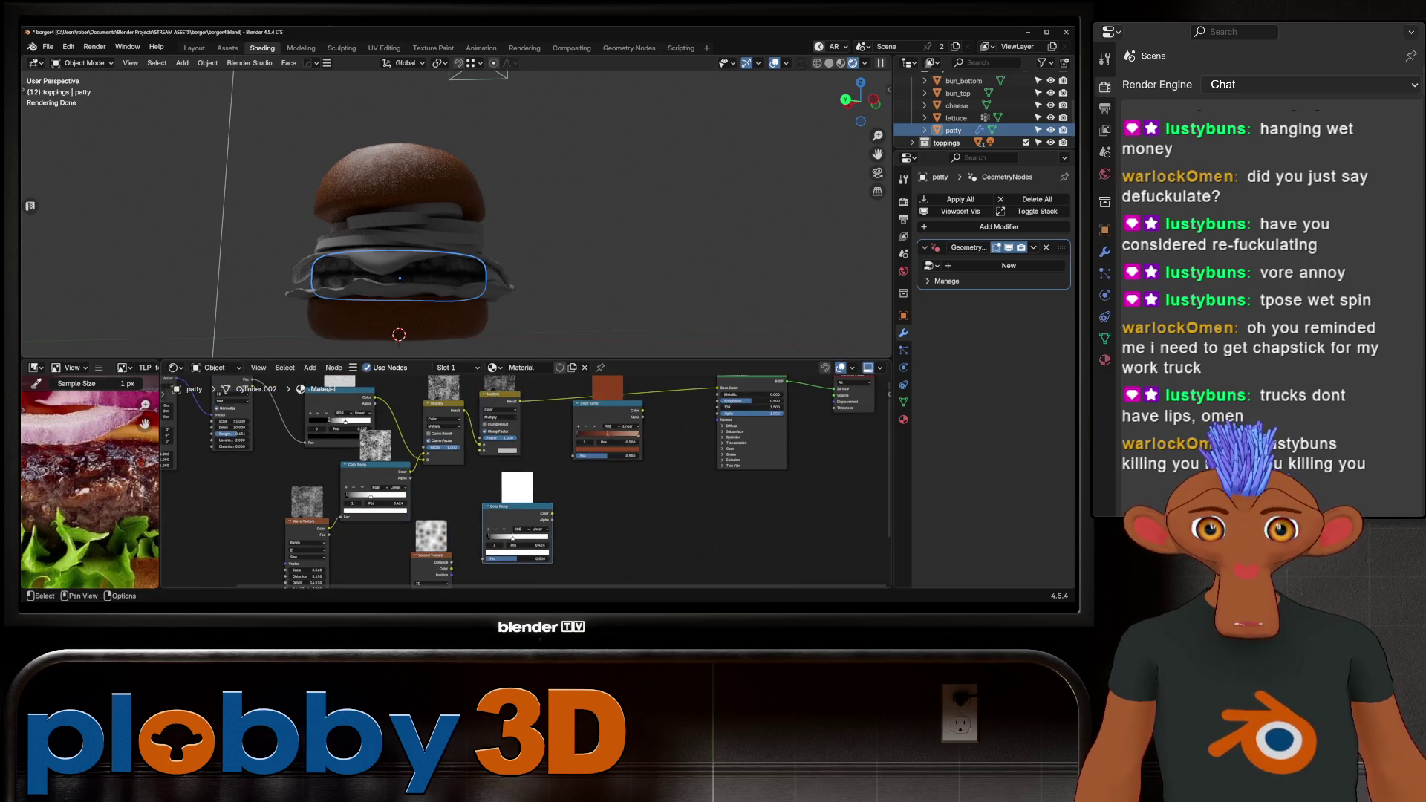
key("BackSpace")
left_click_drag(452, 562, 484, 559)
left_click_drag(513, 508, 492, 512)
scroll(253, 402, "up", 1)
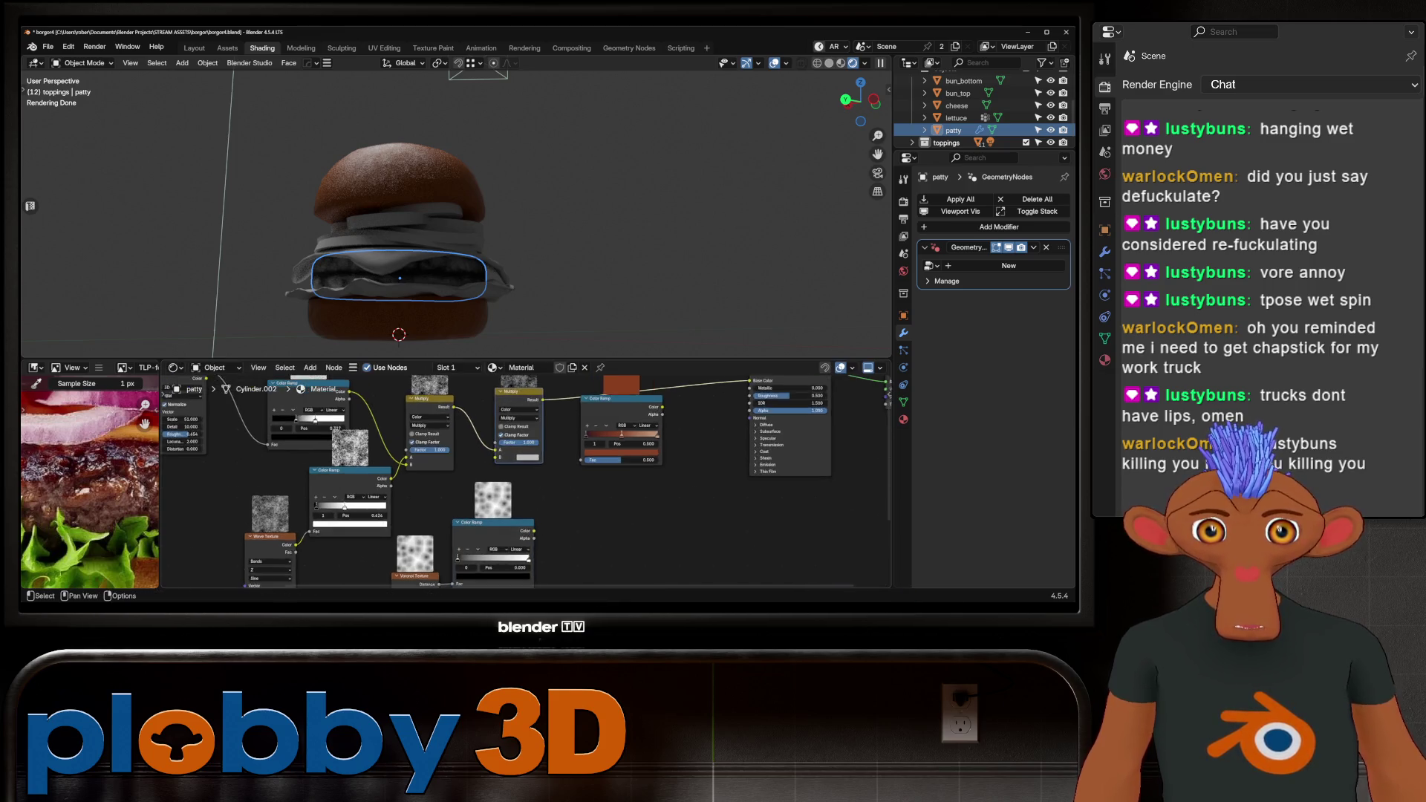
key("g")
left_click(570, 540)
Wire the new ramp's colour into the new Multiply node and tidy the Voronoi and ramp positions.
left_click_drag(570, 541, 567, 458)
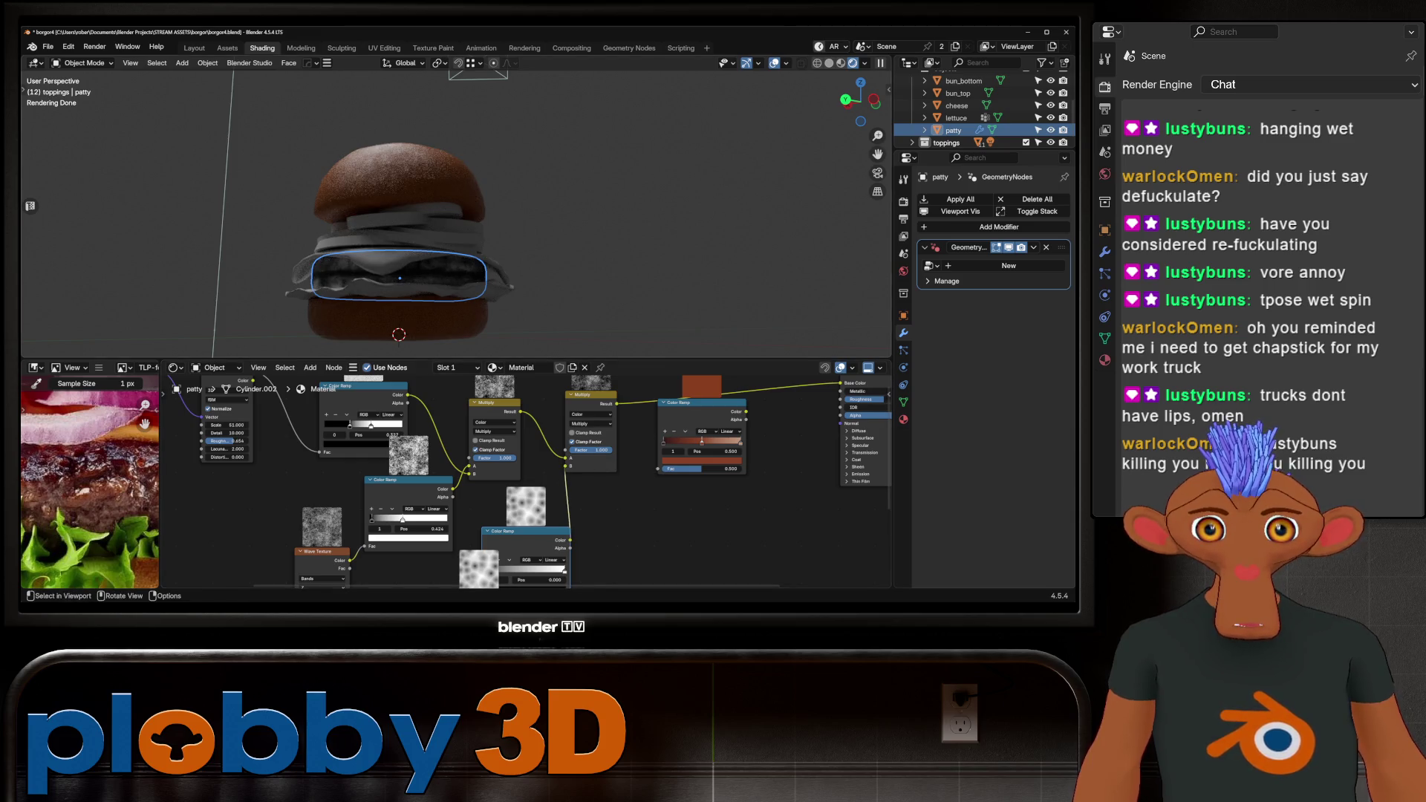
scroll(405, 286, "up", 4)
scroll(520, 476, "down", 2)
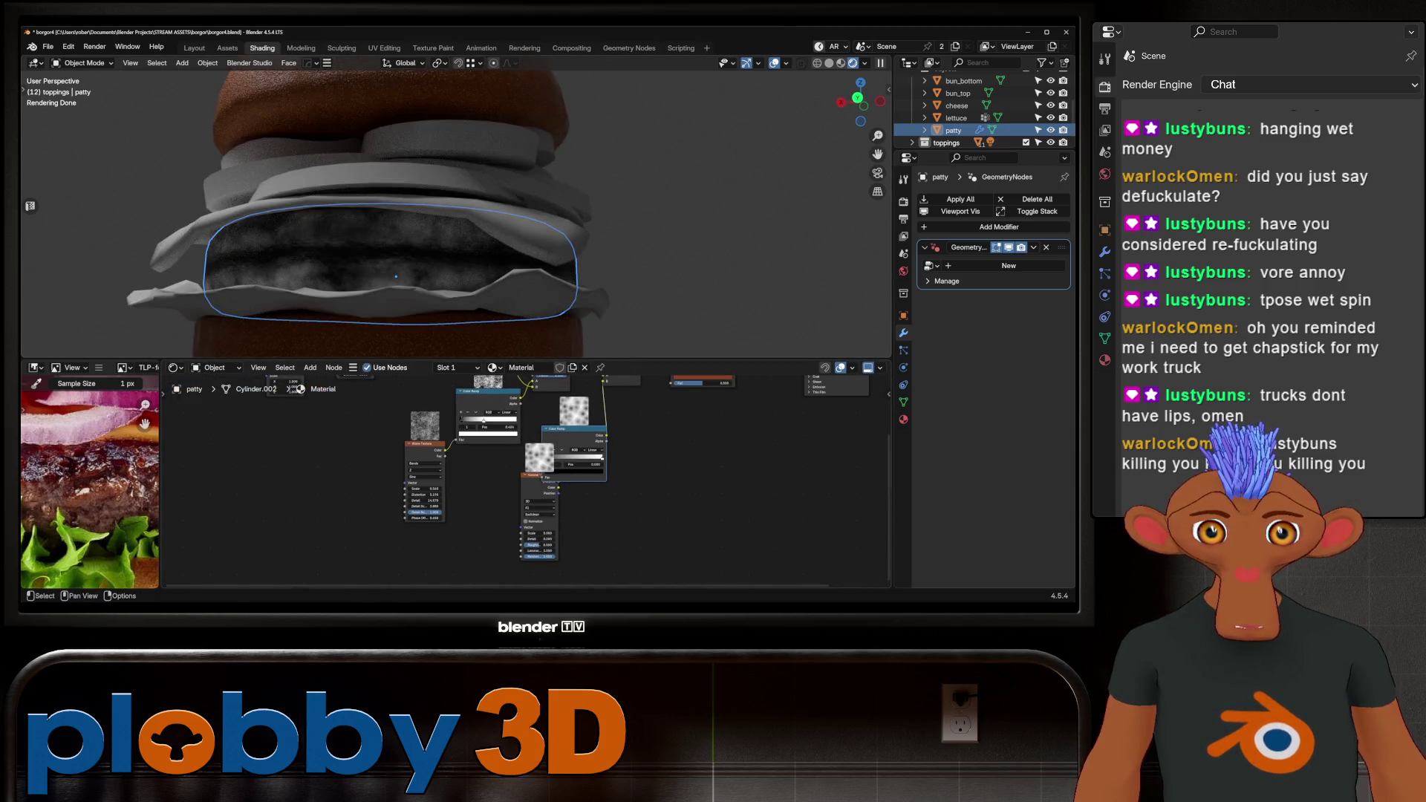
left_click_drag(539, 474, 494, 497)
left_click_drag(572, 429, 581, 477)
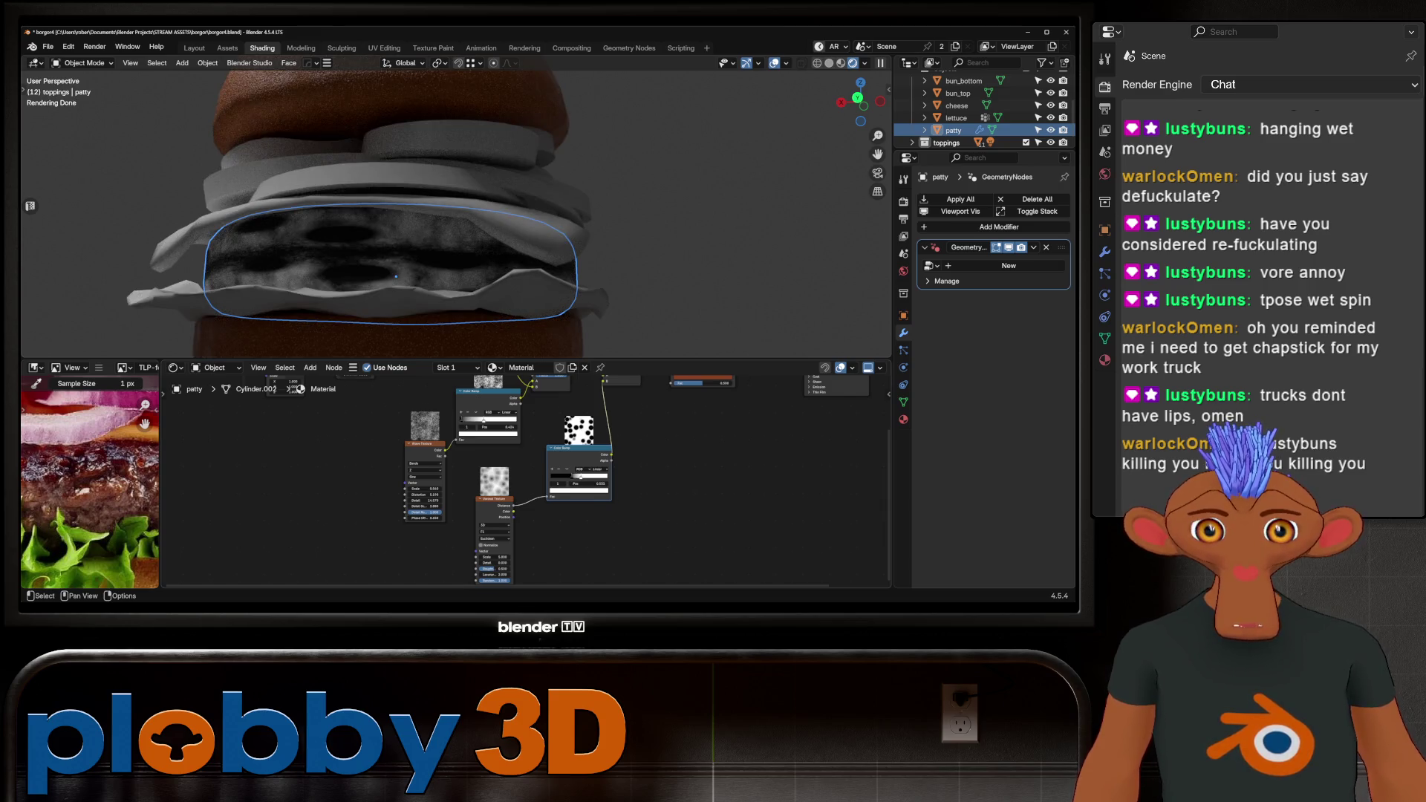
scroll(725, 387, "up", 2)
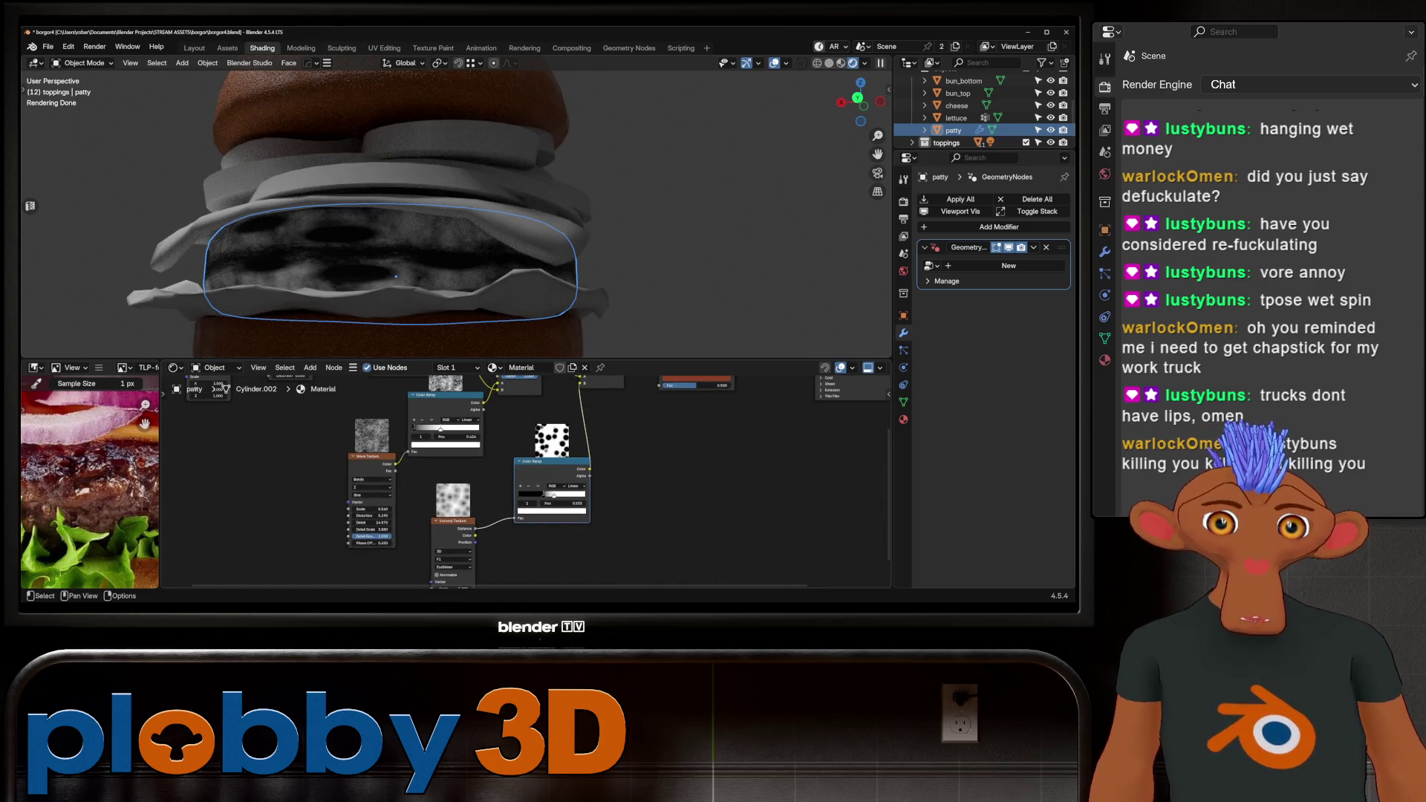
key("shift+a")
Add an Invert Color node between the colour ramp and the Multiply node.
type("inver")
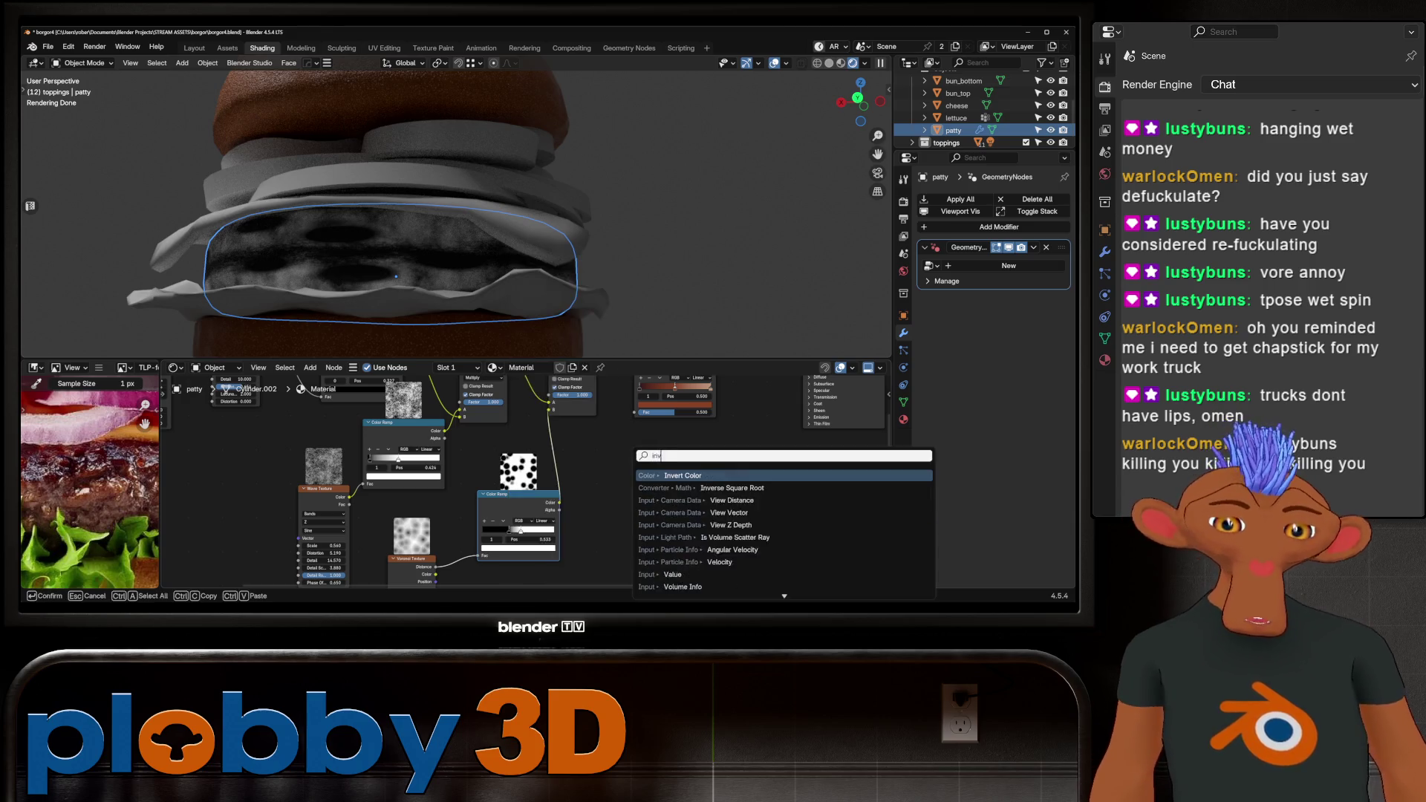
key("Return")
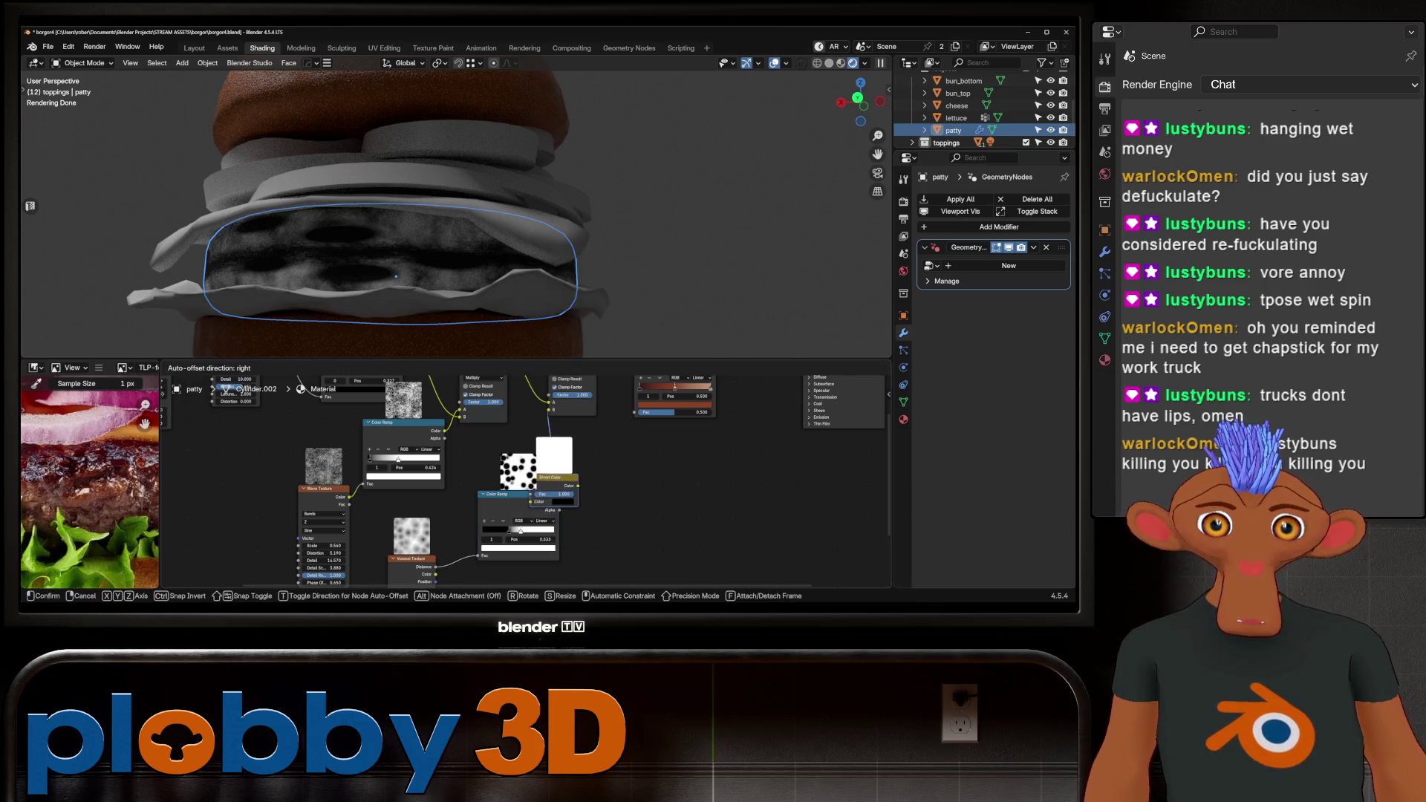
left_click(597, 482)
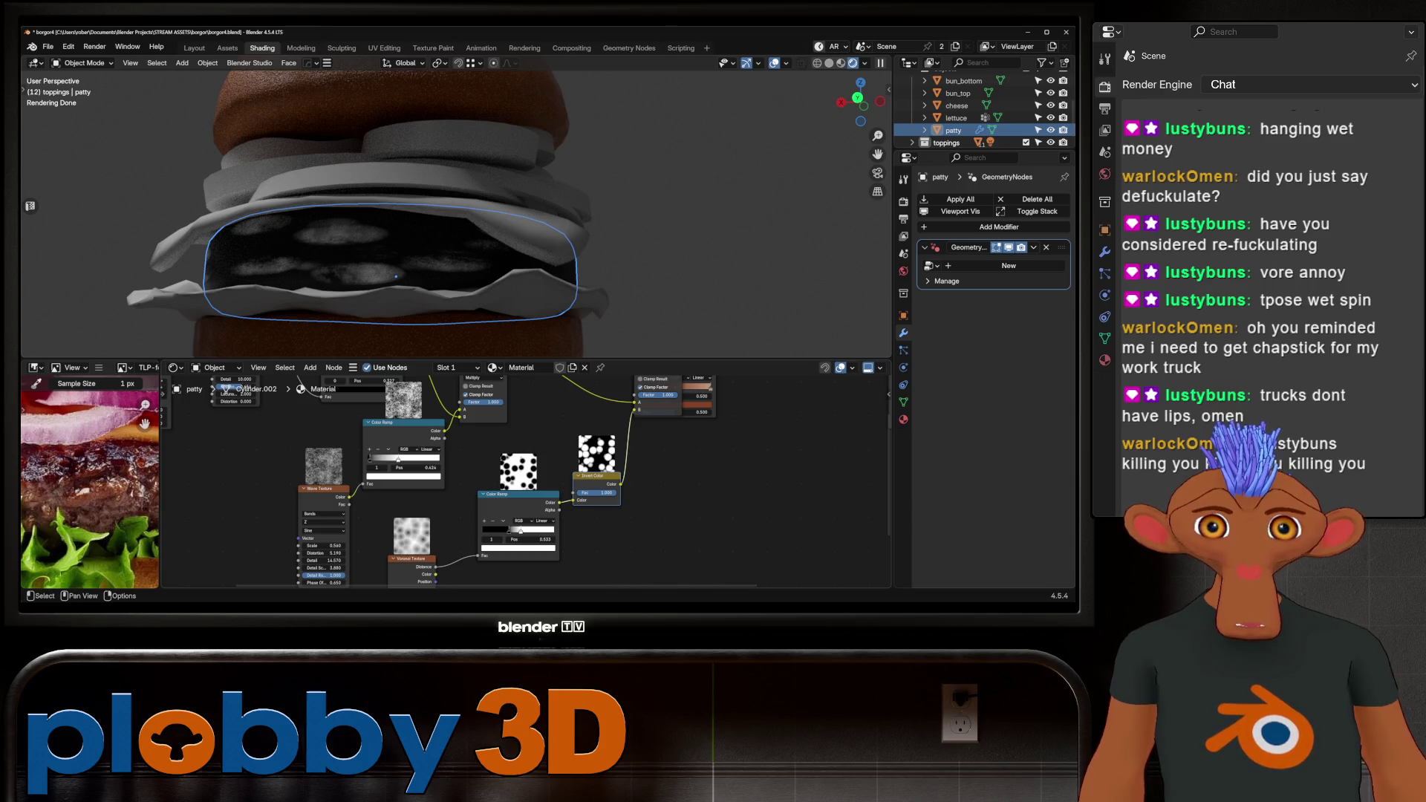
Set the Voronoi texture scale to 22.
mouse_move(527, 482)
middle_mouse_down()
mouse_move(479, 447)
mouse_move(503, 382)
middle_mouse_up()
mouse_move(390, 531)
left_mouse_down()
mouse_move(439, 531)
mouse_move(420, 531)
left_mouse_up()
middle_click_drag(446, 483, 501, 520)
Move the two colour nodes down-left out of the way.
scroll(520, 475, "down", 3)
middle_click_drag(483, 461, 517, 467)
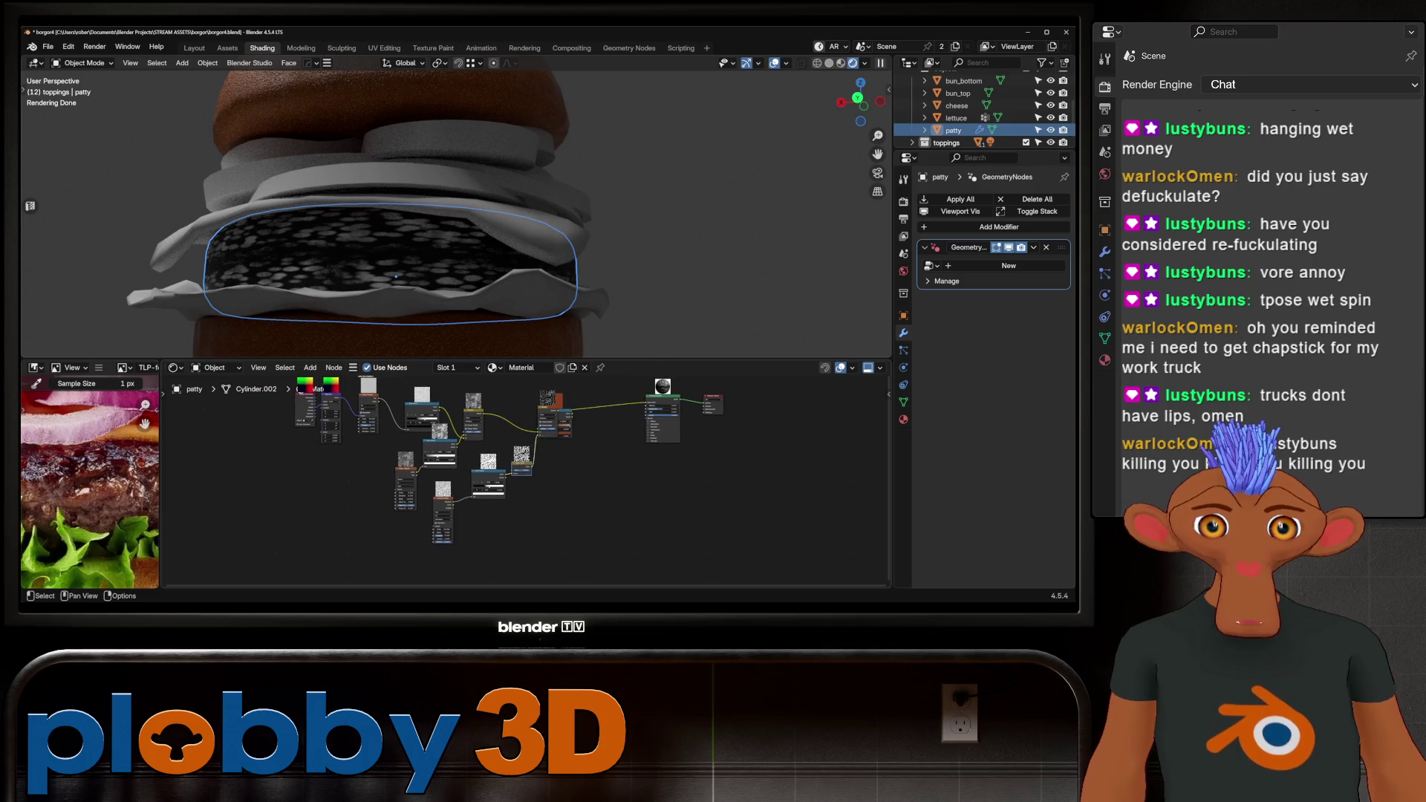
left_click_drag(312, 408, 272, 480)
key("g")
key("Return")
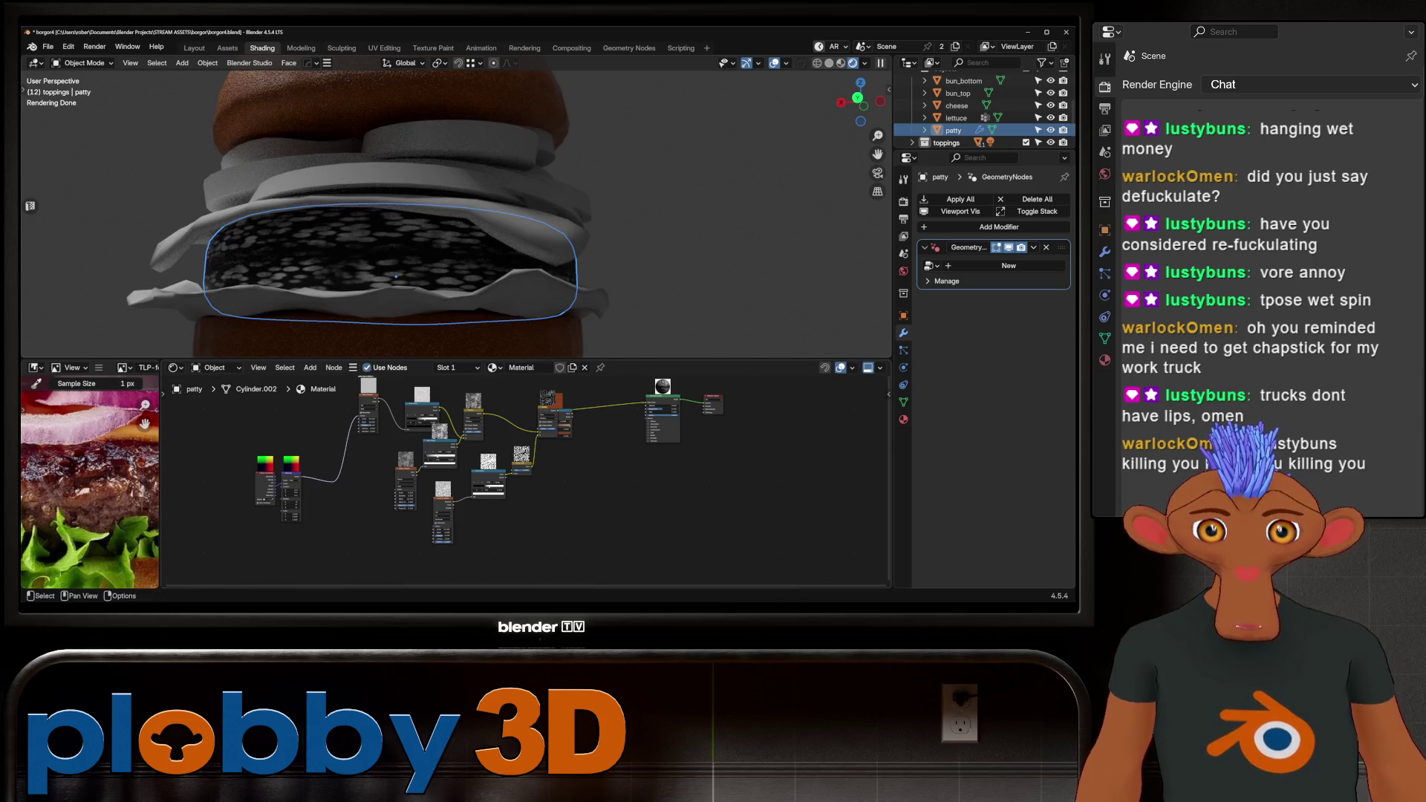
Connect the ramp output to another node and lower the Voronoi scale to 17.9.
mouse_move(300, 481)
left_mouse_down()
mouse_move(394, 506)
mouse_move(375, 496)
mouse_move(396, 492)
left_mouse_up()
scroll(394, 514, "up", 3)
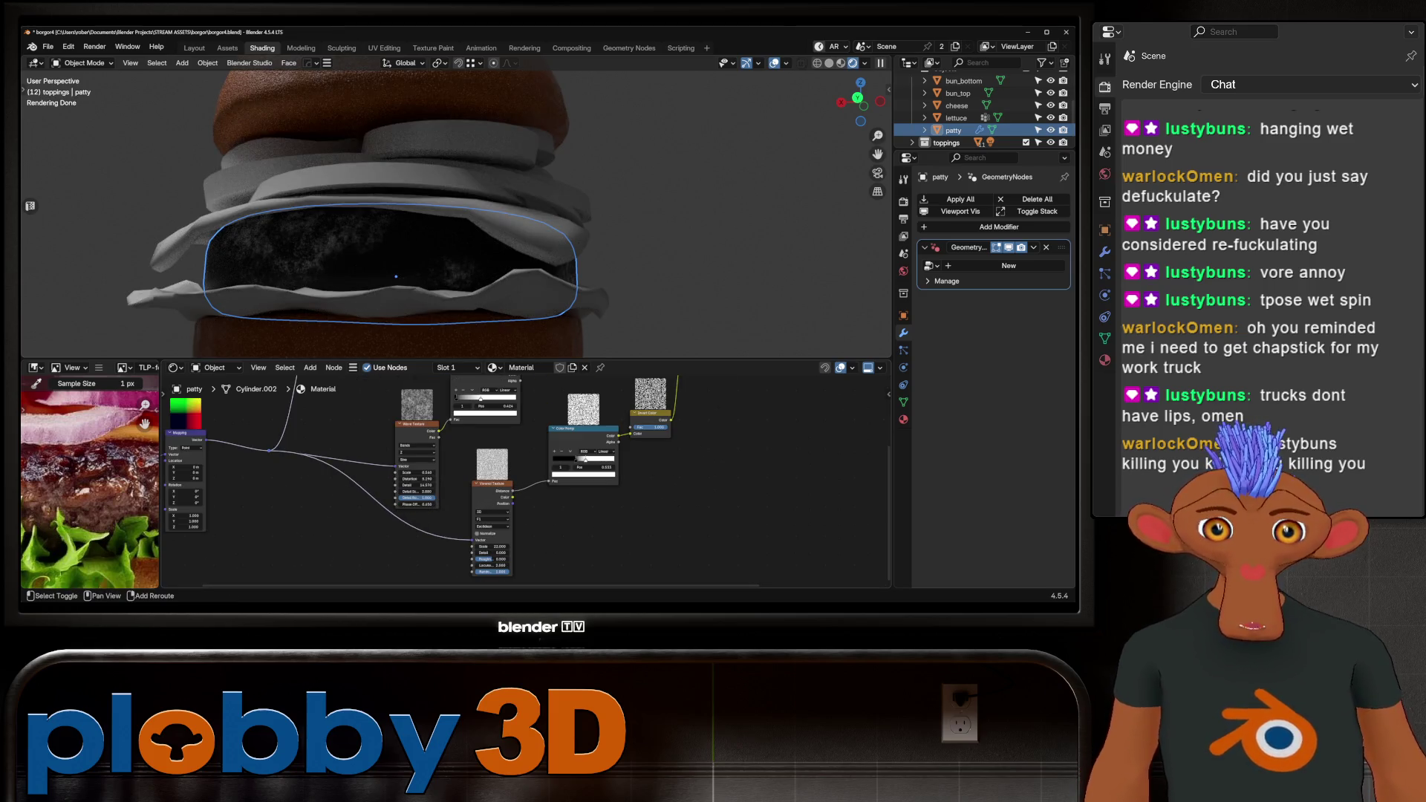
left_click_drag(492, 547, 475, 546)
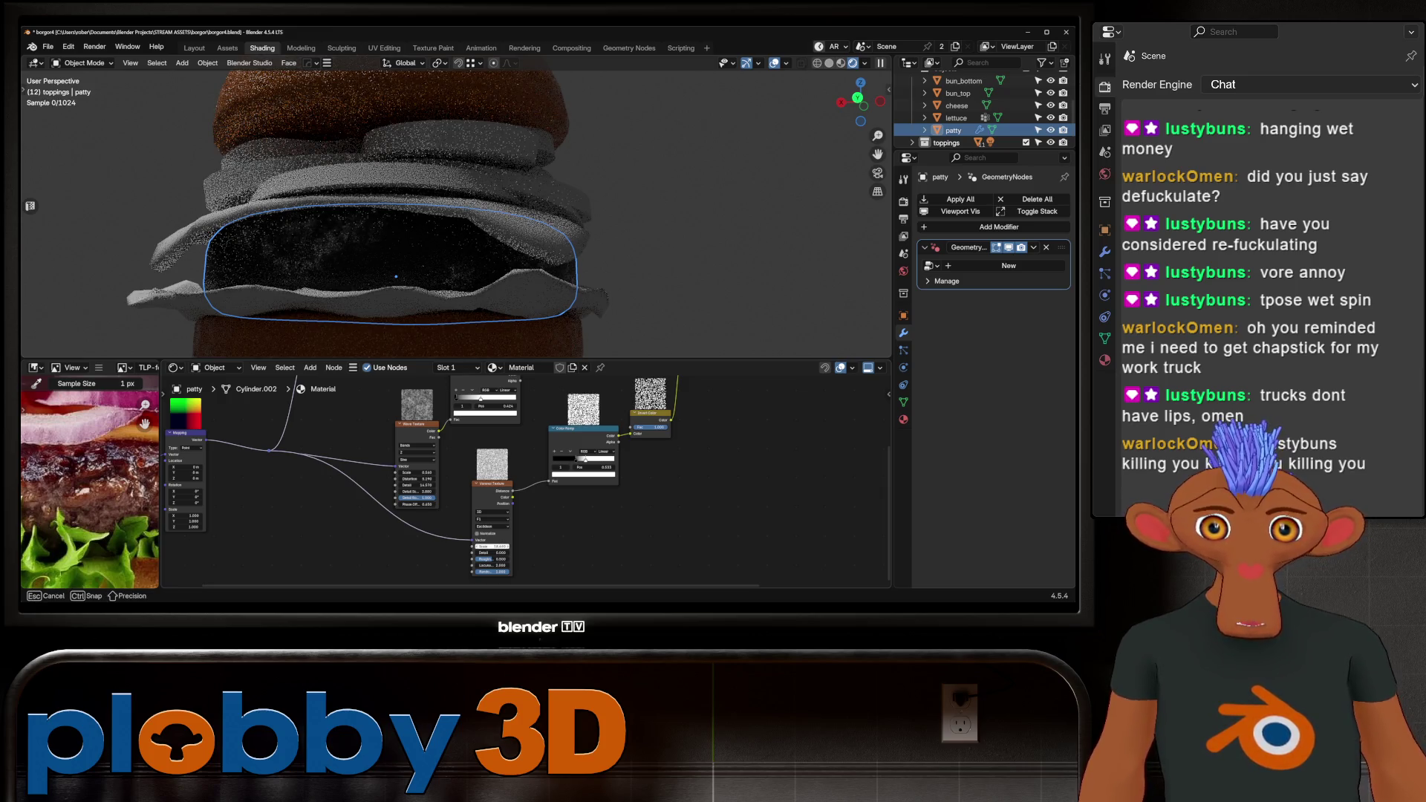
Rescale the Wave Texture and set its distortion to 0.
mouse_move(416, 473)
left_mouse_down()
mouse_move(481, 473)
mouse_move(405, 491)
mouse_move(410, 479)
left_mouse_up()
left_click(413, 479)
key("Return")
left_click_drag(413, 472, 422, 472)
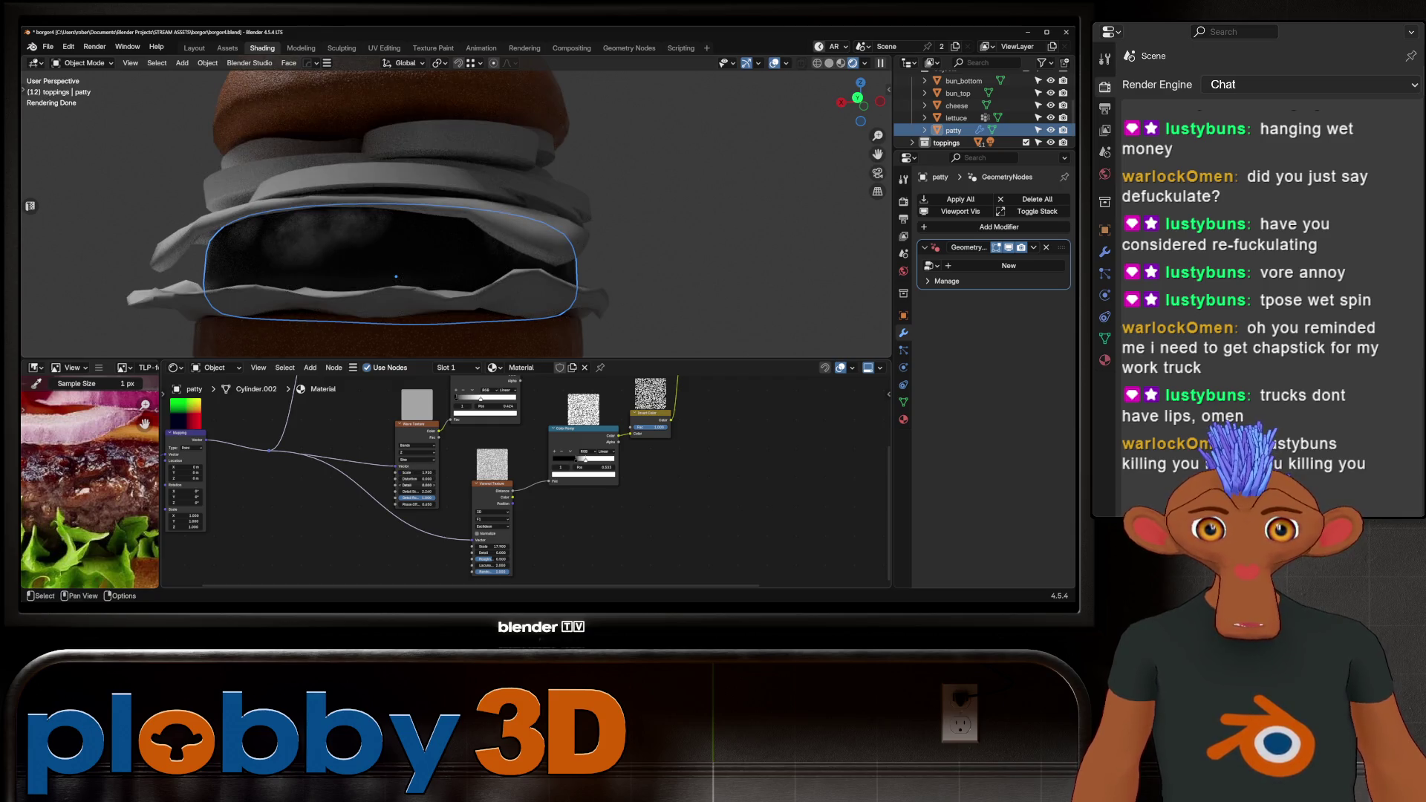
scroll(520, 482, "up", 1)
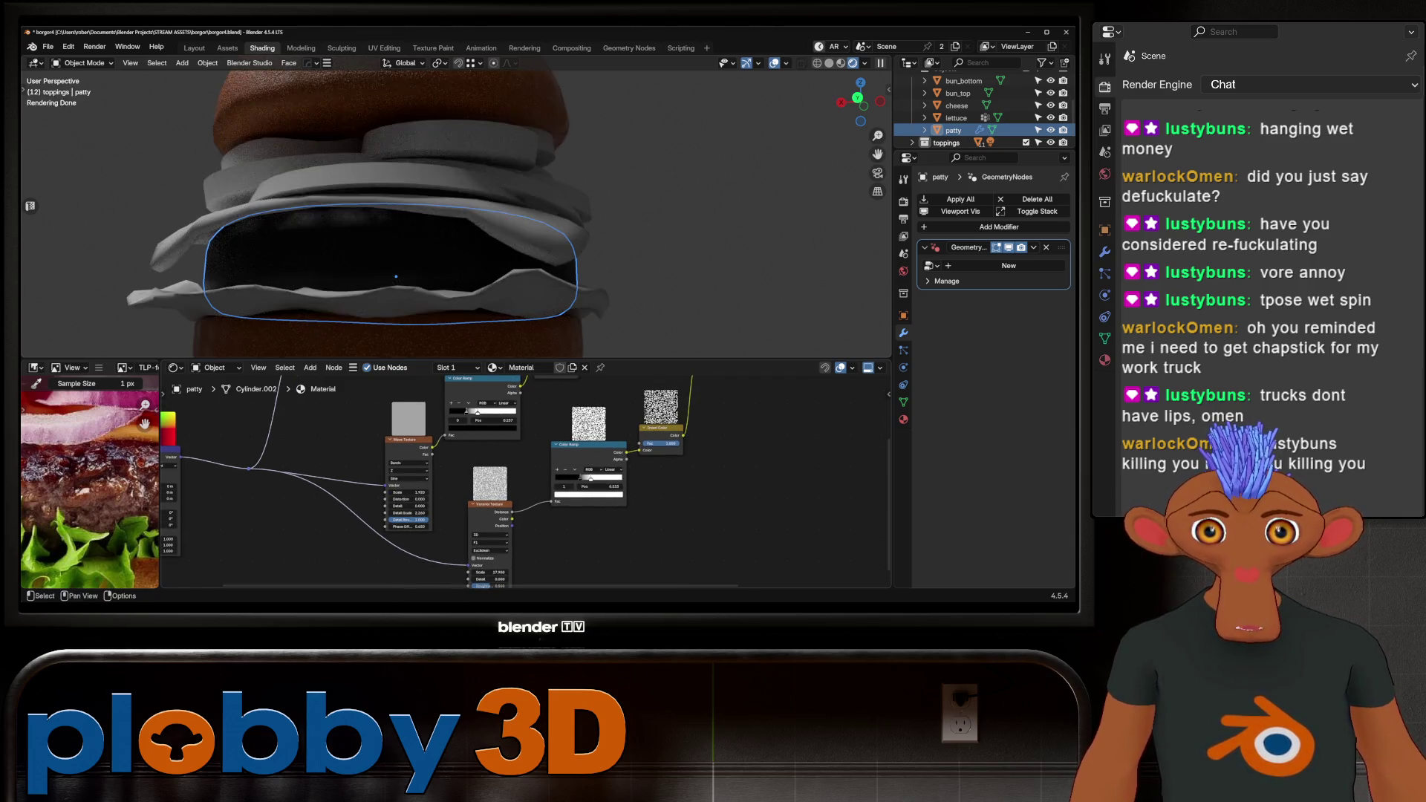
Move the upper ramp stop to 0.262, then 0.715, and raise the Wave texture scale.
left_click_drag(477, 412, 466, 412)
mouse_move(408, 493)
left_mouse_down()
mouse_move(439, 492)
mouse_move(401, 527)
mouse_move(376, 527)
left_mouse_up()
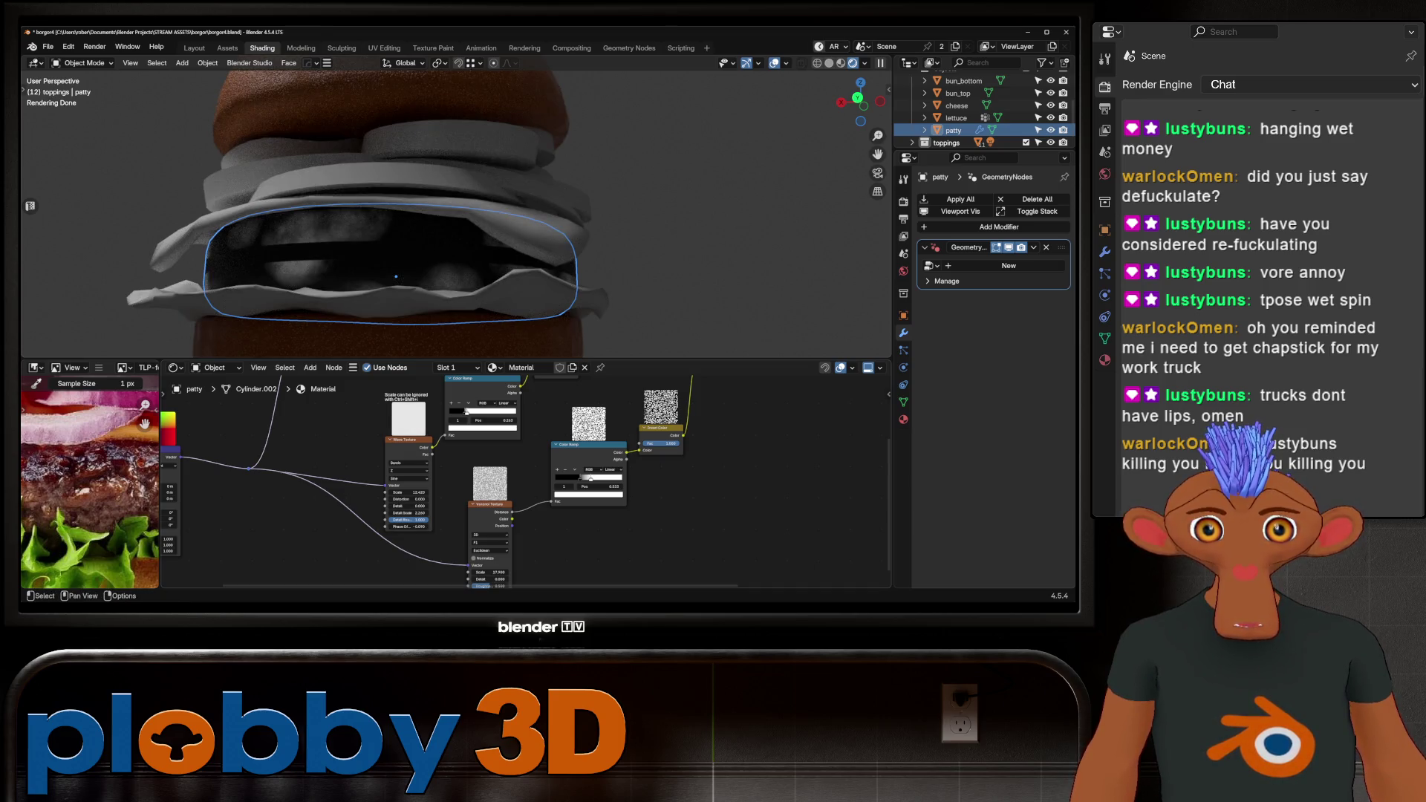
mouse_move(466, 411)
left_mouse_down()
mouse_move(497, 411)
mouse_move(453, 411)
left_mouse_up()
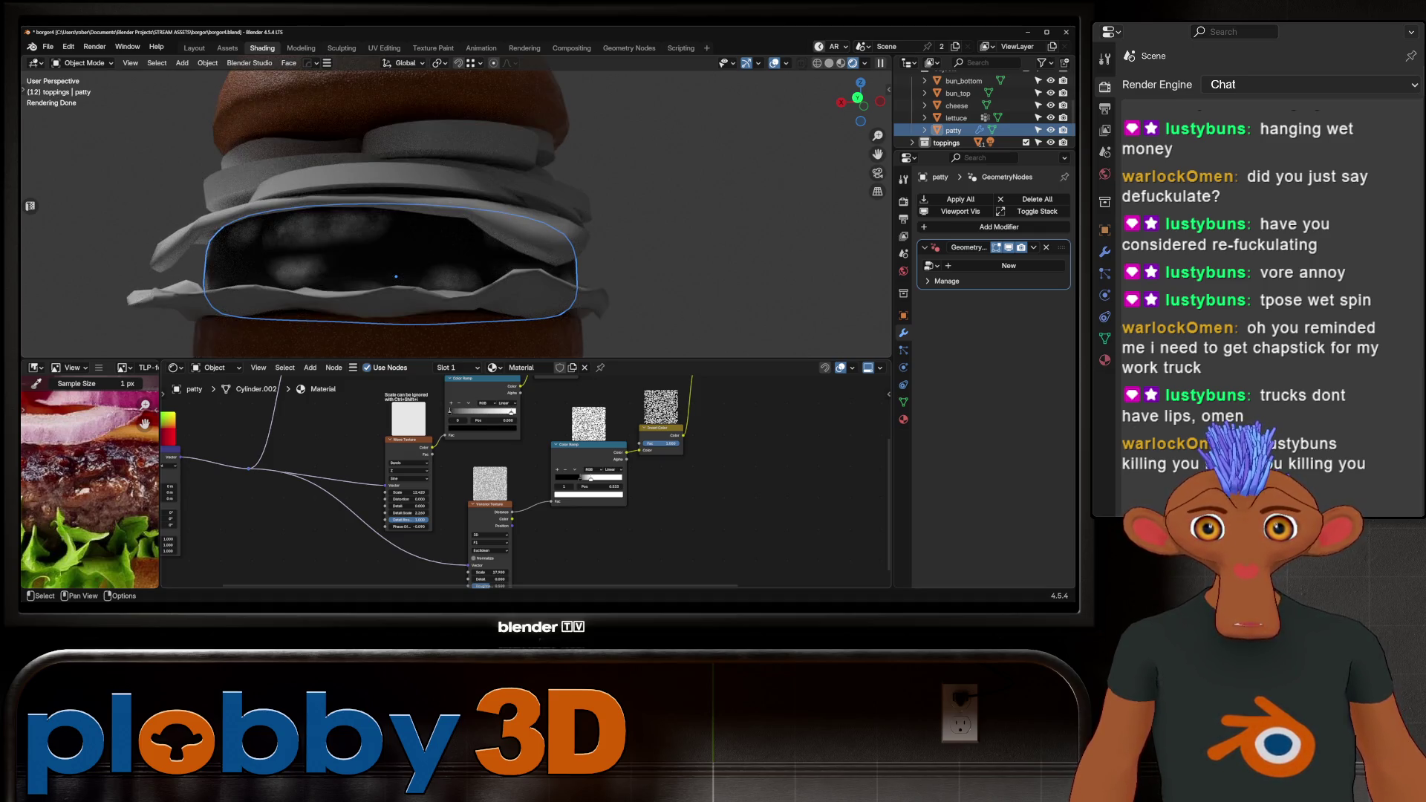
Set the Noise texture scale to about 41.5 and detail to 10, and adjust its roughness.
middle_click_drag(431, 446, 468, 565)
mouse_move(355, 438)
left_mouse_down()
mouse_move(340, 439)
mouse_move(353, 446)
left_mouse_up()
key("Return")
left_click_drag(349, 454, 349, 454)
middle_click_drag(349, 454, 315, 280)
middle_click_drag(520, 483, 488, 449)
Move the ramp stop to 0.479 and push the Voronoi scale to 167.64 with detail 0.51.
left_click_drag(592, 399, 603, 399)
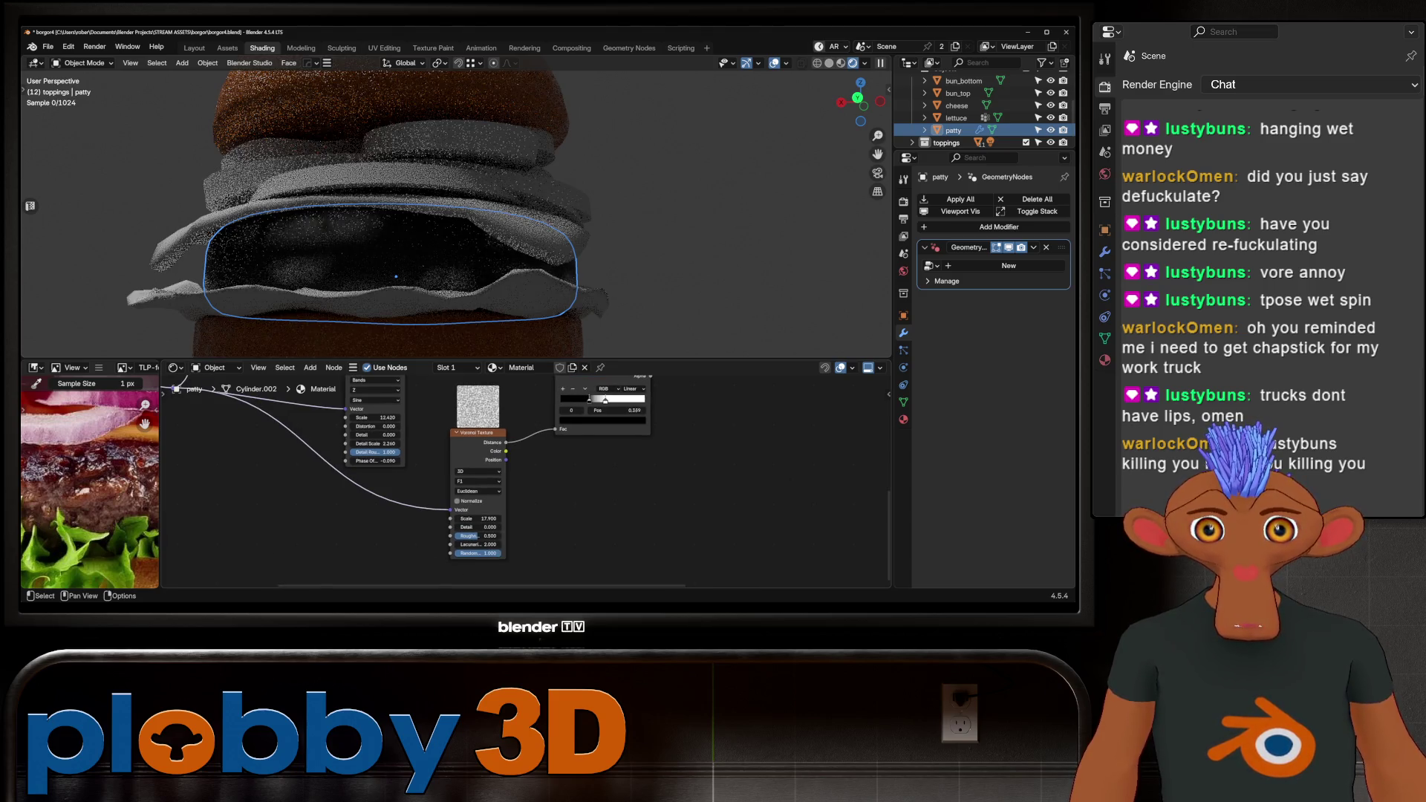
left_click_drag(478, 519, 590, 518)
mouse_move(476, 527)
left_mouse_down()
mouse_move(494, 527)
mouse_move(472, 518)
left_mouse_up()
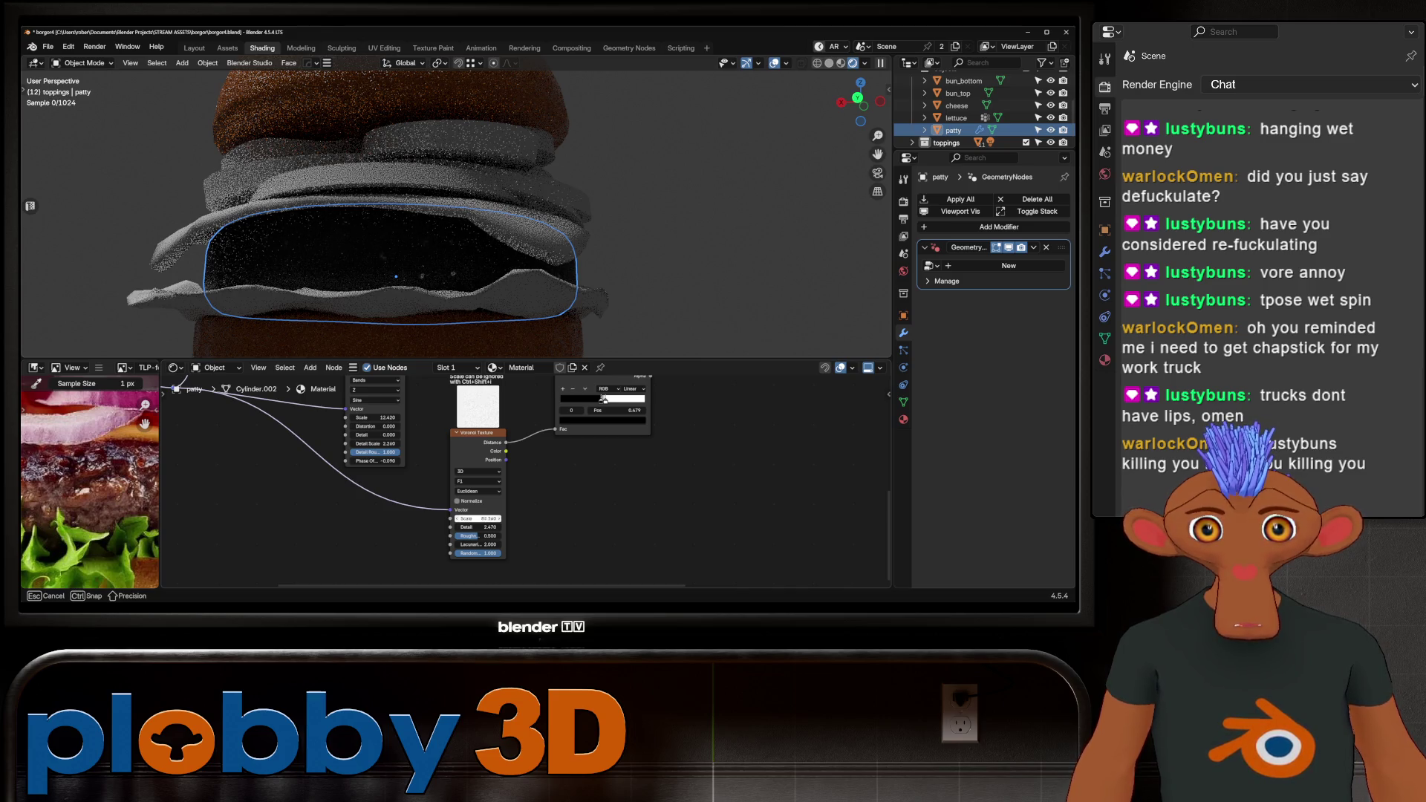
mouse_move(479, 518)
left_mouse_down()
mouse_move(468, 527)
mouse_move(483, 519)
mouse_move(492, 536)
mouse_move(479, 519)
left_mouse_up()
left_click_drag(602, 399, 567, 399)
mouse_move(571, 399)
left_mouse_down()
mouse_move(618, 399)
mouse_move(606, 400)
left_mouse_up()
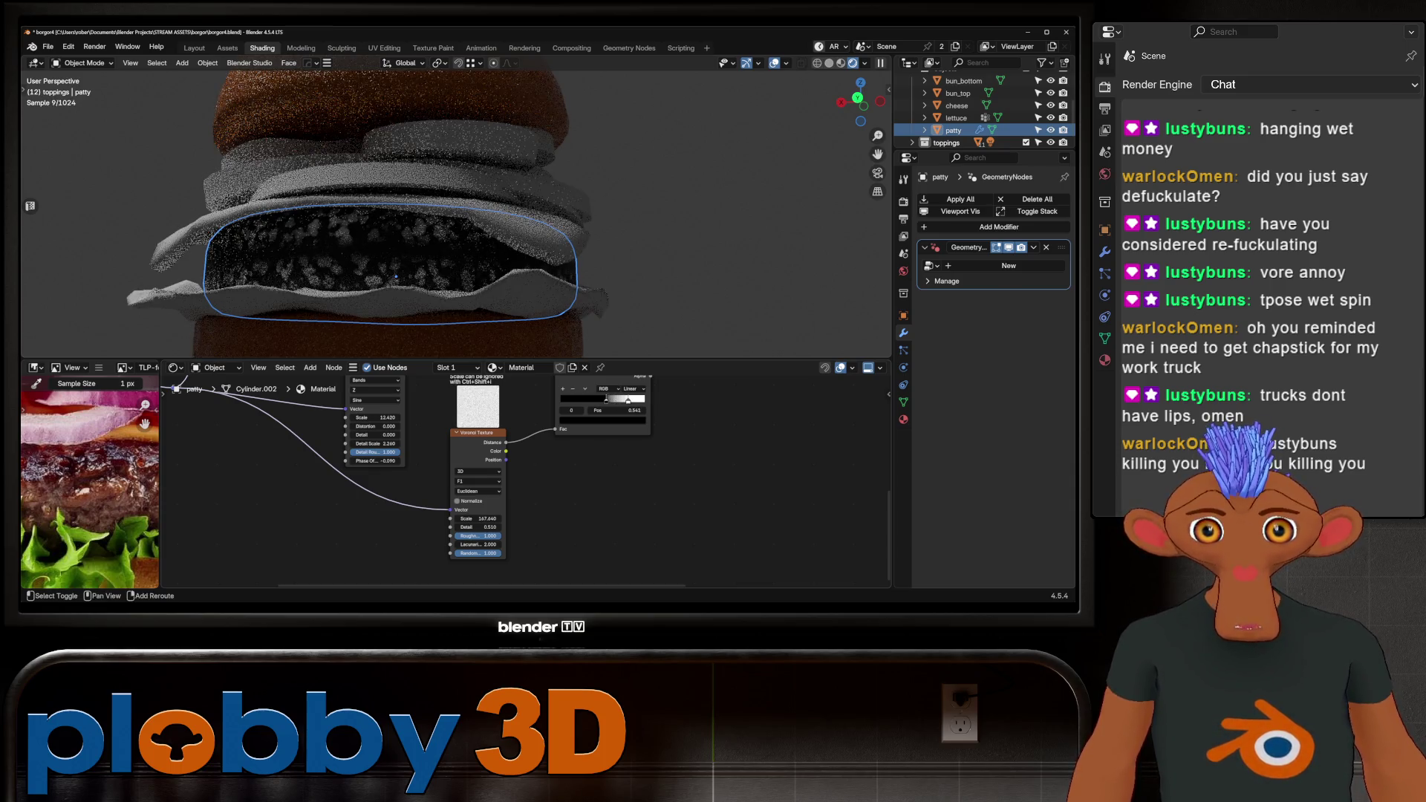
Raise Voronoi detail to 0.57, tweak its randomness, and slide the ramp stop to 0.
scroll(390, 267, "down", 5)
scroll(390, 268, "up", 8)
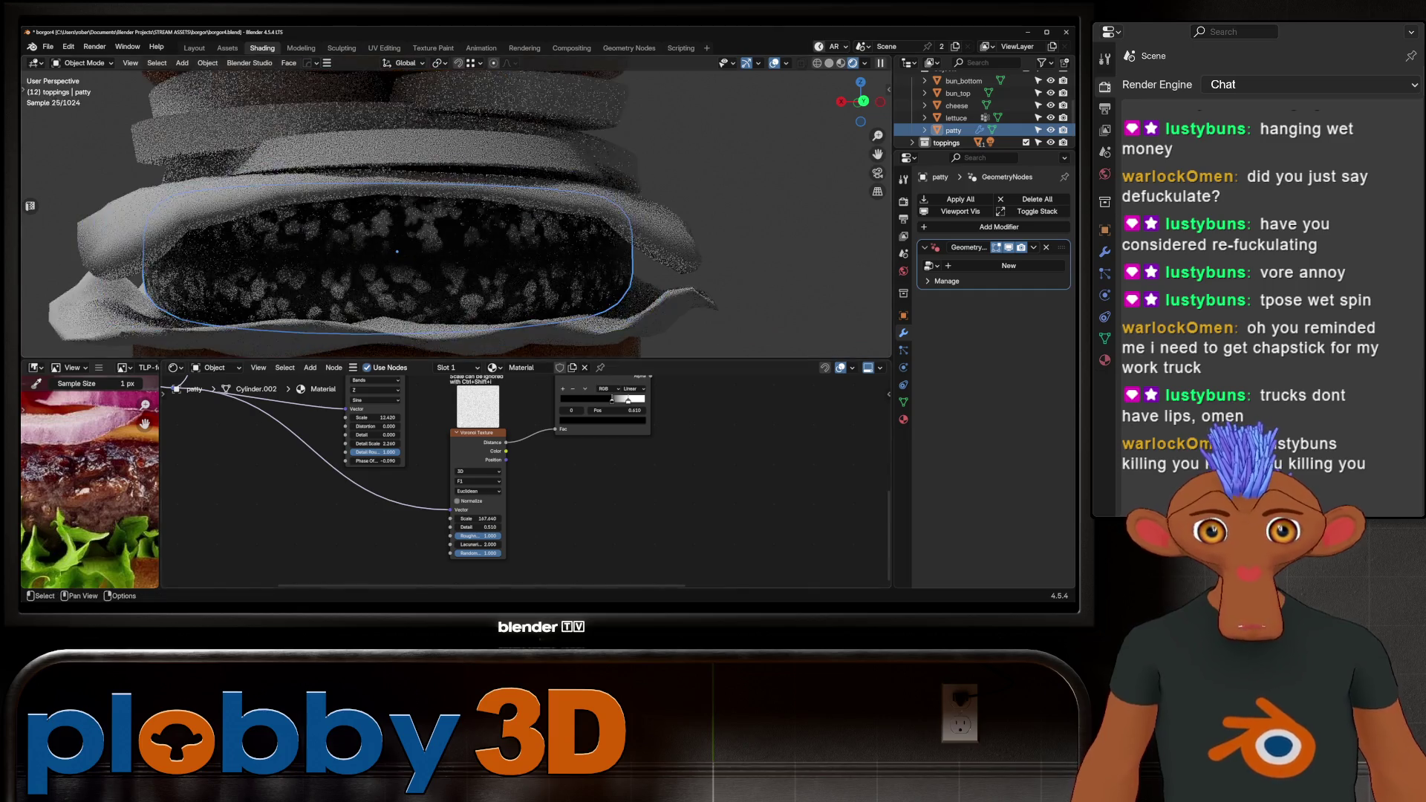
left_click_drag(477, 527, 484, 526)
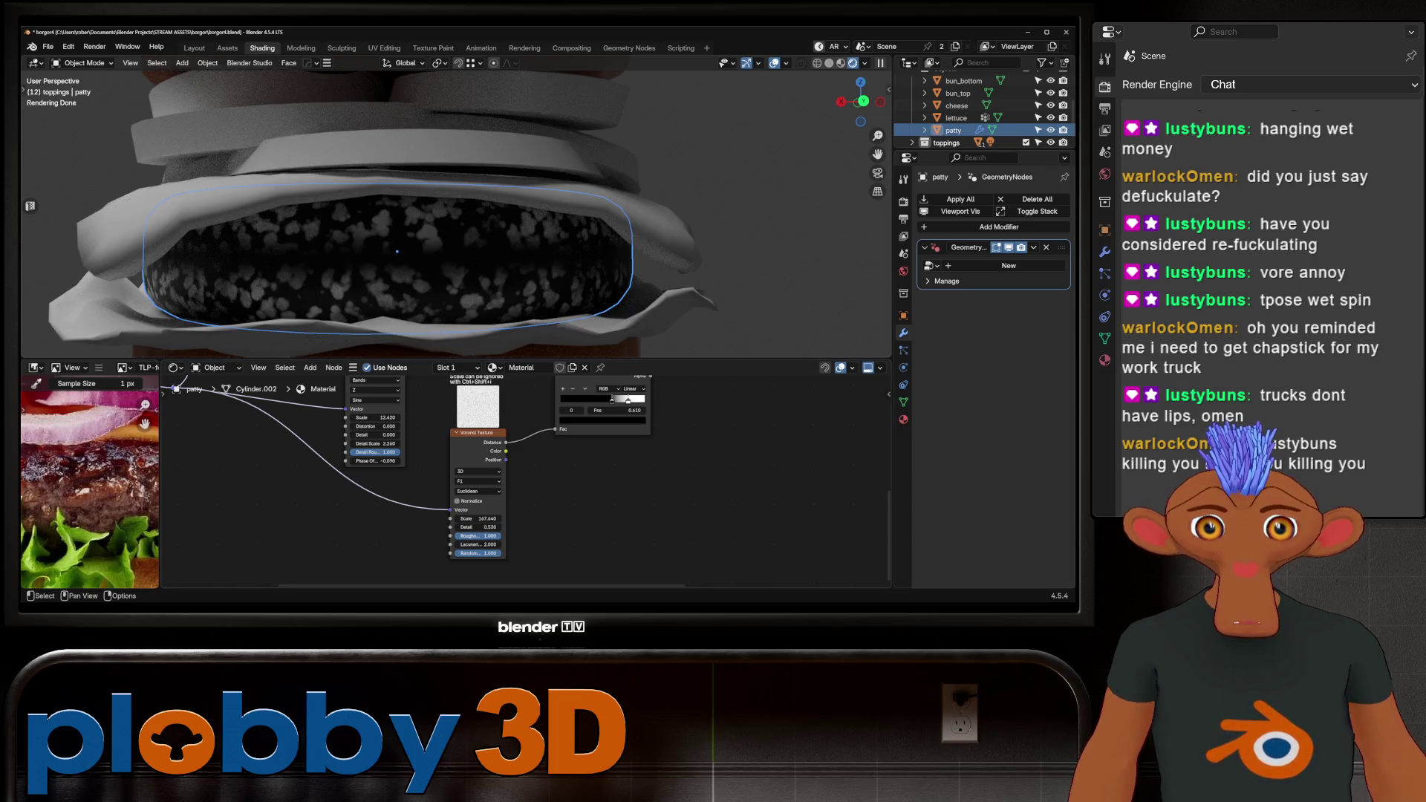
scroll(416, 538, "down", 2)
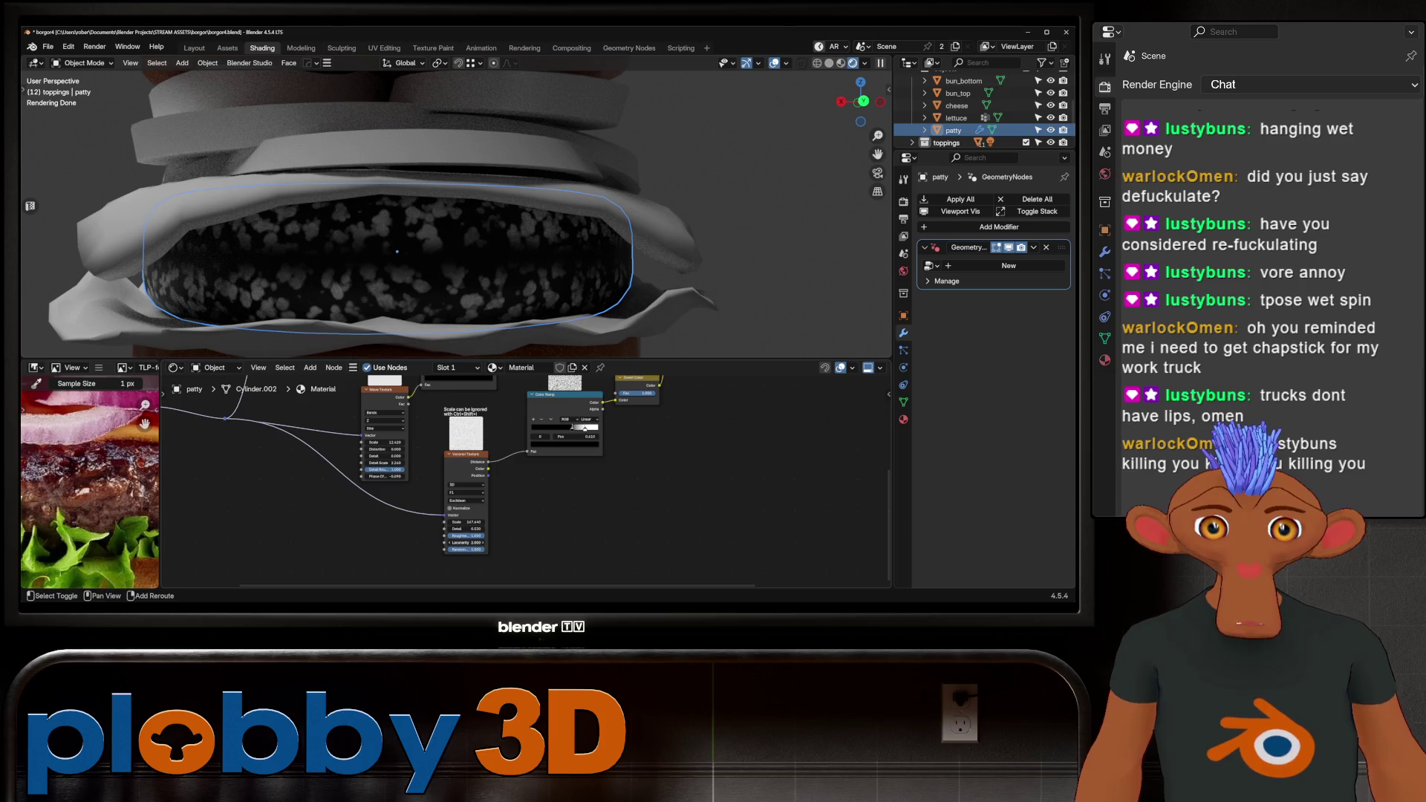
left_click_drag(466, 550, 475, 550)
scroll(446, 223, "down", 5)
middle_click_drag(446, 223, 476, 215)
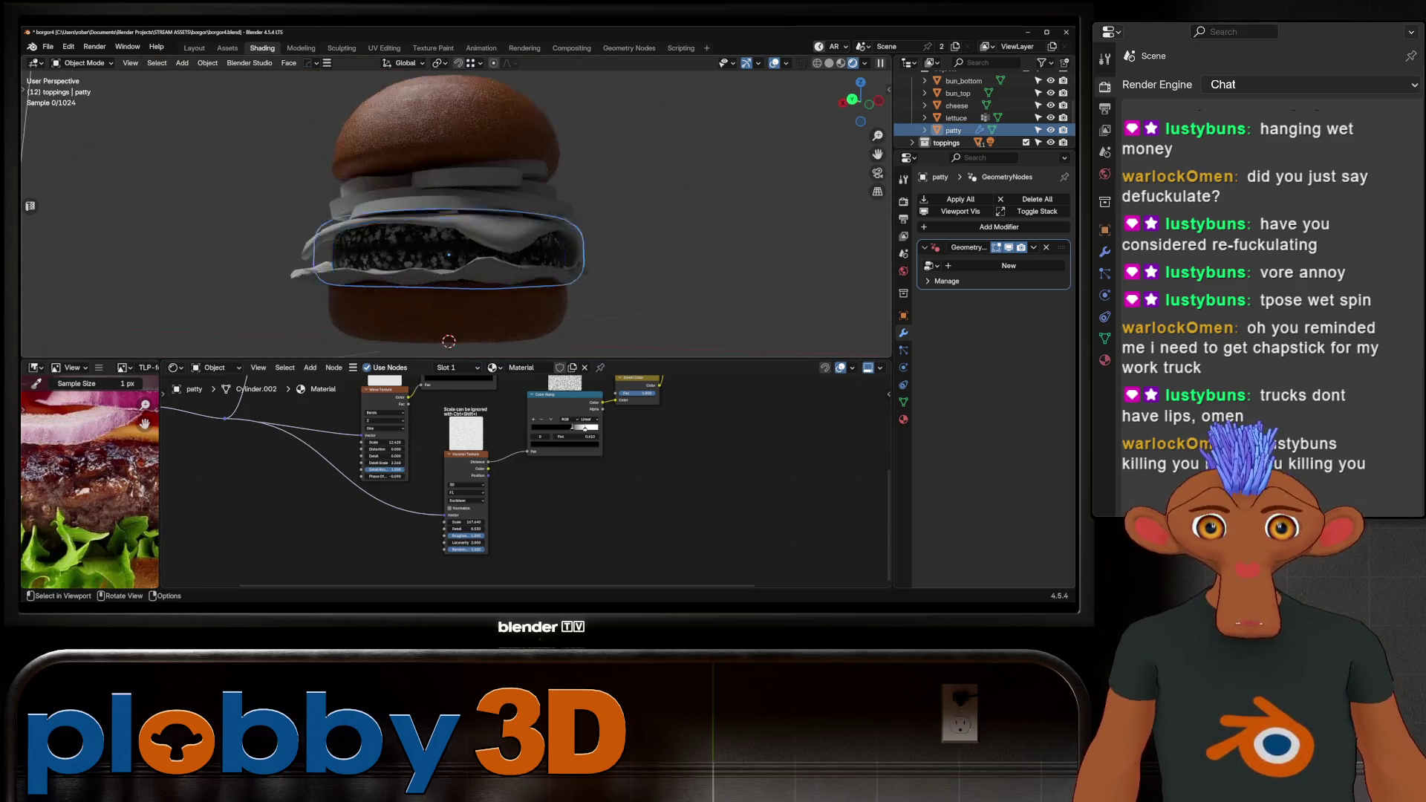
scroll(476, 215, "up", 5)
mouse_move(572, 429)
left_mouse_down()
mouse_move(532, 429)
mouse_move(598, 429)
mouse_move(559, 428)
mouse_move(593, 428)
mouse_move(571, 428)
left_mouse_up()
scroll(456, 214, "down", 4)
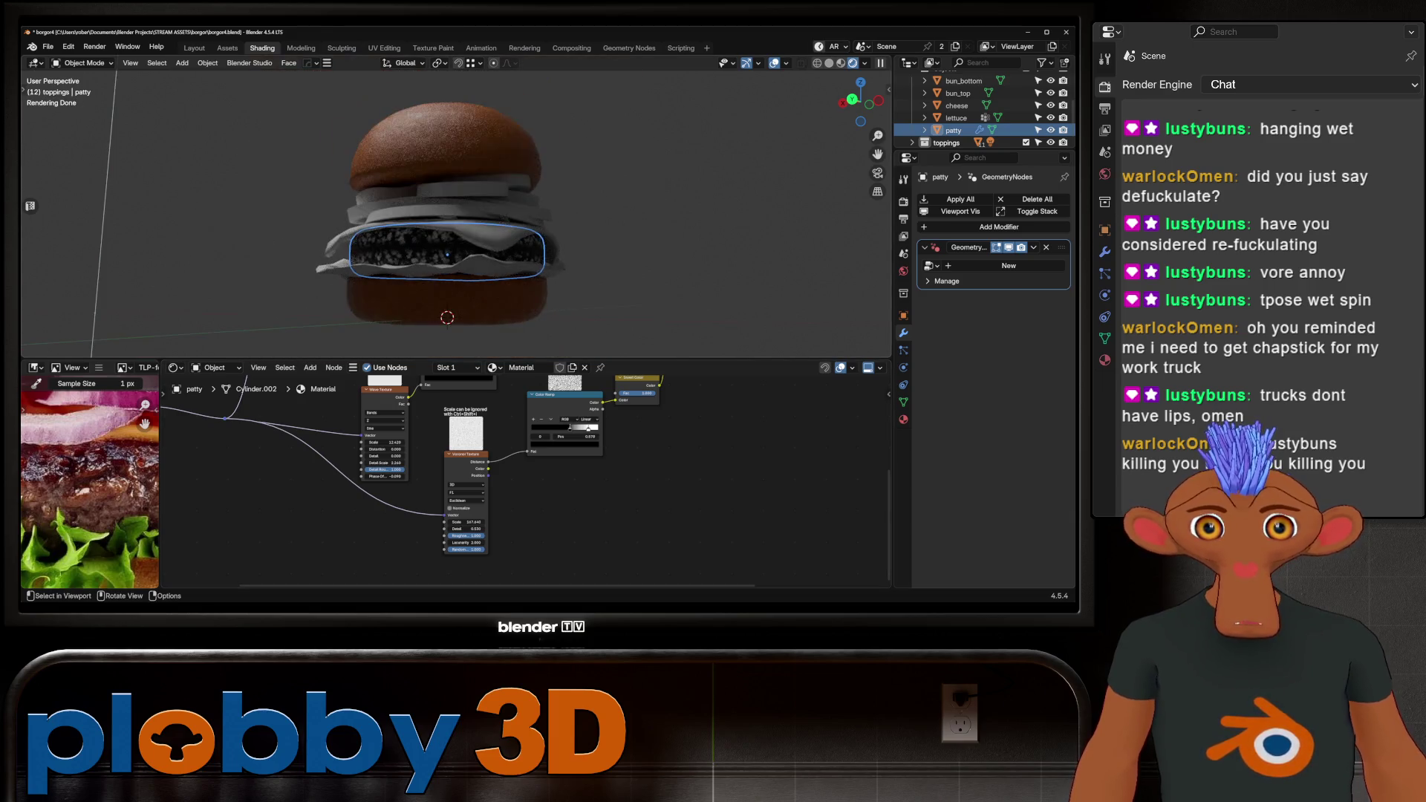
Place the colour ramp between the Multiply node and the Principled BSDF.
scroll(456, 214, "up", 4)
scroll(461, 475, "down", 1)
scroll(460, 475, "down", 1)
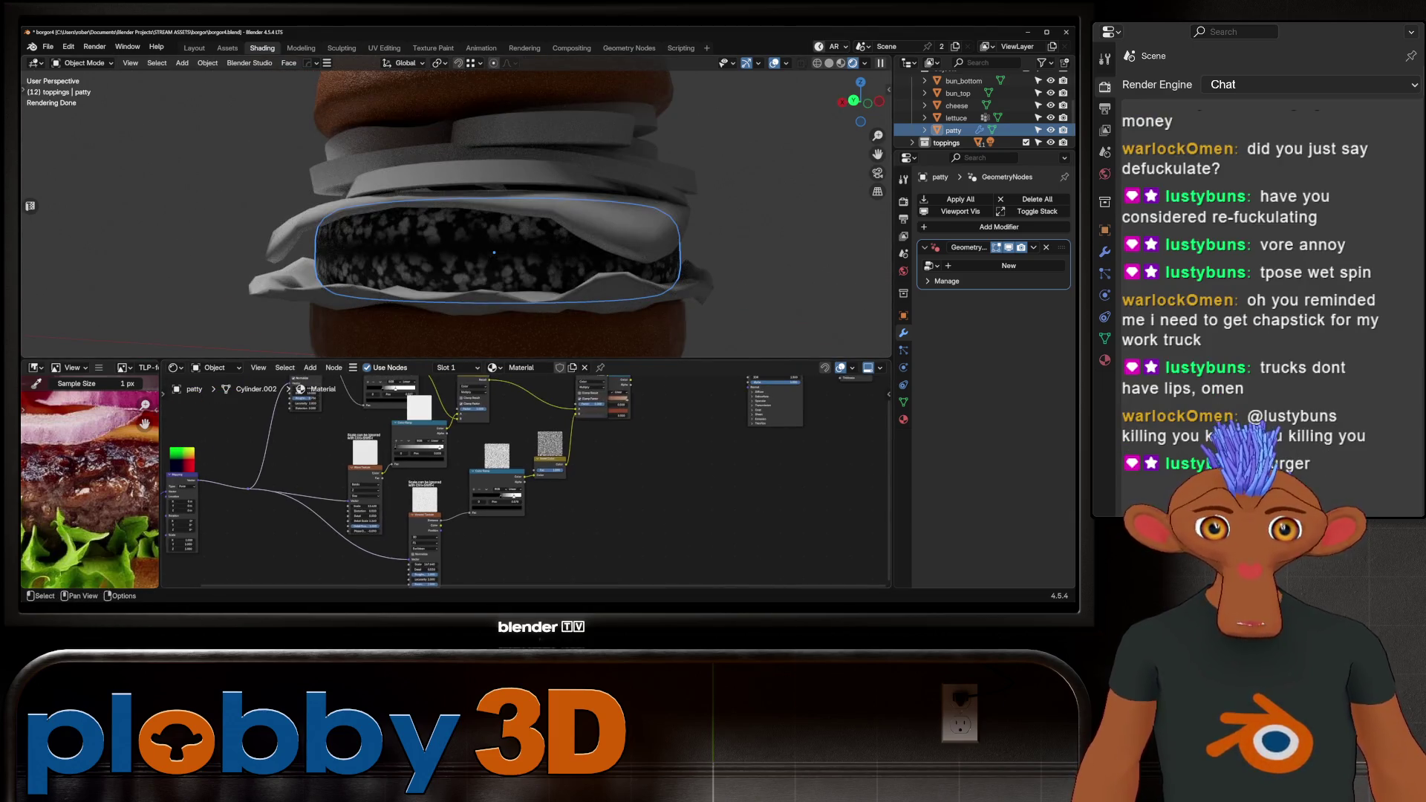
scroll(520, 475, "up", 3)
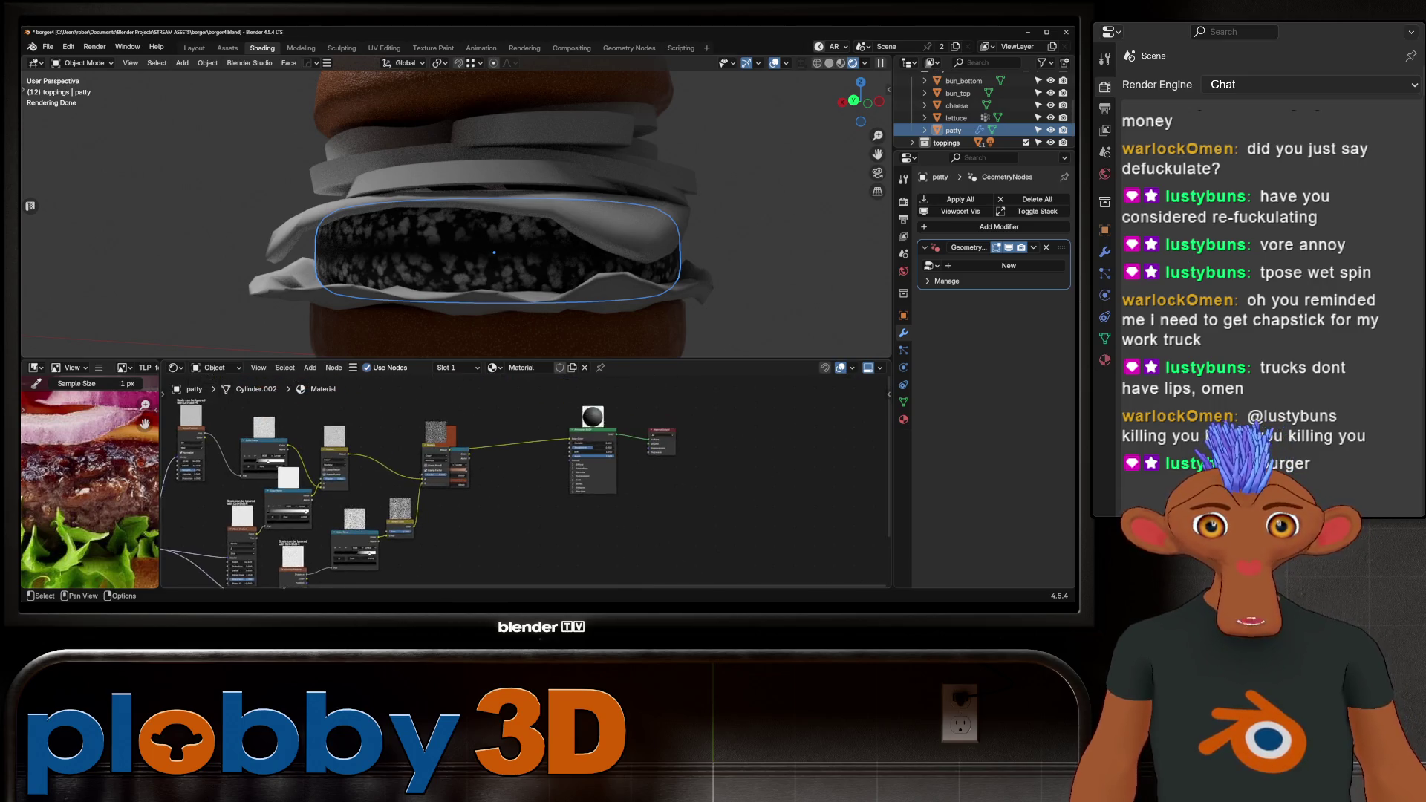
left_click_drag(450, 413, 553, 413)
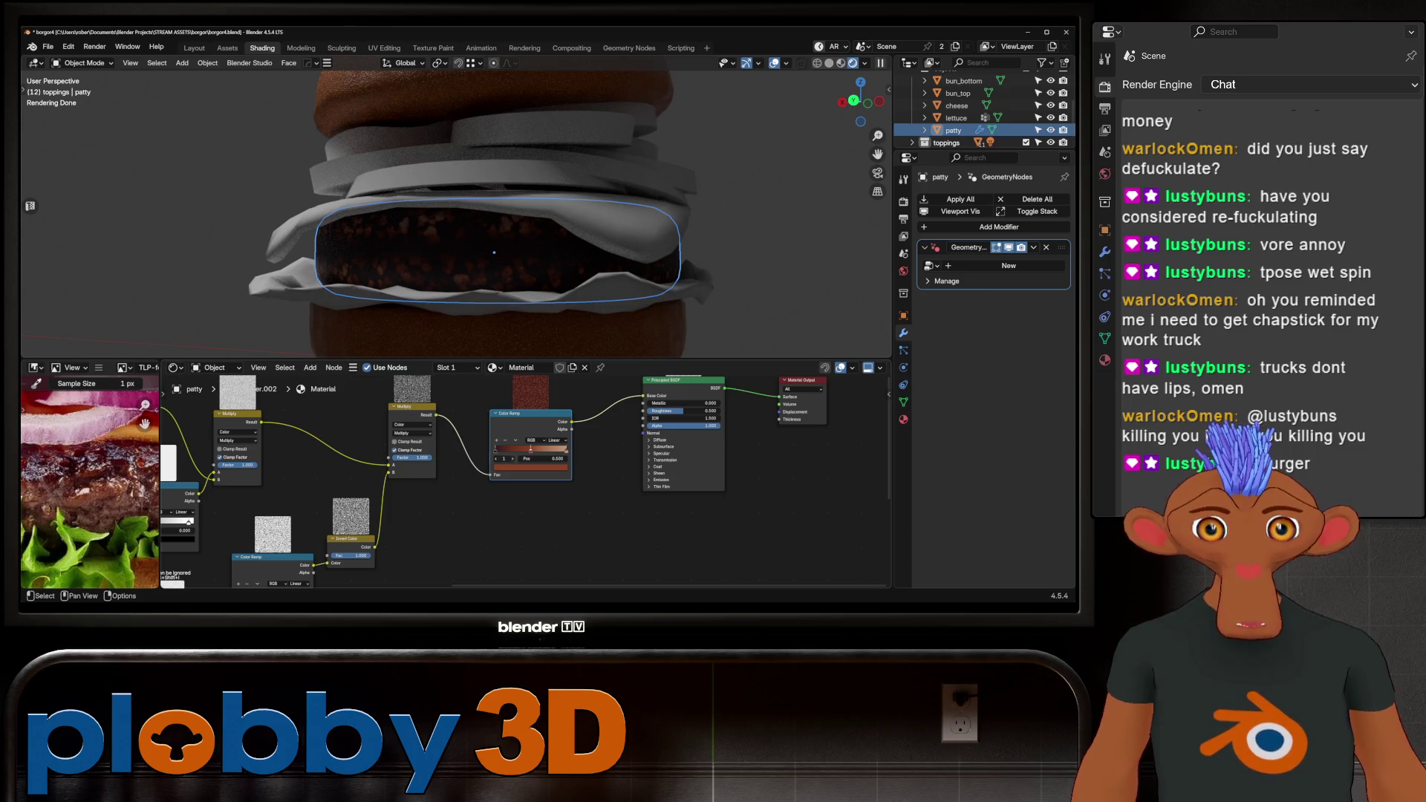
scroll(423, 444, "up", 2)
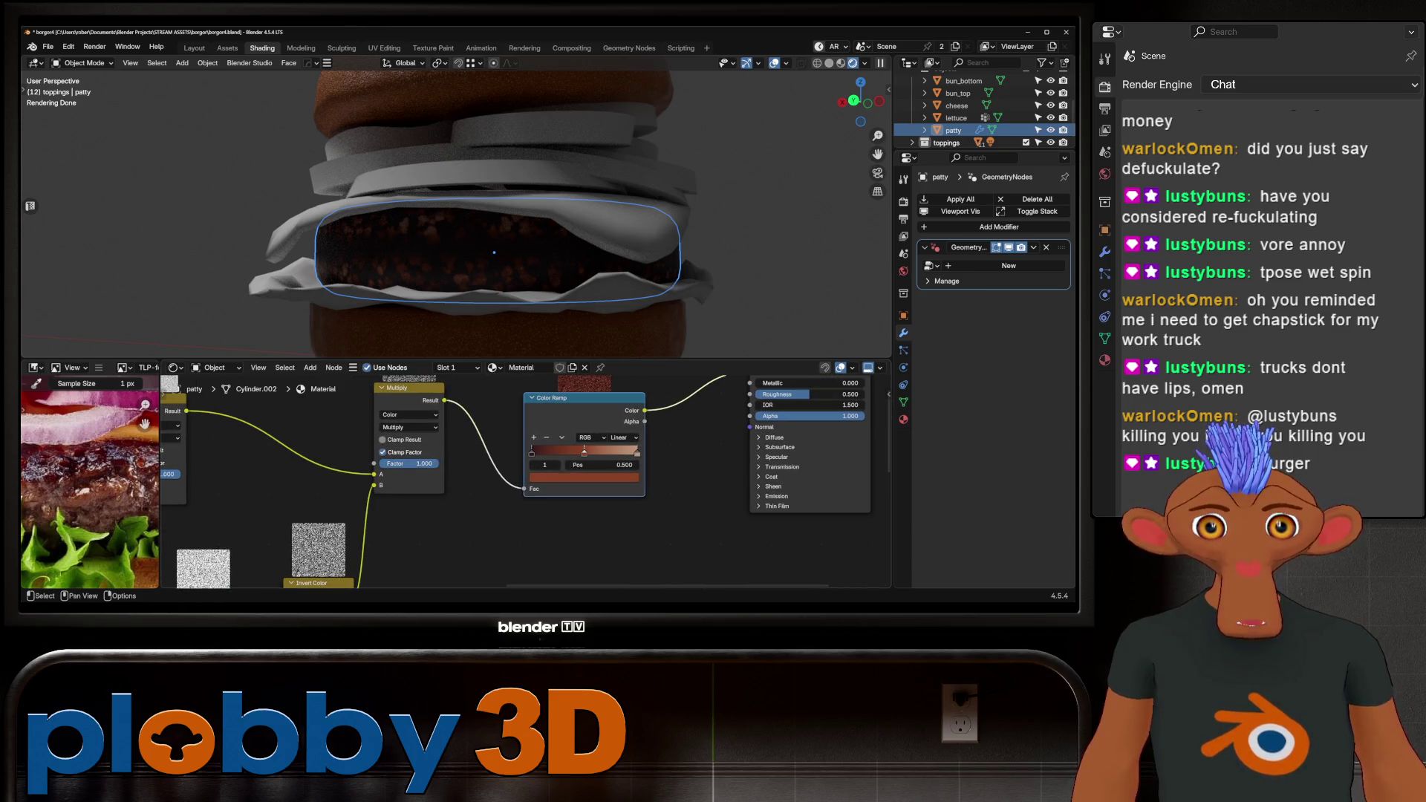
Move the brown ramp's stops to 0.206 and 0.709.
left_click_drag(531, 452, 551, 452)
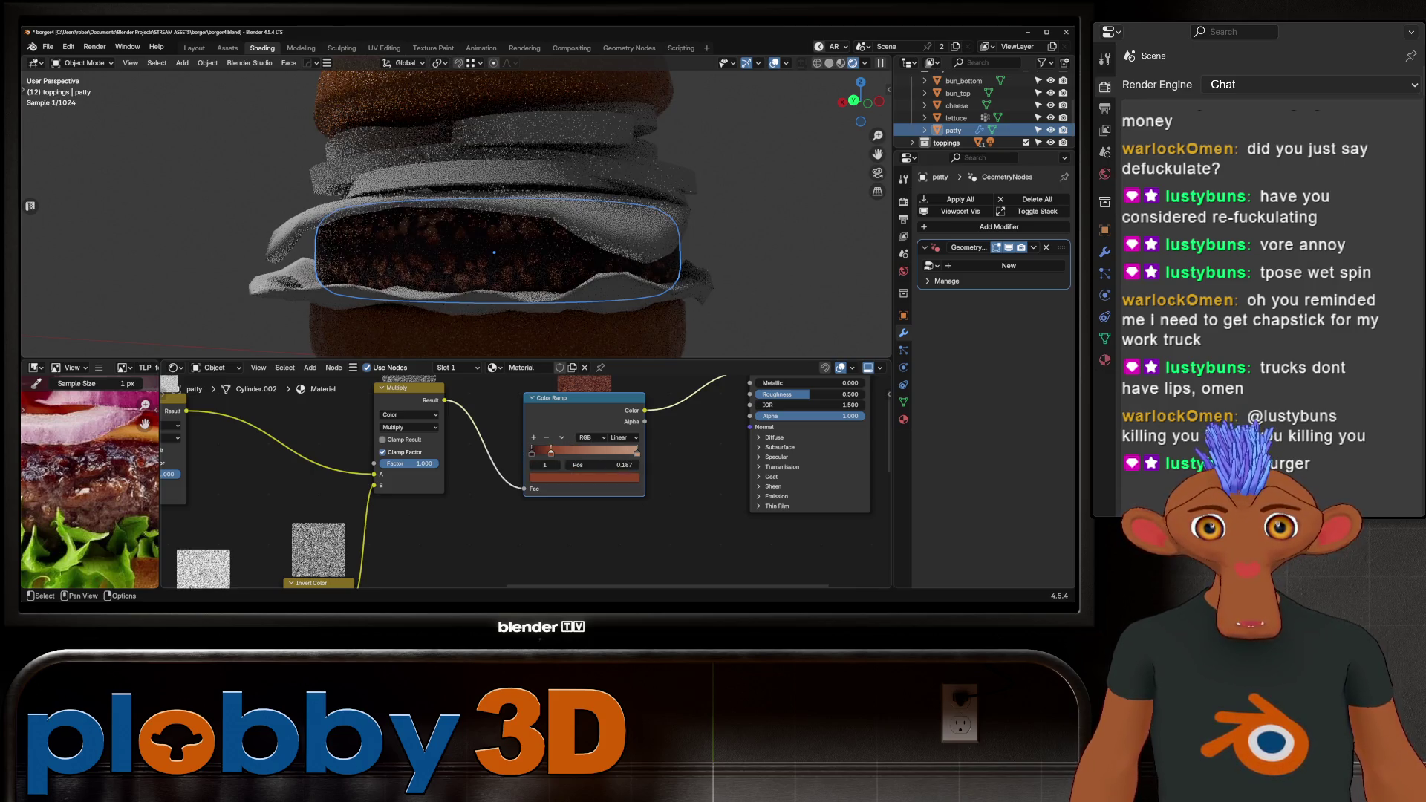
mouse_move(636, 452)
left_mouse_down()
mouse_move(577, 452)
mouse_move(609, 453)
left_mouse_up()
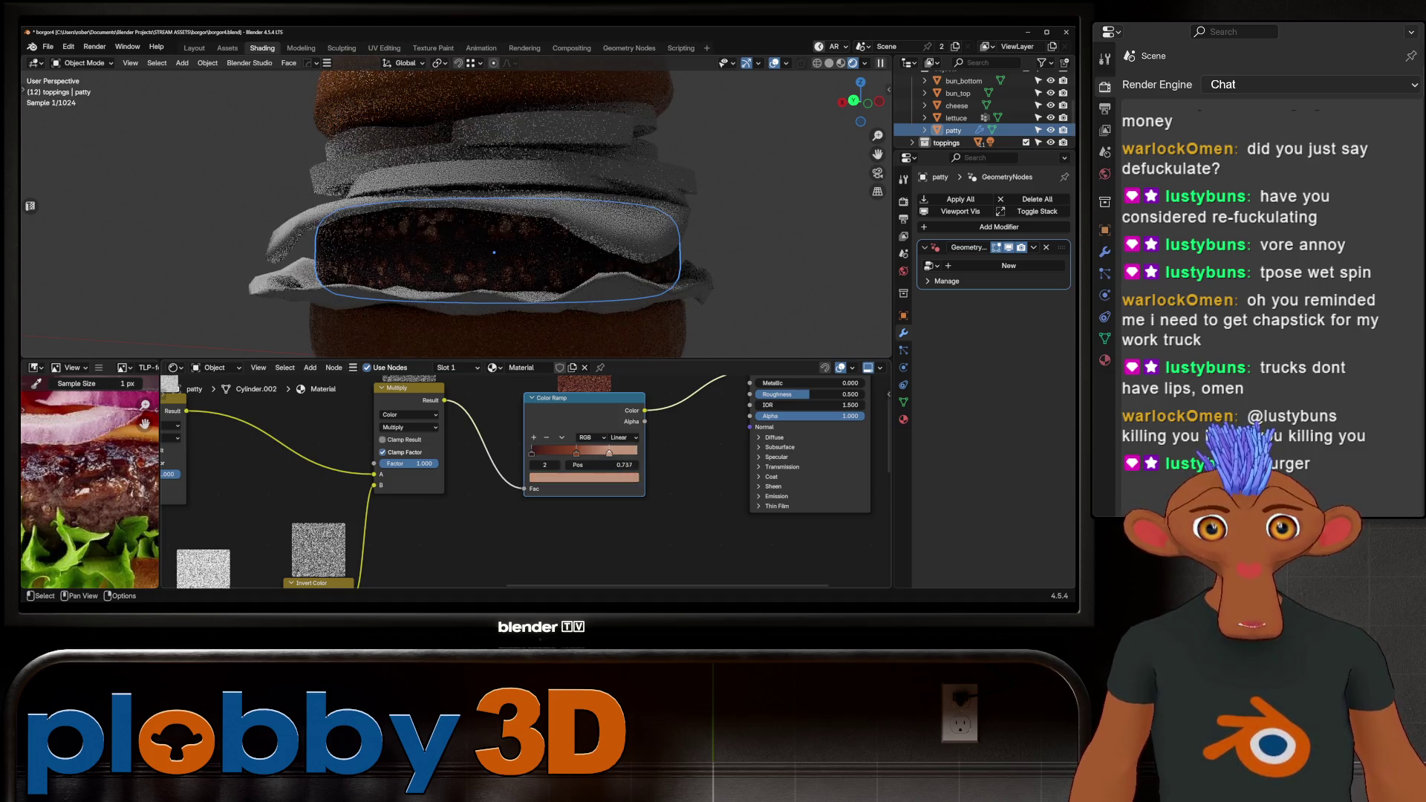
scroll(423, 255, "down", 2)
scroll(482, 401, "up", 2)
left_click(548, 470)
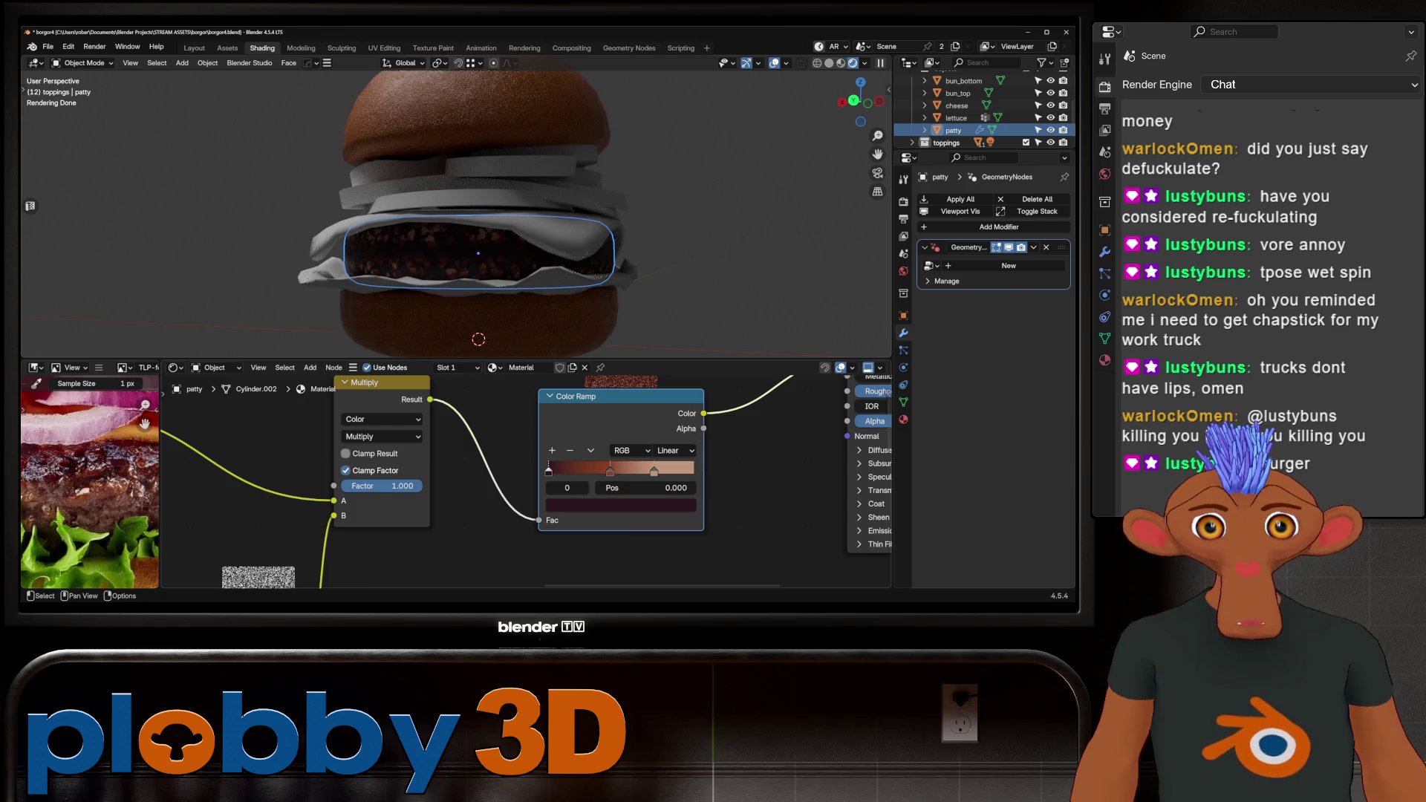
scroll(537, 459, "down", 4)
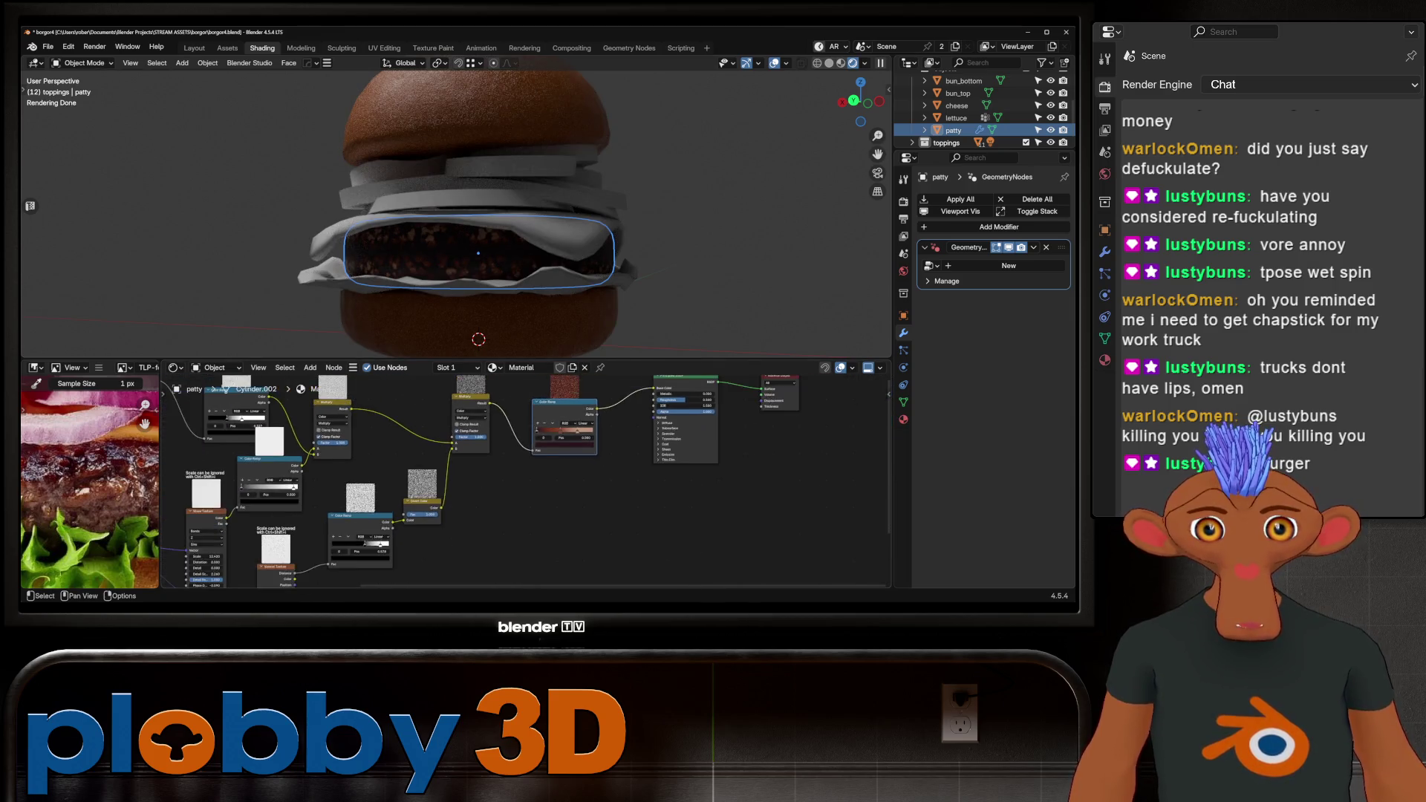
scroll(526, 483, "up", 2)
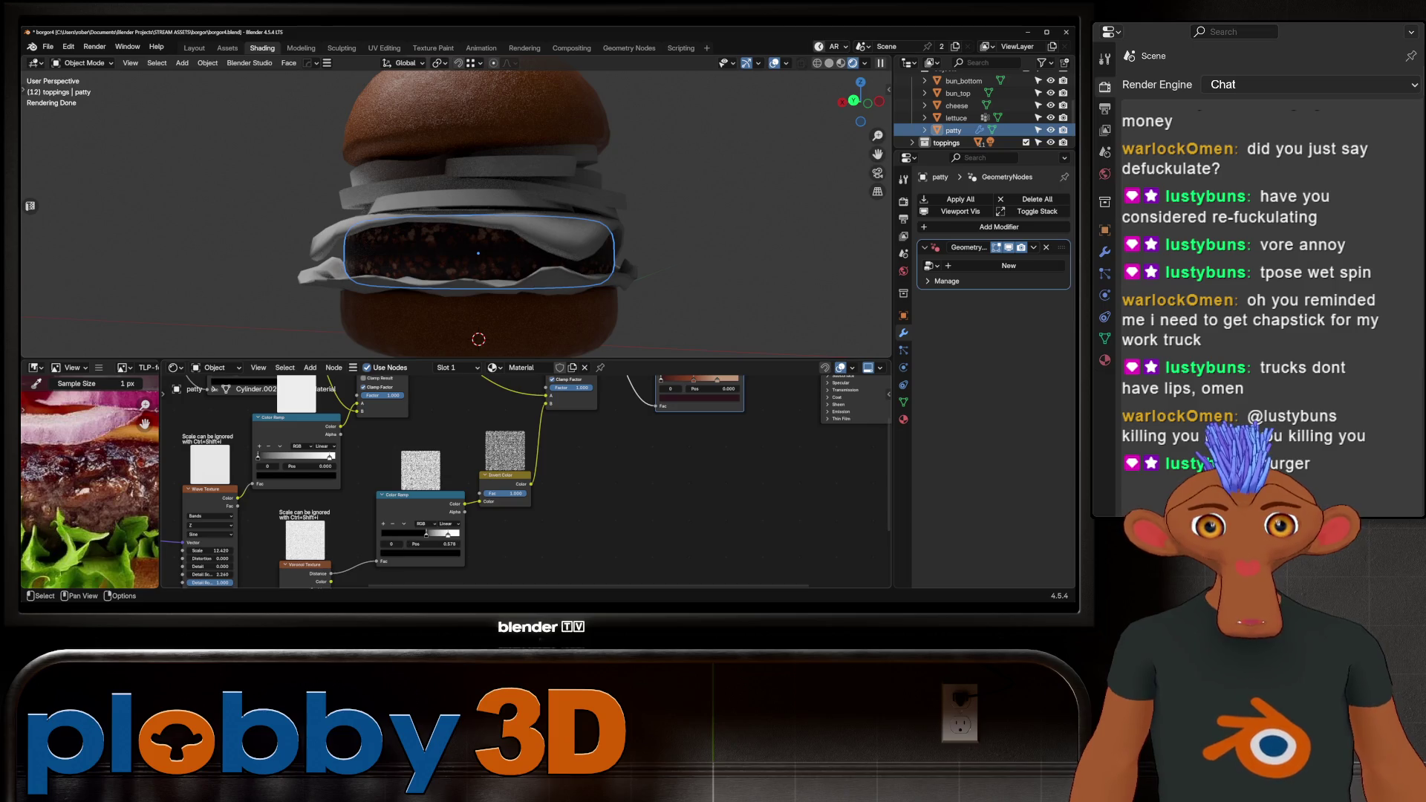
mouse_move(526, 483)
middle_mouse_down()
mouse_move(472, 537)
mouse_move(429, 535)
middle_mouse_up()
scroll(430, 535, "down", 2)
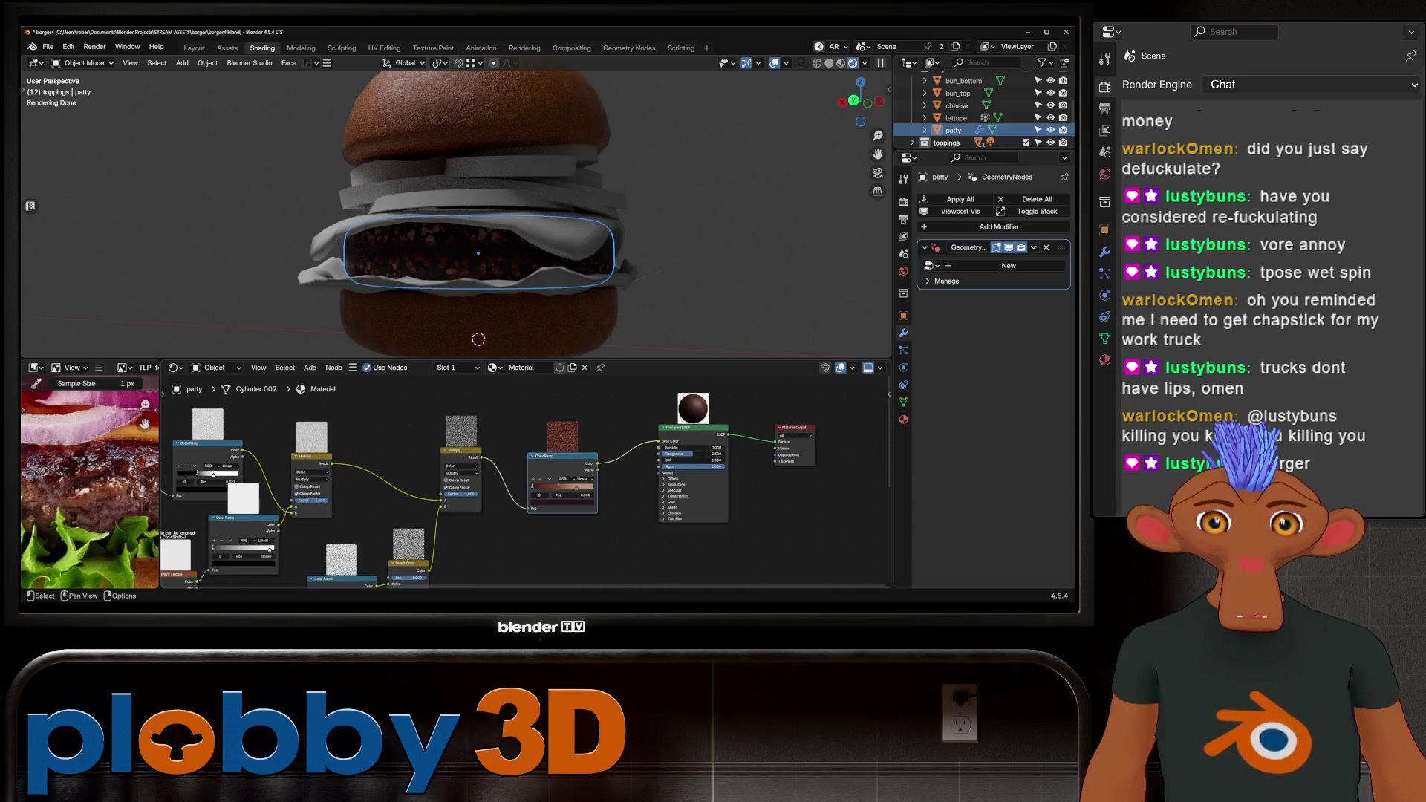
Browse the add-node category menu, then dismiss it.
middle_click_drag(429, 535, 405, 531)
key("q")
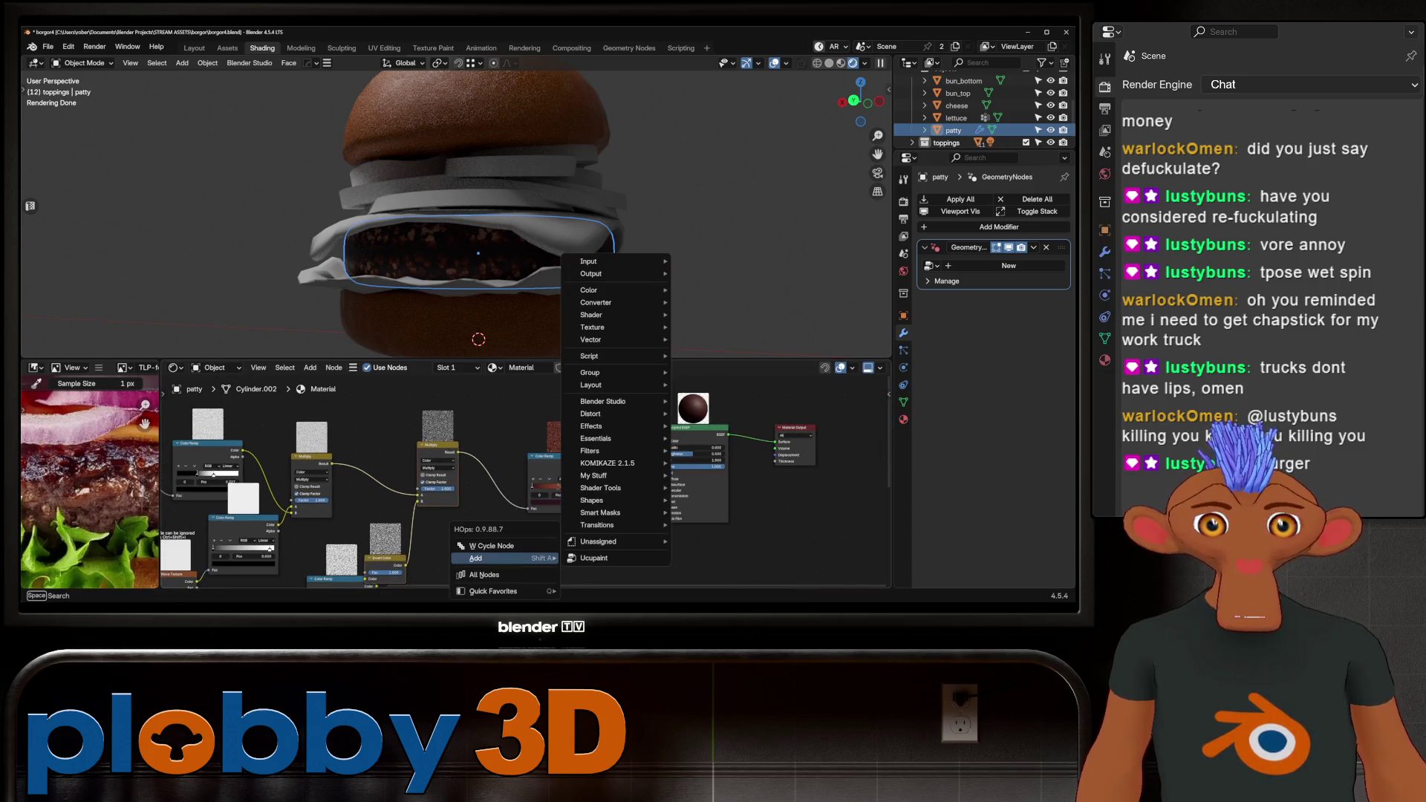
left_click(476, 558)
mouse_move(520, 558)
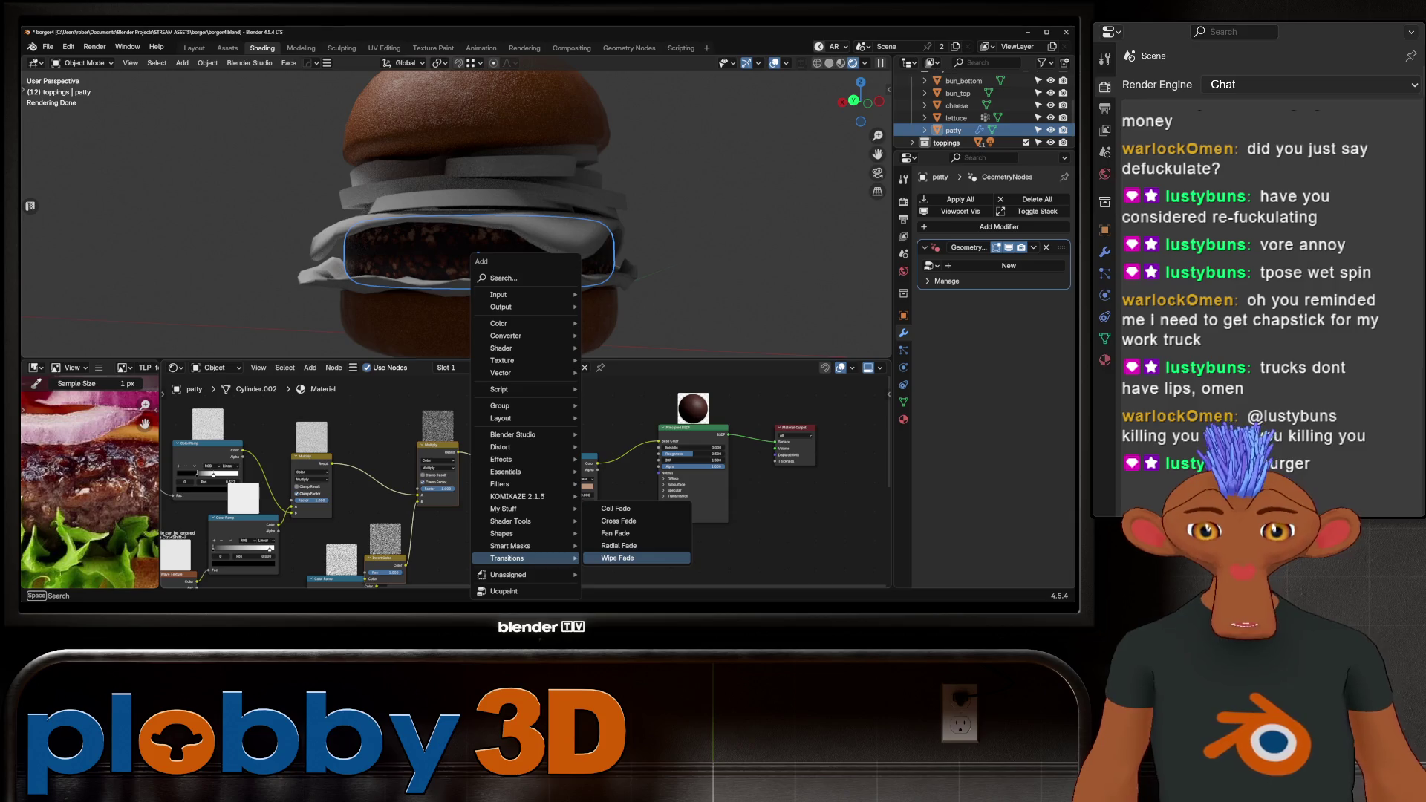
key("Escape")
Insert a Normalize node between the Multiply node and the Color Ramp.
key("shift+a")
mouse_move(475, 509)
type("morn")
key("BackSpace")
key("BackSpace")
key("BackSpace")
type("norm")
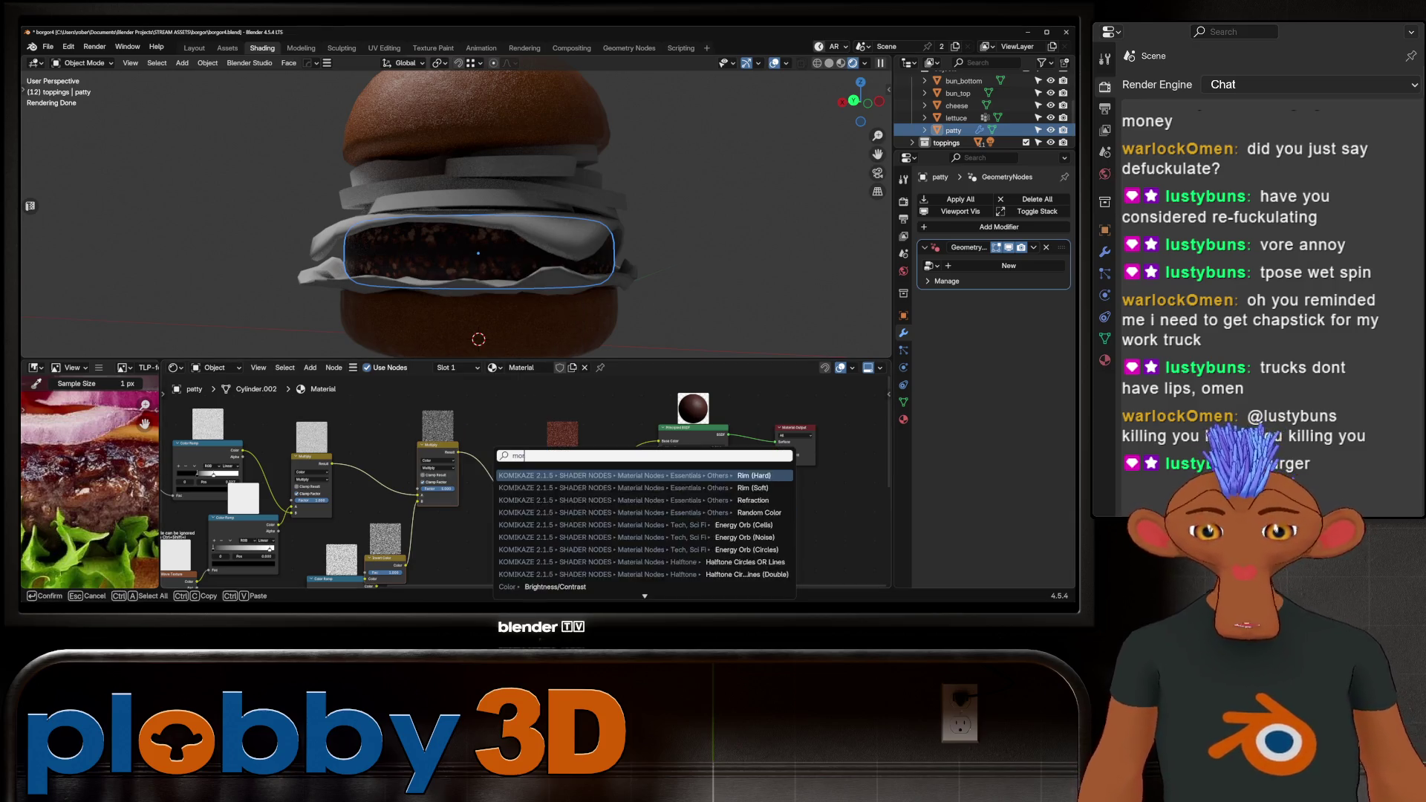
key("Down")
key("Down")
key("Down")
key("Down")
key("Up")
key("Return")
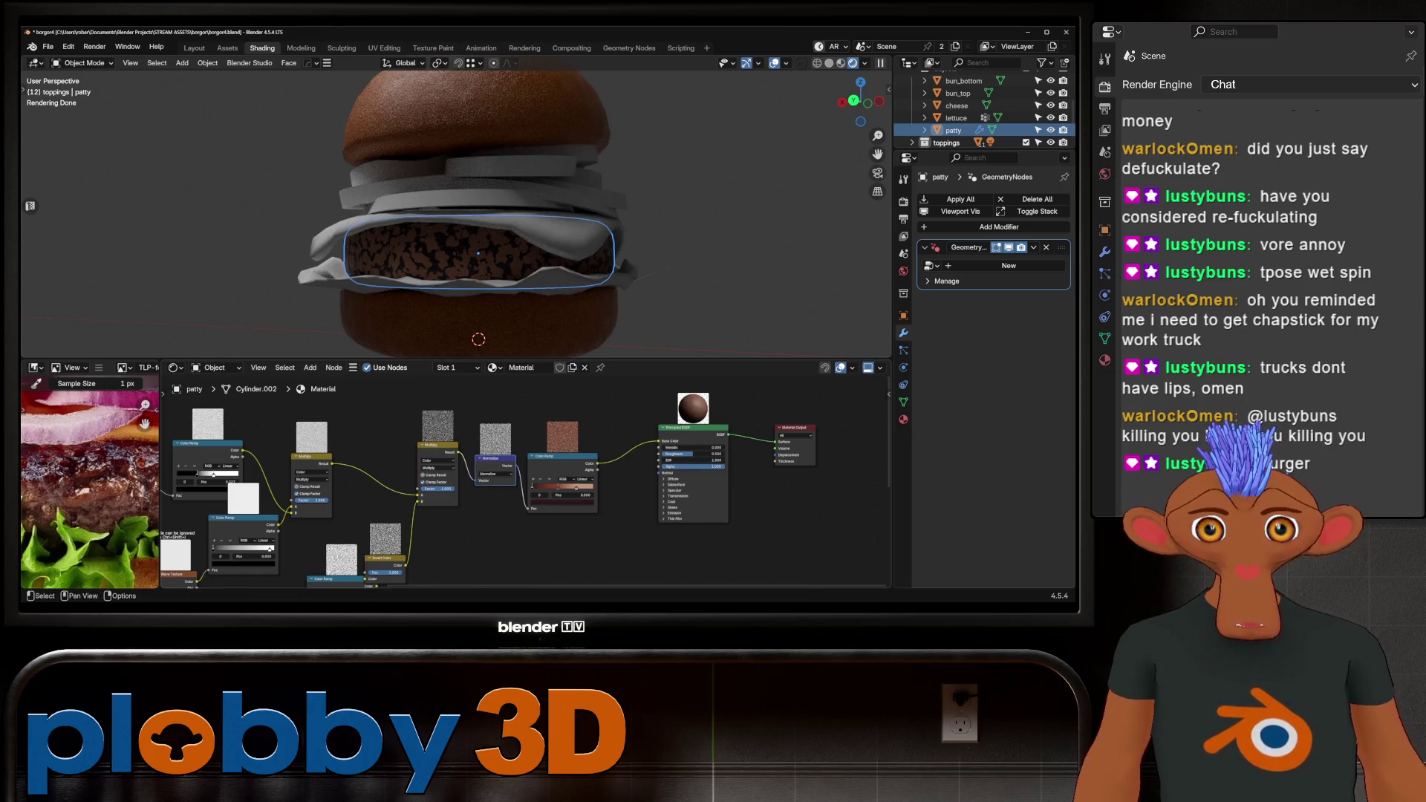
Move the second ramp stop to about 0.978 and delete the Normalize node.
scroll(479, 477, "up", 2)
left_click_drag(606, 488, 623, 488)
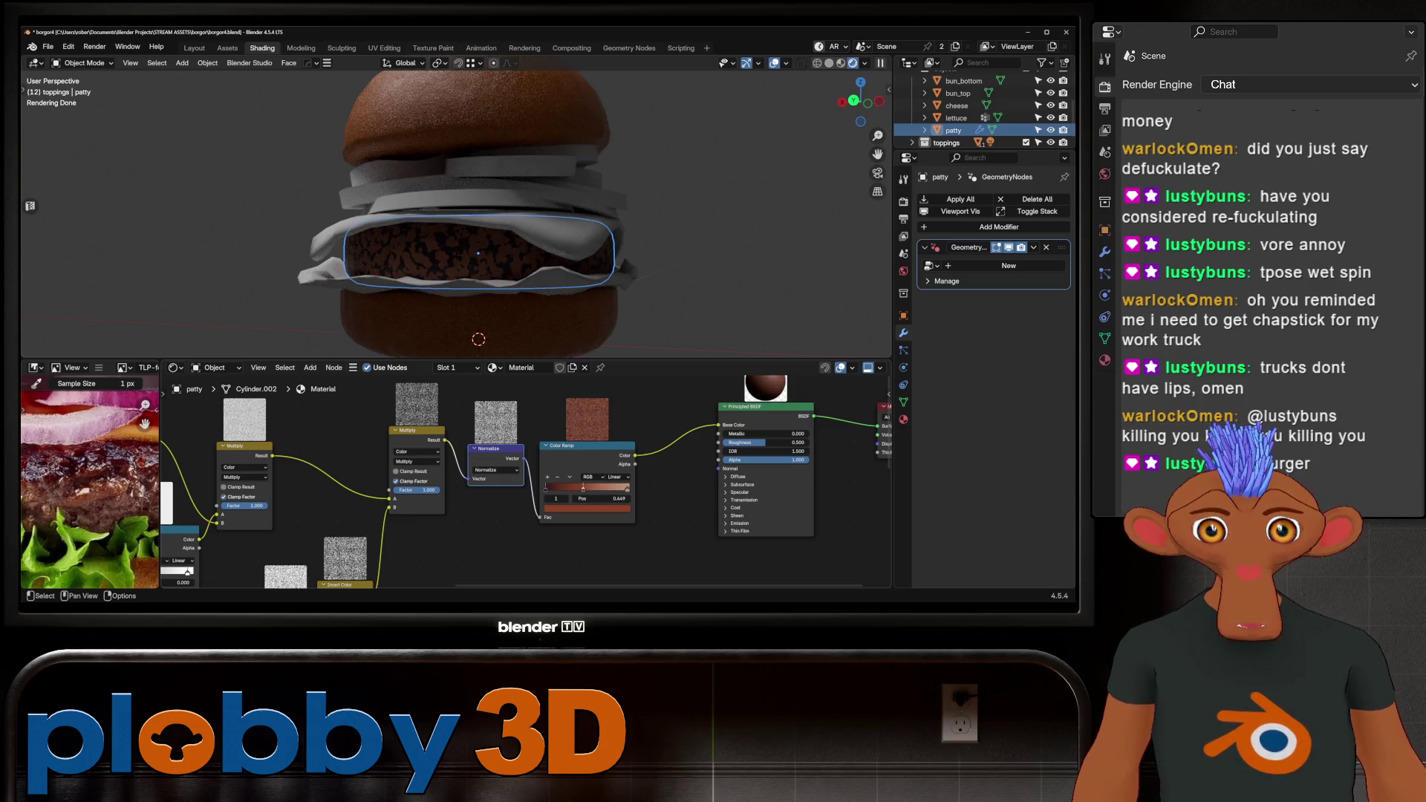
key("ctrl+x")
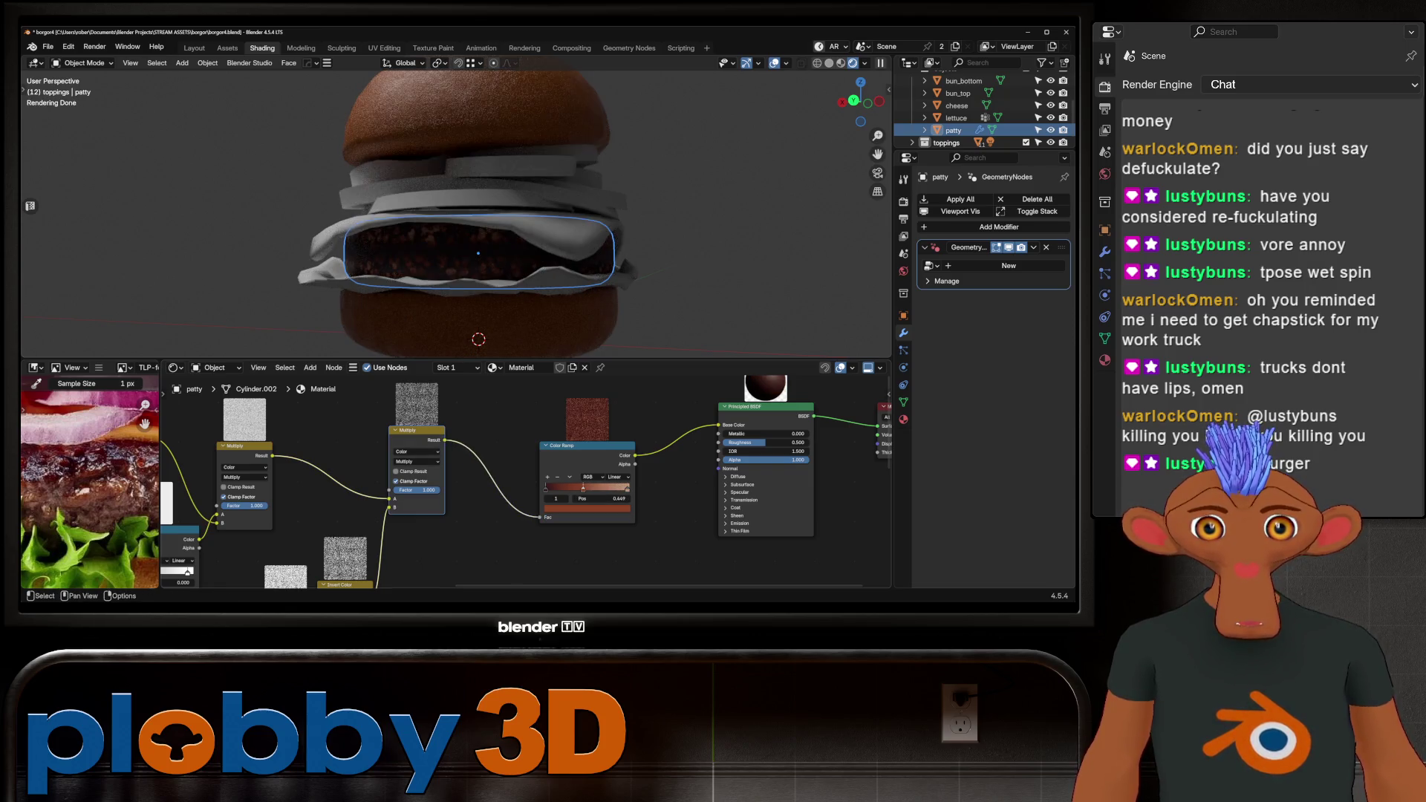
Insert a Brightness/Contrast node on the Multiply–Color Ramp link with Bright 0.240 and Contrast -0.410.
scroll(457, 459, "down", 1)
key("shift+a")
type("hue")
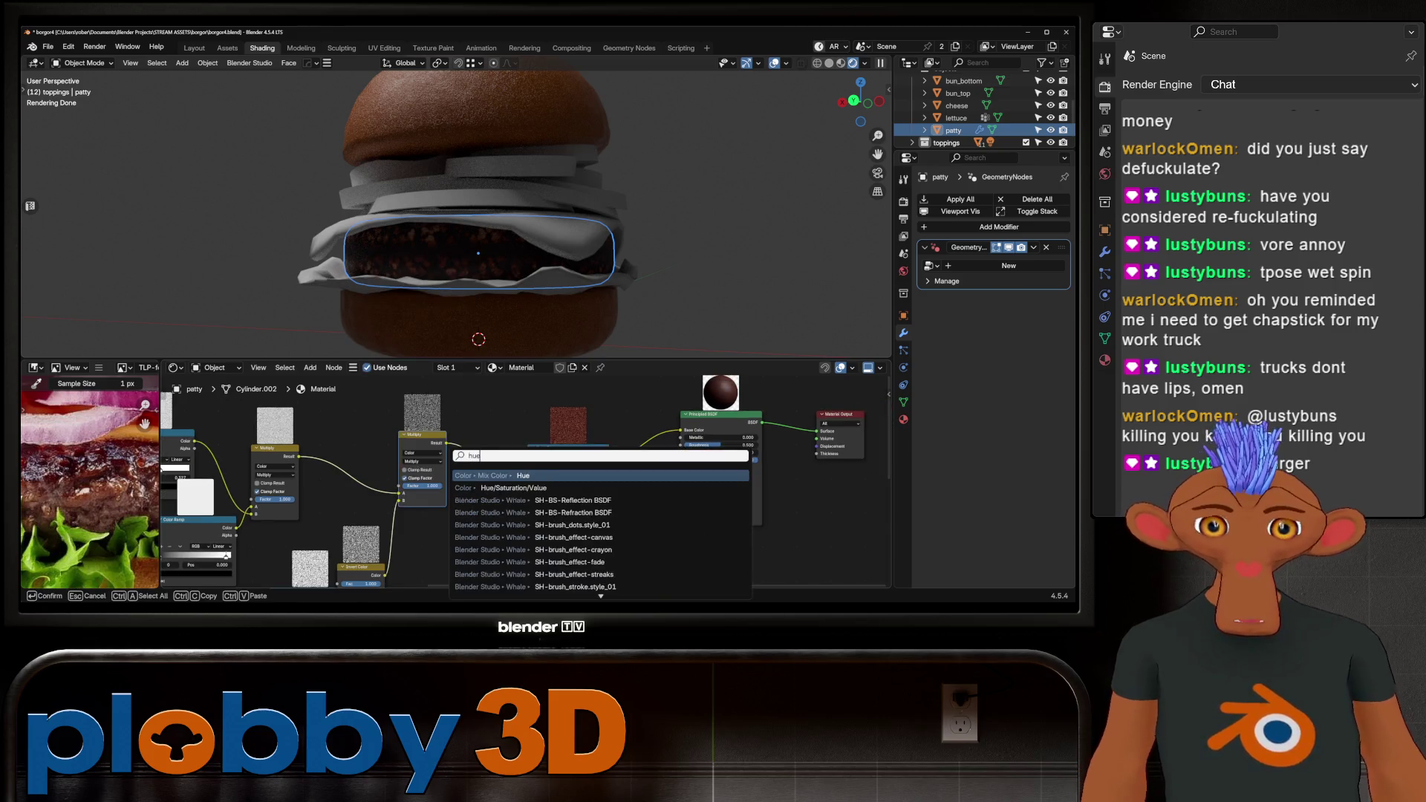
key("Escape")
key("shift+a")
mouse_move(446, 418)
type("bright")
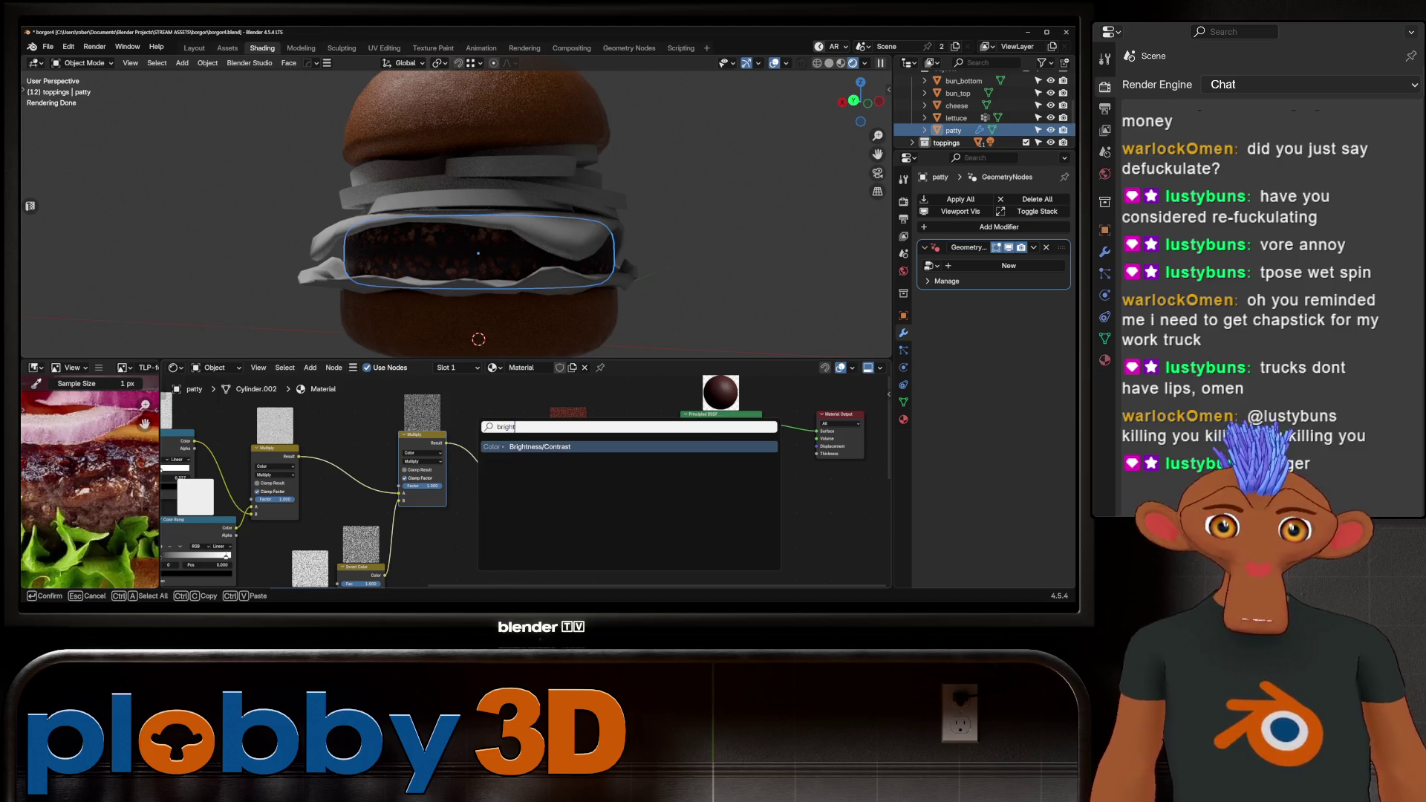
key("Return")
left_click(492, 481)
mouse_move(490, 491)
left_mouse_down()
mouse_move(531, 491)
mouse_move(475, 498)
mouse_move(564, 483)
left_mouse_up()
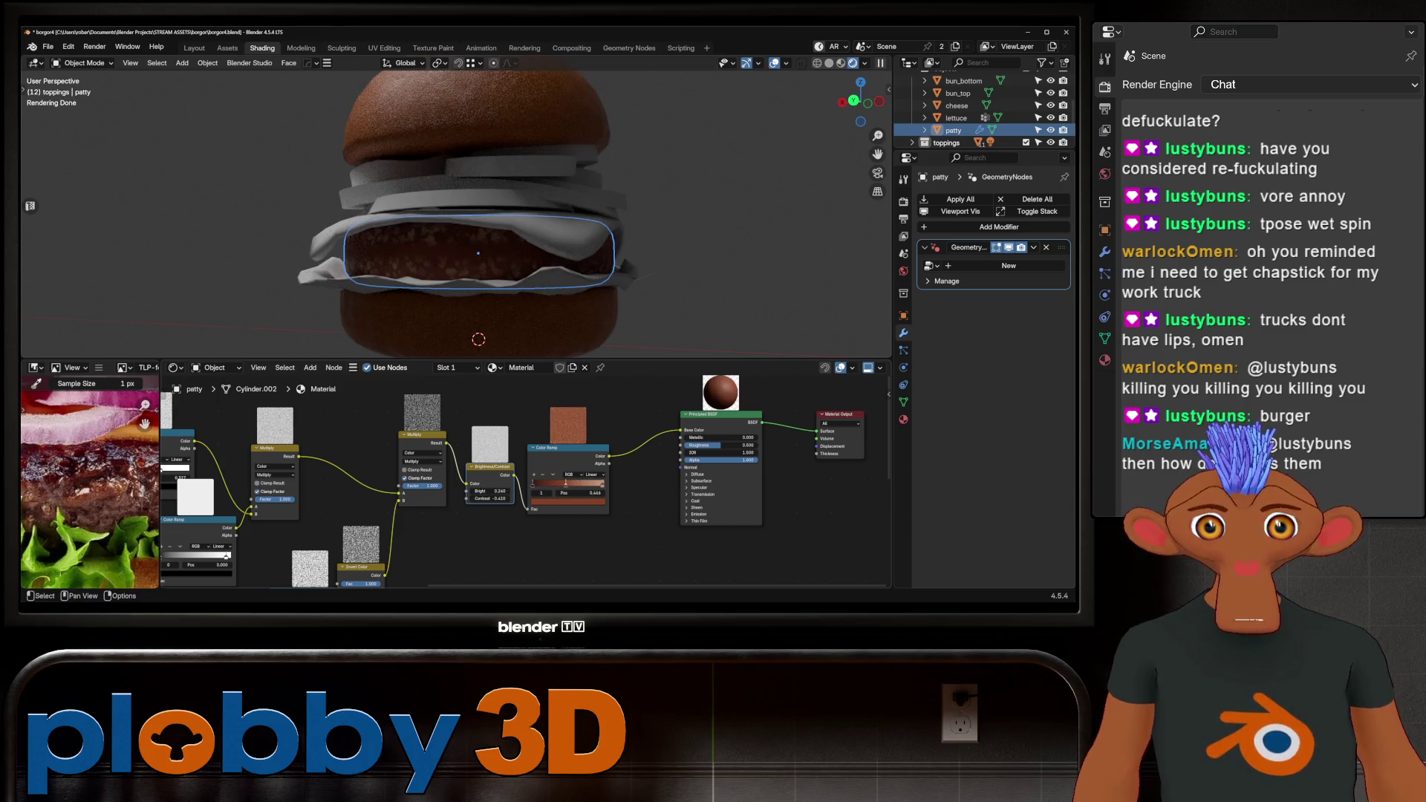
Try Constant ramp interpolation, return to Linear, and slide a ramp stop to about 0.233.
left_click(593, 474)
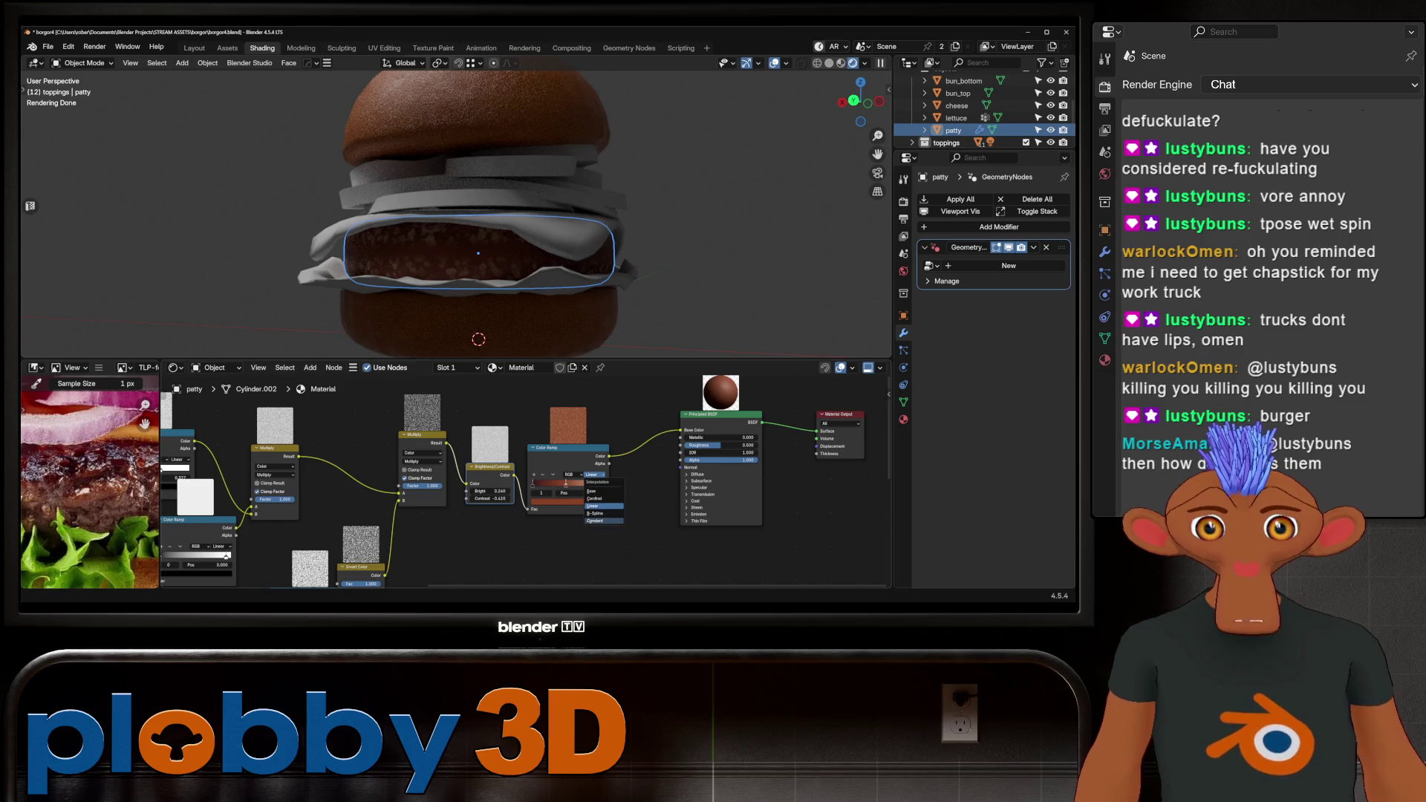
left_click(594, 521)
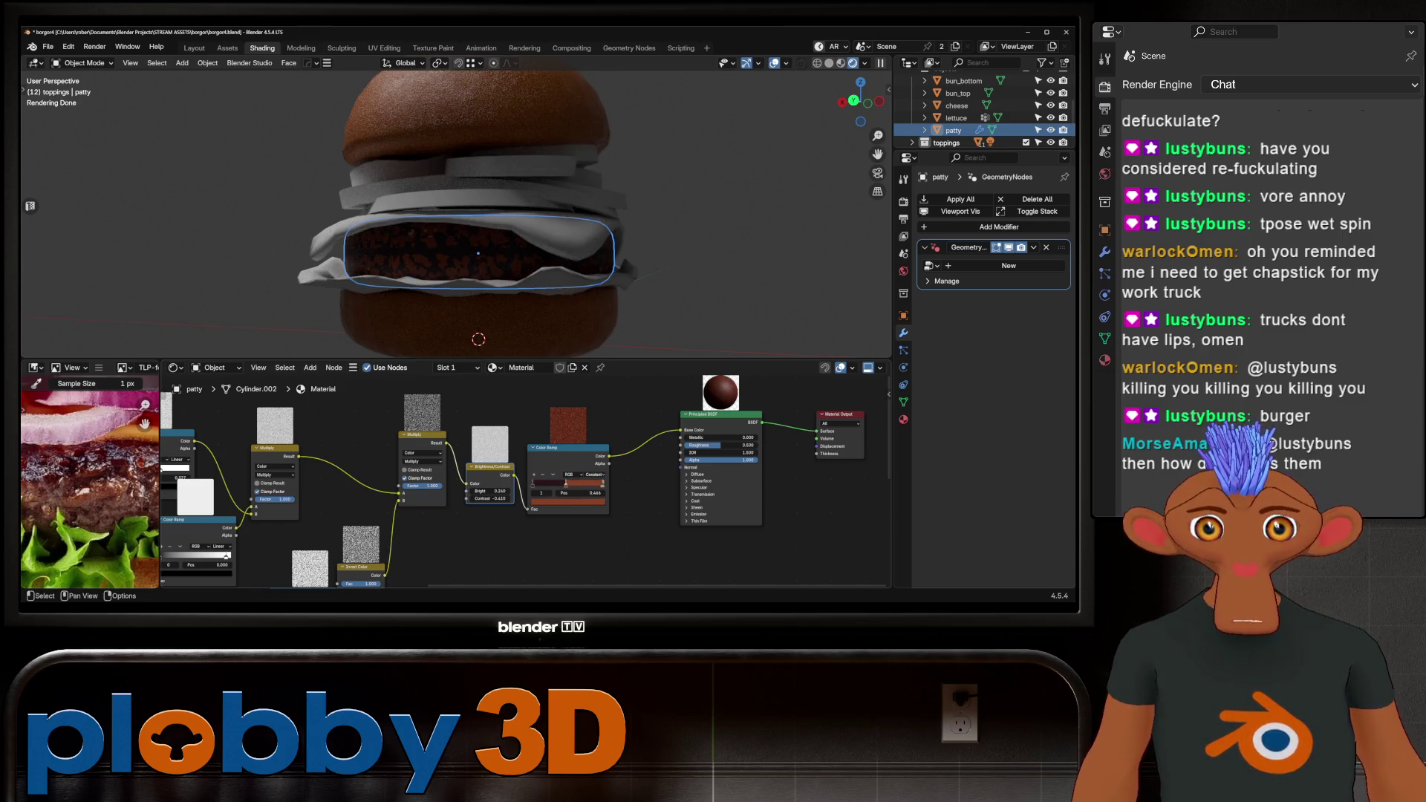
left_click(594, 474)
left_click(595, 506)
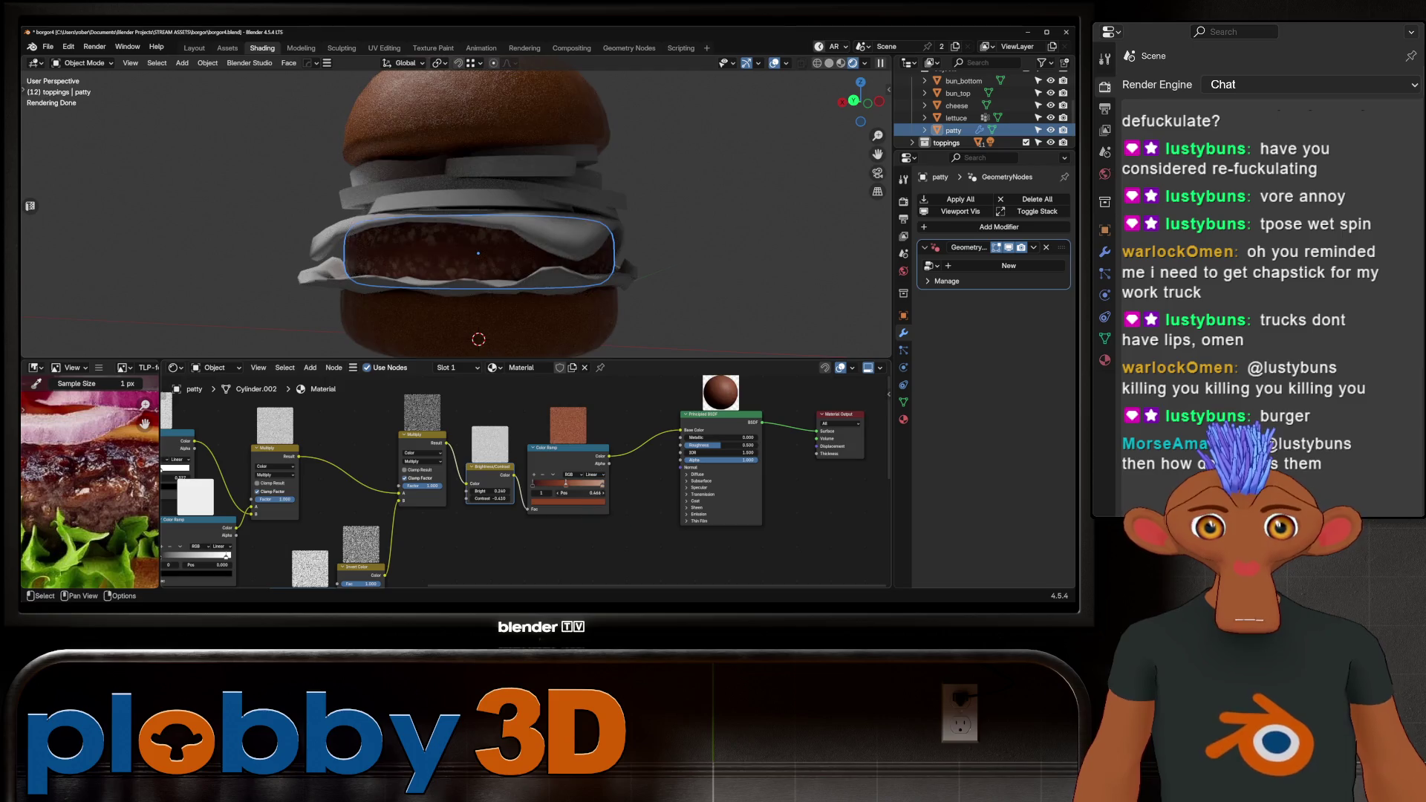
mouse_move(565, 484)
left_mouse_down()
mouse_move(547, 484)
mouse_move(565, 484)
left_mouse_up()
scroll(456, 214, "up", 2)
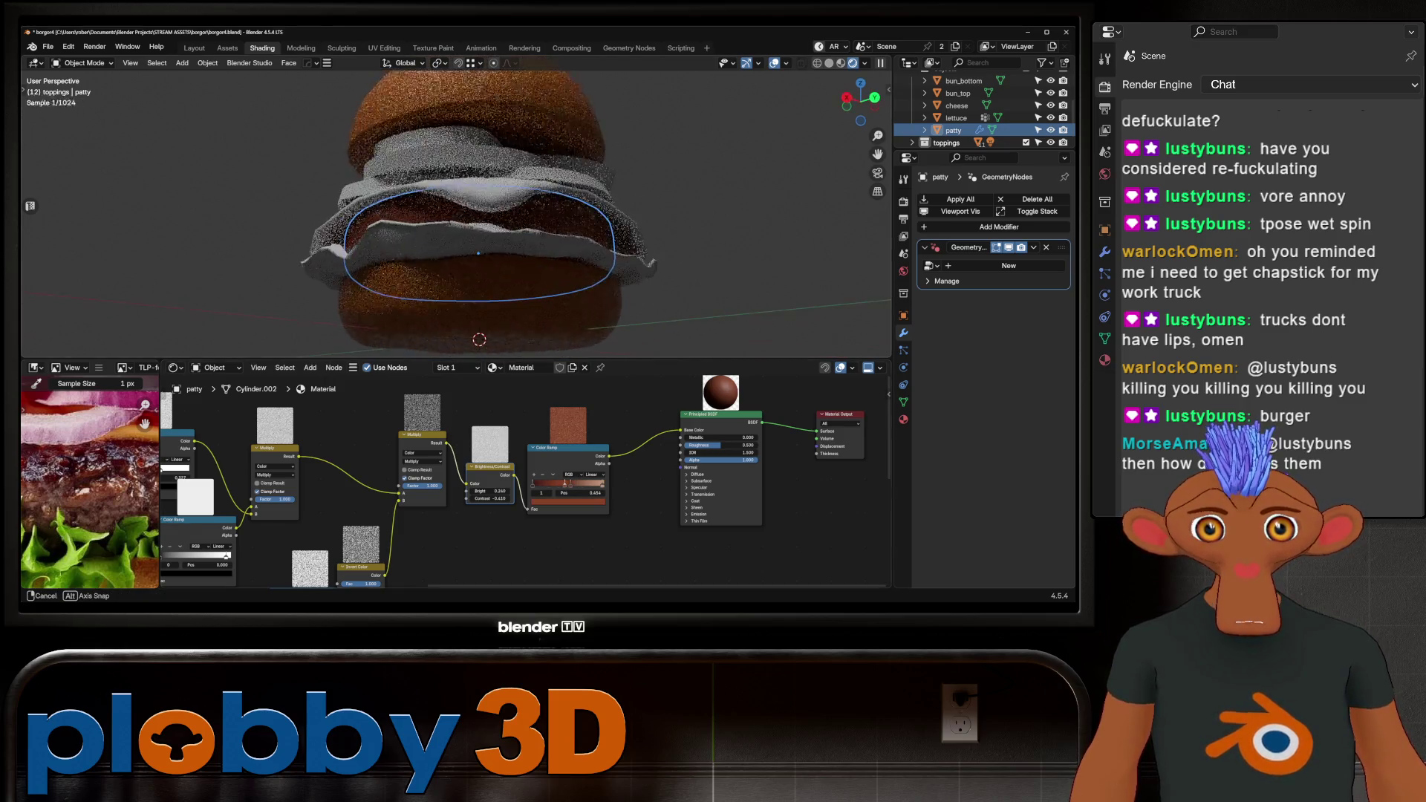
scroll(456, 213, "up", 3)
key("KP_Decimal")
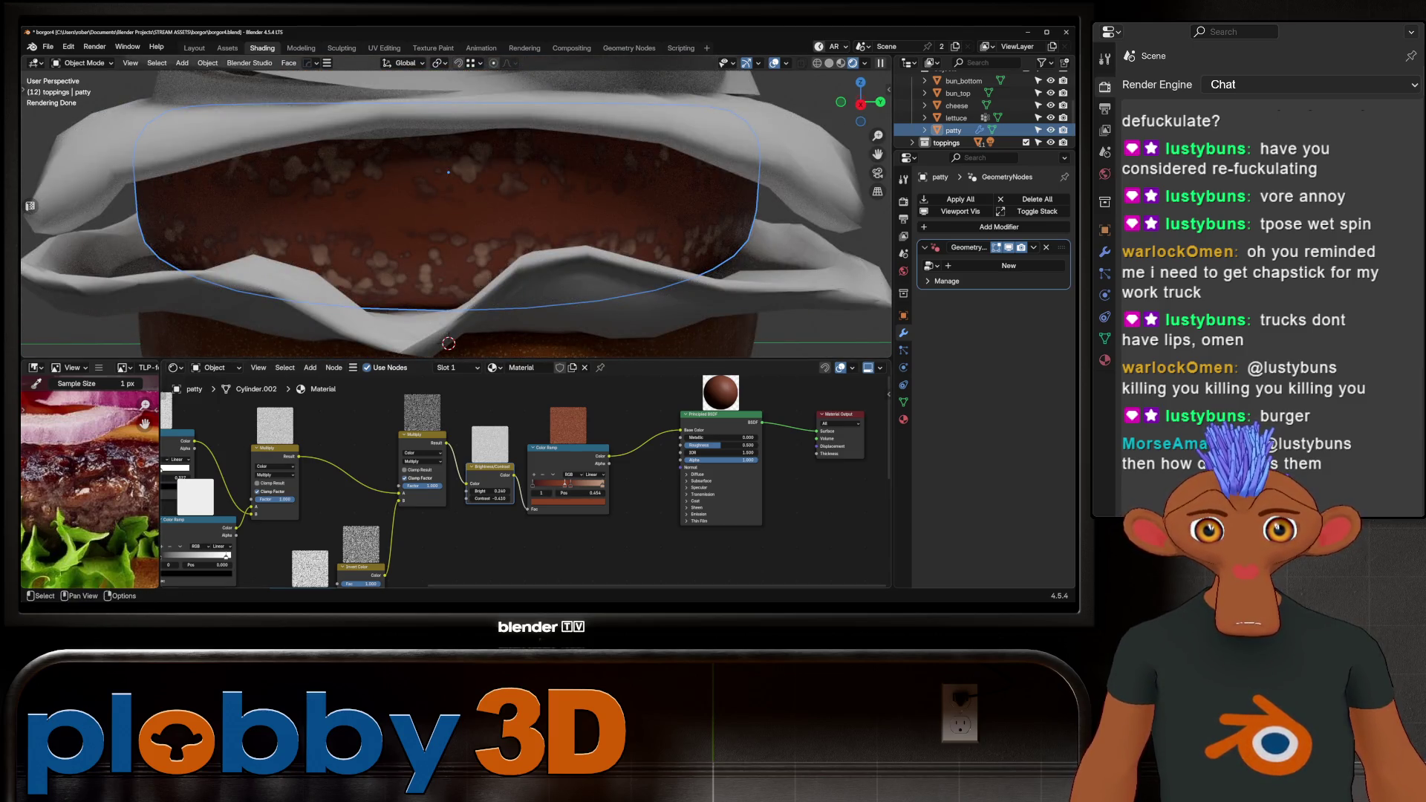
Set the Invert Color factor to 0.000 and move the lower ramp's left stop to 0.059.
middle_click_drag(520, 483, 769, 398)
mouse_move(613, 481)
left_mouse_down()
mouse_move(621, 454)
mouse_move(598, 469)
mouse_move(638, 470)
left_mouse_up()
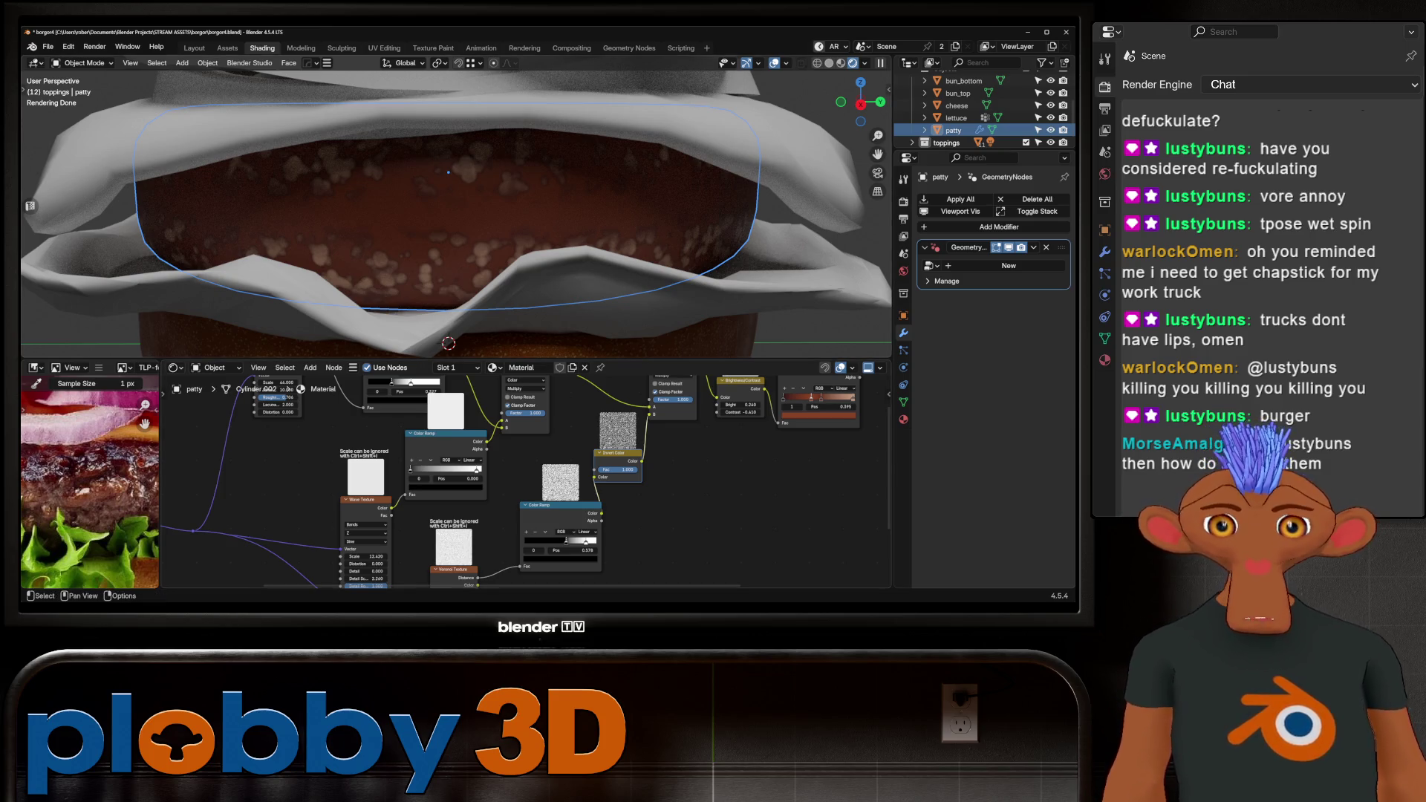
middle_click_drag(520, 476, 517, 562)
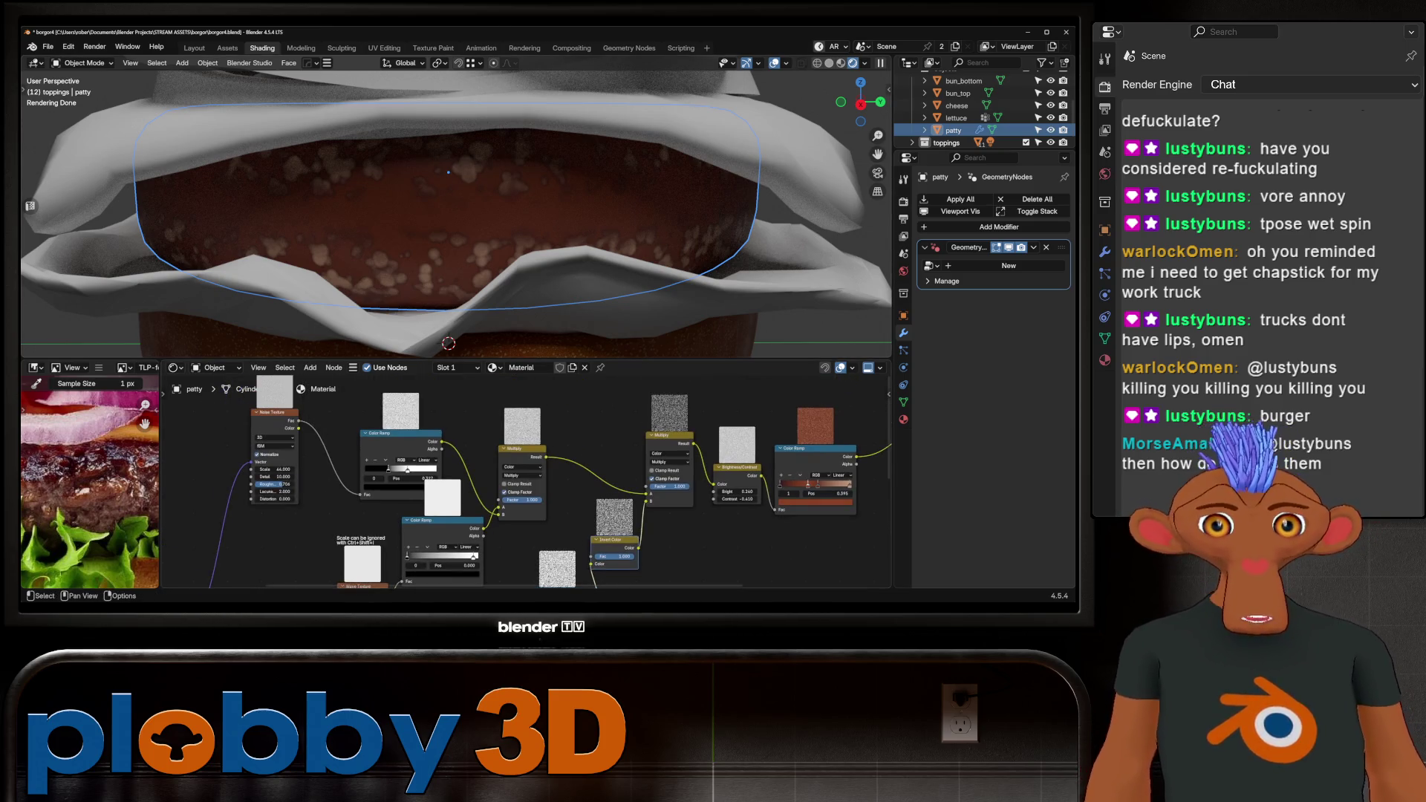
left_click_drag(388, 469, 409, 469)
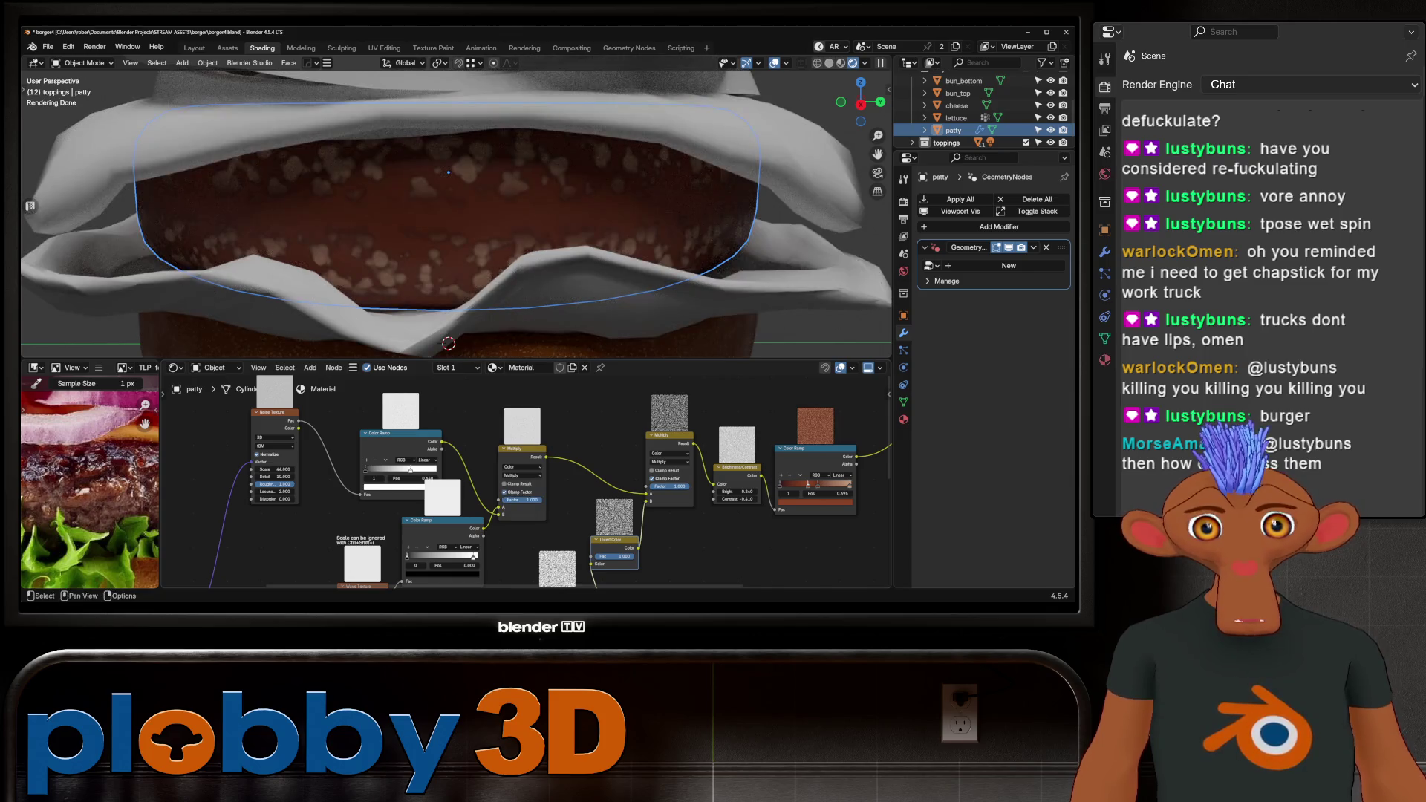
scroll(527, 482, "down", 1)
scroll(606, 579, "up", 2)
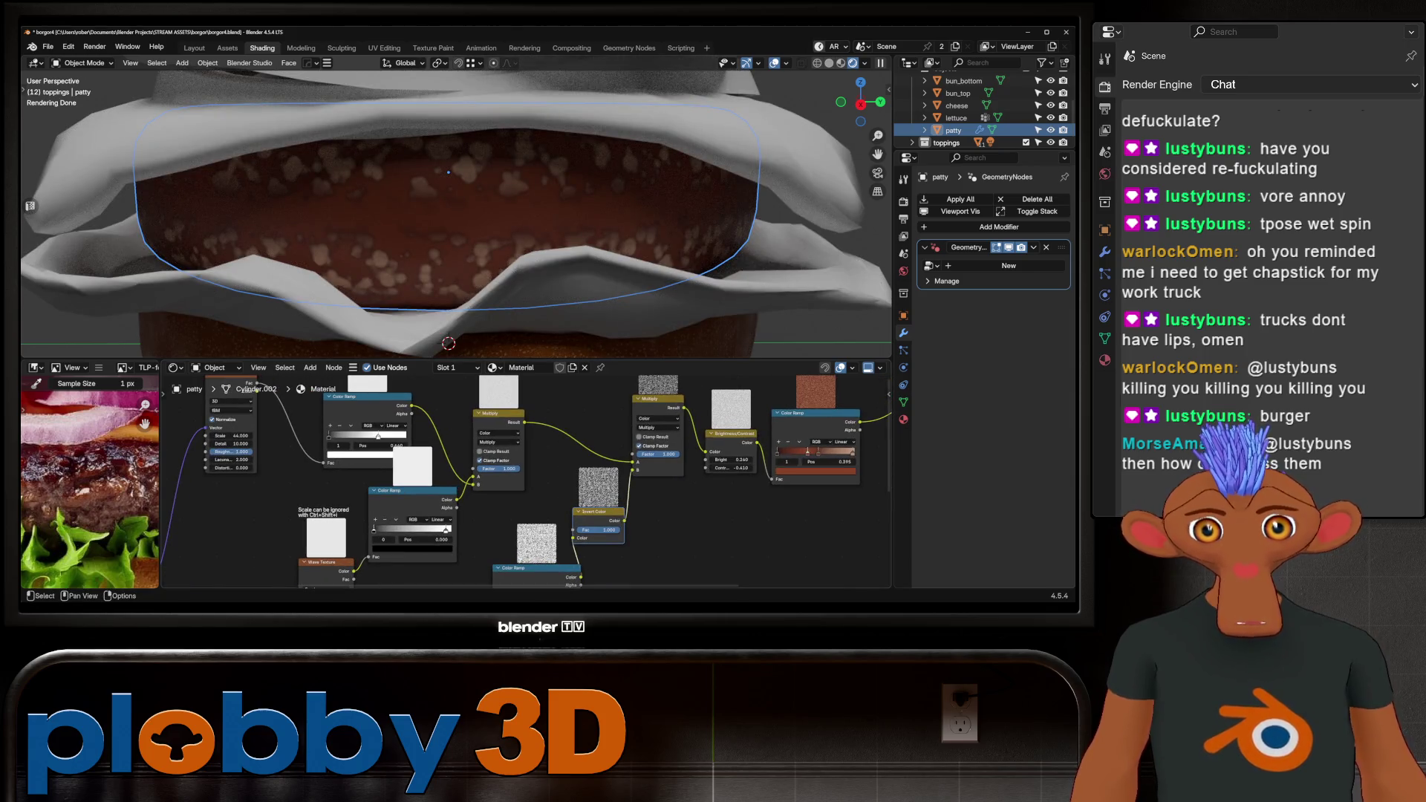
left_click_drag(374, 529, 398, 529)
middle_click_drag(398, 529, 494, 419)
scroll(526, 481, "down", 2)
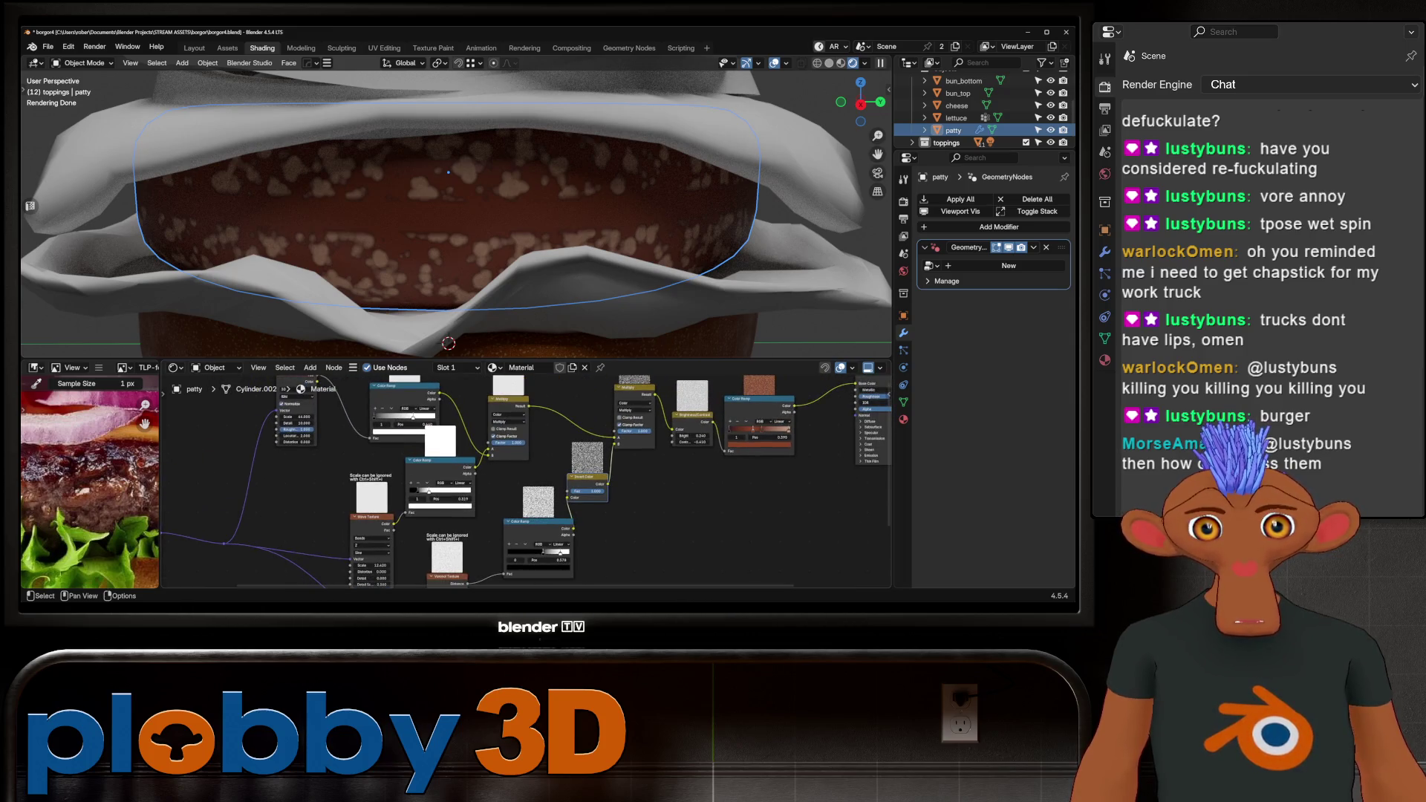
scroll(855, 416, "up", 3)
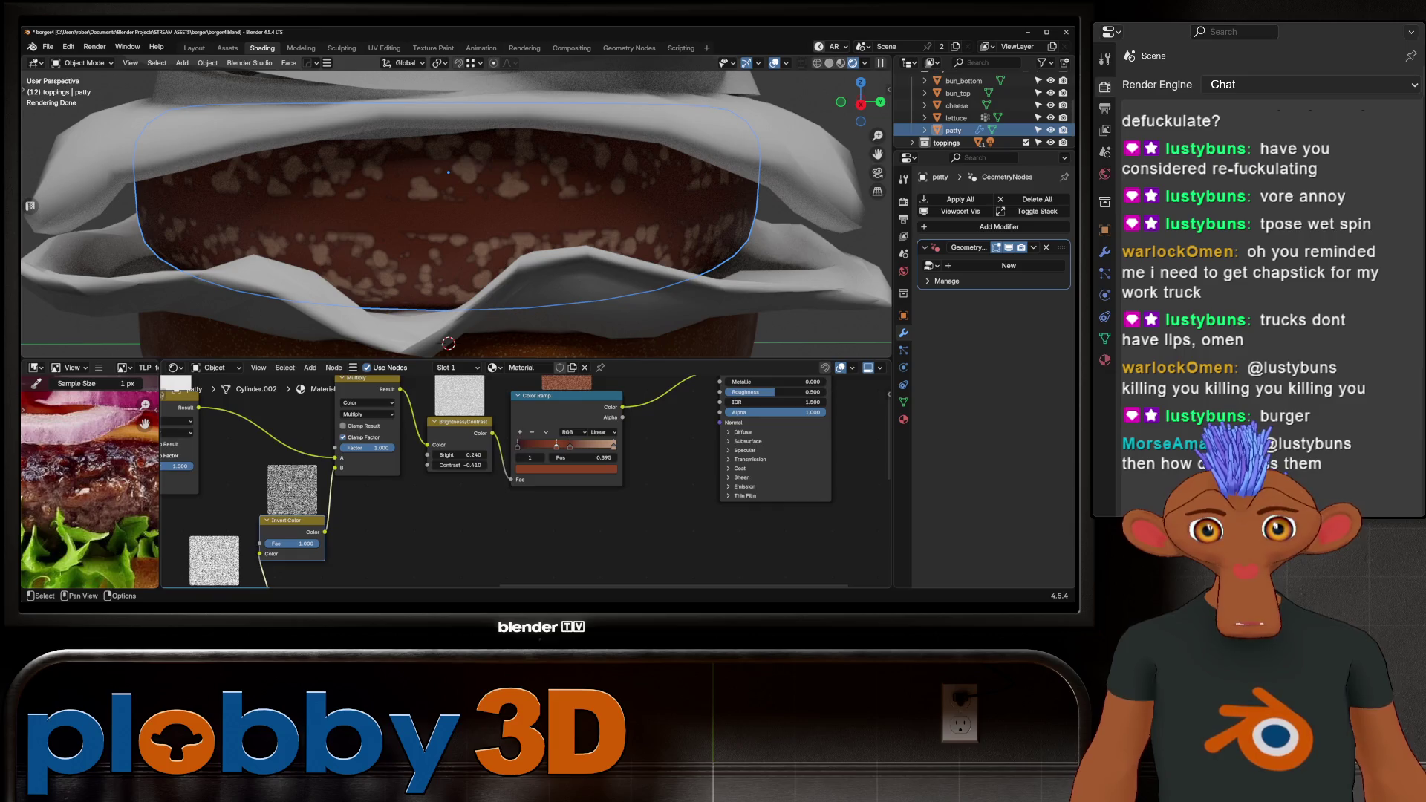
Slide the Color Ramp's first stop to about 0.313 and select the rightmost pink stop.
left_click(556, 444)
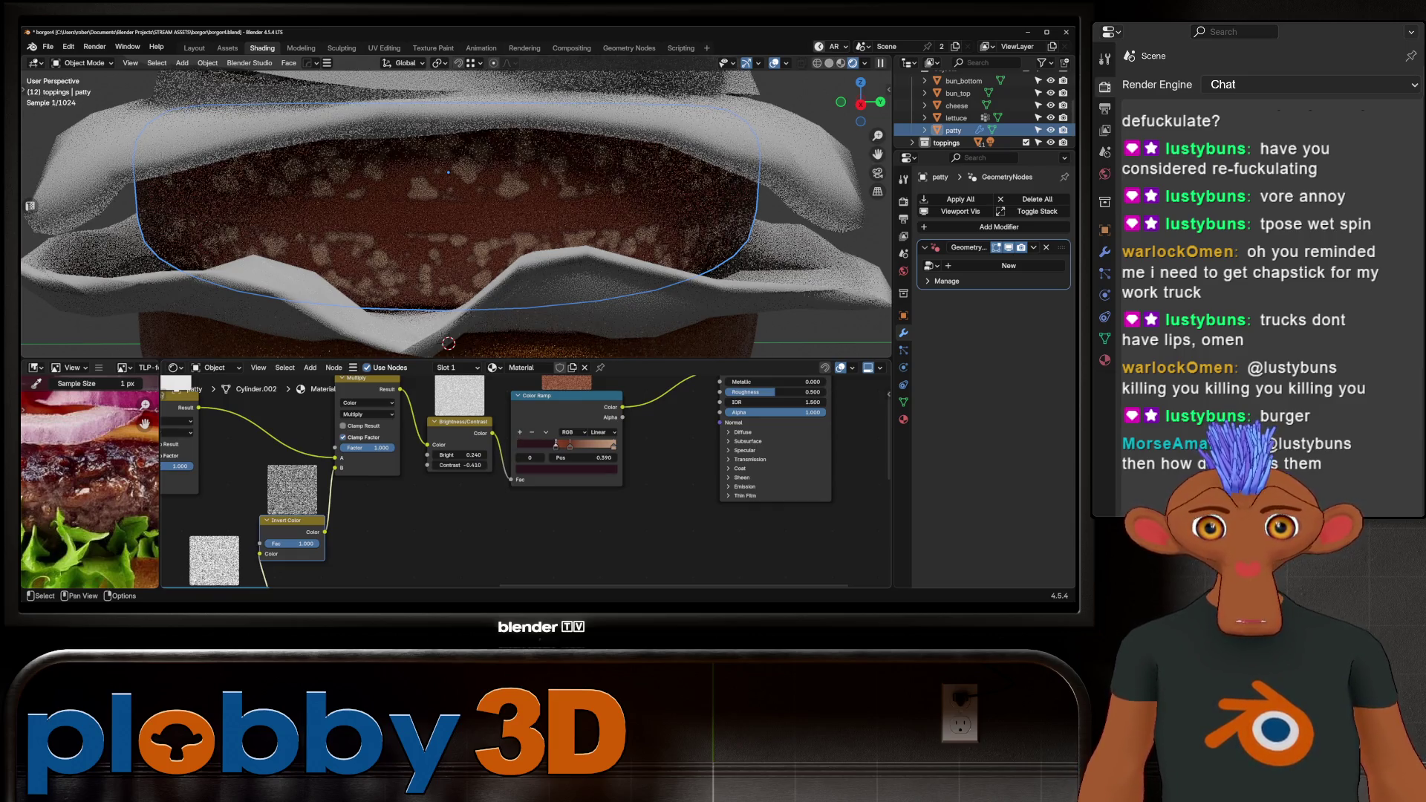
mouse_move(540, 445)
left_mouse_down()
mouse_move(581, 445)
mouse_move(547, 445)
left_mouse_up()
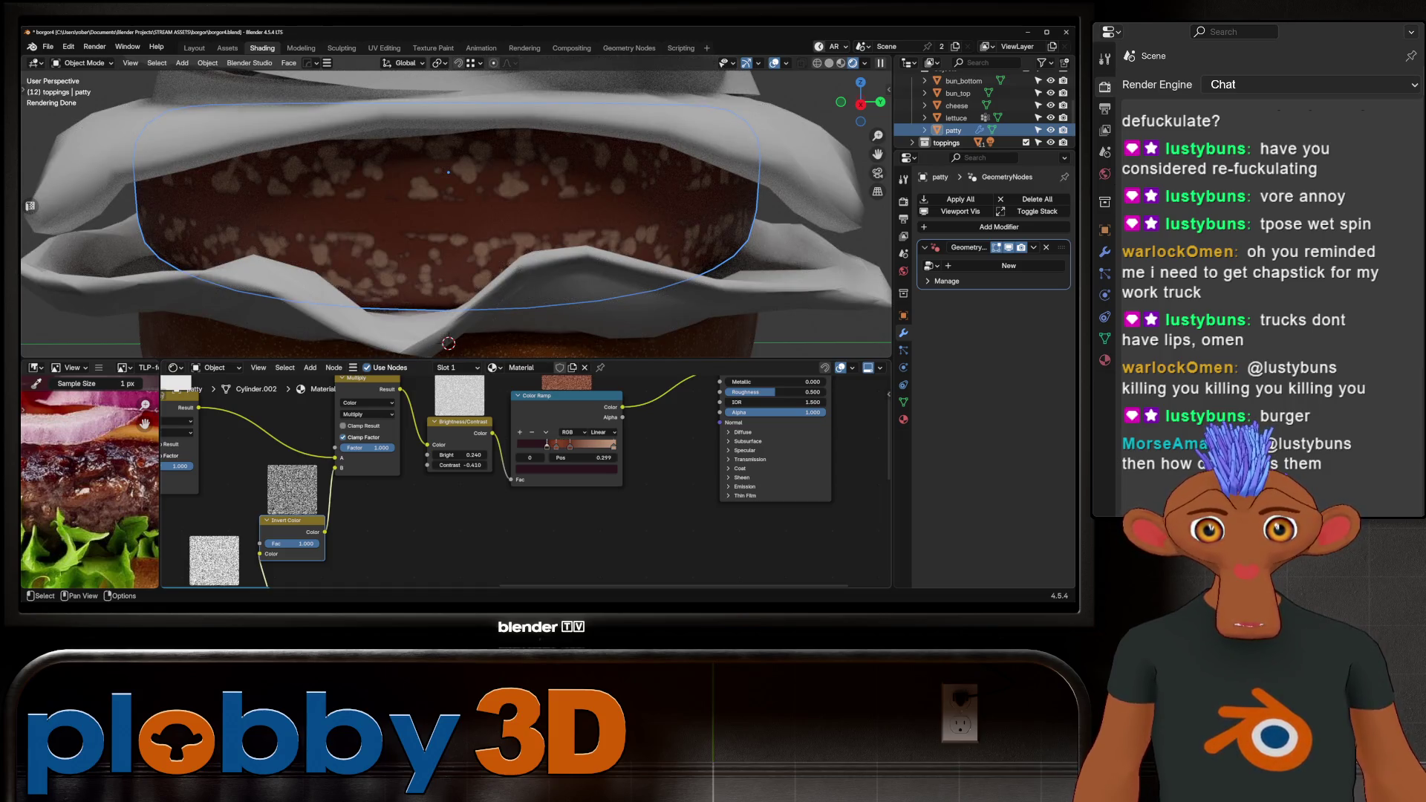
left_click_drag(613, 445, 574, 445)
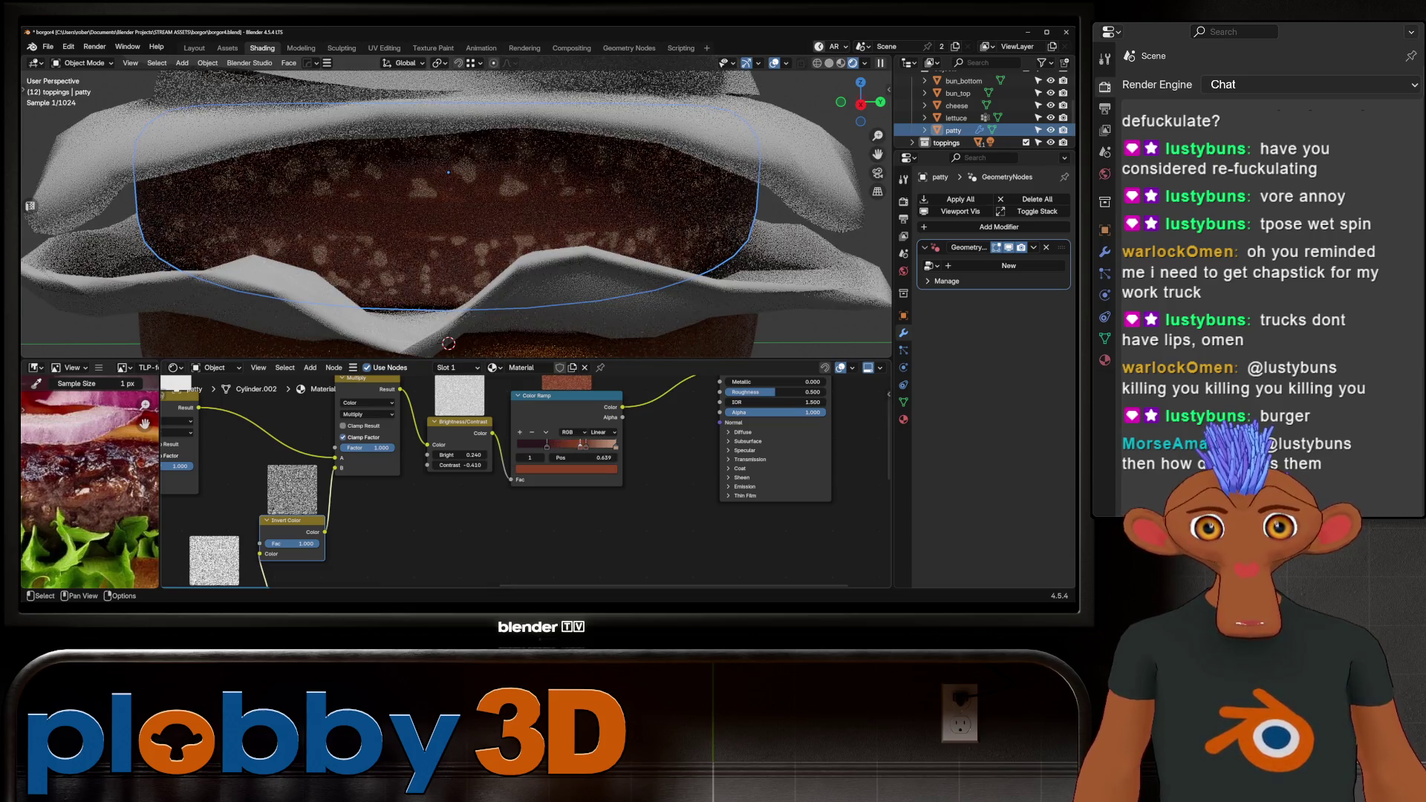
scroll(455, 215, "down", 5)
middle_click_drag(476, 223, 446, 222)
scroll(455, 216, "down", 3)
scroll(520, 483, "down", 5)
scroll(607, 421, "up", 5)
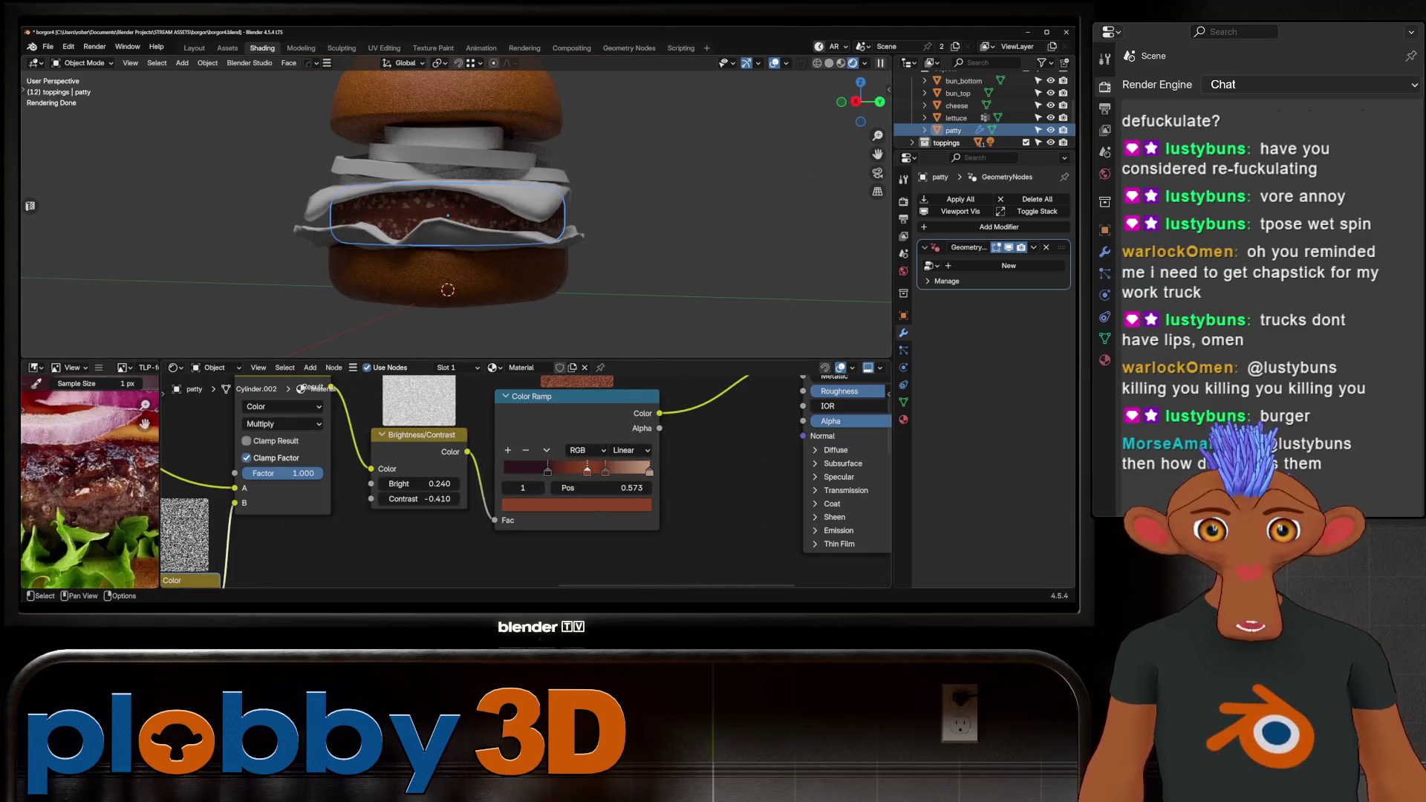
scroll(617, 397, "down", 2)
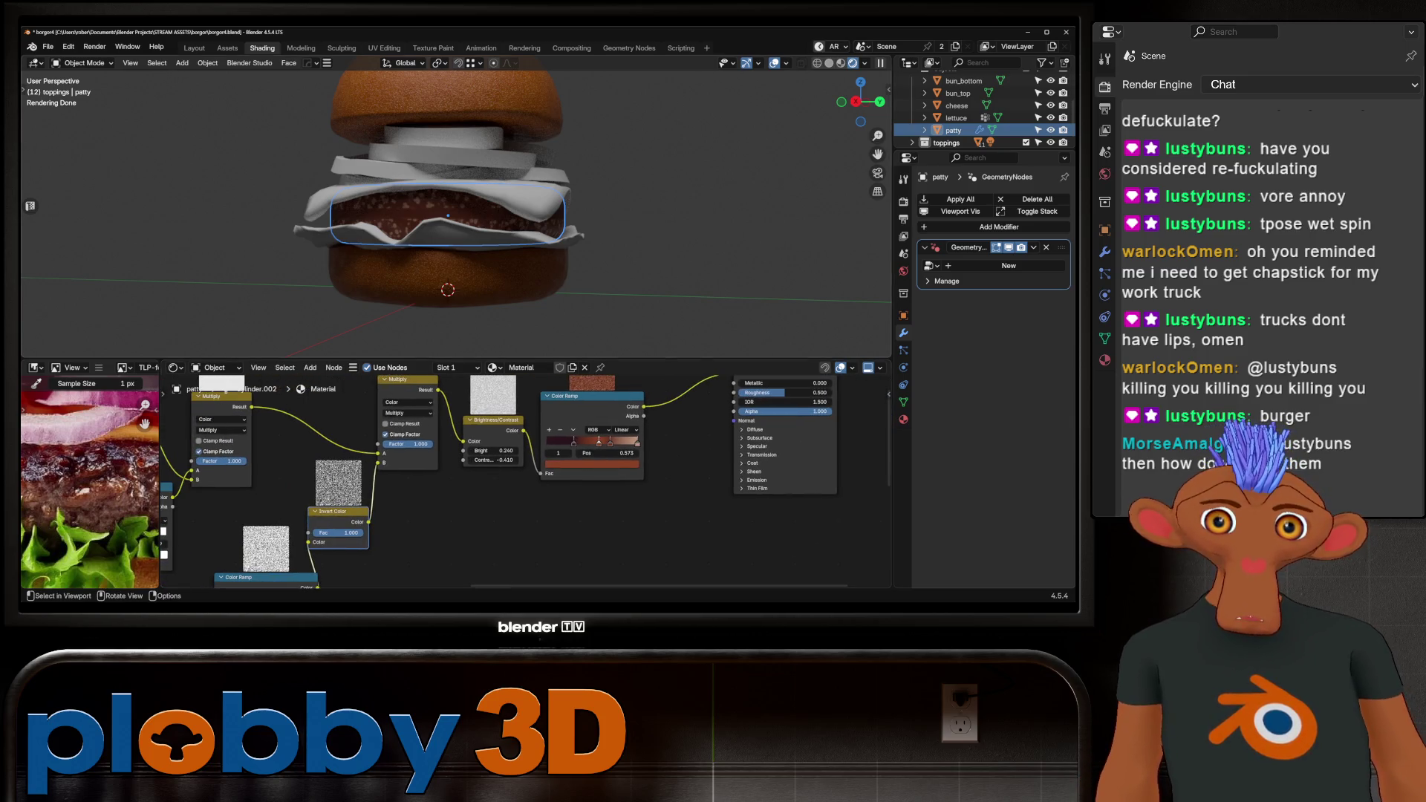
scroll(483, 238, "up", 5)
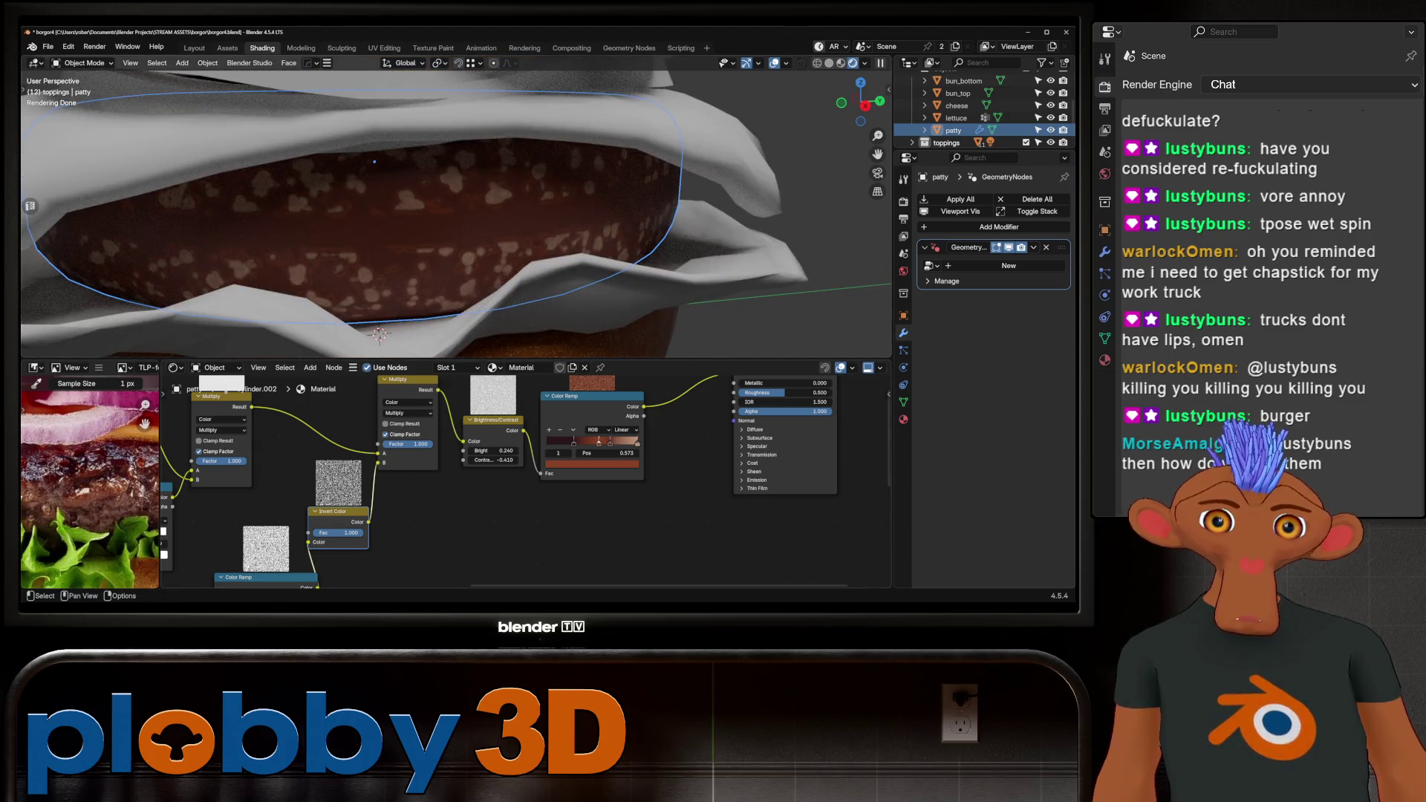
Move the first ramp stop to 0.093, lighten it to #9B4C2A, and lower Bright to -0.060.
left_click_drag(573, 443, 555, 444)
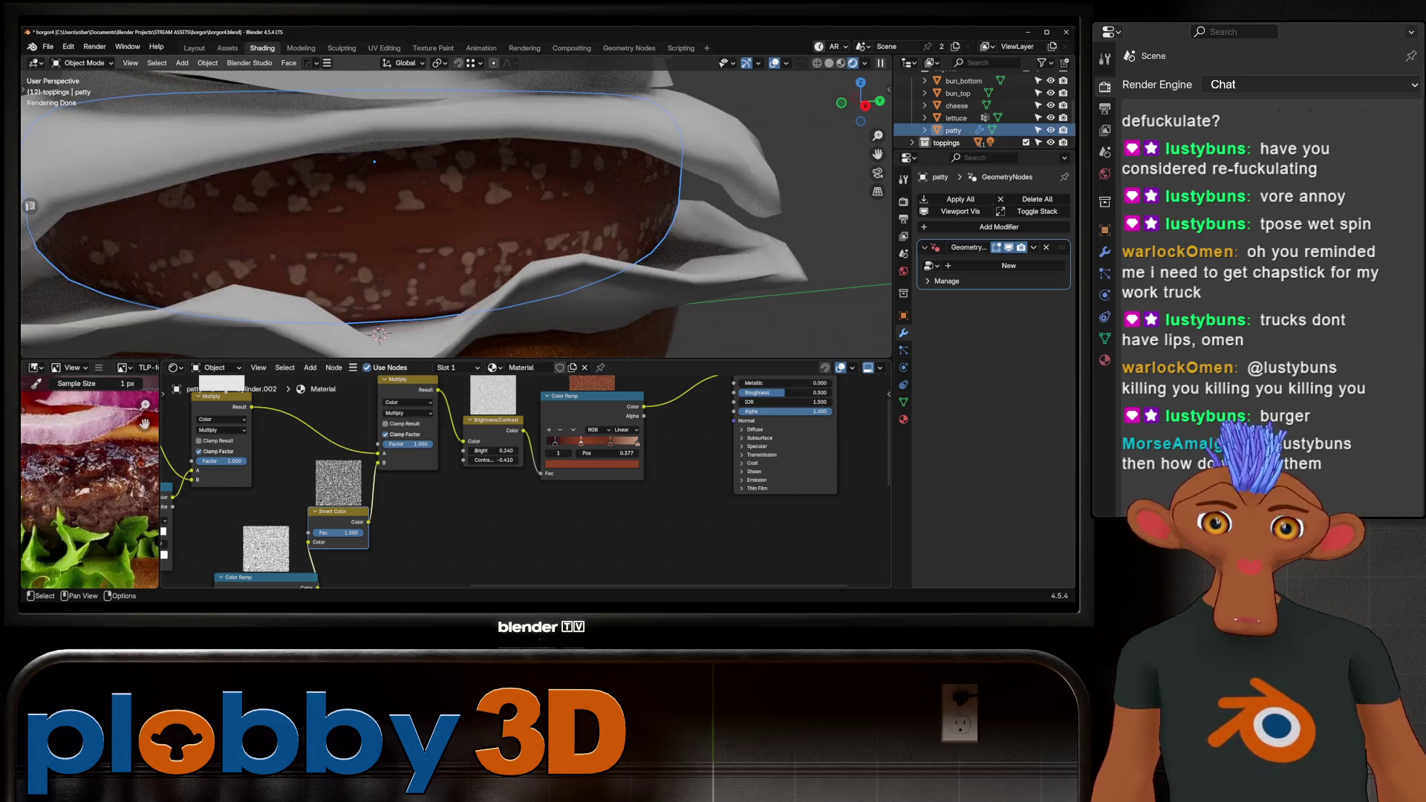
left_click(572, 464)
mouse_move(567, 430)
left_mouse_down()
mouse_move(584, 431)
mouse_move(584, 460)
mouse_move(620, 460)
mouse_move(520, 460)
left_mouse_up()
scroll(677, 482, "down", 2)
scroll(554, 460, "up", 4)
left_click_drag(555, 460, 454, 460)
Detach the Brightness/Contrast node from the link and delete it.
left_click_drag(553, 425, 543, 512, "alt")
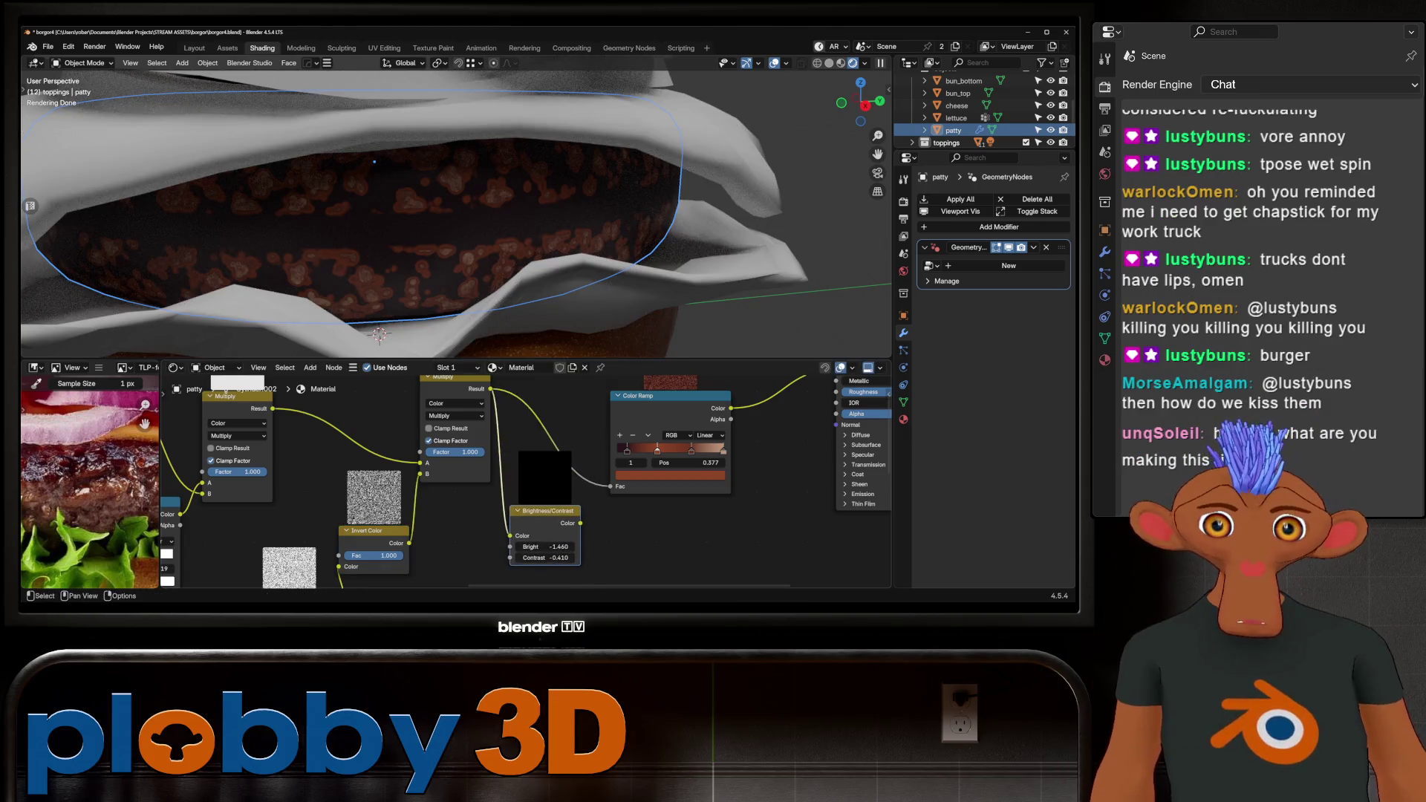
key("ctrl+x")
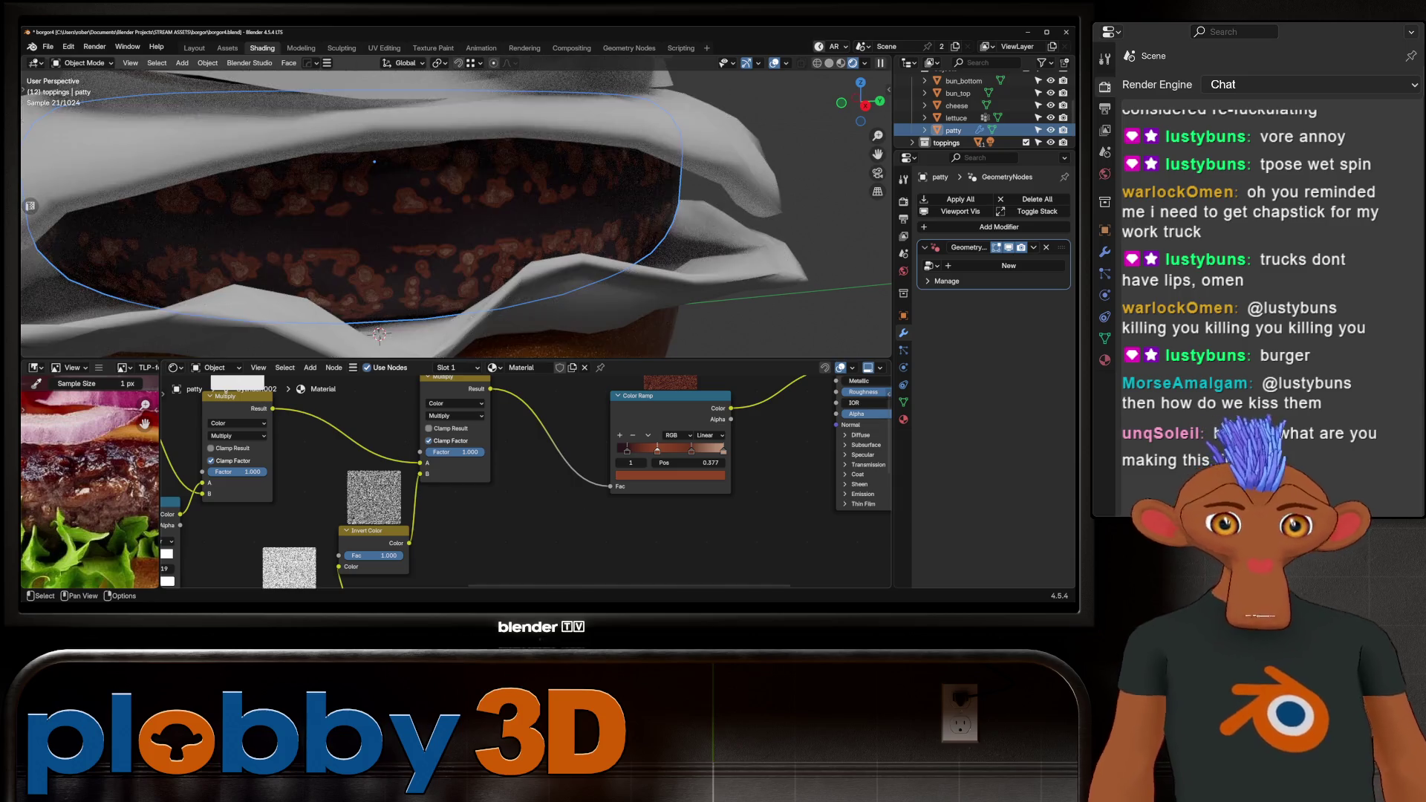
scroll(446, 208, "down", 8)
middle_click_drag(445, 208, 475, 223)
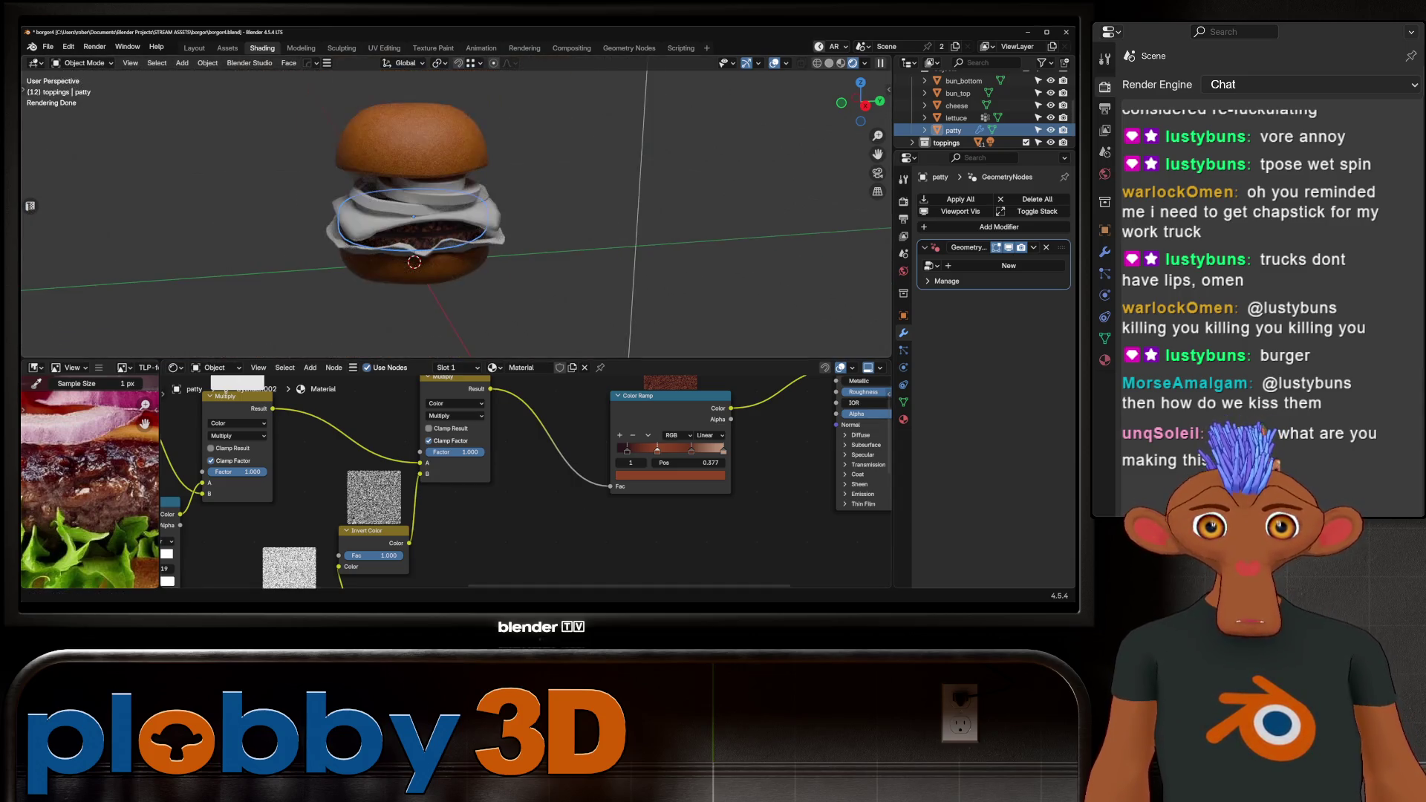
scroll(446, 223, "up", 8)
scroll(520, 483, "down", 5)
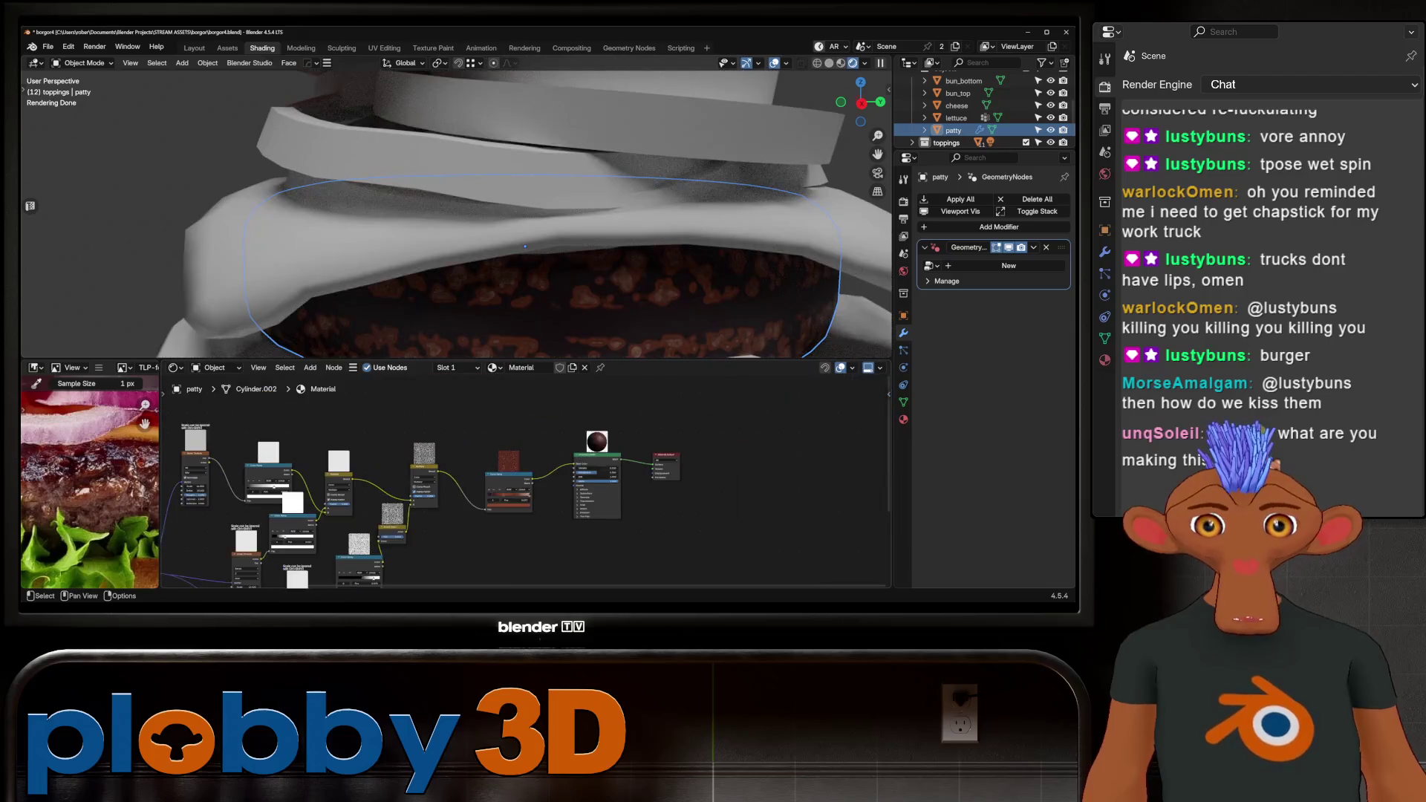
Delete the red preview node and wire the Color Ramp and noise preview into the shader chain.
left_click(535, 423)
key("x")
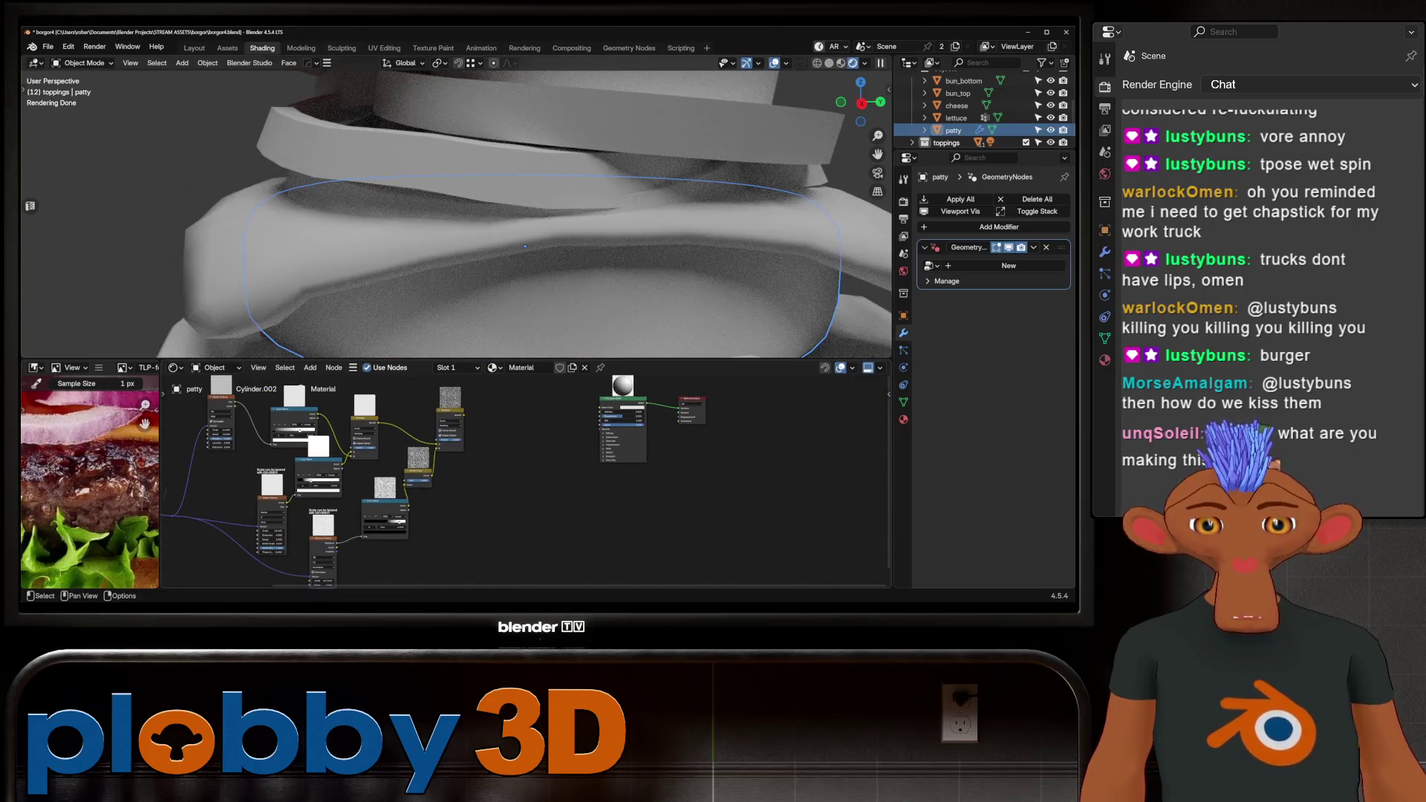
scroll(439, 435, "up", 2)
scroll(565, 483, "down", 1)
left_click_drag(312, 418, 289, 399)
left_click_drag(442, 503, 530, 534)
Switch the Multiply node's blend mode to Mix and disconnect its A and B inputs.
left_click(418, 454)
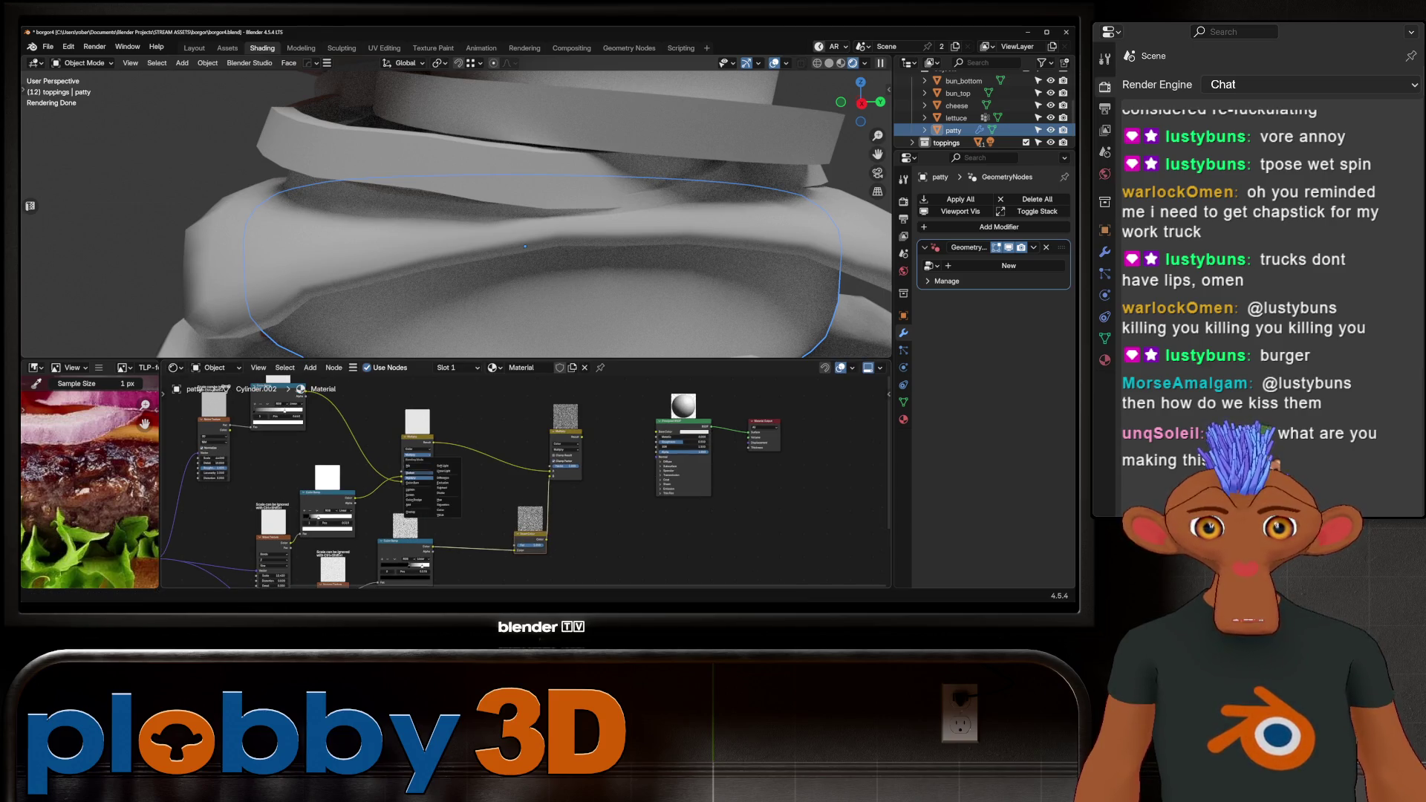
left_click(408, 465)
scroll(445, 483, "up", 1)
mouse_move(446, 483)
middle_mouse_down()
mouse_move(535, 449)
mouse_move(501, 565)
mouse_move(564, 484)
middle_mouse_up()
scroll(520, 482, "up", 1)
scroll(505, 539, "up", 1)
mouse_move(556, 482)
left_mouse_down()
mouse_move(572, 486)
mouse_move(453, 457)
left_mouse_up()
key("Escape")
left_click_drag(581, 472, 520, 513)
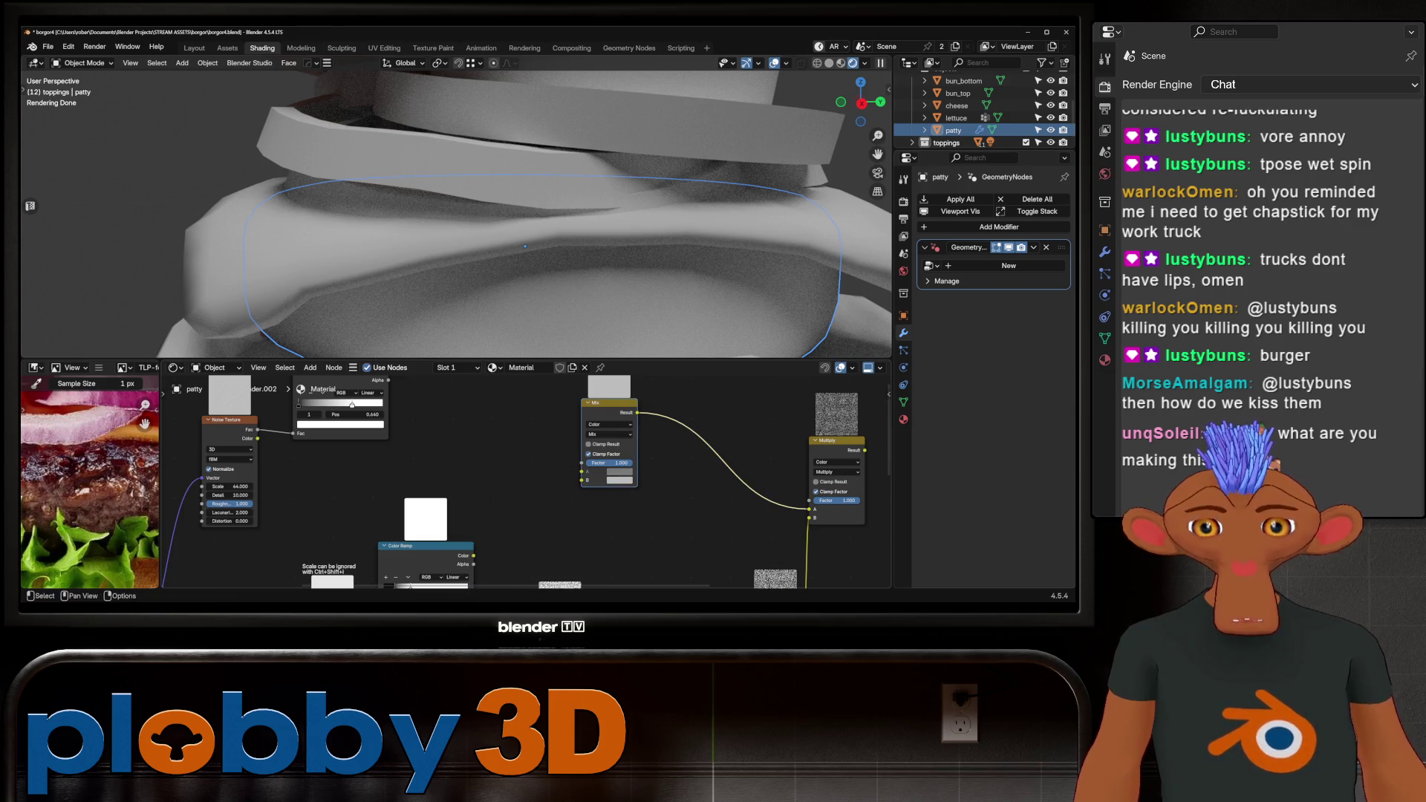
Sample a dark red from the reference photo and drive the Mix Factor with the Color Ramp.
scroll(89, 483, "up", 3)
key("shift+a")
key("Escape")
scroll(528, 483, "down", 1)
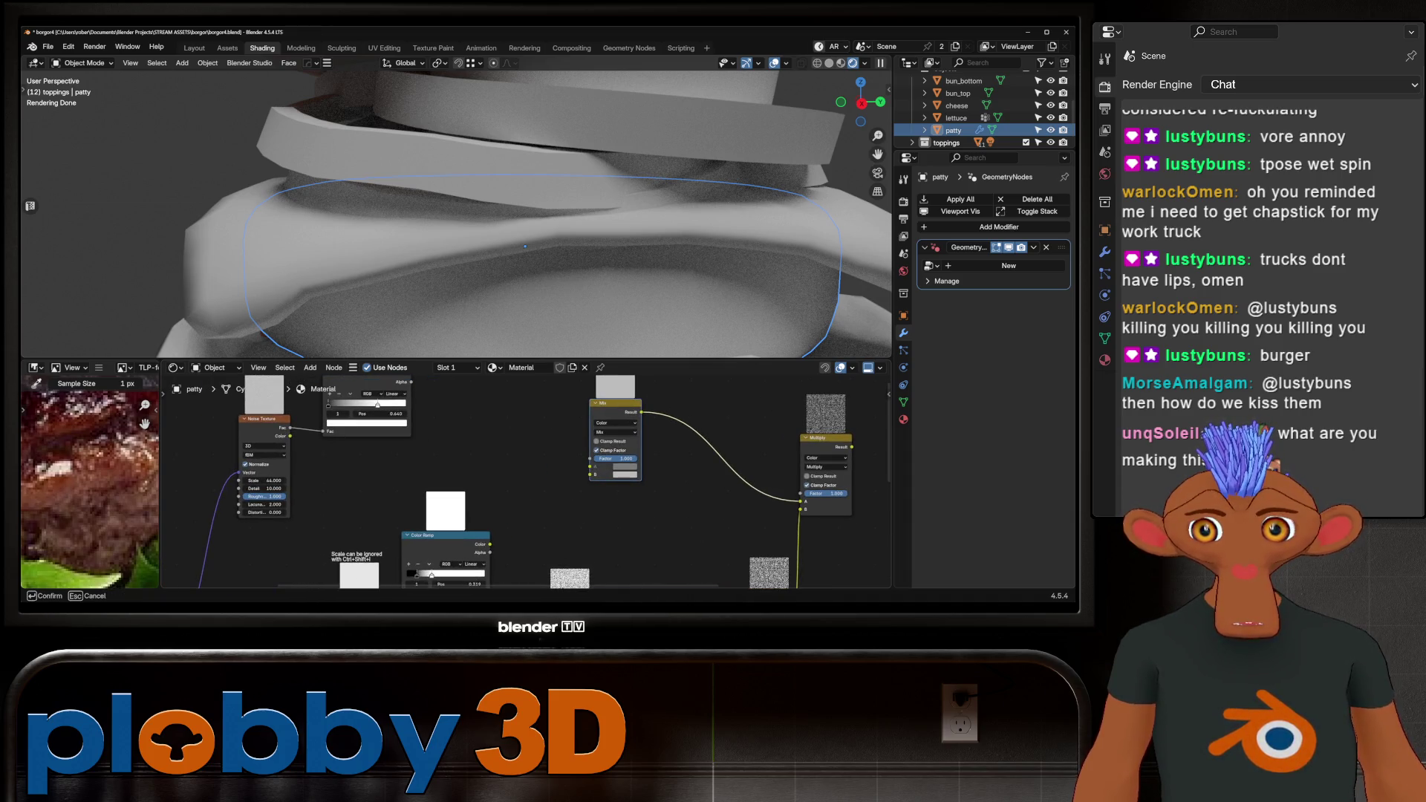
key("Return")
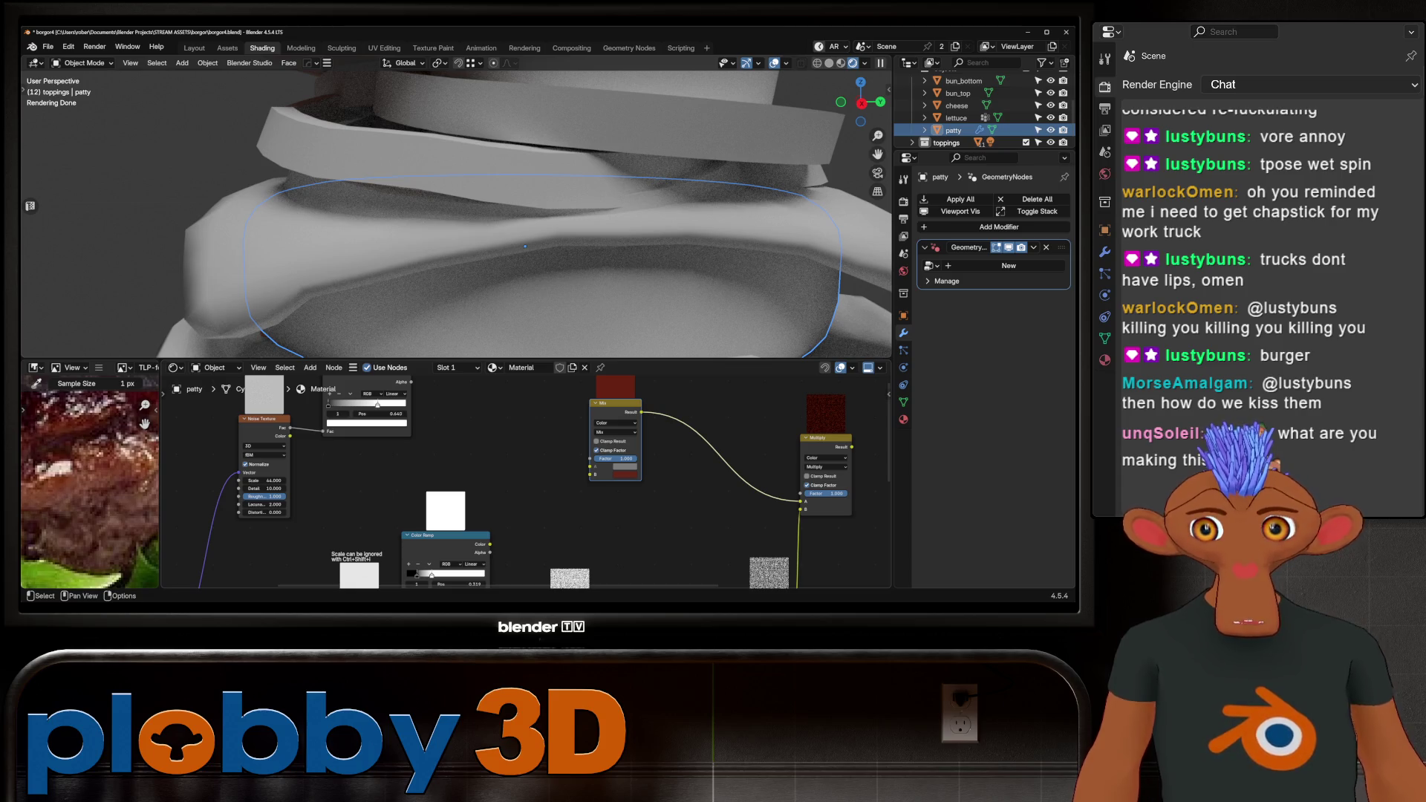
key("Return")
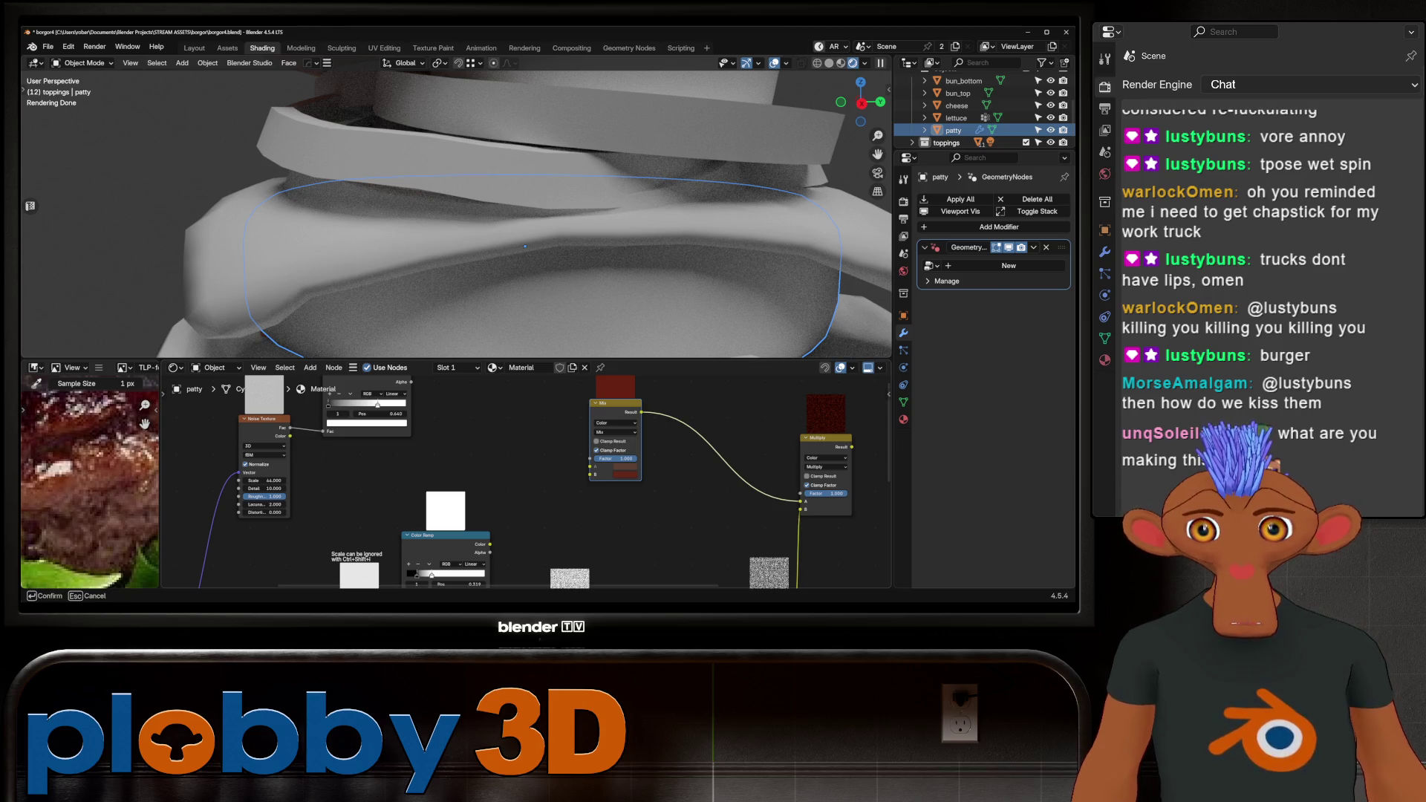
scroll(539, 483, "down", 3)
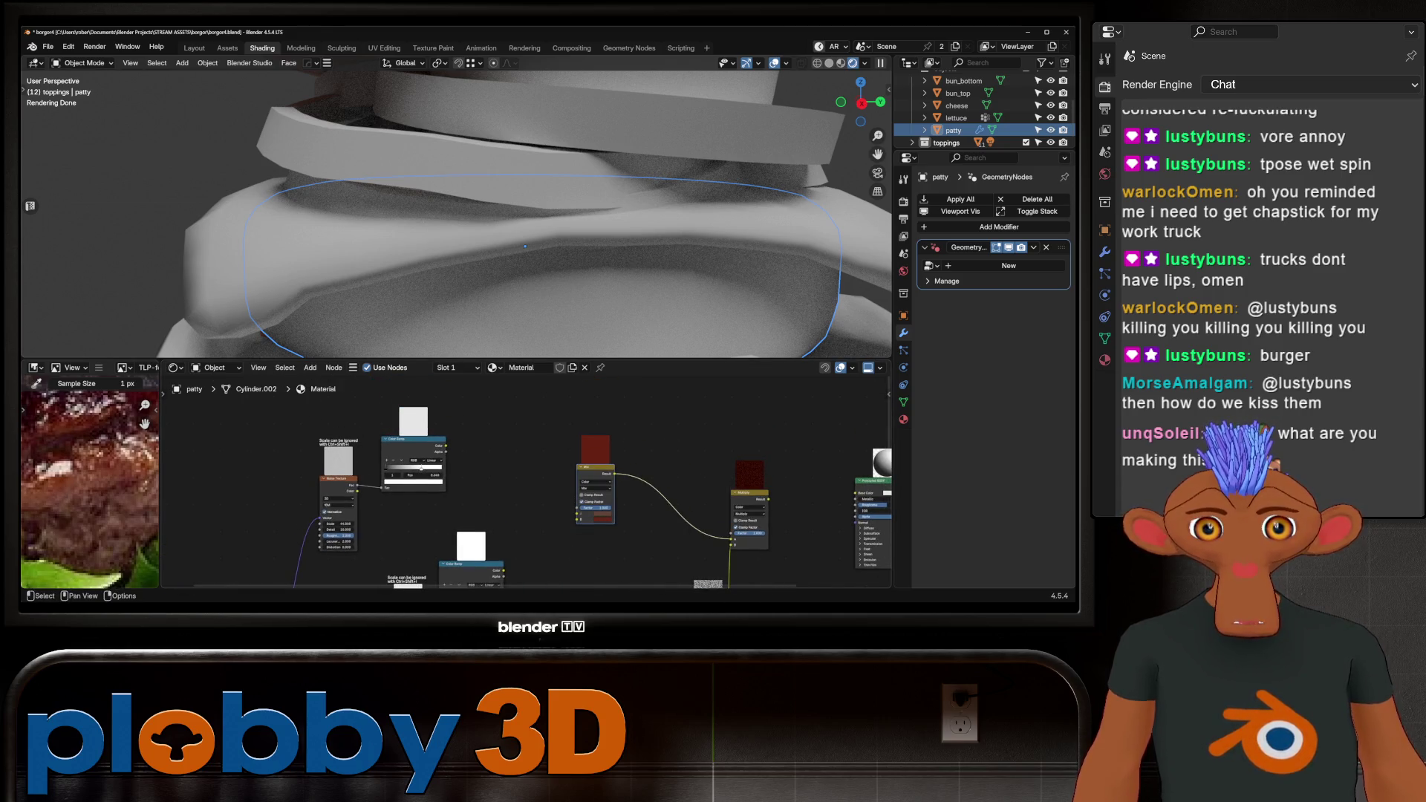
left_click_drag(445, 446, 579, 508)
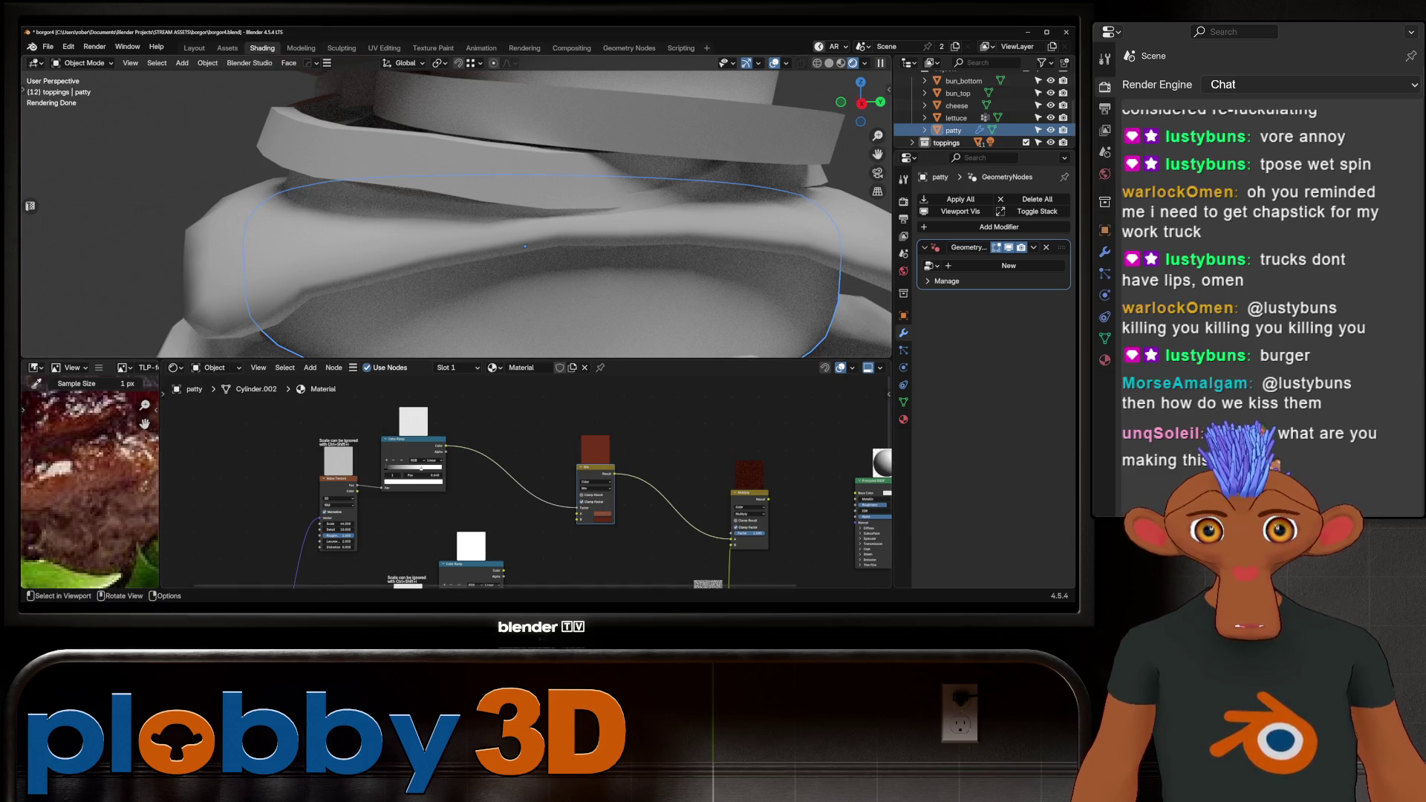
scroll(456, 215, "down", 10)
middle_click_drag(669, 528, 520, 483)
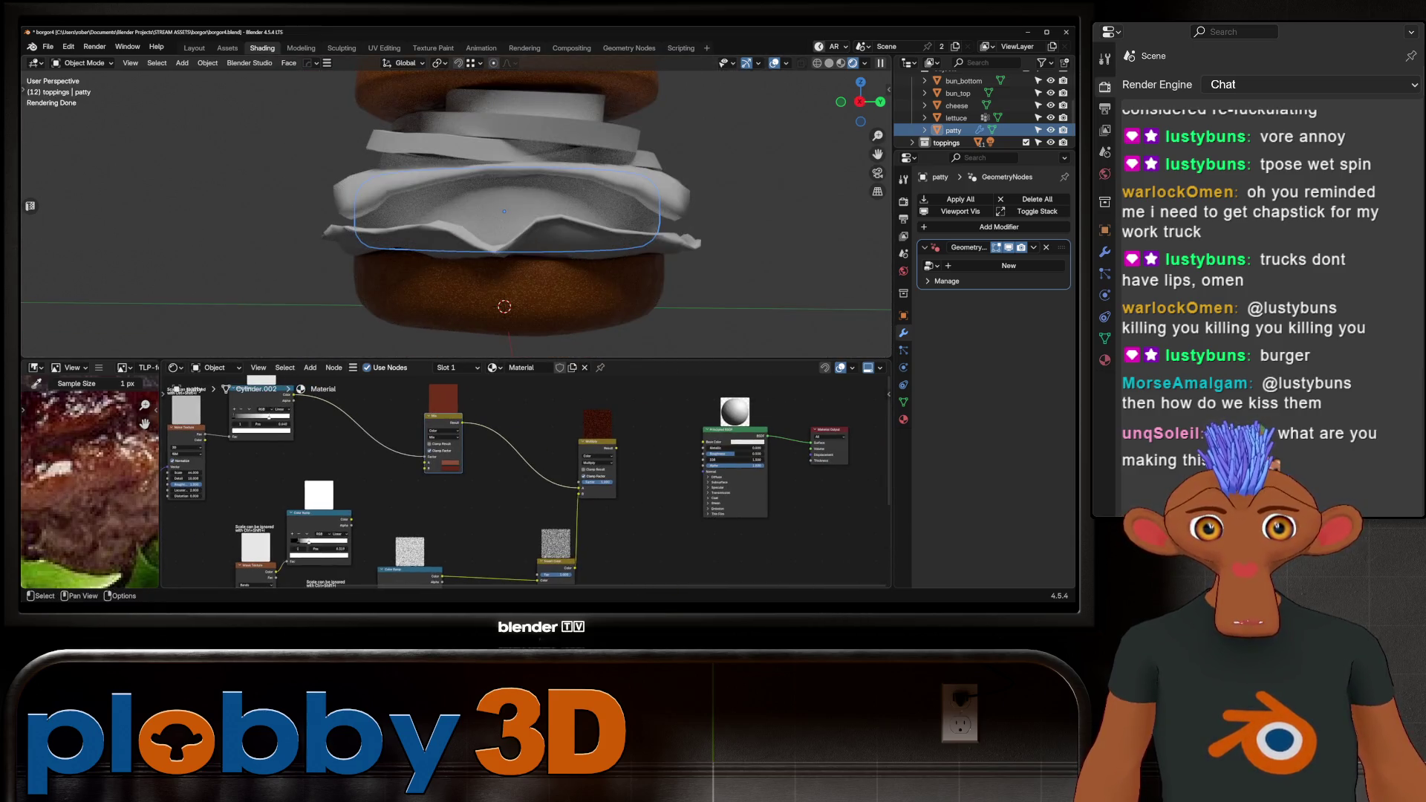
Route the Mix Result into the Principled BSDF Base Color and adjust the Noise Texture Scale.
mouse_move(579, 487)
left_mouse_down()
mouse_move(595, 461)
mouse_move(702, 442)
left_mouse_up()
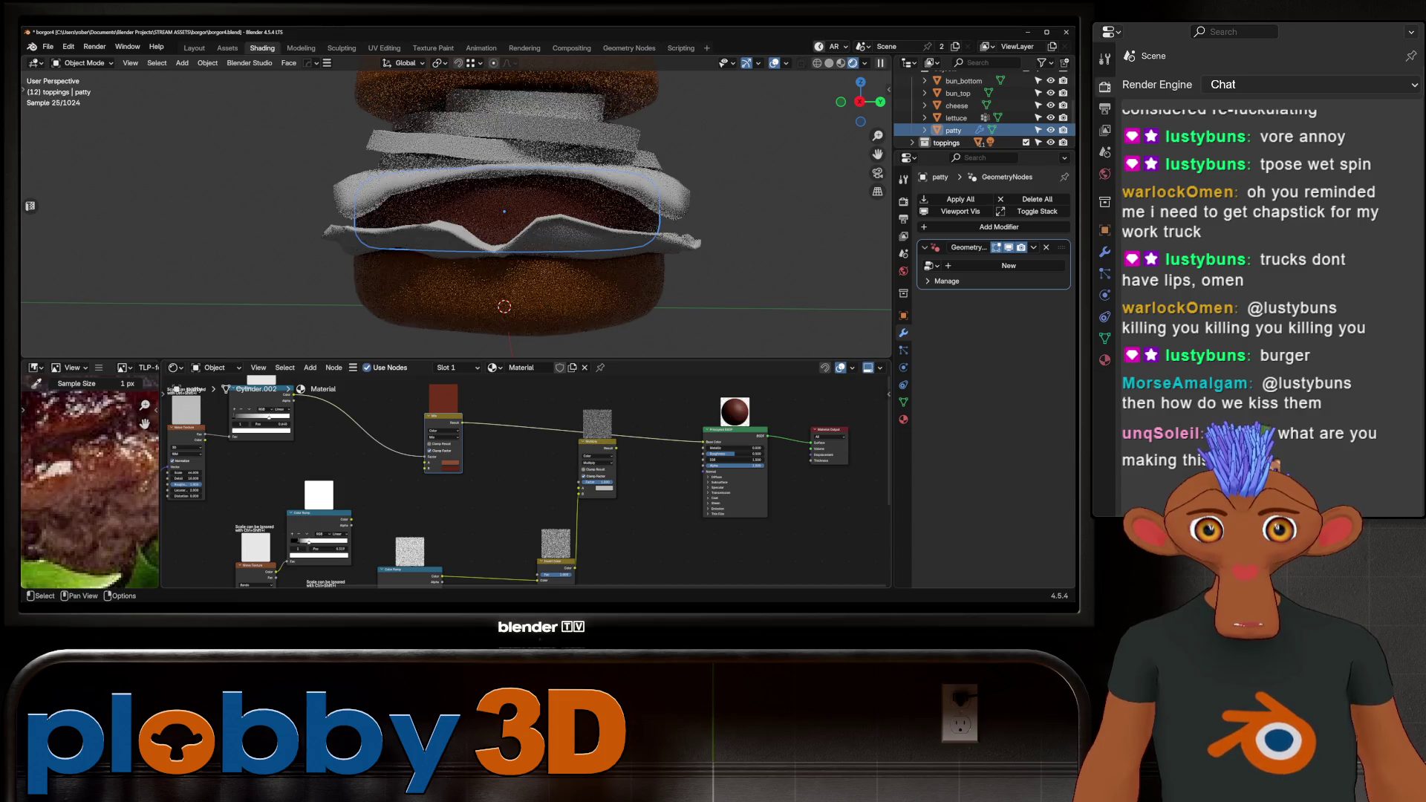
scroll(506, 223, "up", 5)
scroll(421, 465, "down", 2)
scroll(505, 223, "down", 4)
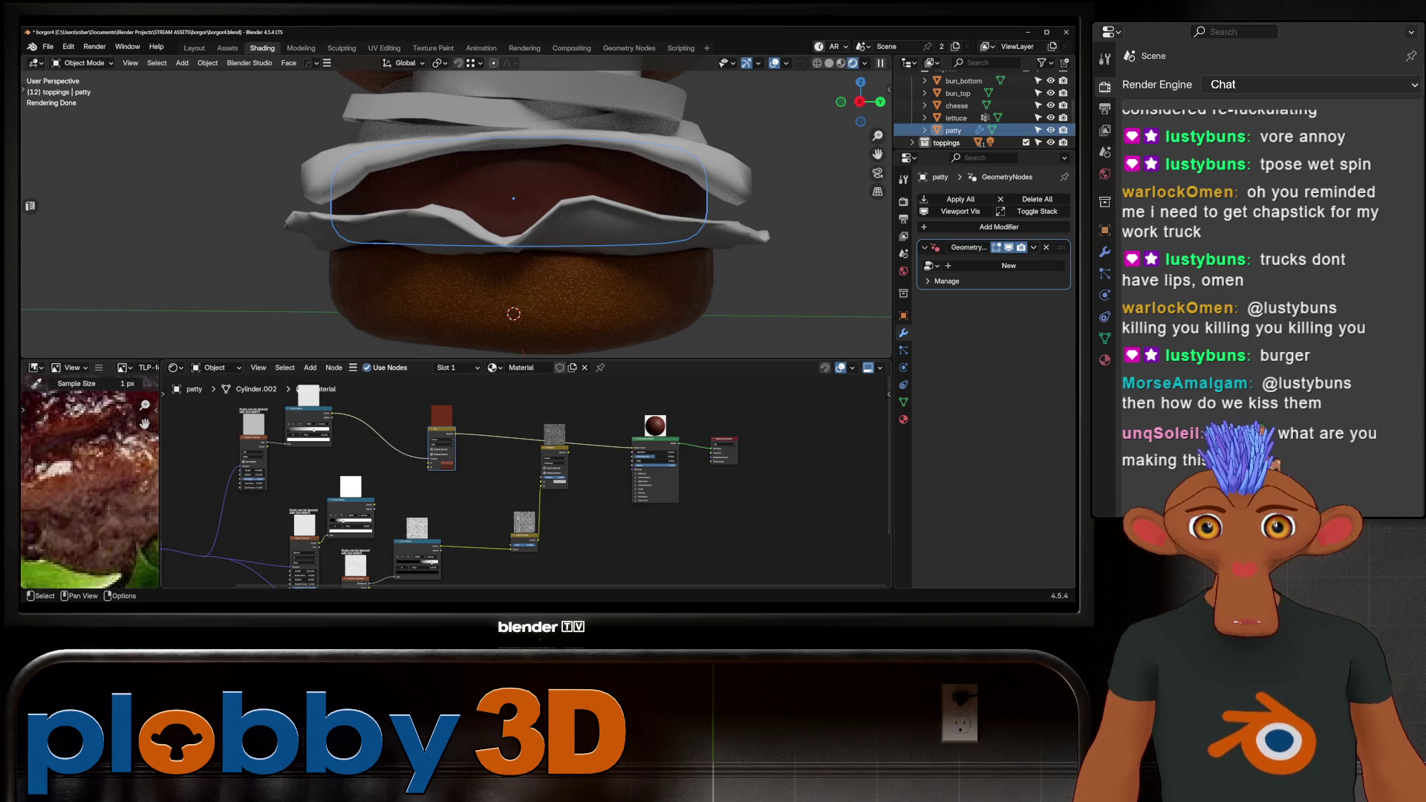
scroll(295, 446, "up", 2)
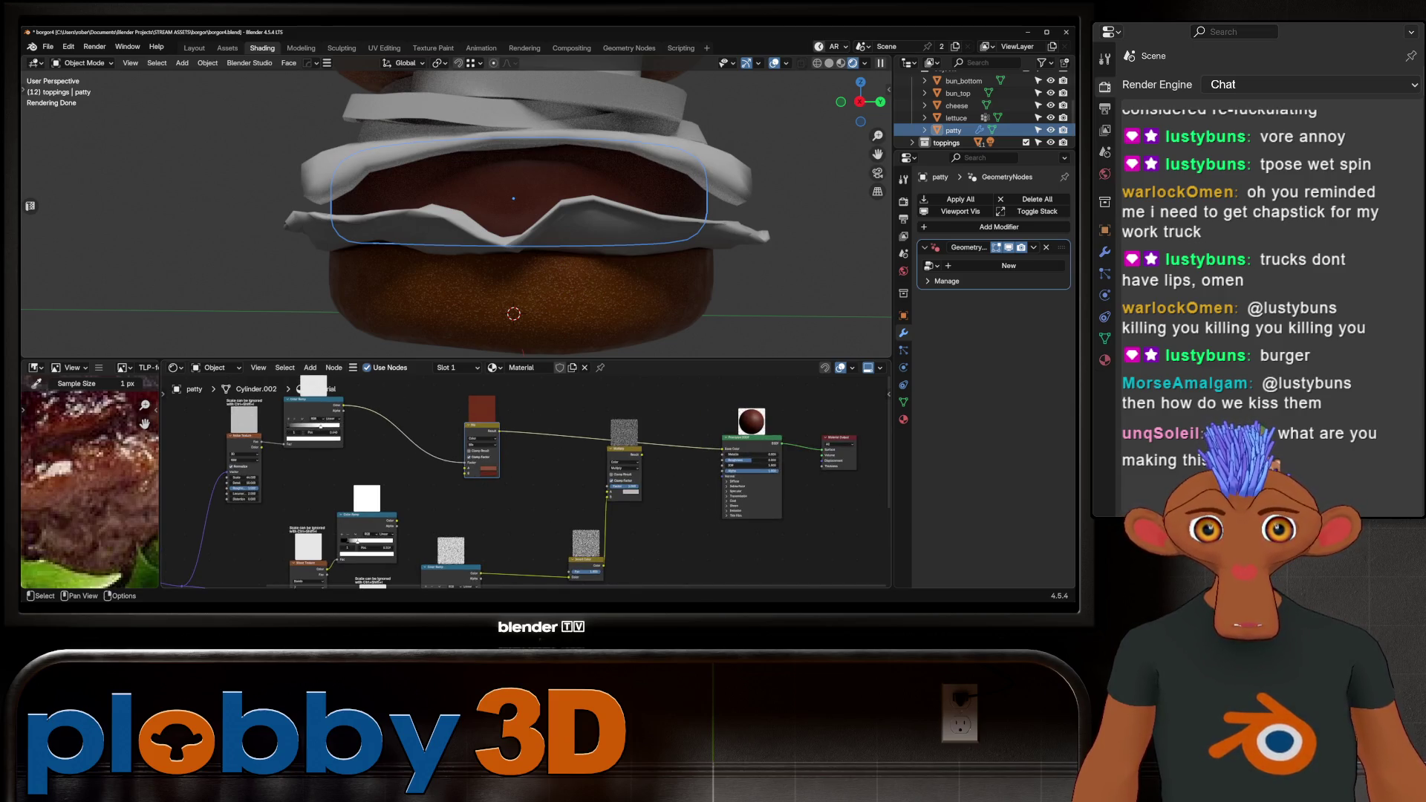
left_click_drag(243, 477, 253, 477)
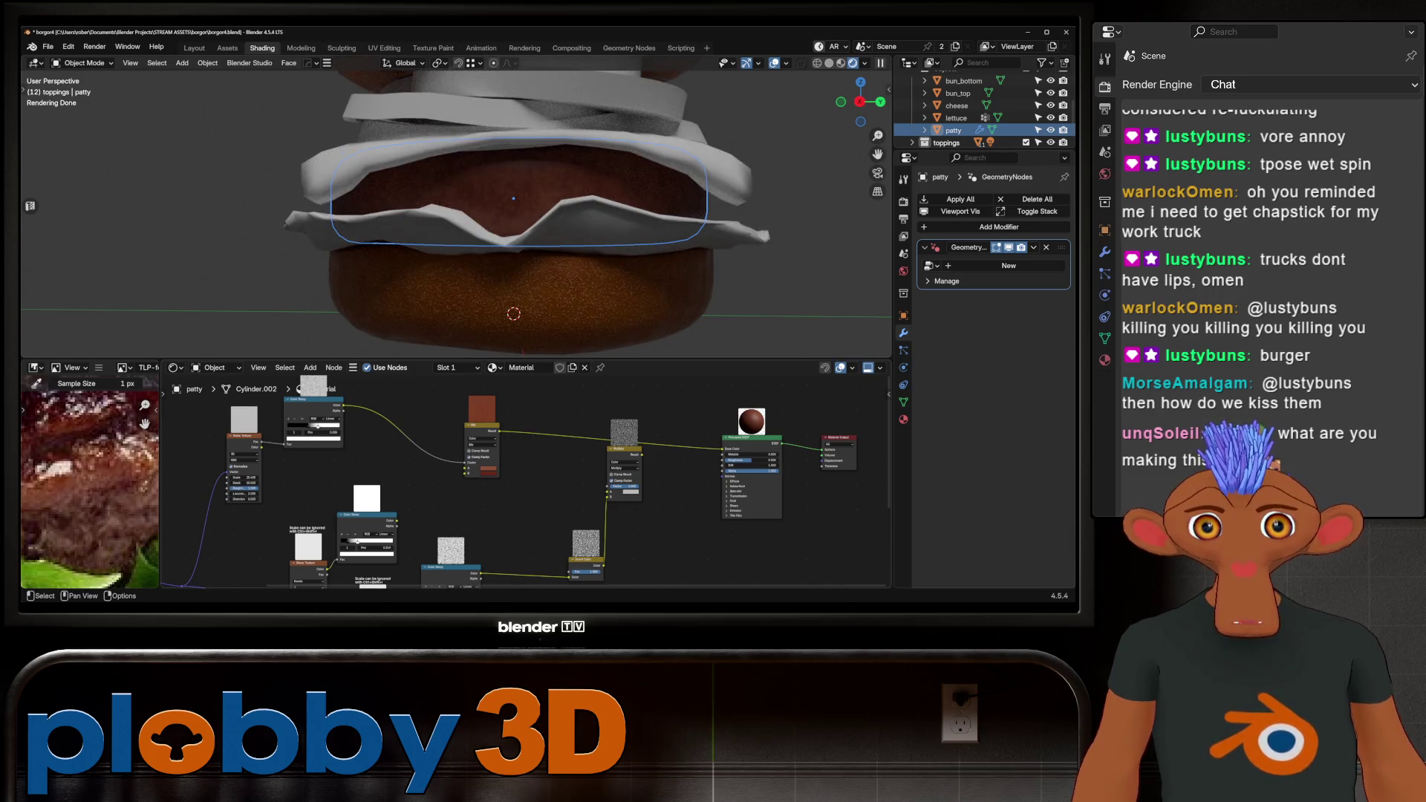
left_click_drag(313, 399, 306, 429)
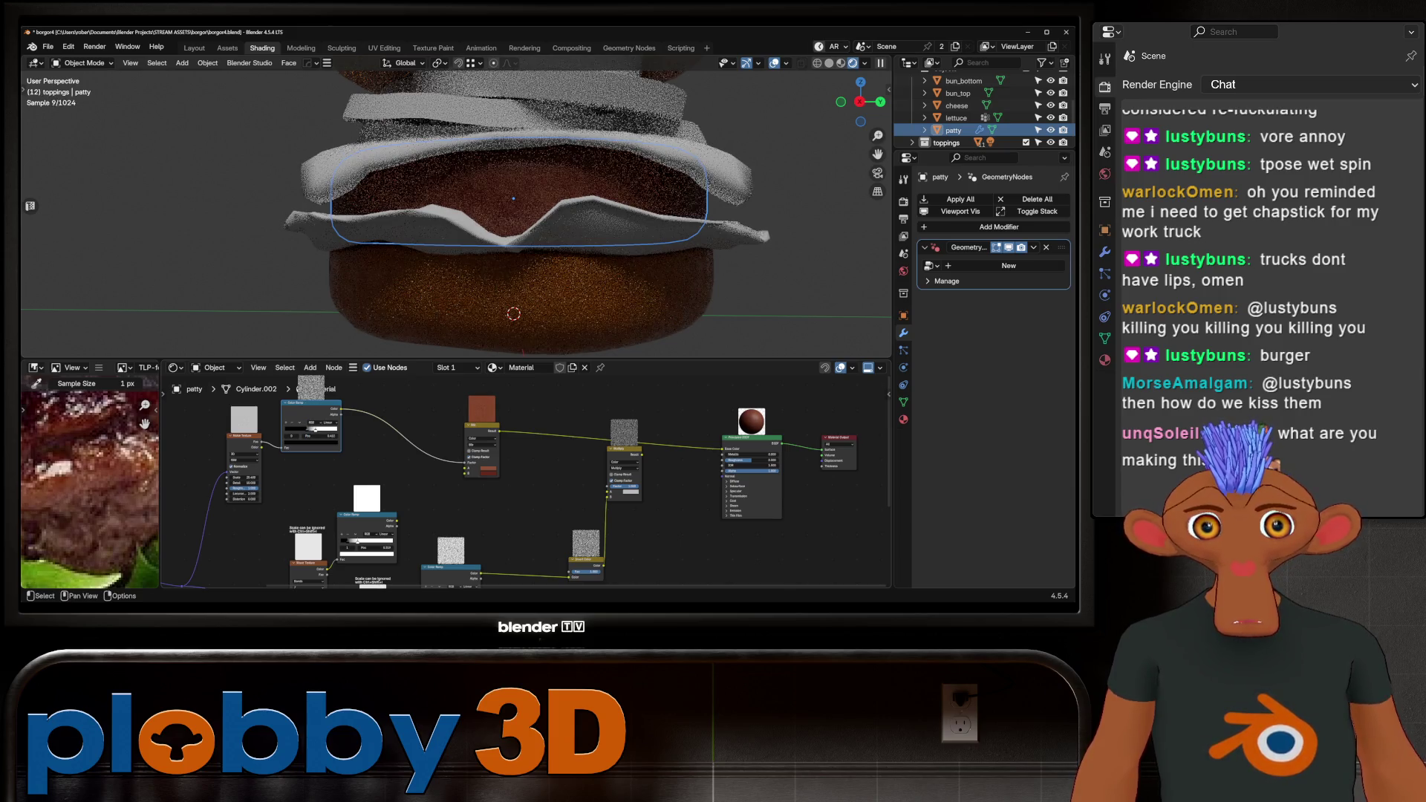
Duplicate the Mix node with Shift+D and connect a link into the new node's A input.
mouse_move(520, 223)
middle_mouse_down()
mouse_move(520, 312)
mouse_move(513, 216)
mouse_move(549, 215)
middle_mouse_up()
scroll(680, 520, "up", 3)
scroll(680, 520, "down", 2)
scroll(297, 483, "down", 2)
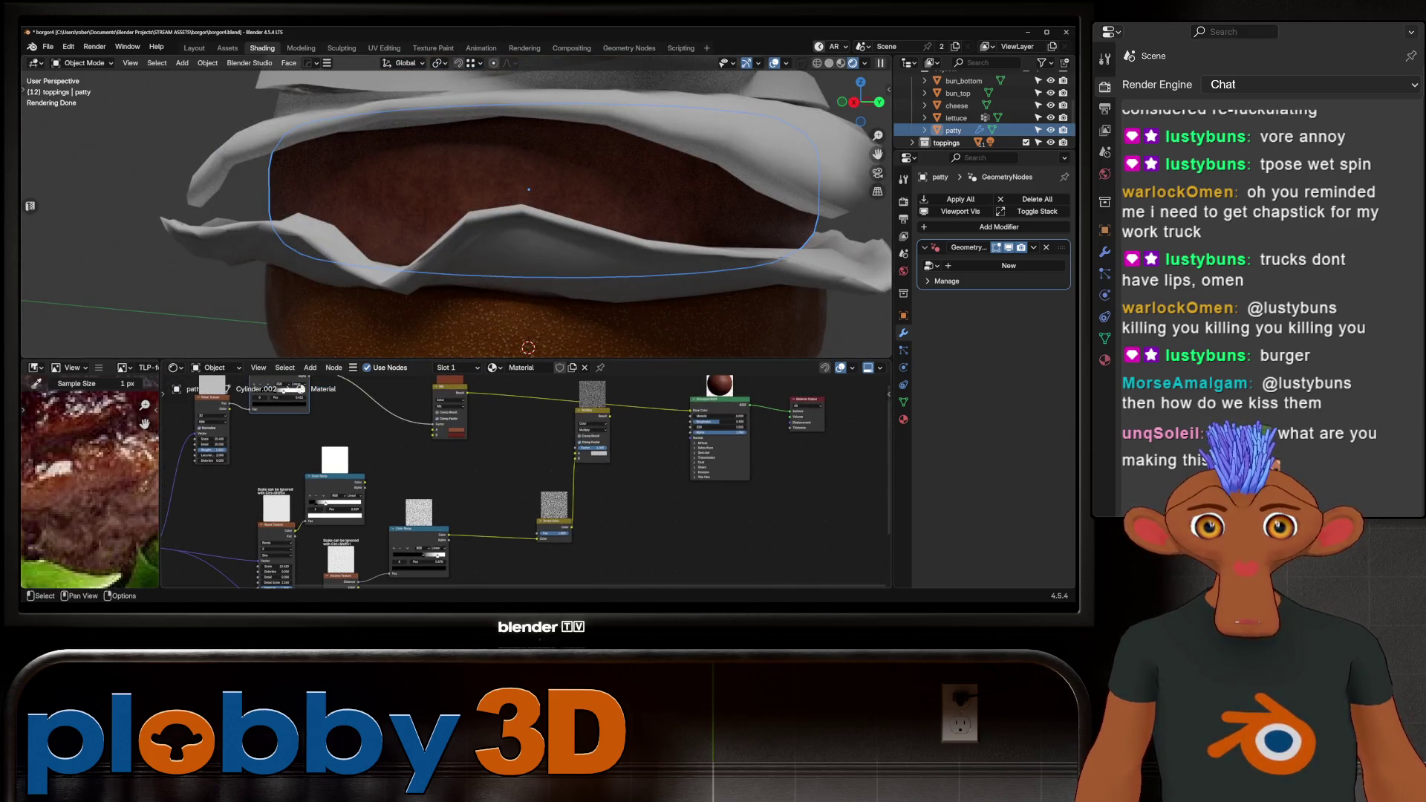
left_click_drag(335, 480, 346, 477)
mouse_move(451, 387)
left_mouse_down()
mouse_move(391, 384)
mouse_move(435, 400)
left_mouse_up()
key("shift+d")
left_click(475, 427)
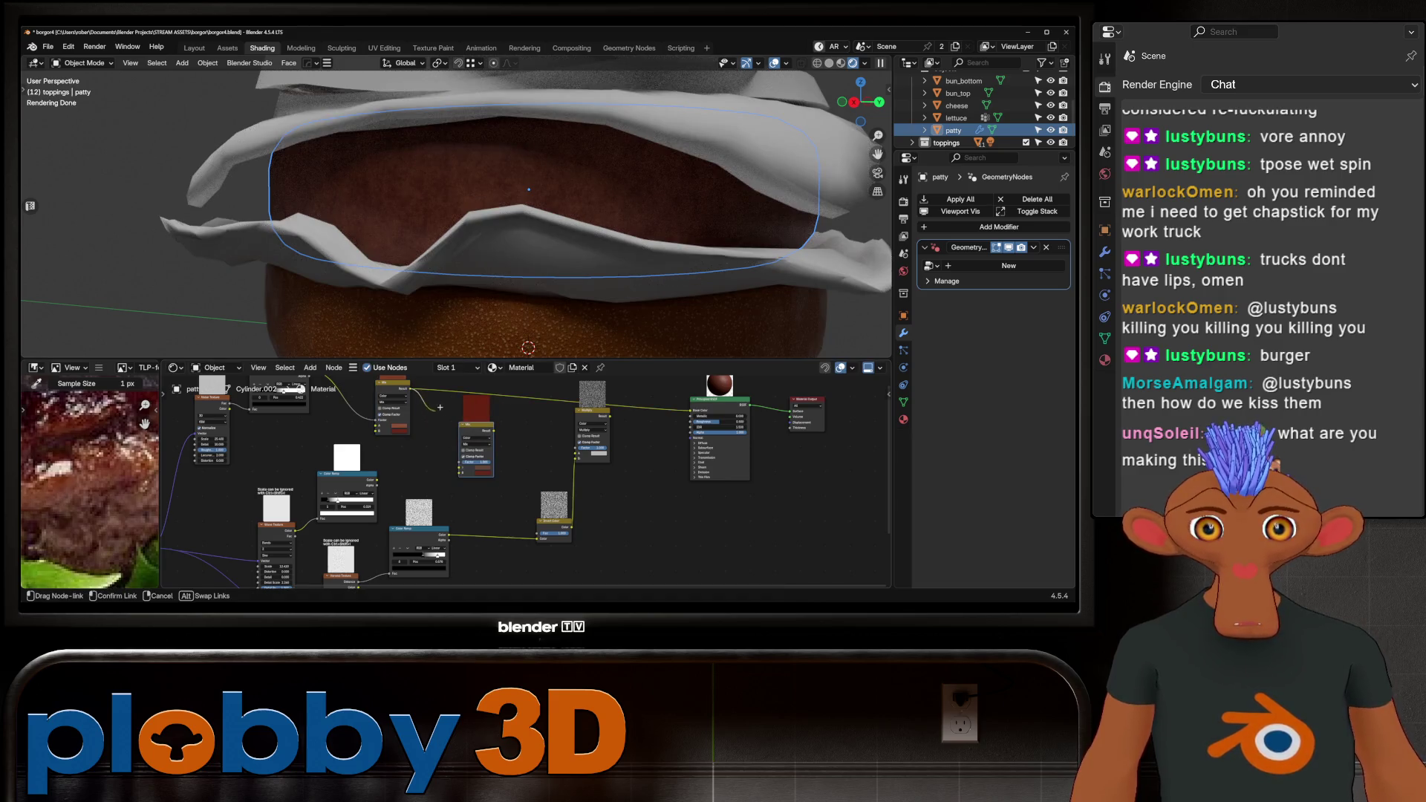
left_click_drag(457, 461, 460, 463)
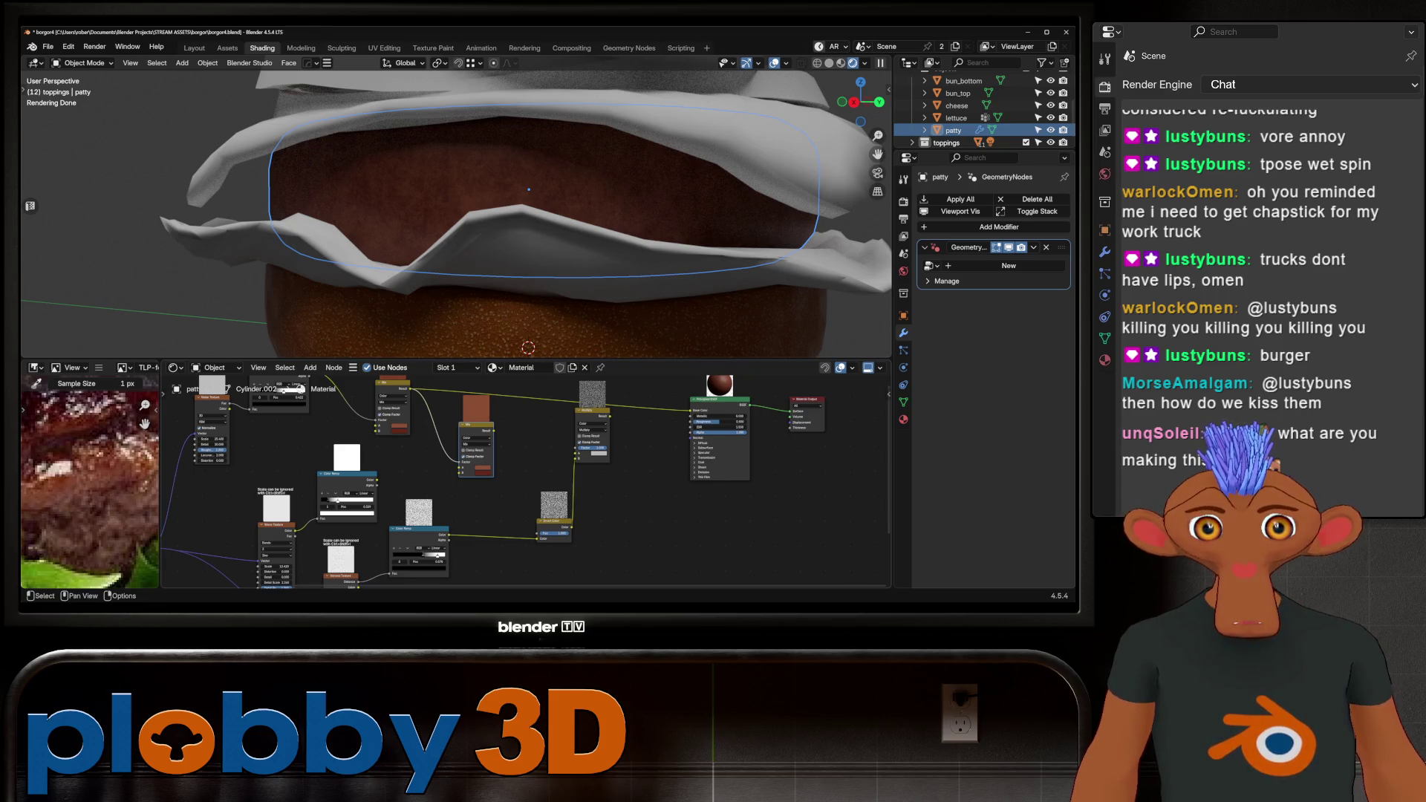
mouse_move(459, 462)
left_mouse_down()
mouse_move(414, 483)
mouse_move(456, 463)
mouse_move(405, 470)
mouse_move(459, 464)
left_mouse_up()
key("Escape")
key("Escape")
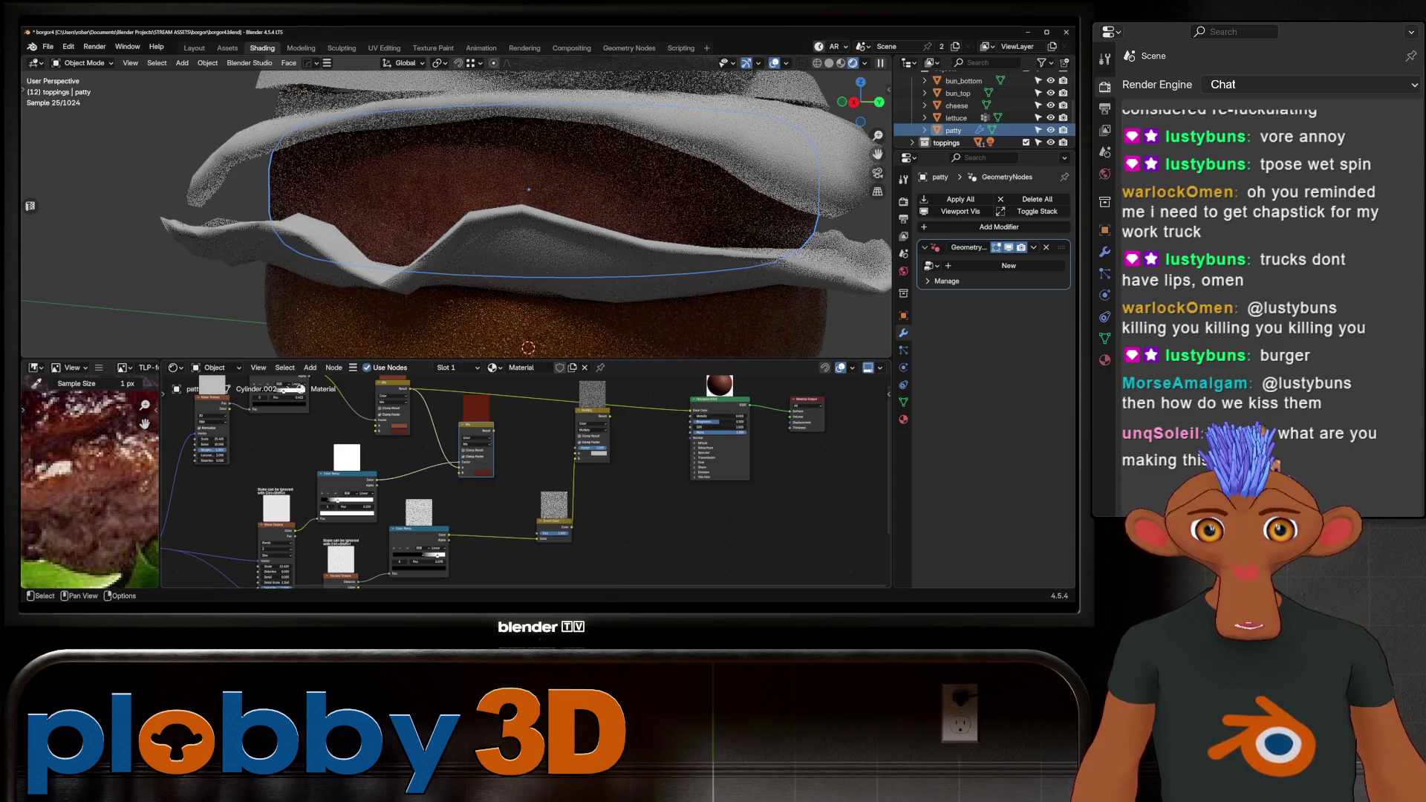
Shift a Color Ramp stop to about 0.360 and link the Mix Result toward the Multiply node.
left_click_drag(333, 501, 339, 500)
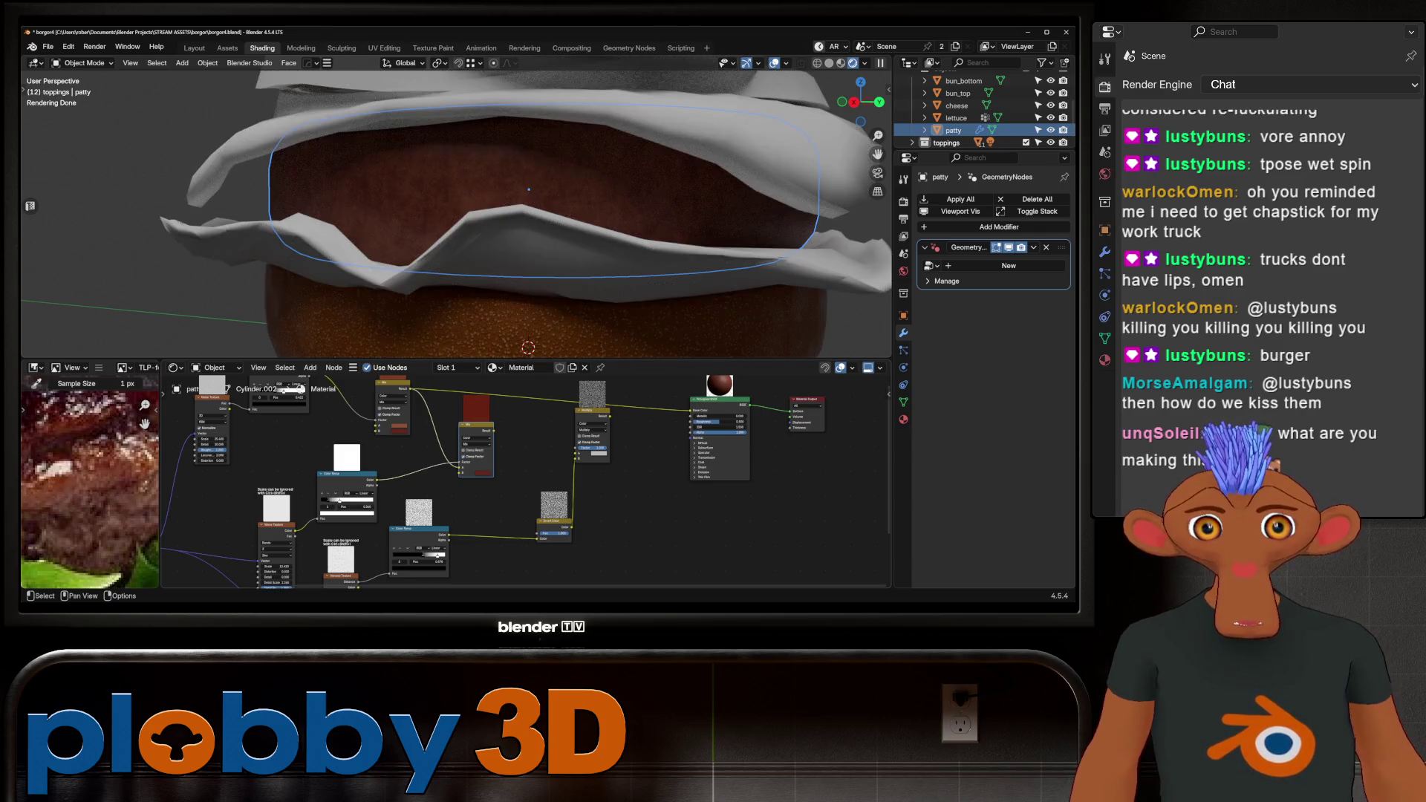
left_click_drag(494, 430, 577, 424)
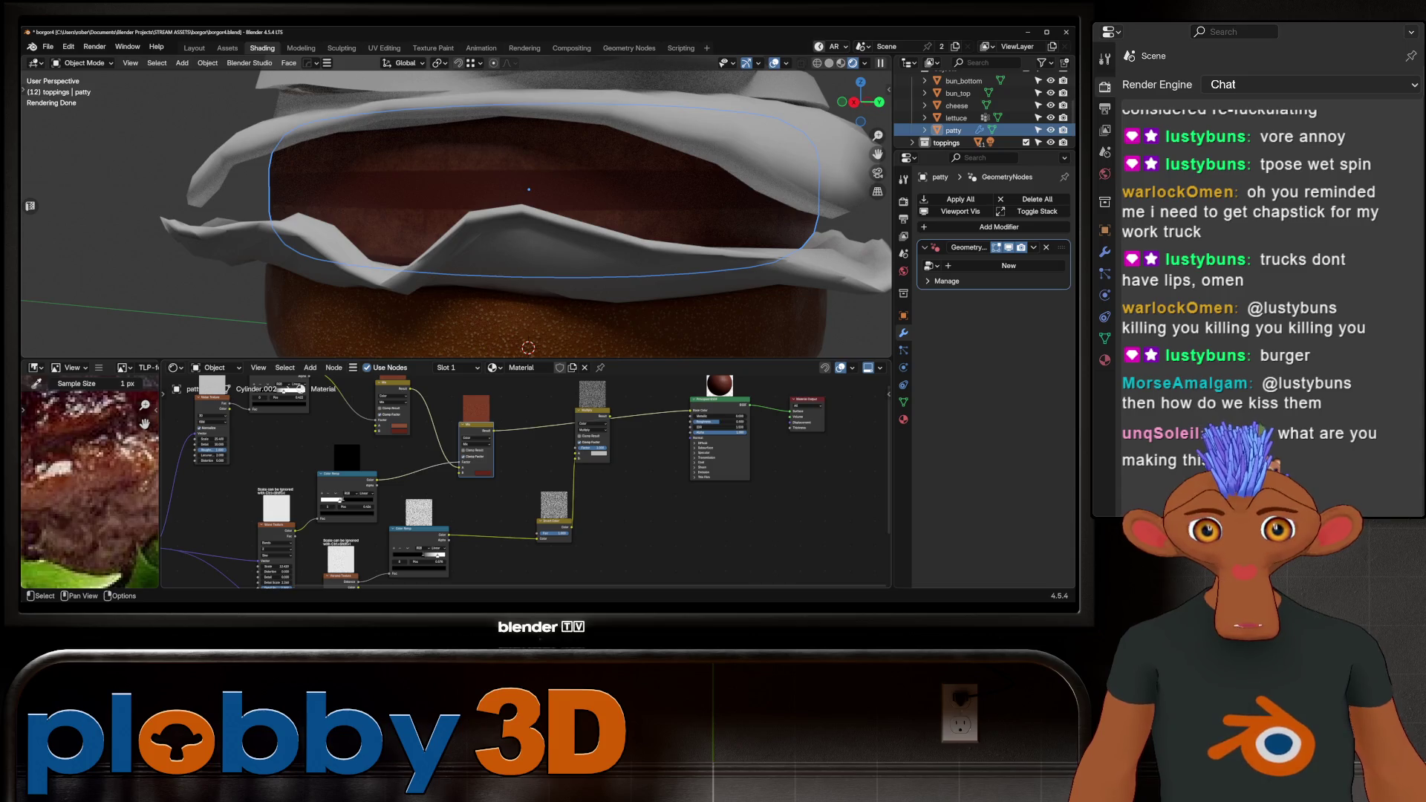
left_click(346, 514)
scroll(334, 483, "up", 2)
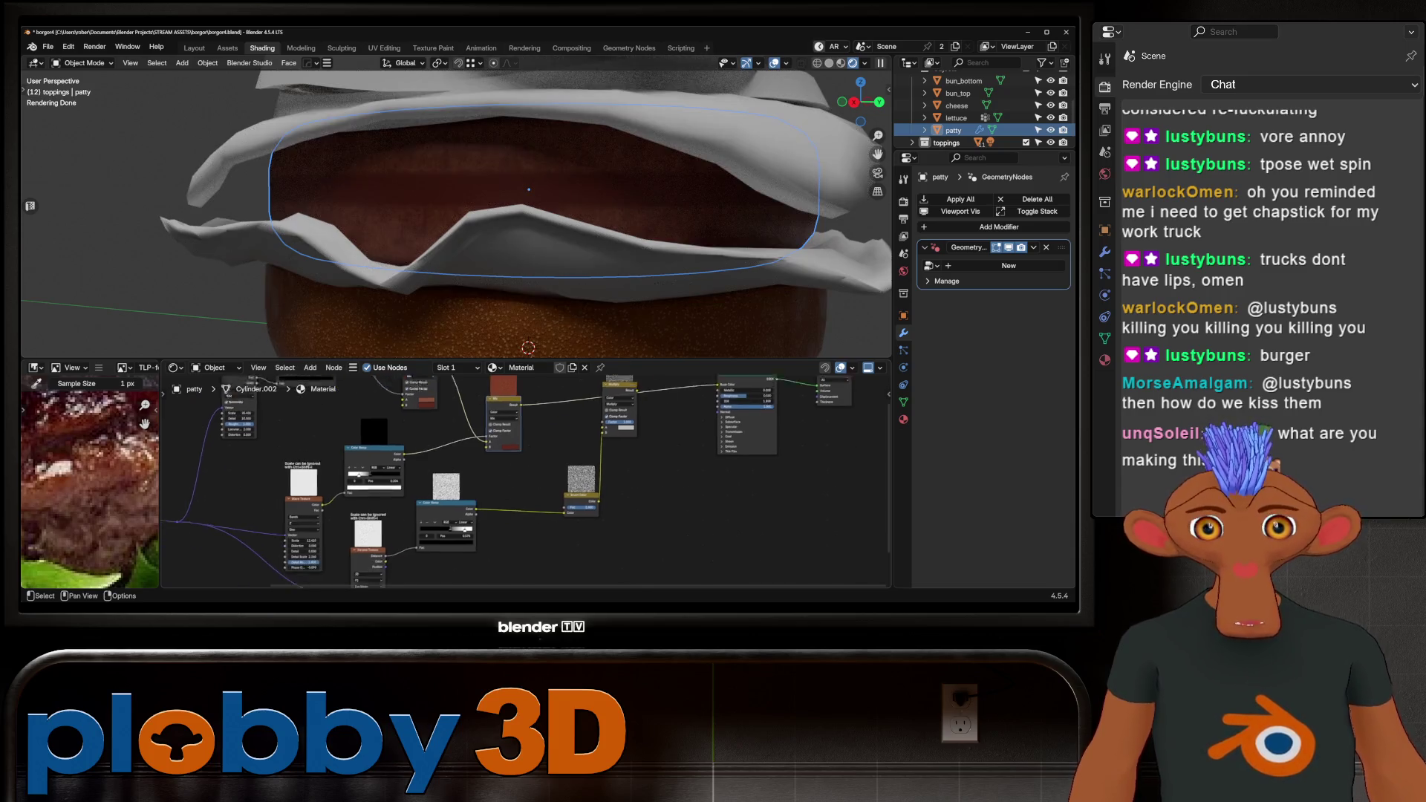
Raise the Wave Texture Distortion sharply for heavy warping.
mouse_move(316, 534)
left_mouse_down()
mouse_move(356, 534)
mouse_move(297, 549)
mouse_move(313, 541)
mouse_move(324, 556)
mouse_move(330, 534)
left_mouse_up()
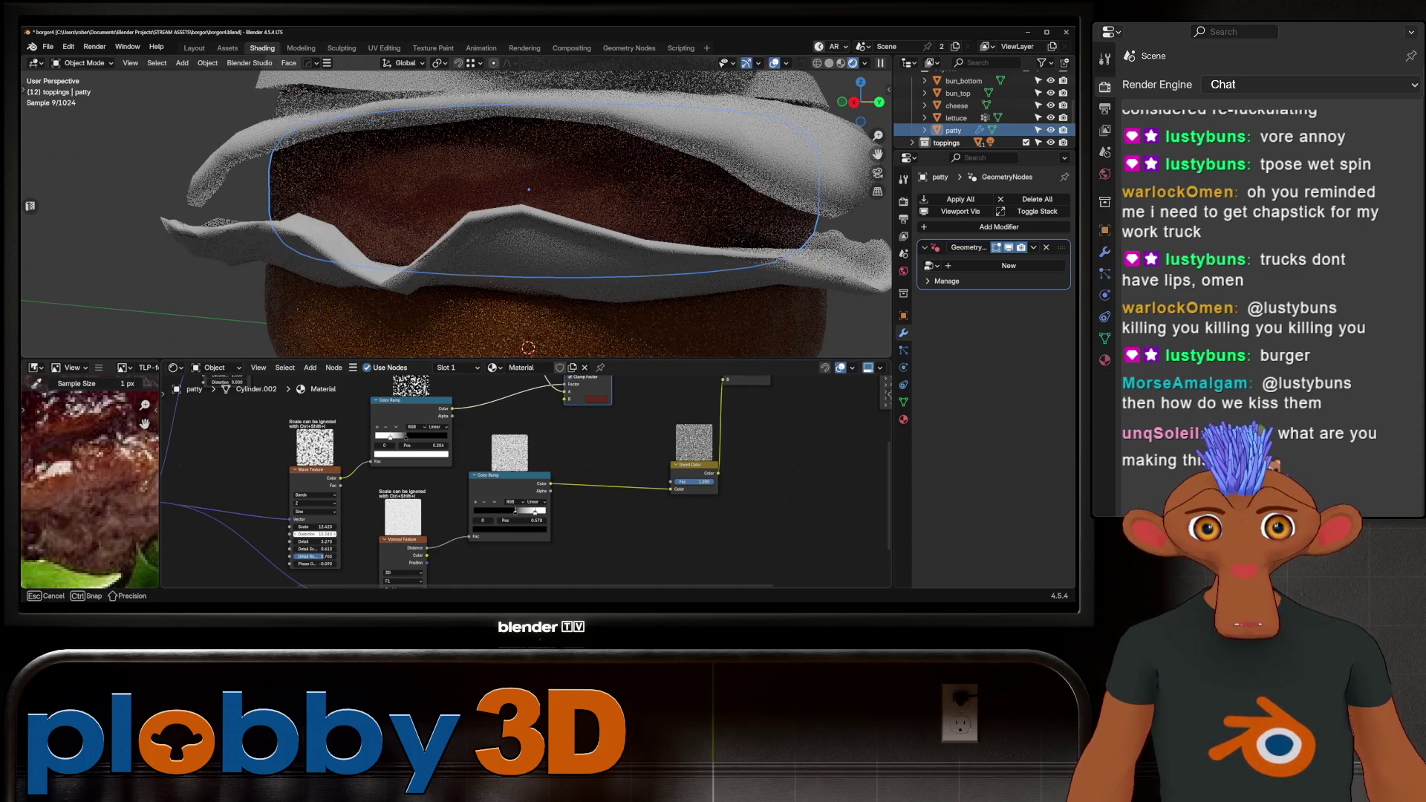
scroll(508, 267, "down", 4)
scroll(487, 252, "up", 4)
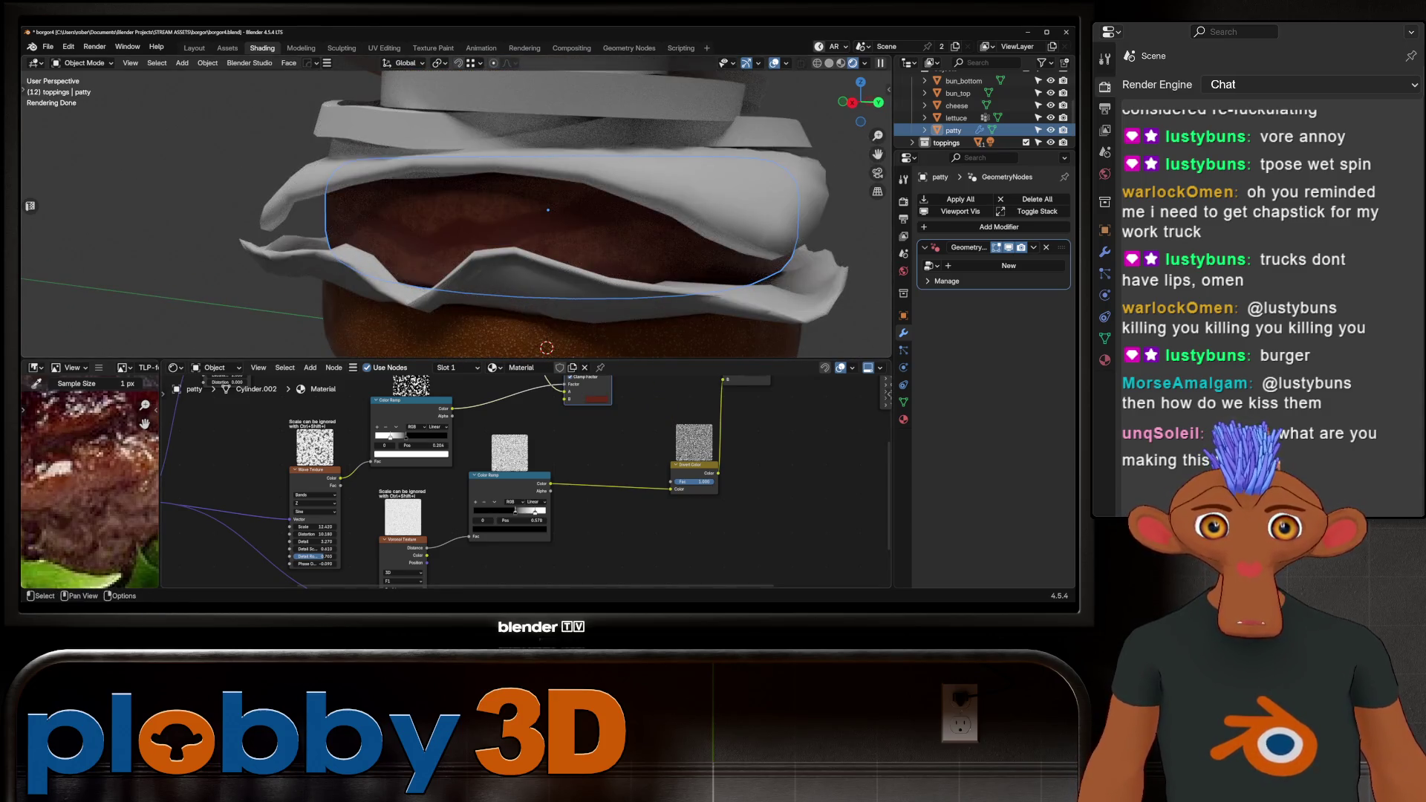
Lower the Value of the Mix B colour to darken the meat red.
left_click(596, 399)
left_click_drag(619, 372, 625, 371)
left_click_drag(621, 365, 624, 365)
scroll(513, 215, "down", 5)
mouse_move(513, 215)
middle_mouse_down()
mouse_move(512, 193)
mouse_move(512, 223)
middle_mouse_up()
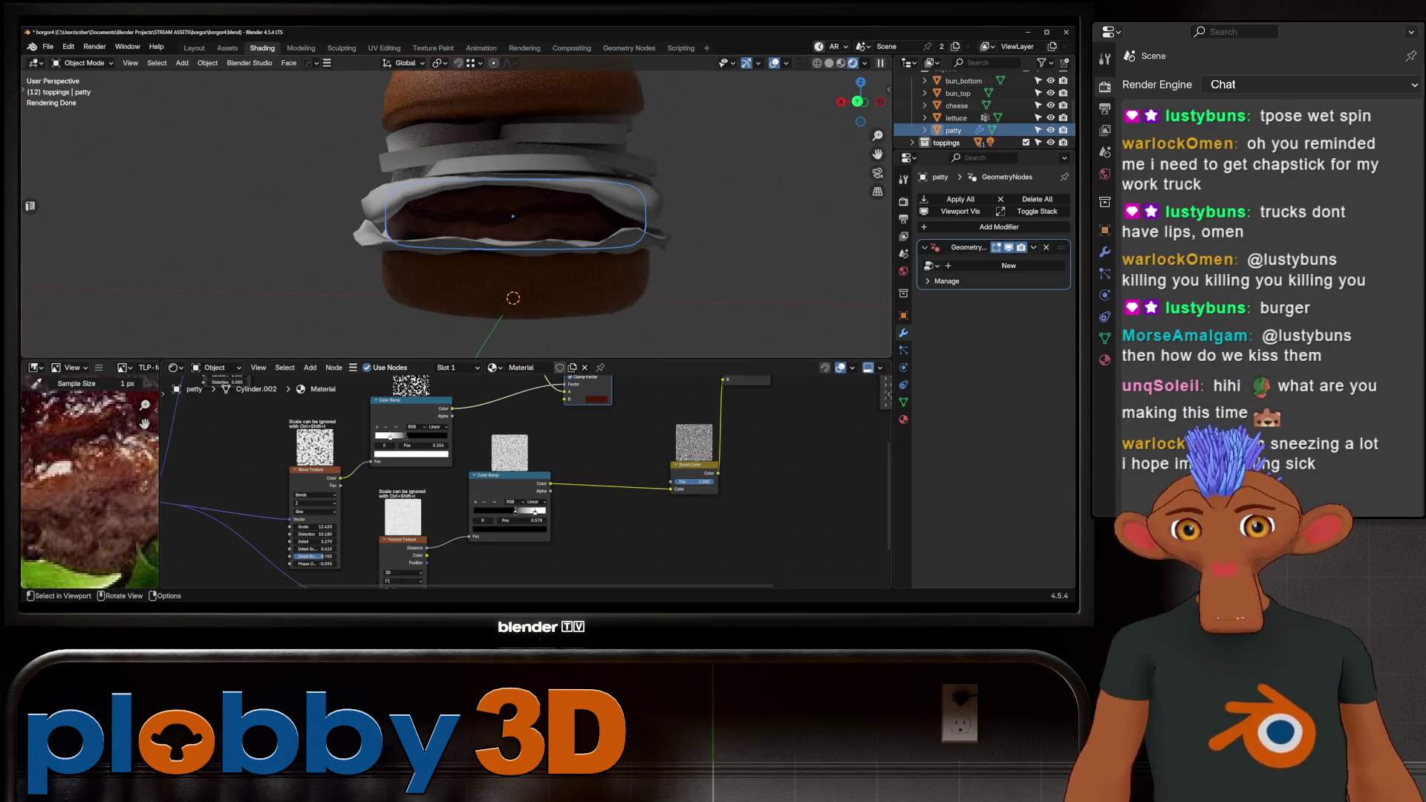
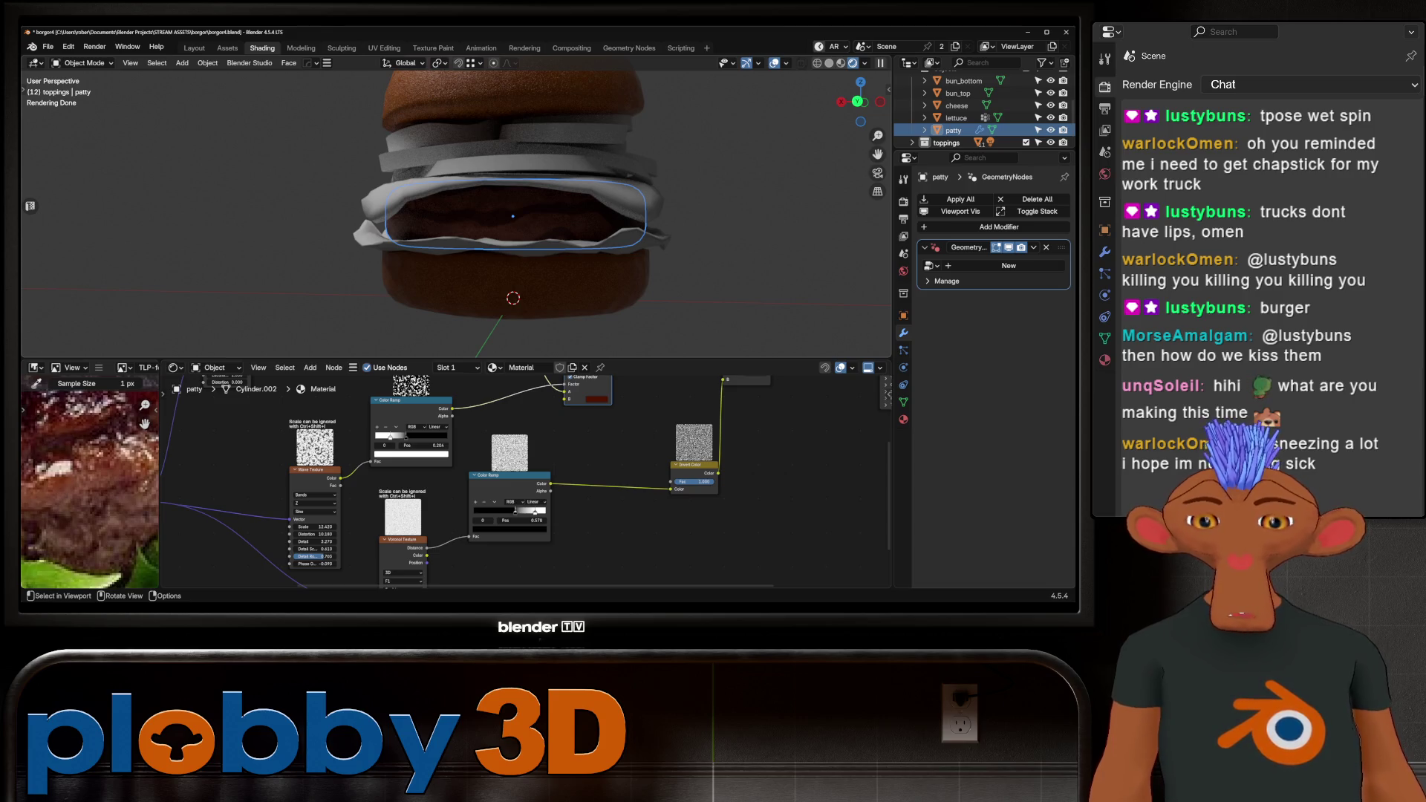
Raise the wave texture's distortion to 16.280.
scroll(512, 216, "down", 3)
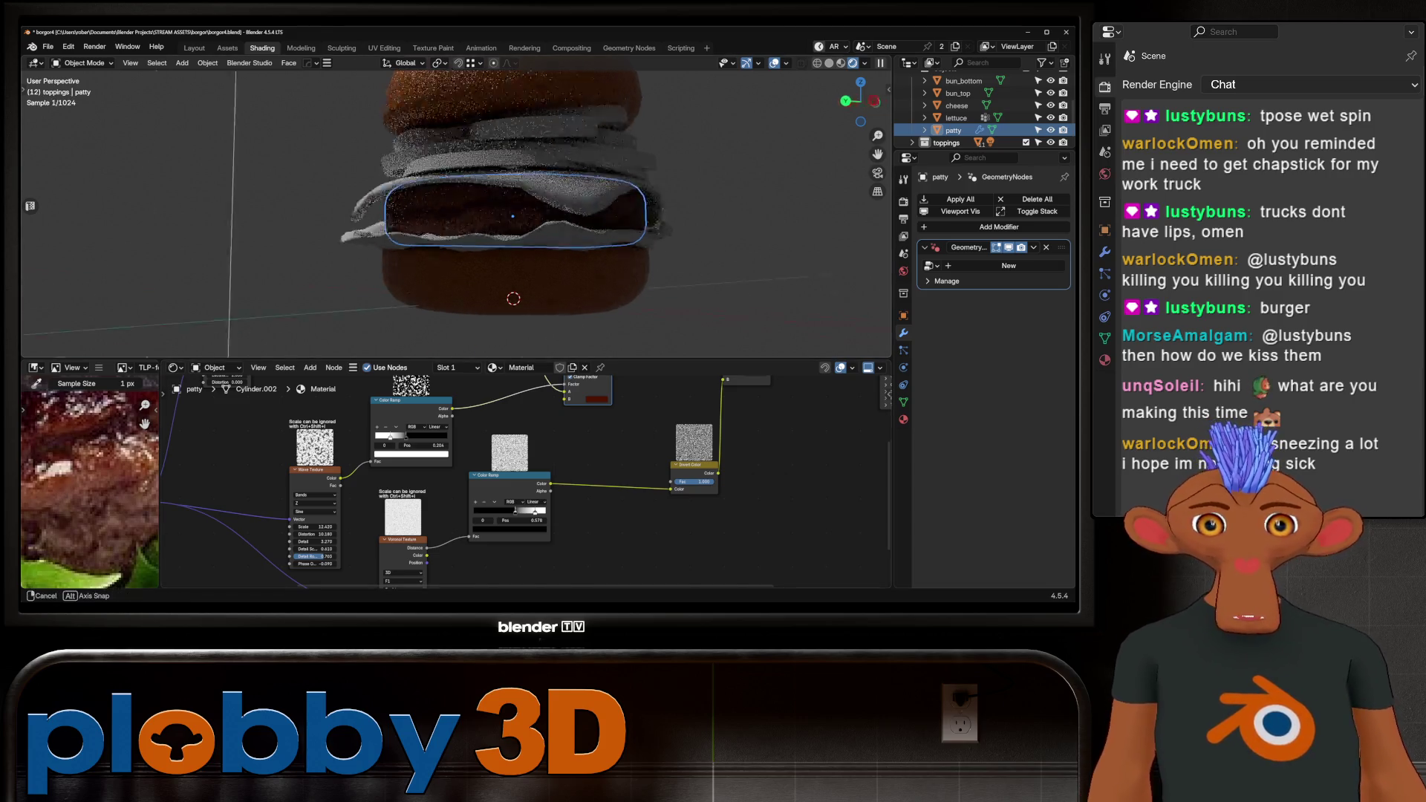
mouse_move(513, 215)
middle_mouse_down()
mouse_move(461, 200)
mouse_move(460, 182)
middle_mouse_up()
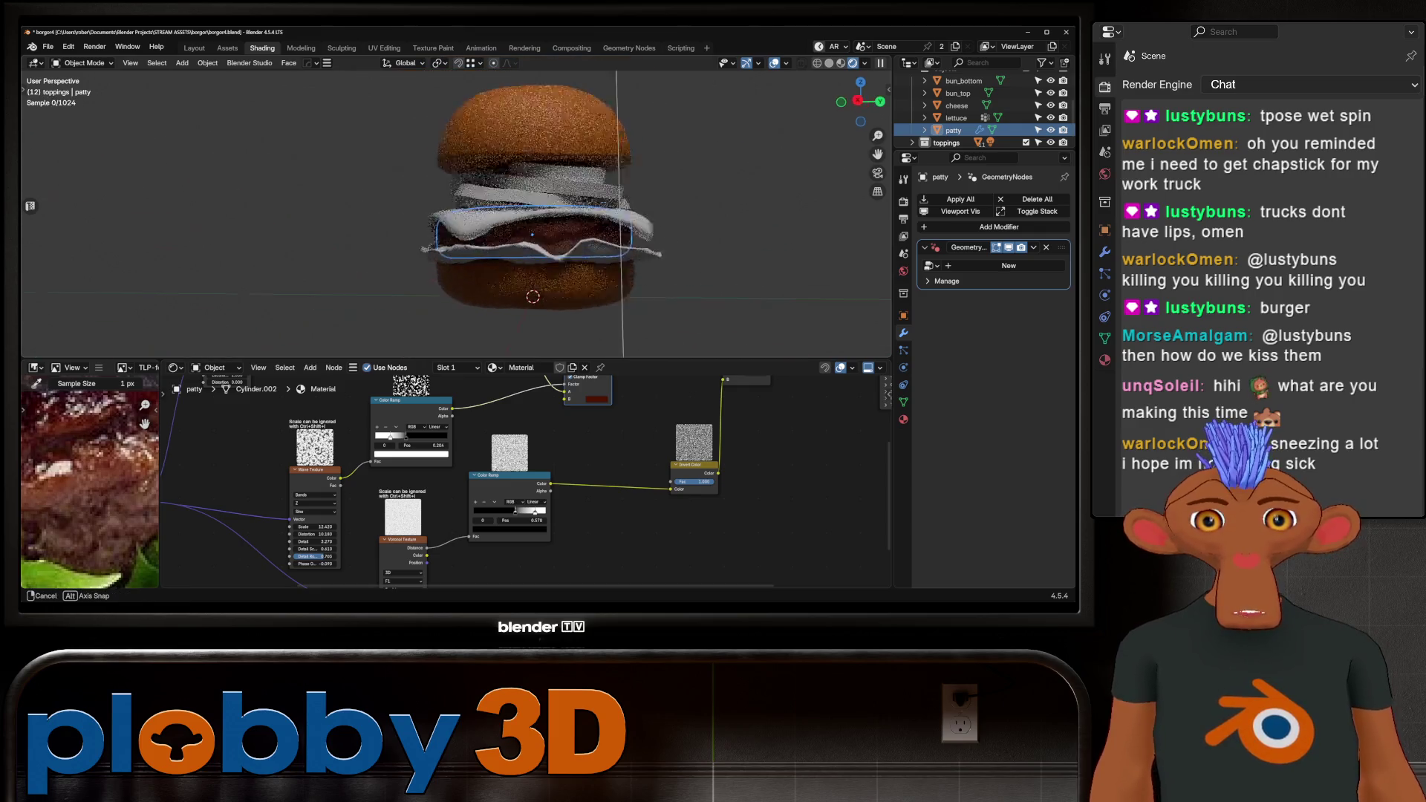
scroll(460, 182, "up", 5)
scroll(374, 525, "up", 2)
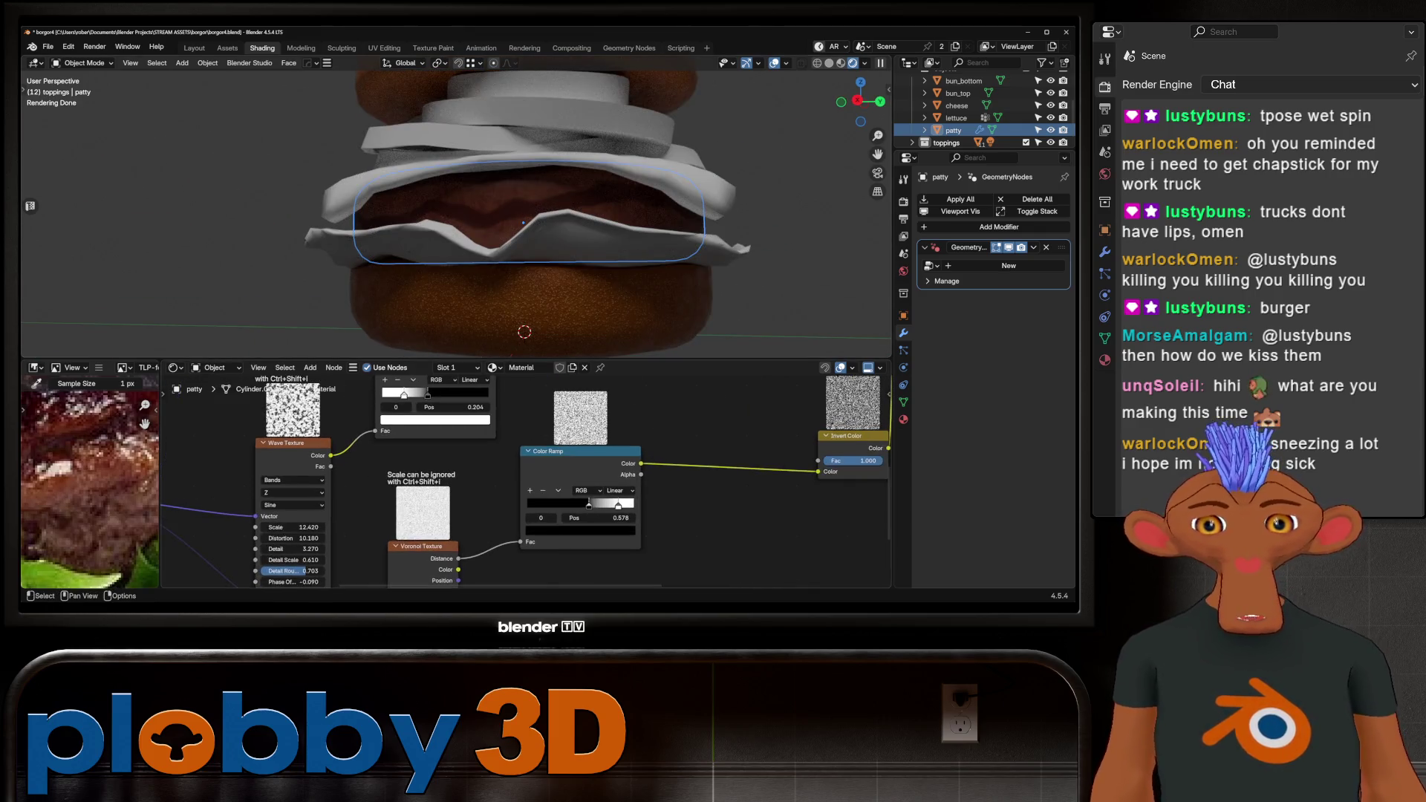
mouse_move(293, 539)
left_mouse_down()
mouse_move(338, 539)
mouse_move(304, 549)
mouse_move(331, 549)
left_mouse_up()
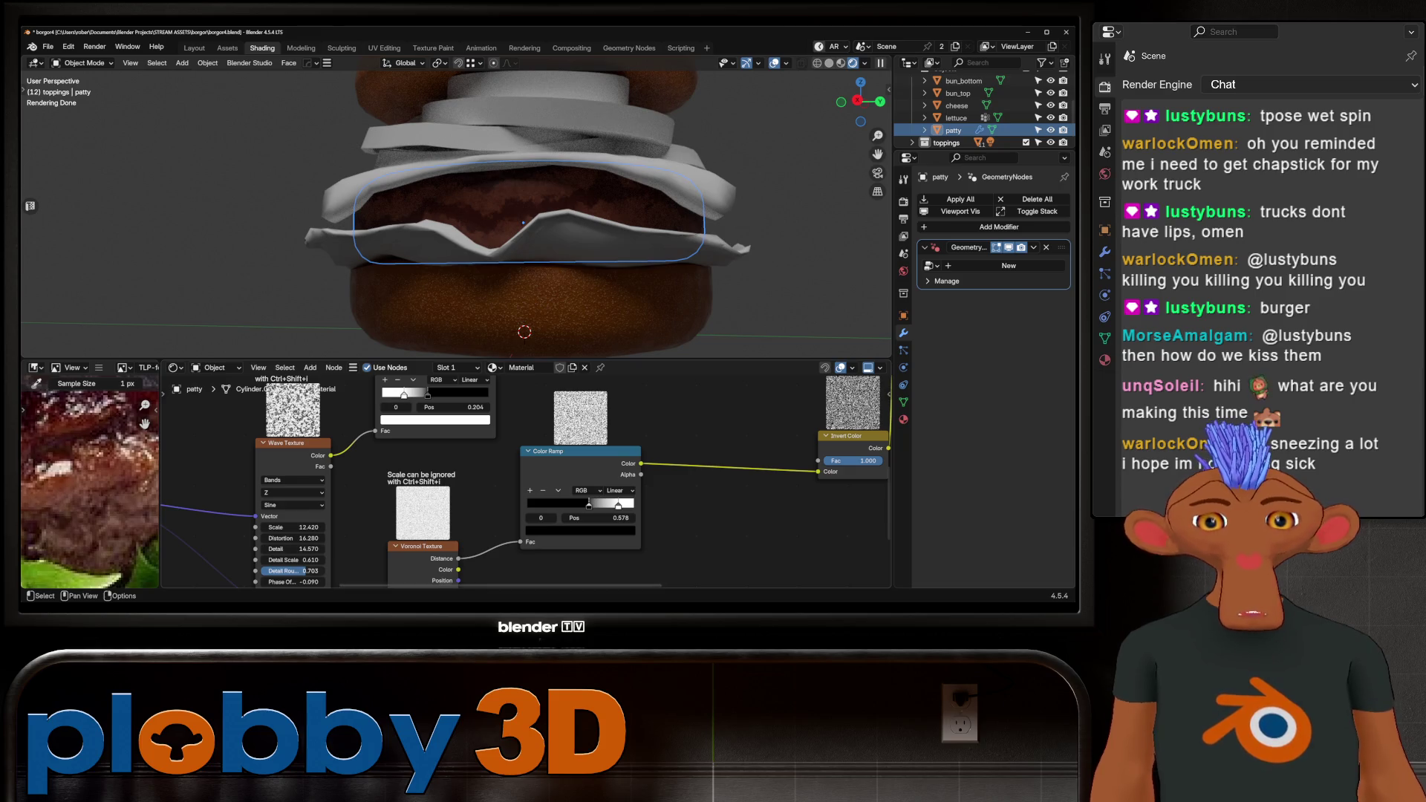
Increase the wave texture's detail and detail roughness.
scroll(525, 223, "down", 6)
scroll(525, 223, "up", 6)
middle_click_drag(525, 223, 542, 215)
scroll(525, 223, "up", 4)
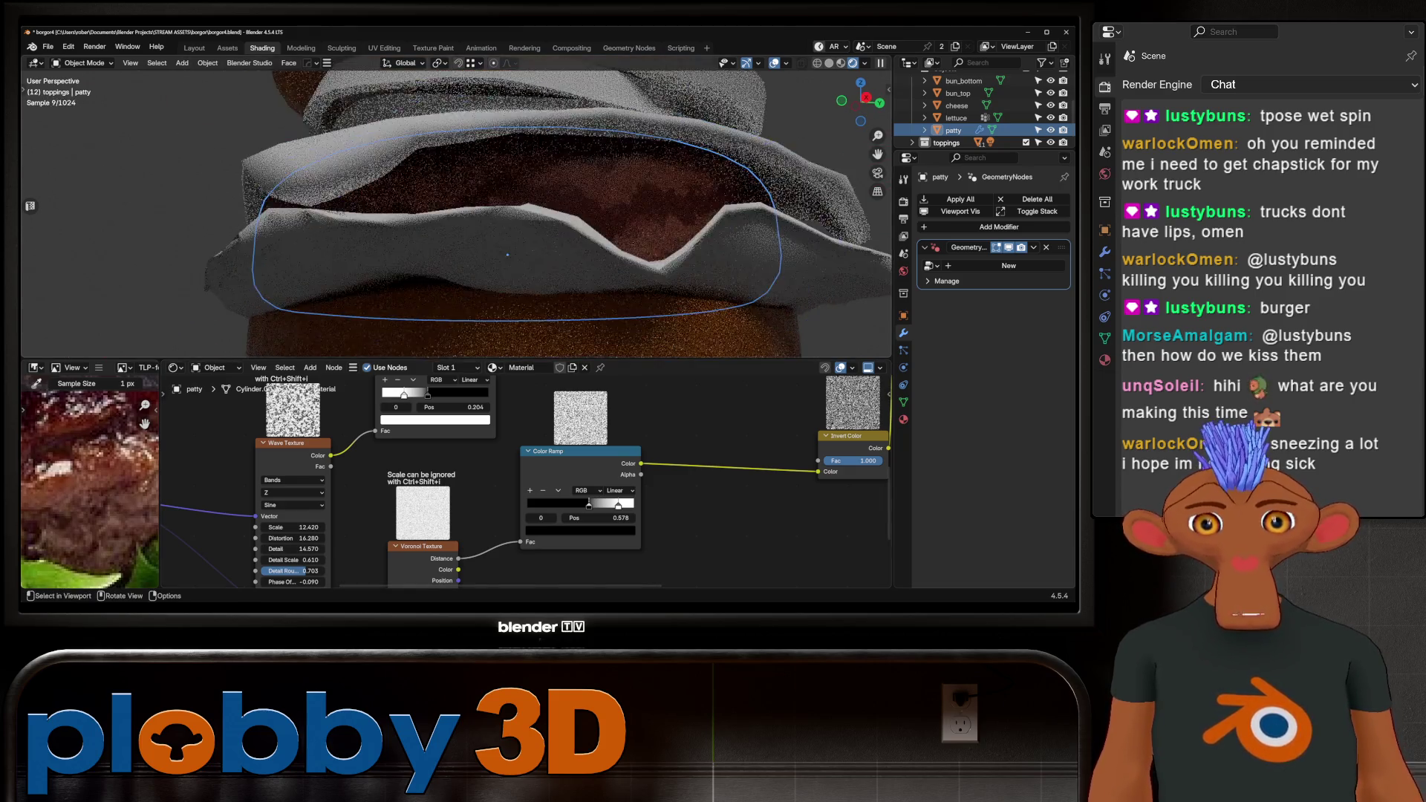
scroll(525, 223, "down", 4)
scroll(327, 559, "up", 2)
middle_click_drag(280, 533, 350, 515)
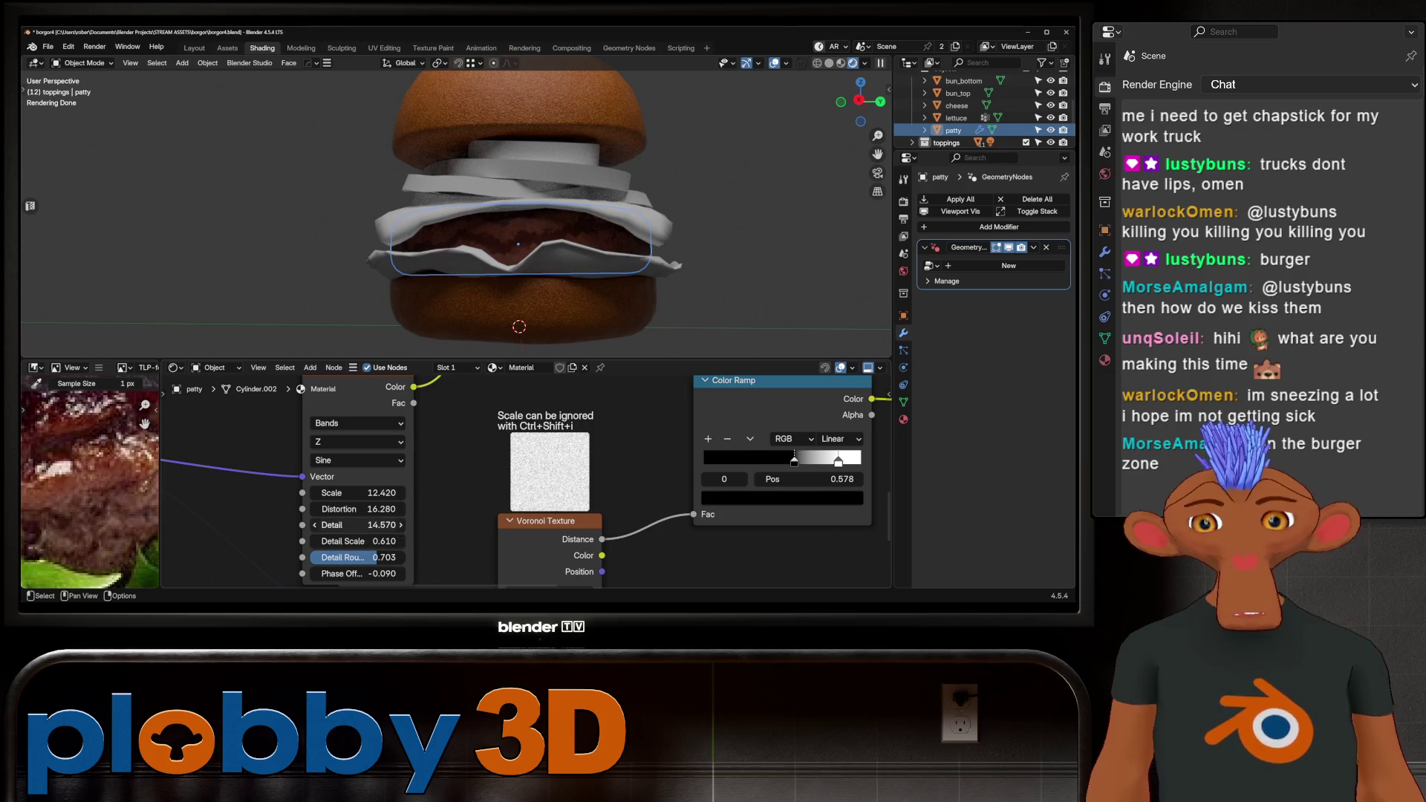
middle_click_drag(349, 514, 370, 487)
mouse_move(371, 529)
left_mouse_down()
mouse_move(343, 529)
mouse_move(406, 529)
left_mouse_up()
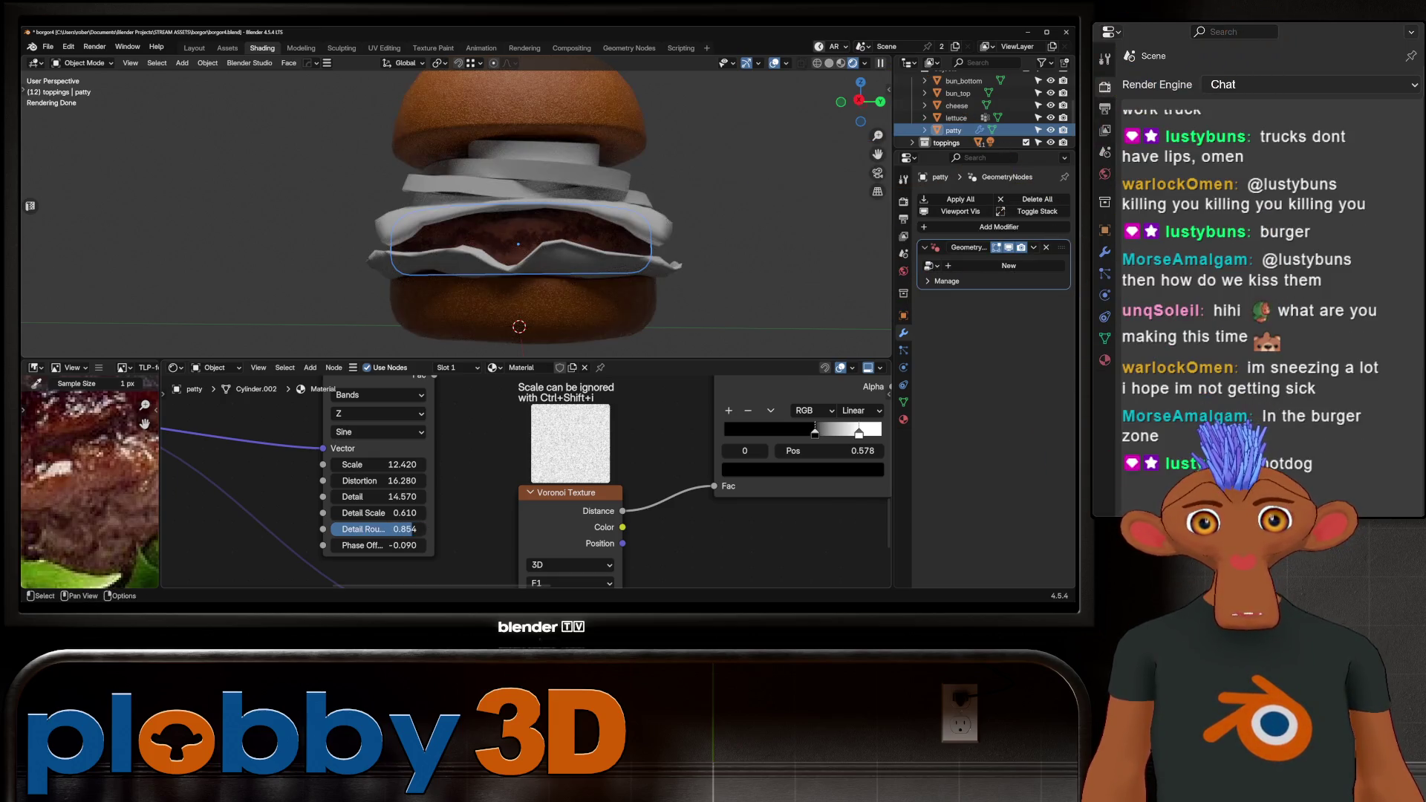
Shift the wave pattern's phase offset to 0.510.
mouse_move(371, 545)
left_mouse_down()
mouse_move(423, 545)
mouse_move(386, 545)
left_mouse_up()
scroll(520, 223, "down", 3)
middle_click_drag(520, 222, 534, 193)
scroll(514, 223, "up", 6)
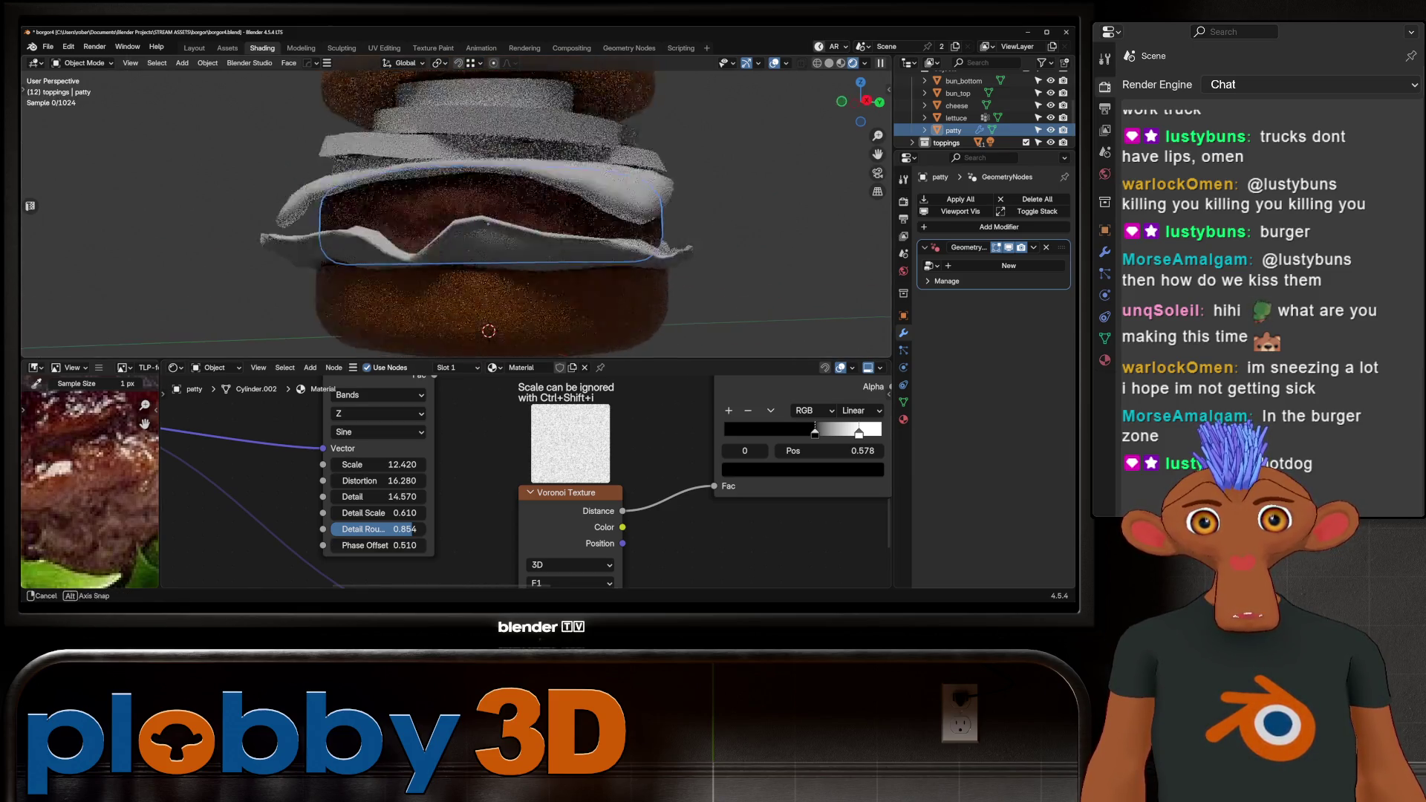
scroll(476, 223, "up", 2)
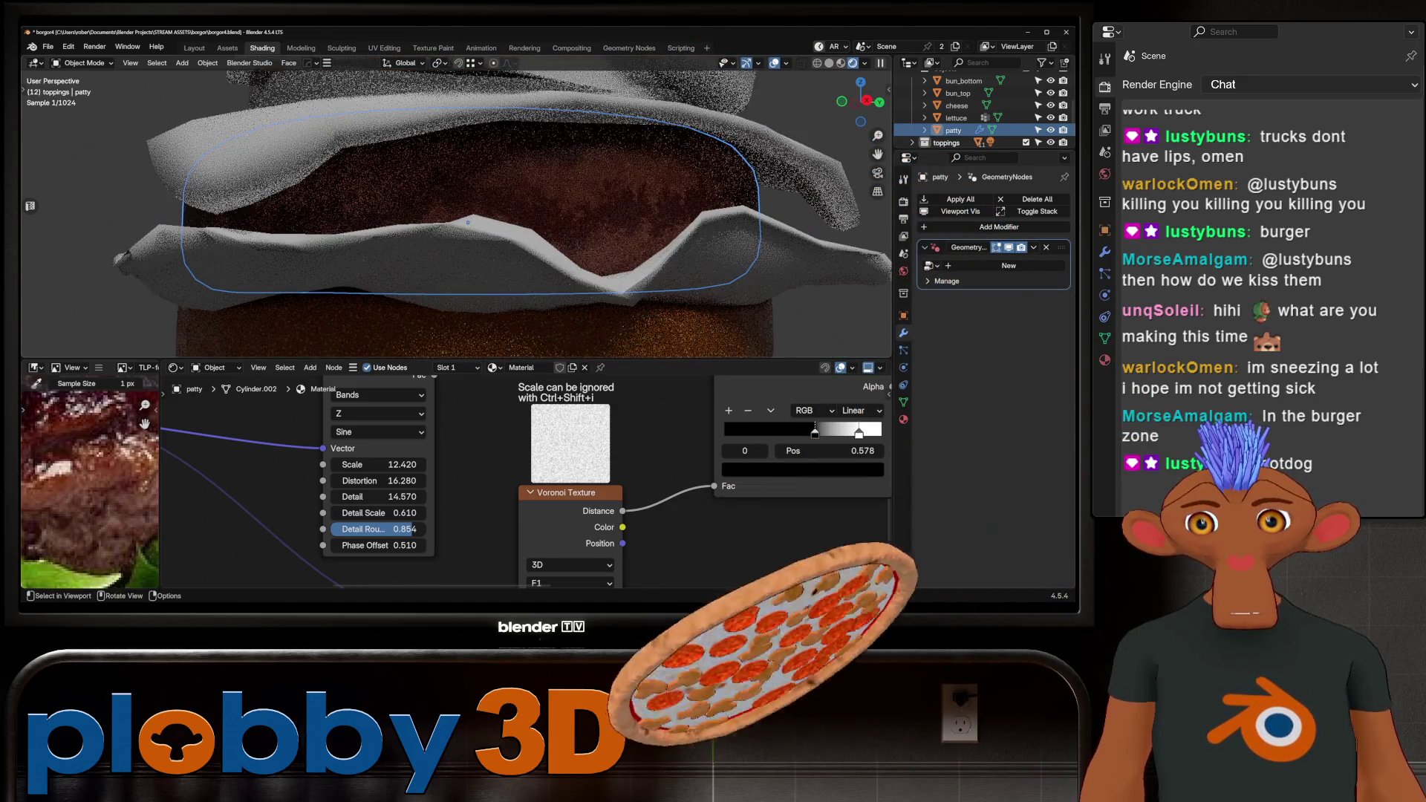
scroll(520, 482, "down", 5)
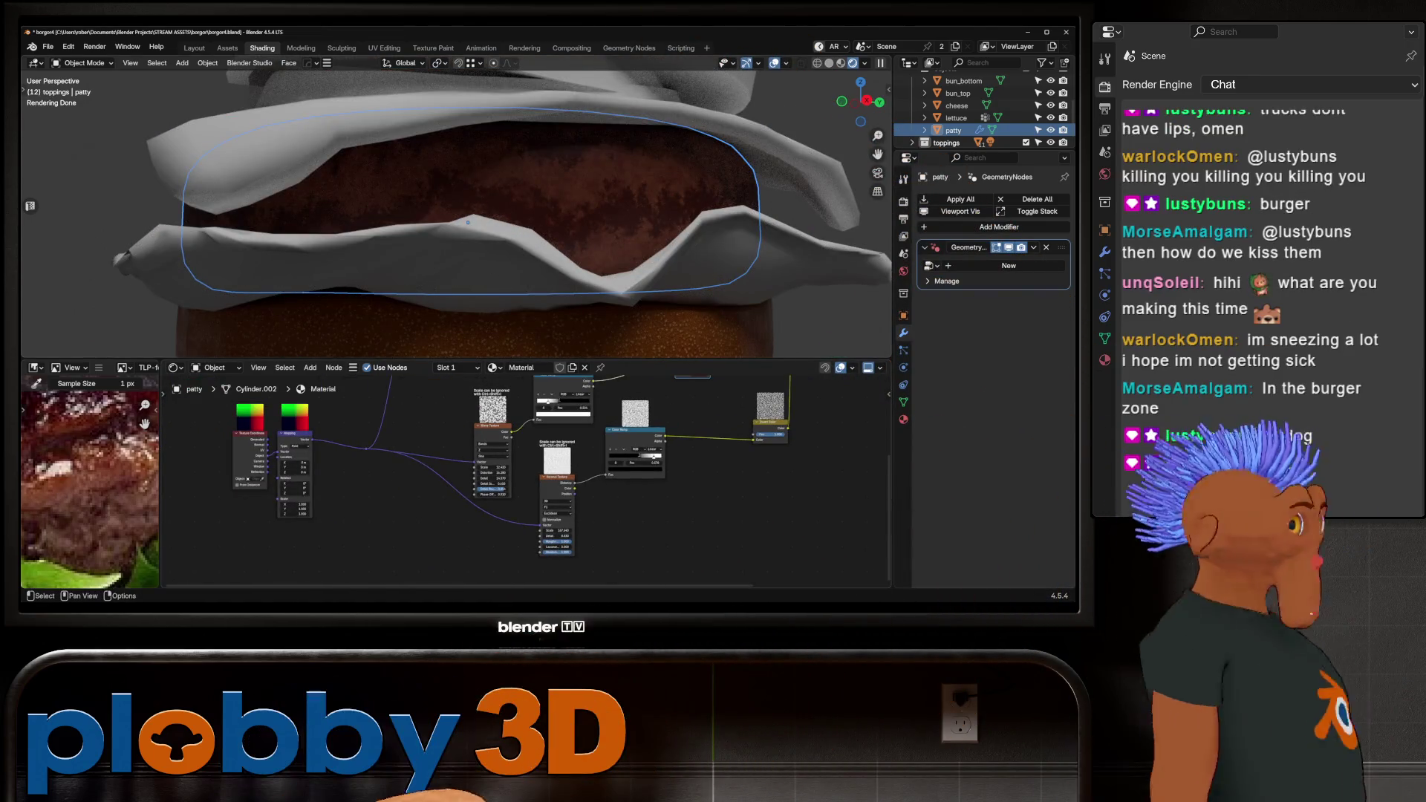
mouse_move(520, 476)
middle_mouse_down()
mouse_move(609, 513)
mouse_move(473, 535)
middle_mouse_up()
scroll(713, 512, "up", 2)
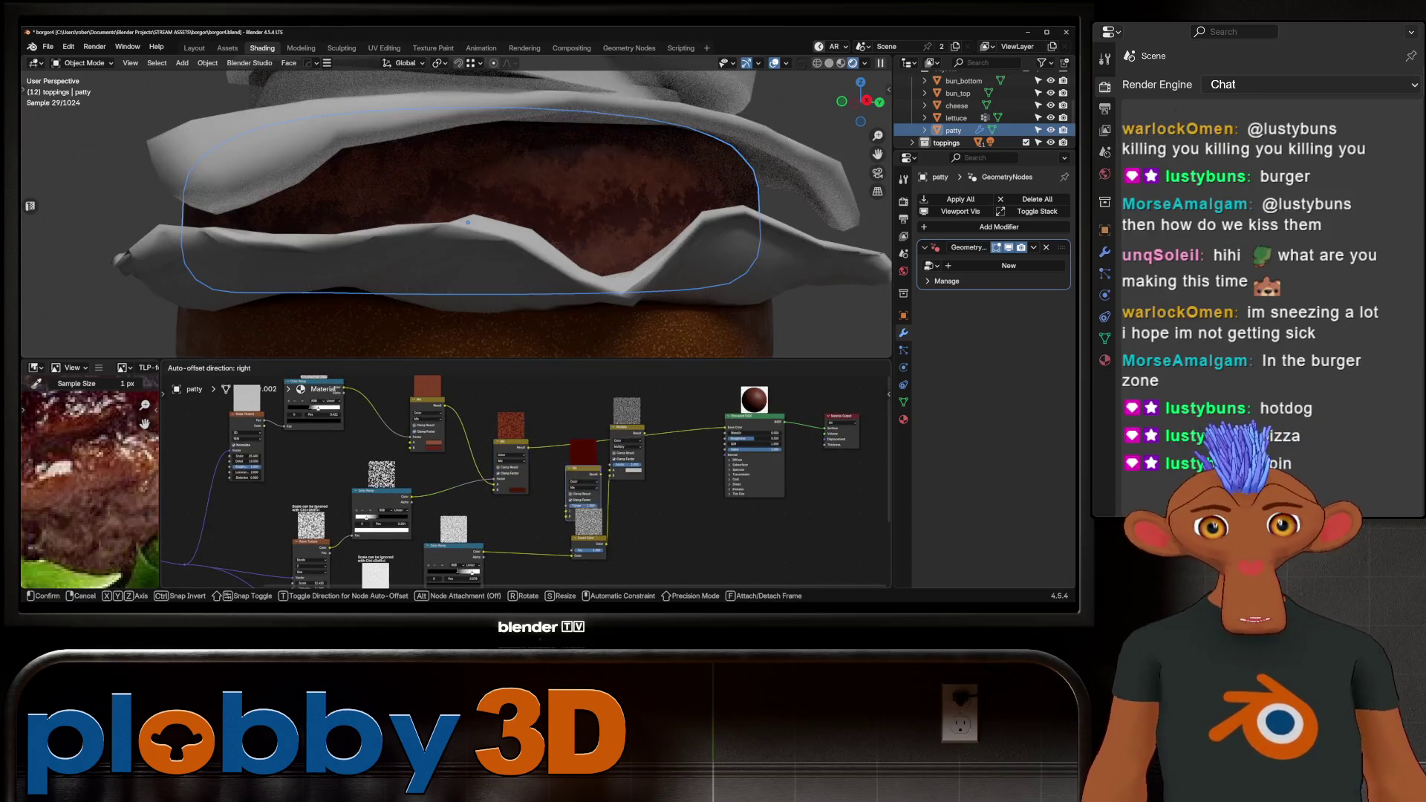
Add a new Mix node and link the Invert Color output into it.
key("shift+d")
key("Return")
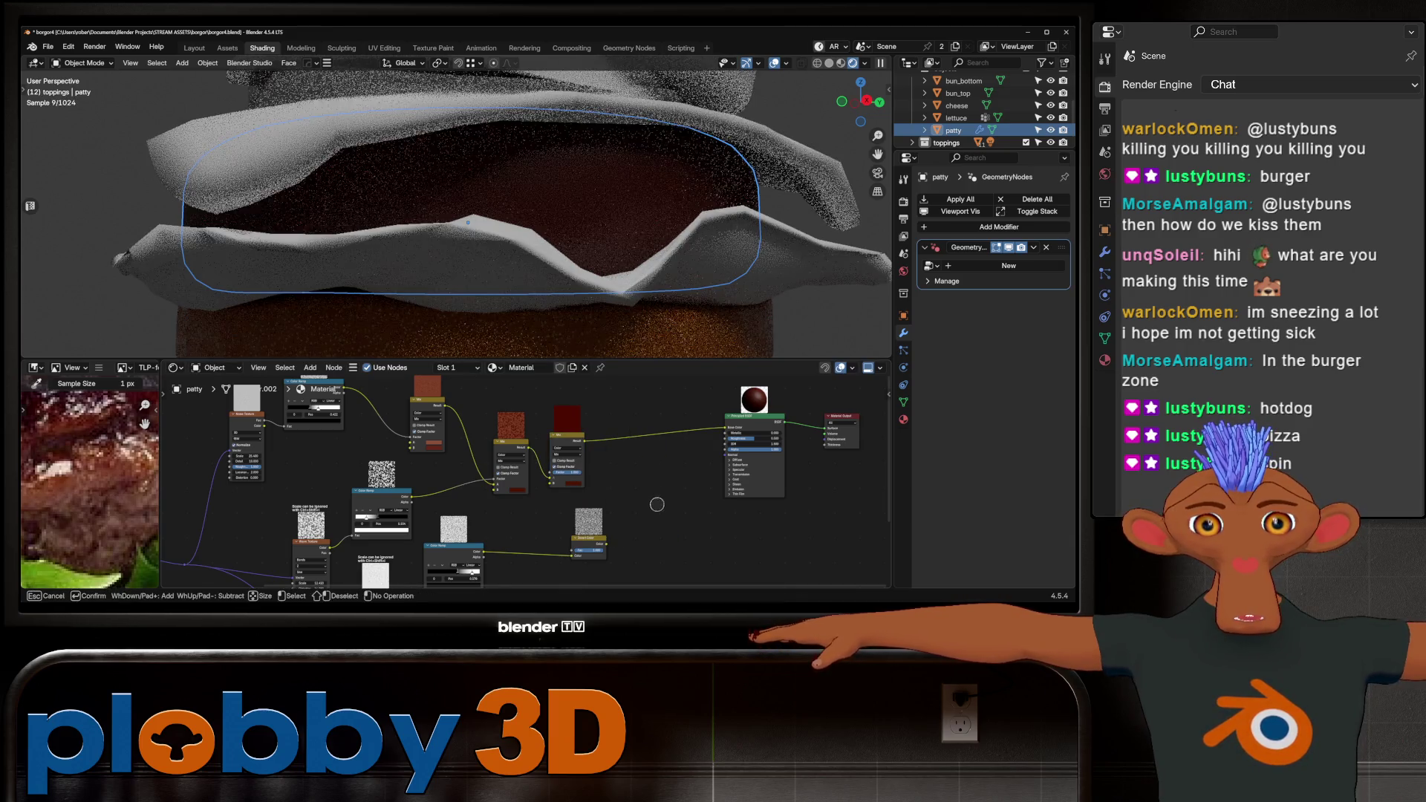
scroll(522, 522, "up", 2)
mouse_move(615, 550)
left_mouse_down()
mouse_move(511, 557)
mouse_move(551, 513)
mouse_move(565, 467)
left_mouse_up()
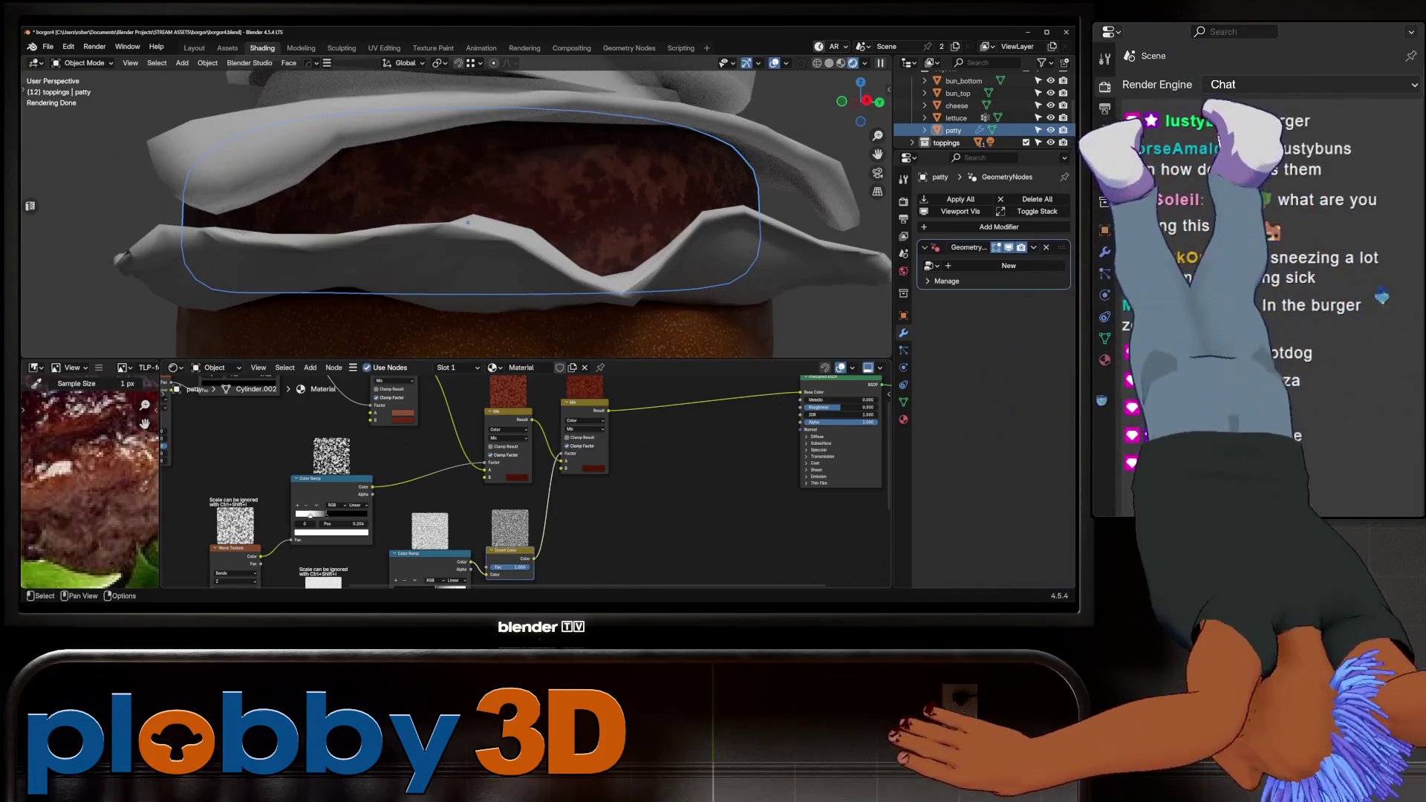
Pick a new second (B) colour for the Mix node.
left_click(594, 468)
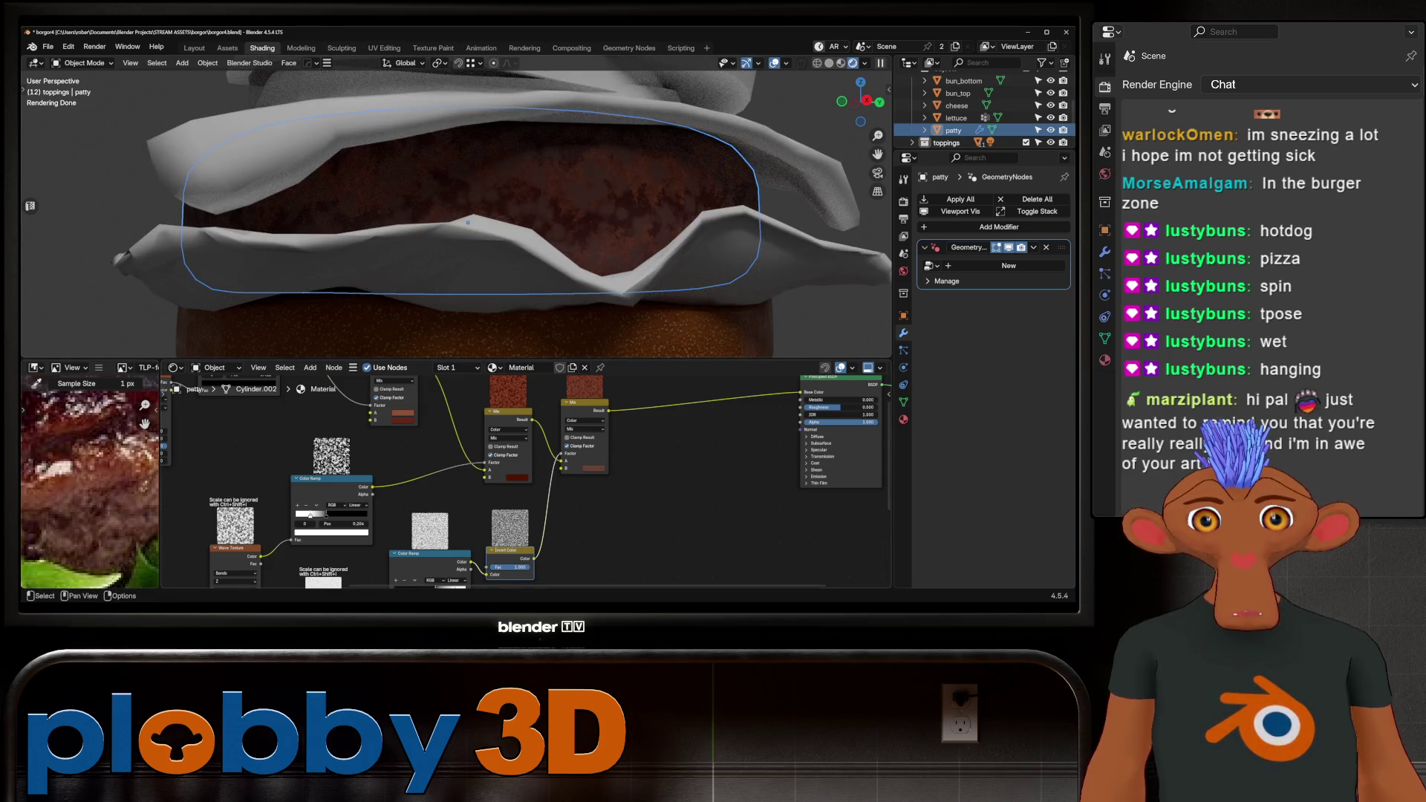
left_click(595, 468)
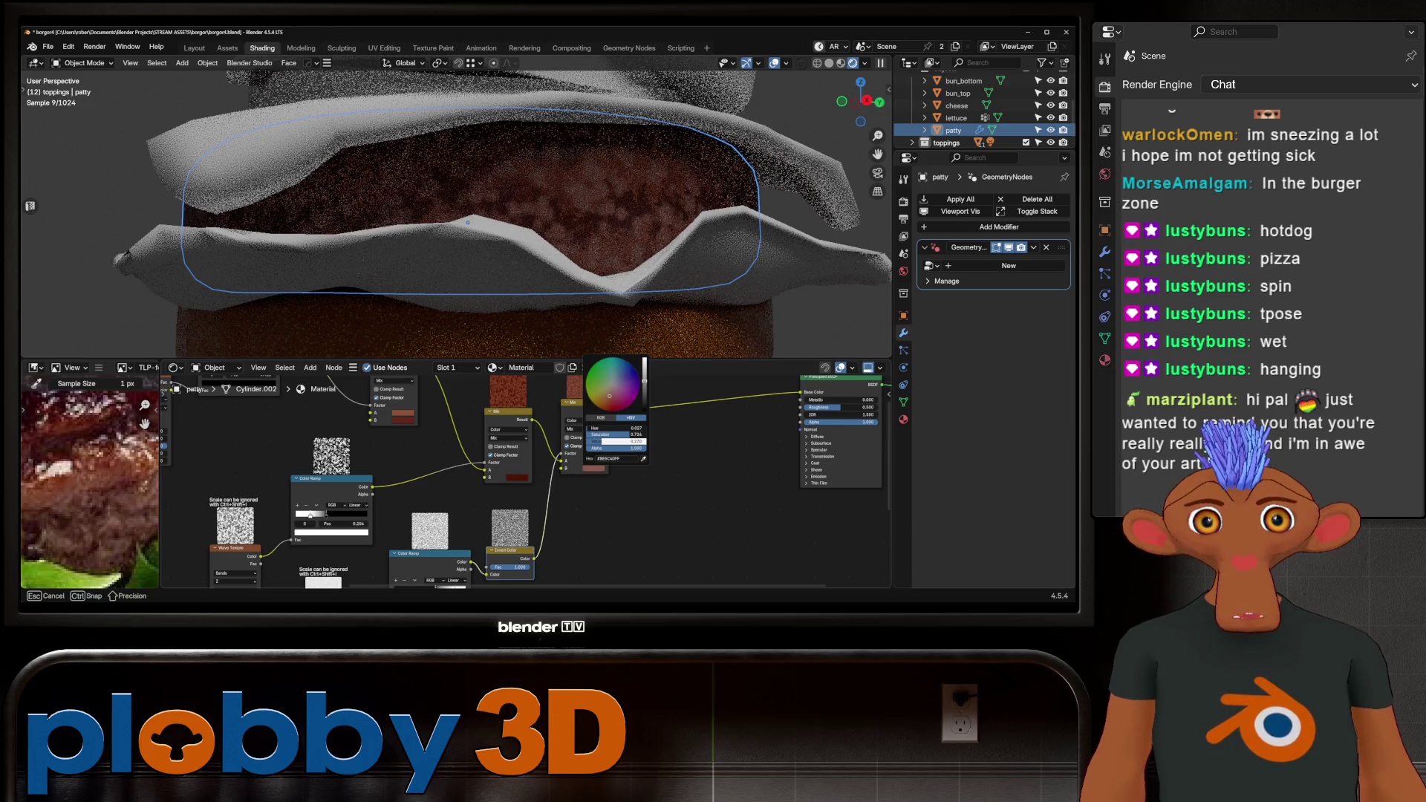
scroll(456, 208, "down", 3)
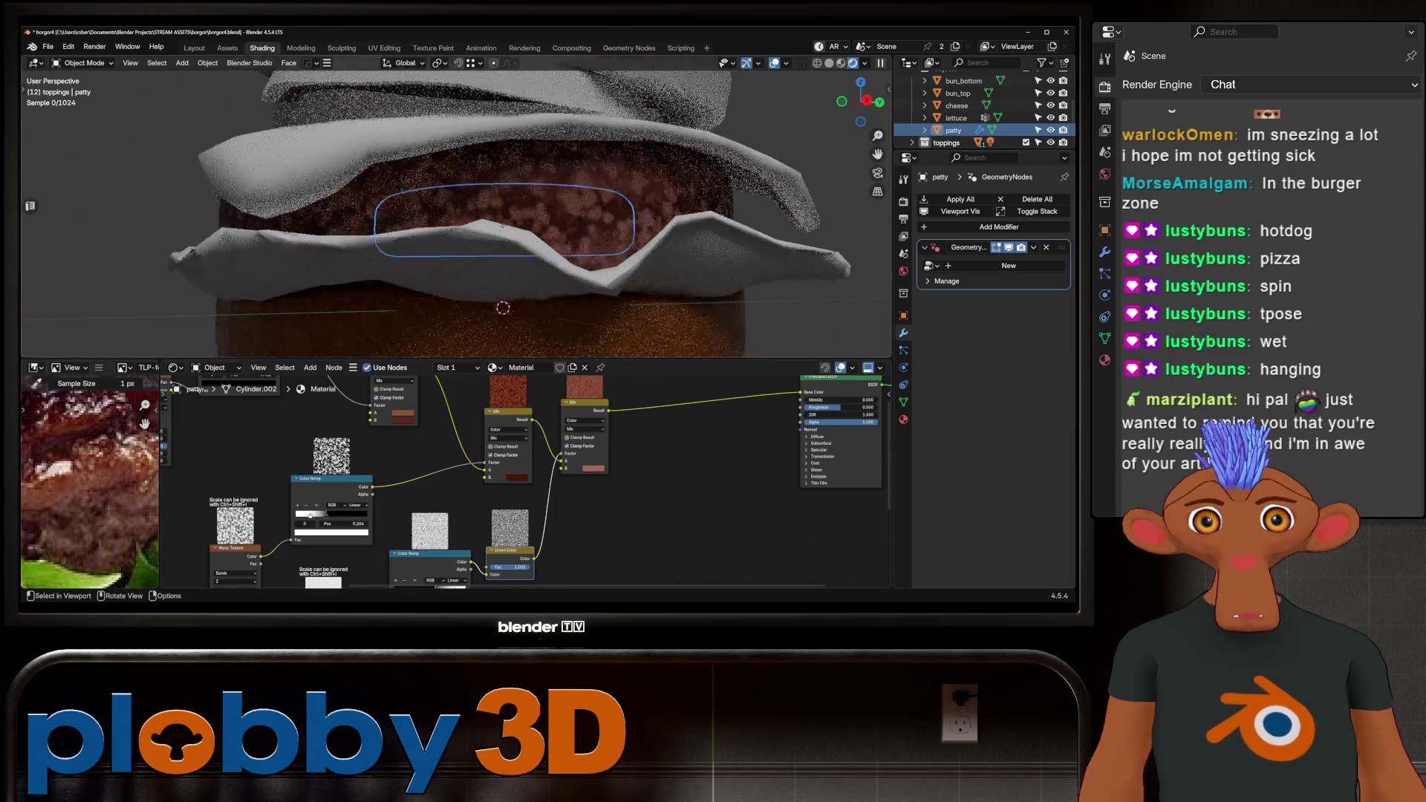
Reduce the Voronoi texture's scale.
middle_click_drag(457, 208, 476, 186)
scroll(475, 186, "up", 4)
scroll(520, 483, "up", 2)
middle_click_drag(386, 490, 520, 402)
scroll(520, 483, "up", 1)
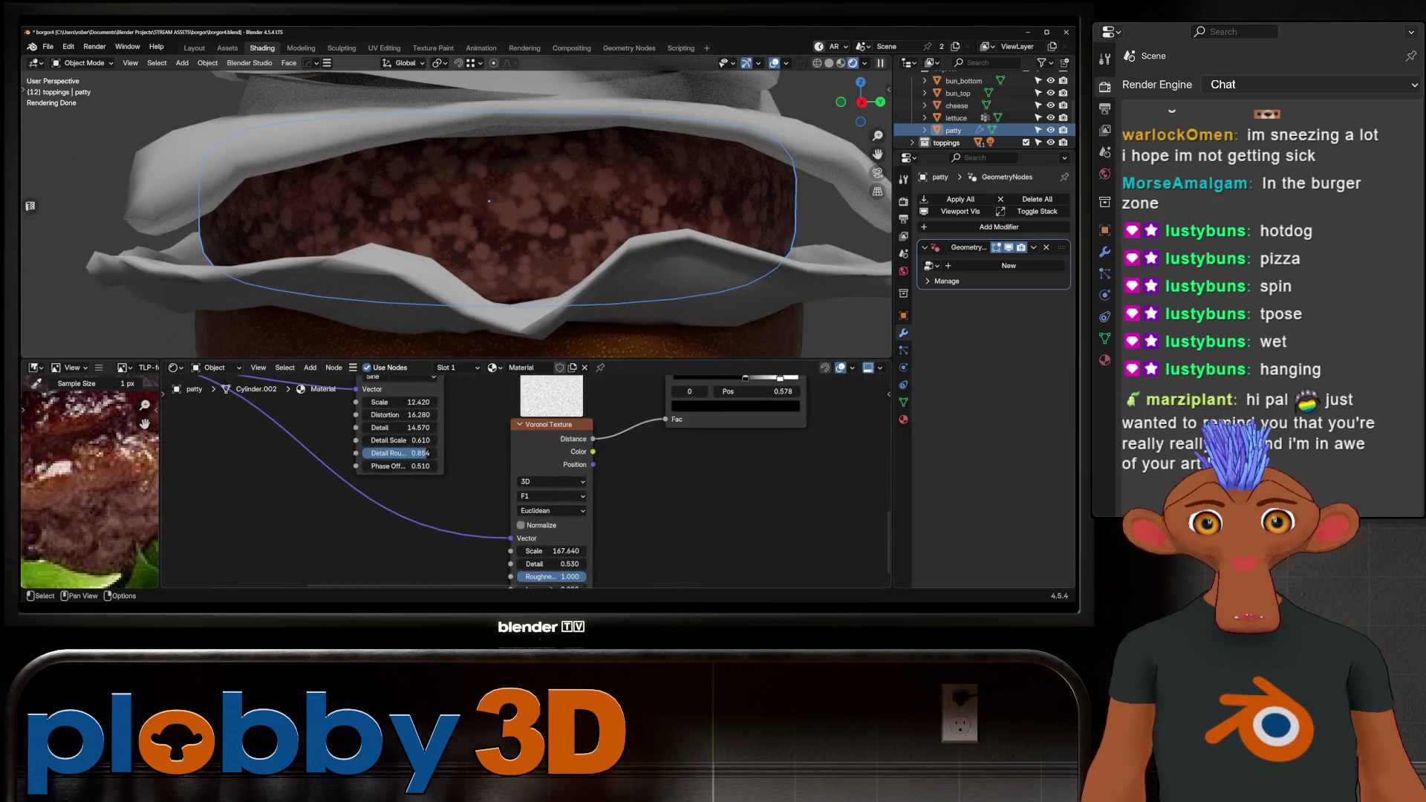
middle_click_drag(520, 534, 503, 451)
mouse_move(524, 473)
left_mouse_down()
mouse_move(499, 472)
mouse_move(549, 485)
mouse_move(507, 472)
left_mouse_up()
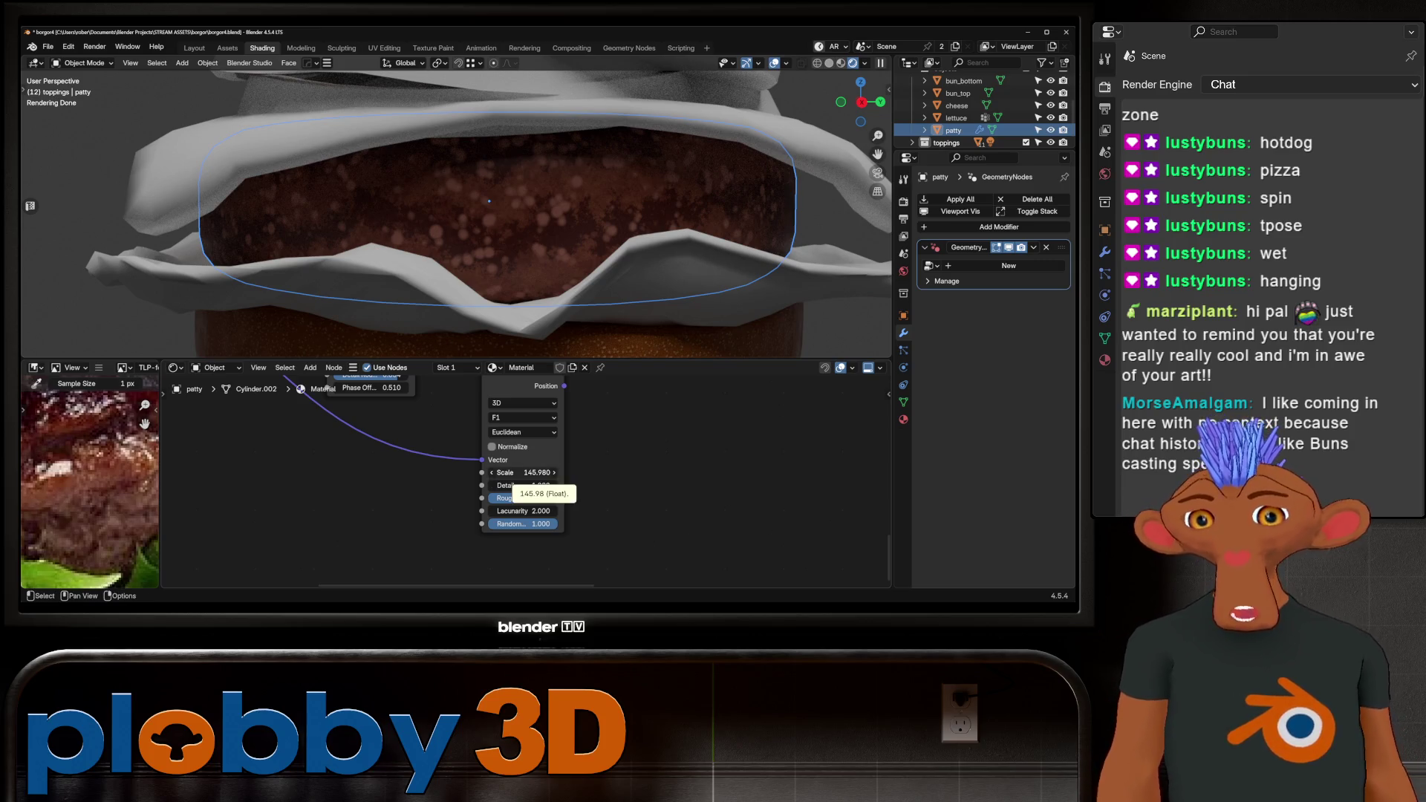
Raise the noise detail to 1.120 and lower the Voronoi scale to 138.480.
left_click_drag(520, 485, 546, 485)
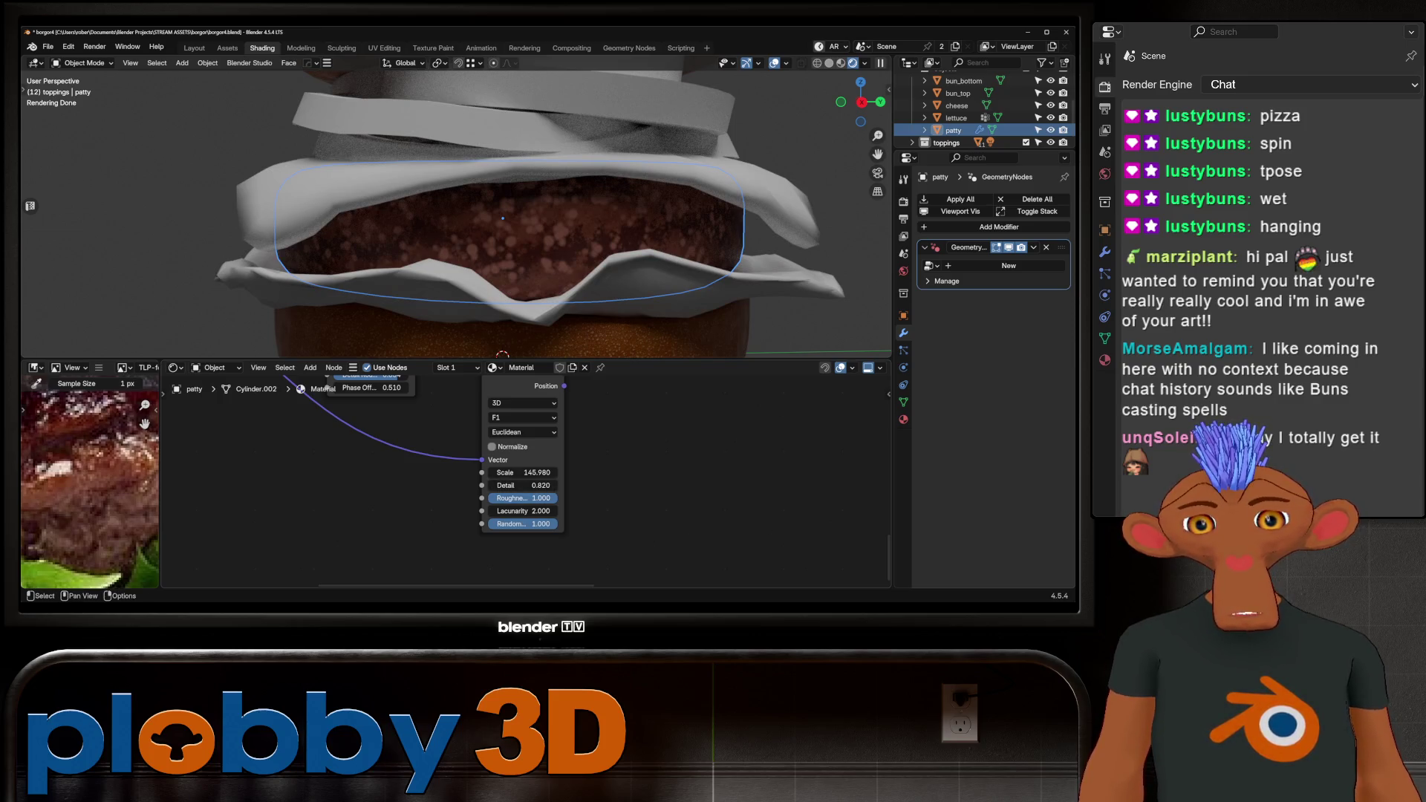
left_click_drag(523, 485, 533, 485)
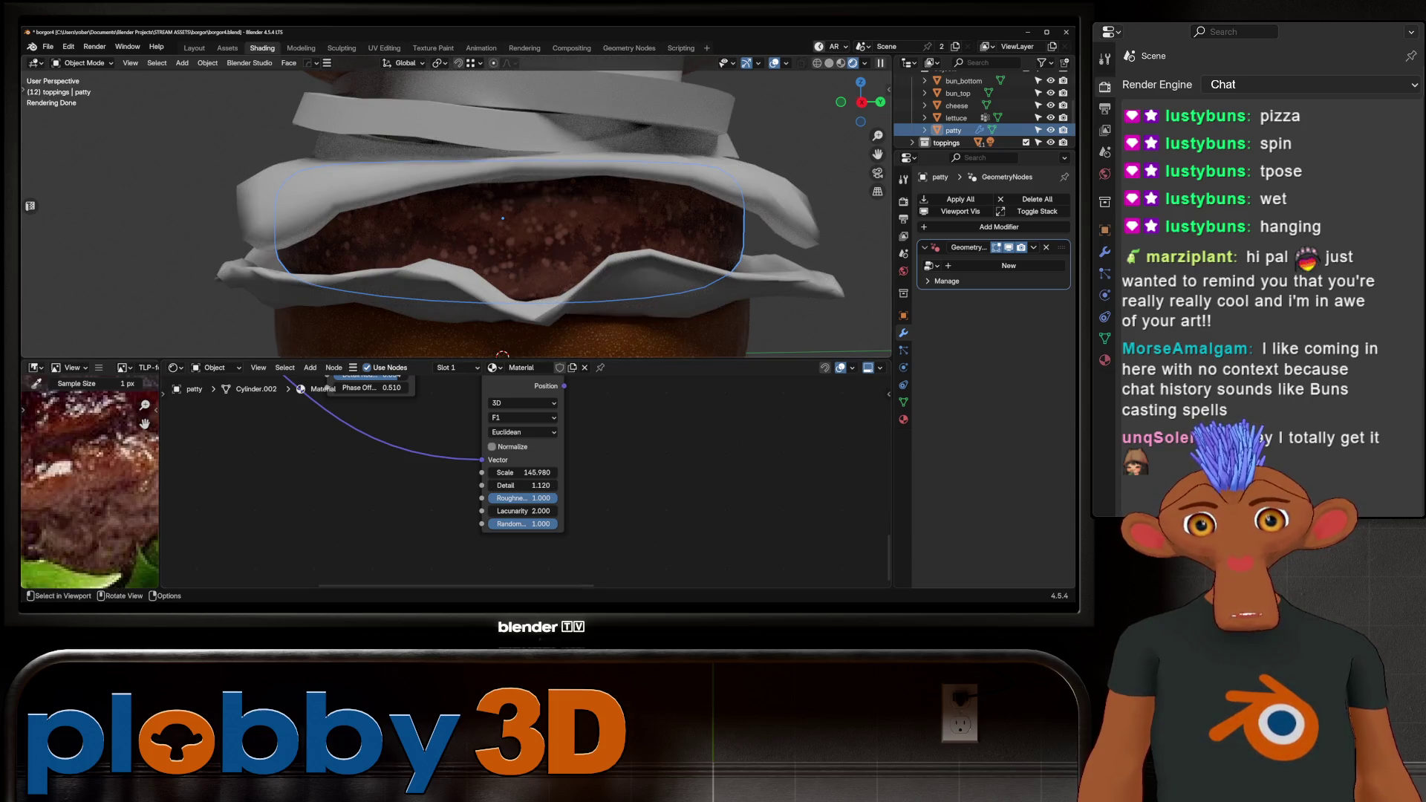
scroll(456, 212, "down", 2)
scroll(456, 211, "down", 5)
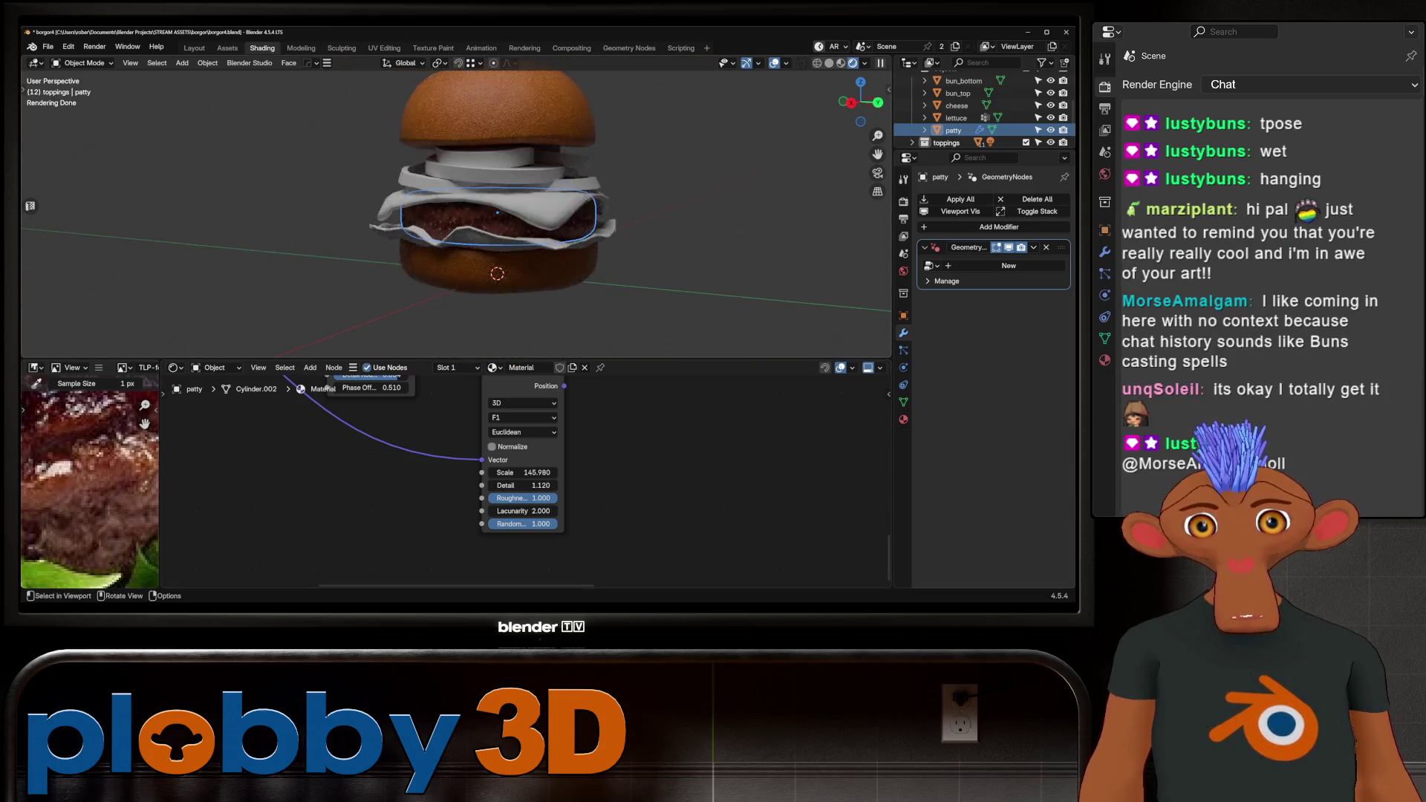
scroll(456, 212, "up", 3)
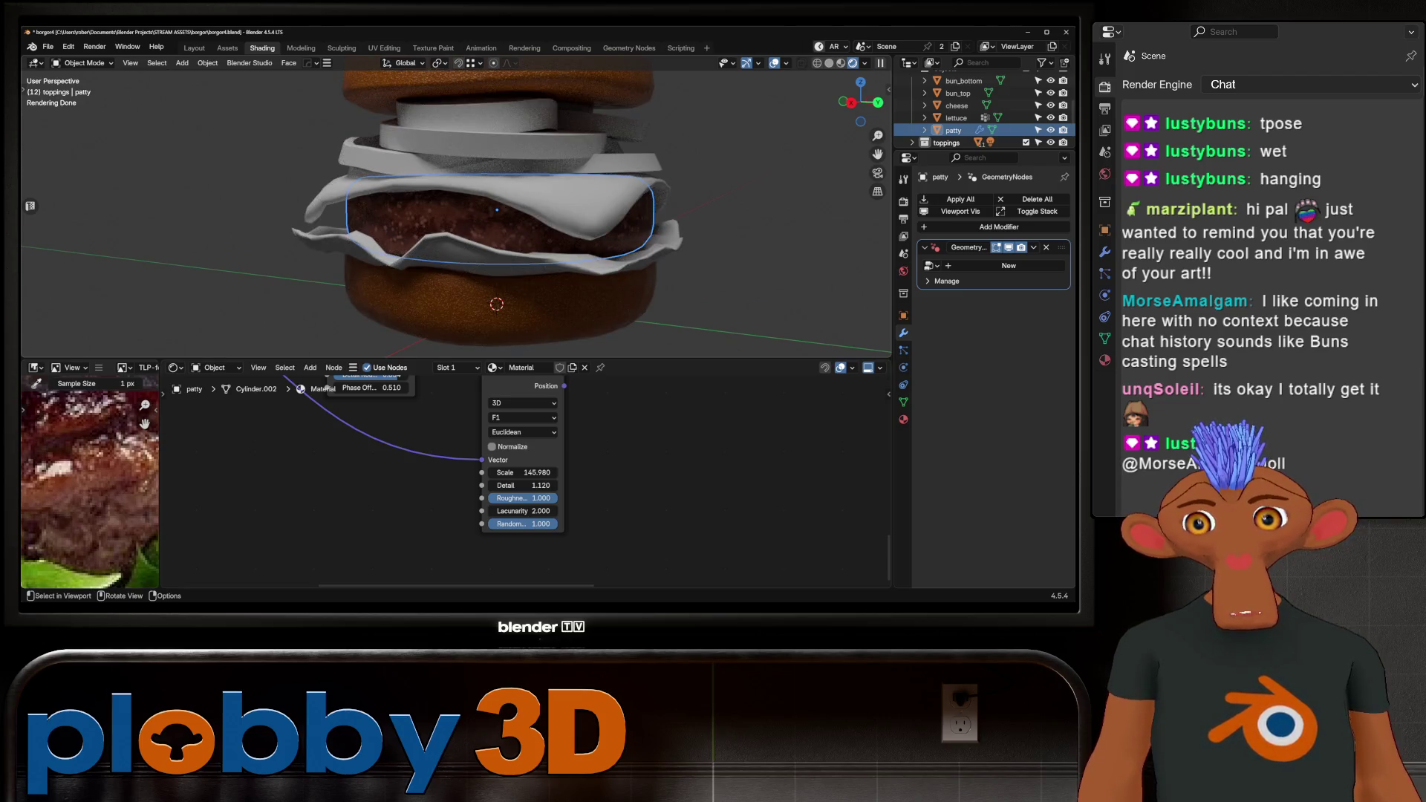
mouse_move(524, 472)
left_mouse_down()
mouse_move(488, 472)
mouse_move(511, 472)
left_mouse_up()
Move the colour ramp's dark stop to 0.628 to change speckle contrast.
scroll(535, 459, "down", 2)
mouse_move(535, 446)
middle_mouse_down()
mouse_move(506, 416)
mouse_move(433, 543)
middle_mouse_up()
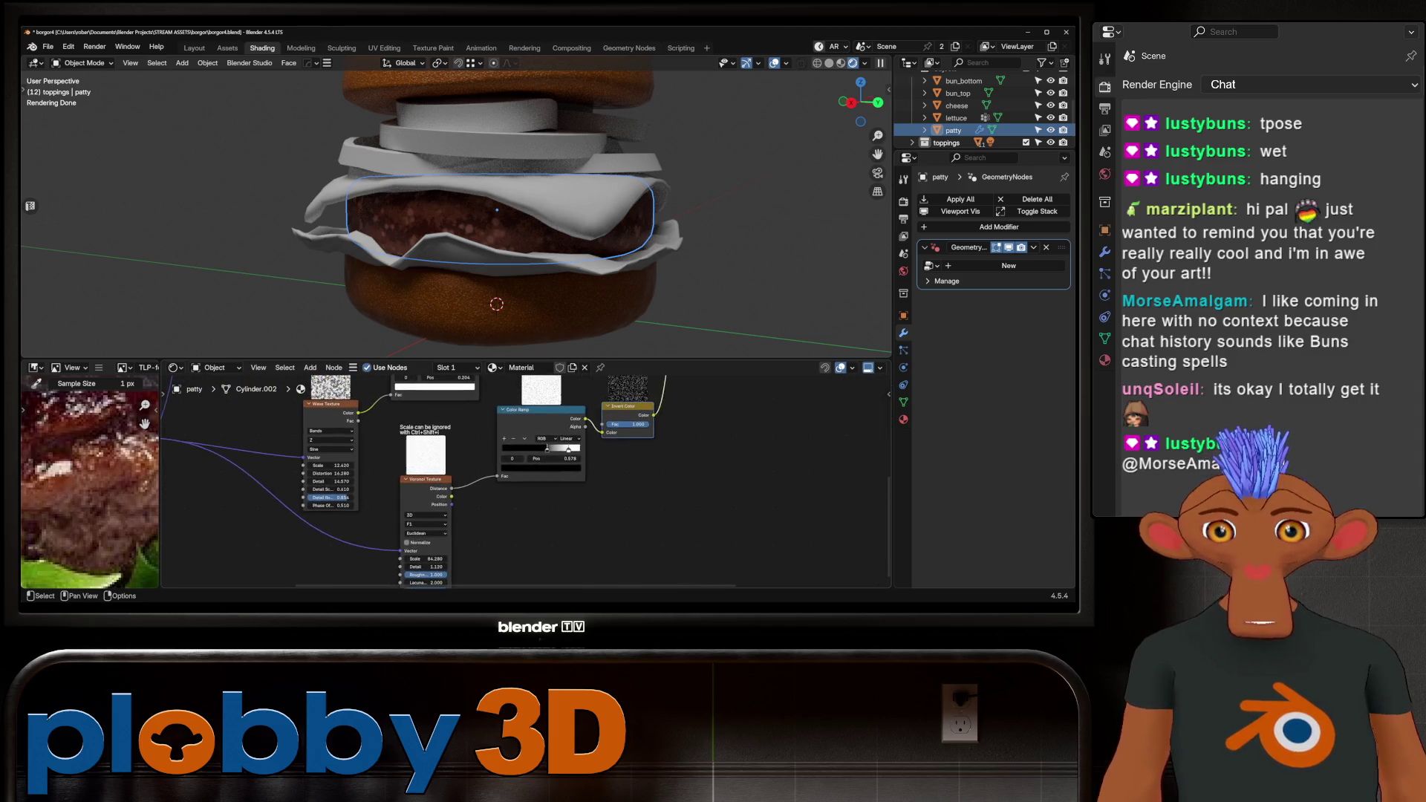
scroll(543, 468, "up", 2)
mouse_move(549, 441)
left_mouse_down()
mouse_move(520, 440)
mouse_move(593, 440)
mouse_move(554, 442)
left_mouse_up()
middle_click_drag(475, 223, 409, 223)
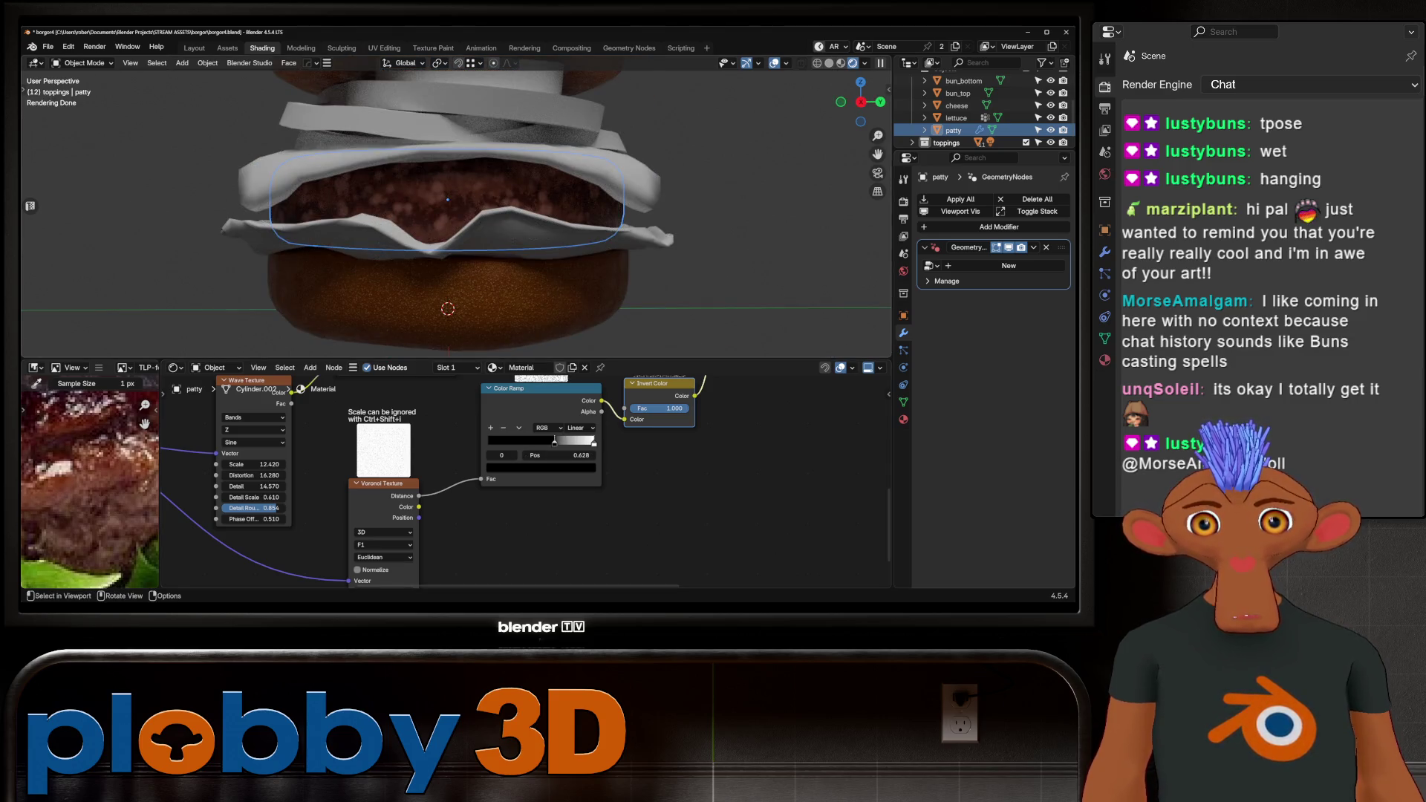
scroll(506, 566, "down", 3)
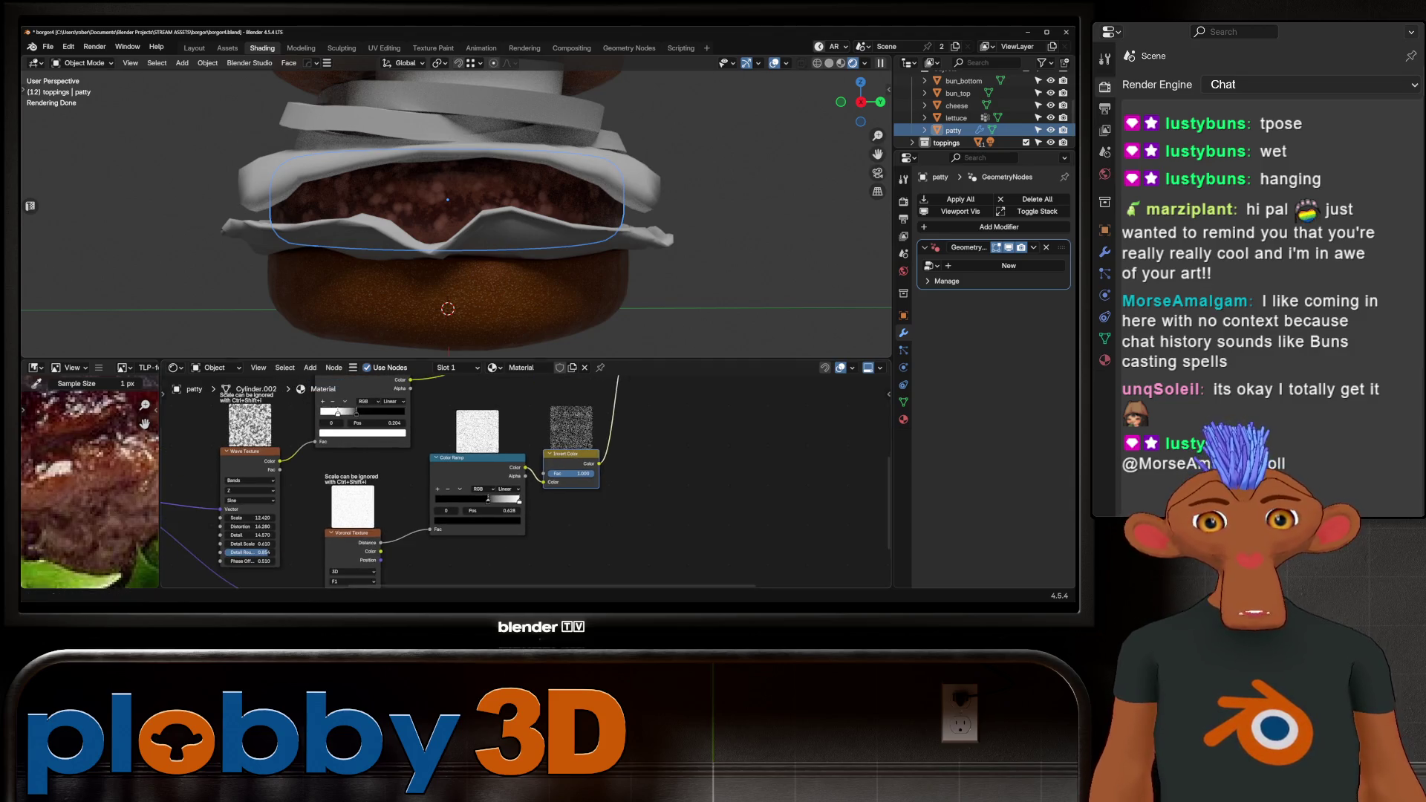
mouse_move(507, 505)
middle_mouse_down()
mouse_move(502, 572)
mouse_move(528, 470)
middle_mouse_up()
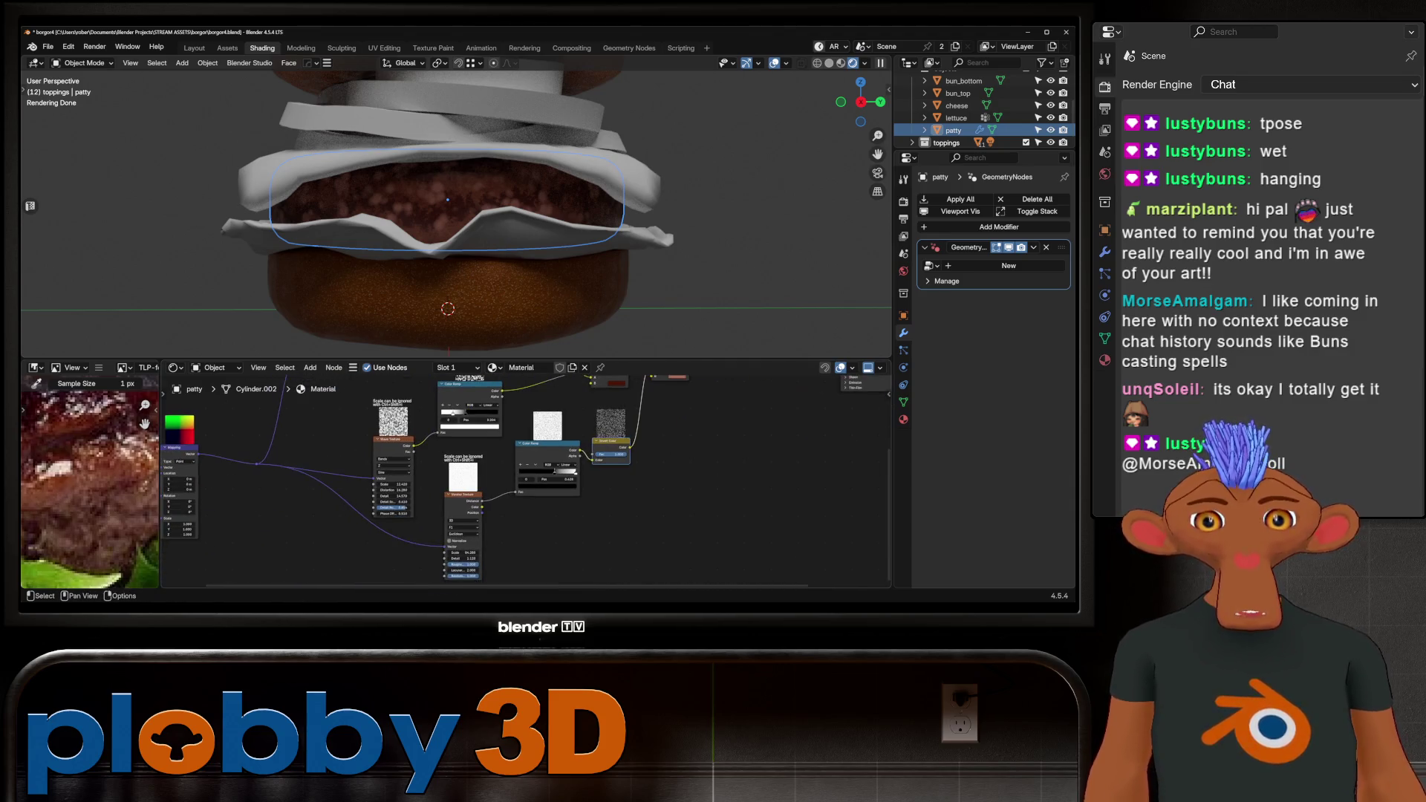
Add a Mix Color node with its blend mode set to Multiply.
key("shift+a")
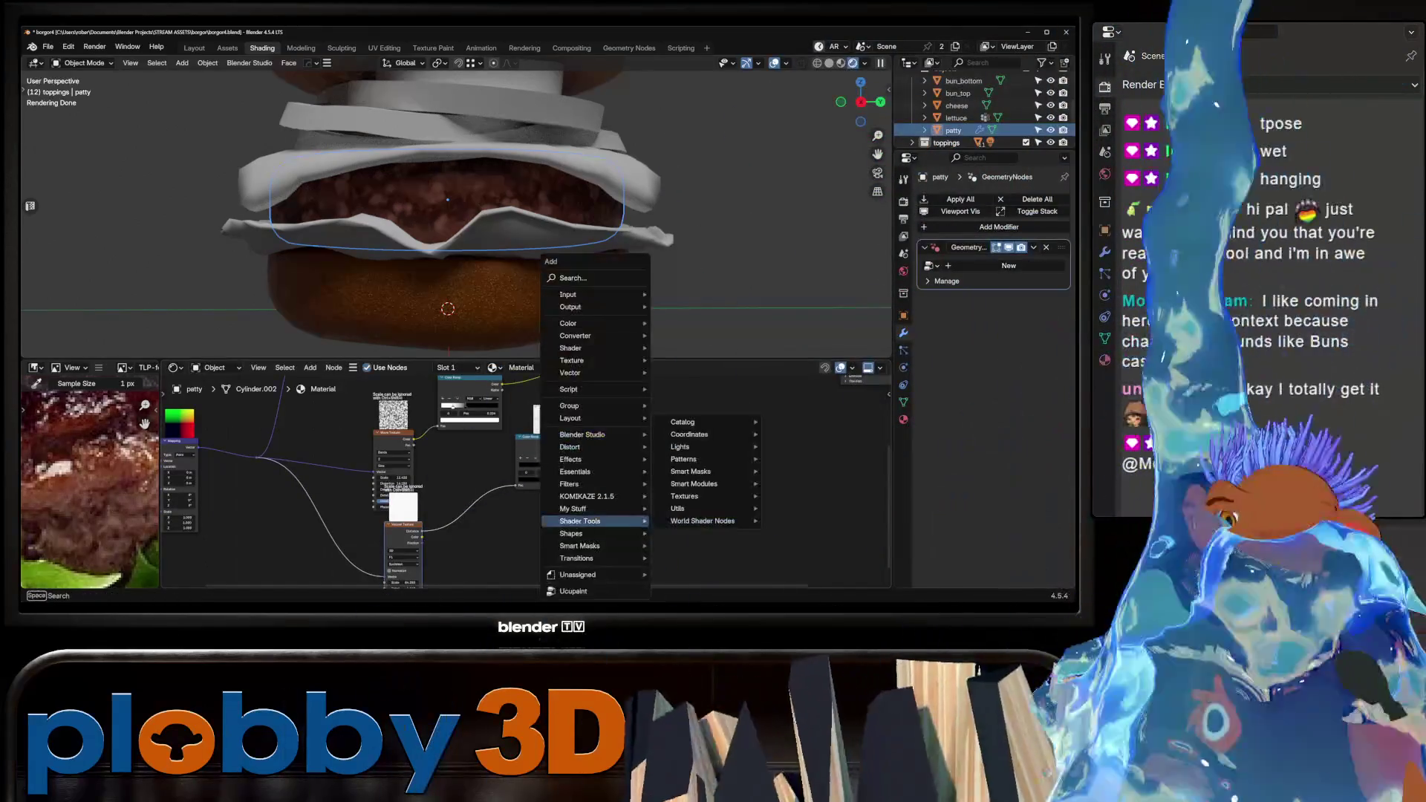
type("mupl")
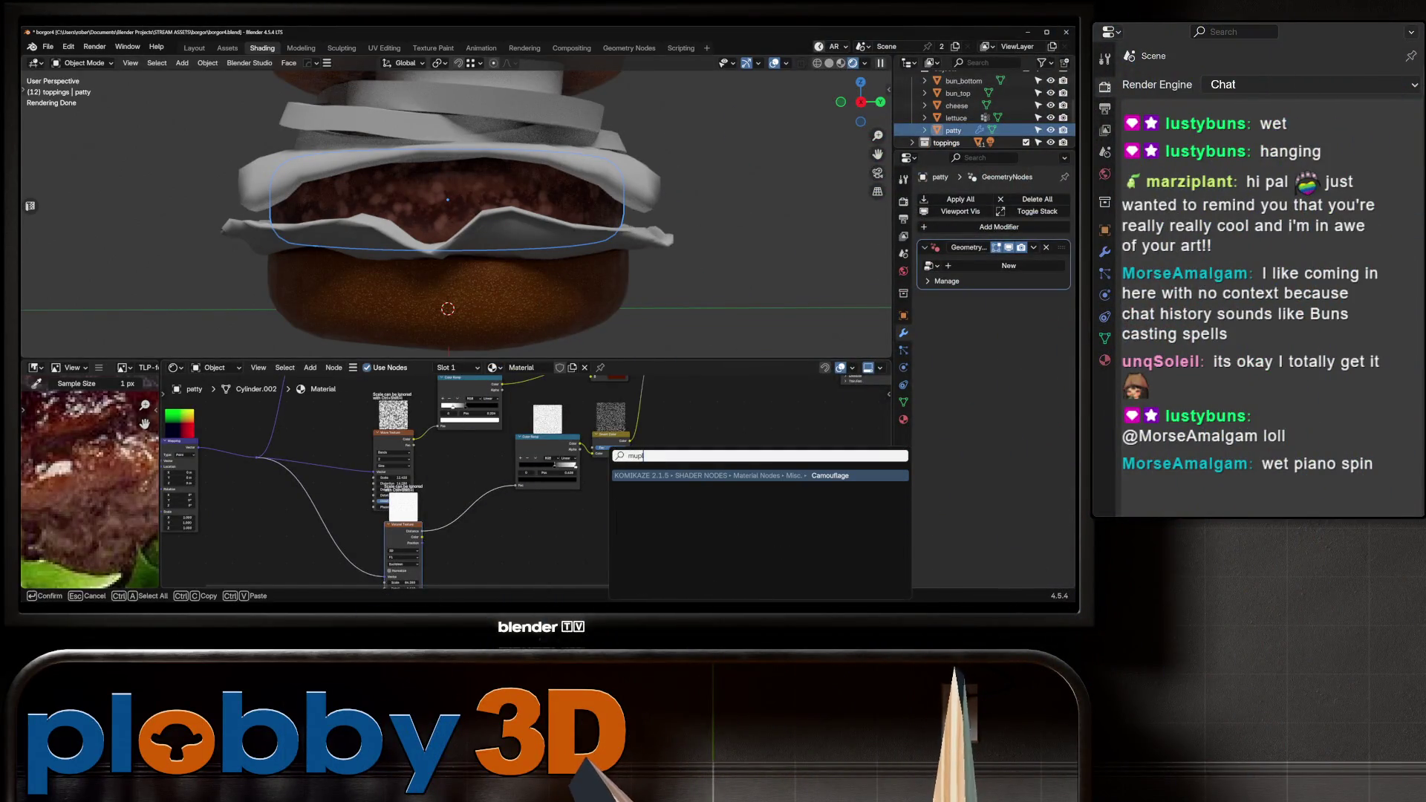
key("Escape")
key("shift+a")
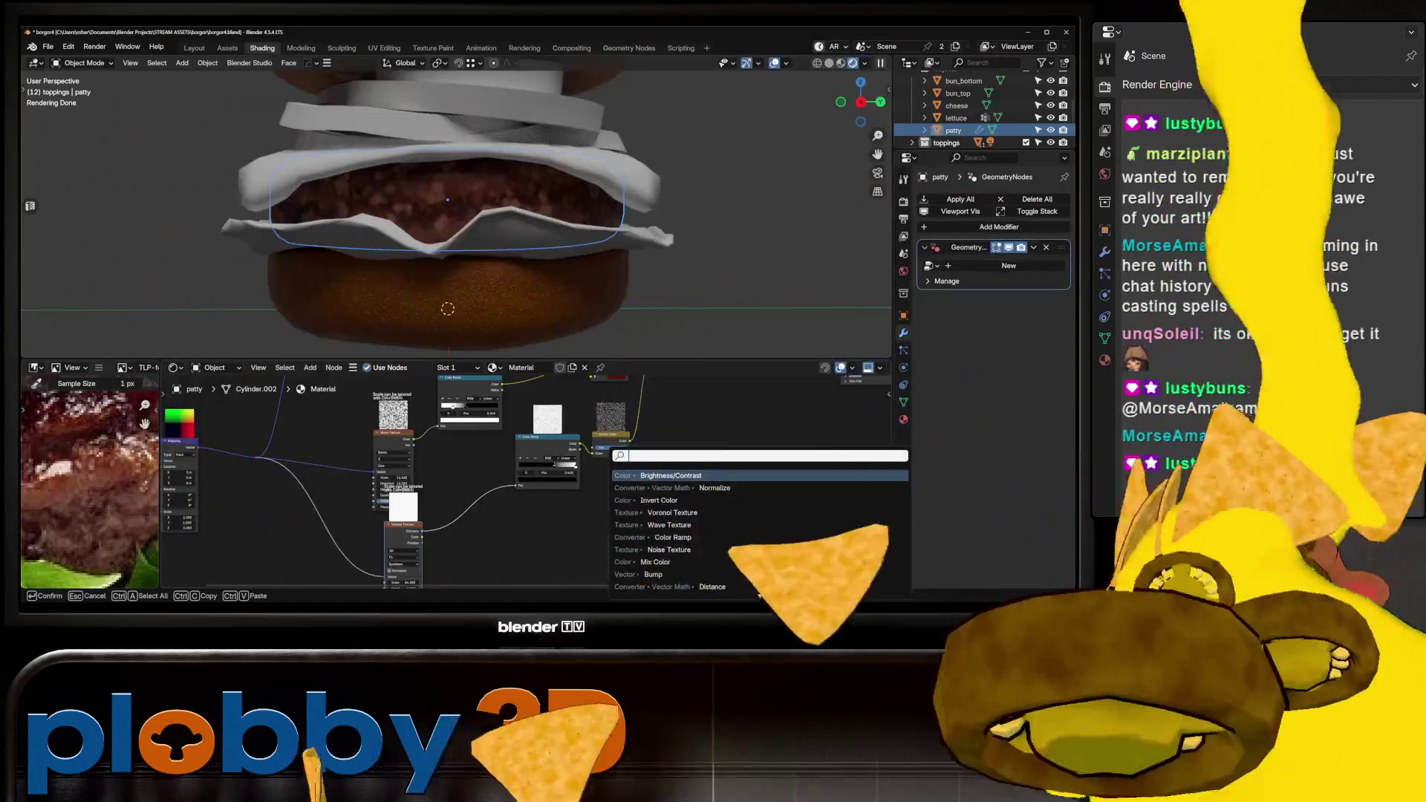
type("mulp")
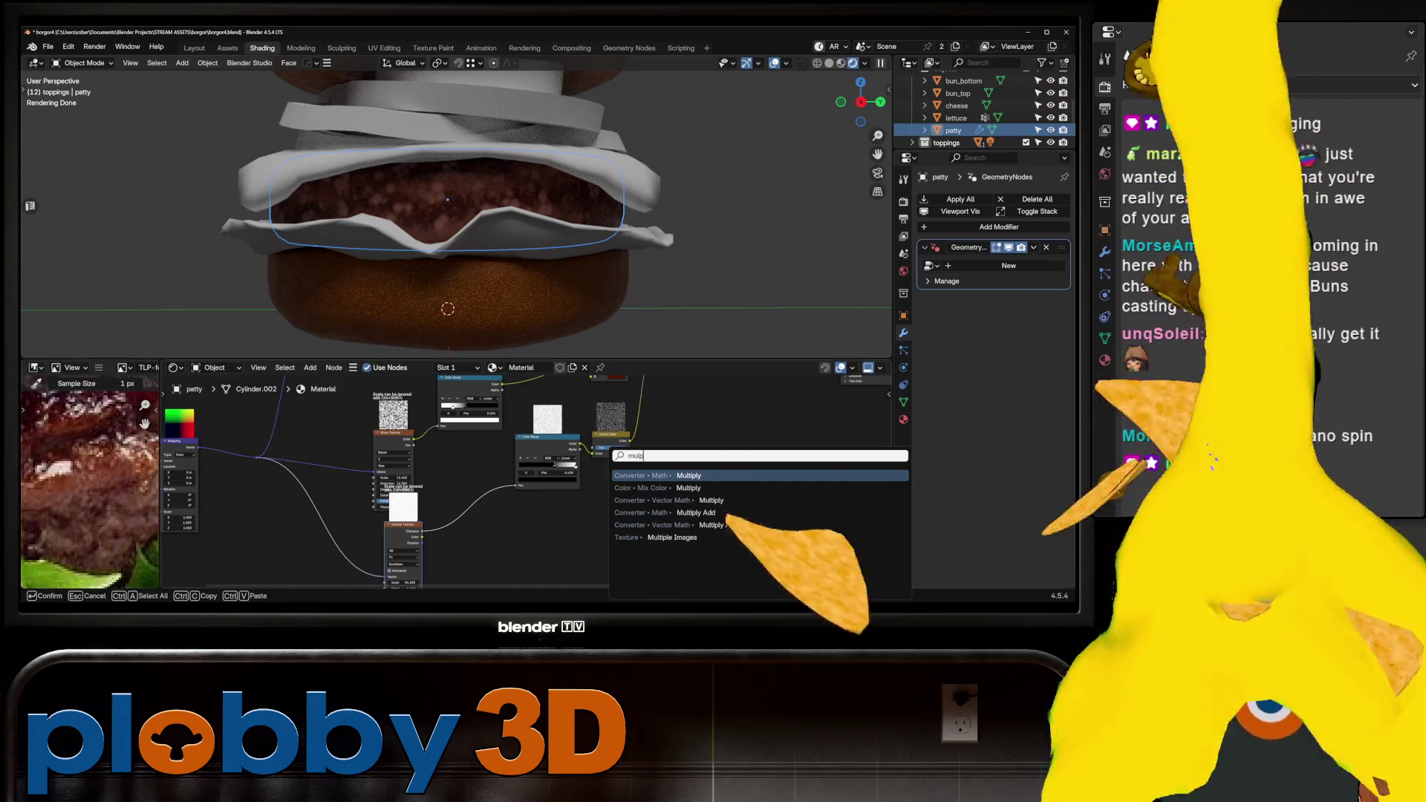
key("Escape")
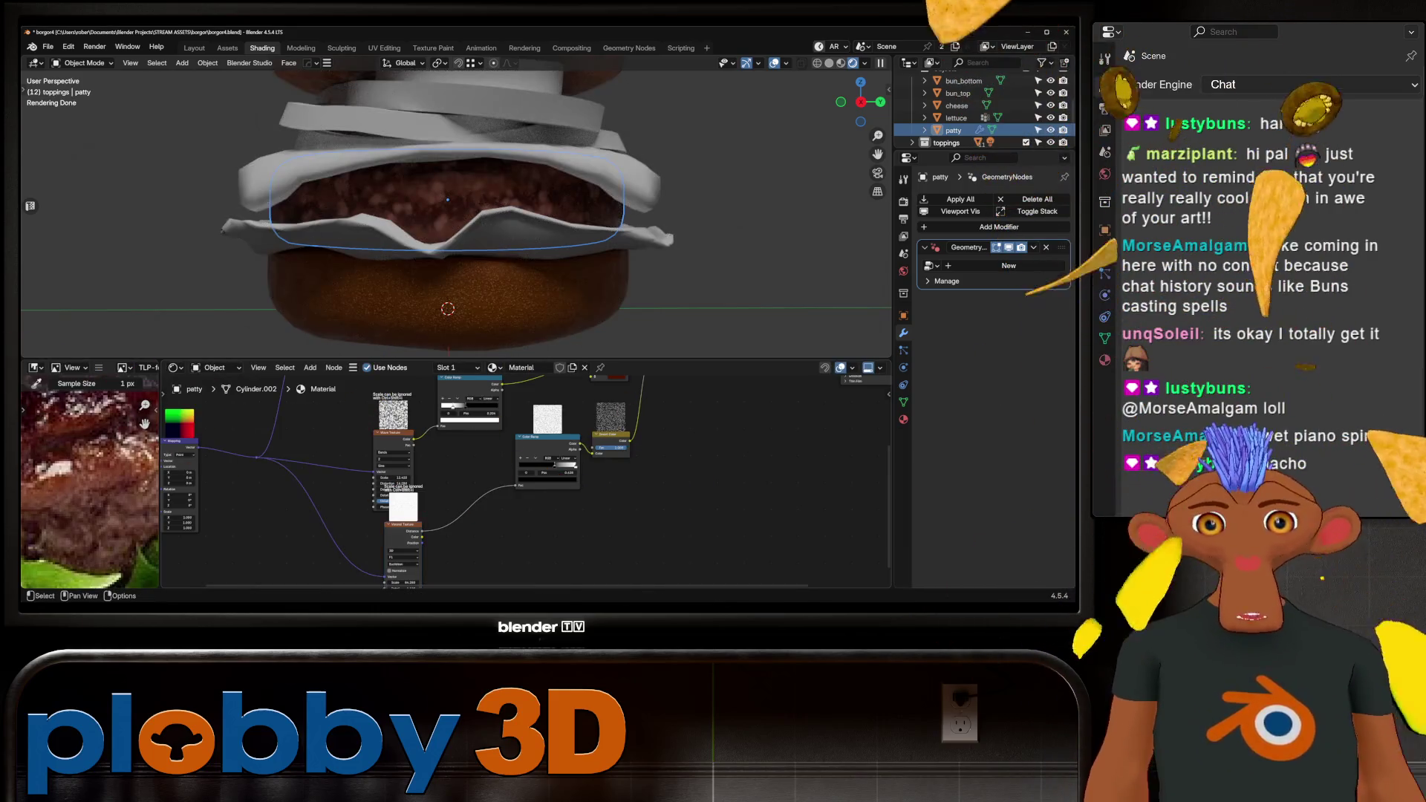
key("shift+a")
type("color")
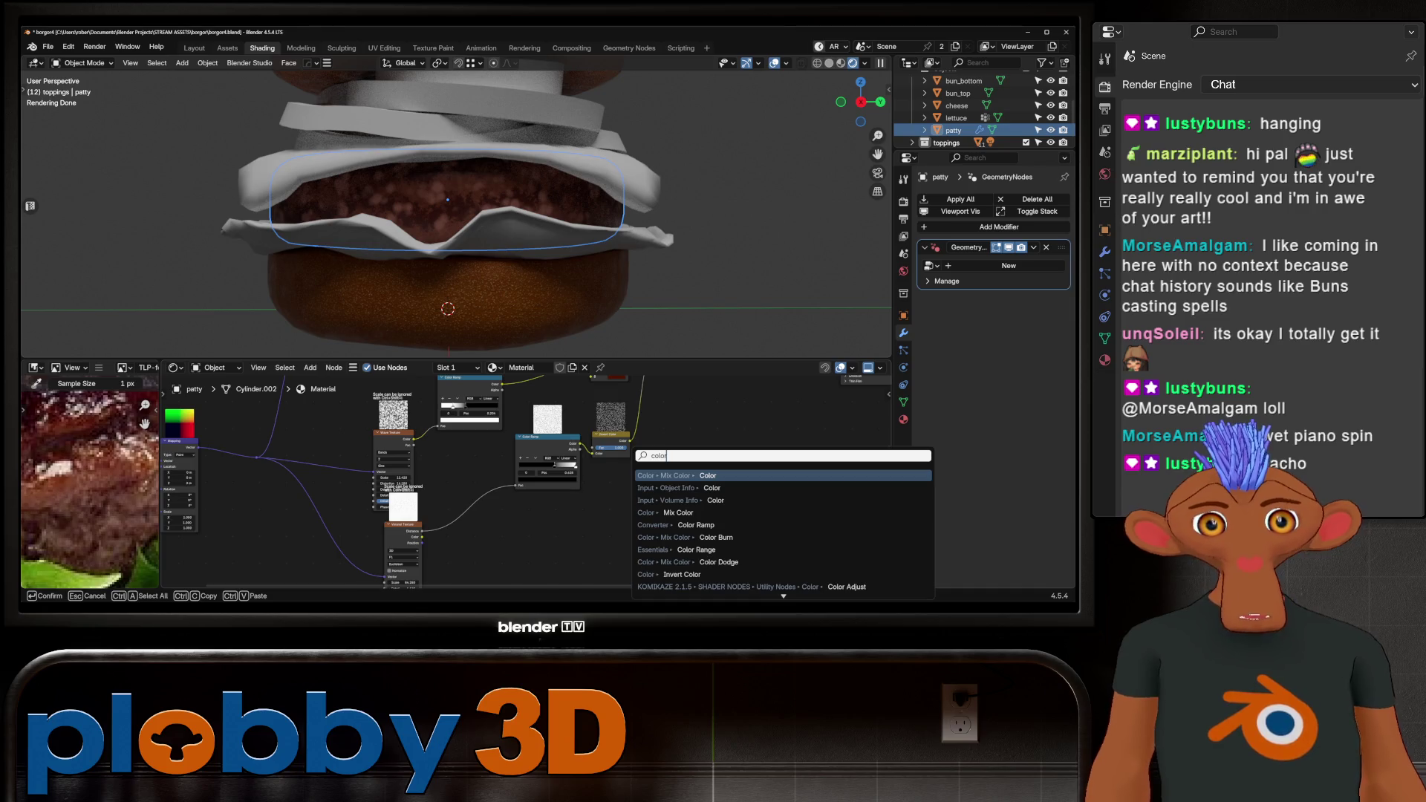
key("Return")
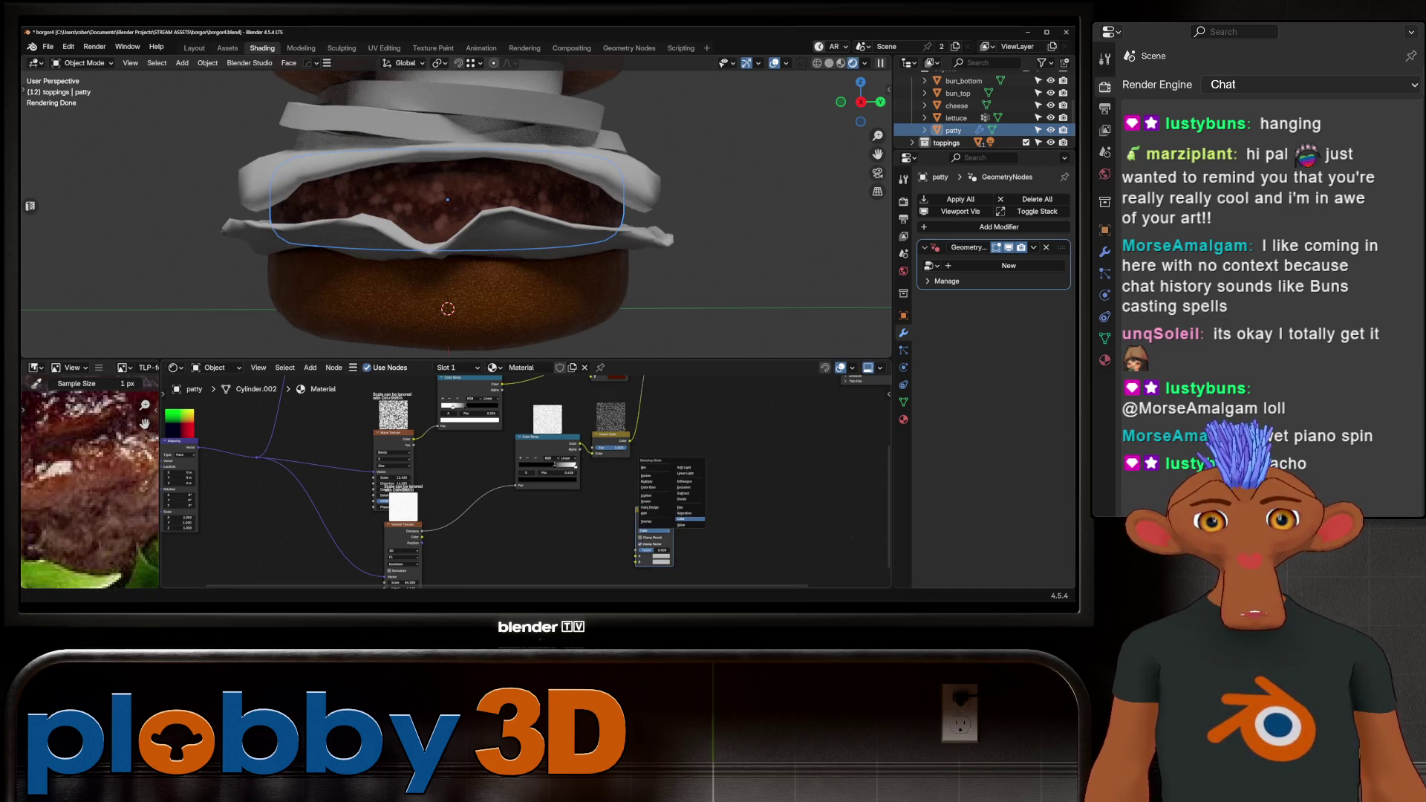
left_click(650, 482)
Rearrange the Color Ramp and second noise texture nodes to make room.
middle_click_drag(650, 482, 591, 521)
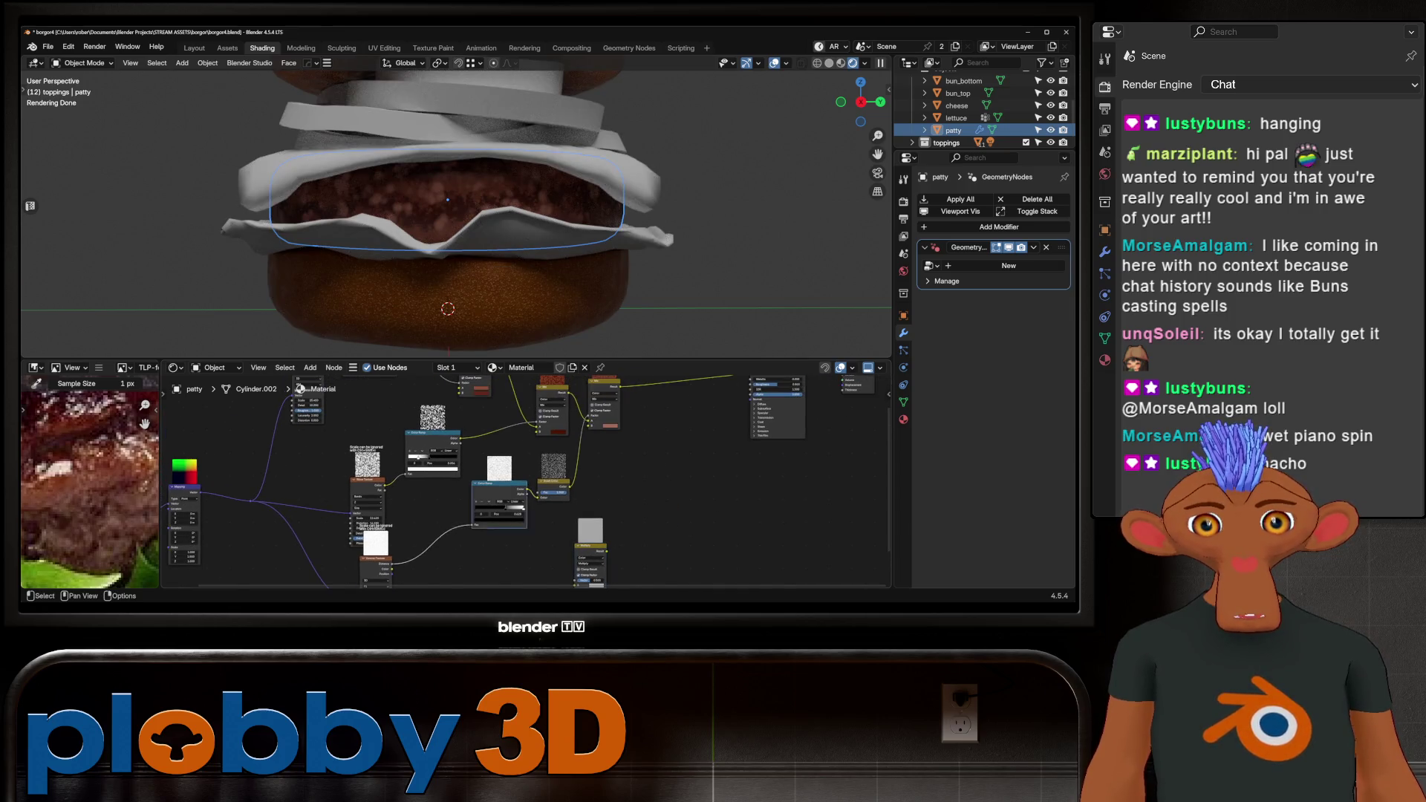
left_click_drag(499, 484, 442, 523)
left_click_drag(553, 469, 496, 475)
scroll(512, 446, "down", 2)
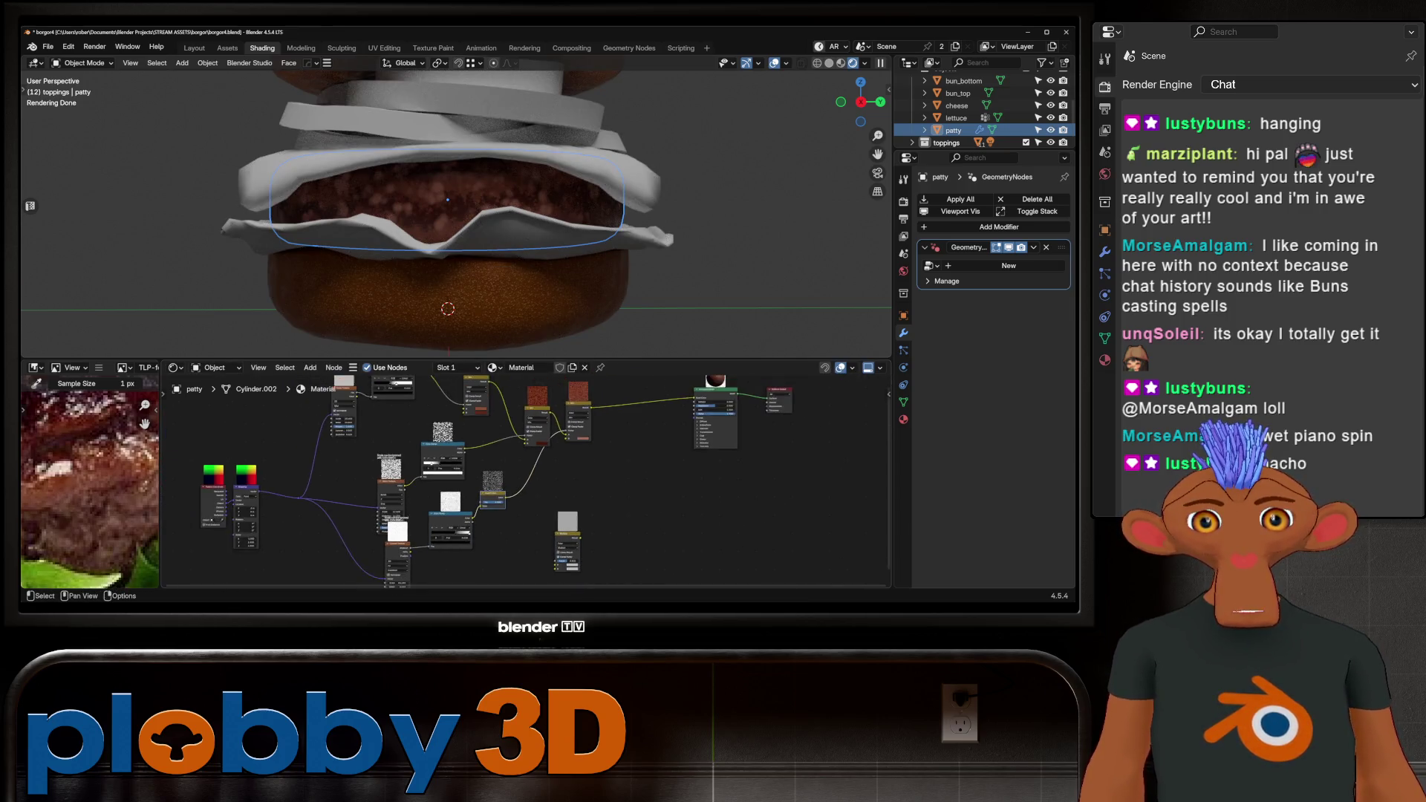
mouse_move(520, 483)
middle_mouse_down()
mouse_move(519, 512)
mouse_move(520, 444)
middle_mouse_up()
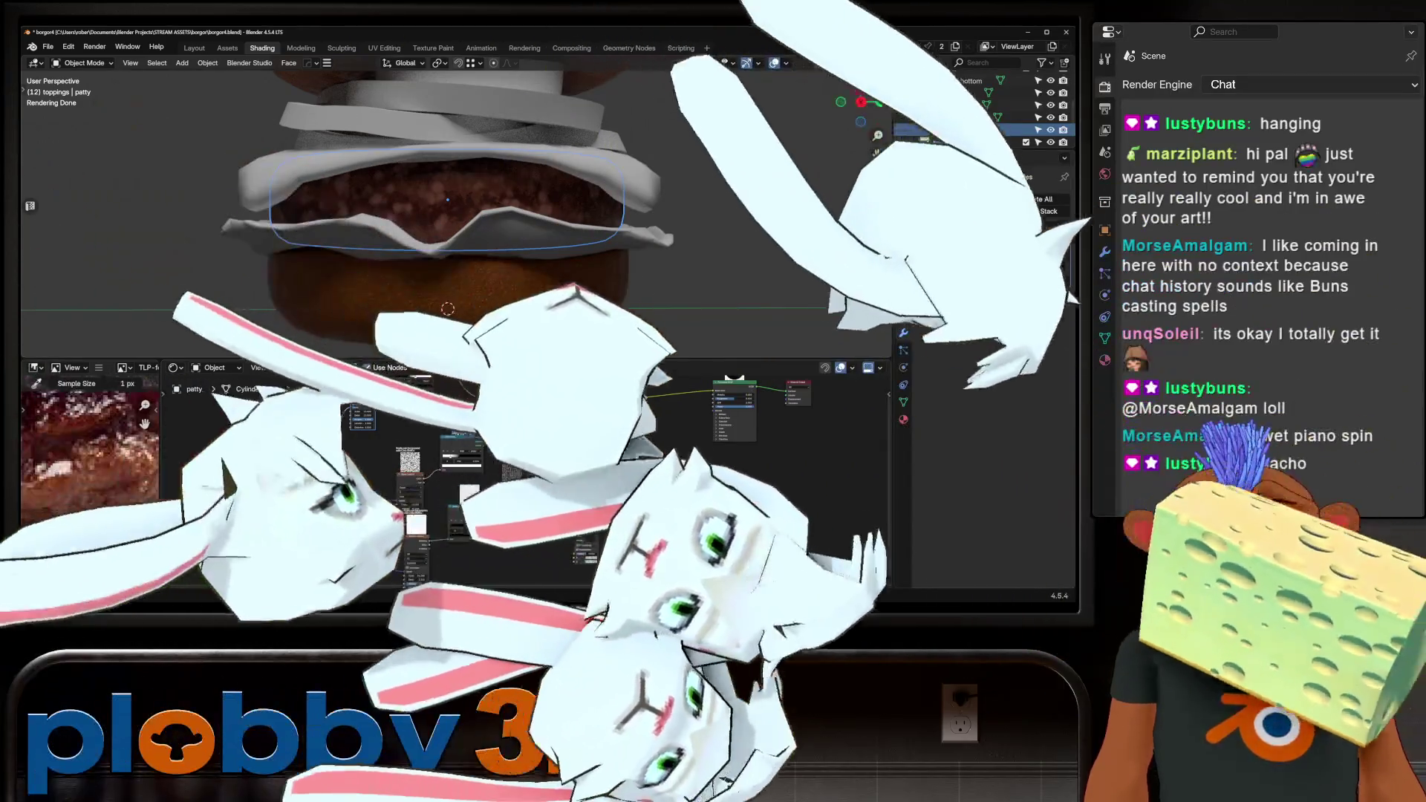
Link the noise/colour-ramp output into the Multiply node.
left_click_drag(490, 444, 535, 513)
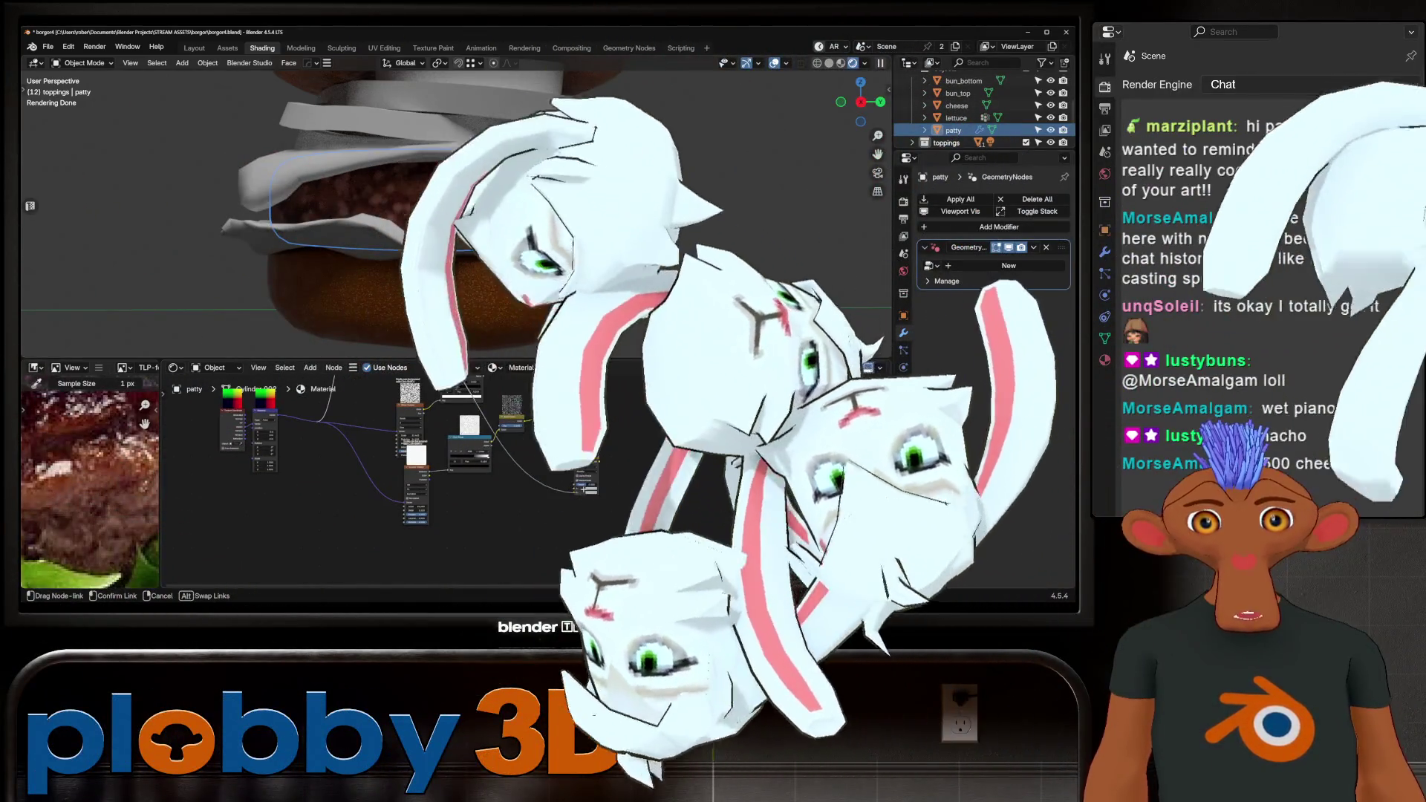
scroll(520, 483, "up", 2)
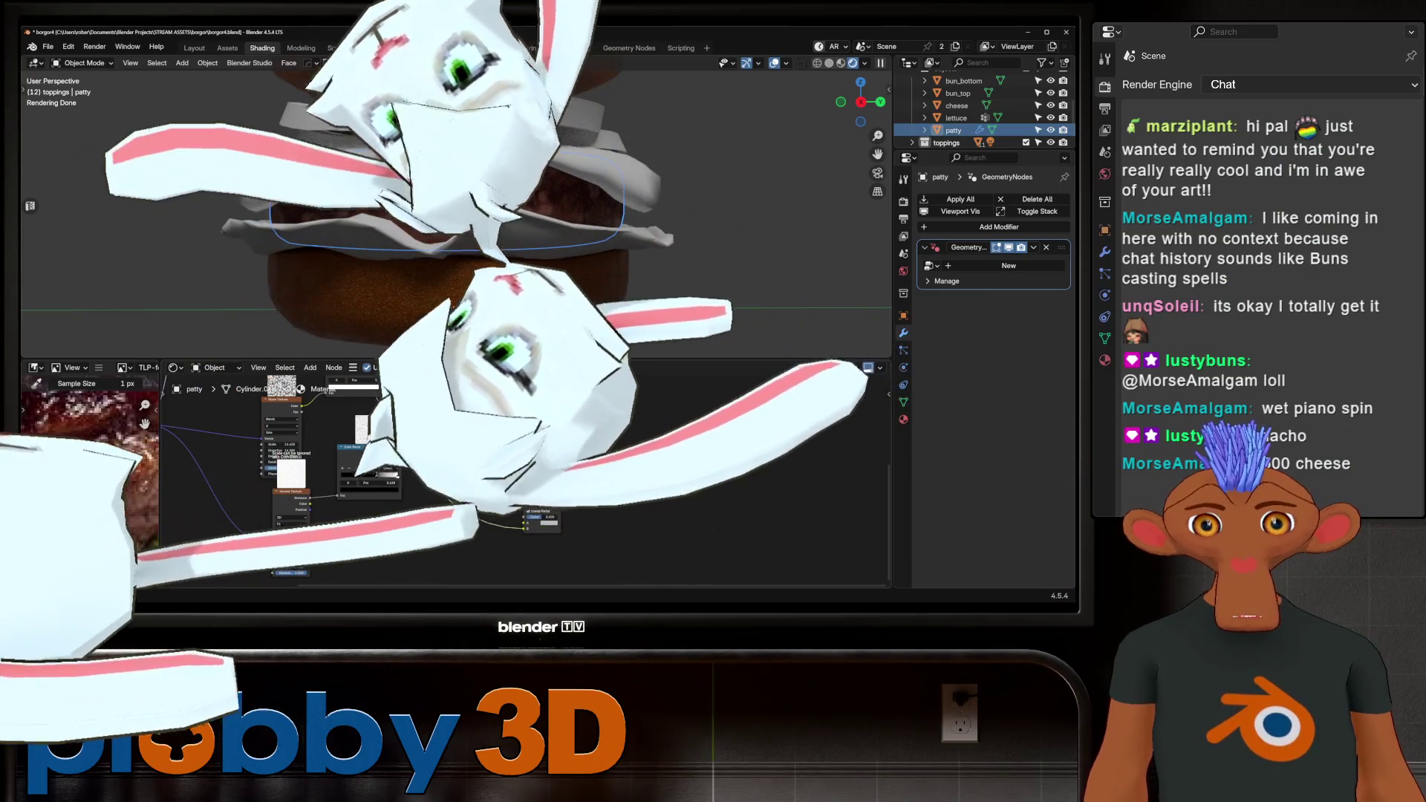
mouse_move(451, 424)
left_mouse_down()
mouse_move(535, 523)
mouse_move(524, 529)
left_mouse_up()
scroll(467, 484, "down", 1)
scroll(520, 483, "up", 2, "shift")
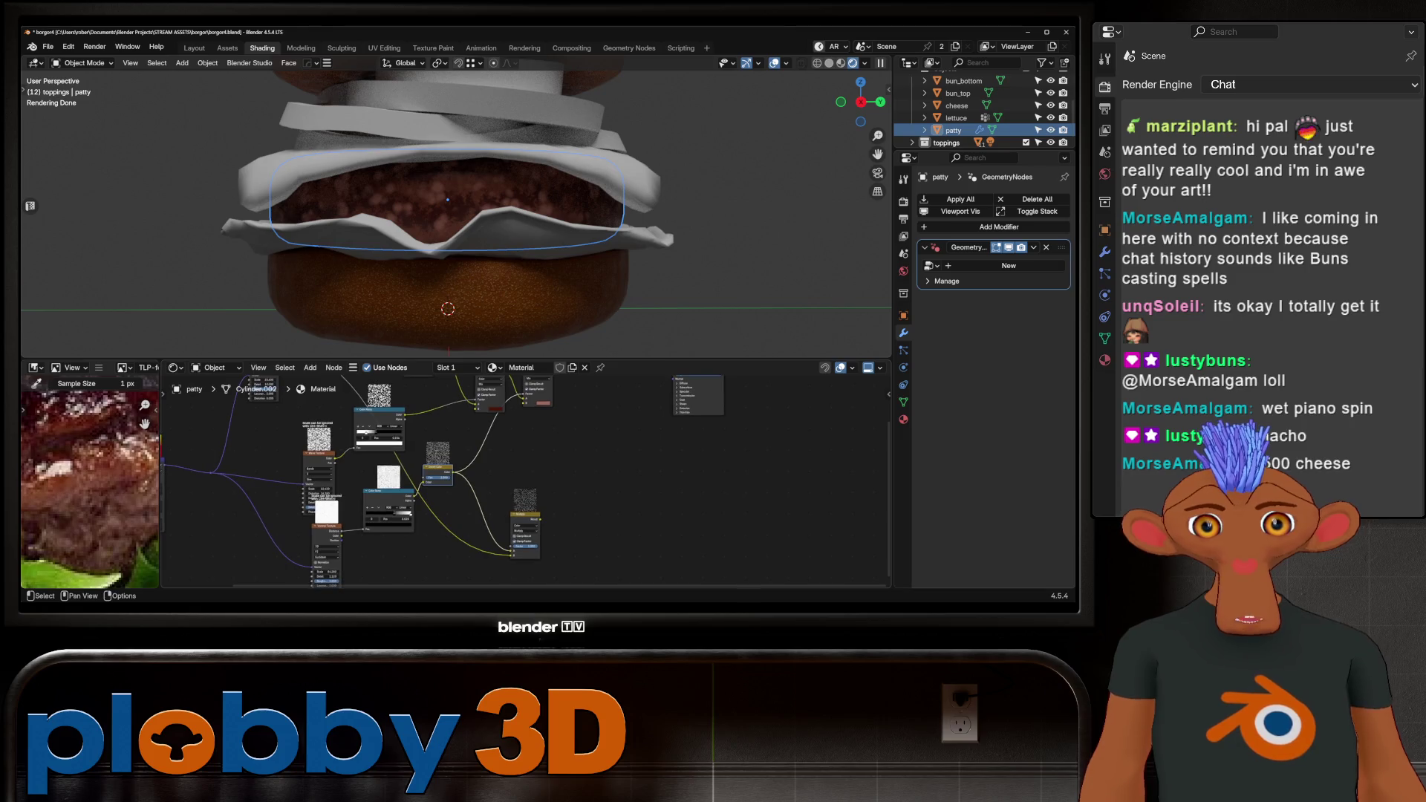
left_click_drag(535, 418, 529, 520)
scroll(529, 483, "up", 2, "shift")
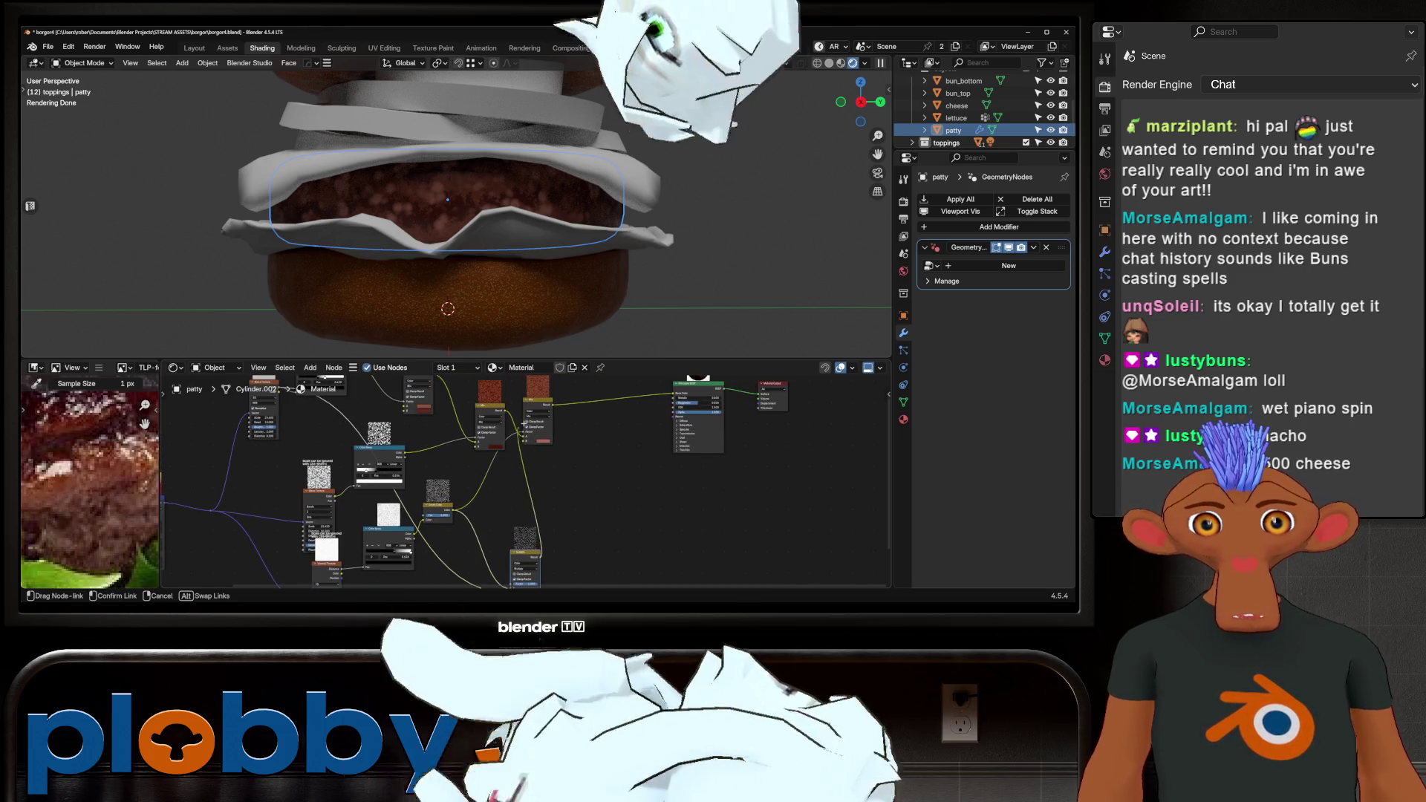
scroll(456, 216, "up", 3)
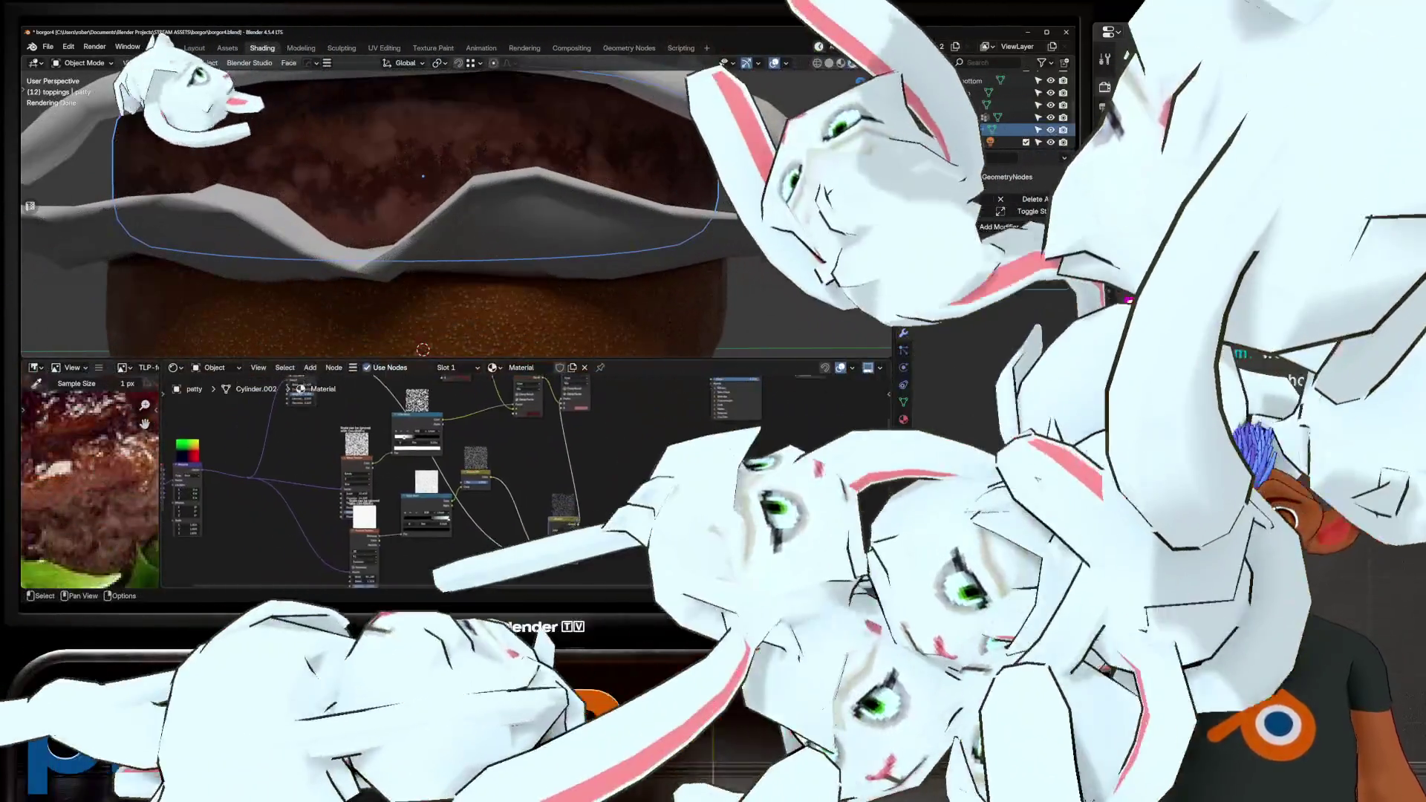
middle_click_drag(446, 483, 487, 442)
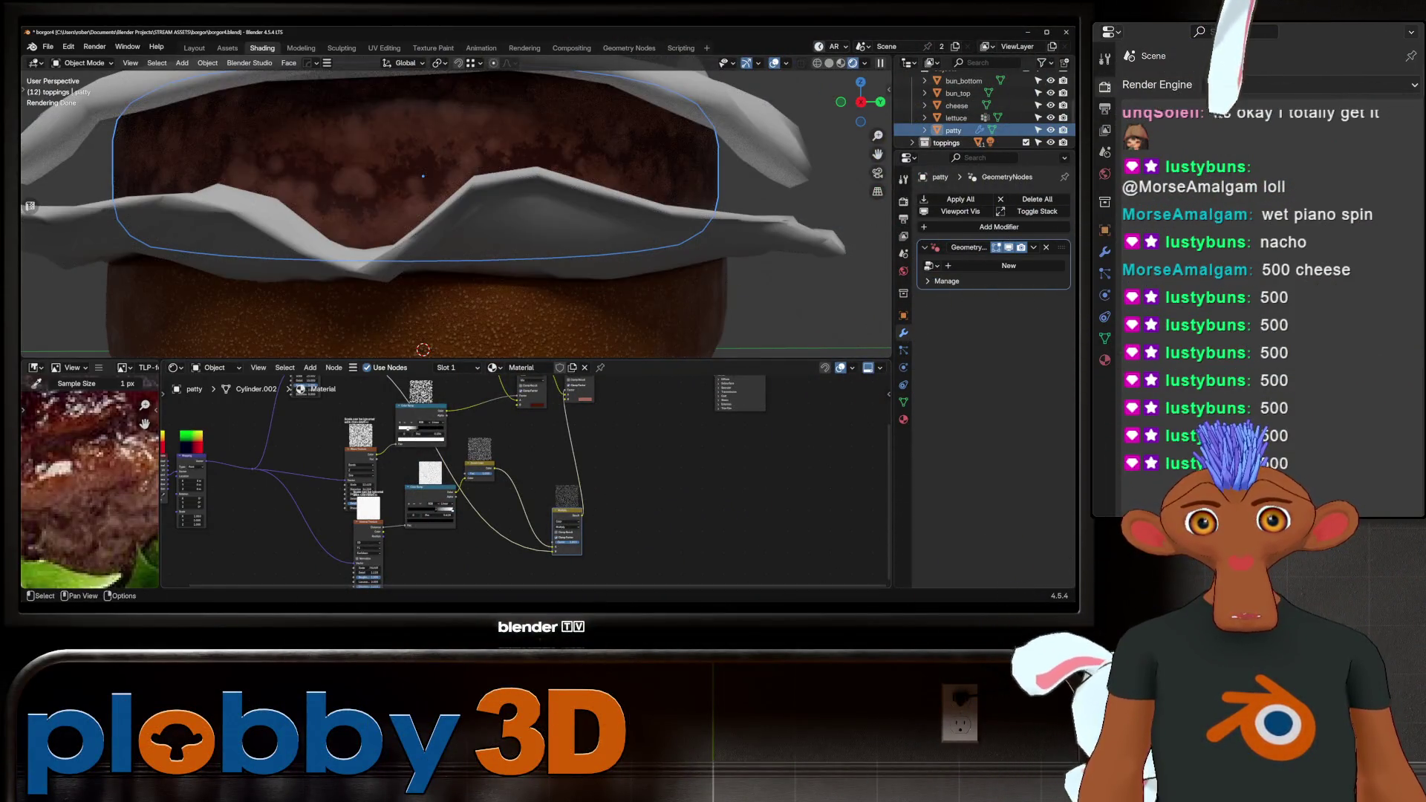
Move the colour ramp stop to 0.653, then clamp the Multiply result at factor 0.216.
scroll(430, 520, "up", 2)
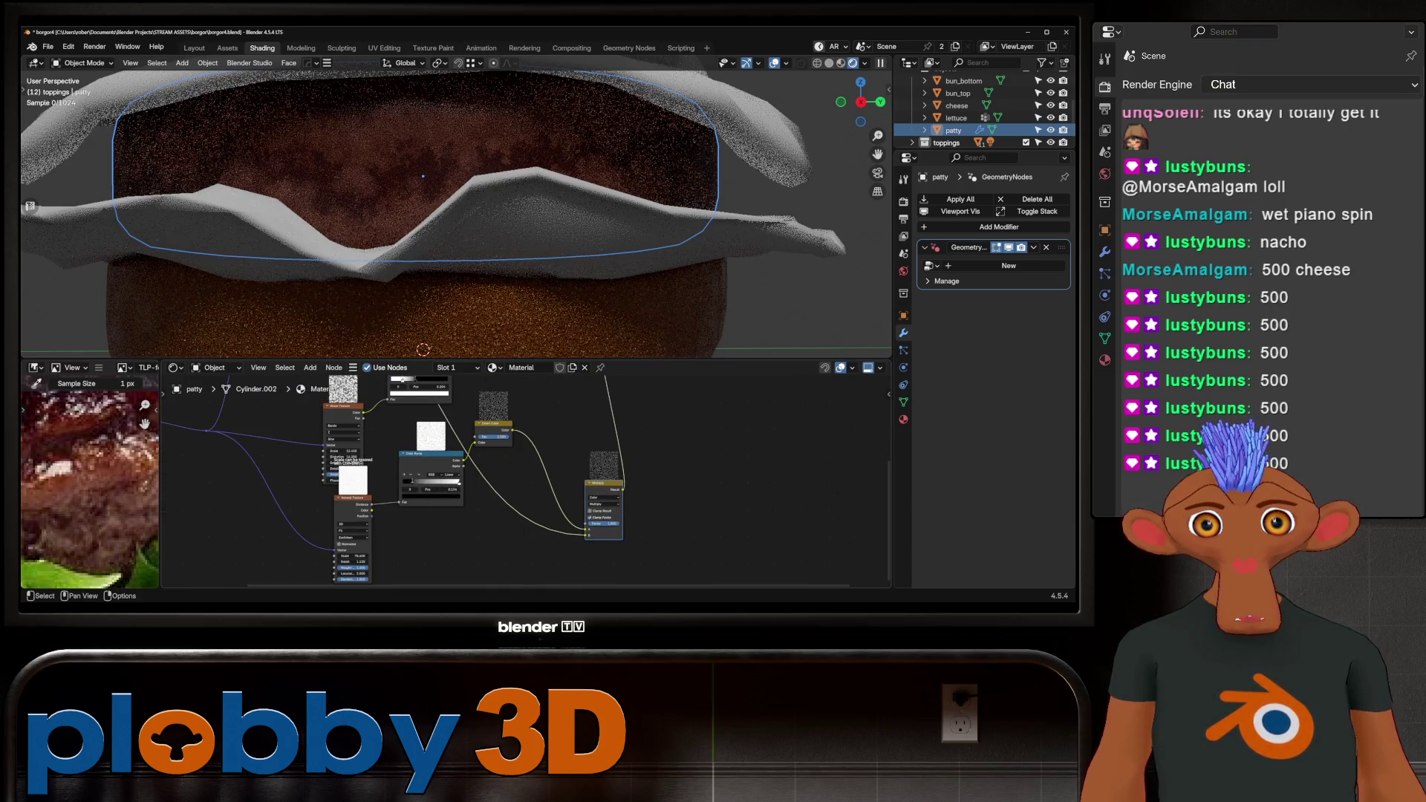
left_click_drag(455, 481, 443, 482)
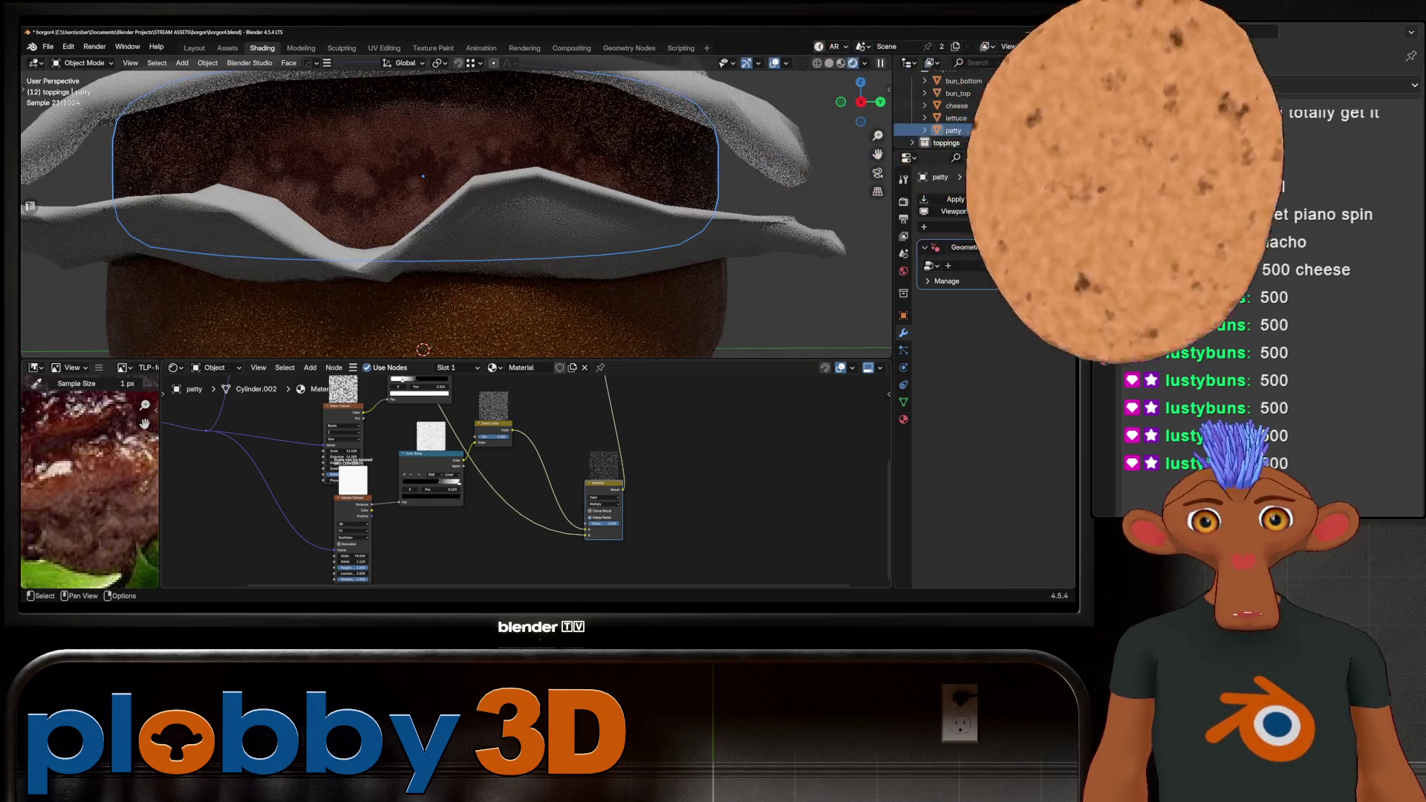
scroll(650, 517, "up", 2)
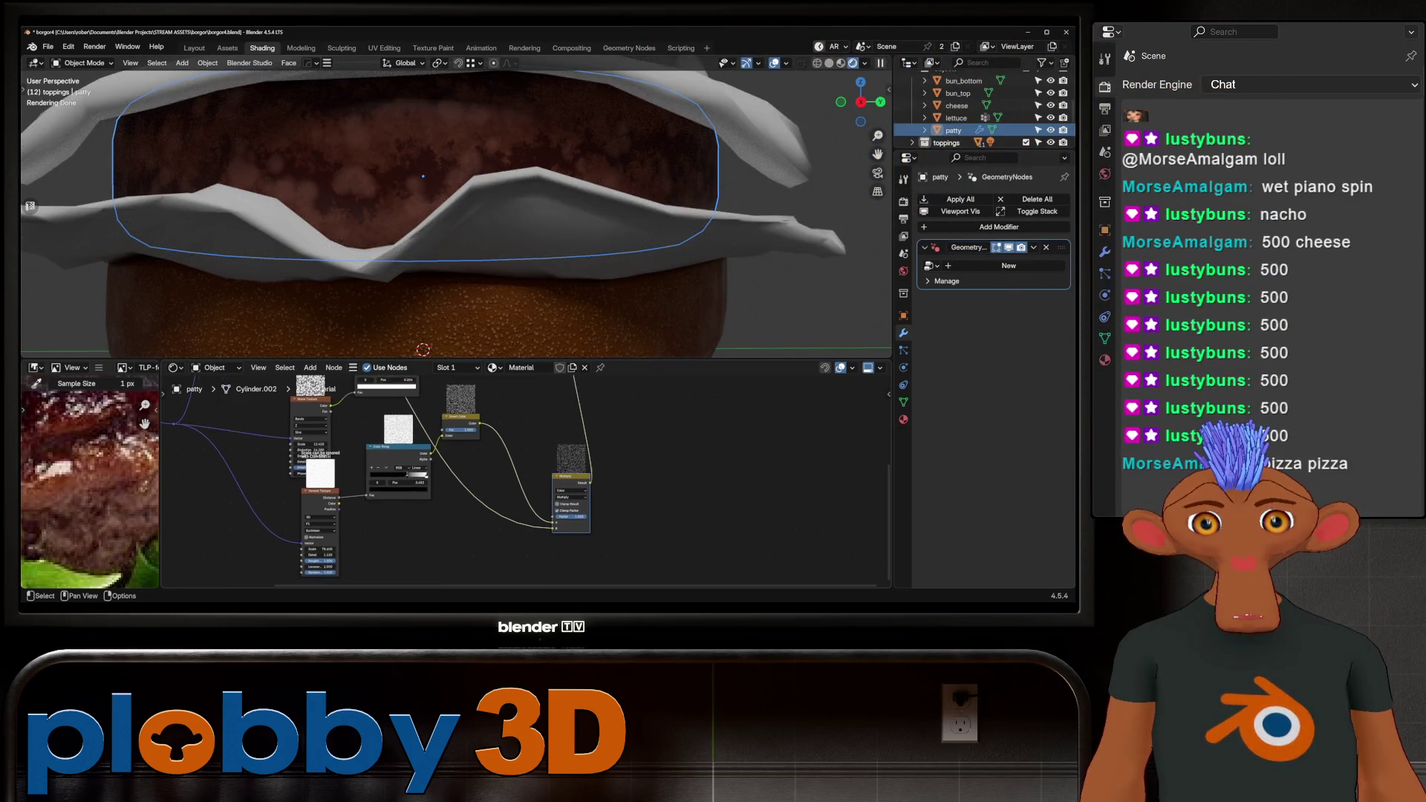
left_click(563, 506)
mouse_move(590, 524)
left_mouse_down()
mouse_move(569, 523)
mouse_move(587, 524)
left_mouse_up()
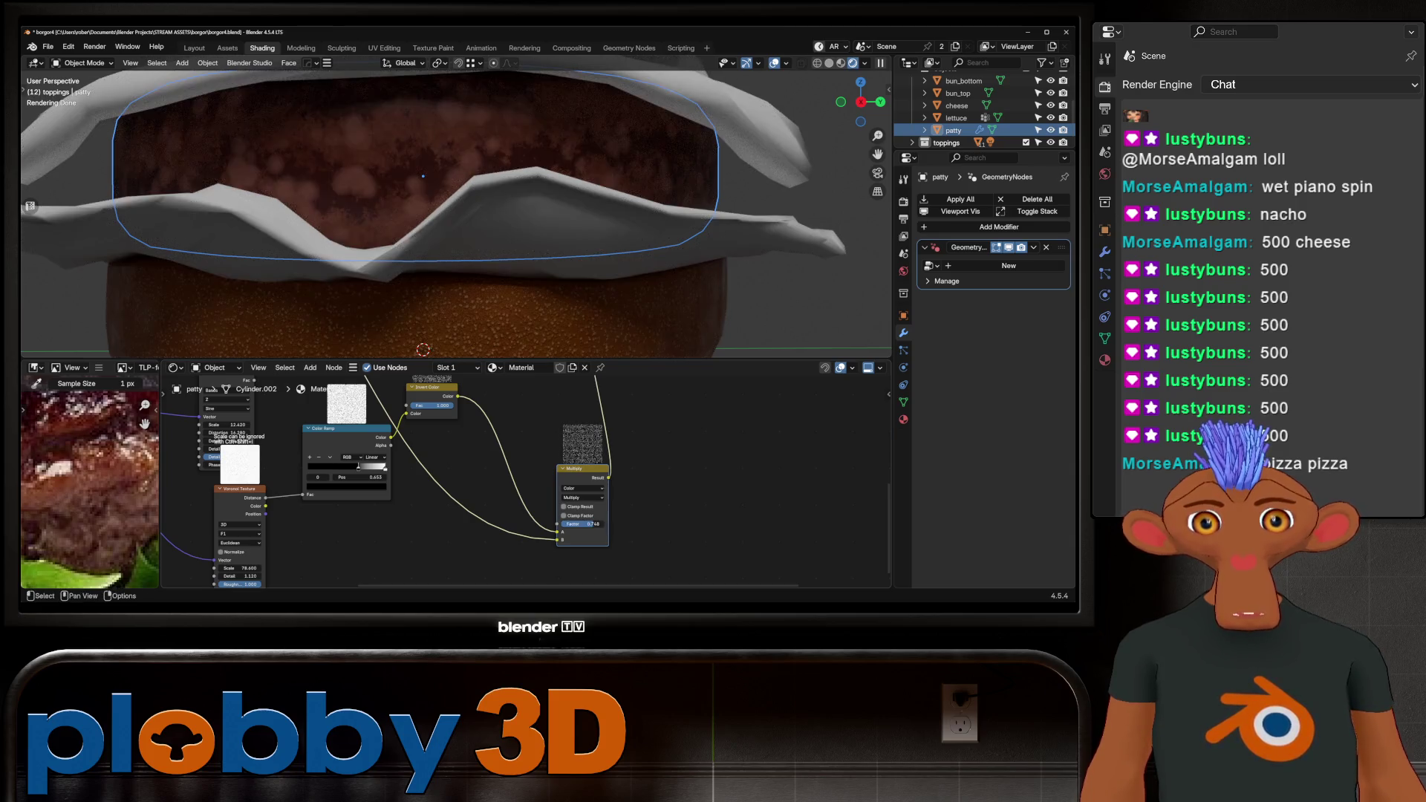
Grab the whole node tree to reposition it.
scroll(780, 475, "down", 2)
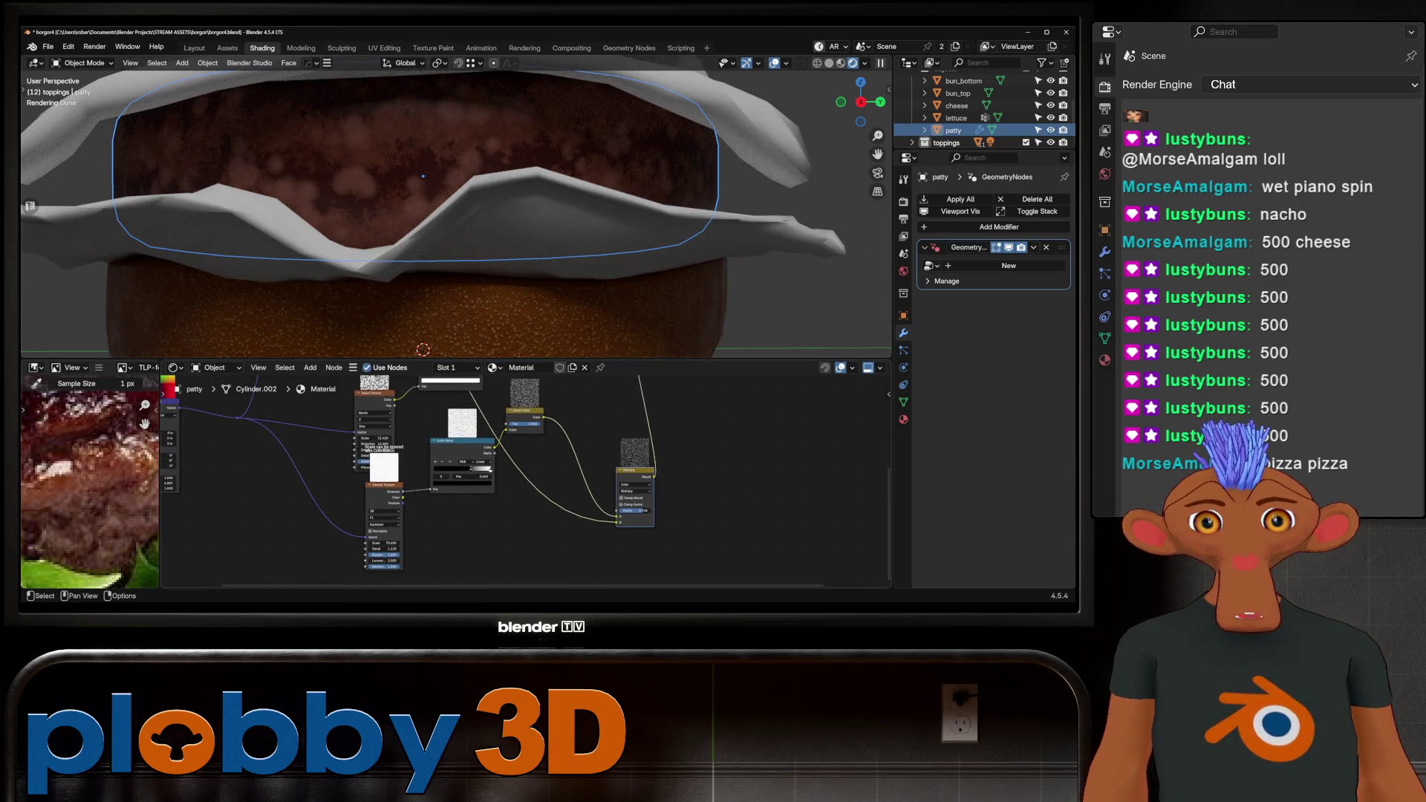
scroll(520, 483, "down", 2)
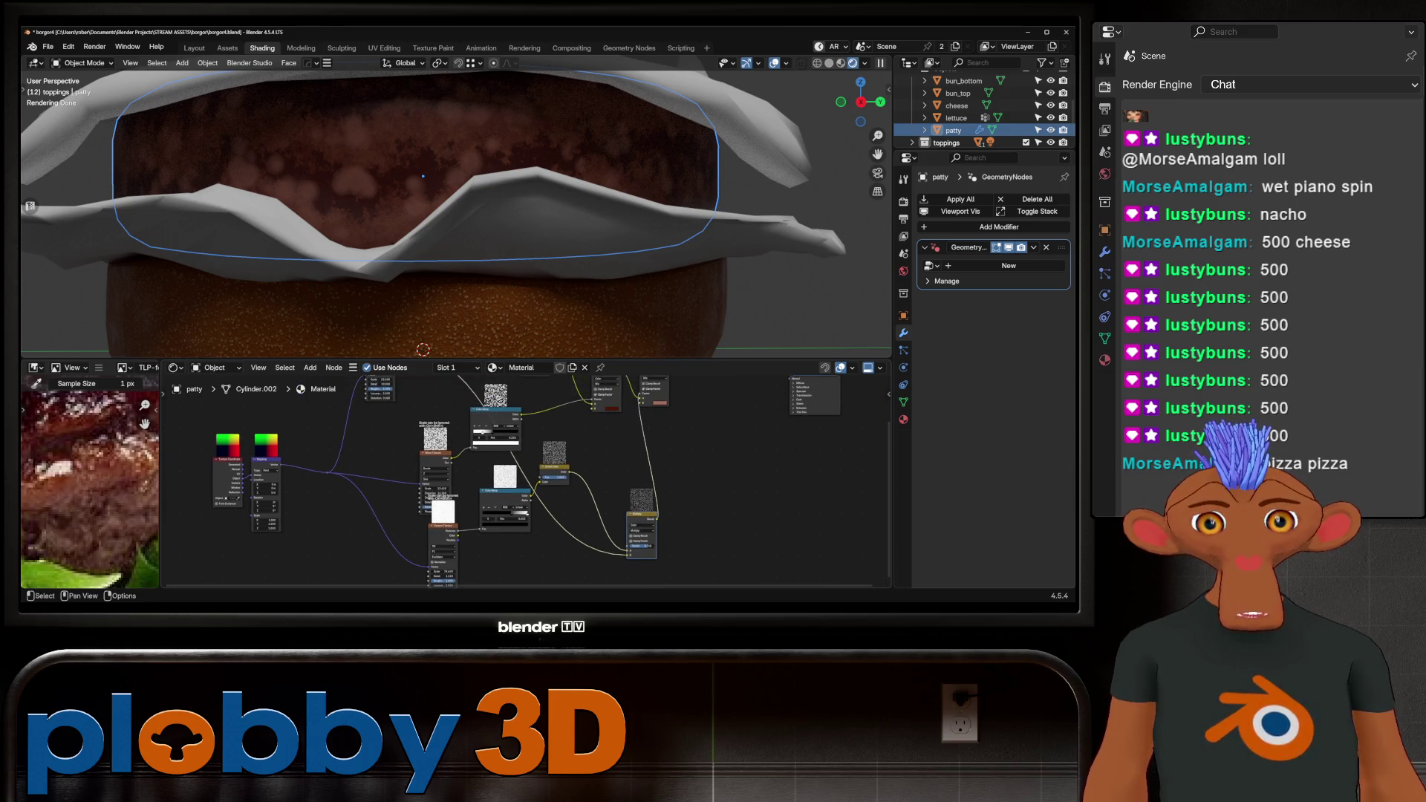
scroll(520, 482, "down", 2)
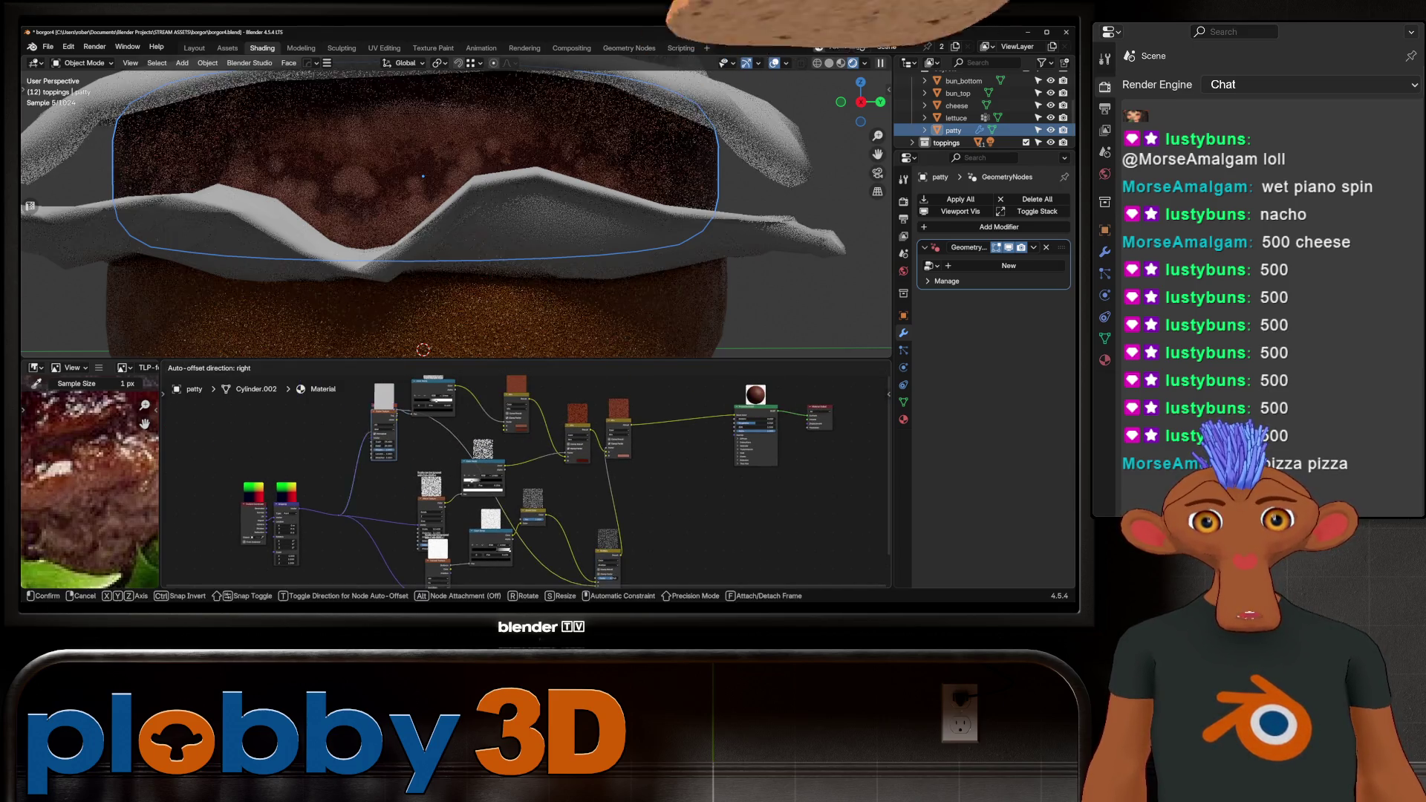
key("g")
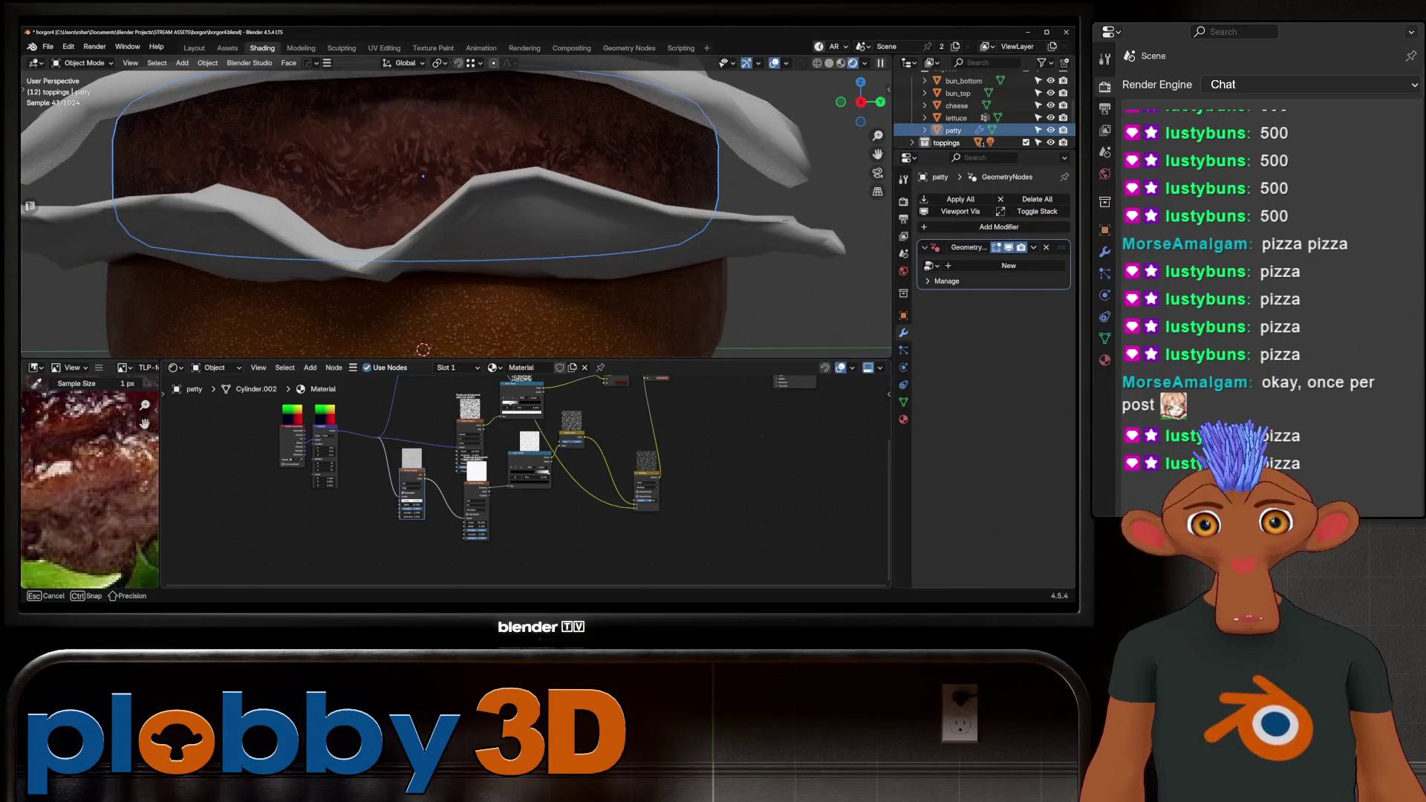
key("Escape")
middle_click_drag(423, 176, 402, 167)
Set the noise texture scale to 1.000 and roughness to 0.664.
scroll(535, 446, "up", 6)
key("Return")
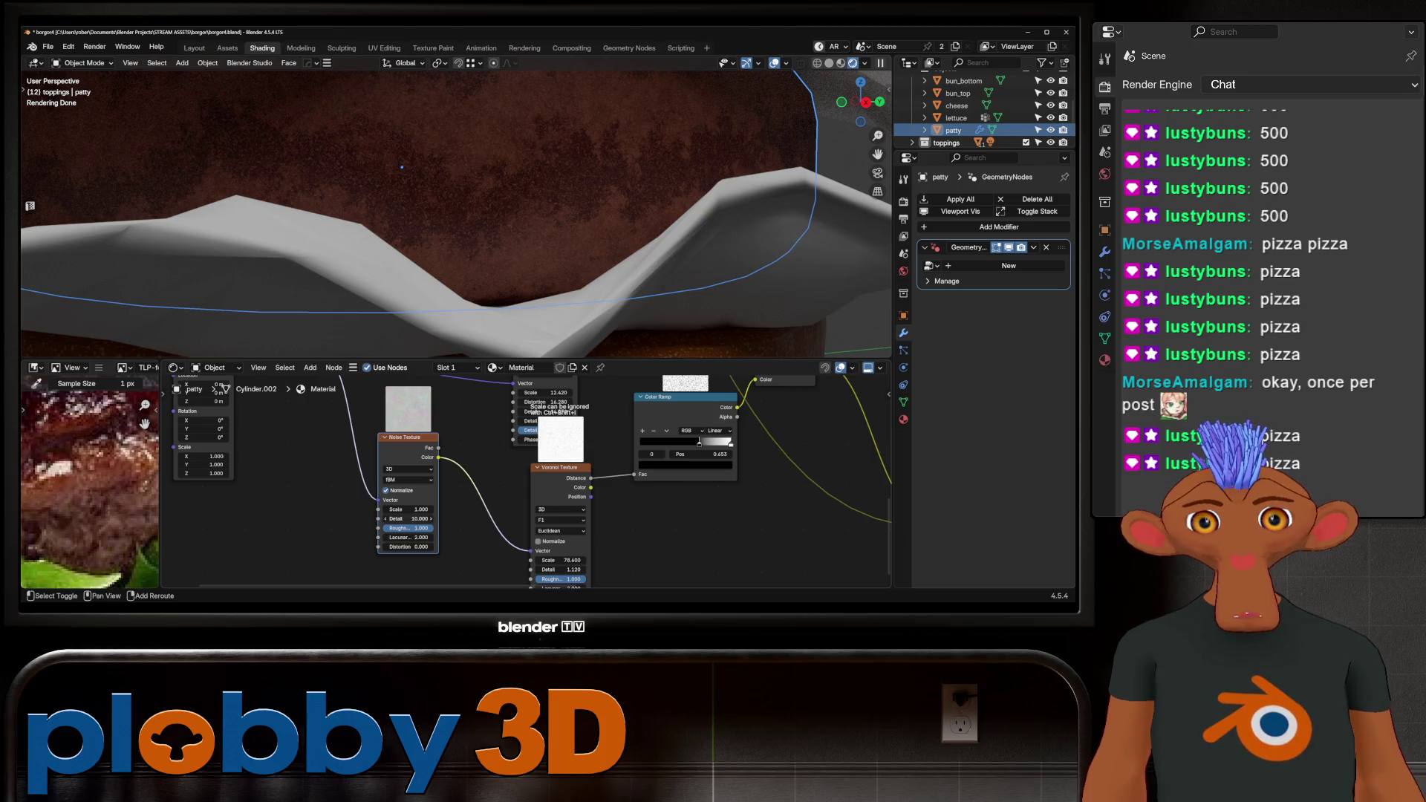
left_click_drag(420, 529, 438, 528)
mouse_move(446, 208)
middle_mouse_down()
mouse_move(460, 193)
mouse_move(468, 223)
middle_mouse_up()
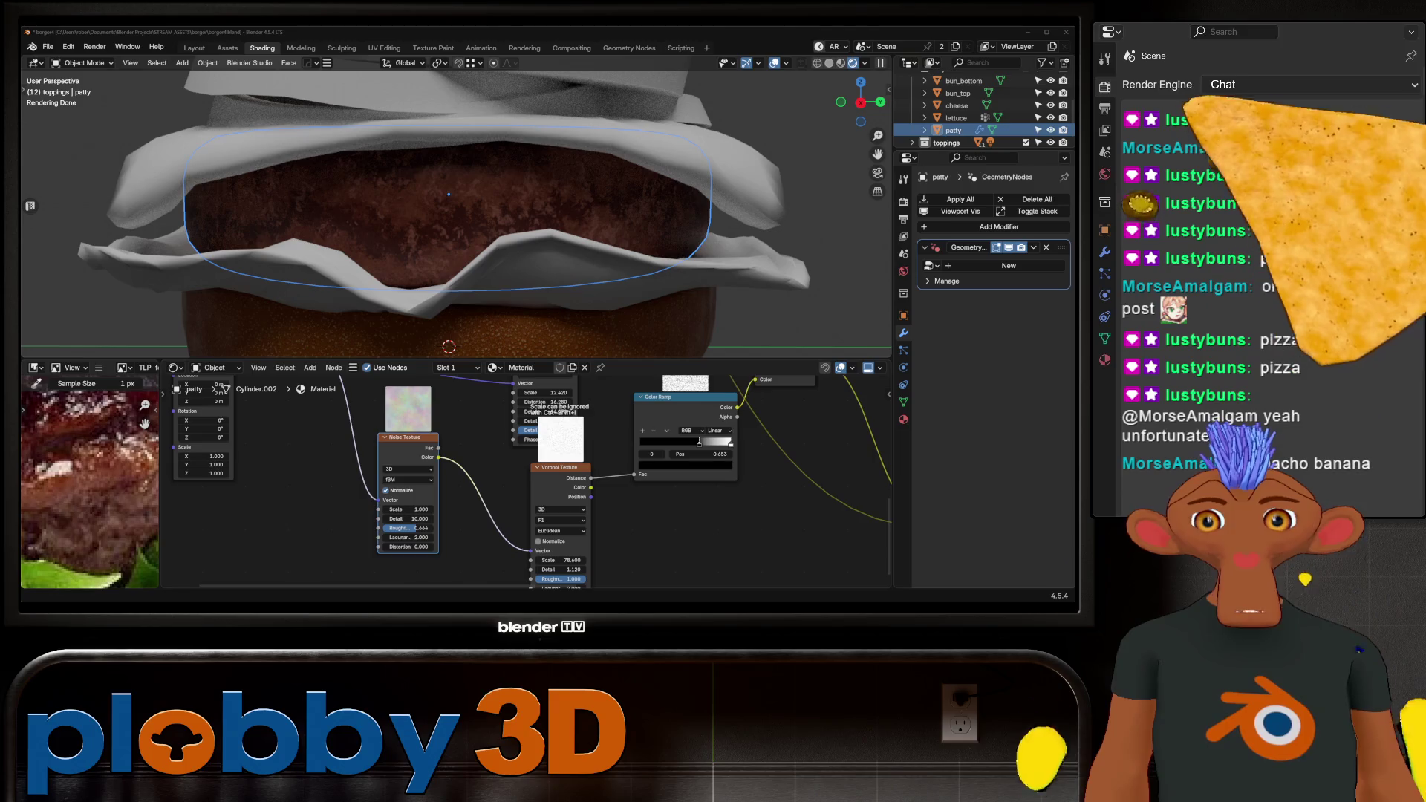
scroll(534, 464, "down", 2)
middle_click_drag(457, 215, 491, 230)
scroll(491, 230, "up", 3)
scroll(475, 223, "up", 3)
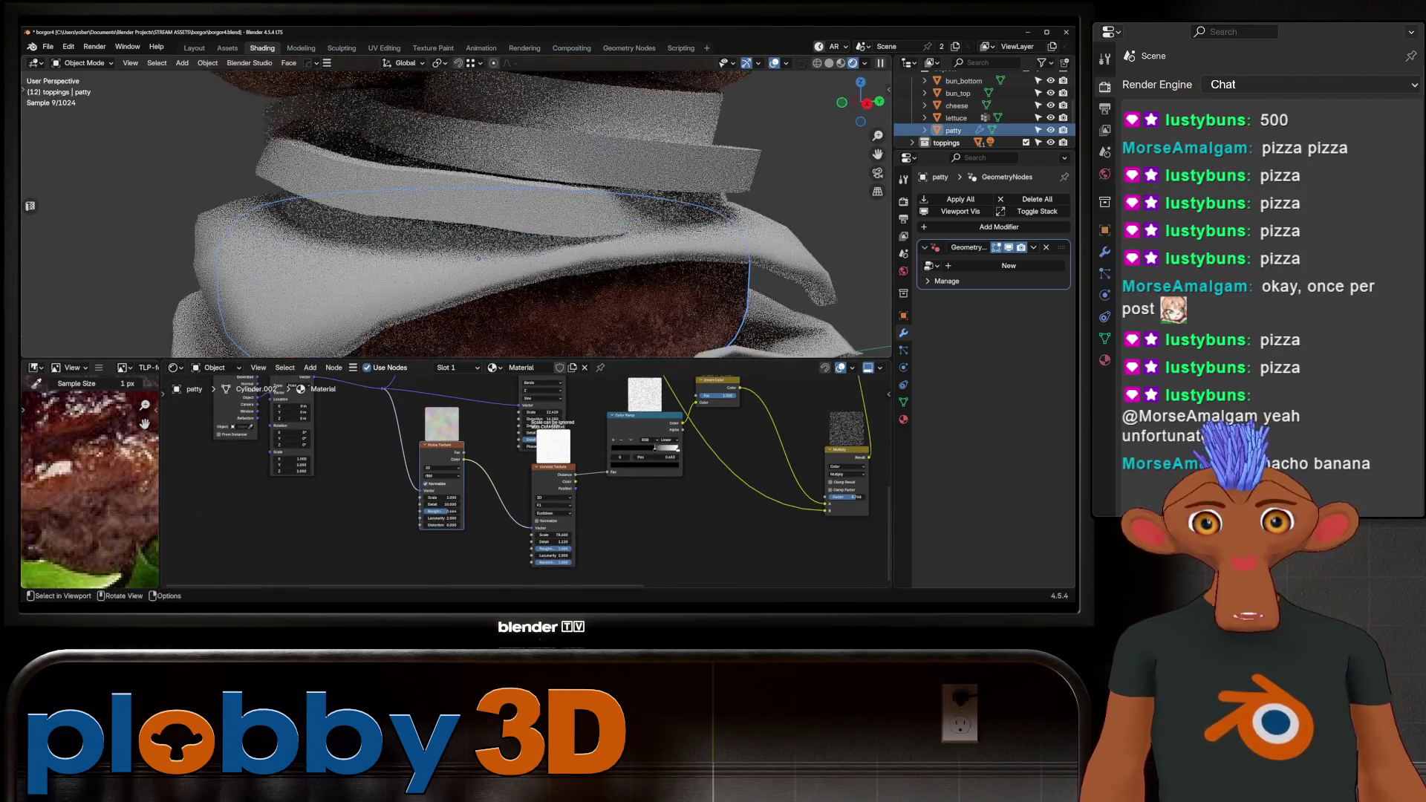
scroll(461, 483, "down", 5)
scroll(527, 513, "up", 4)
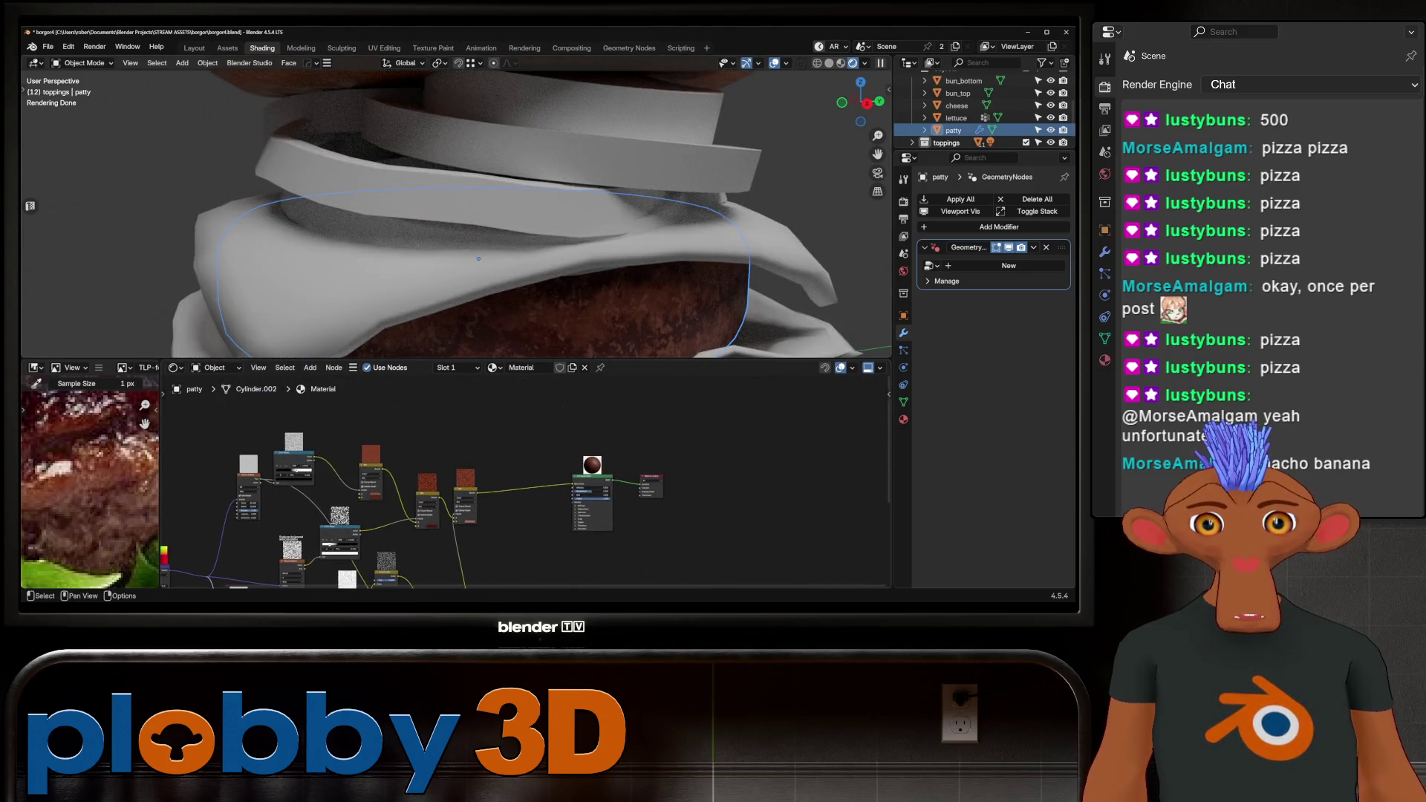
Move Principled BSDF and Material Output to the right of the mix nodes.
left_click_drag(673, 391, 774, 408)
middle_click_drag(775, 409, 674, 401)
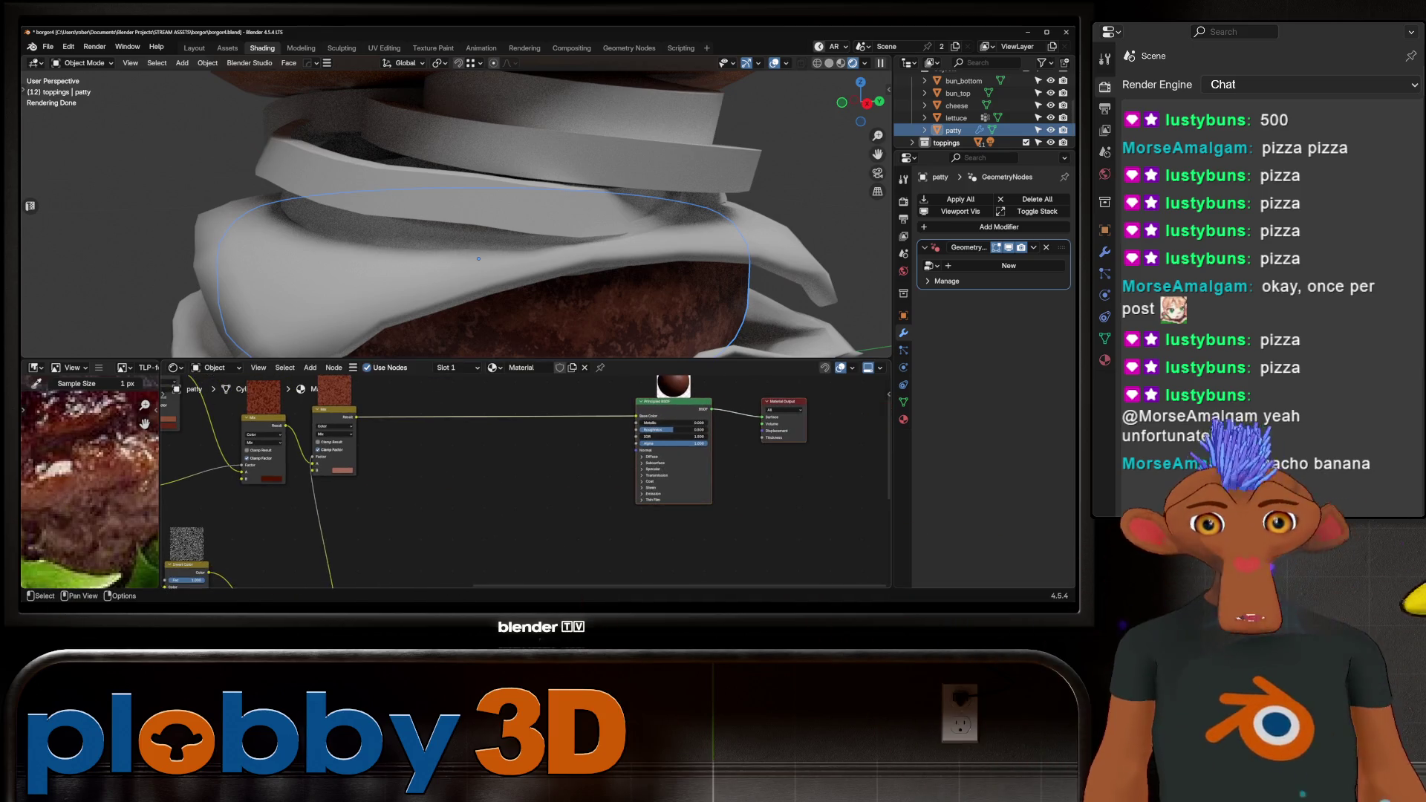
left_click_drag(491, 517, 490, 520)
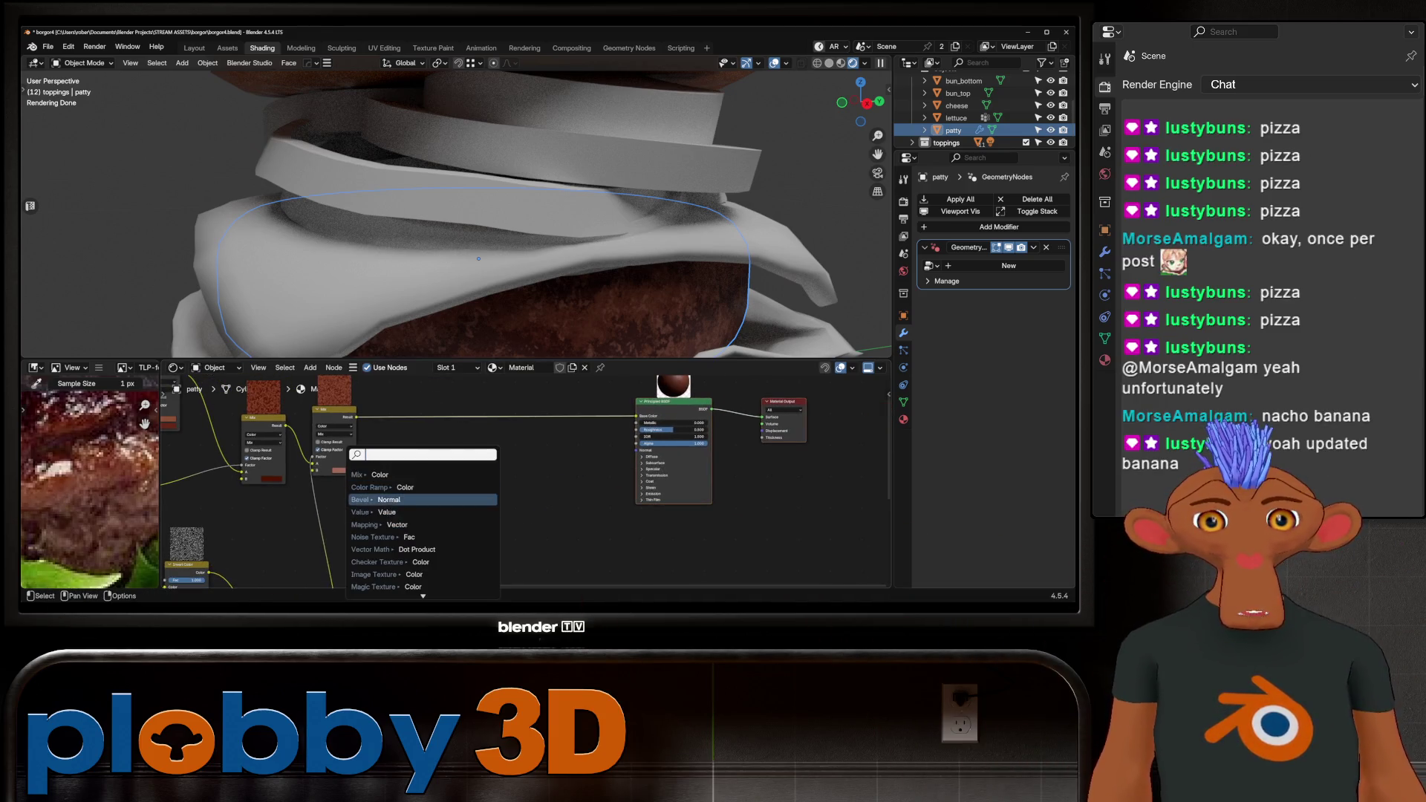
Add a Bump node via the 'bump' search and place it left of the BSDF.
key("Escape")
key("shift+a")
type("bump")
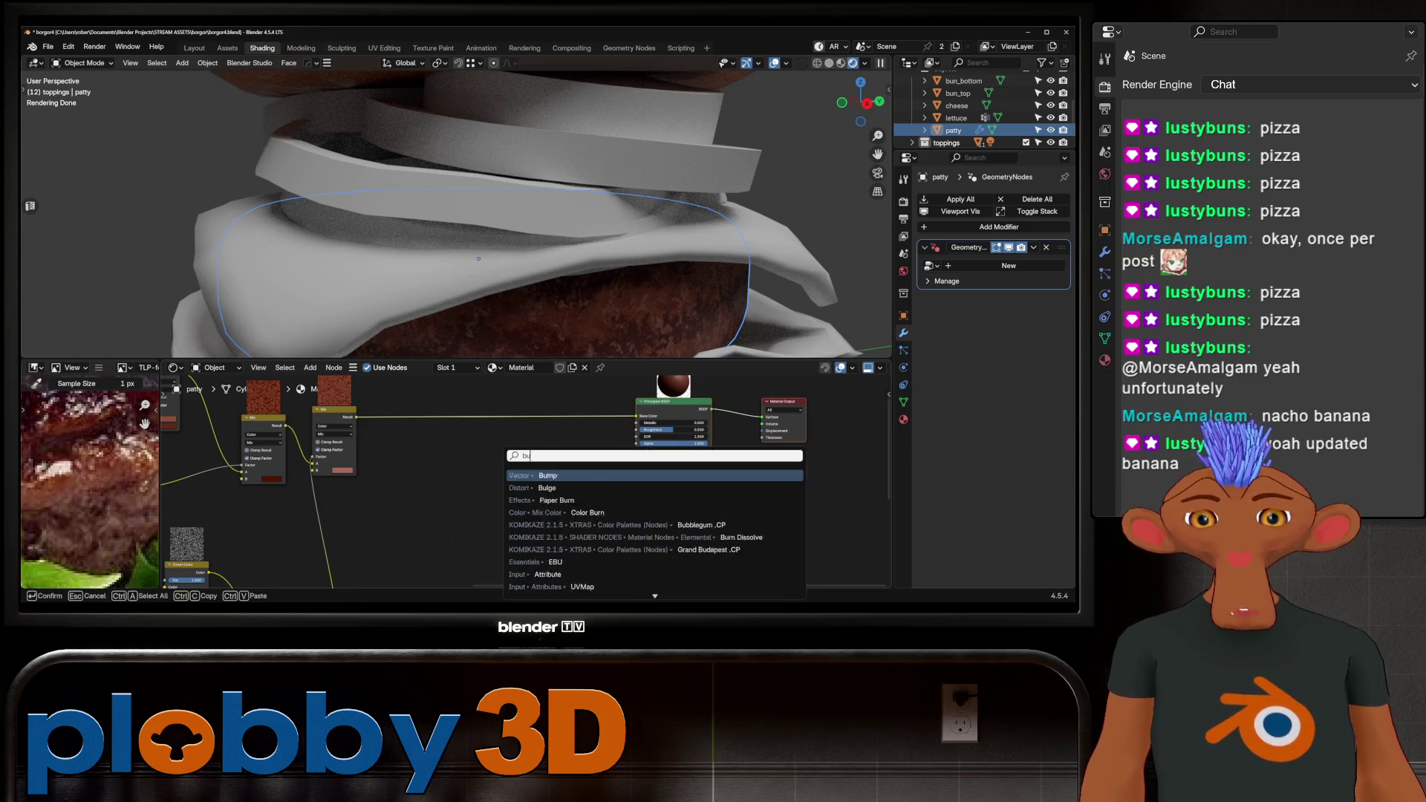
key("Return")
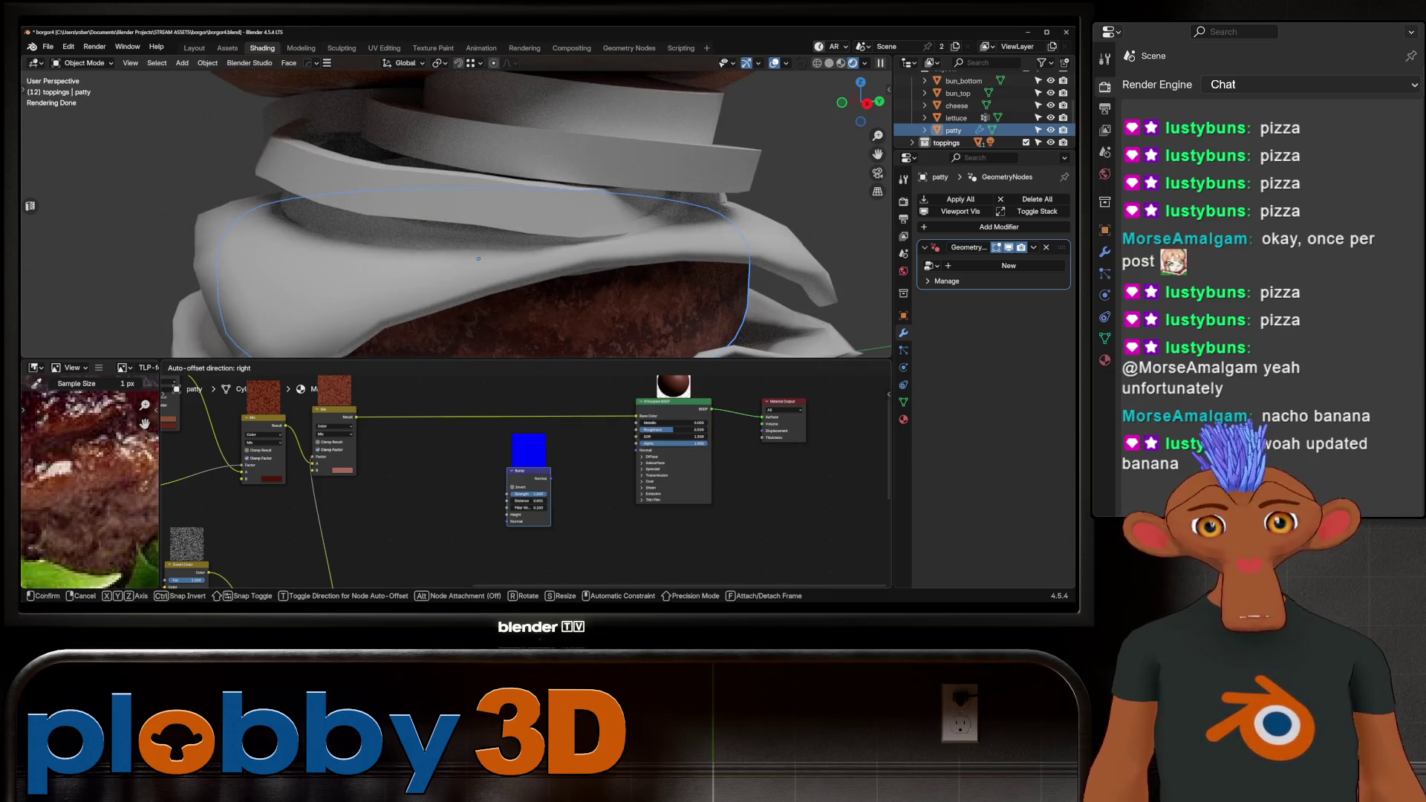
key("Return")
scroll(520, 483, "down", 3)
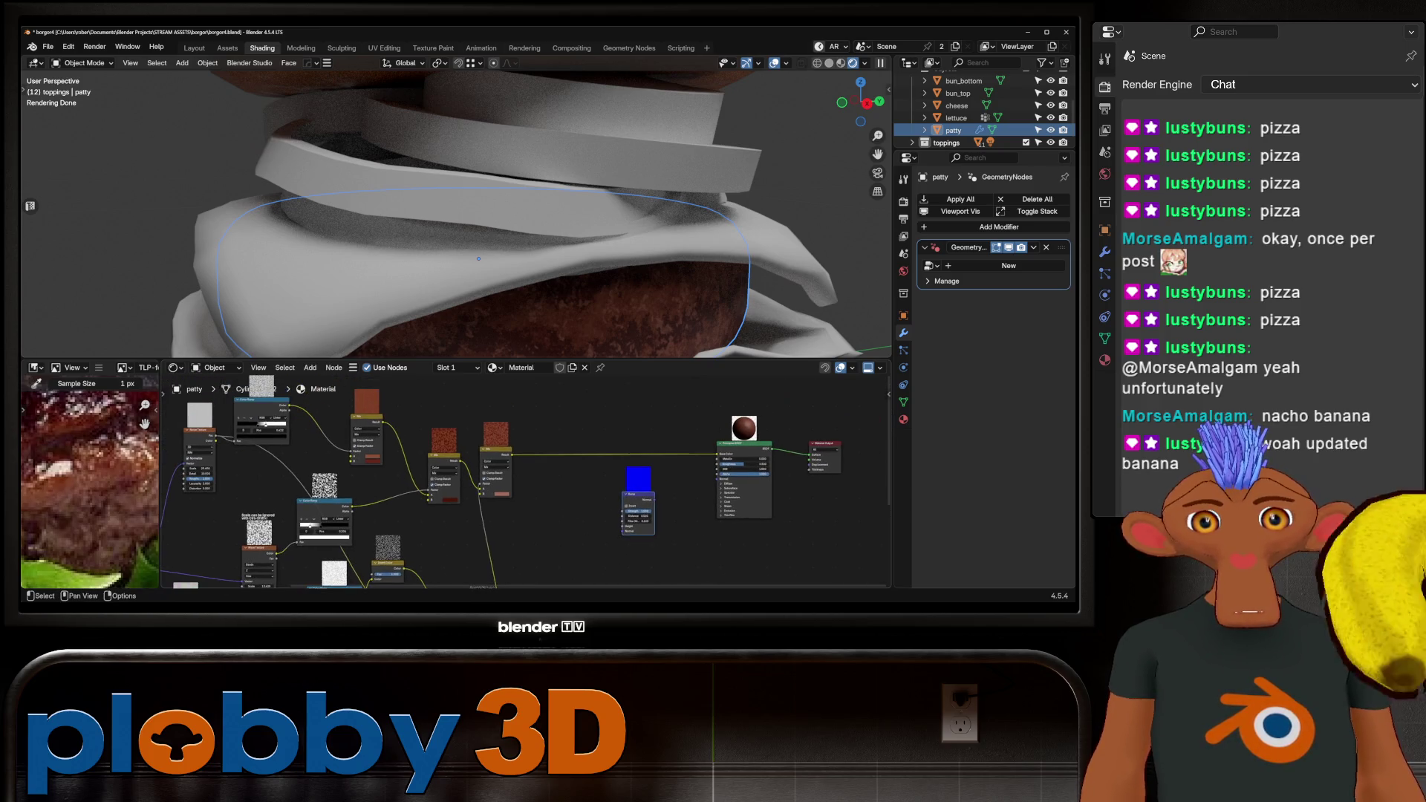
scroll(339, 483, "down", 1)
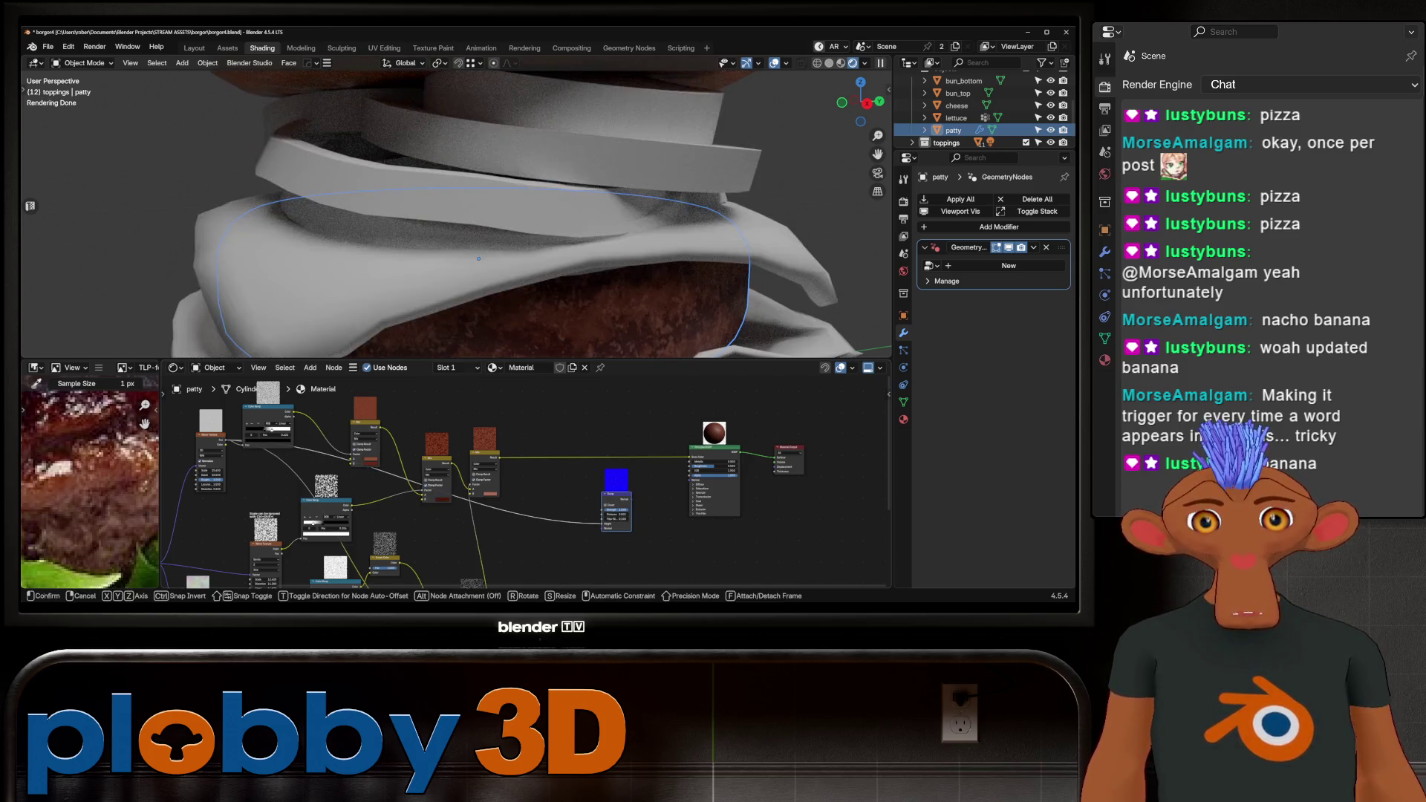
left_click_drag(616, 493, 544, 492)
mouse_move(520, 483)
middle_mouse_down()
mouse_move(506, 462)
mouse_move(554, 458)
middle_mouse_up()
Duplicate the Bump node into three and chain each Normal output into the next.
key("shift+d")
key("shift+d")
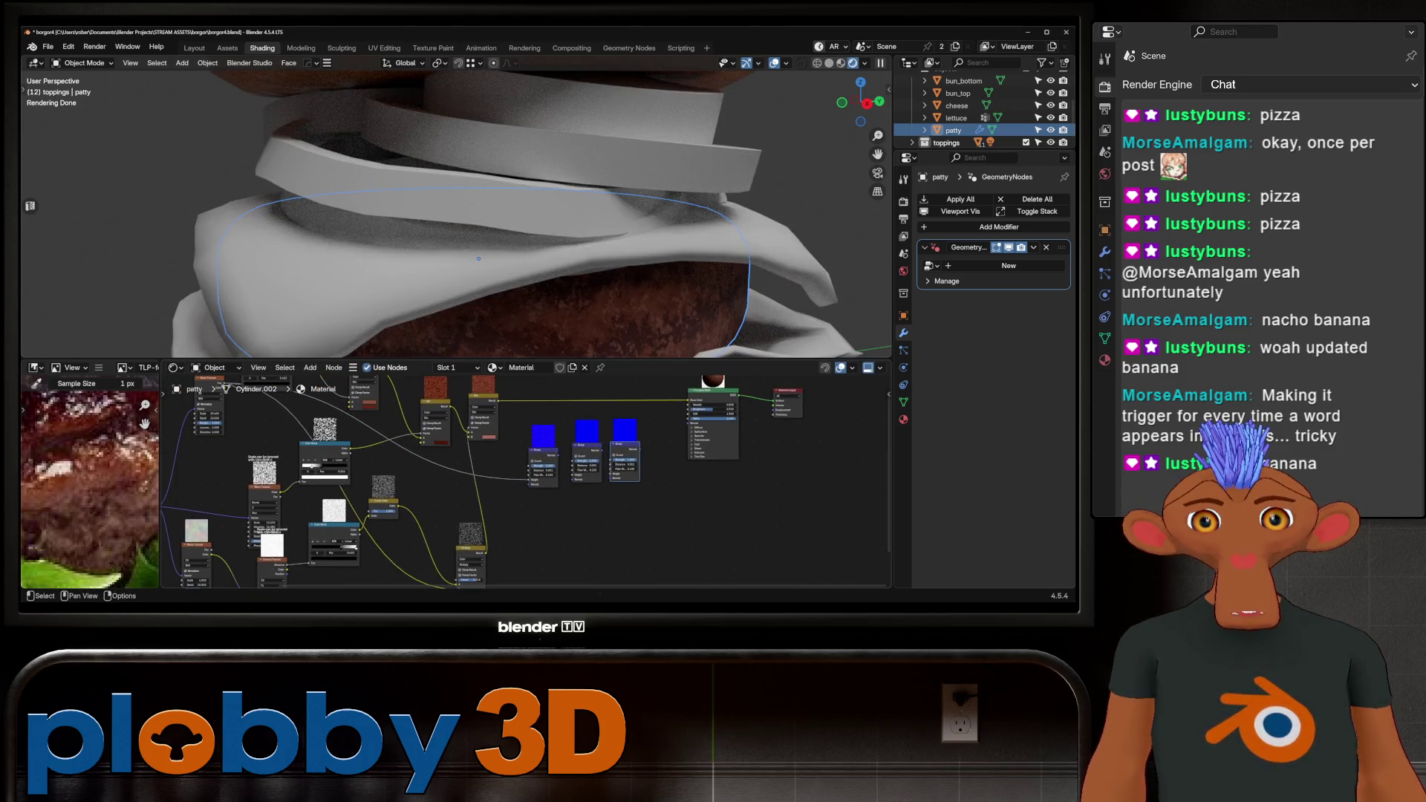
middle_click_drag(520, 483, 489, 460)
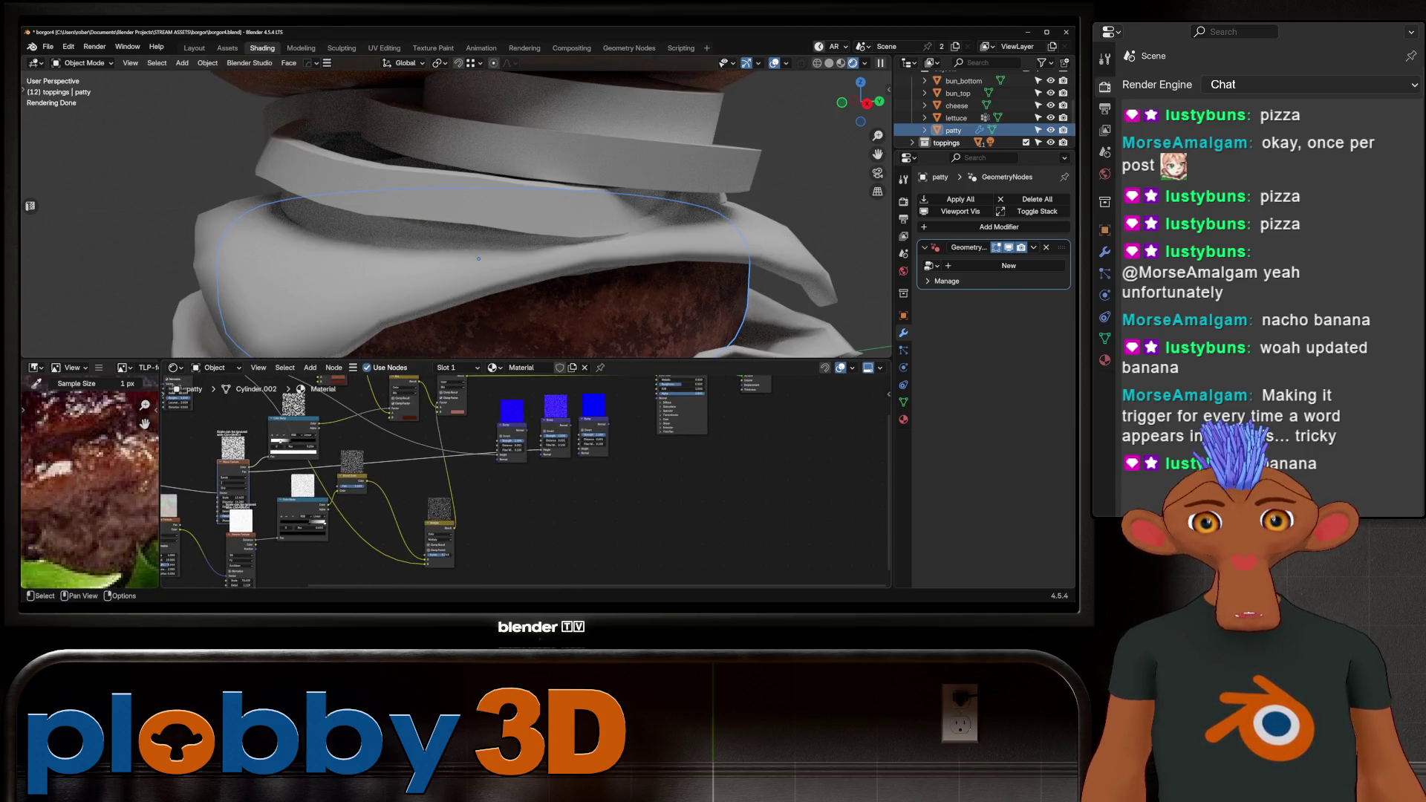
scroll(577, 442, "up", 3)
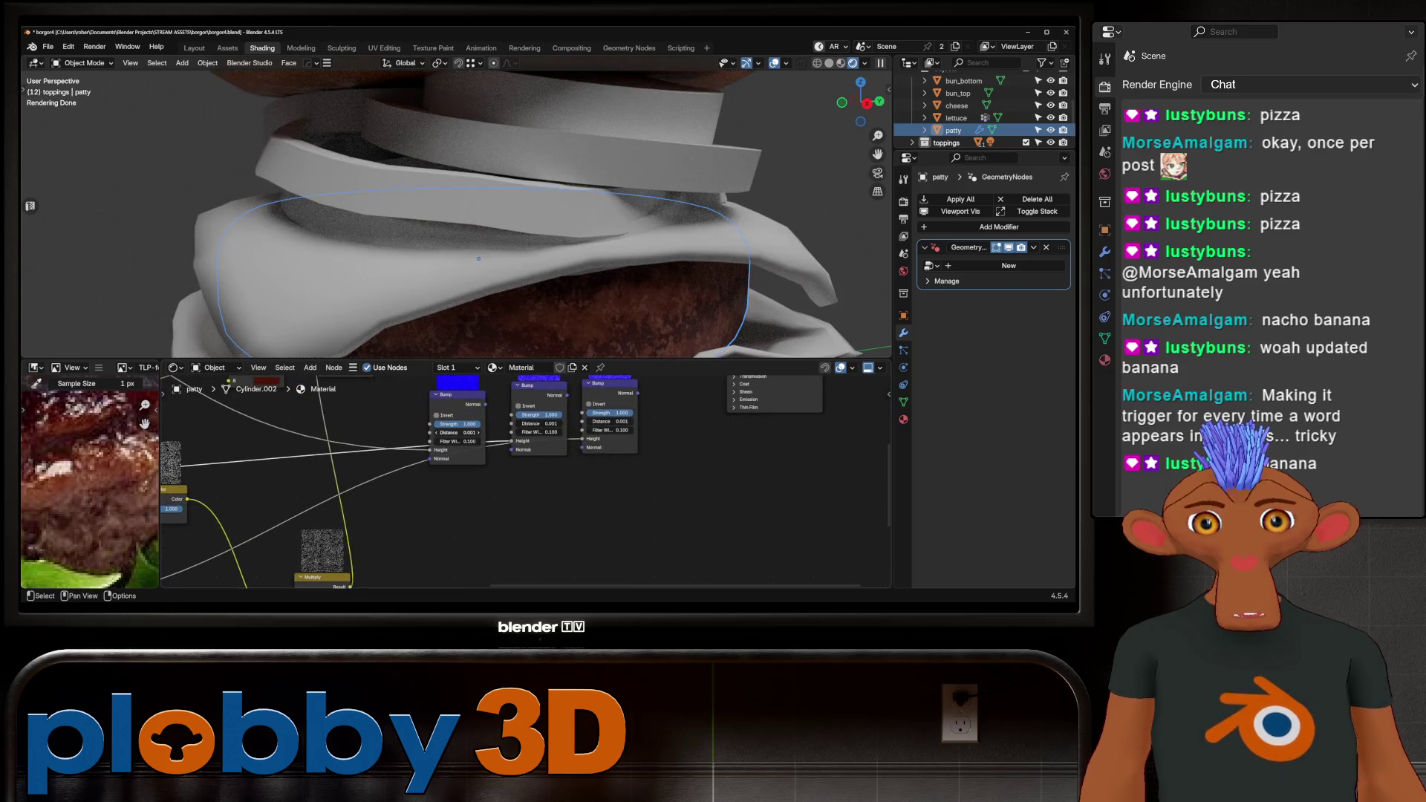
left_click_drag(567, 395, 583, 447)
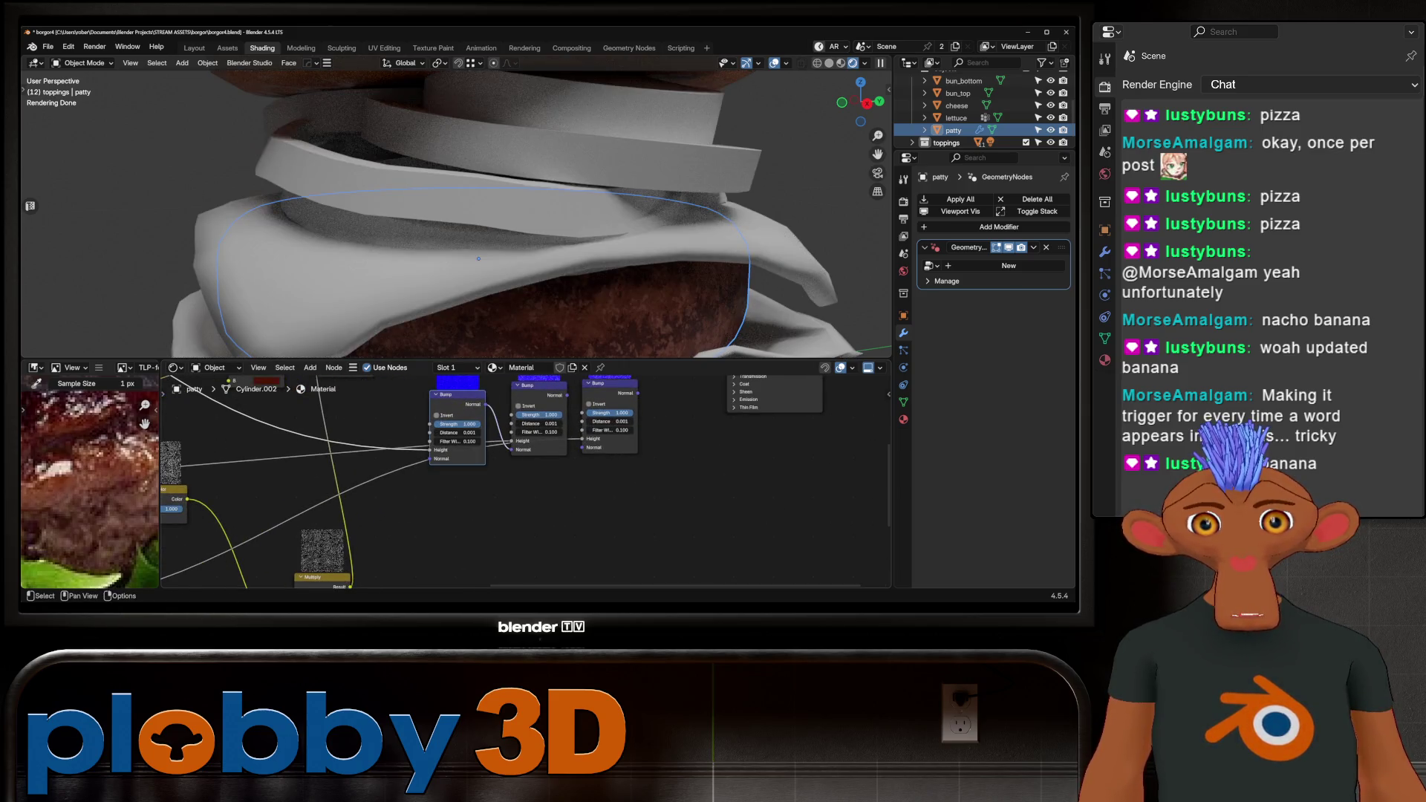
left_click_drag(319, 376, 587, 393)
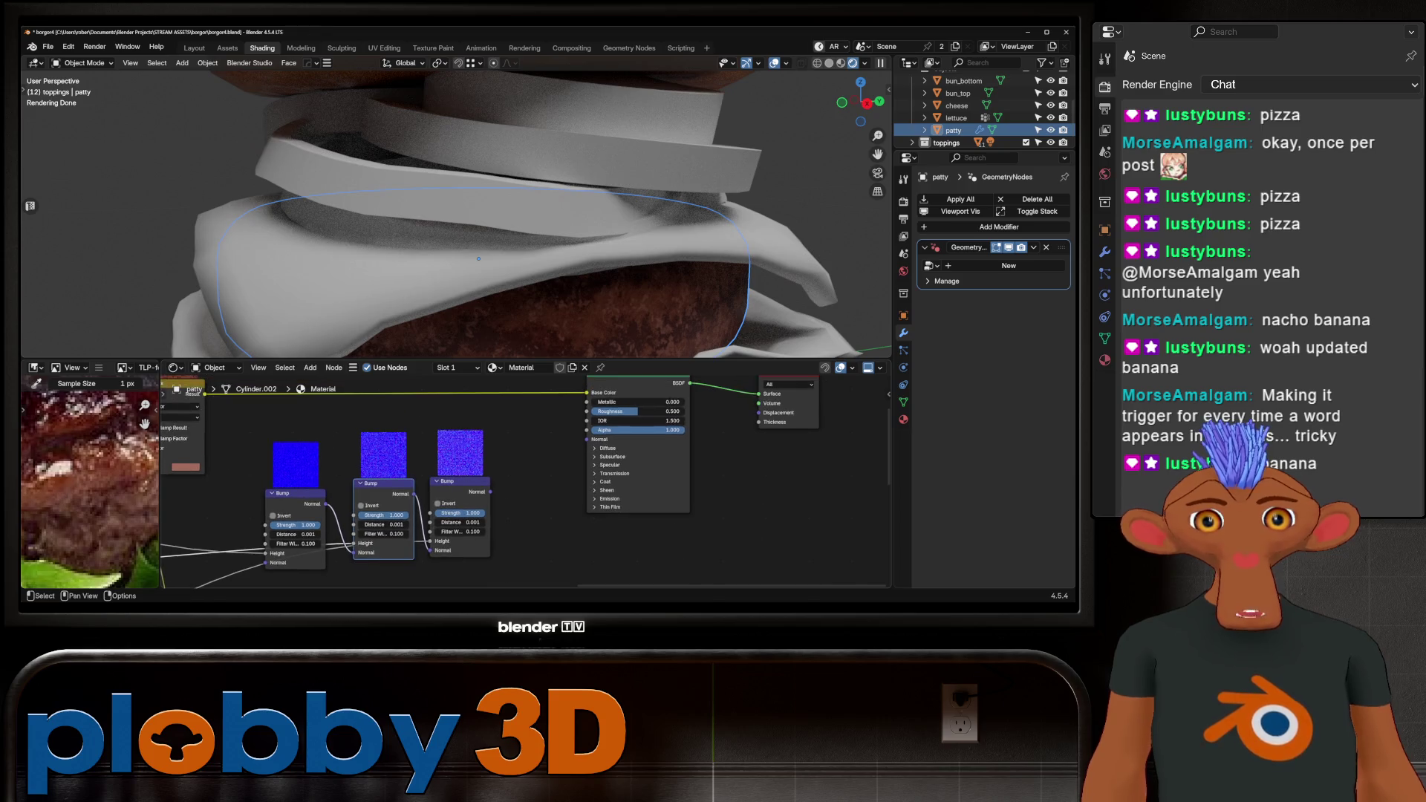
Link the last Bump into the Principled BSDF Normal and try the first Bump strength, restoring it to 1.000.
left_click_drag(587, 443, 587, 439)
mouse_move(480, 223)
middle_mouse_down()
mouse_move(470, 268)
mouse_move(612, 230)
middle_mouse_up()
scroll(469, 269, "up", 5)
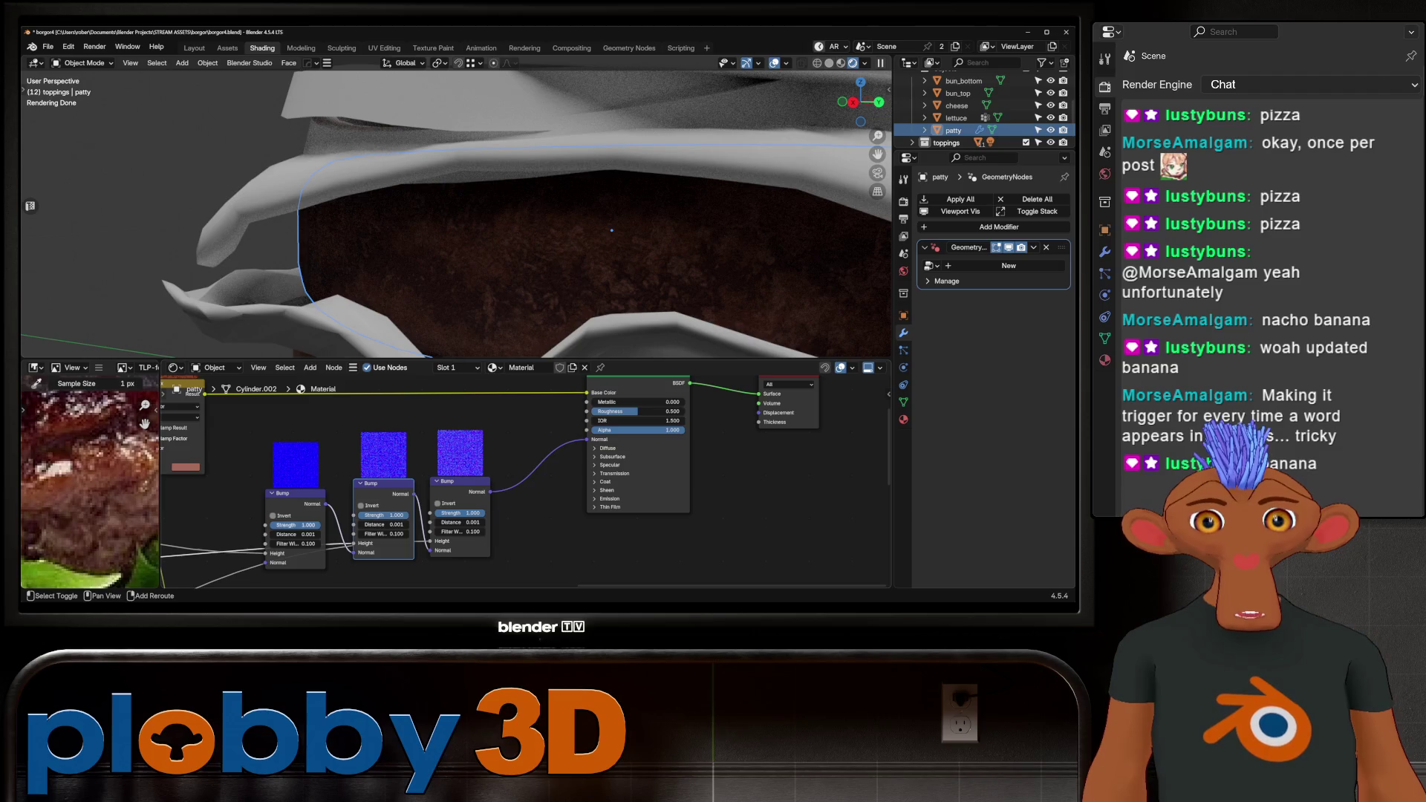
left_click_drag(297, 526, 286, 525)
left_click_drag(295, 525, 483, 513)
Raise the middle Bump strength slightly and drop the left Bump strength to zero.
key("KP_Decimal")
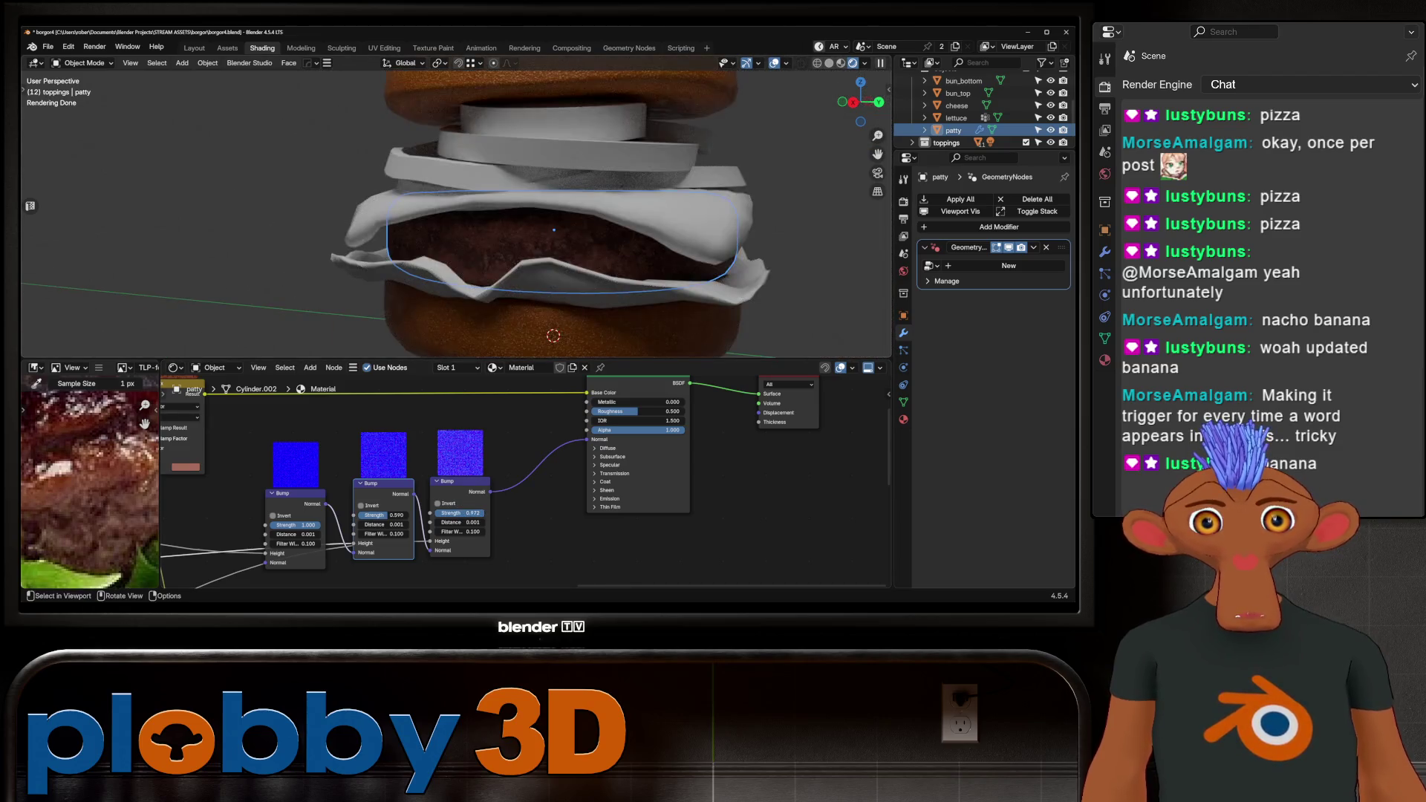
scroll(546, 221, "up", 3)
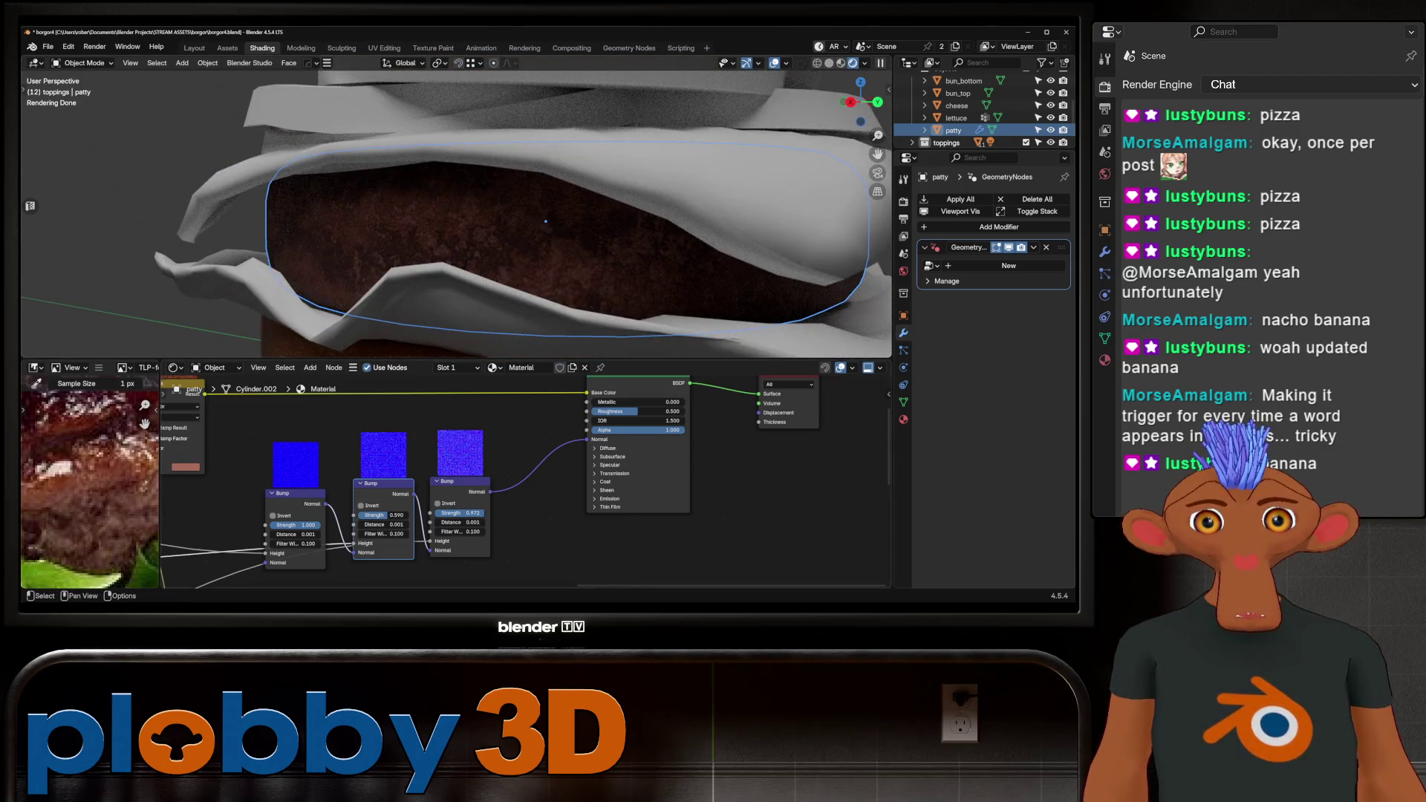
middle_click_drag(446, 483, 520, 472)
scroll(445, 526, "up", 2)
mouse_move(435, 494)
left_mouse_down()
mouse_move(477, 494)
mouse_move(458, 494)
left_mouse_up()
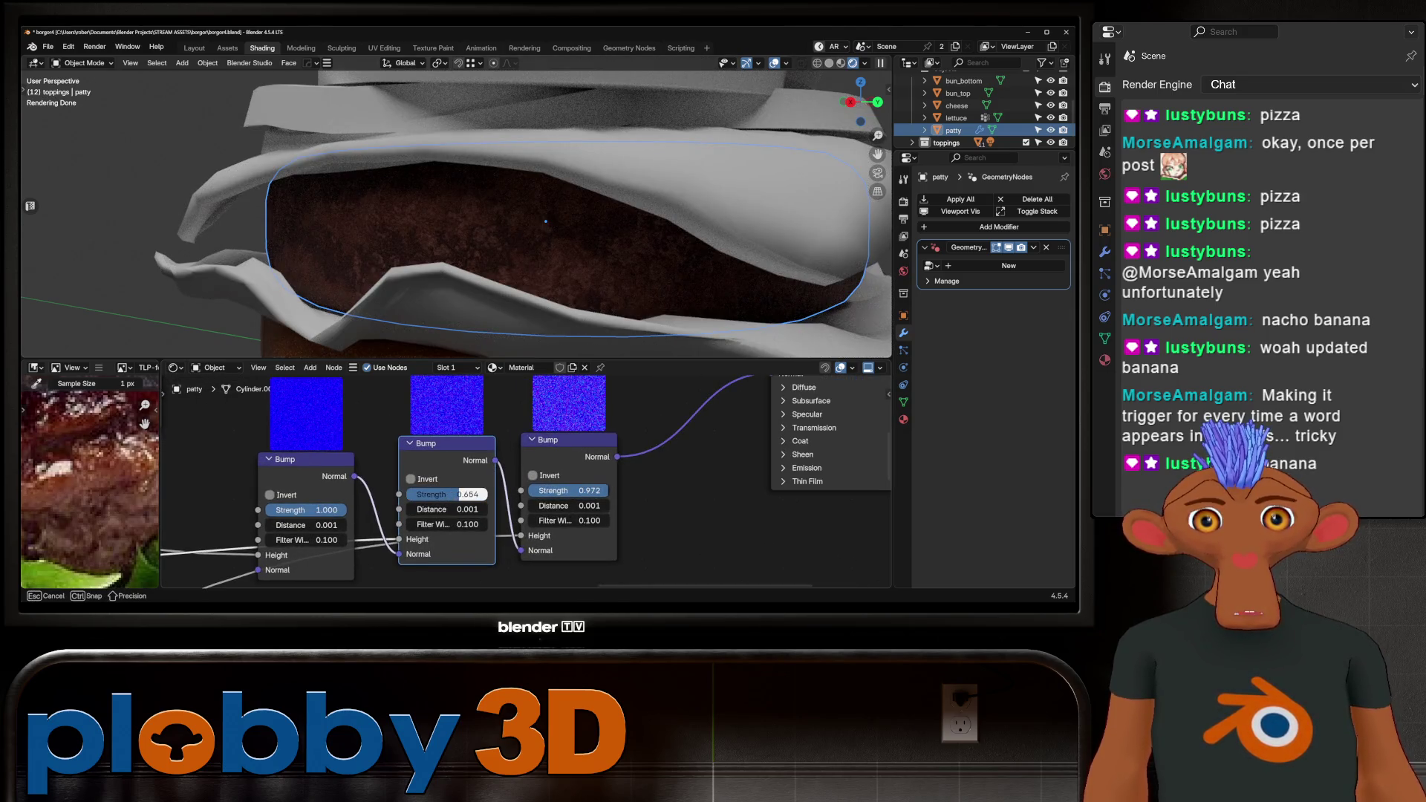
mouse_move(327, 509)
left_mouse_down()
mouse_move(275, 509)
mouse_move(341, 509)
left_mouse_up()
scroll(441, 464, "down", 2)
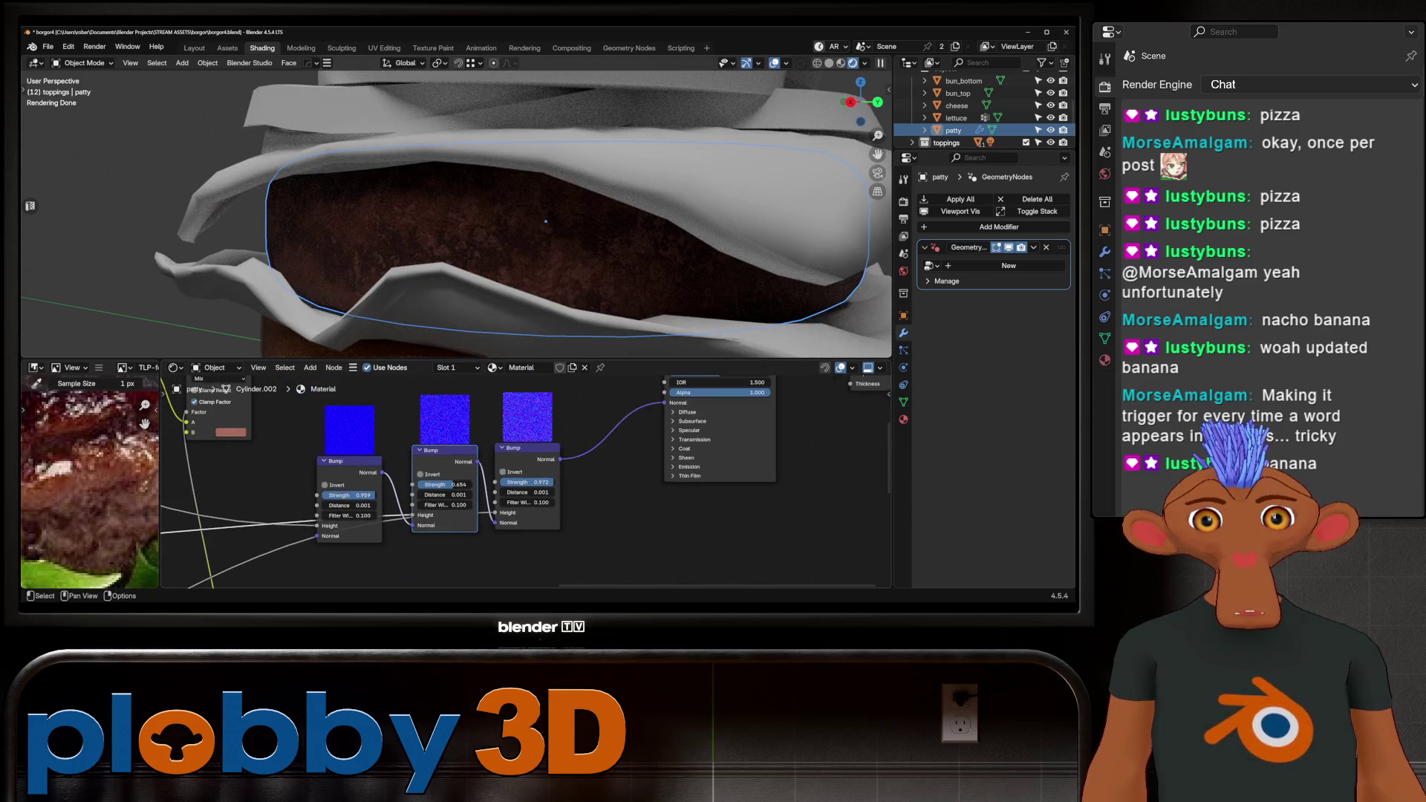
scroll(520, 483, "down", 3)
mouse_move(520, 483)
middle_mouse_down()
mouse_move(533, 443)
mouse_move(521, 482)
mouse_move(482, 519)
middle_mouse_up()
scroll(636, 478, "up", 2)
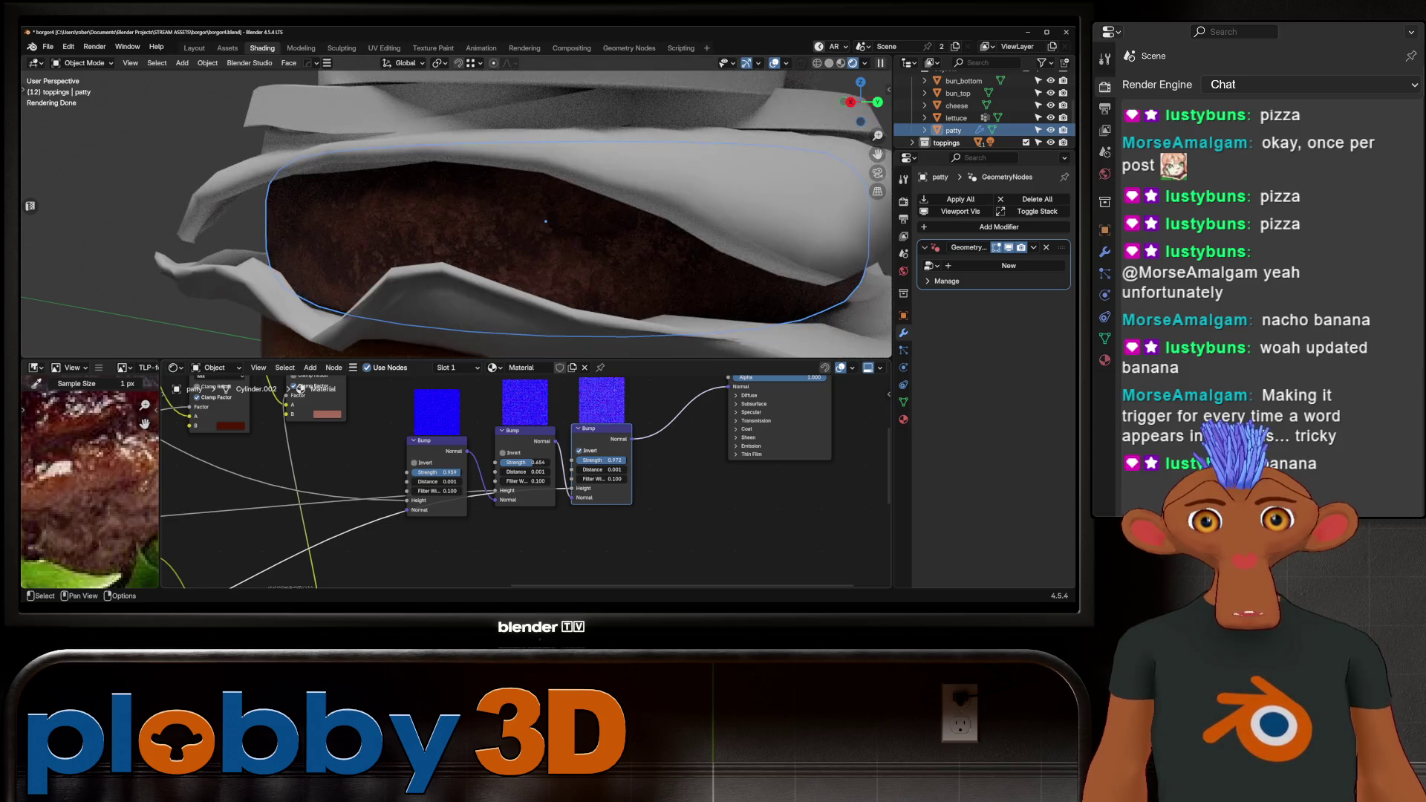
scroll(546, 223, "down", 4)
middle_click_drag(546, 223, 527, 249)
middle_click_drag(541, 322, 542, 322)
scroll(541, 322, "up", 6)
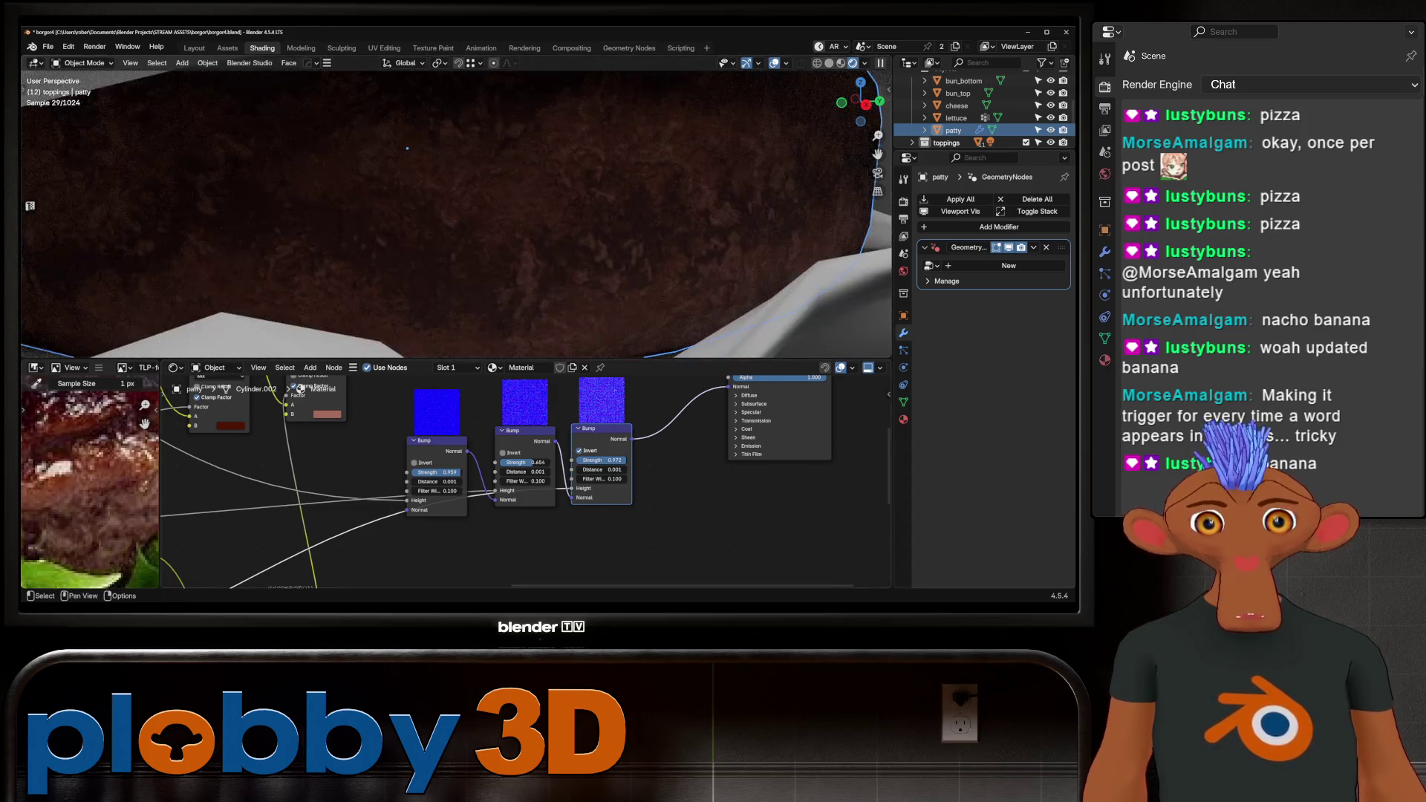
Try larger Distance values on the three Bump nodes, keeping them at 0.001.
left_click_drag(602, 470, 653, 469)
key("Escape")
left_click_drag(526, 471, 550, 472)
key("Escape")
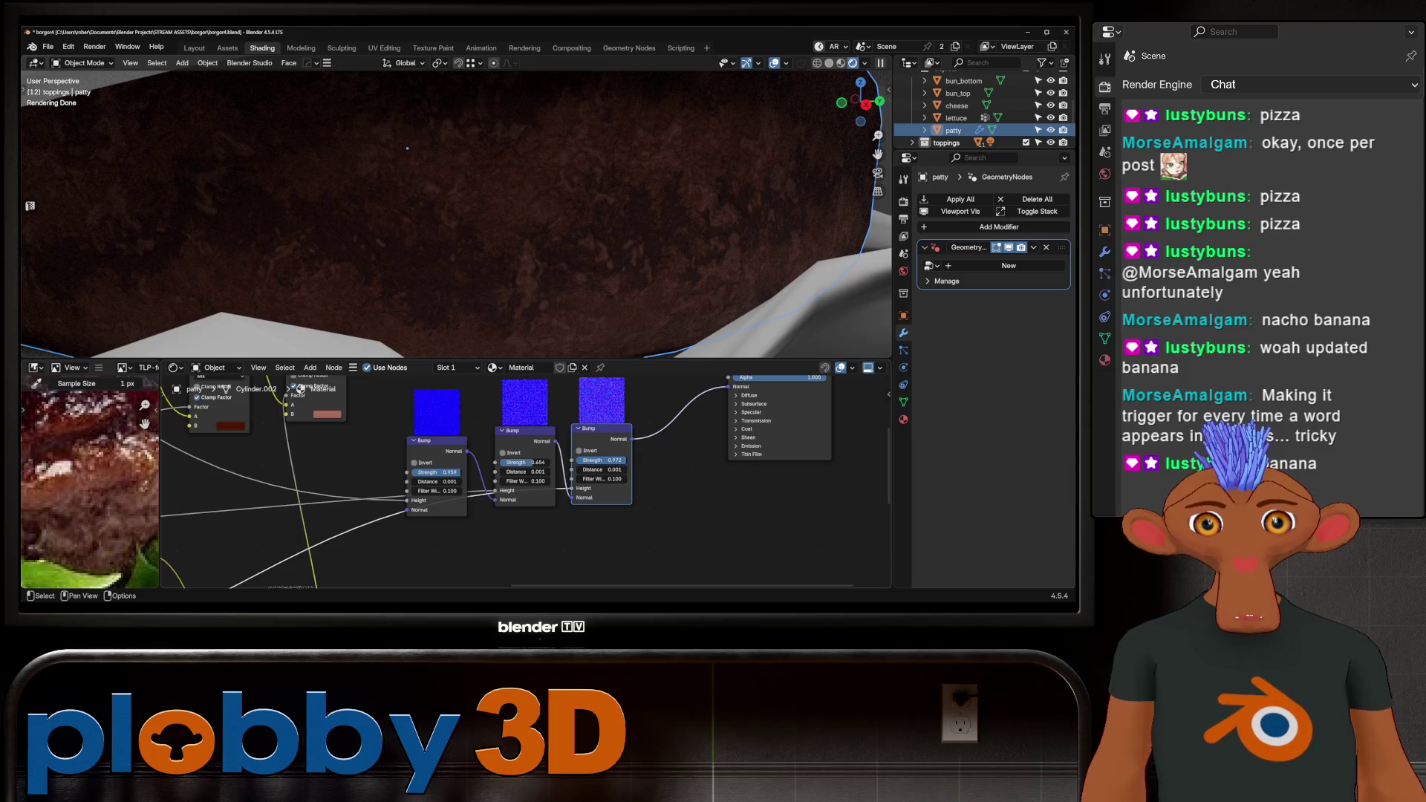
mouse_move(438, 482)
left_mouse_down()
mouse_move(476, 482)
mouse_move(445, 481)
left_mouse_up()
key("ctrl+z")
Apply the patty's object transforms.
key("KP_Decimal")
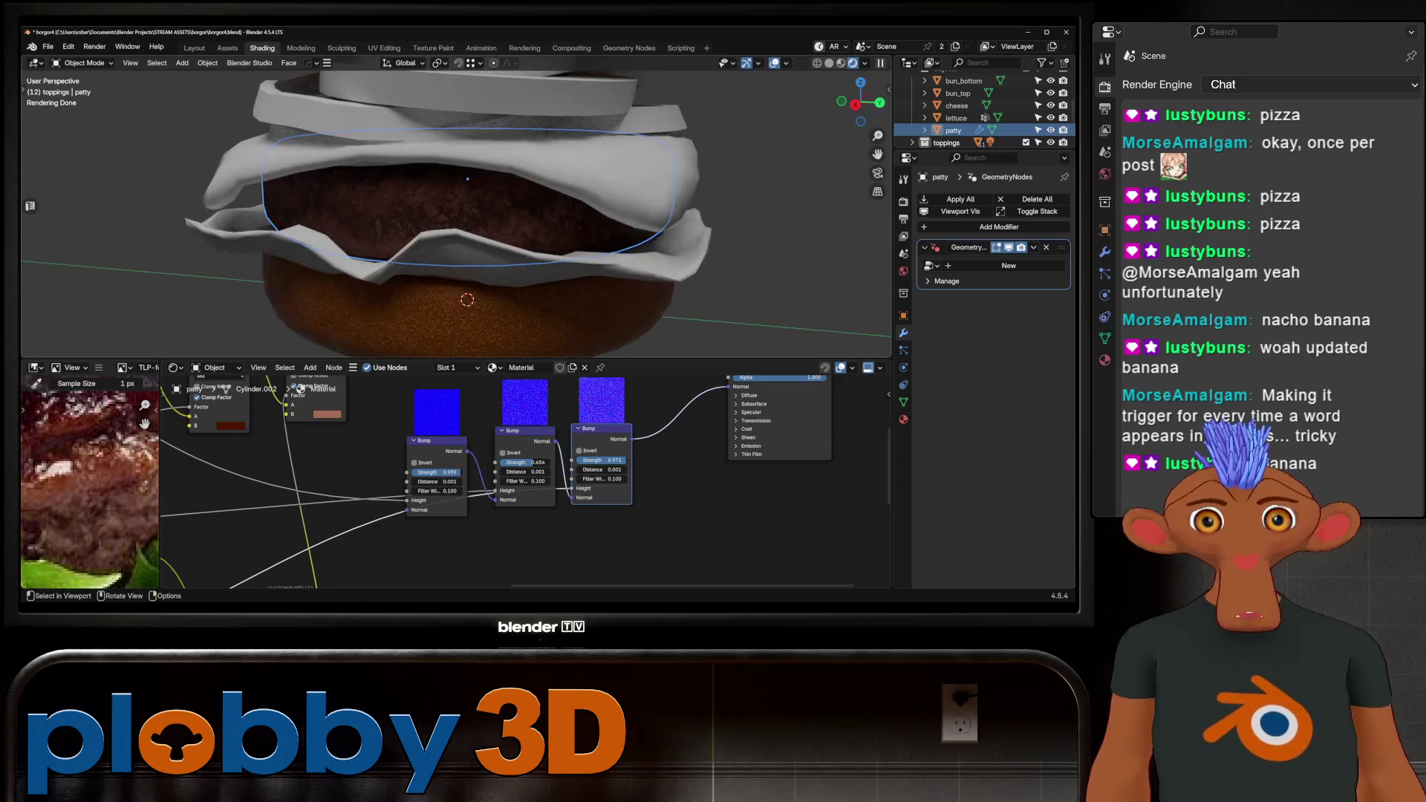
key("ctrl+a")
left_click(420, 197)
scroll(446, 223, "down", 2)
middle_click_drag(445, 223, 468, 201)
Add a Color Ramp fed by the Noise Texture factor.
scroll(663, 529, "down", 4)
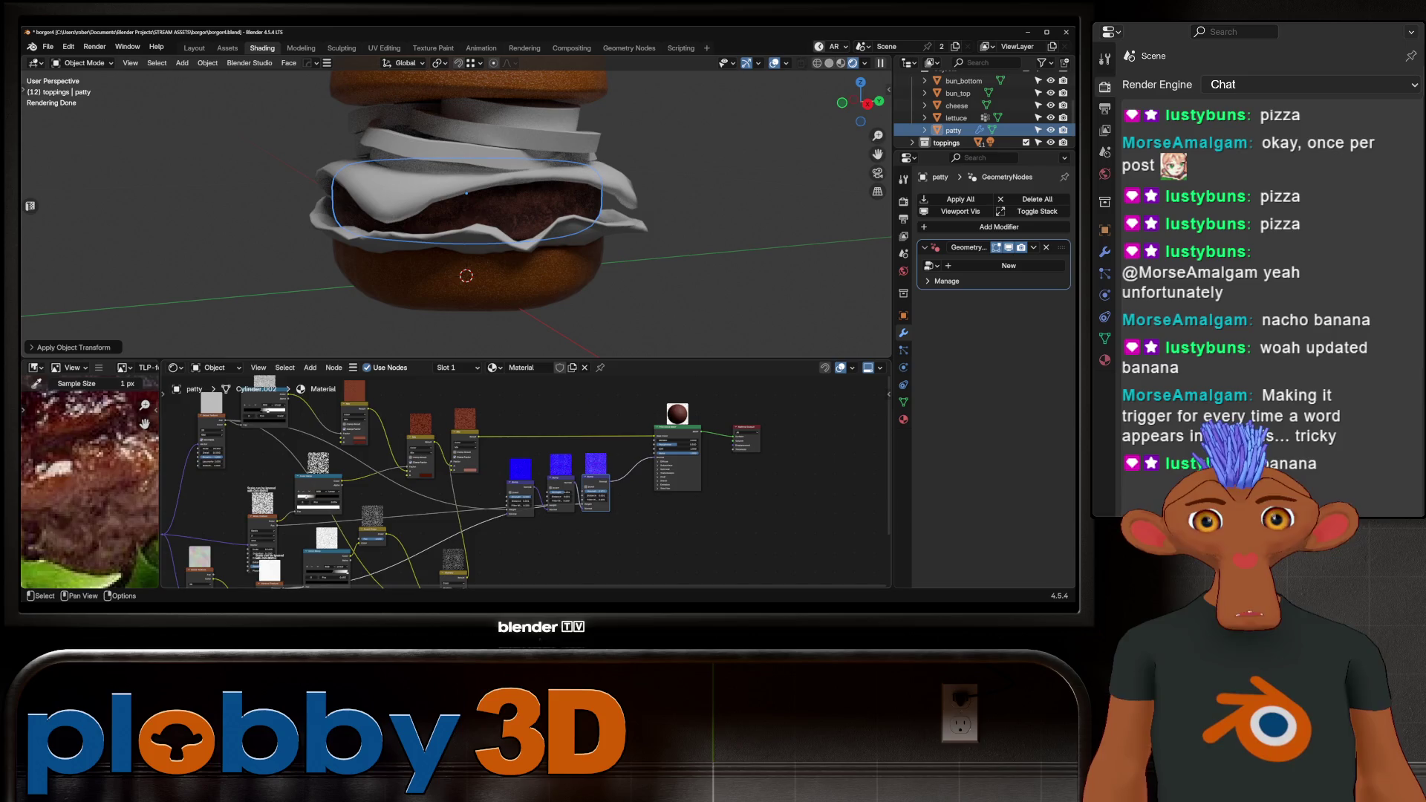
mouse_move(663, 529)
middle_mouse_down()
mouse_move(626, 529)
mouse_move(864, 529)
middle_mouse_up()
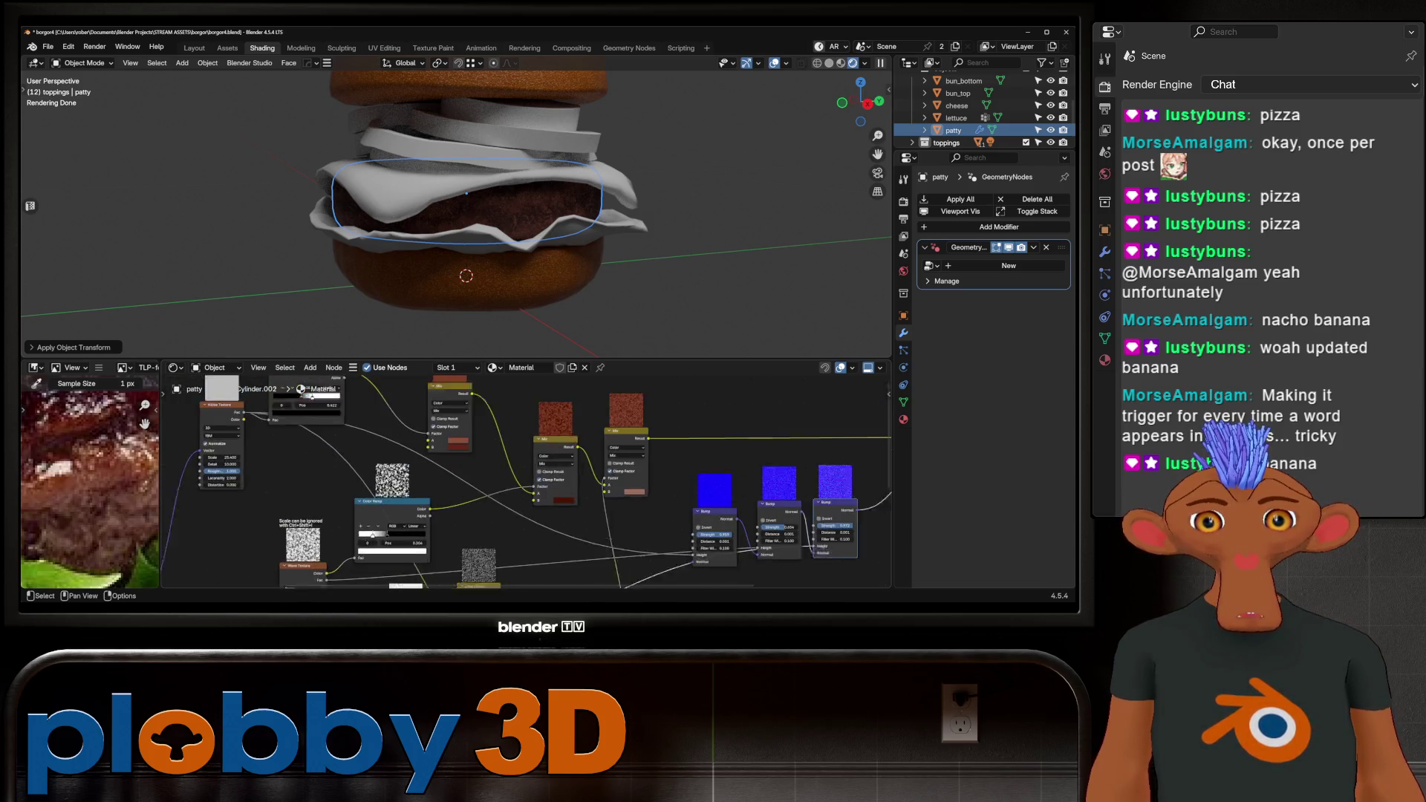
scroll(520, 483, "up", 2)
middle_click_drag(520, 482, 570, 551)
left_click_drag(205, 499, 709, 438)
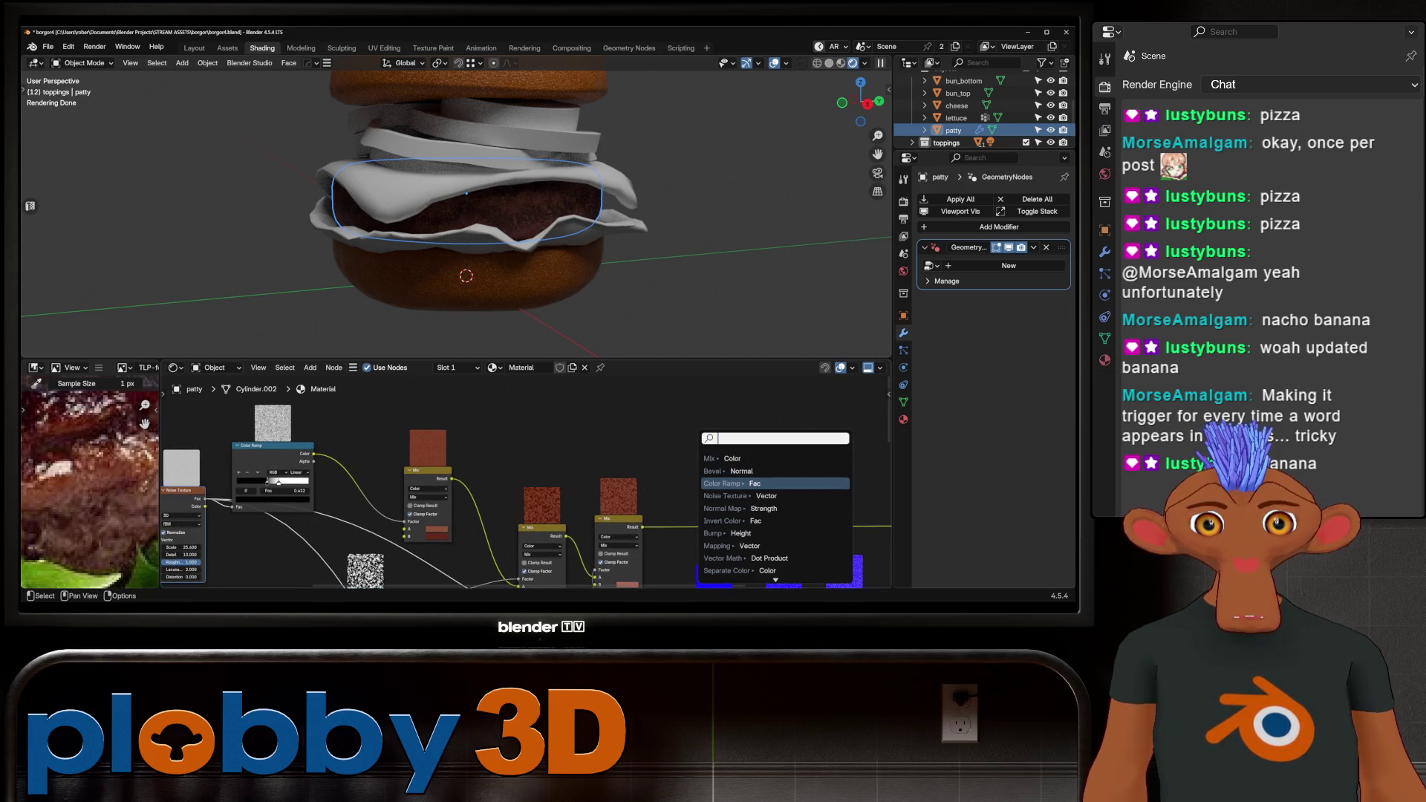
left_click(743, 483)
Darken the Color Ramp's white end stop to grey.
left_click(639, 416)
middle_click_drag(520, 520, 401, 534)
left_click(713, 434)
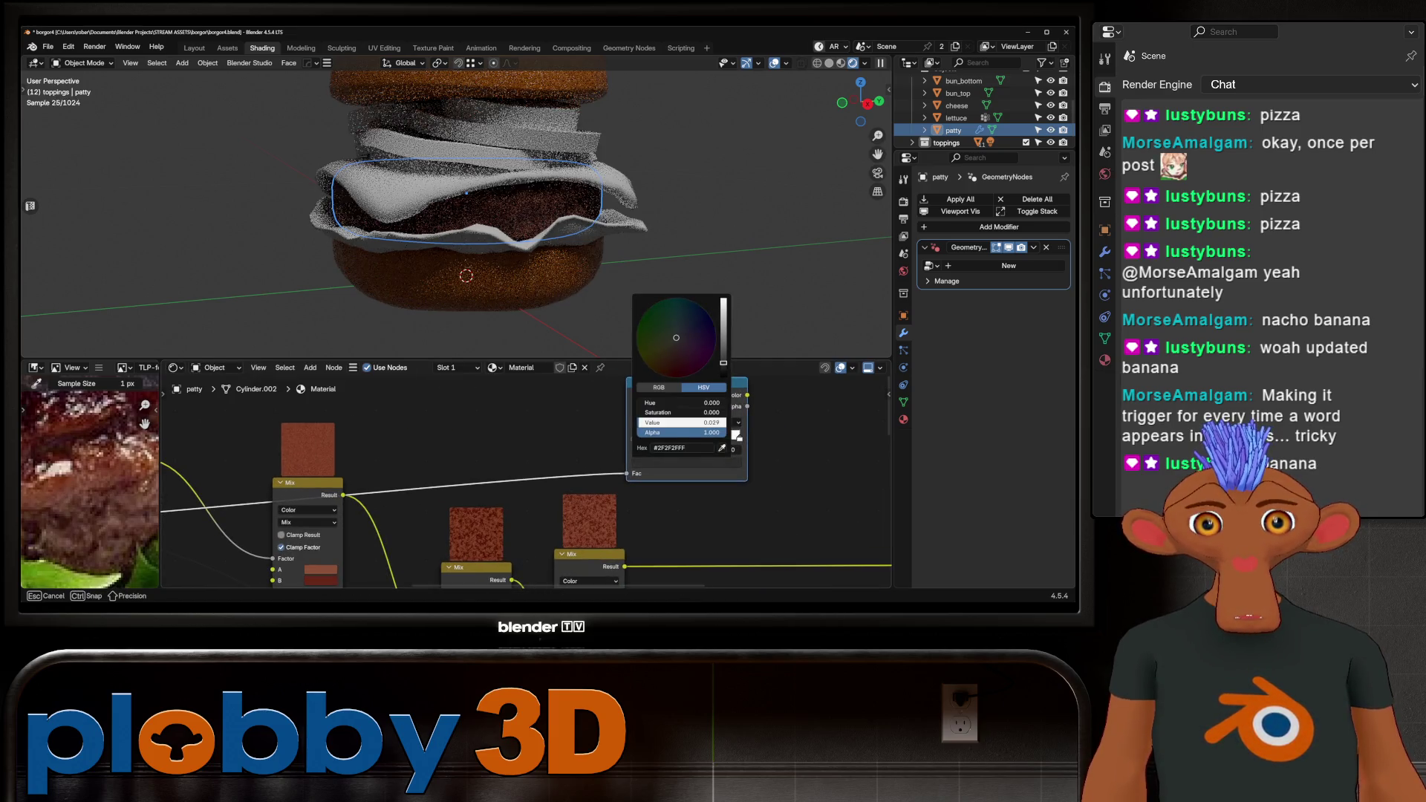
left_click(739, 437)
left_click(686, 463)
left_click_drag(691, 422, 662, 422)
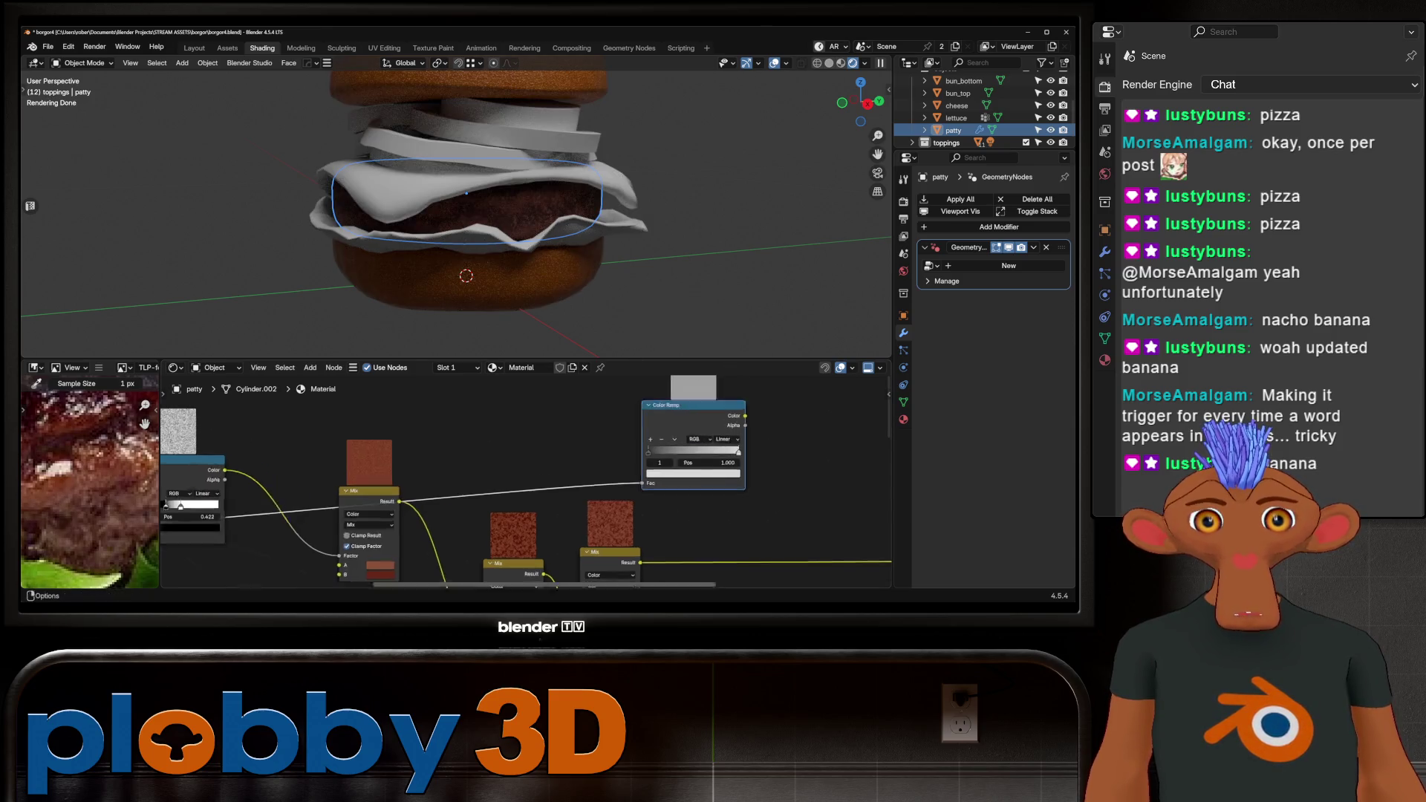
Feed the Color Ramp into the BSDF Roughness and move its black stop to 0.430.
scroll(205, 459, "down", 2)
middle_click_drag(204, 459, 164, 457)
left_click_drag(508, 419, 711, 540)
scroll(564, 247, "up", 3)
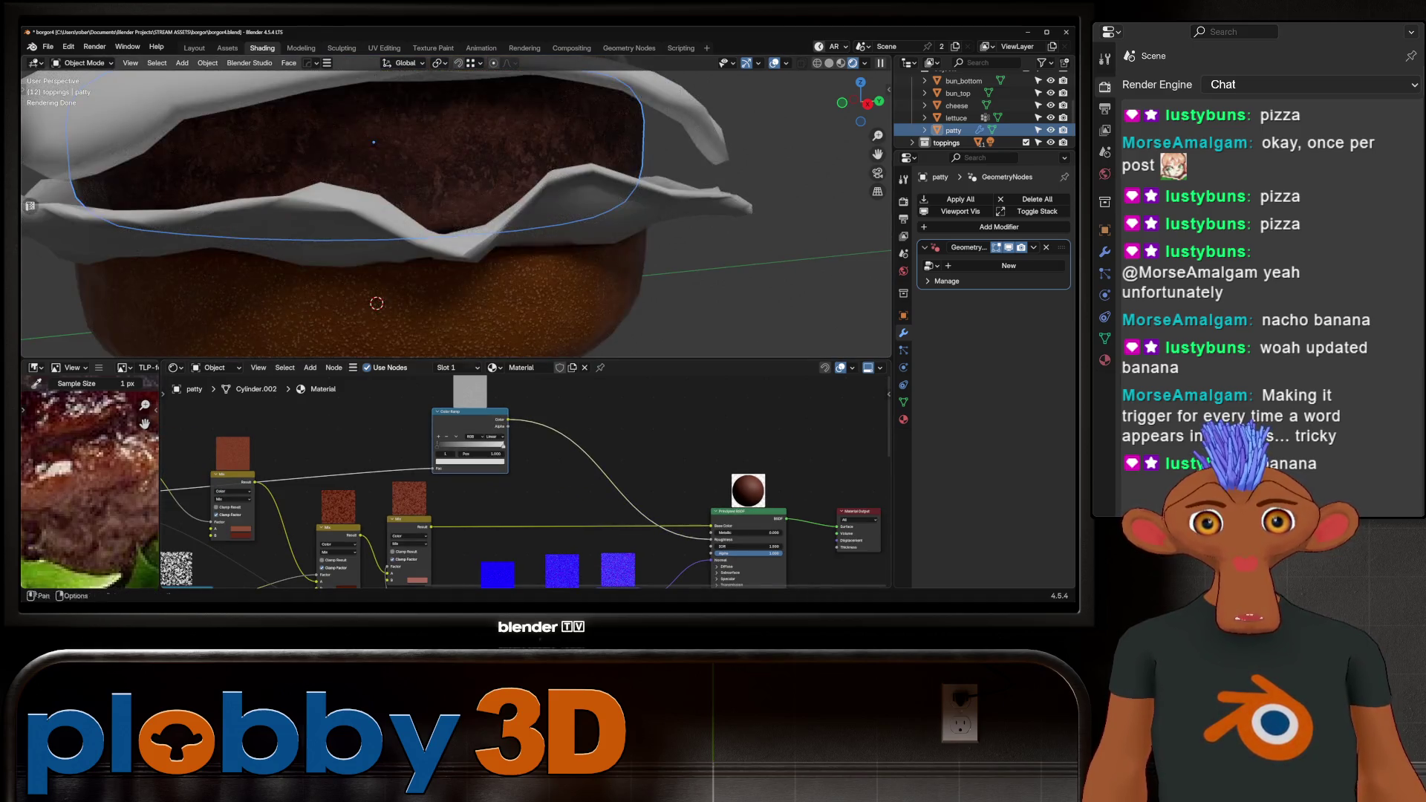
left_click_drag(436, 446, 473, 444)
scroll(451, 197, "down", 4)
Select the patty from a side view and reframe the node network.
middle_click_drag(451, 197, 451, 163)
scroll(451, 164, "up", 4)
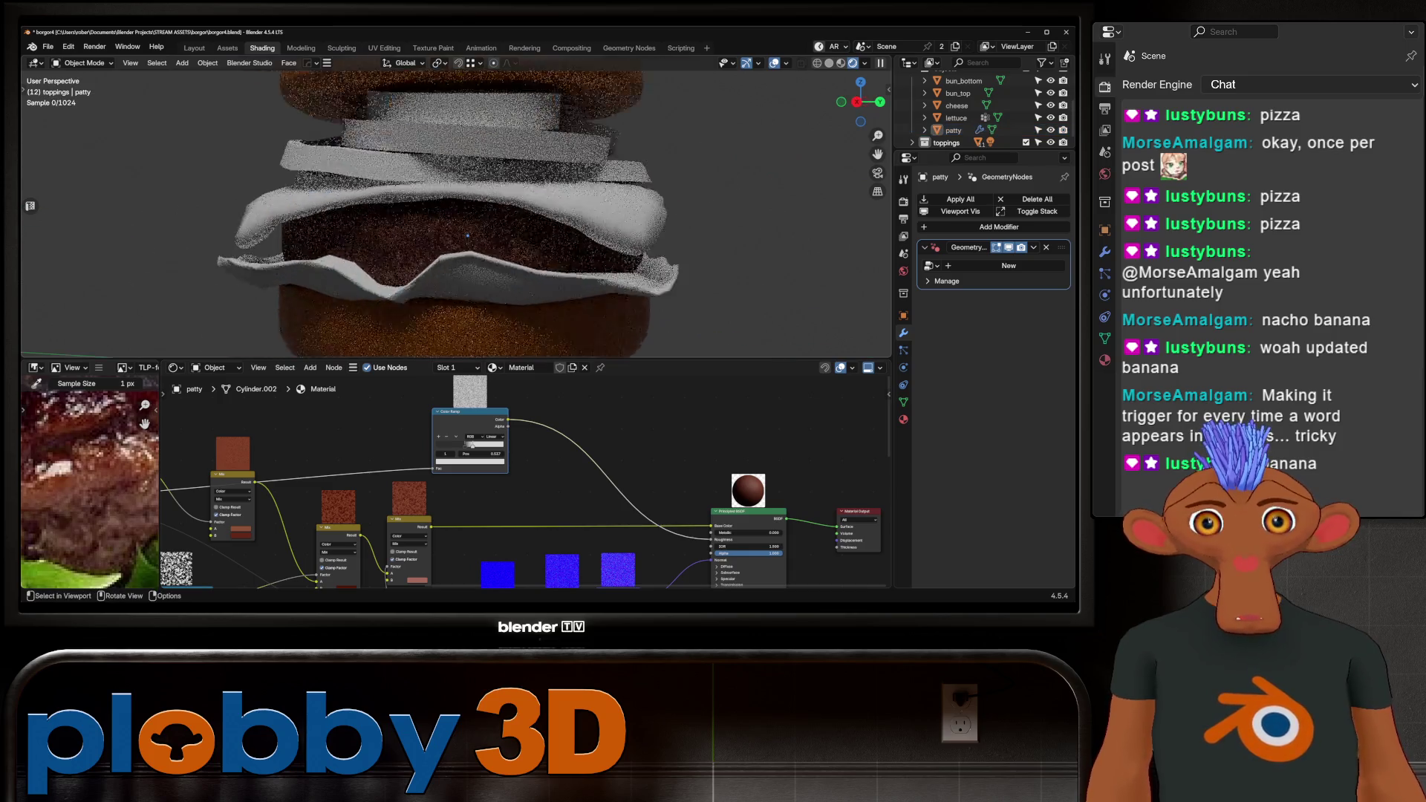
scroll(457, 208, "up", 3)
left_click(464, 268)
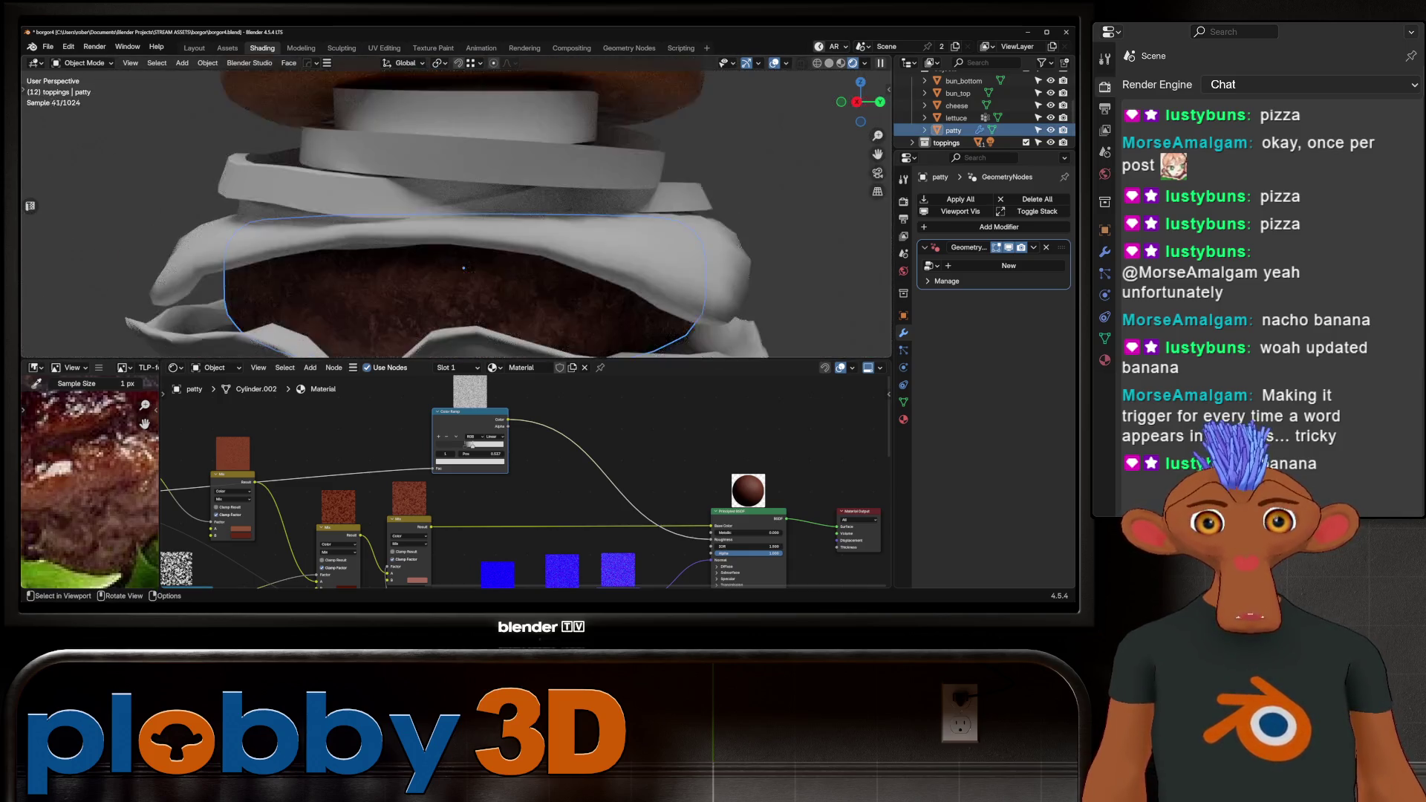
scroll(456, 223, "up", 2)
middle_click_drag(456, 238, 414, 156, "shift")
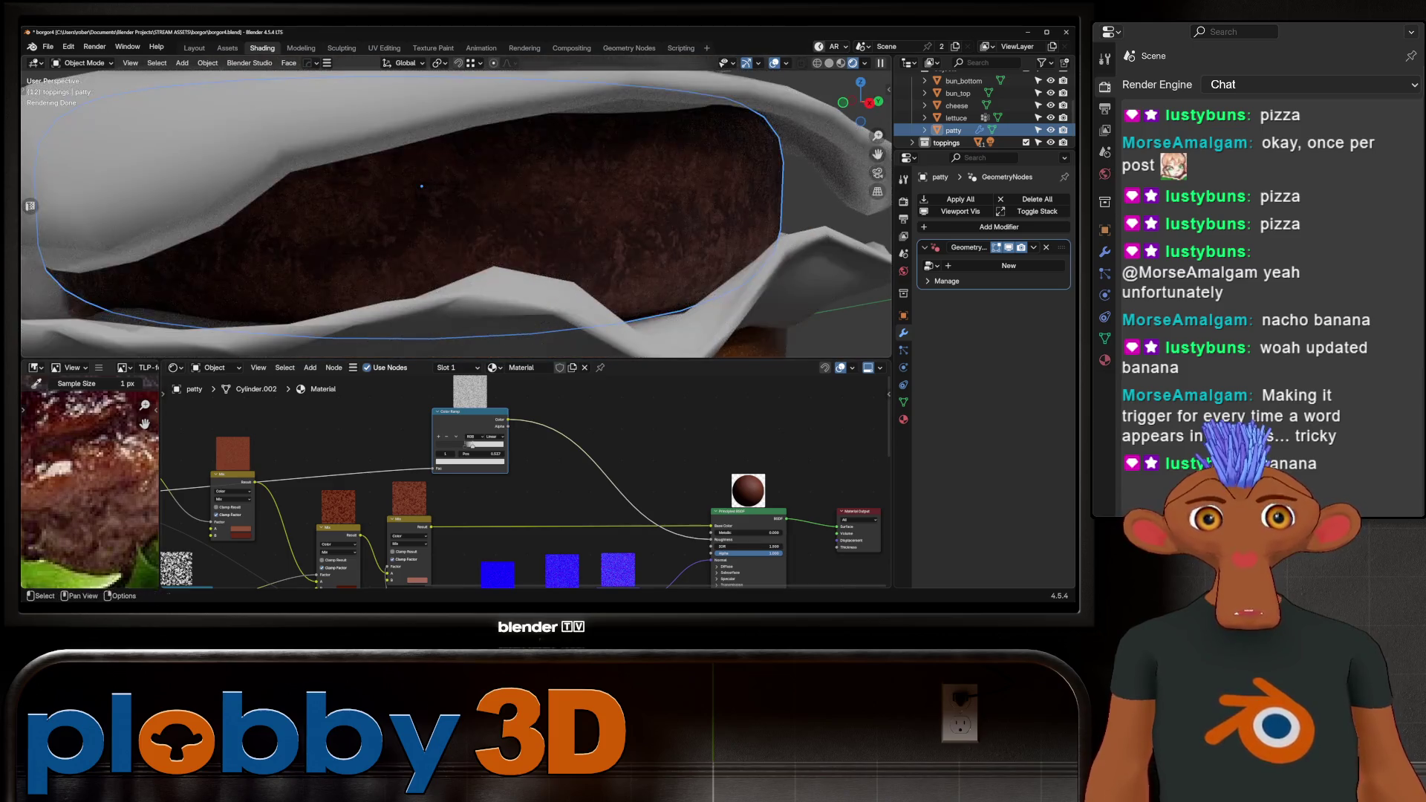
scroll(526, 483, "down", 3)
middle_click_drag(526, 520, 505, 394)
scroll(526, 483, "up", 1)
middle_click_drag(446, 475, 577, 413)
Adjust the Multiply node's factor and relink the Mix node's input.
mouse_move(512, 557)
left_mouse_down()
mouse_move(542, 557)
mouse_move(520, 557)
left_mouse_up()
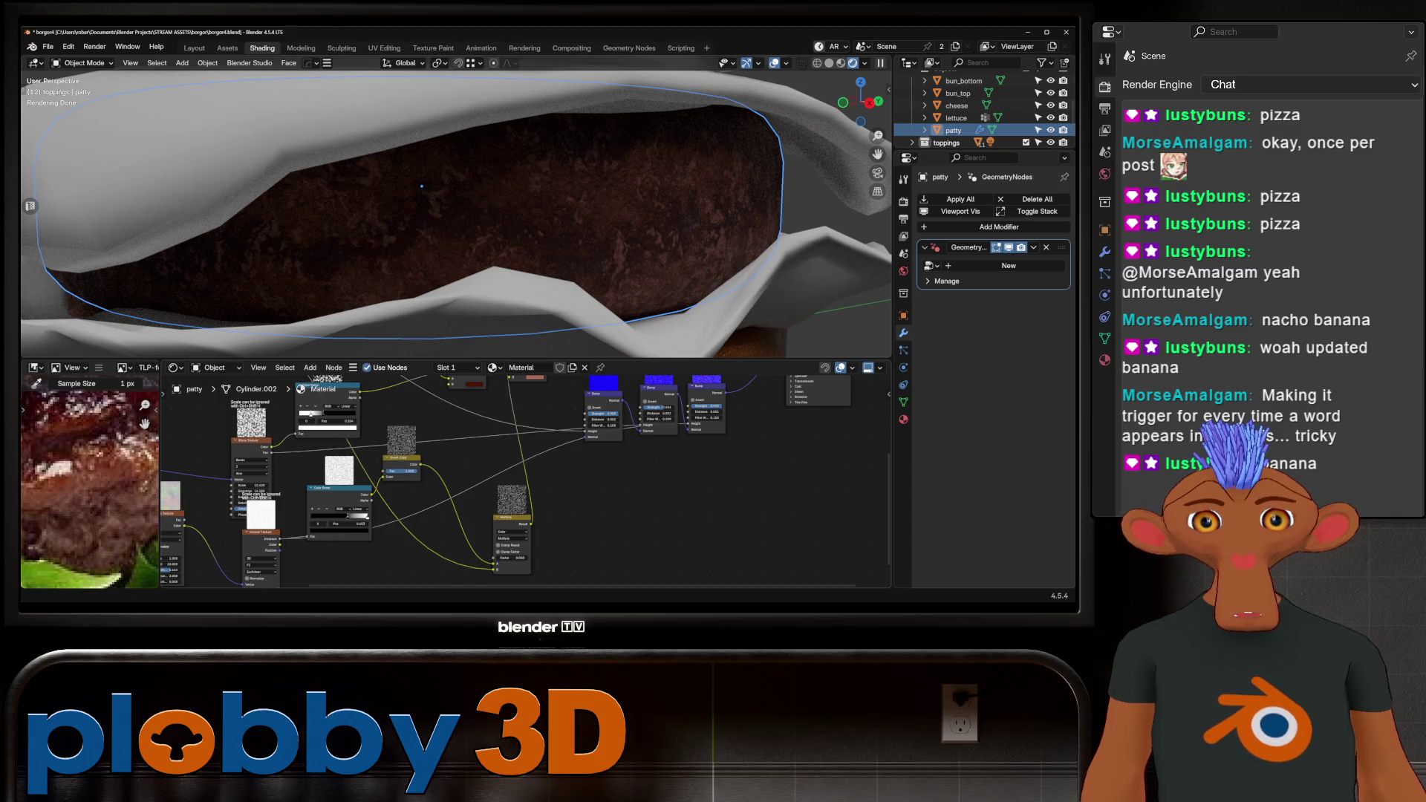
middle_click_drag(520, 483, 507, 529)
left_click_drag(496, 421, 512, 416)
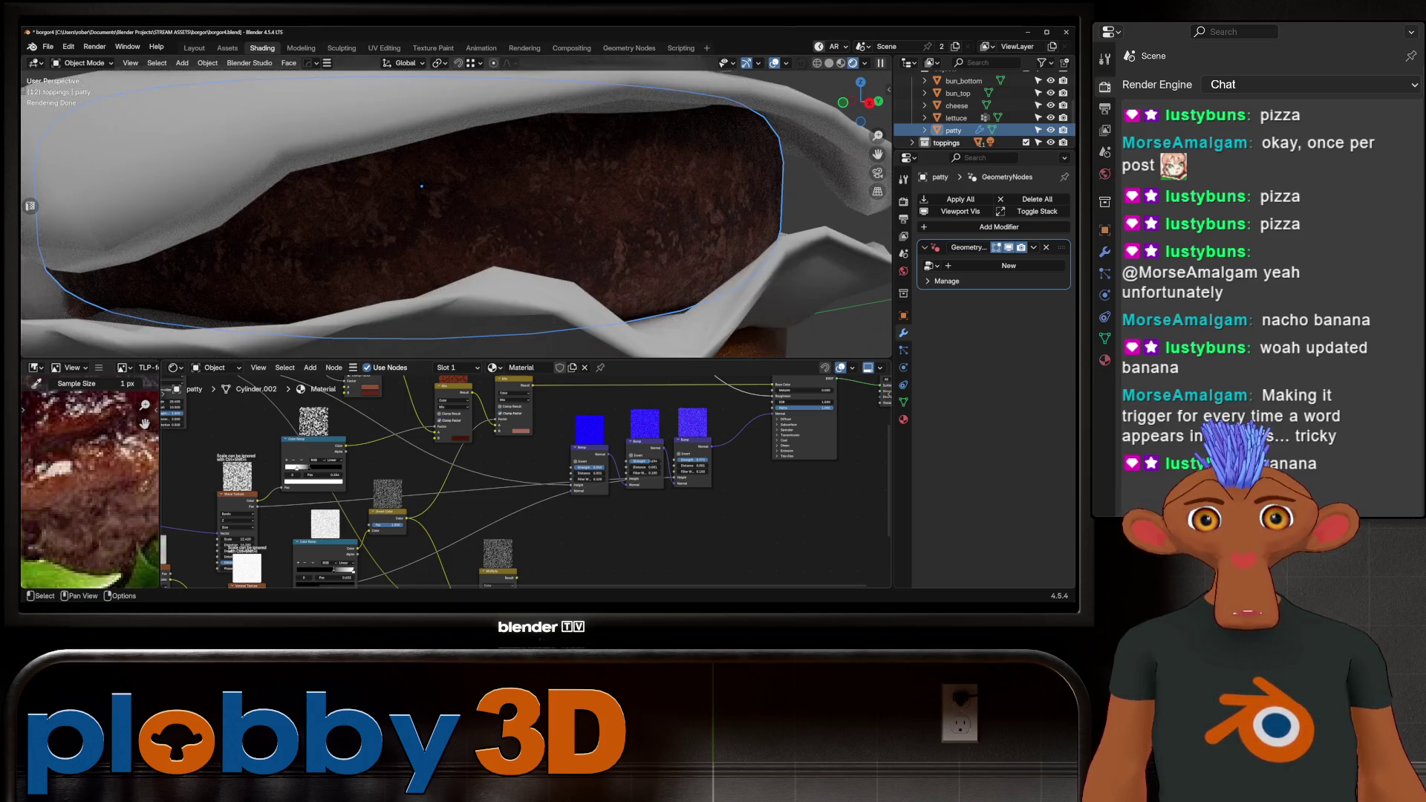
Save the scene as borgor4.blend and begin renaming the patty's material.
scroll(483, 520, "down", 2)
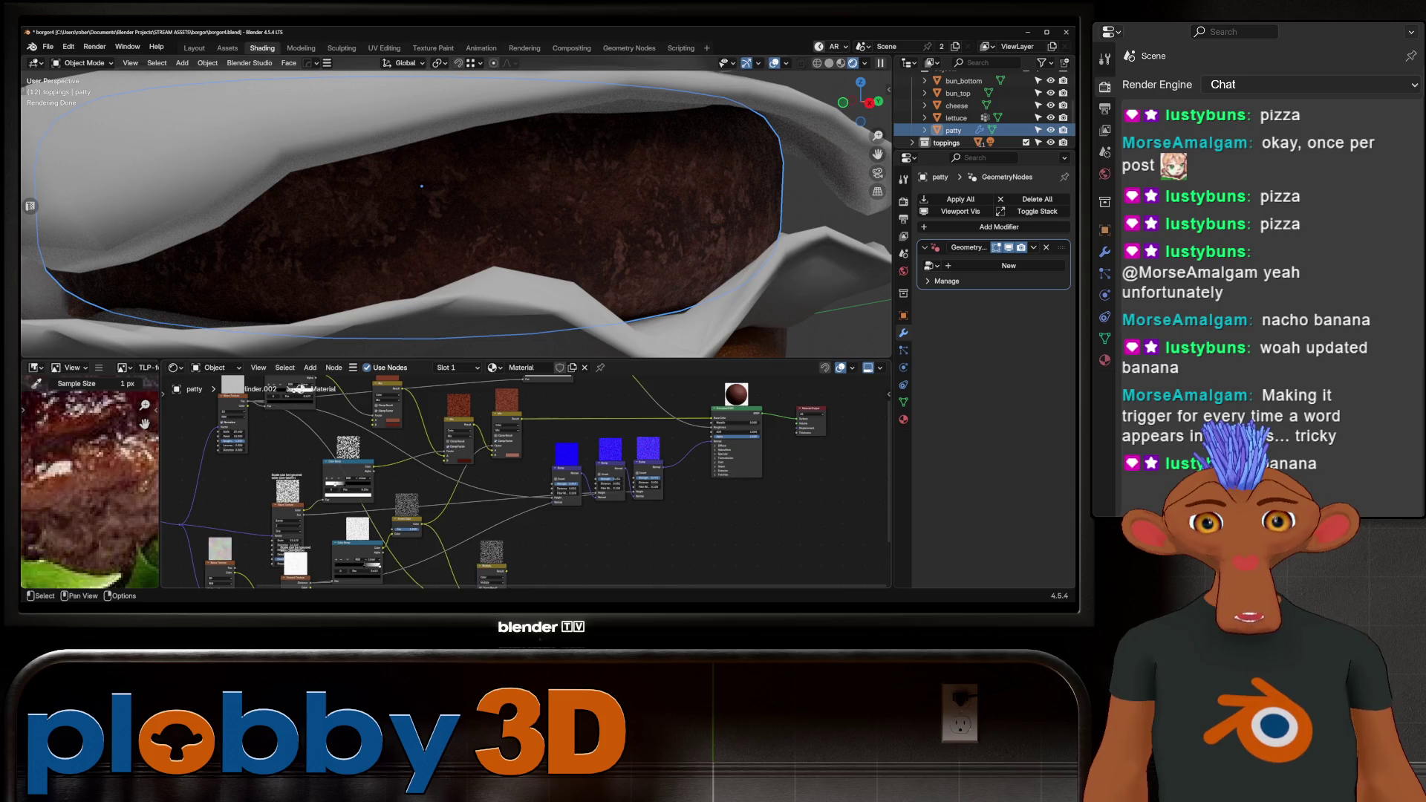
mouse_move(520, 483)
middle_mouse_down()
mouse_move(550, 497)
mouse_move(470, 512)
middle_mouse_up()
scroll(789, 407, "up", 4)
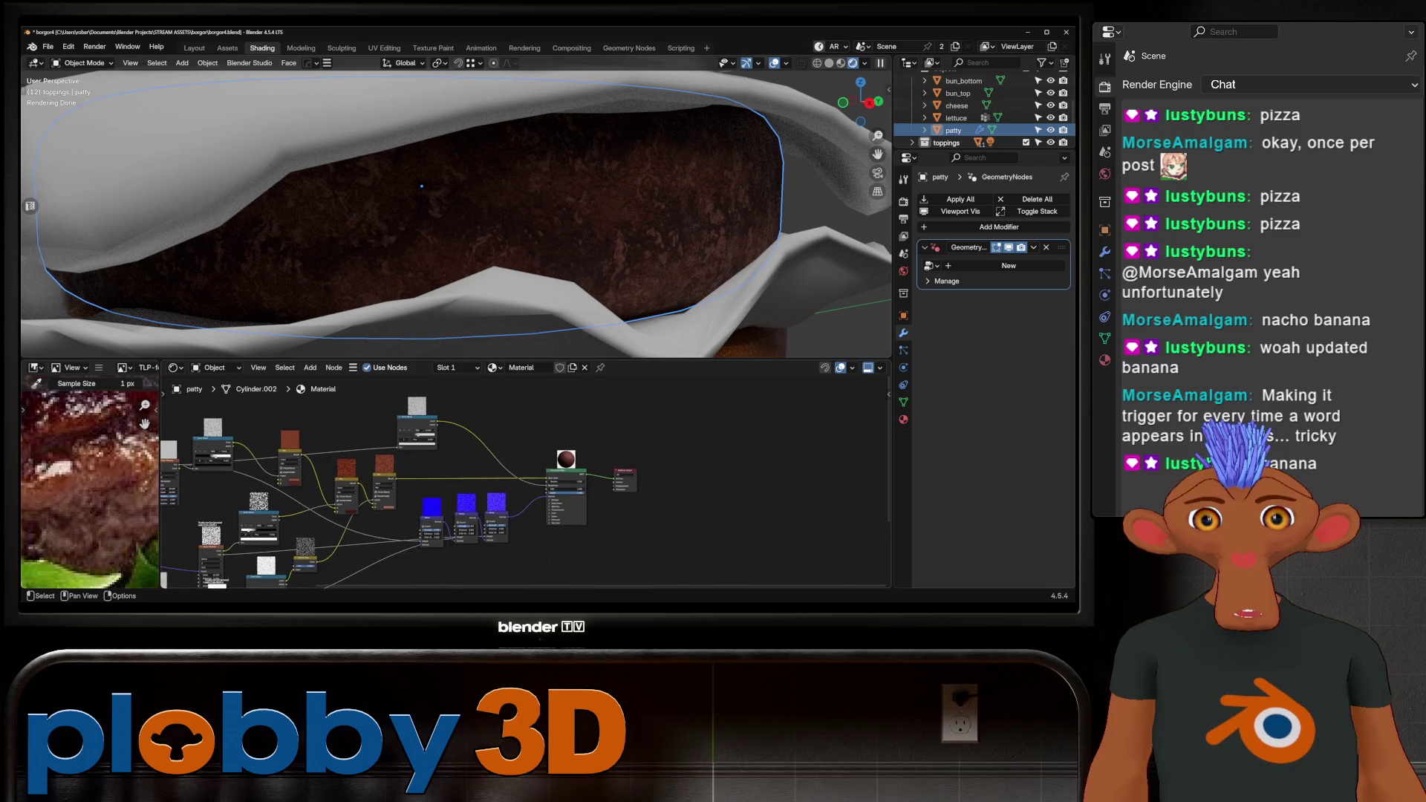
scroll(584, 448, "up", 2)
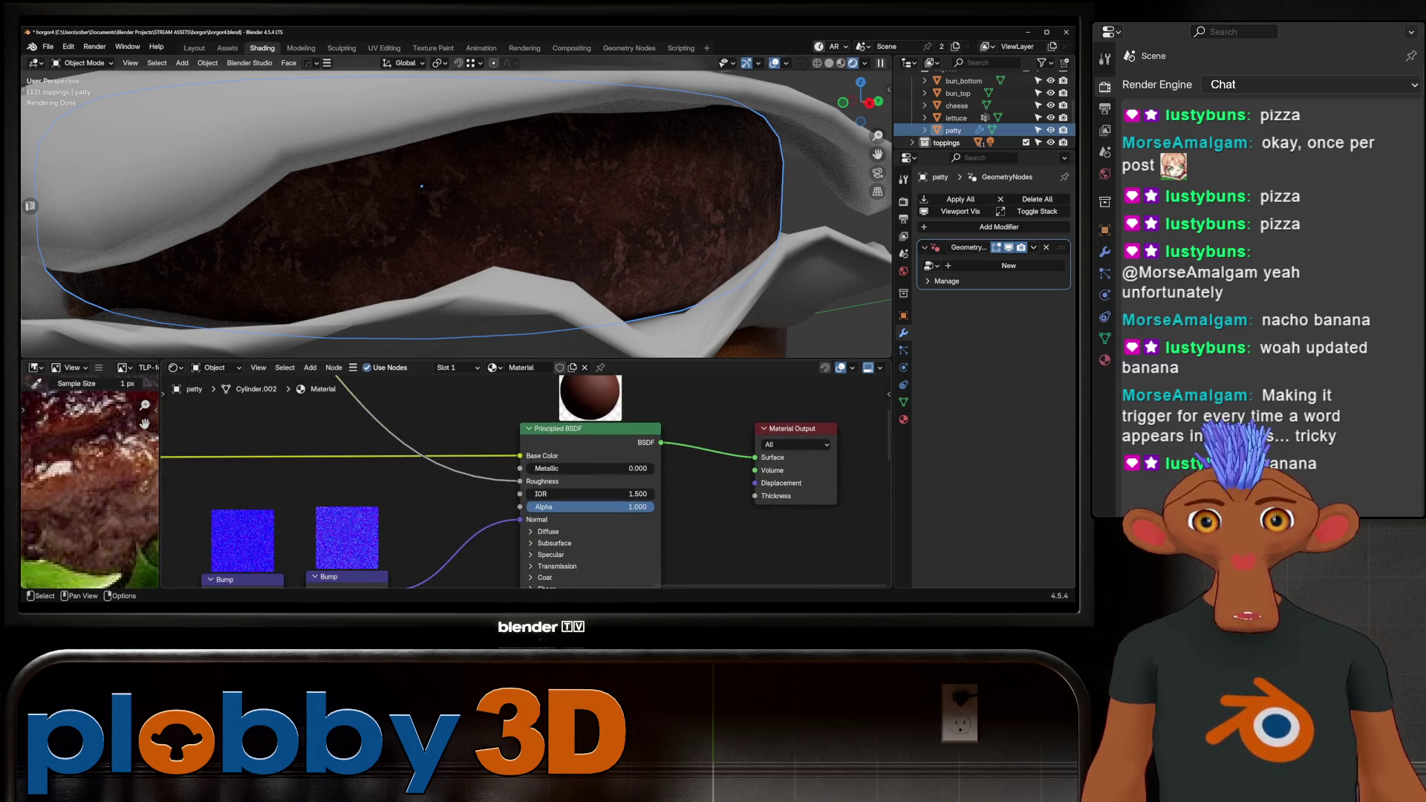
scroll(456, 208, "down", 10)
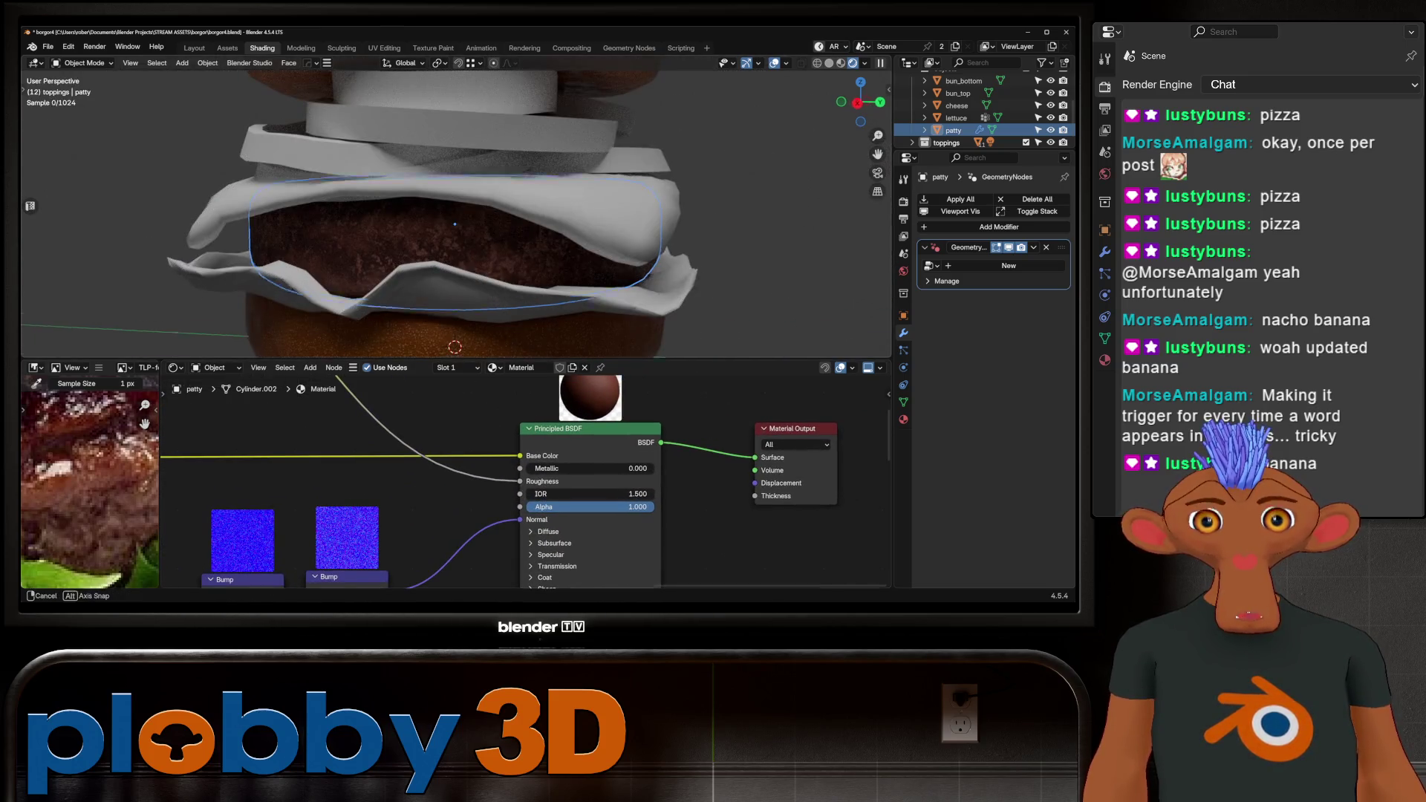
scroll(456, 208, "up", 10)
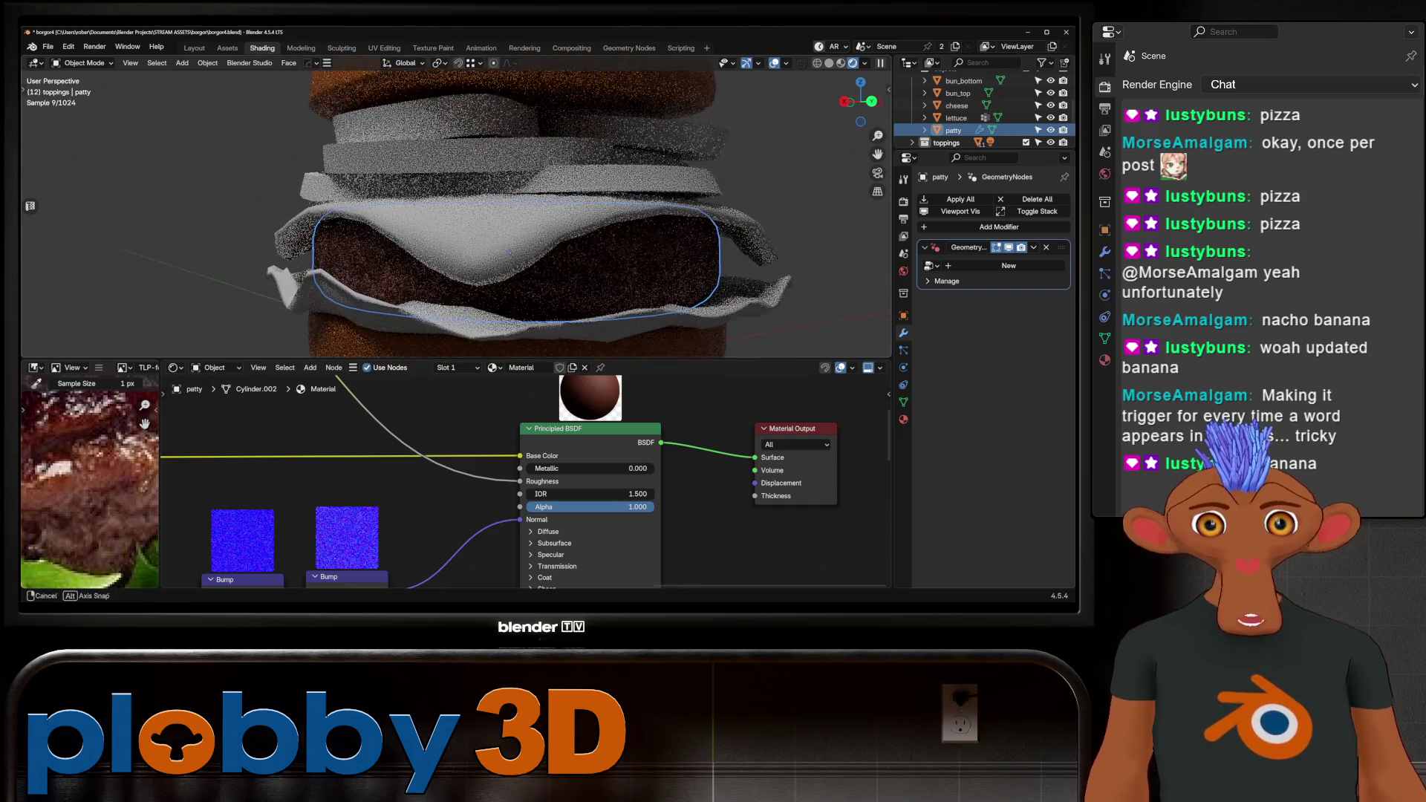
scroll(456, 208, "down", 10)
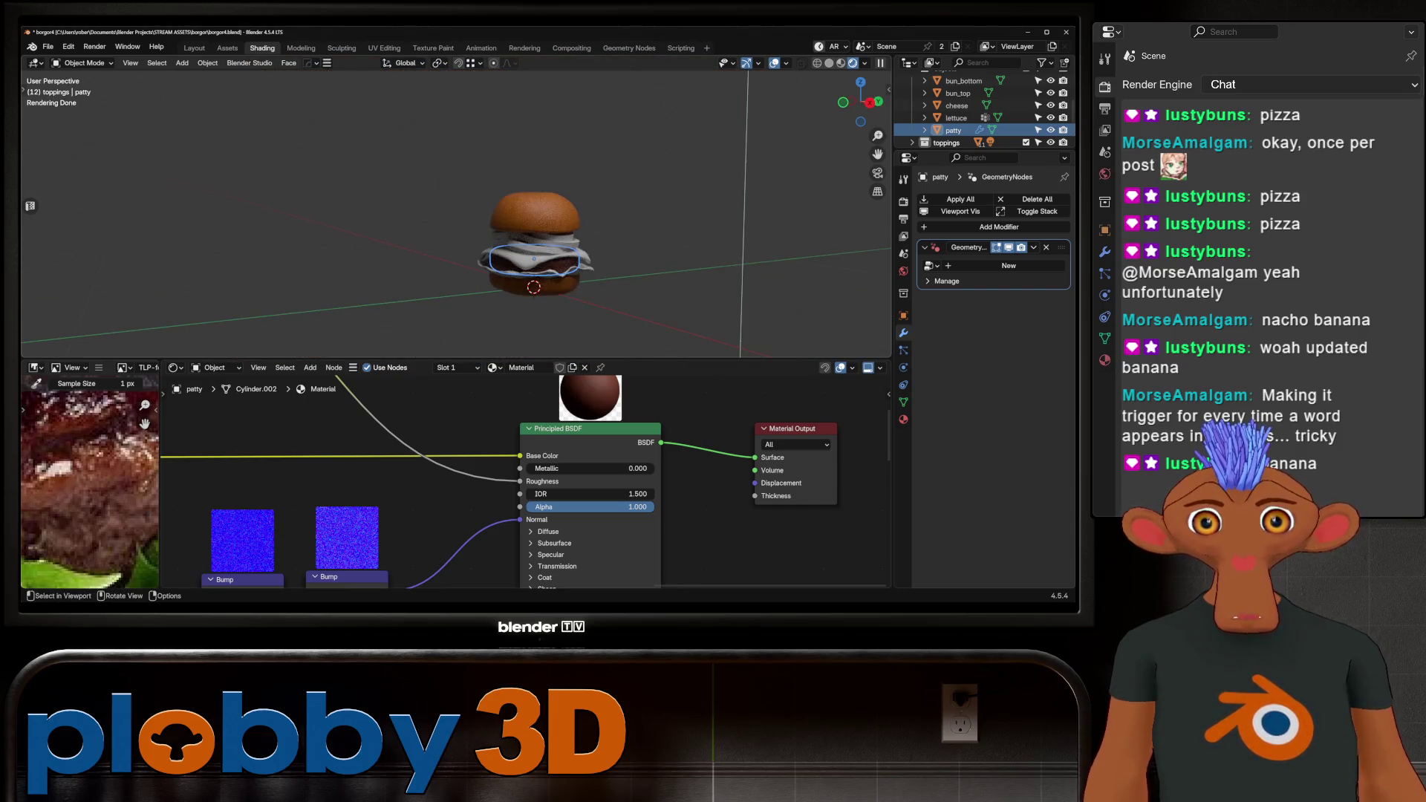
key("ctrl+s")
double_click(522, 368)
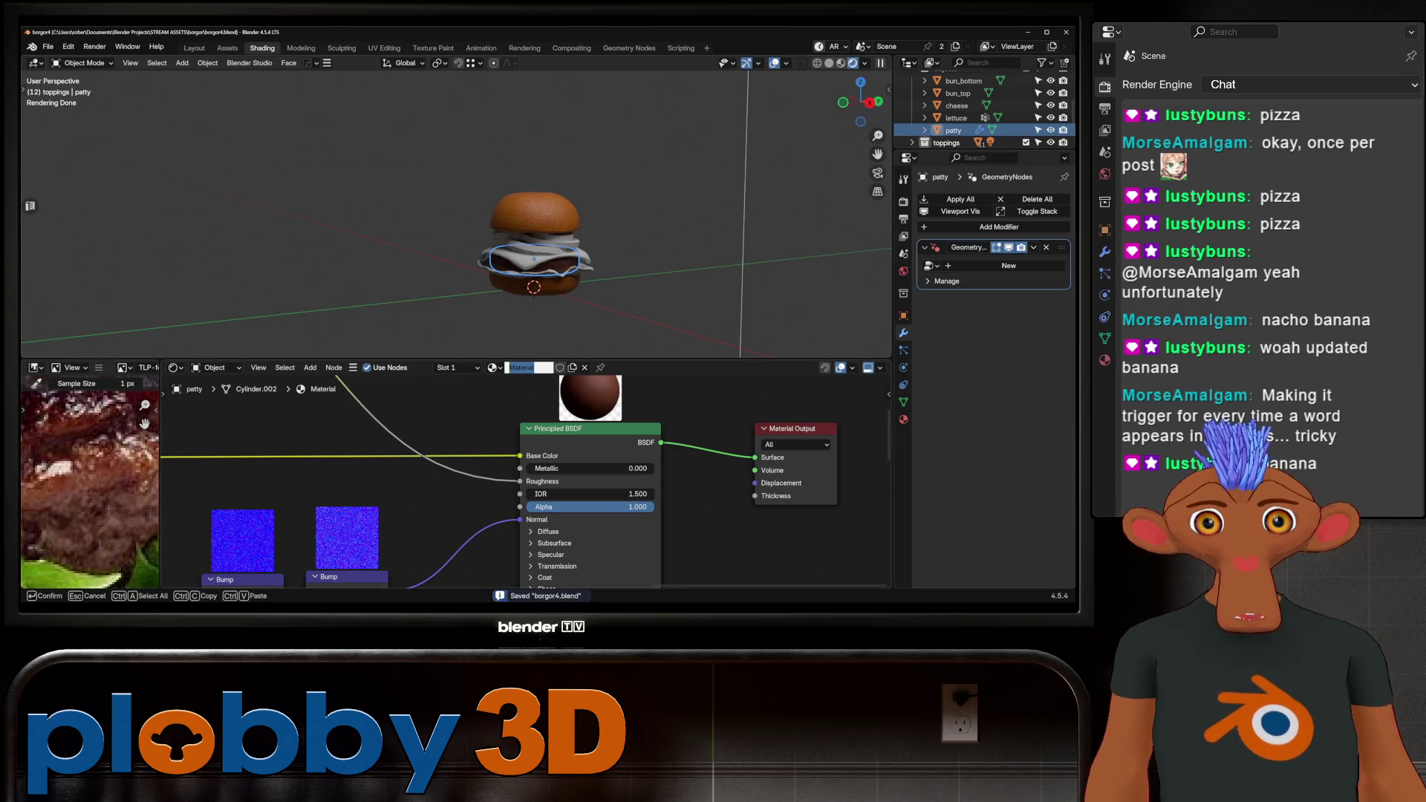
Rename the patty's material to 'burger'.
type("burger")
key("Return")
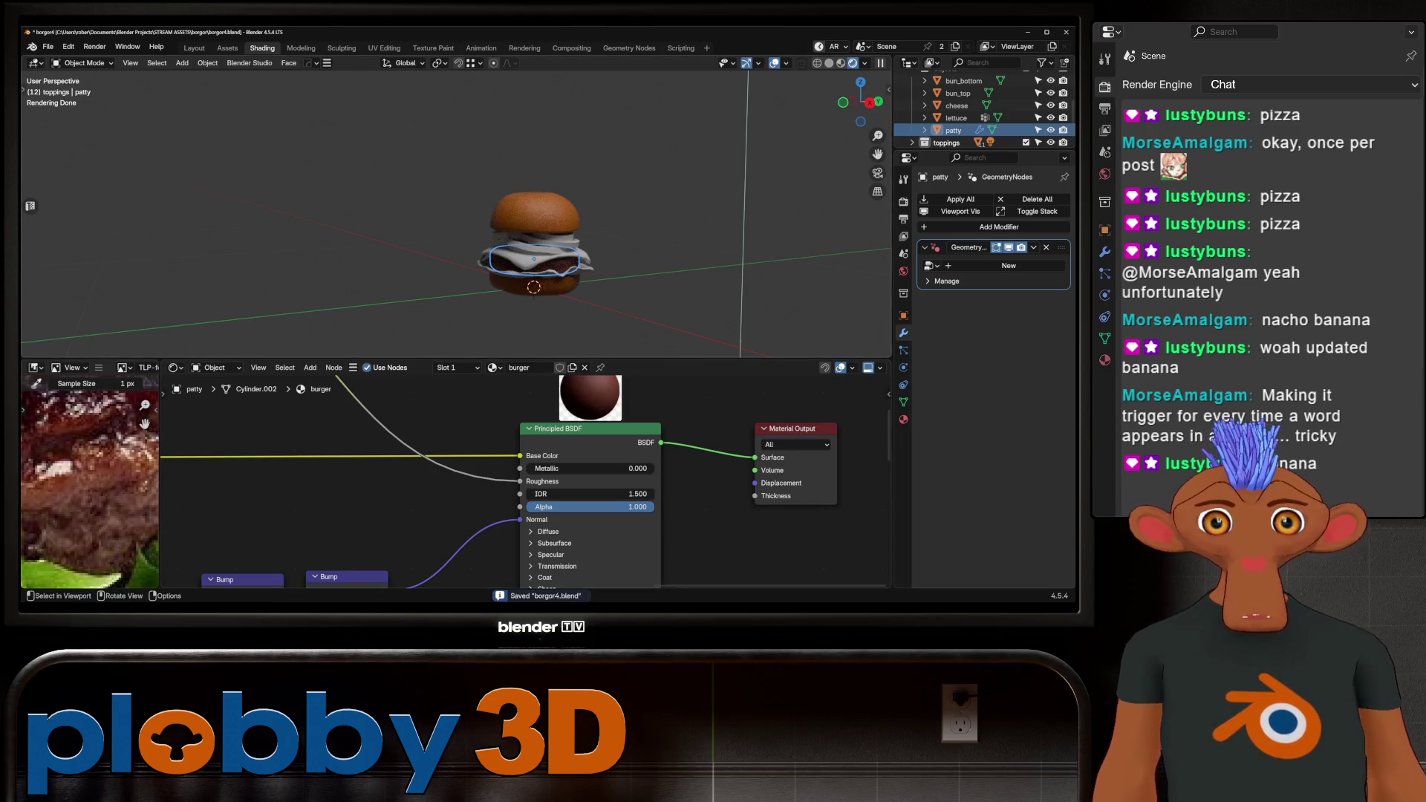
mouse_move(520, 223)
middle_mouse_down()
mouse_move(476, 215)
mouse_move(476, 175)
middle_mouse_up()
scroll(475, 216, "up", 4)
Drive the Mapping node's Scale with a Value node set to 1.720.
middle_click_drag(334, 482, 669, 446)
middle_click_drag(446, 520, 766, 379)
left_click_drag(536, 476, 514, 483)
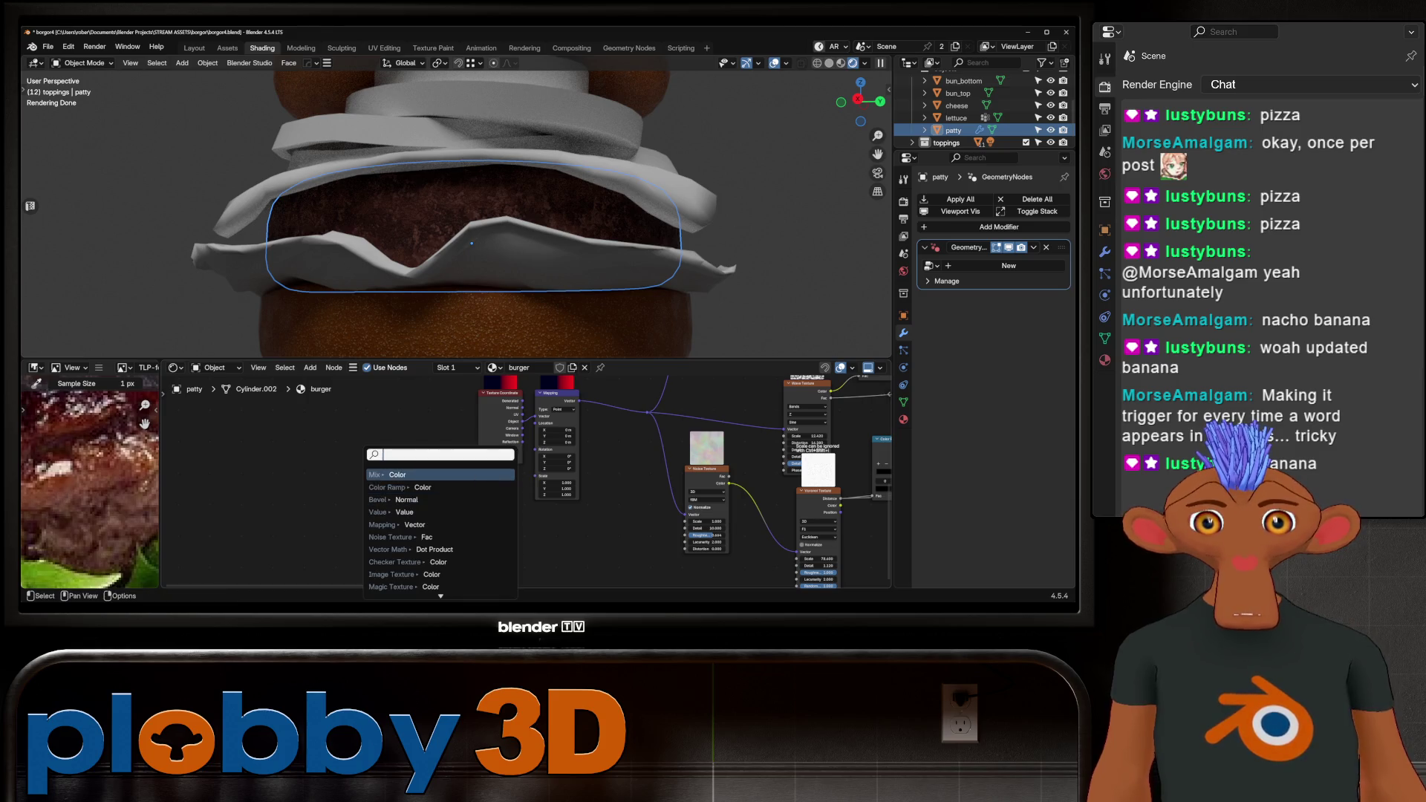
left_click(401, 512)
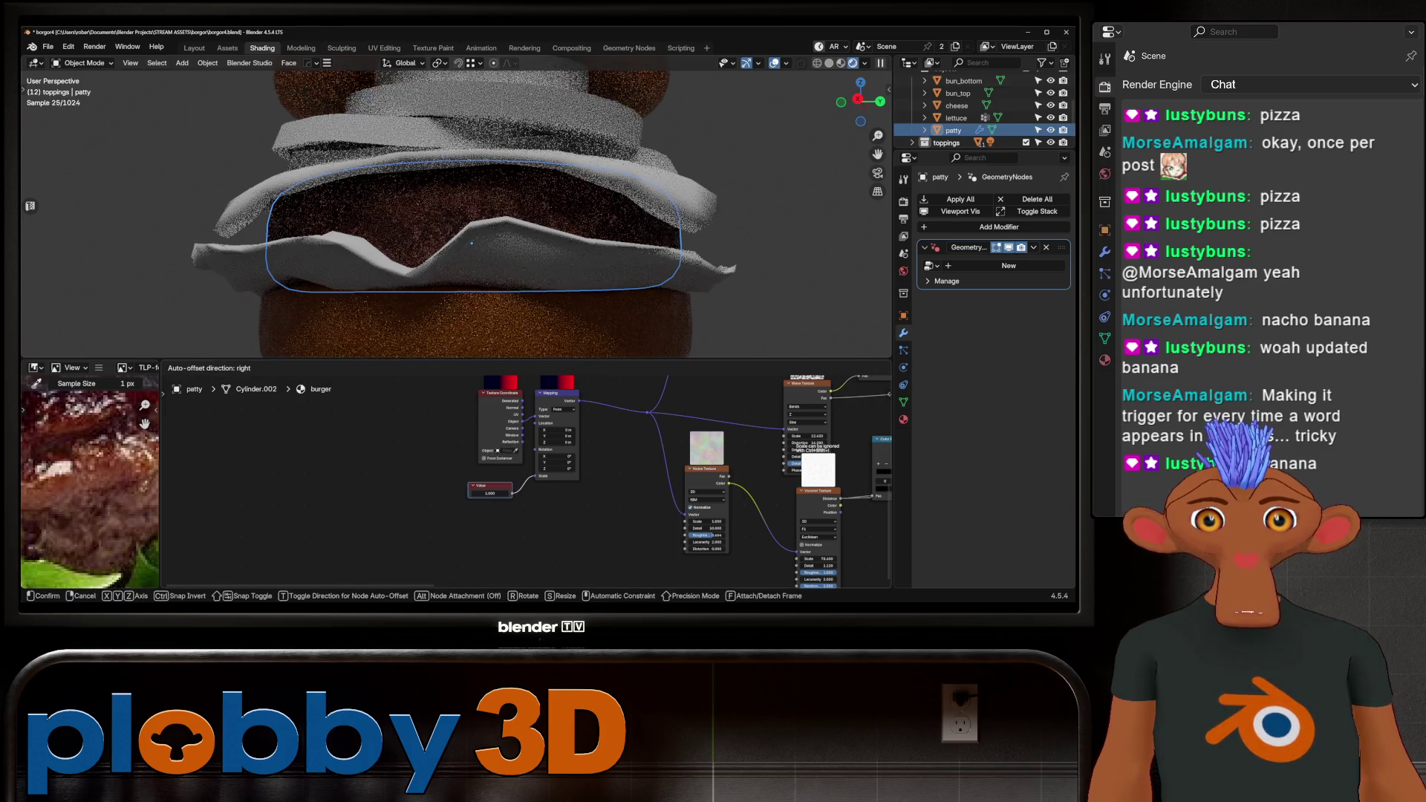
mouse_move(490, 493)
left_mouse_down()
mouse_move(435, 494)
mouse_move(479, 493)
left_mouse_up()
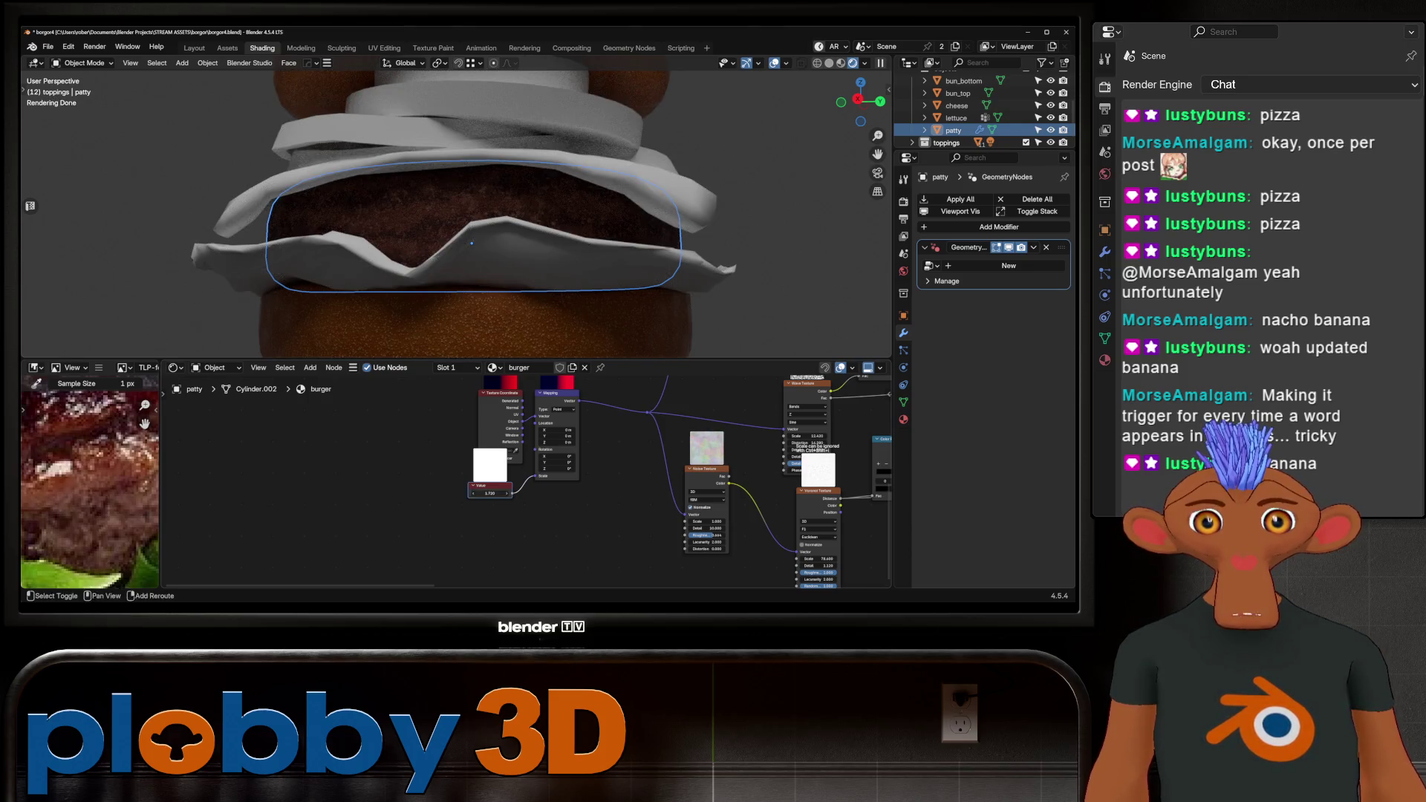
Zoom out to the whole burger and select the cheese slice.
scroll(476, 223, "down", 6)
middle_click_drag(475, 223, 520, 223)
left_click(461, 245)
Frame the cheese and give it a new material.
key("KP_Decimal")
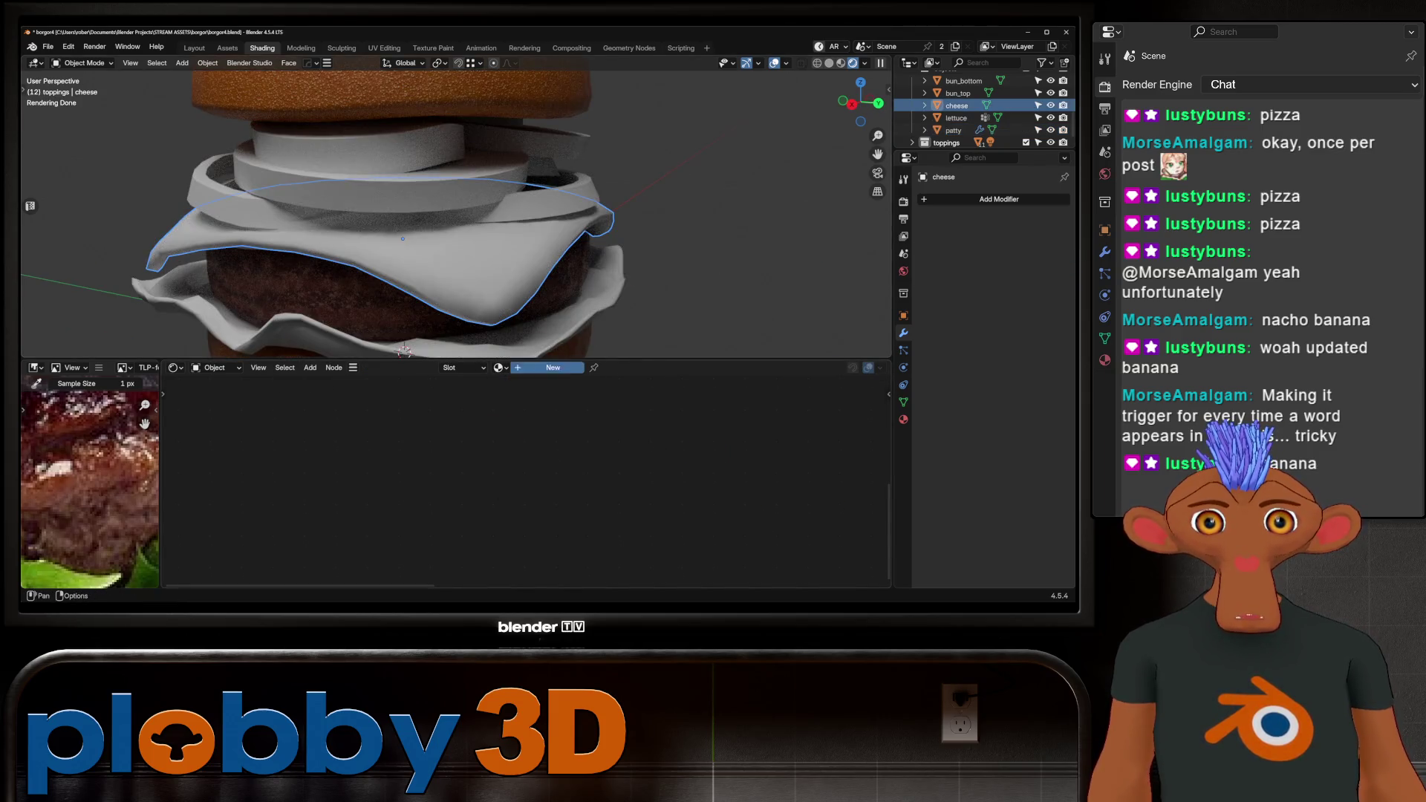
left_click(552, 367)
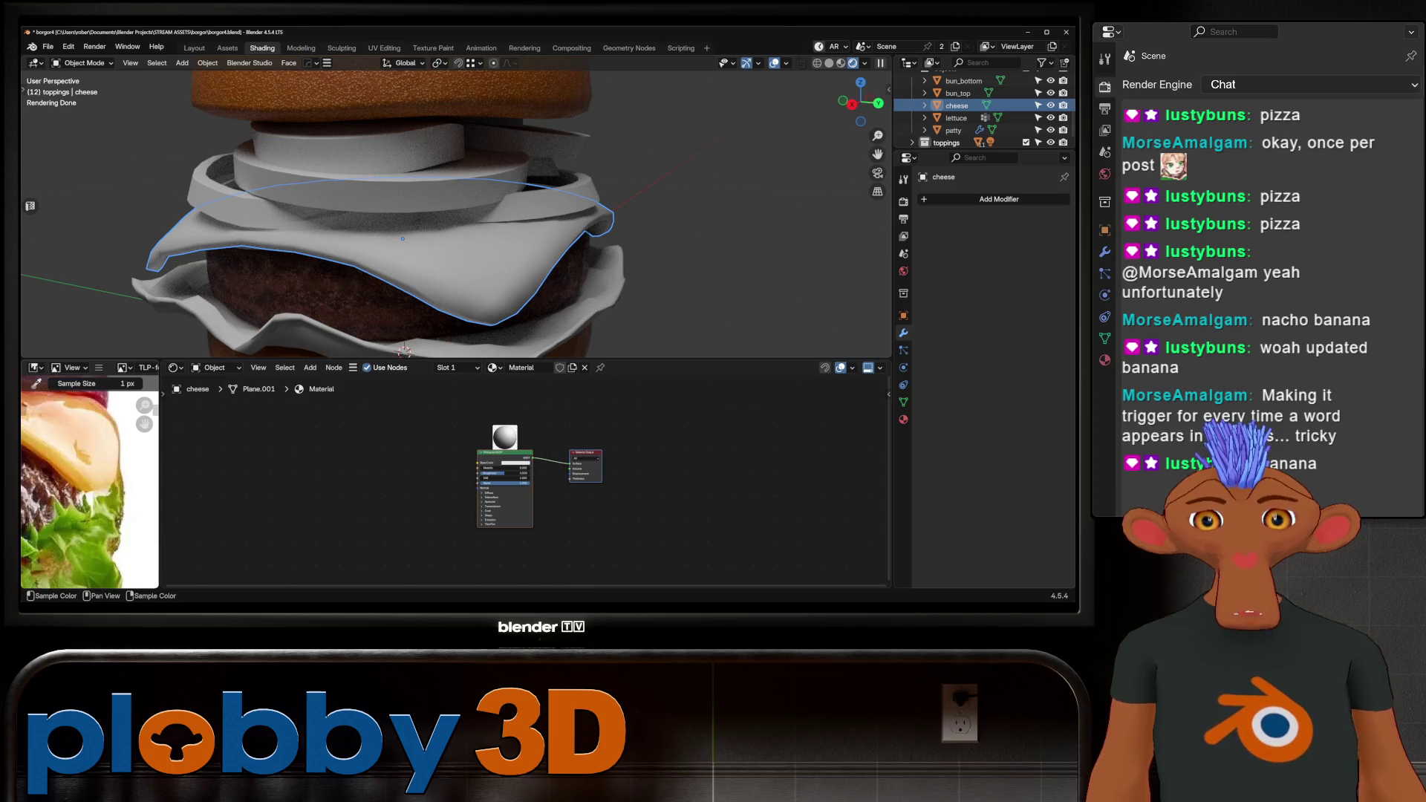
scroll(167, 428, "up", 2)
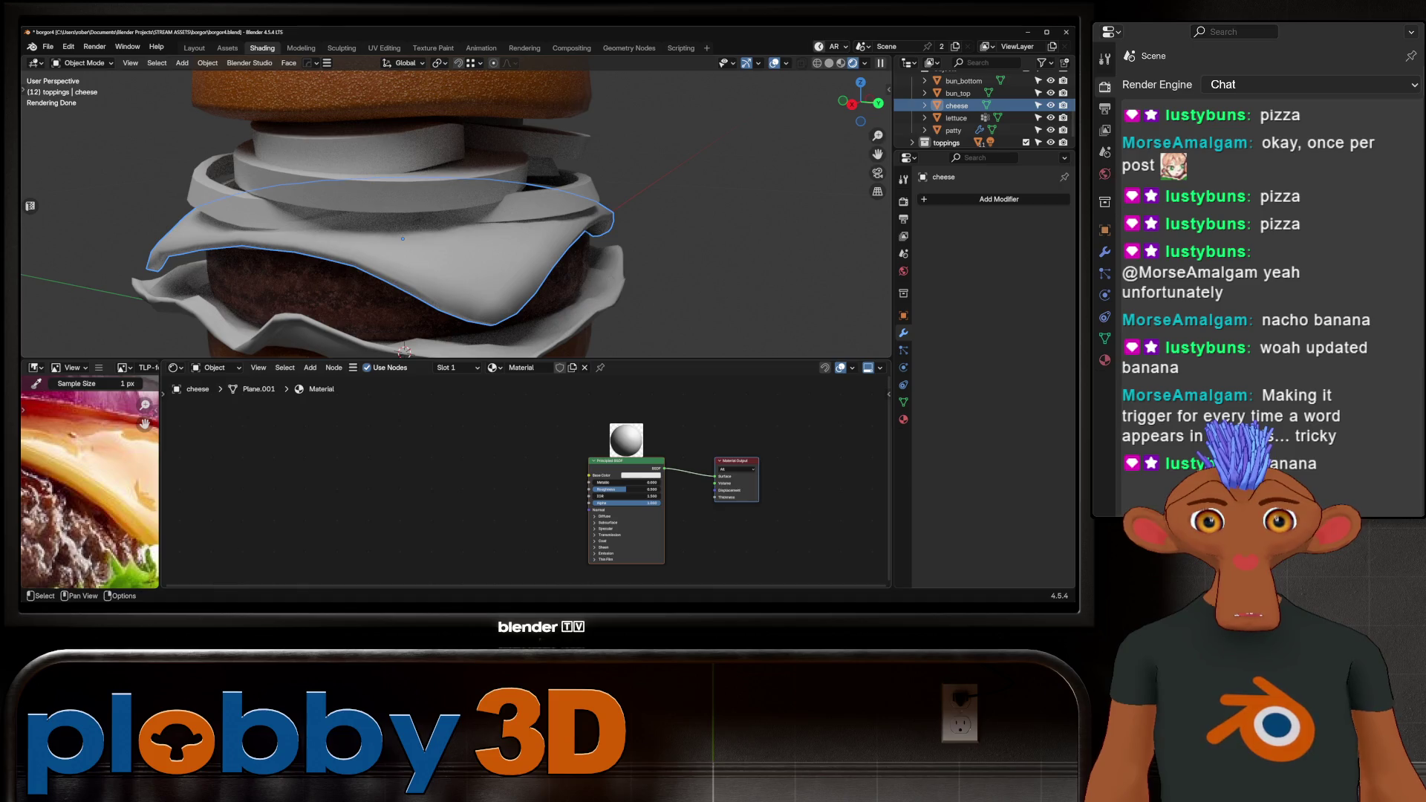
Feed the cheese's Base Color from a Mix node with orange as its second colour.
left_click_drag(590, 475, 327, 454)
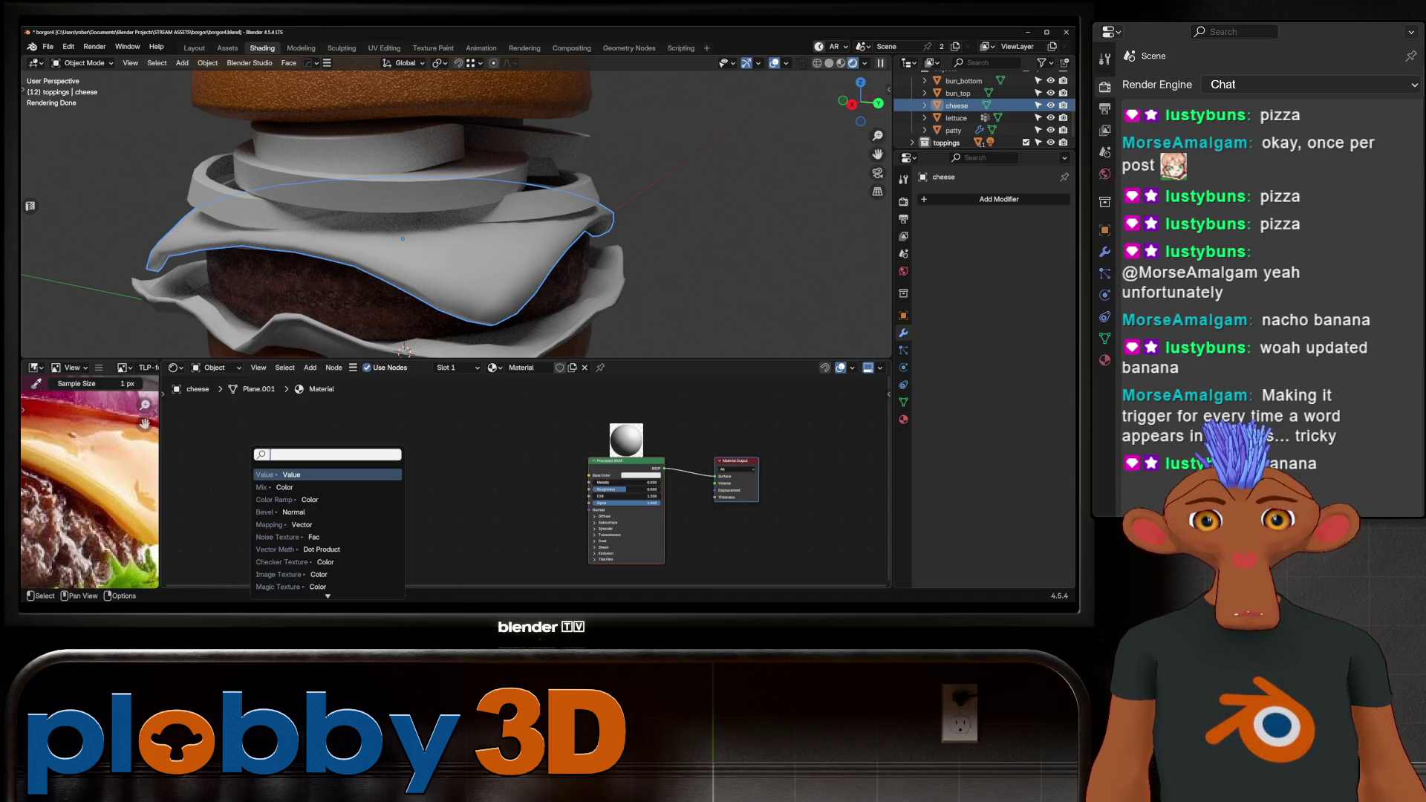
type("mix")
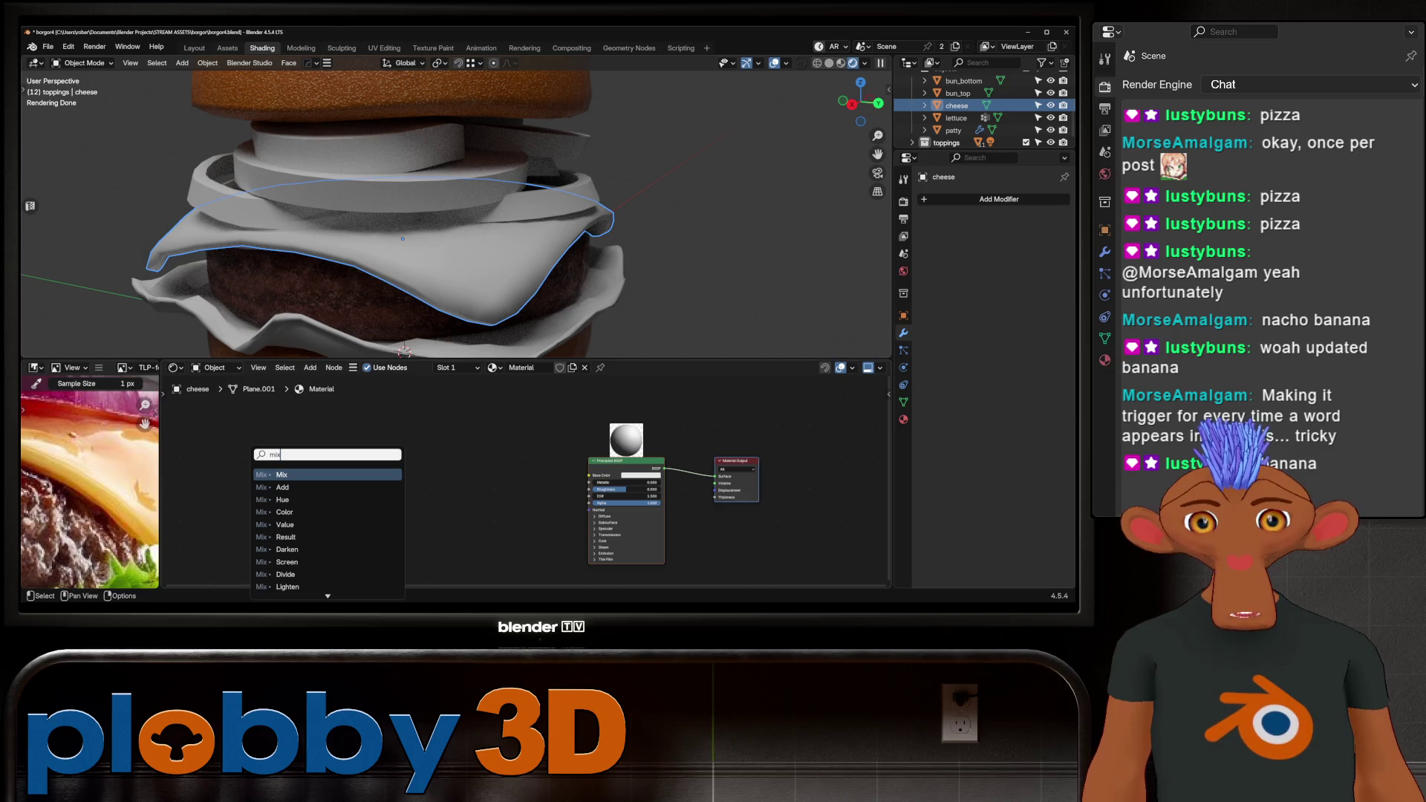
key("Return")
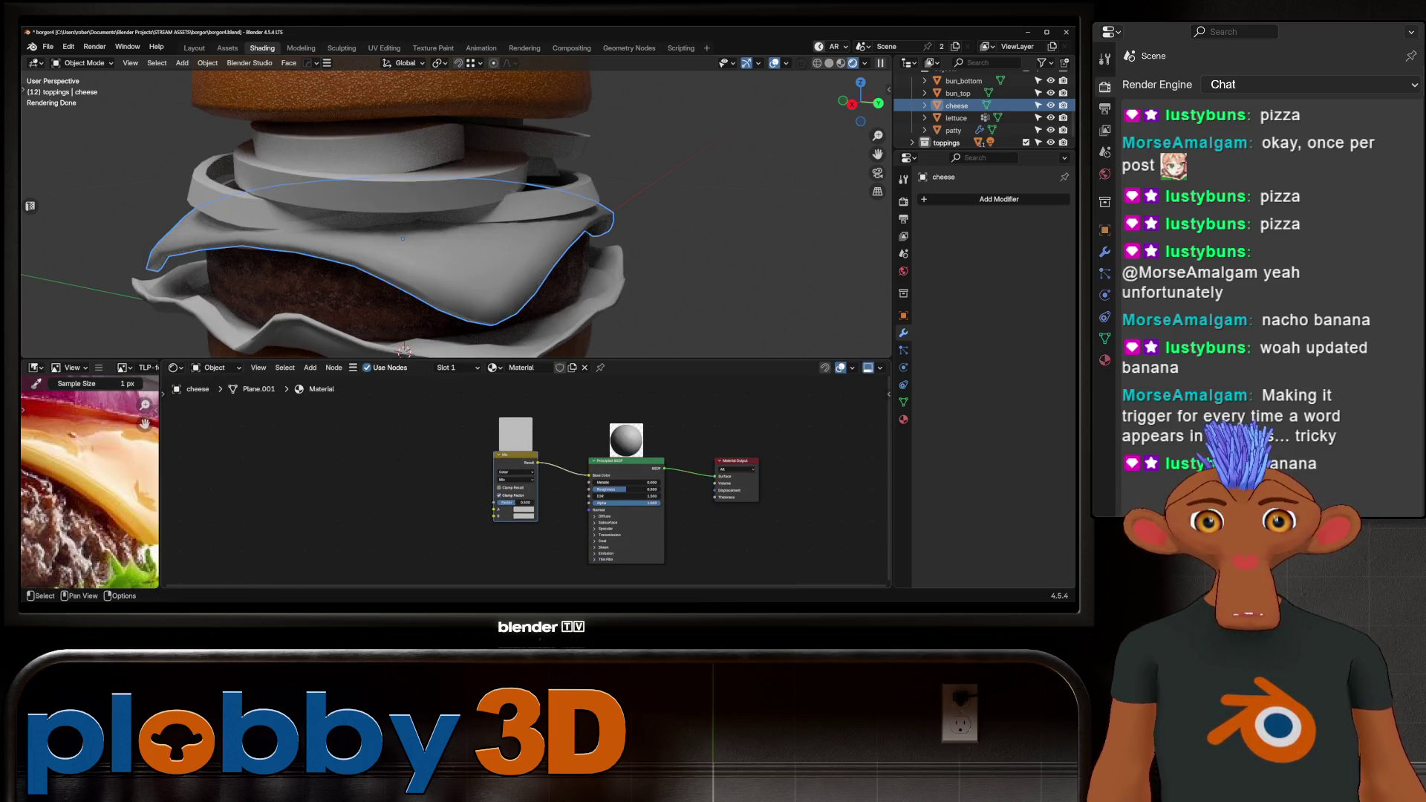
mouse_move(595, 483)
middle_mouse_down()
mouse_move(694, 491)
mouse_move(559, 473)
middle_mouse_up()
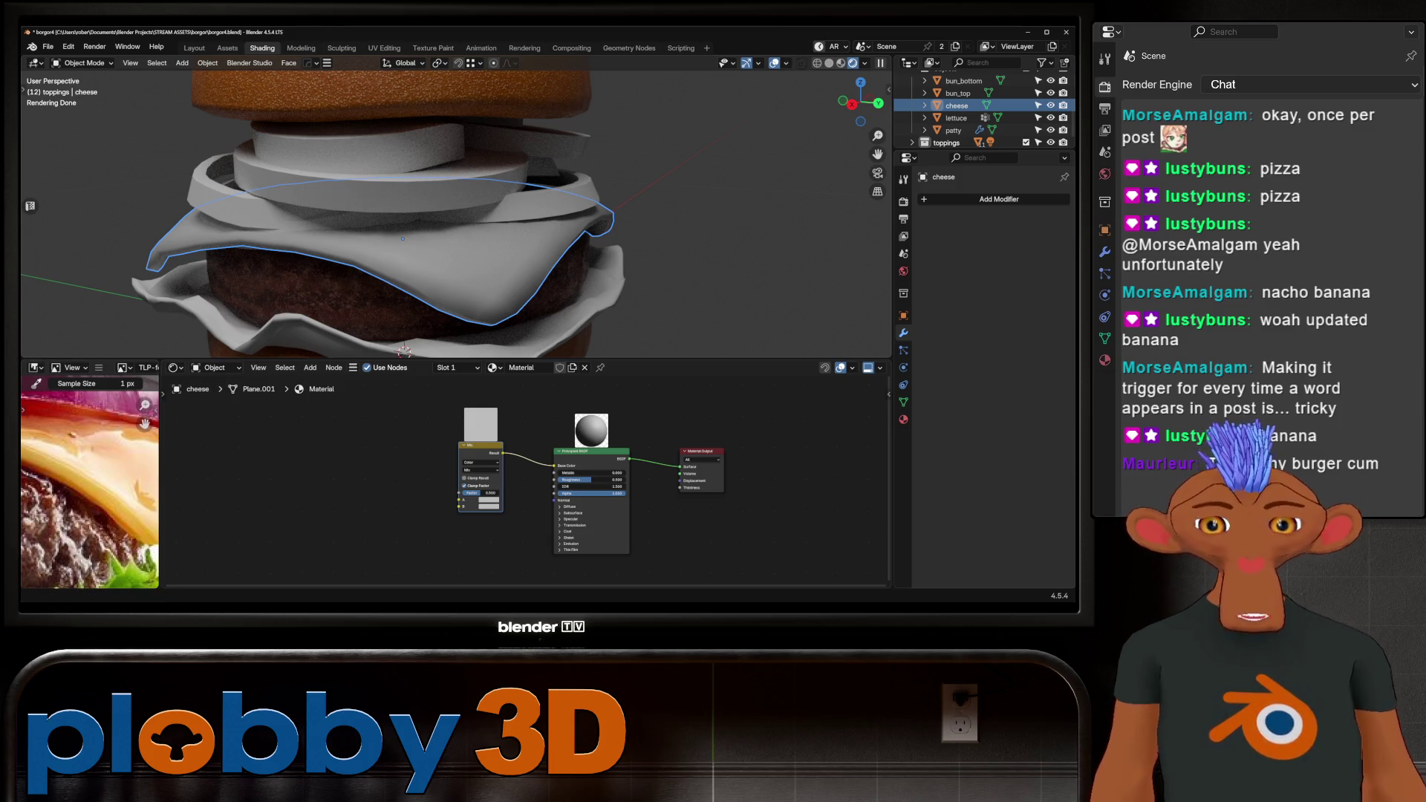
scroll(238, 506, "up", 2)
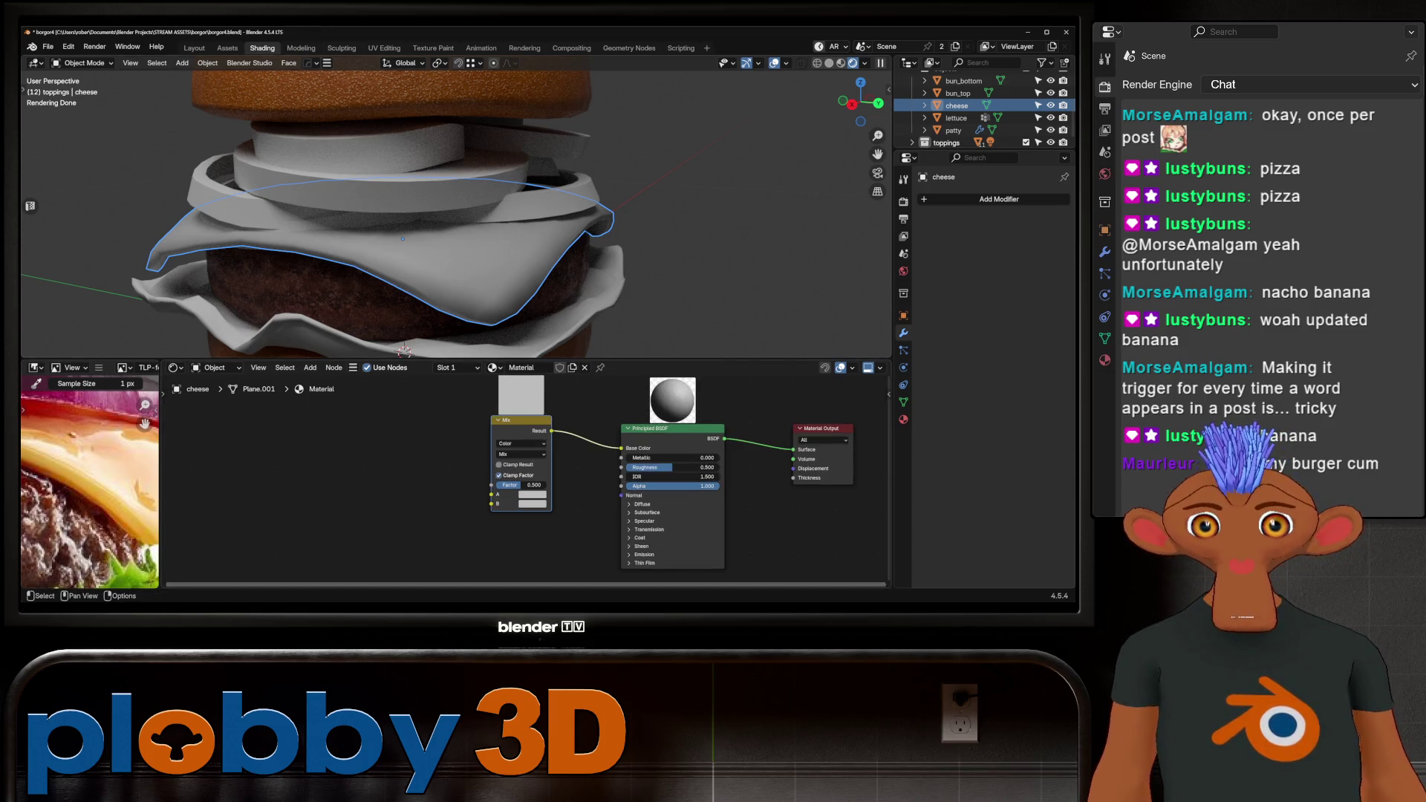
scroll(525, 506, "up", 3)
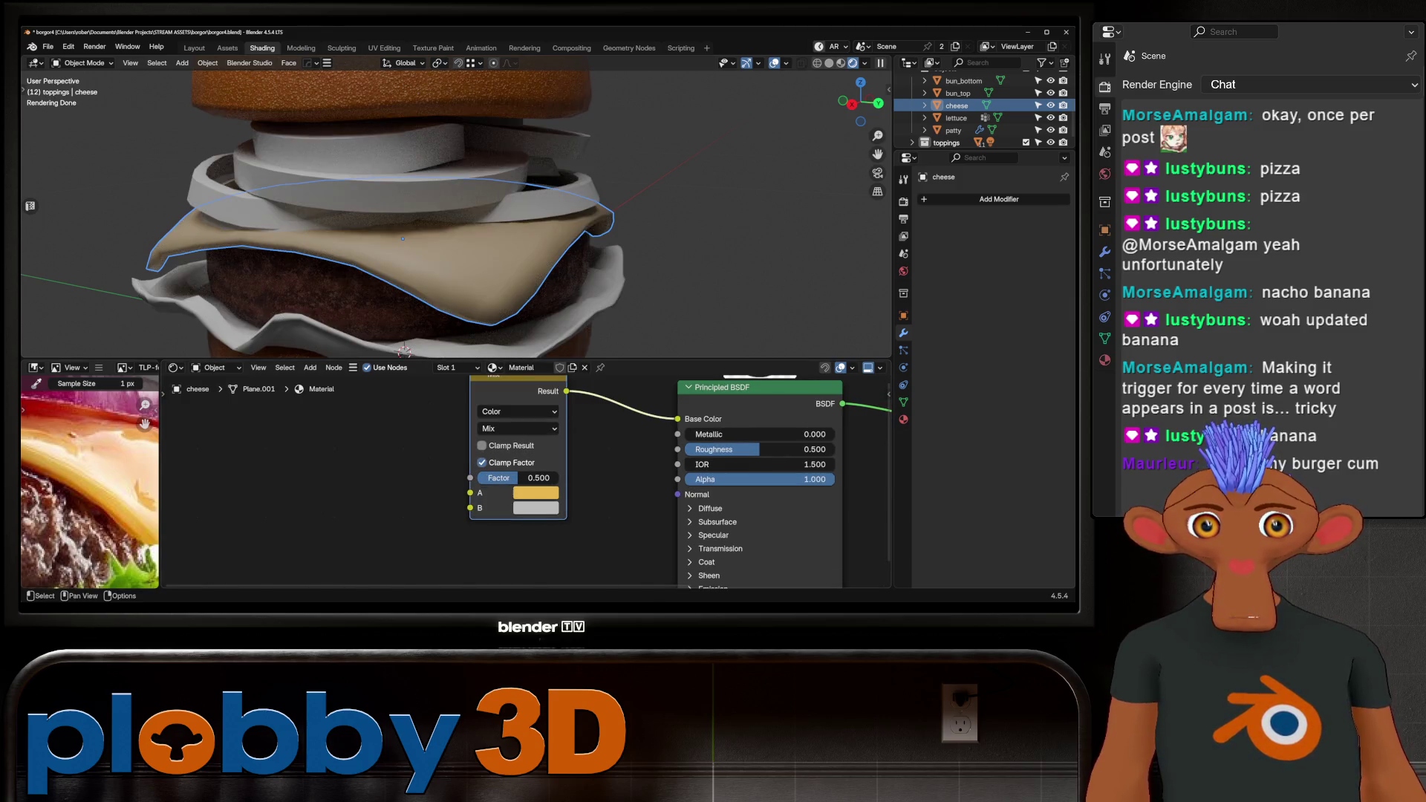
left_click(89, 453)
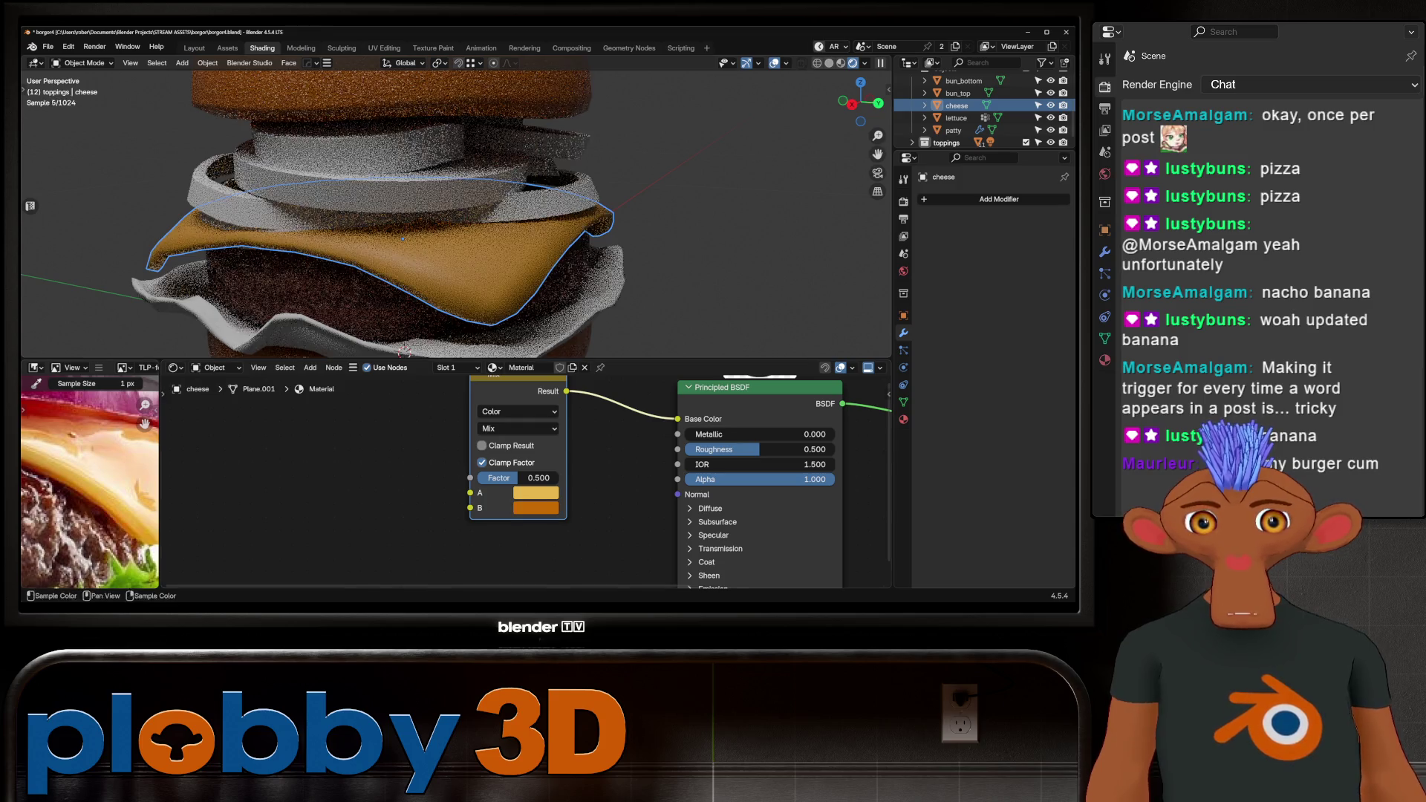
scroll(697, 491, "down", 3)
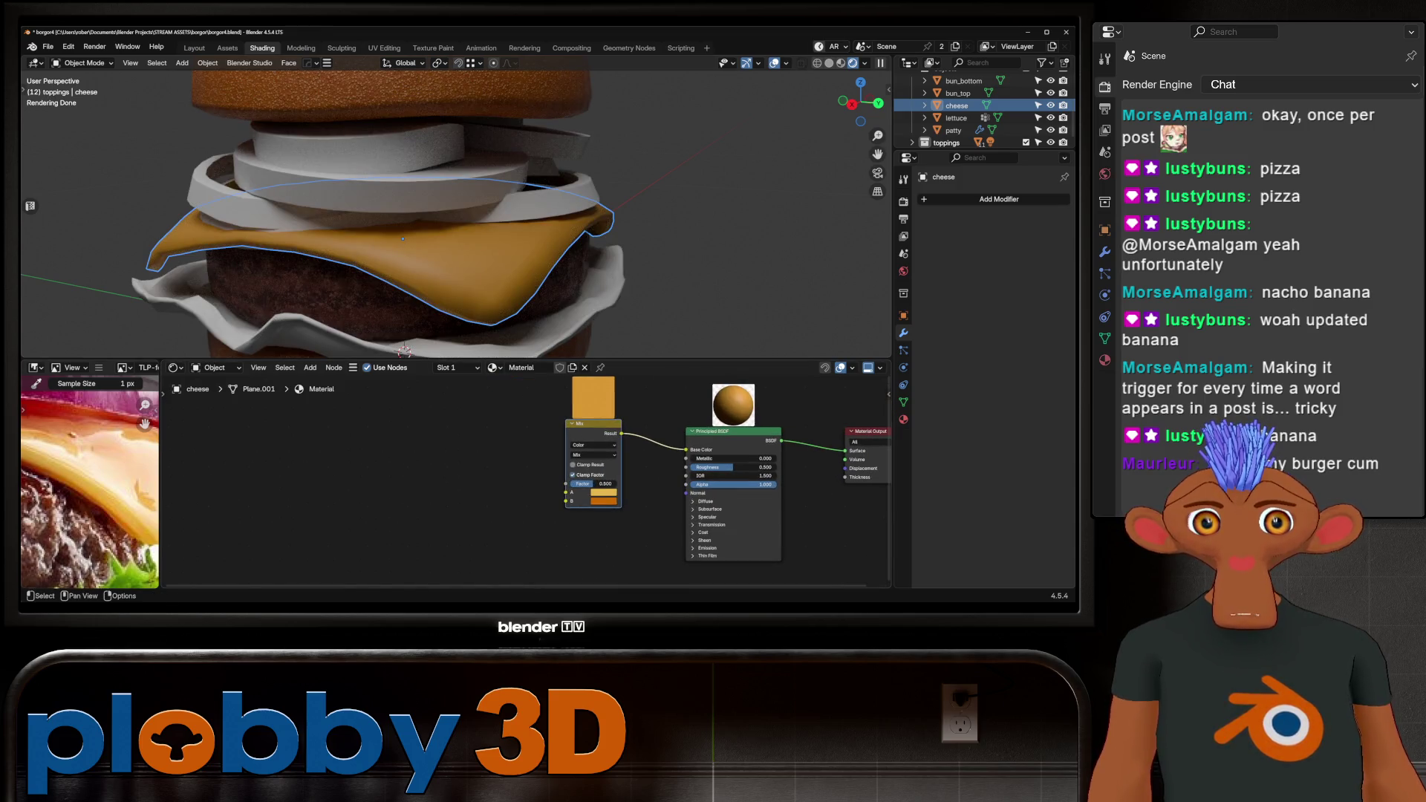
mouse_move(566, 483)
left_mouse_down()
mouse_move(428, 476)
mouse_move(364, 455)
left_mouse_up()
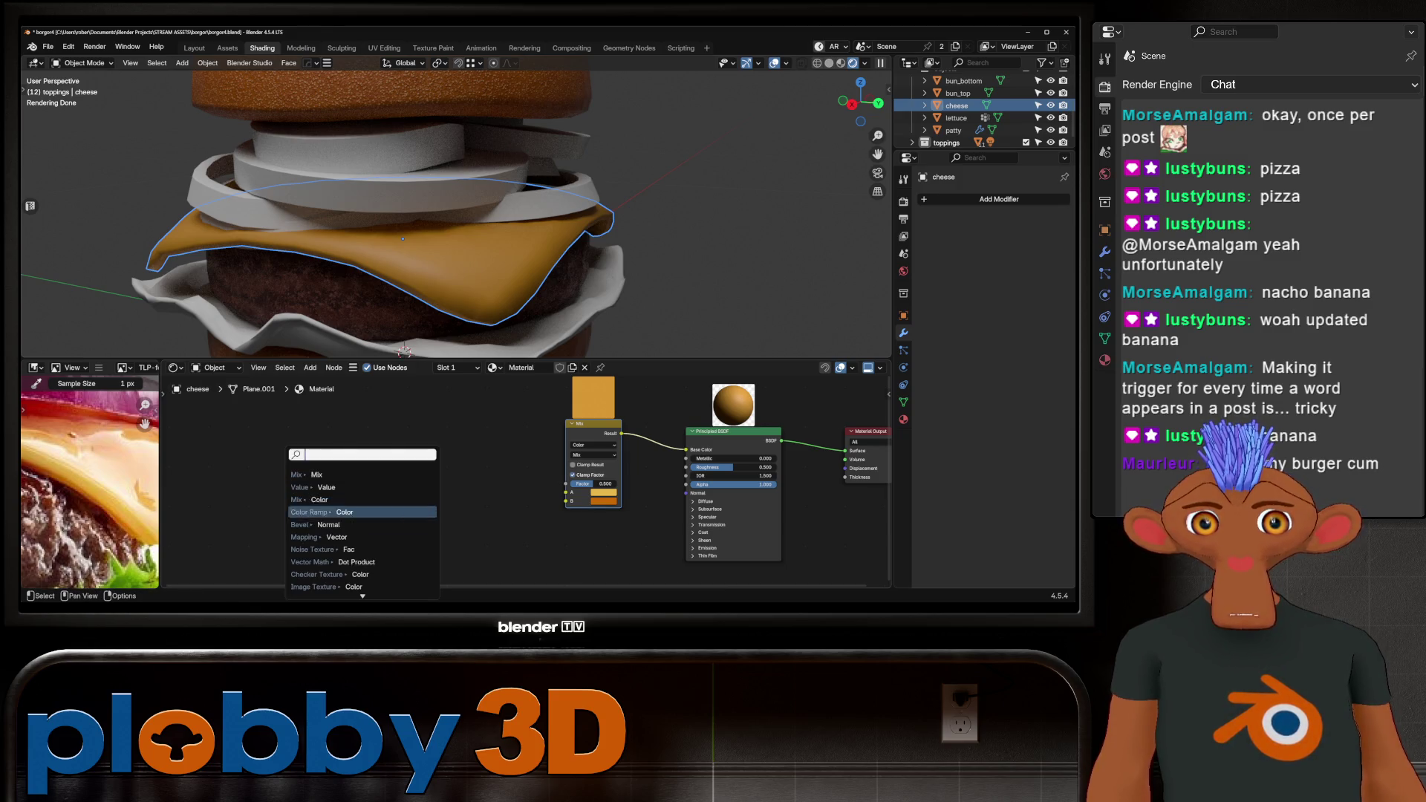
Drive the Mix factor with a Noise Texture through a Color Ramp, mapped by object coordinates.
type("noi")
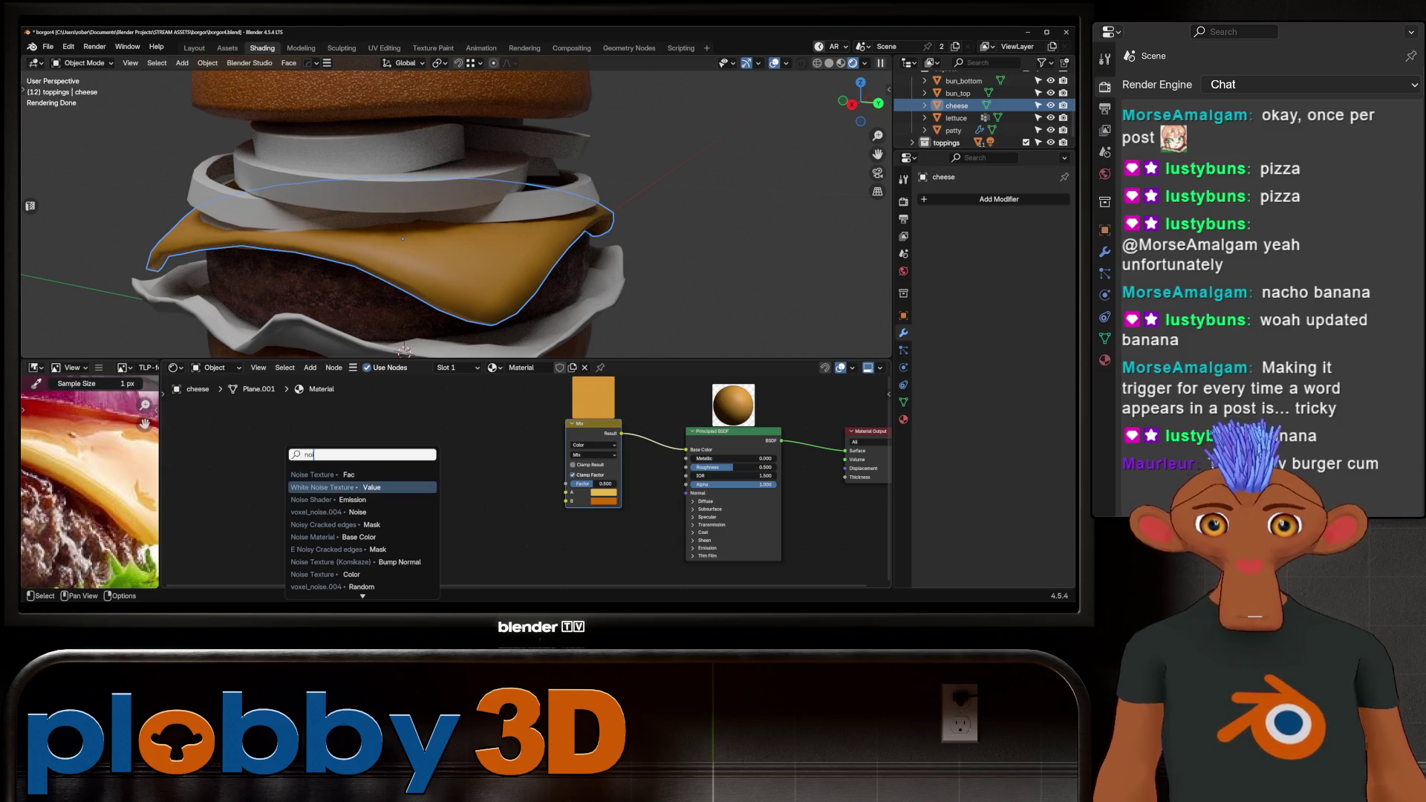
key("Return")
left_click_drag(452, 436, 343, 410)
key("shift+a")
type("color")
key("Down")
key("Down")
key("Down")
key("Return")
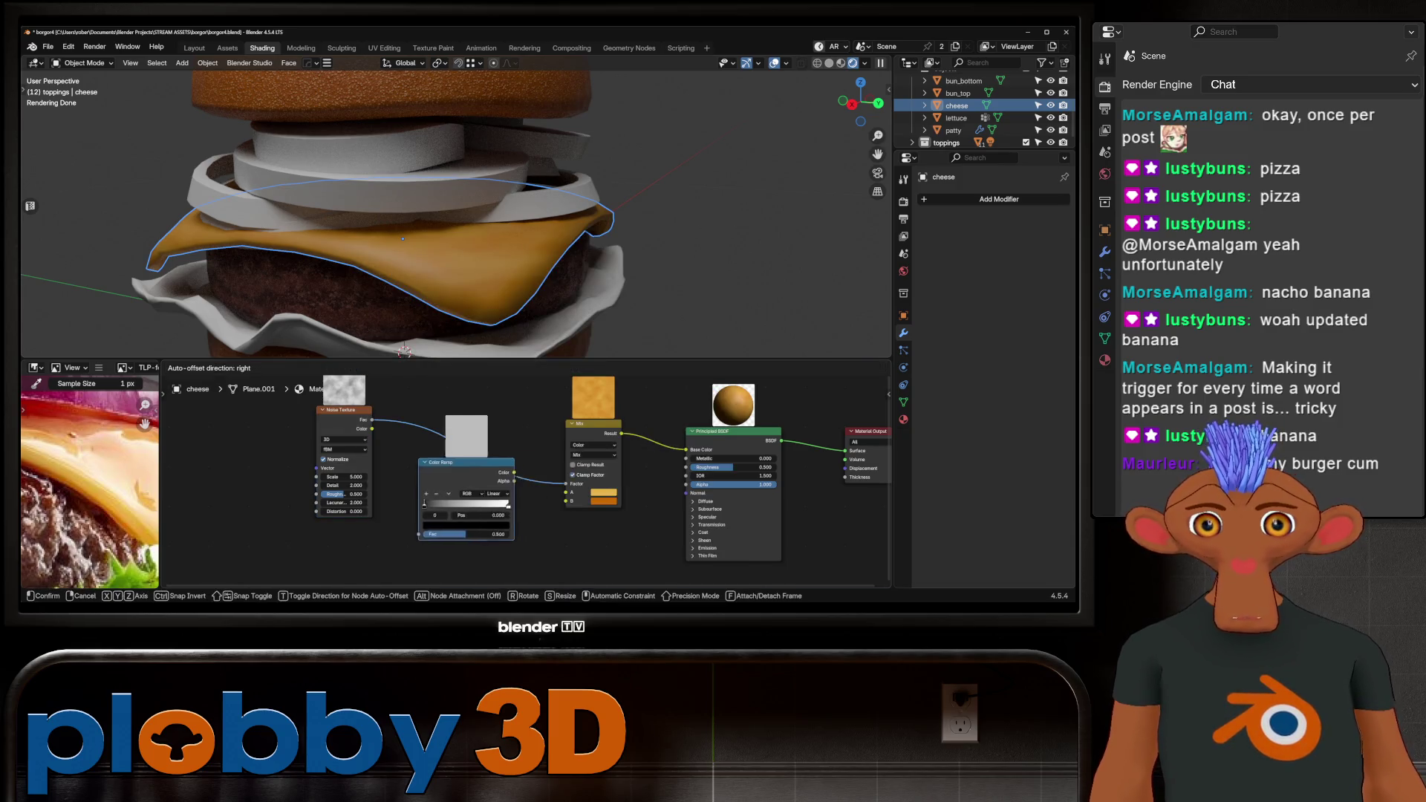
left_click(462, 446)
key("ctrl+t")
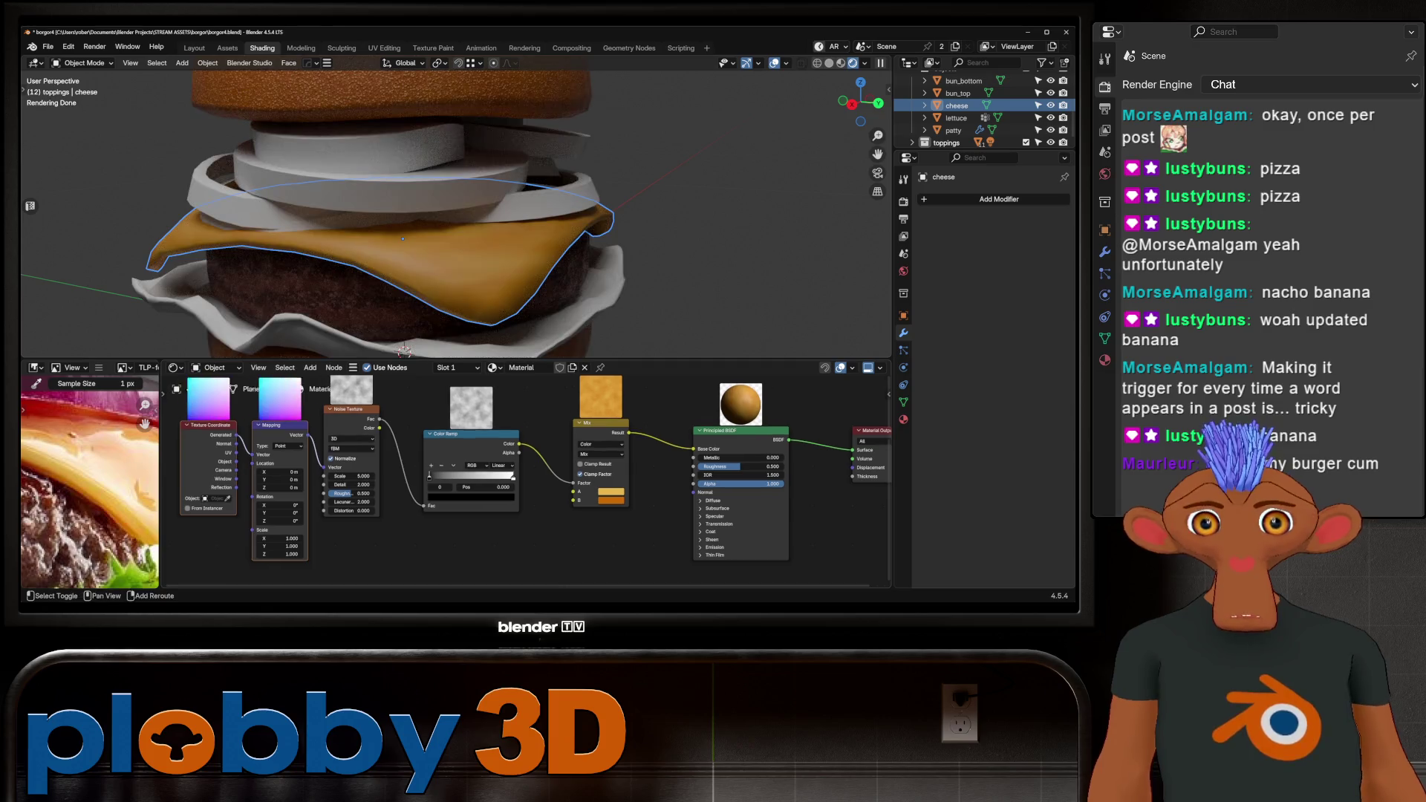
left_click_drag(382, 468, 397, 466)
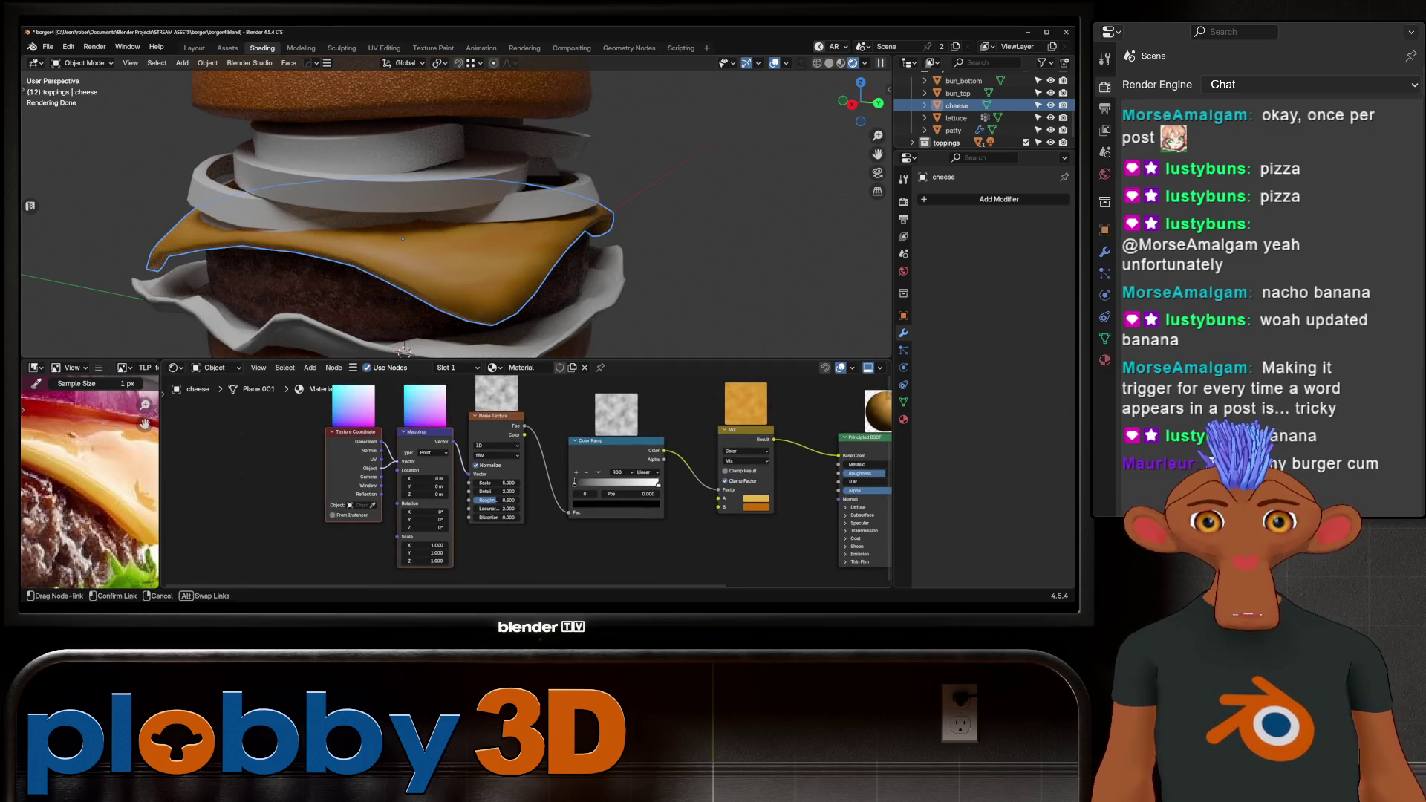
Set noise scale 9.72, detail 10, roughness about 0.8, and the ramp's black stop to 0.402.
left_click_drag(497, 483, 535, 483)
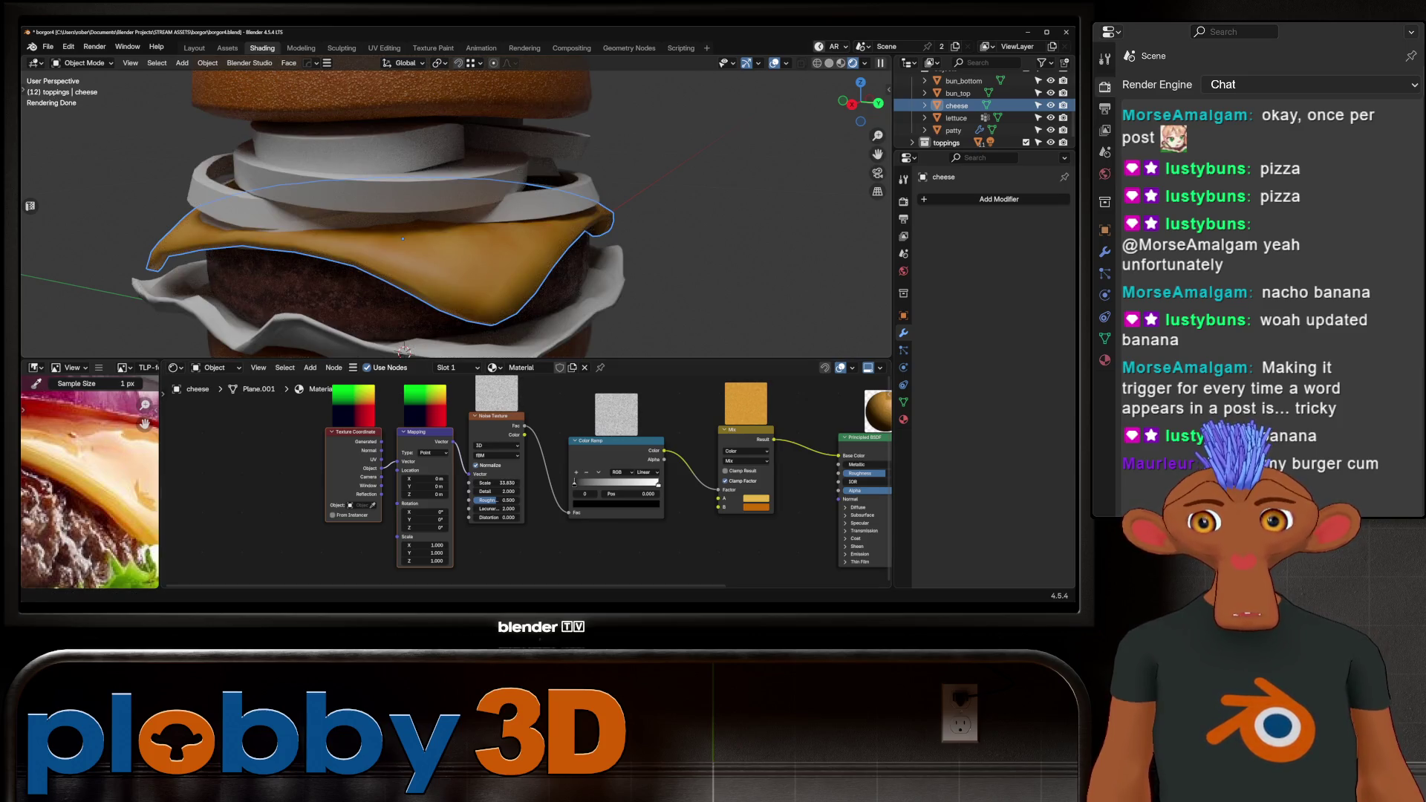
left_click_drag(575, 482, 636, 484)
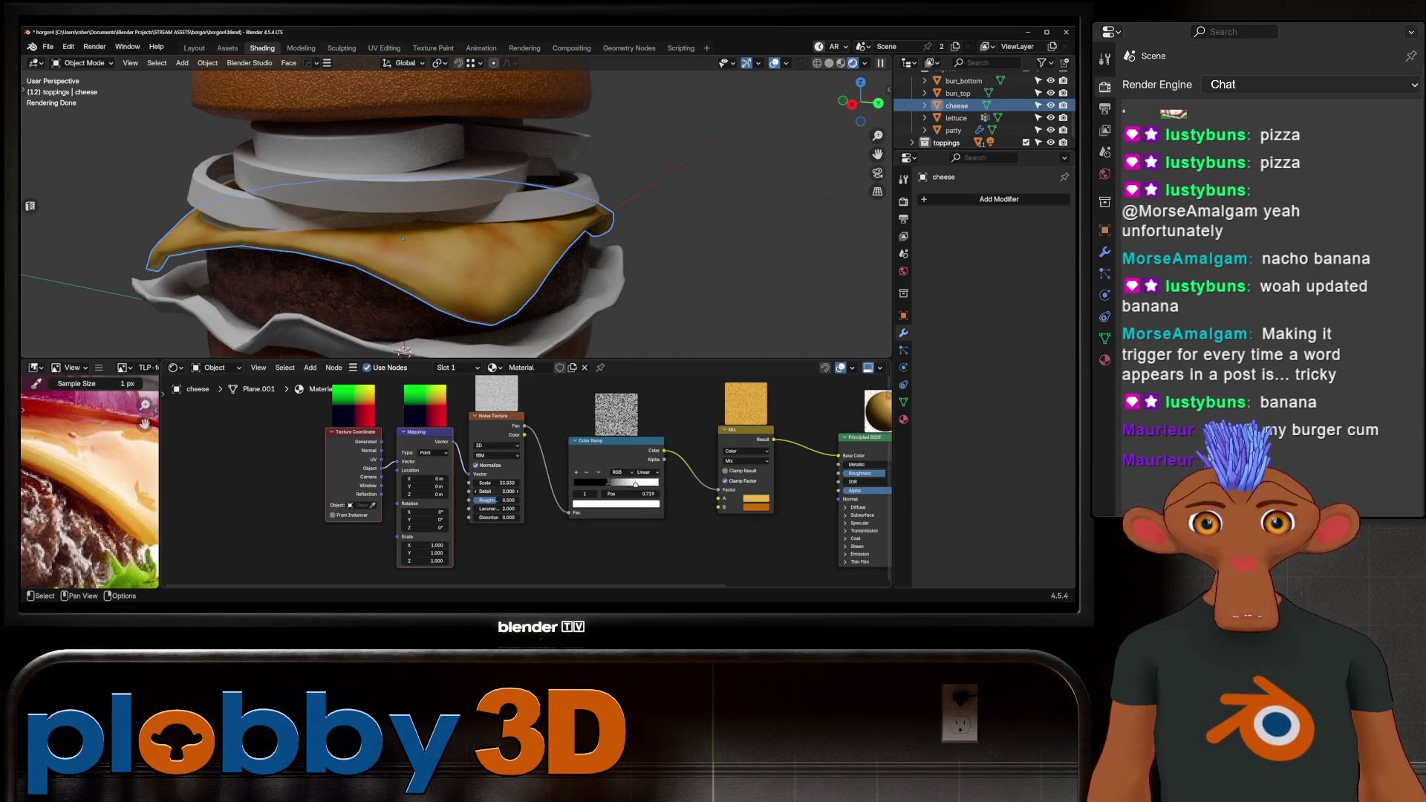
type("10")
key("Return")
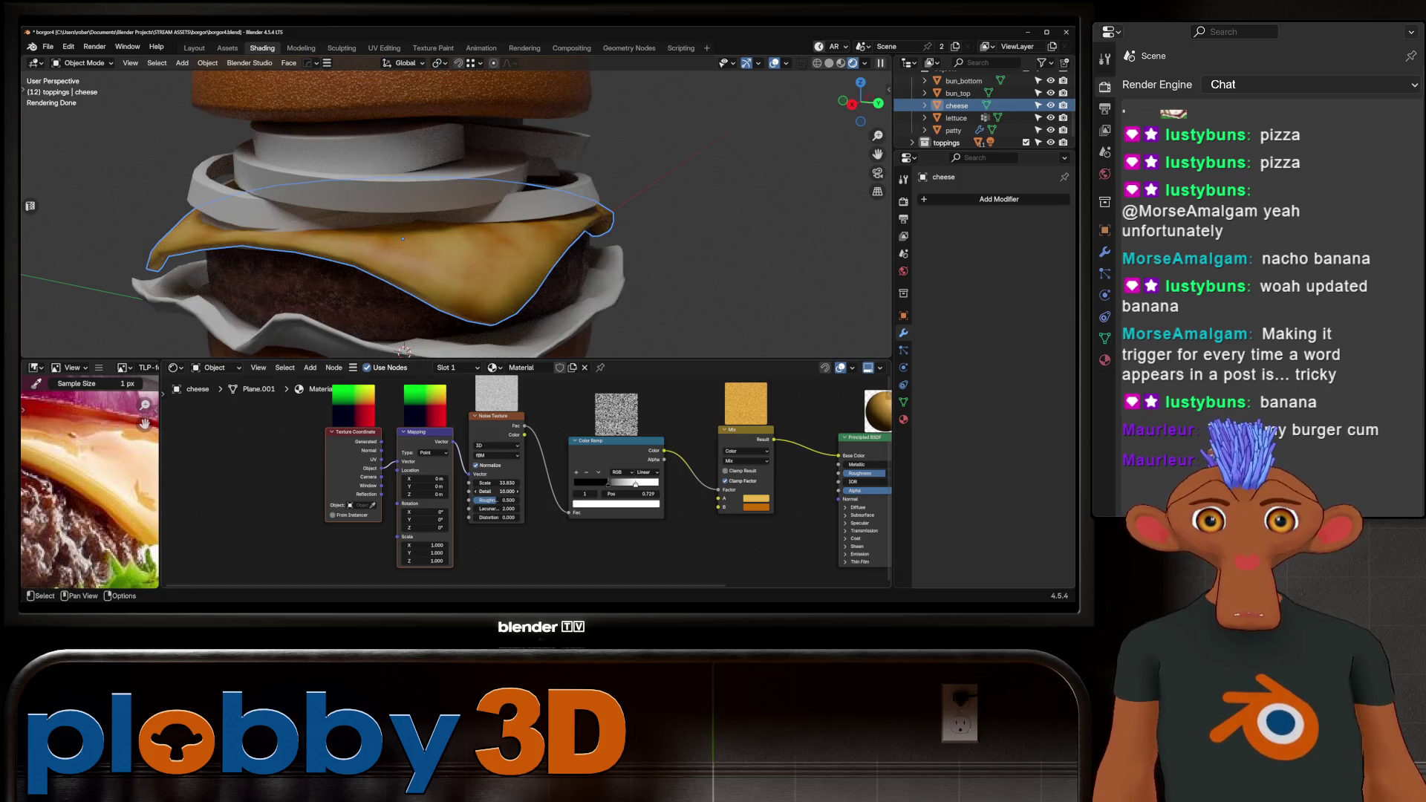
left_click_drag(490, 500, 507, 499)
scroll(525, 479, "down", 3)
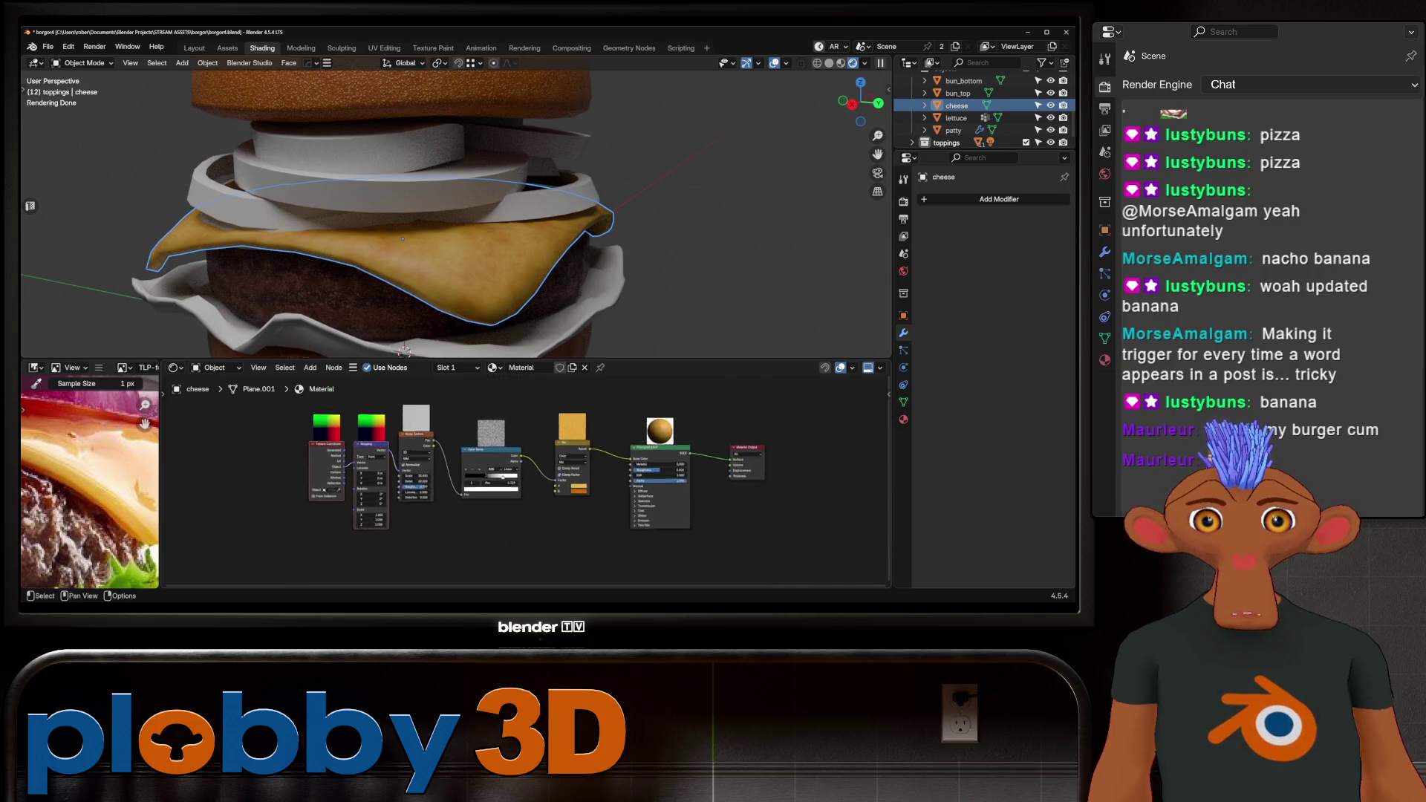
Branch a second Color Ramp off the noise factor and darken its white stop to grey.
left_click_drag(409, 471, 449, 405)
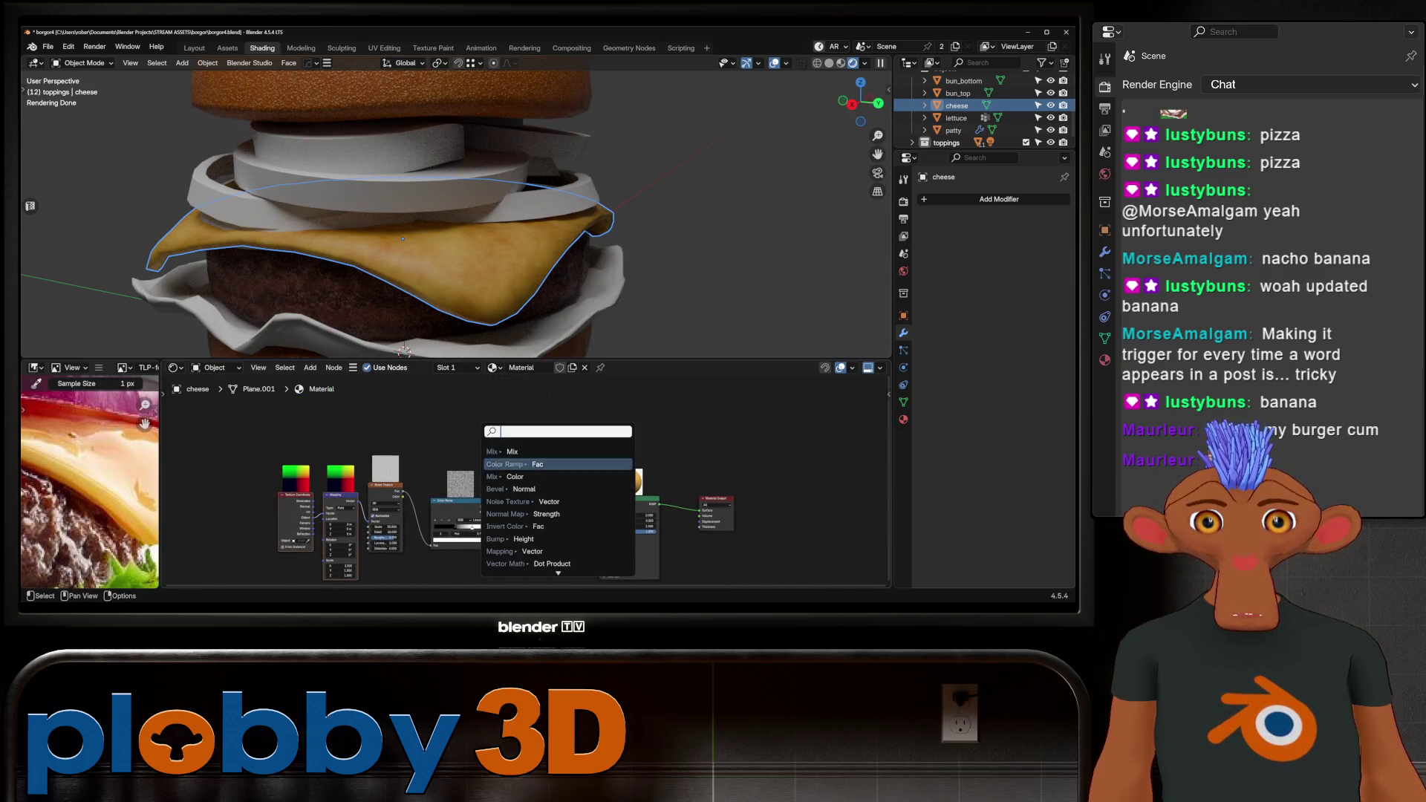
left_click(535, 468)
scroll(474, 431, "up", 3)
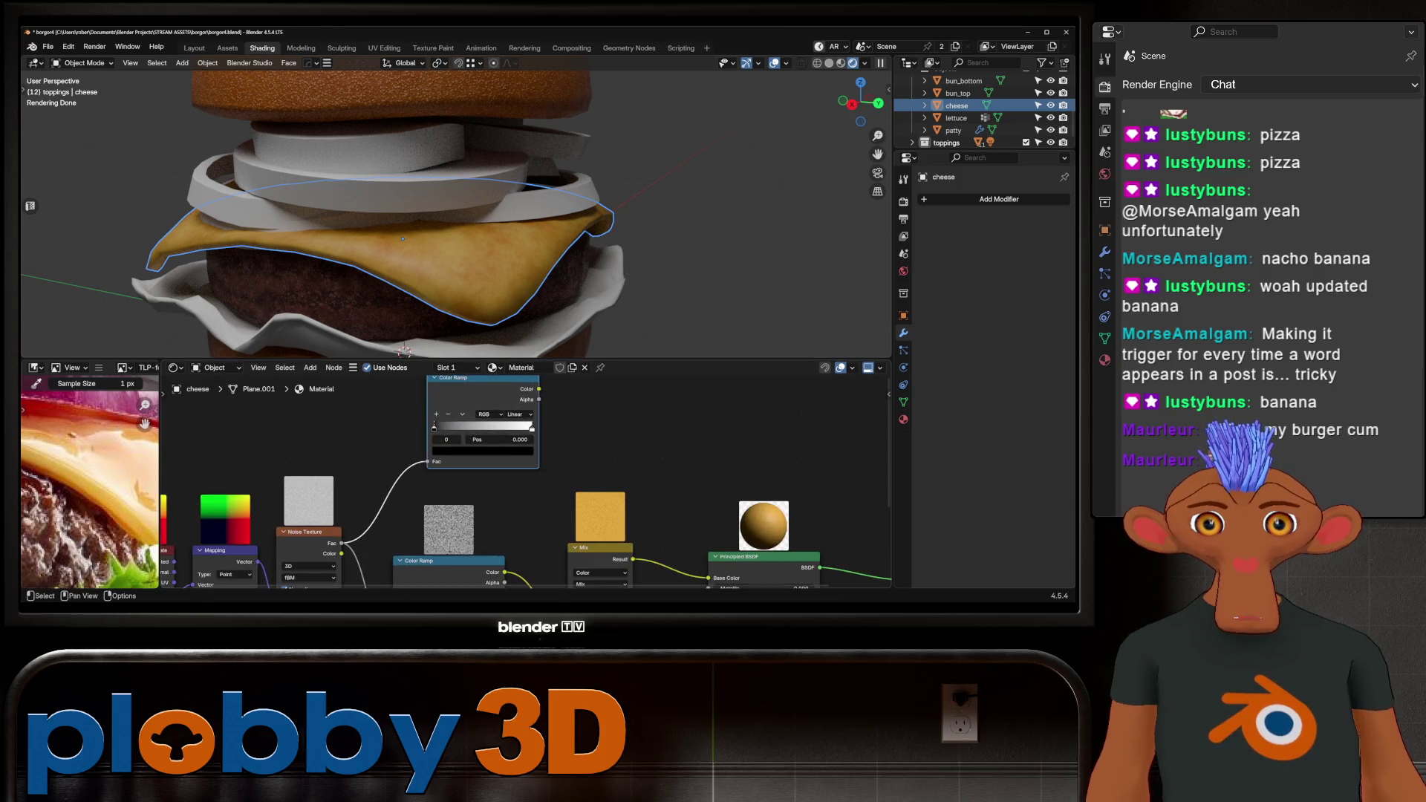
left_click(480, 446)
left_click_drag(475, 414, 493, 414)
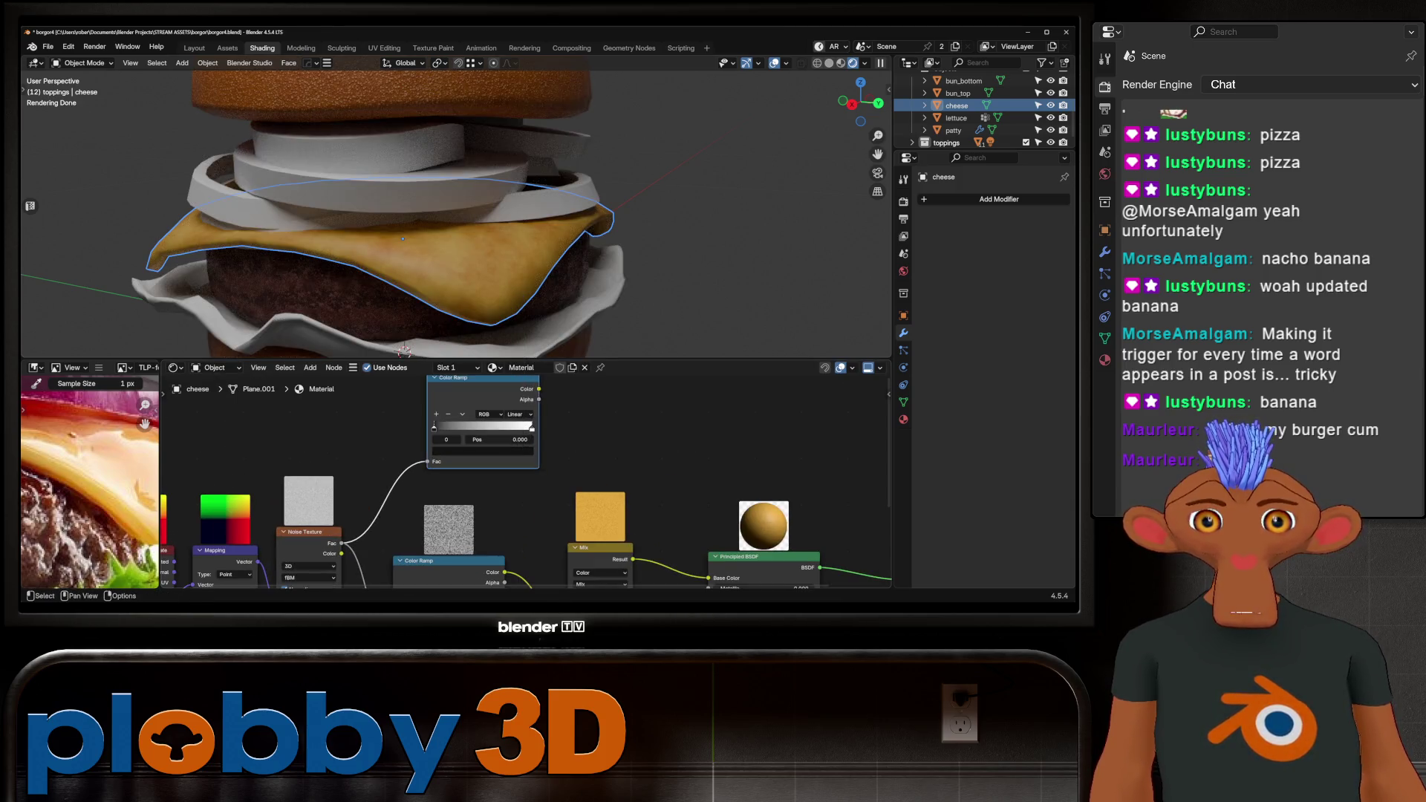
left_click(483, 450)
left_click_drag(490, 414, 460, 414)
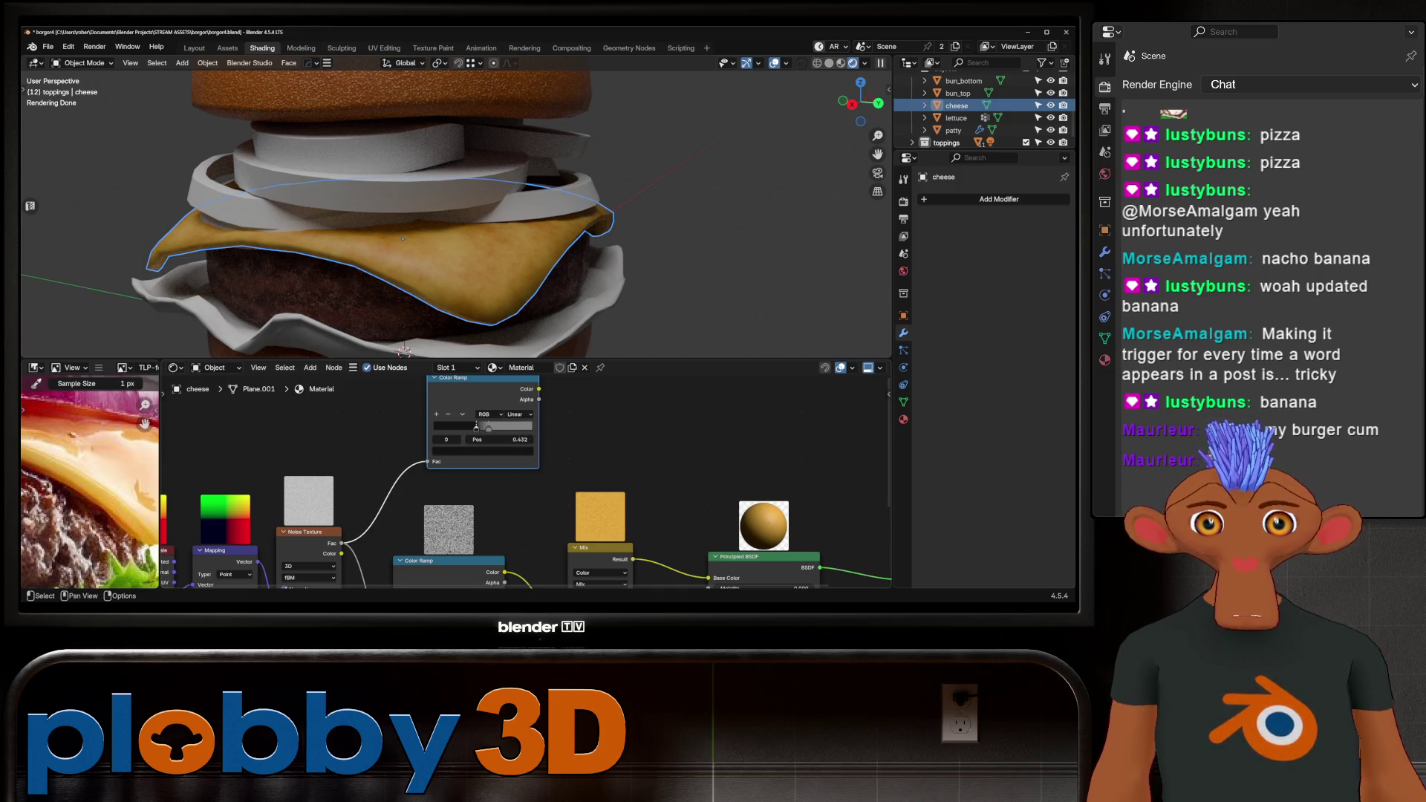
Slide the new ramp's stop to position 0.261.
middle_click_drag(476, 427, 477, 286)
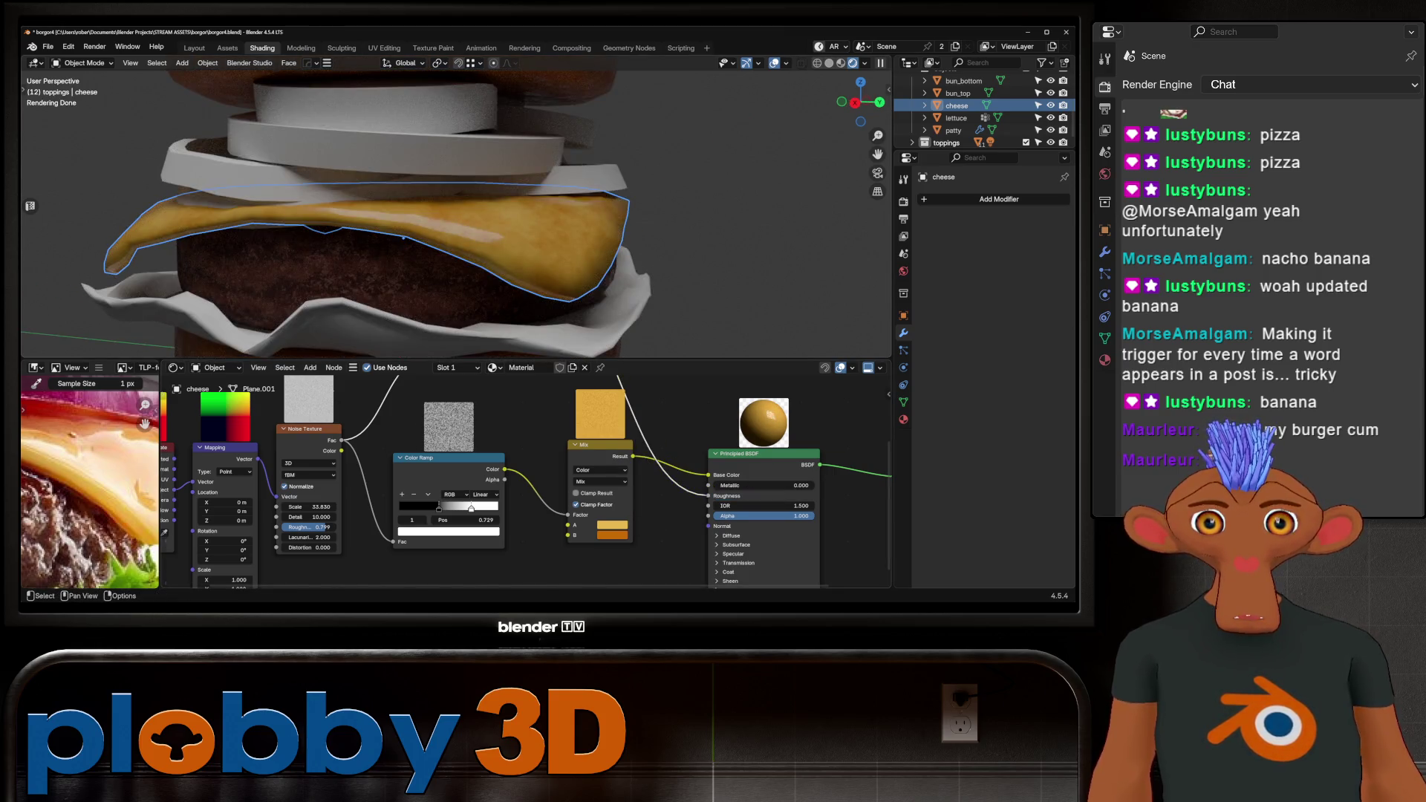
middle_click_drag(520, 416, 520, 546)
left_click_drag(479, 443, 450, 444)
scroll(456, 208, "down", 8)
middle_click_drag(482, 222, 550, 230)
scroll(486, 216, "up", 4)
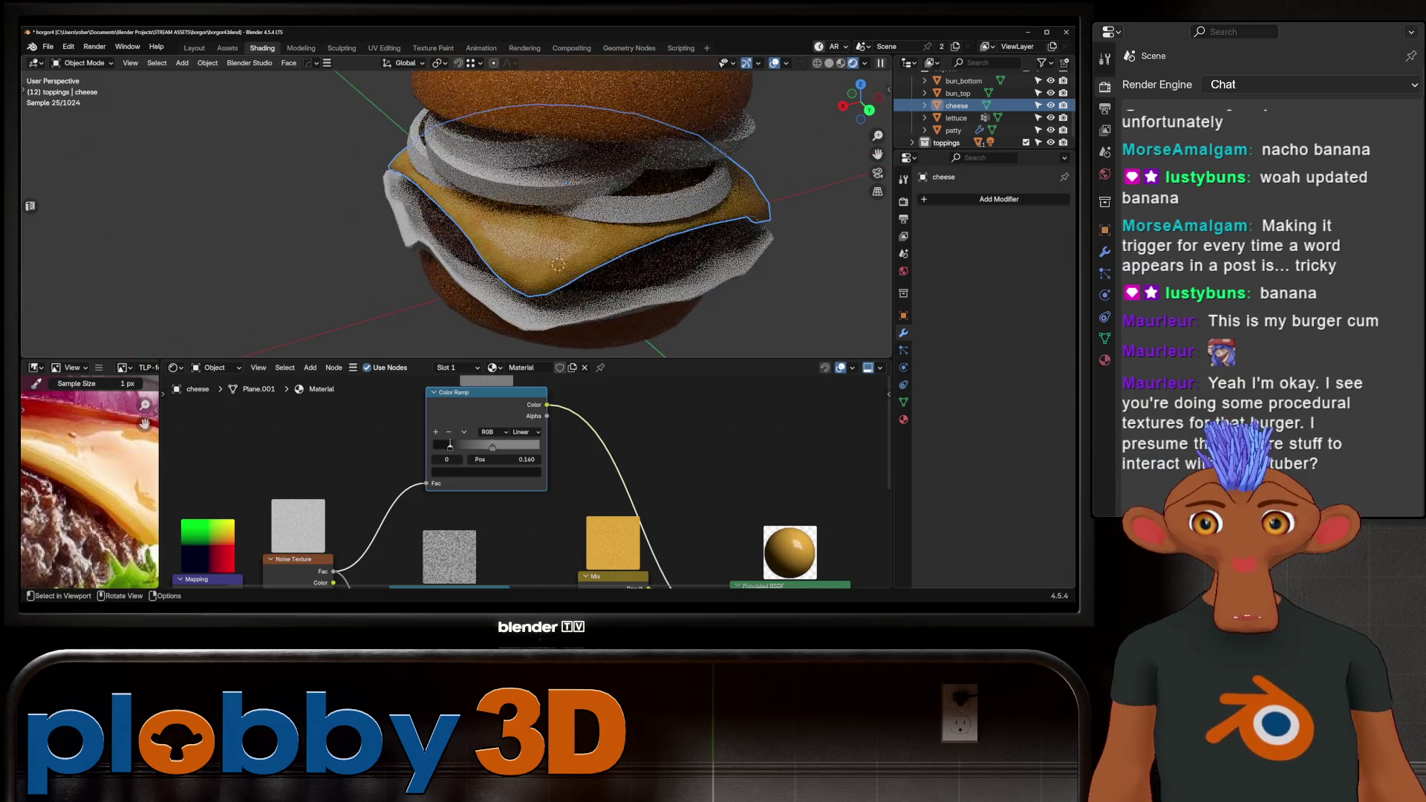
scroll(520, 482, "down", 2)
scroll(349, 524, "up", 3)
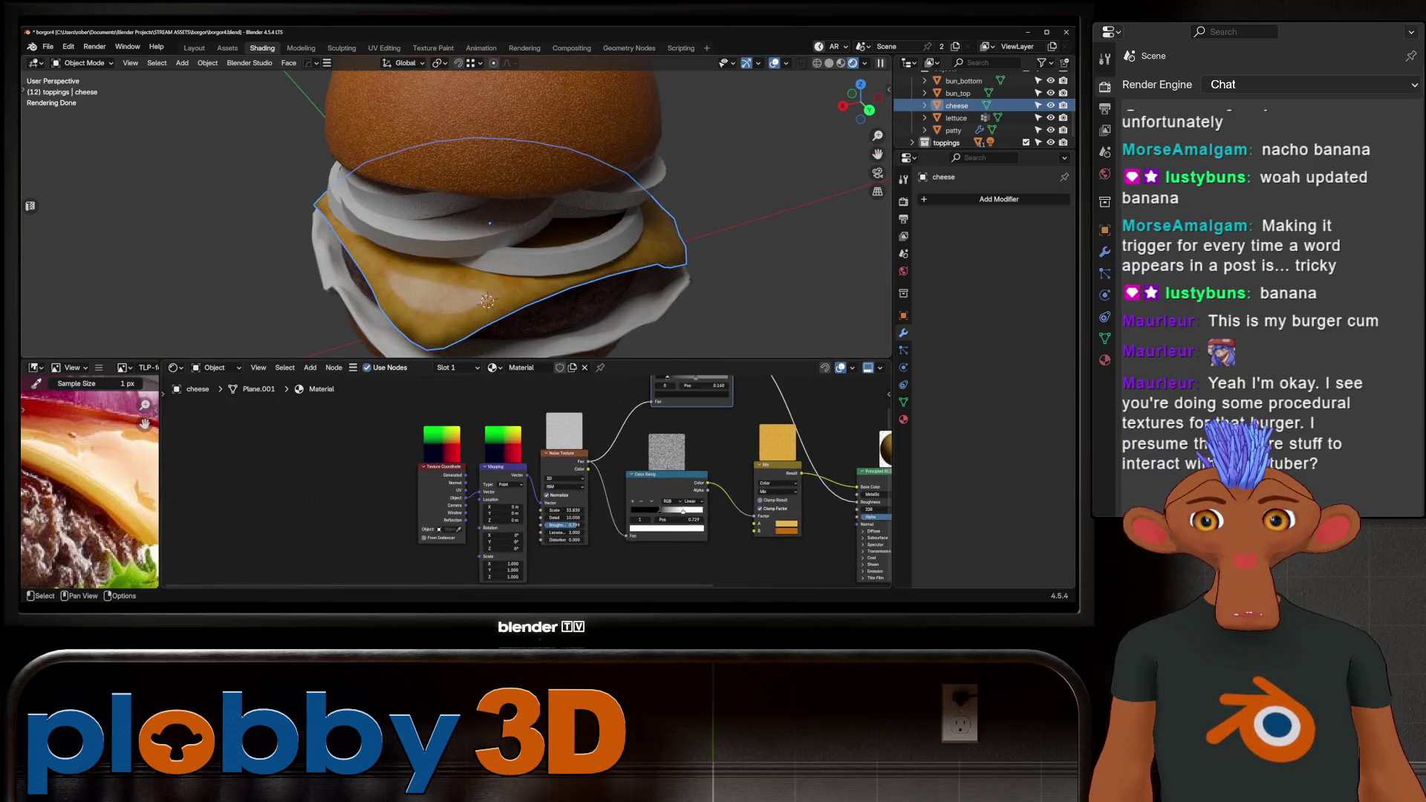
scroll(520, 483, "down", 2)
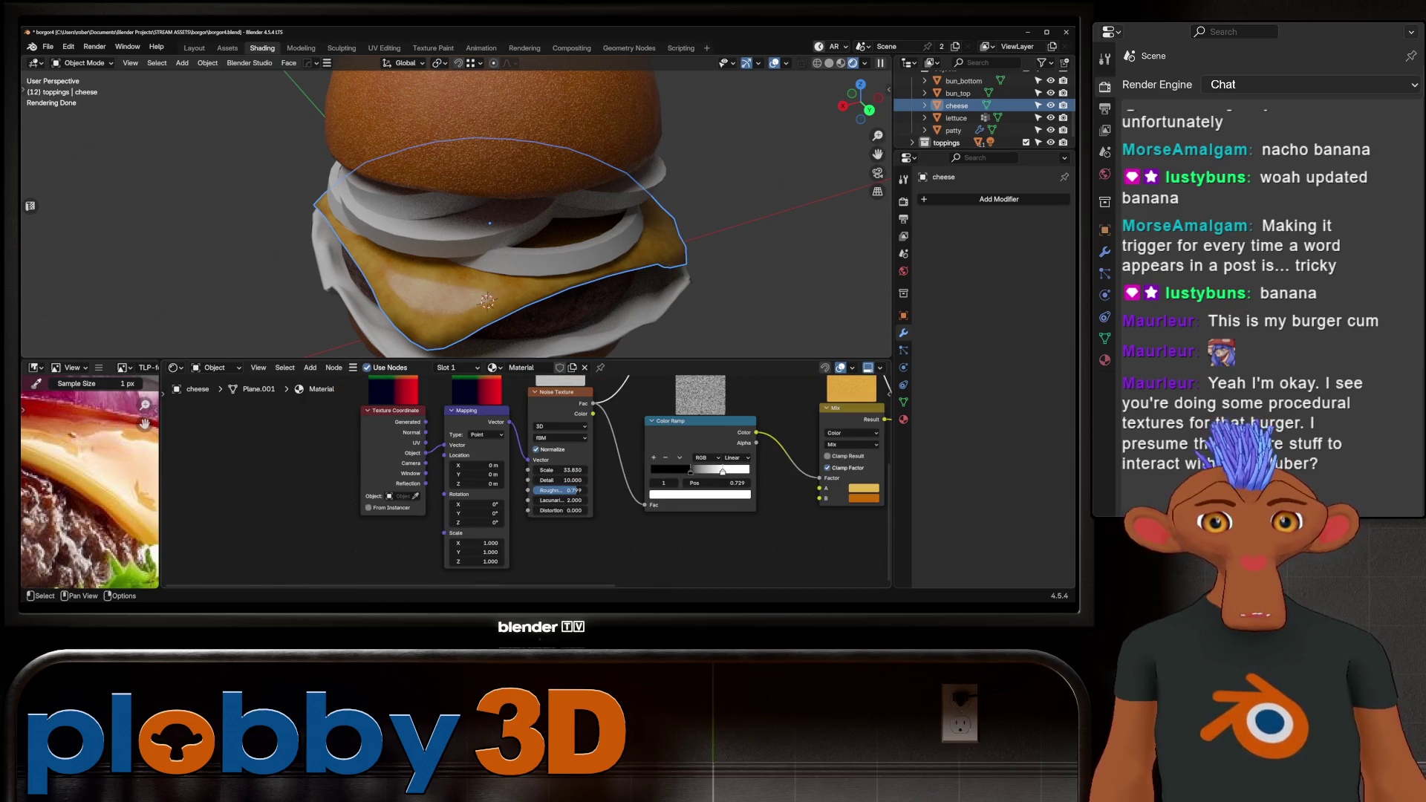
Lower the cheese noise texture scale to 12.020.
left_click_drag(561, 470, 497, 471)
mouse_move(491, 260)
middle_mouse_down()
mouse_move(491, 186)
mouse_move(490, 253)
mouse_move(475, 223)
mouse_move(402, 242)
mouse_move(497, 197)
mouse_move(468, 219)
mouse_move(490, 216)
mouse_move(520, 245)
mouse_move(505, 234)
middle_mouse_up()
scroll(491, 223, "down", 3)
scroll(490, 223, "up", 3)
scroll(431, 242, "down", 2)
Save borgor4.blend, then move the coordinate, mapping and image texture nodes aside.
key("ctrl+s")
scroll(565, 475, "down", 5)
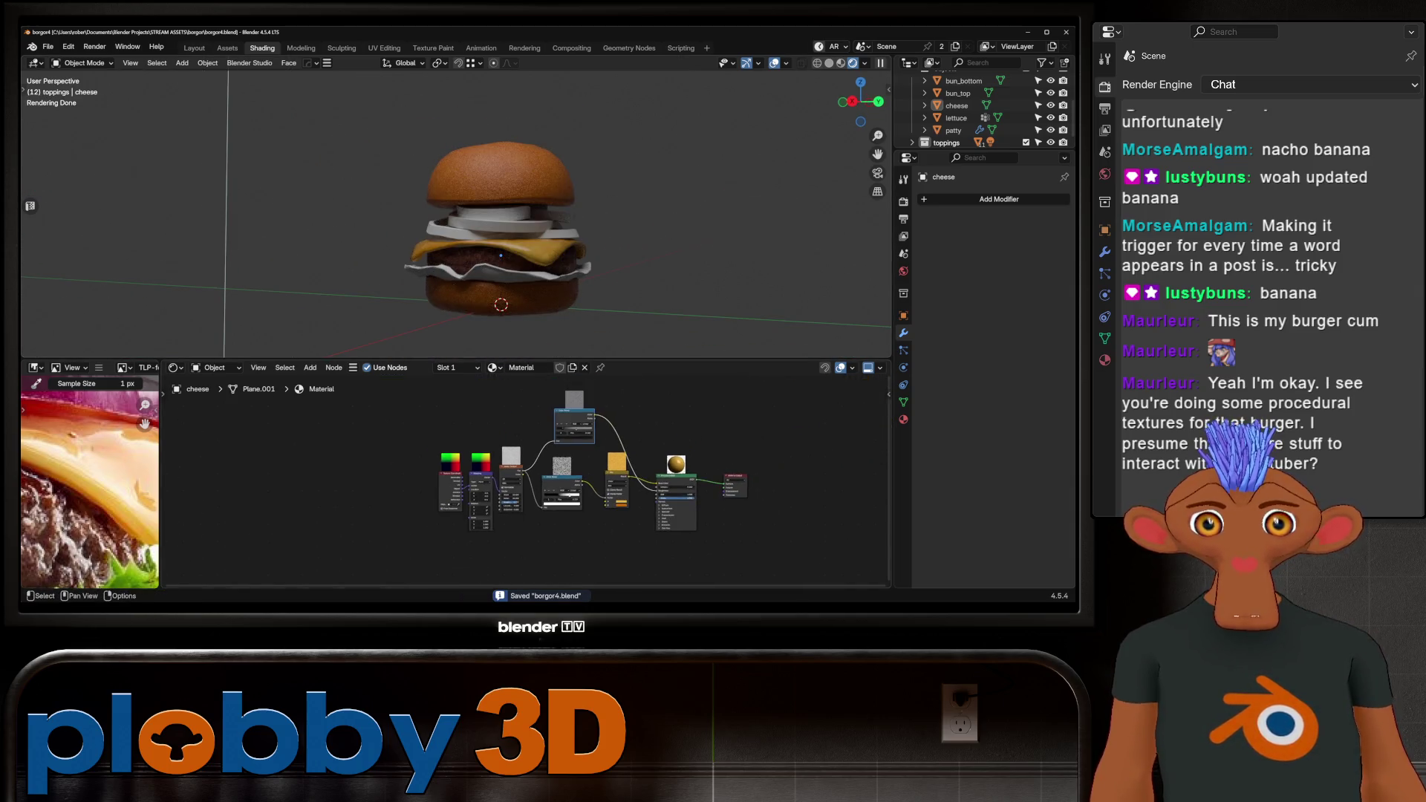
left_click_drag(428, 427, 524, 531)
key("g")
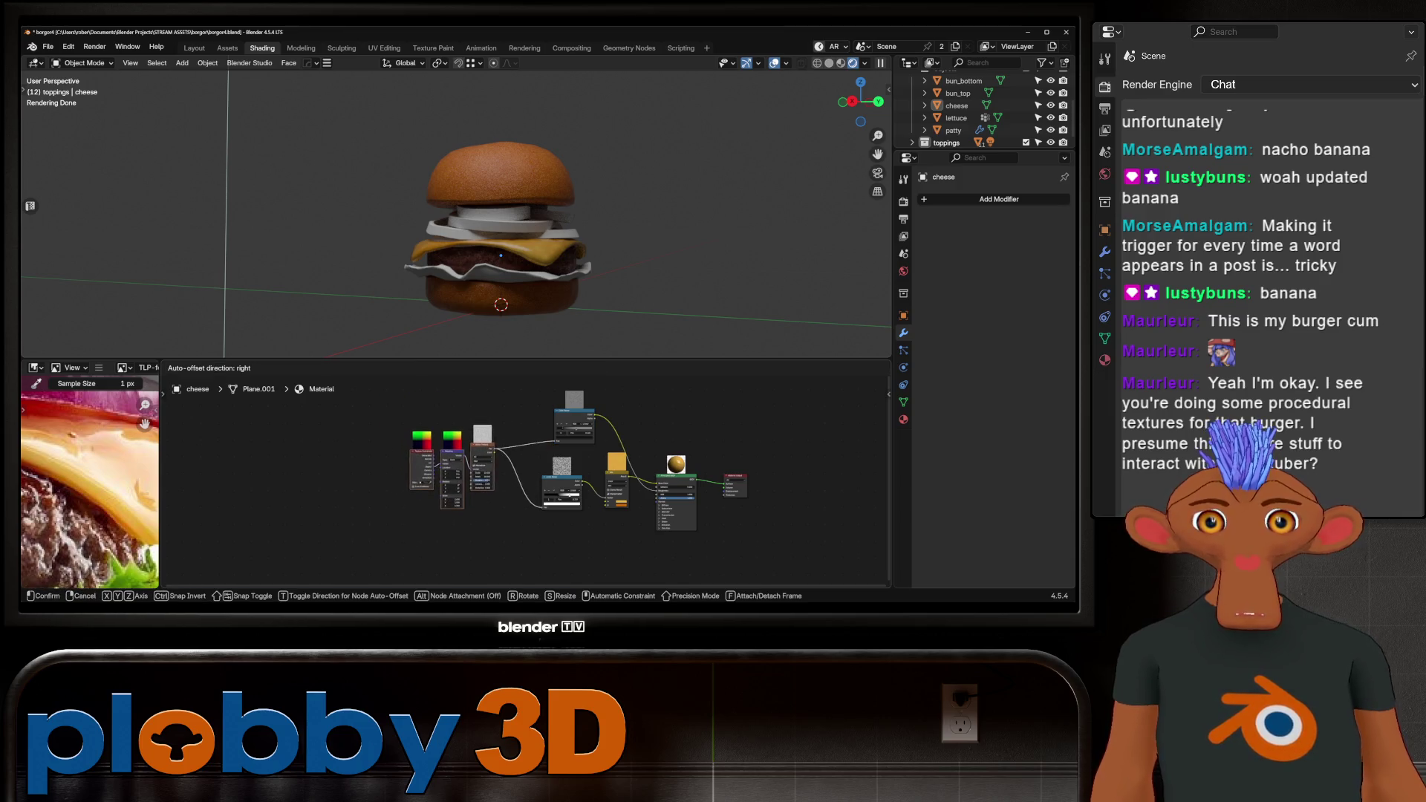
key("Return")
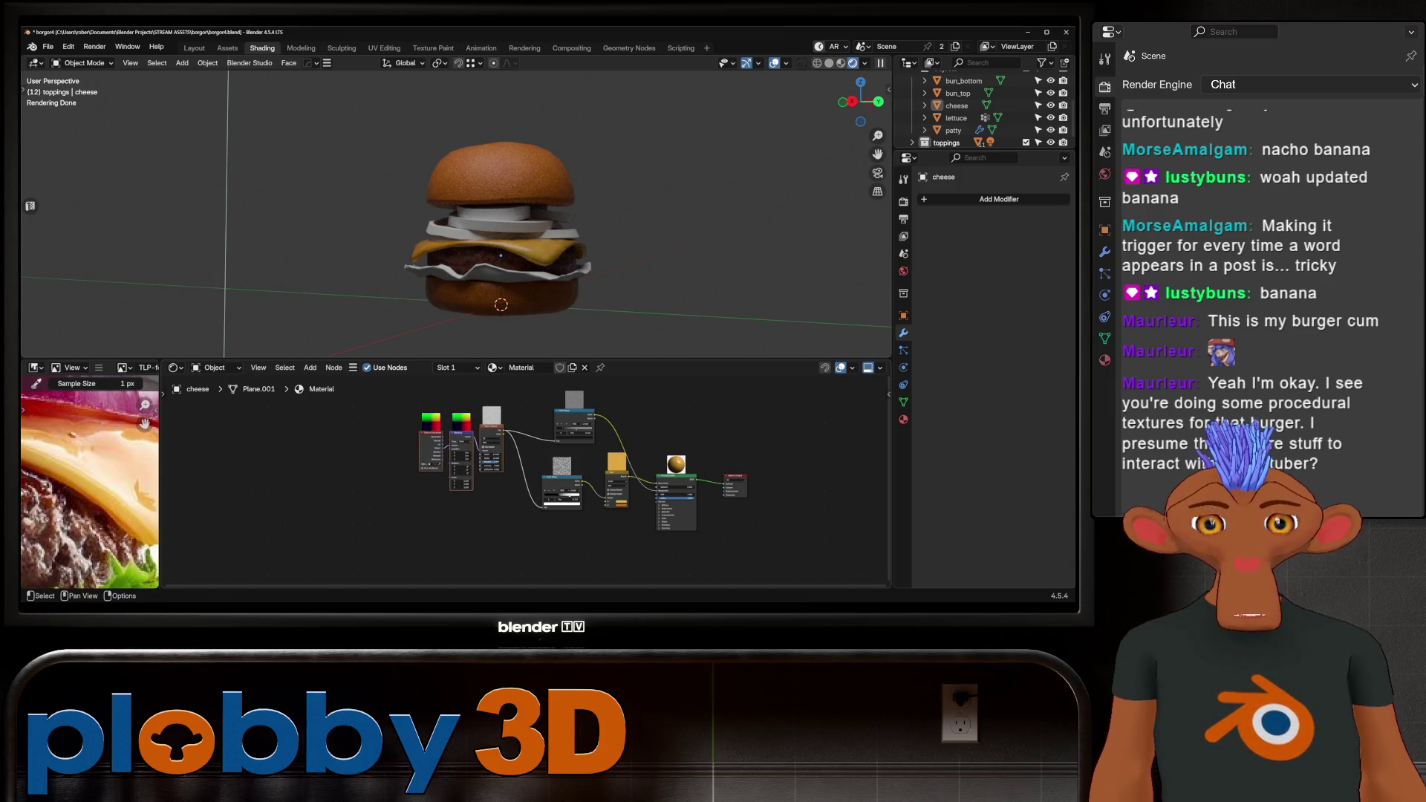
scroll(446, 475, "down", 1)
scroll(505, 222, "up", 3)
scroll(404, 476, "up", 2)
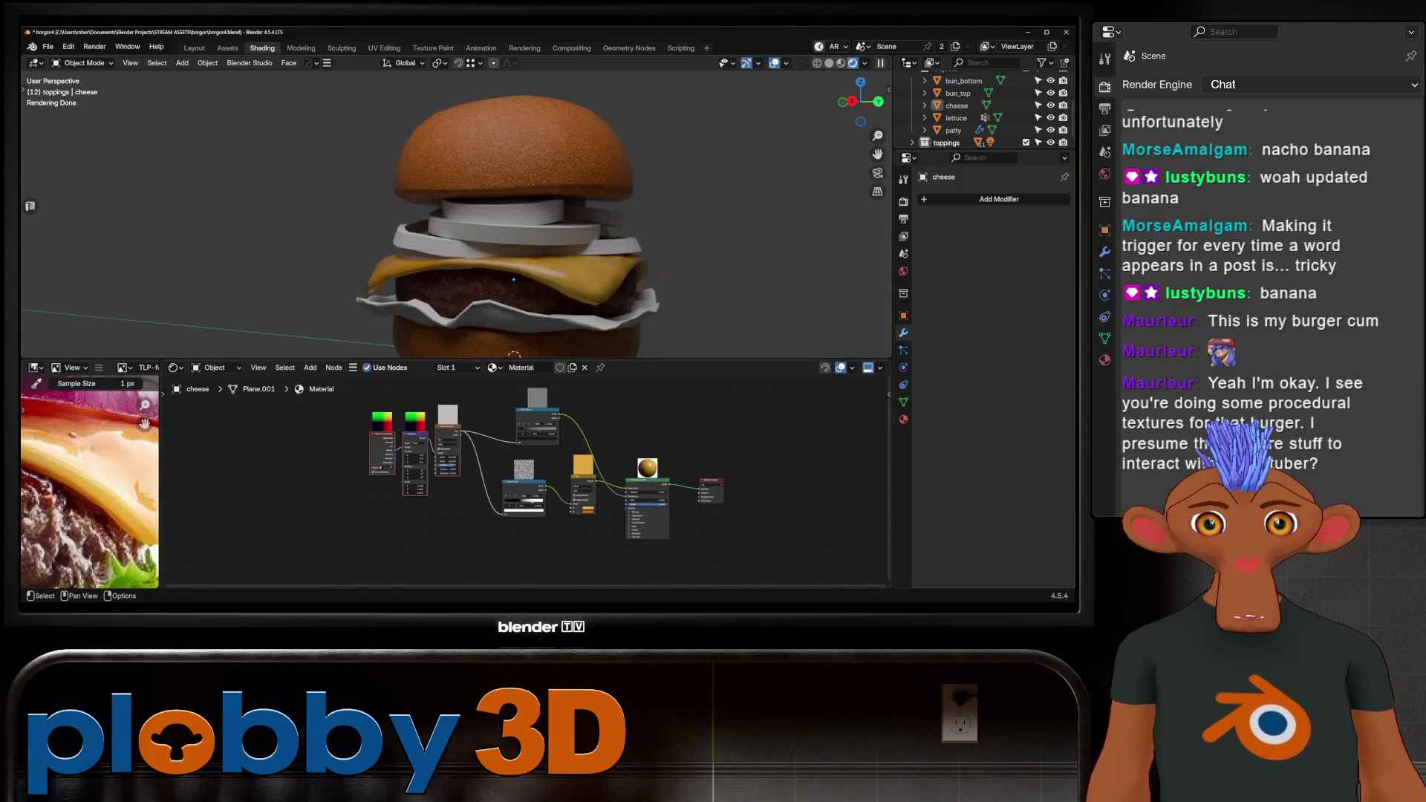
scroll(493, 507, "down", 2)
left_click(526, 446)
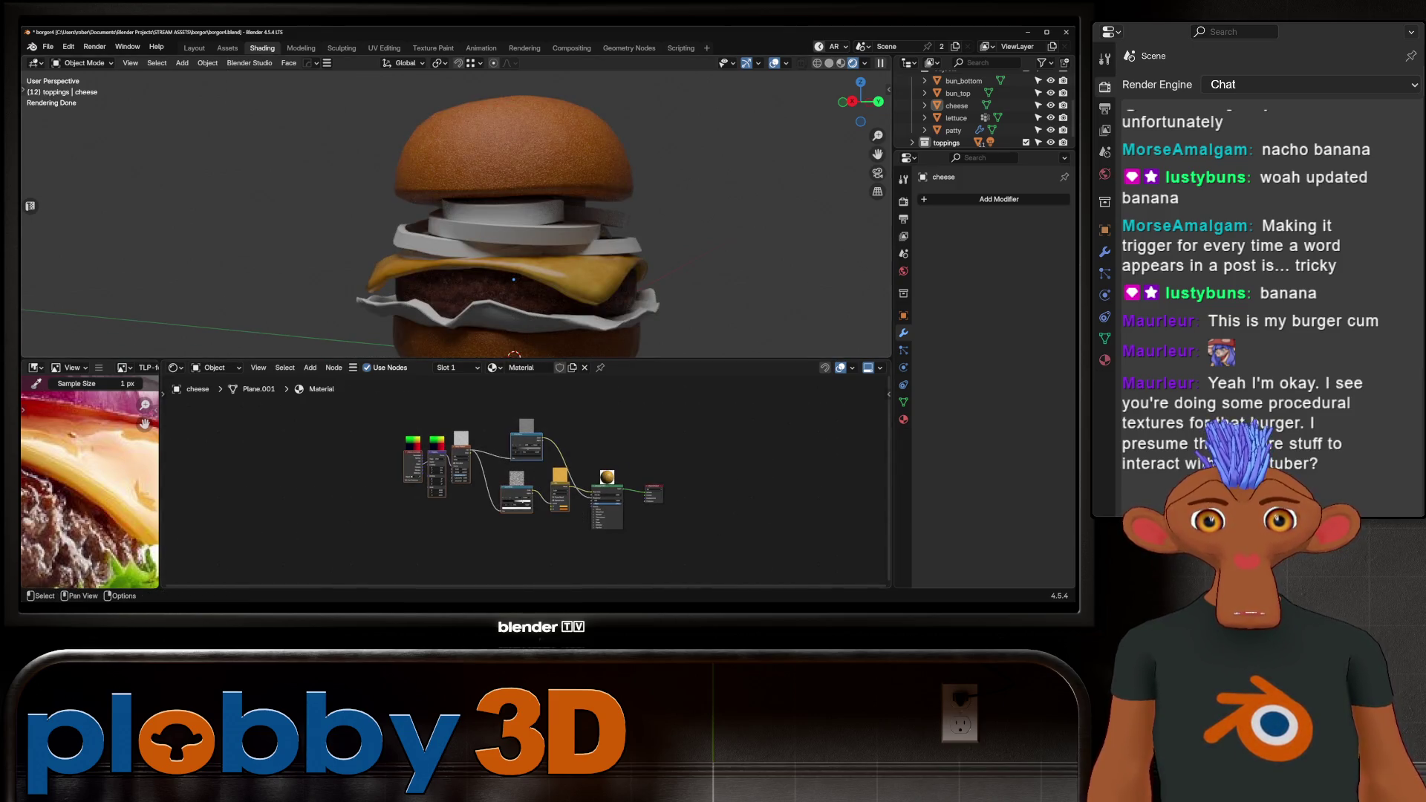
Rename the cheese object's material to 'cheese'.
left_click(631, 316)
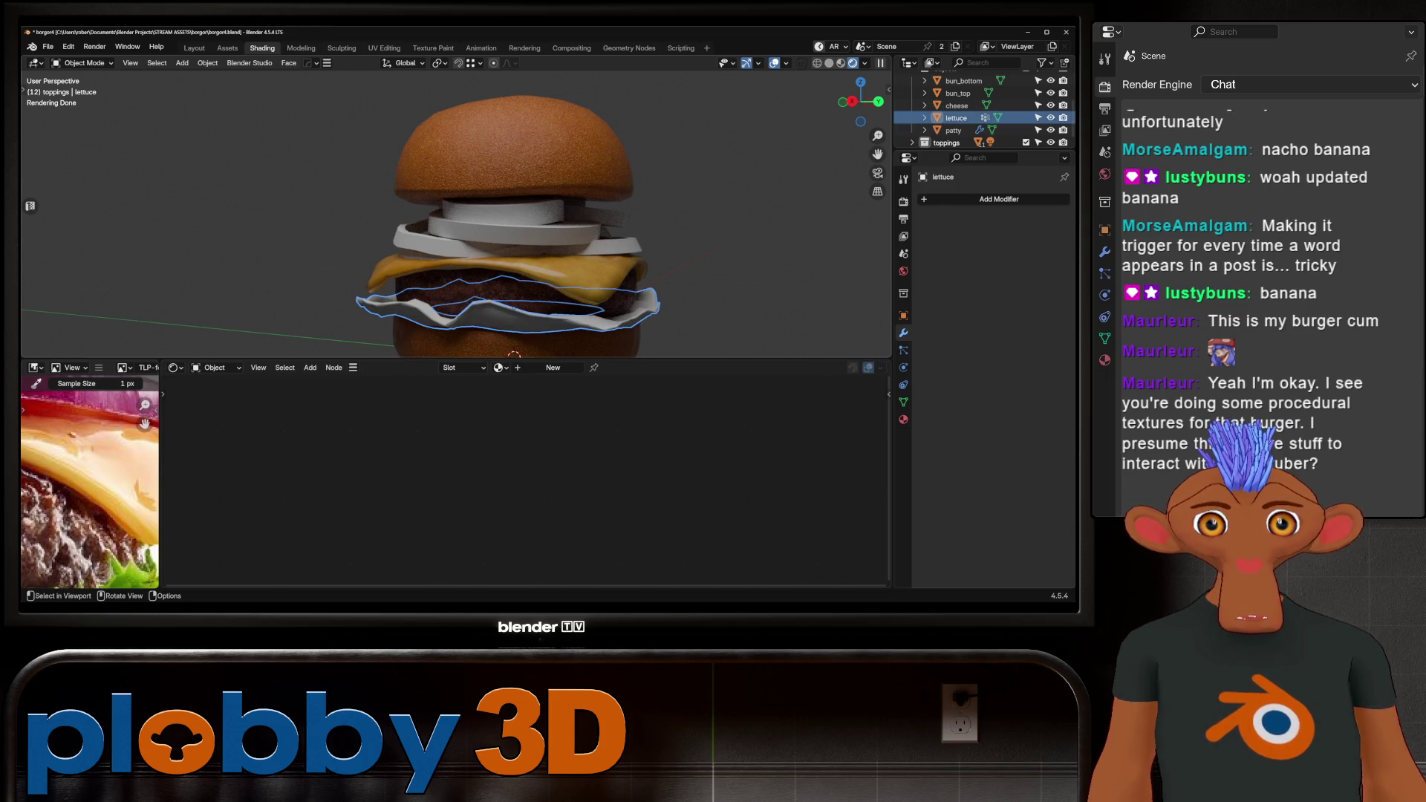
left_click(520, 271)
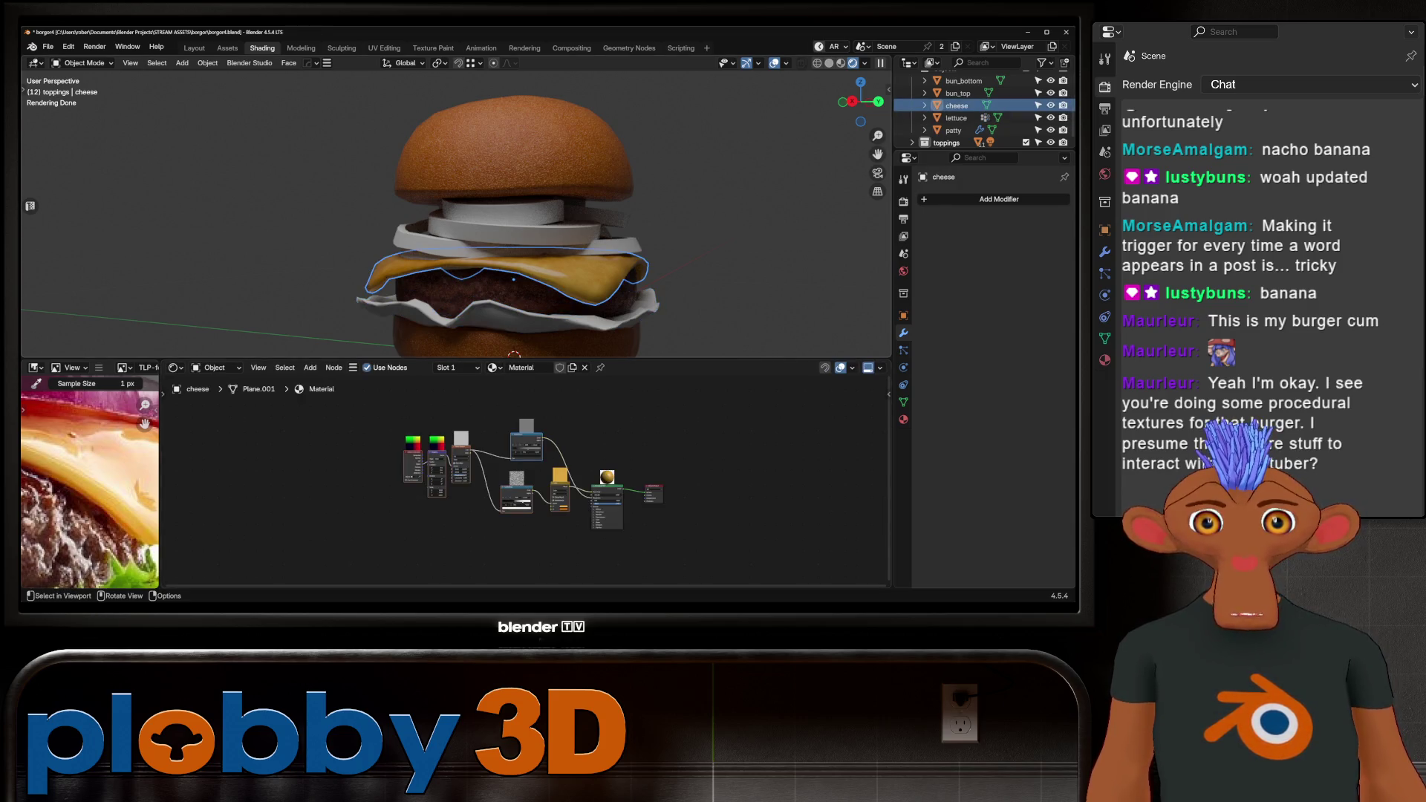
double_click(524, 368)
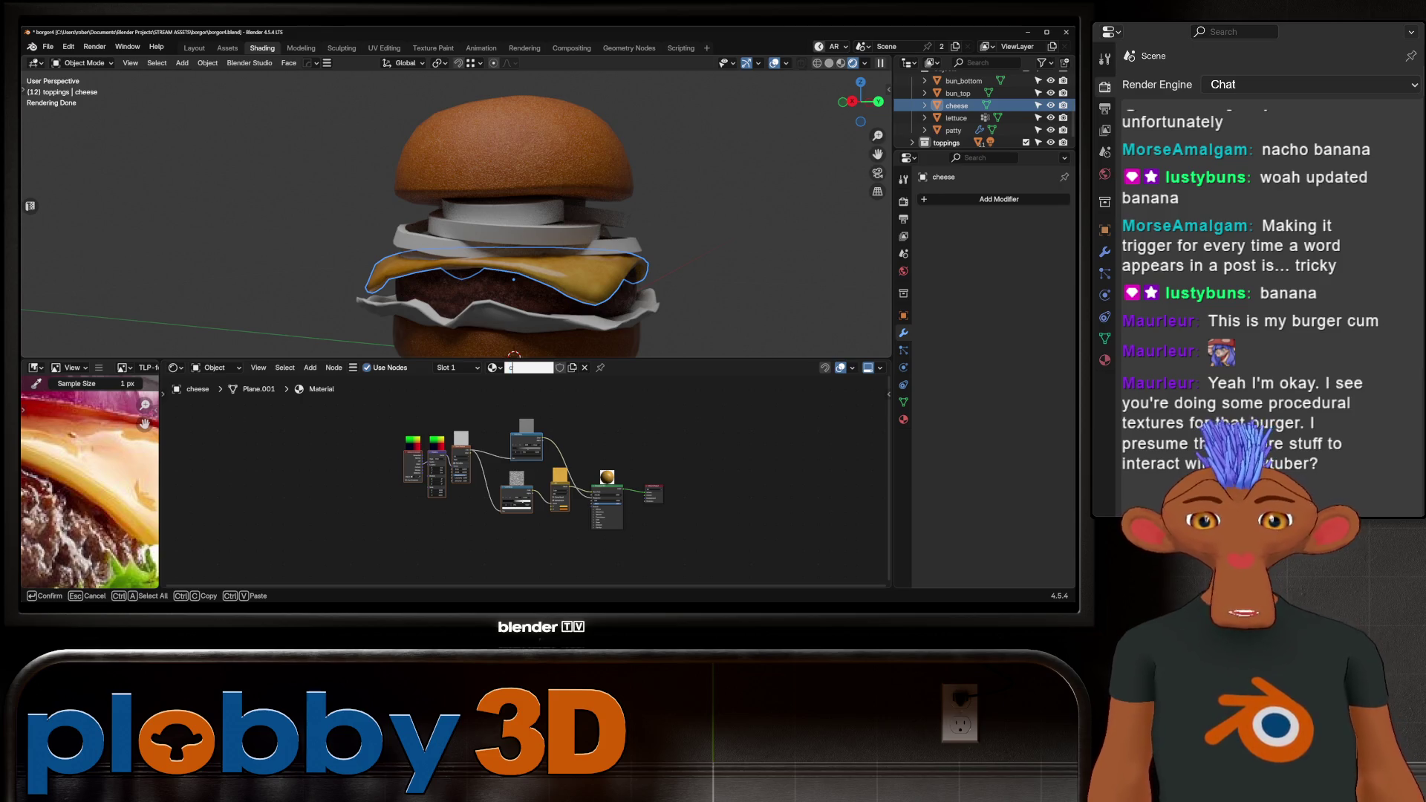
type("cheese")
key("Return")
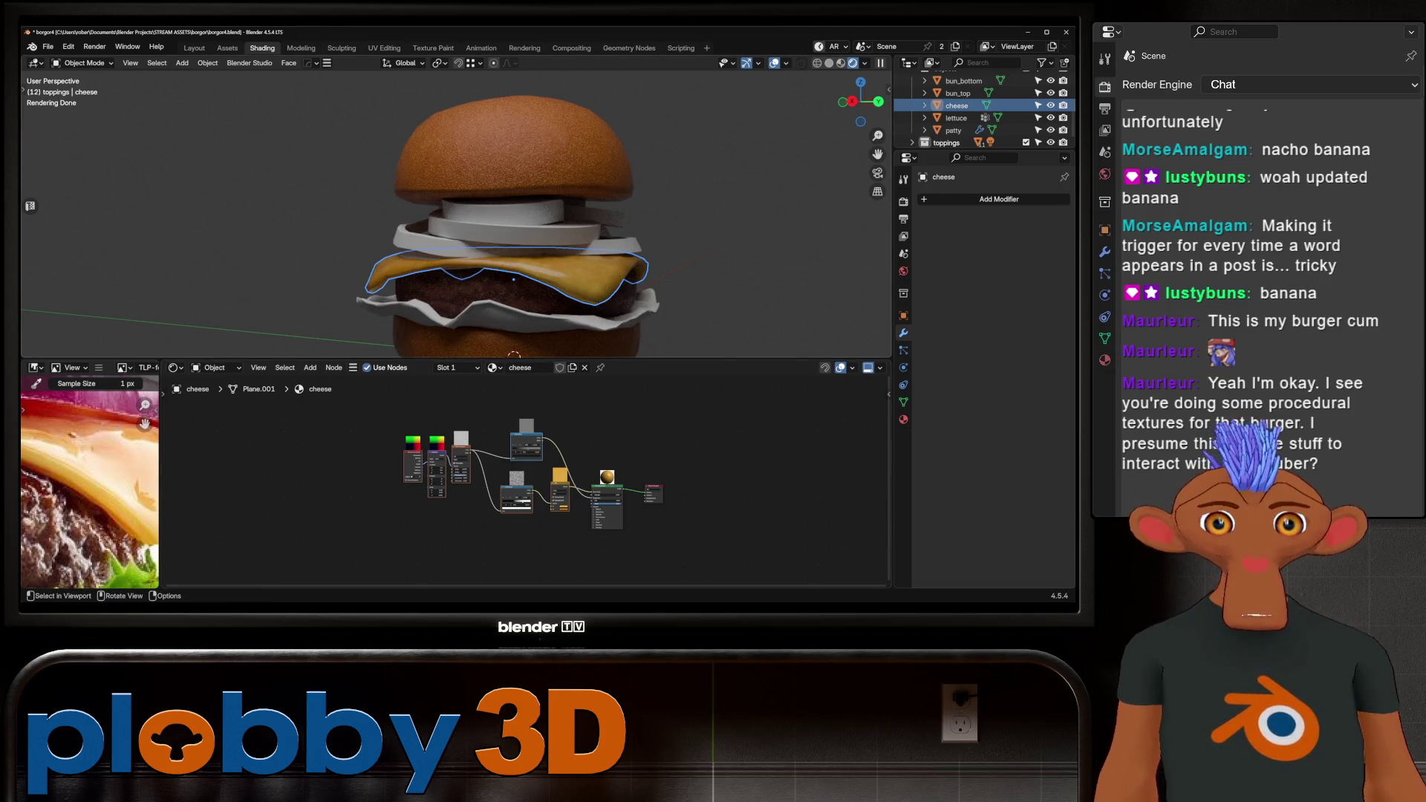
Give the lettuce a new material named 'lettuce' and paste the copied texture nodes into it.
left_click(520, 320)
double_click(548, 368)
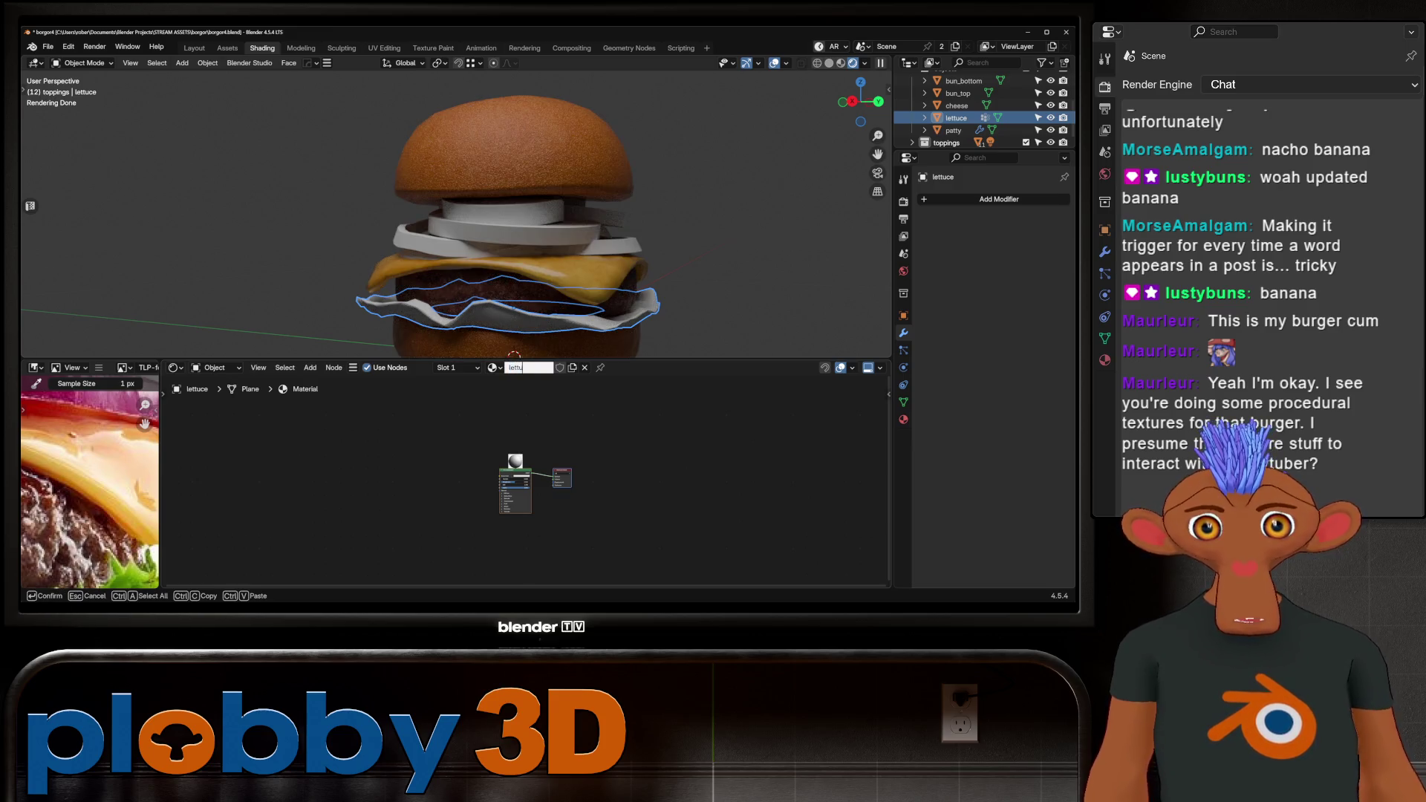
type("ce")
key("Return")
key("ctrl+v")
scroll(425, 393, "up", 1)
Place the pasted nodes, sample the photo's leaf green into the Mix colour, and link Mix to Base Color.
key("g")
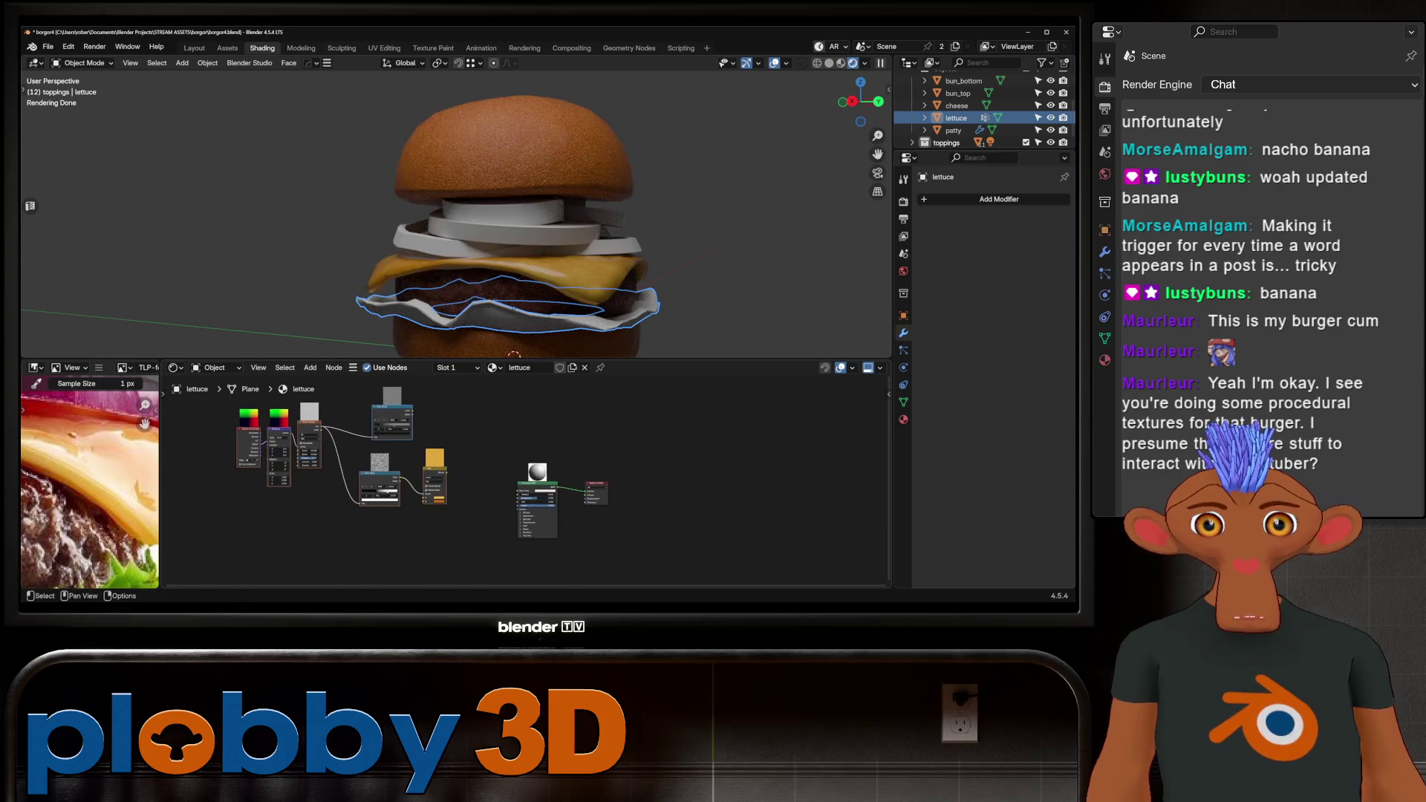
key("Return")
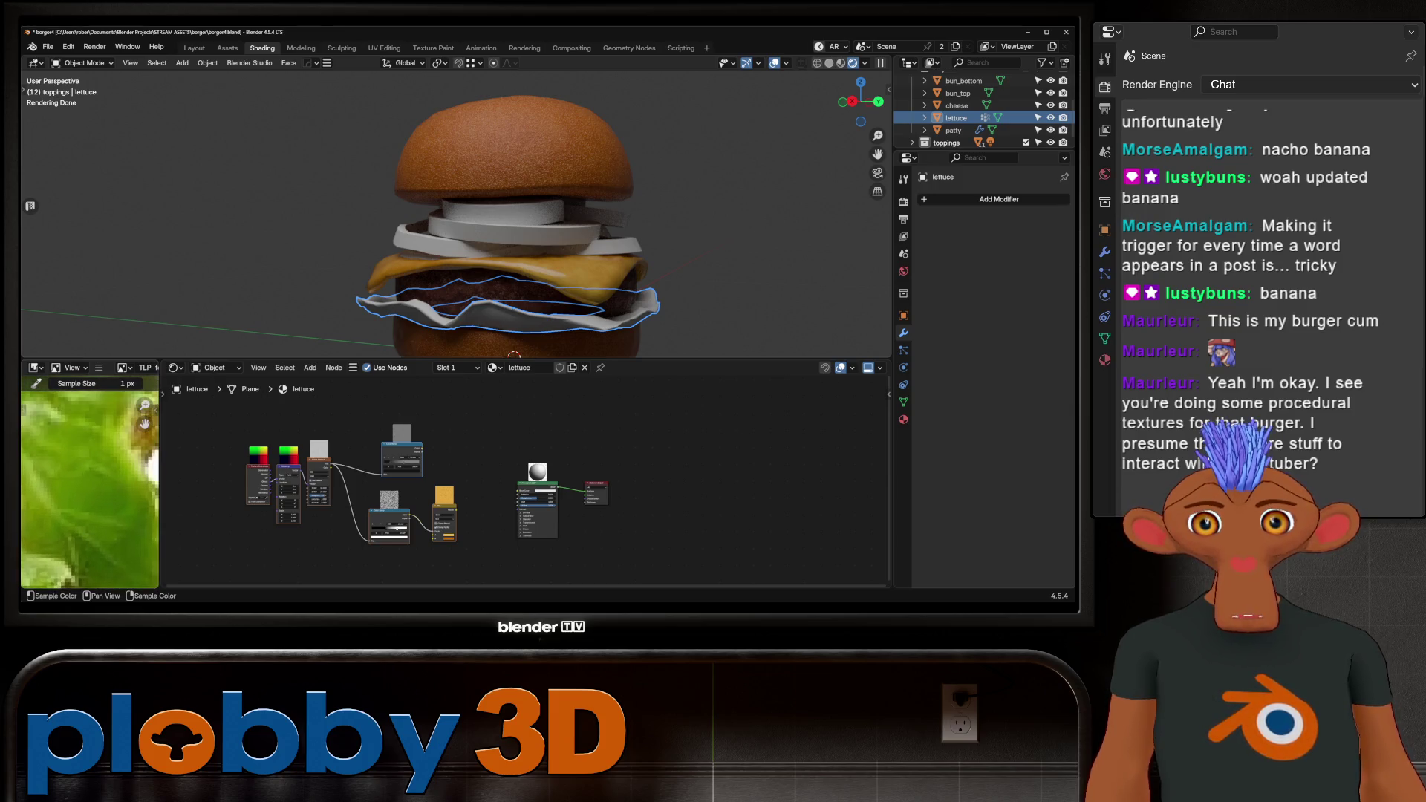
scroll(425, 528, "up", 3)
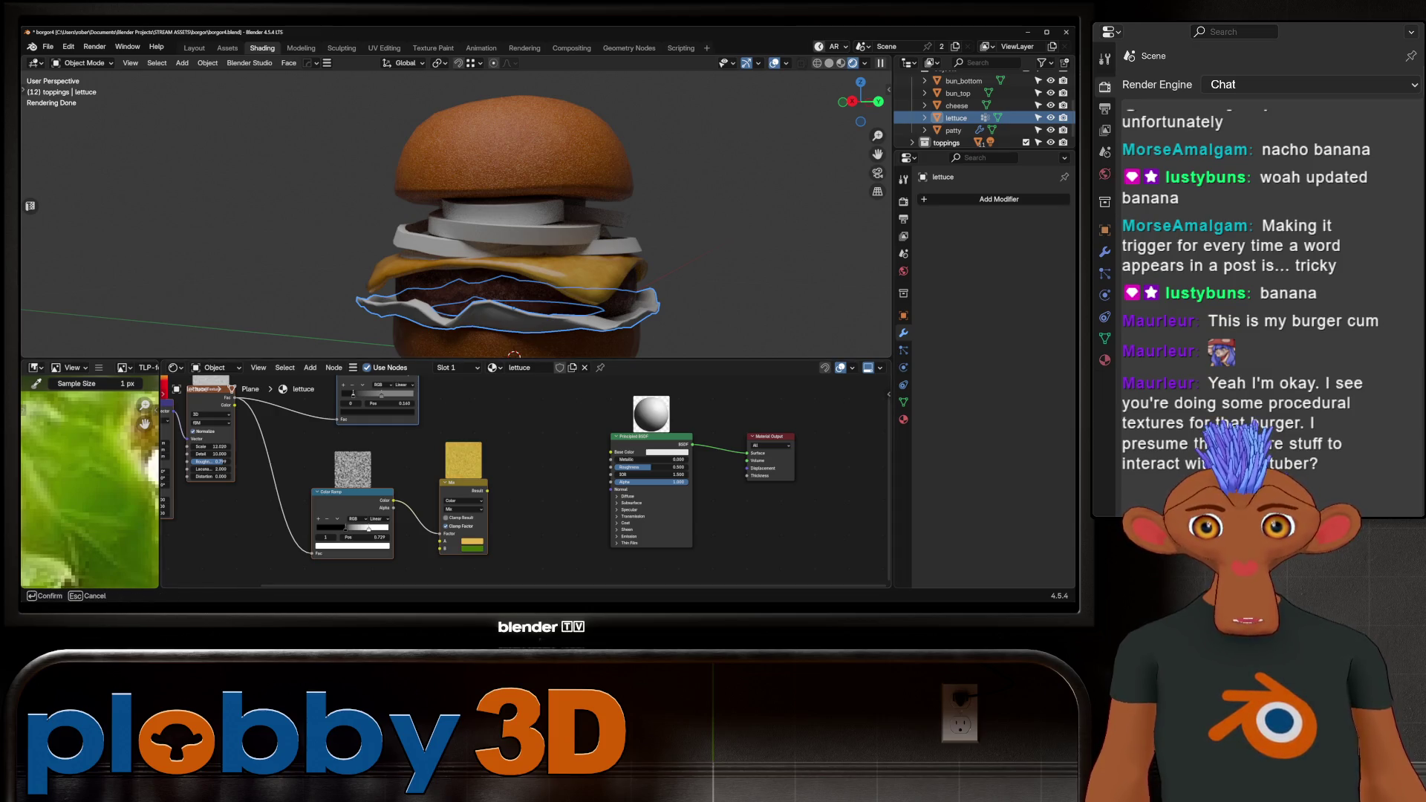
left_click(89, 483)
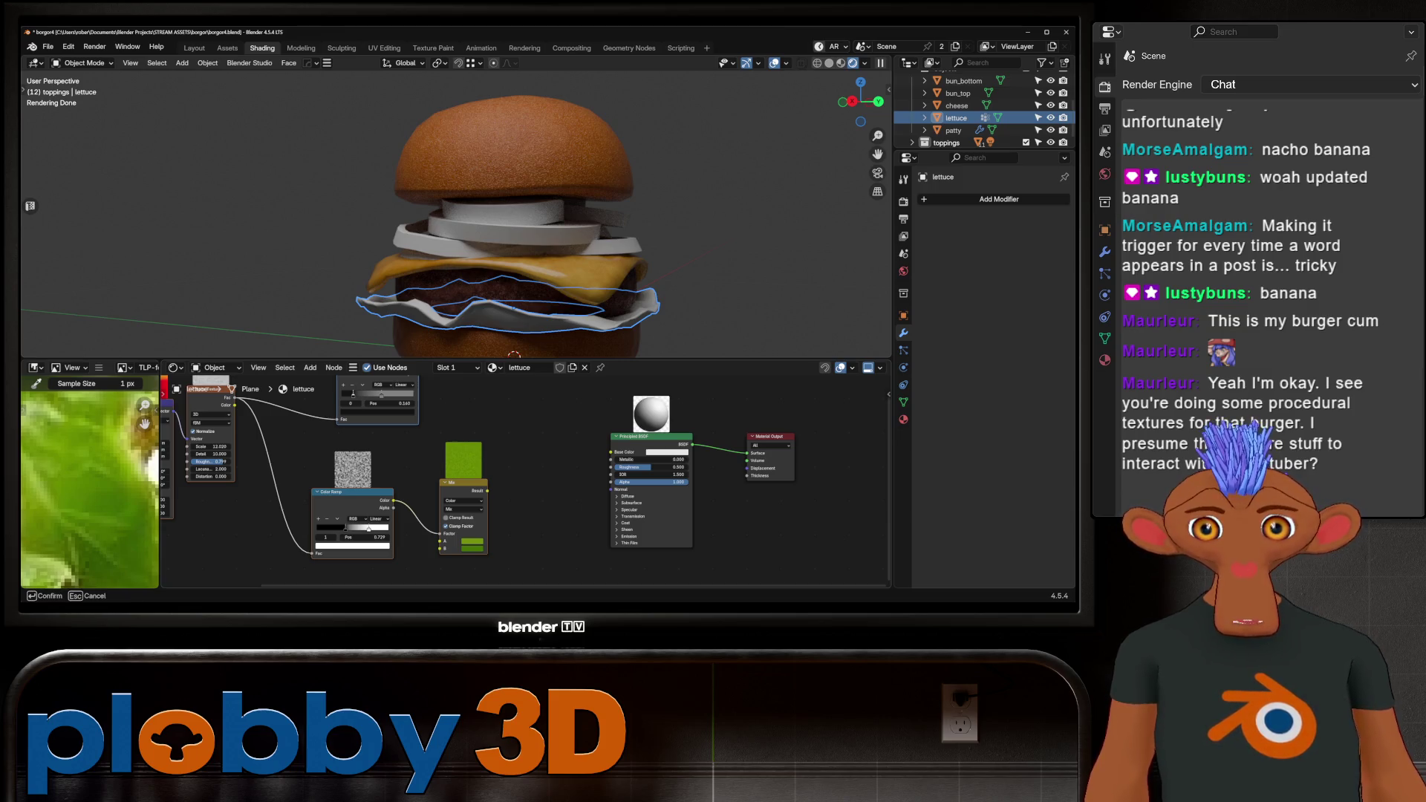
left_click(89, 483)
key("Home")
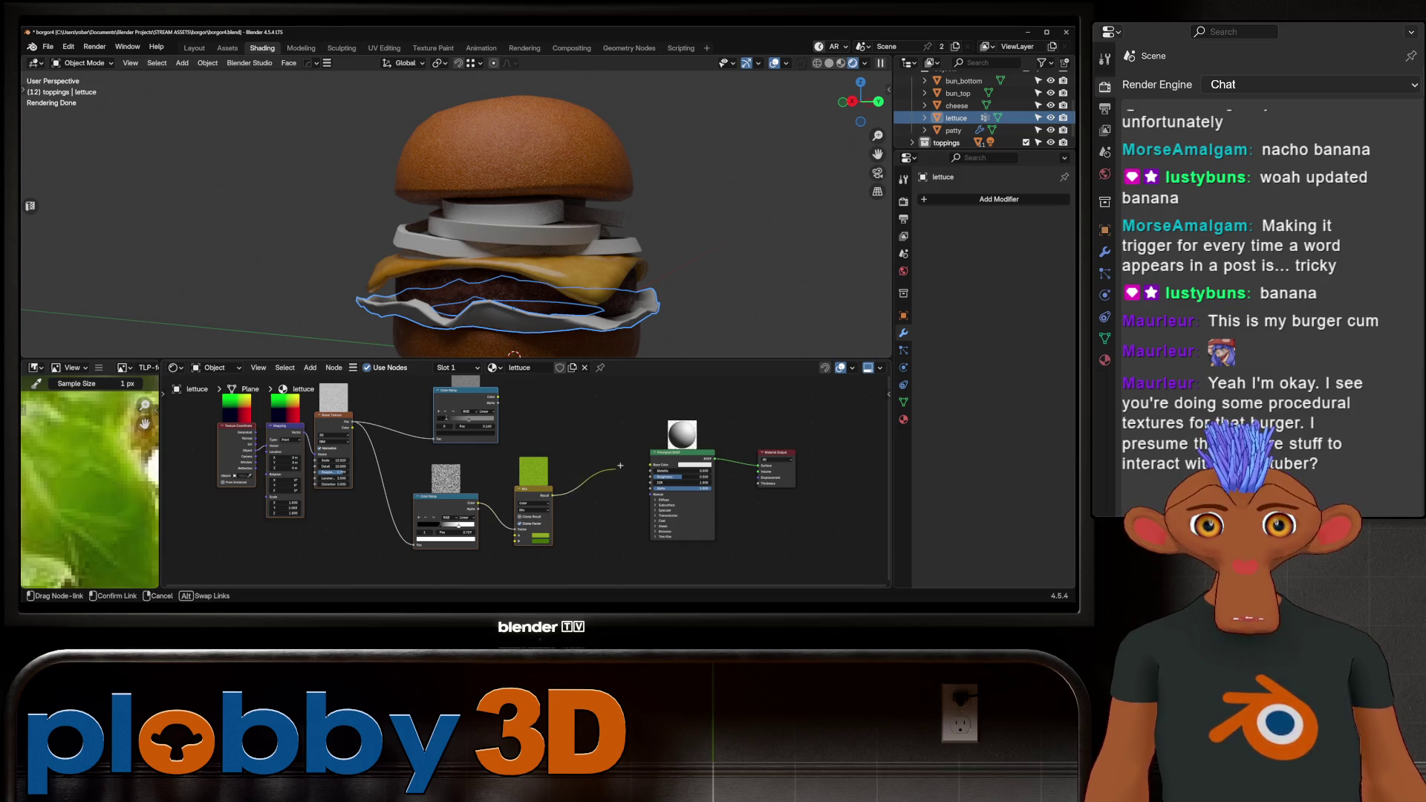
left_click_drag(652, 465, 652, 465)
Tune the lettuce Noise Texture to scale 40.130, roughness 0.497 and distortion 2.470, adjusting its detail.
middle_click_drag(445, 223, 505, 164)
scroll(520, 476, "up", 1)
scroll(330, 455, "up", 1)
mouse_move(326, 451)
left_mouse_down()
mouse_move(296, 451)
mouse_move(331, 466)
mouse_move(360, 451)
mouse_move(335, 487)
mouse_move(353, 487)
mouse_move(321, 439)
mouse_move(336, 450)
left_mouse_up()
left_click(326, 458)
scroll(318, 470, "up", 2)
left_click_drag(327, 464, 338, 464)
scroll(456, 216, "down", 5)
mouse_move(456, 216)
middle_mouse_down()
mouse_move(528, 223)
mouse_move(446, 223)
middle_mouse_up()
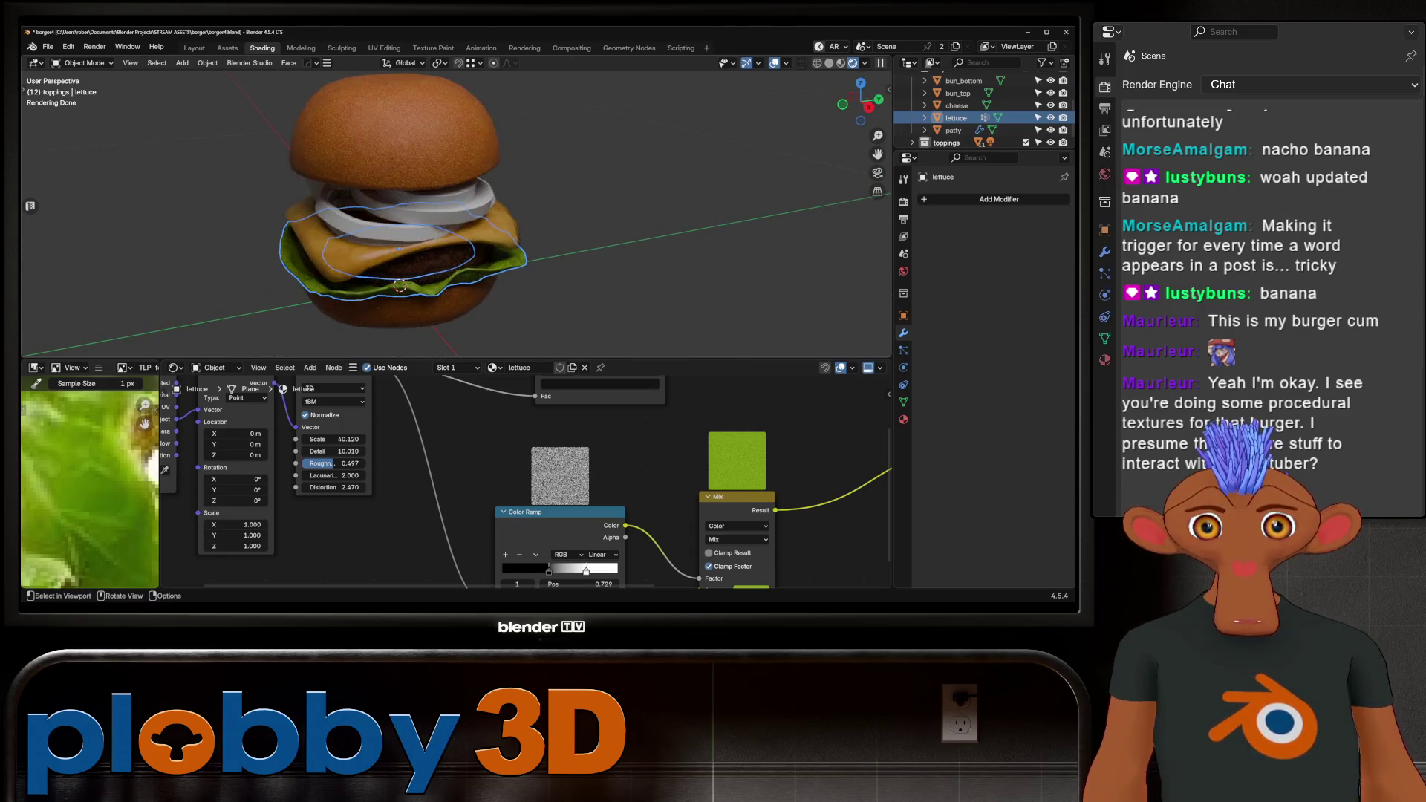
Reselect the lettuce and draw a new link from its colour ramp output.
key("Tab")
key("Tab")
left_click(416, 230)
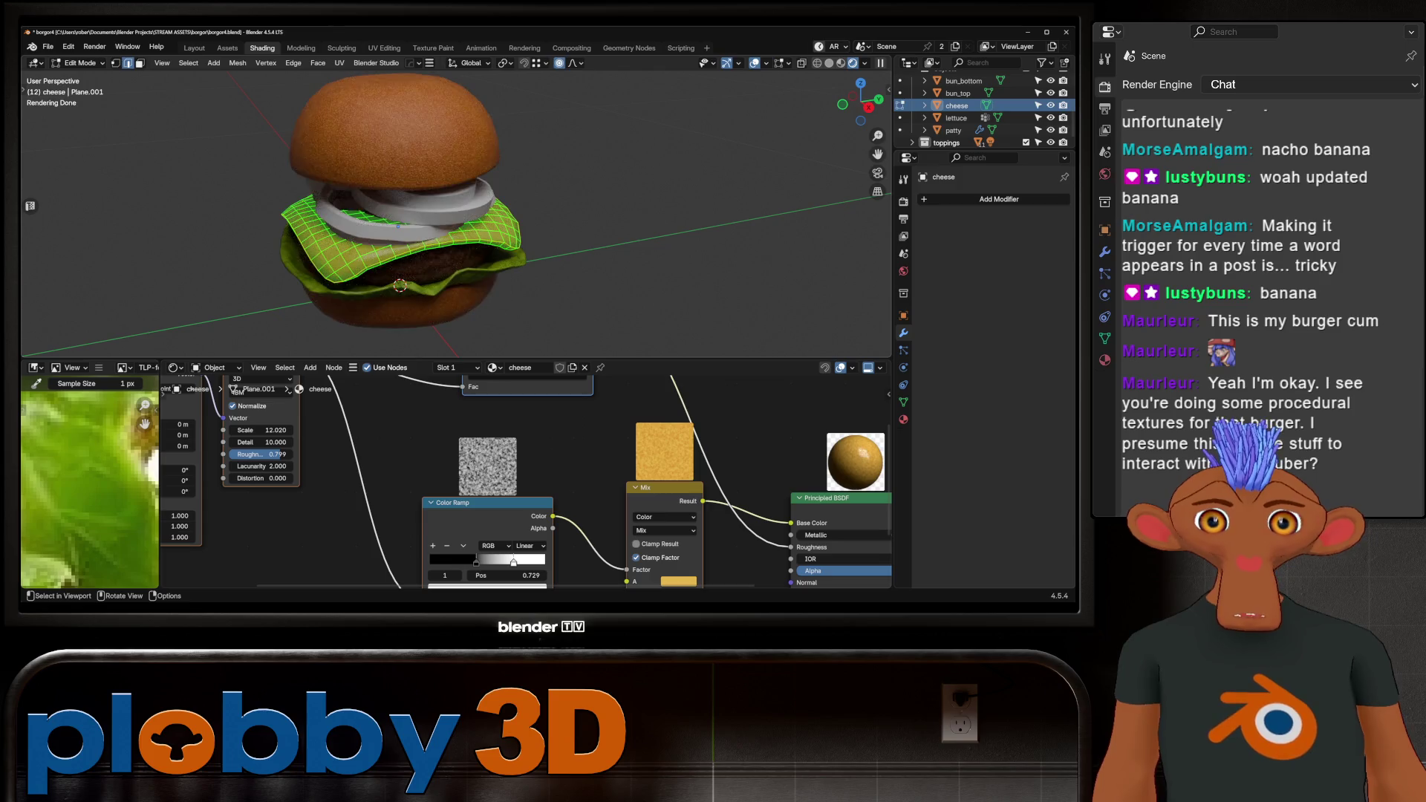
scroll(397, 223, "up", 3)
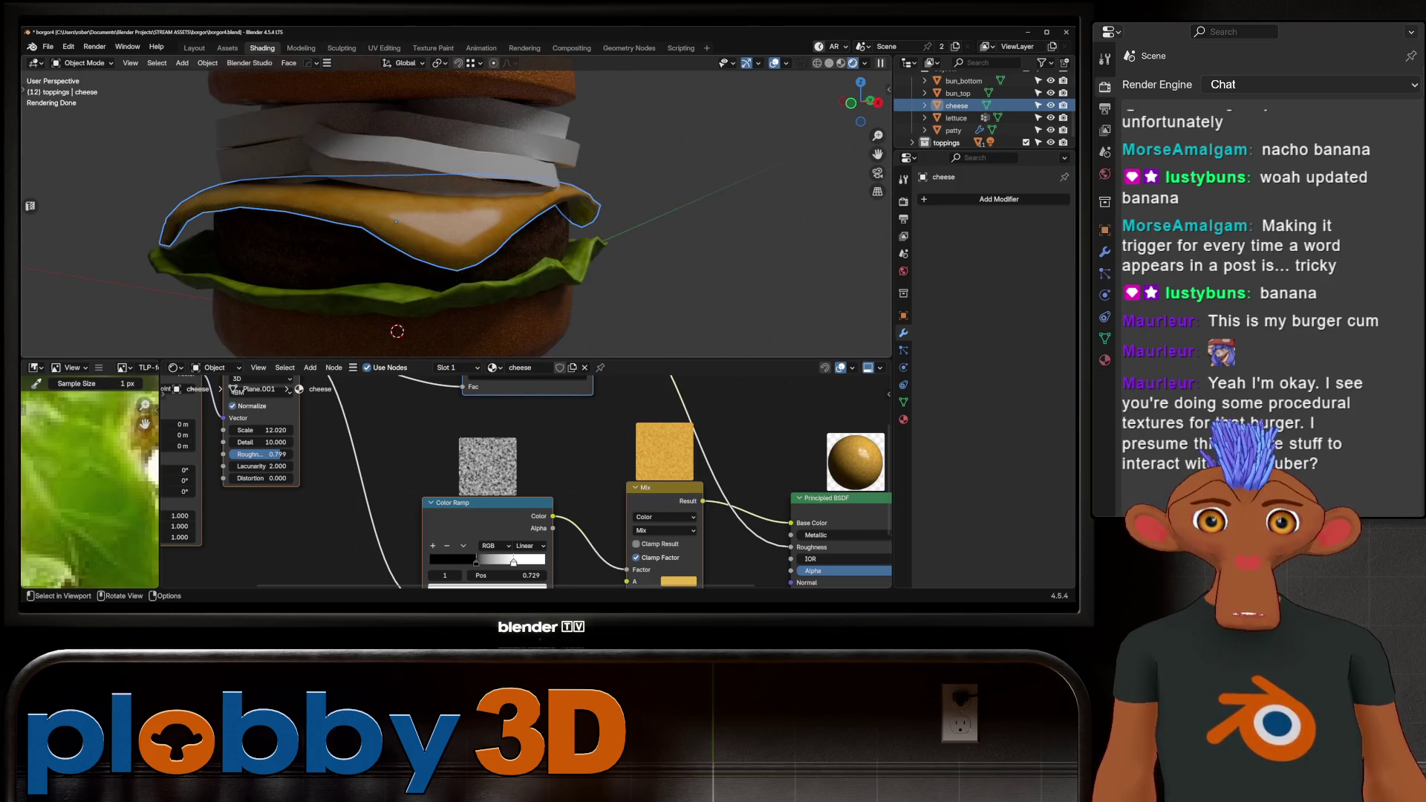
left_click(194, 256)
scroll(520, 475, "down", 4)
scroll(457, 390, "up", 4)
mouse_move(481, 420)
left_mouse_down()
mouse_move(643, 538)
mouse_move(743, 559)
left_mouse_up()
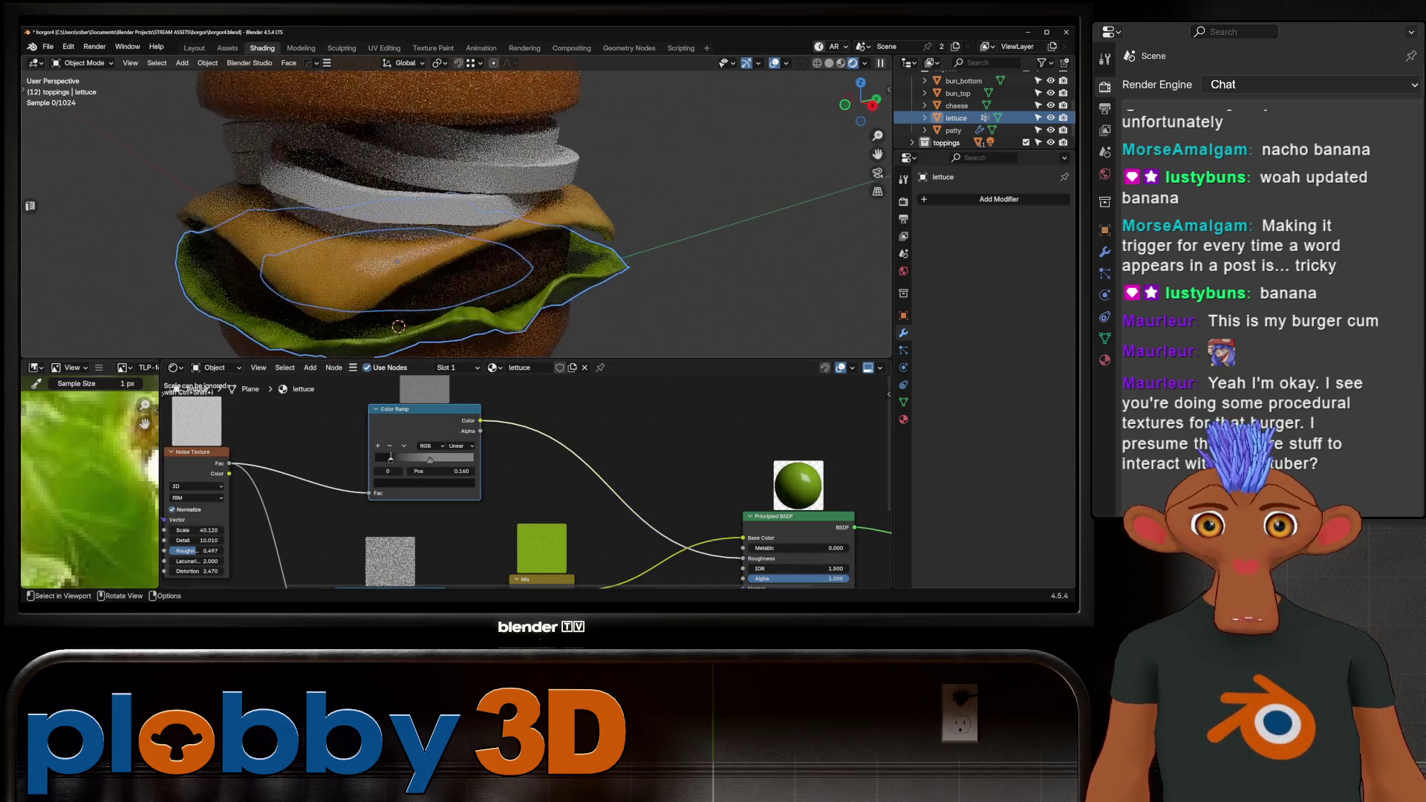
scroll(456, 213, "up", 3)
scroll(456, 214, "down", 5)
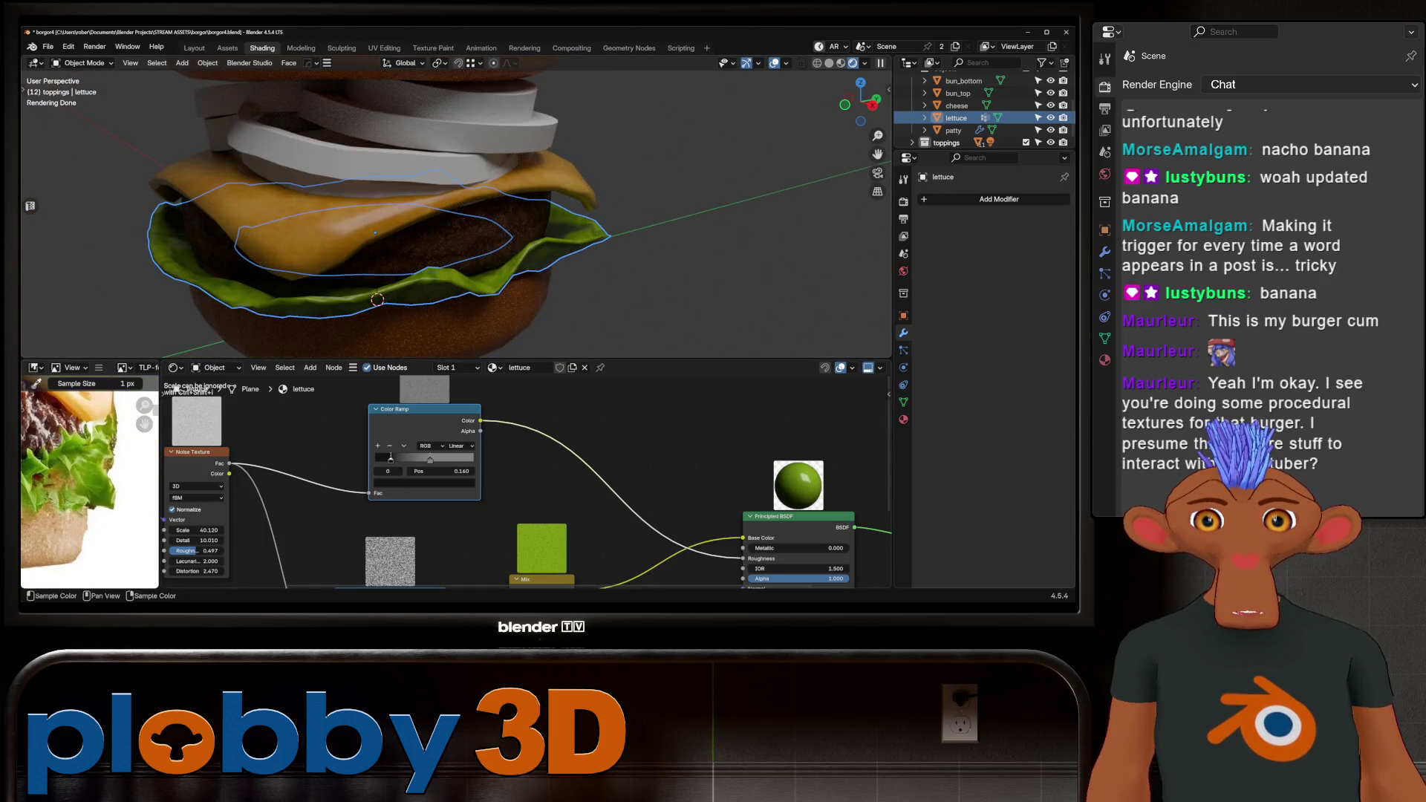
scroll(89, 483, "down", 2)
scroll(476, 473, "up", 3)
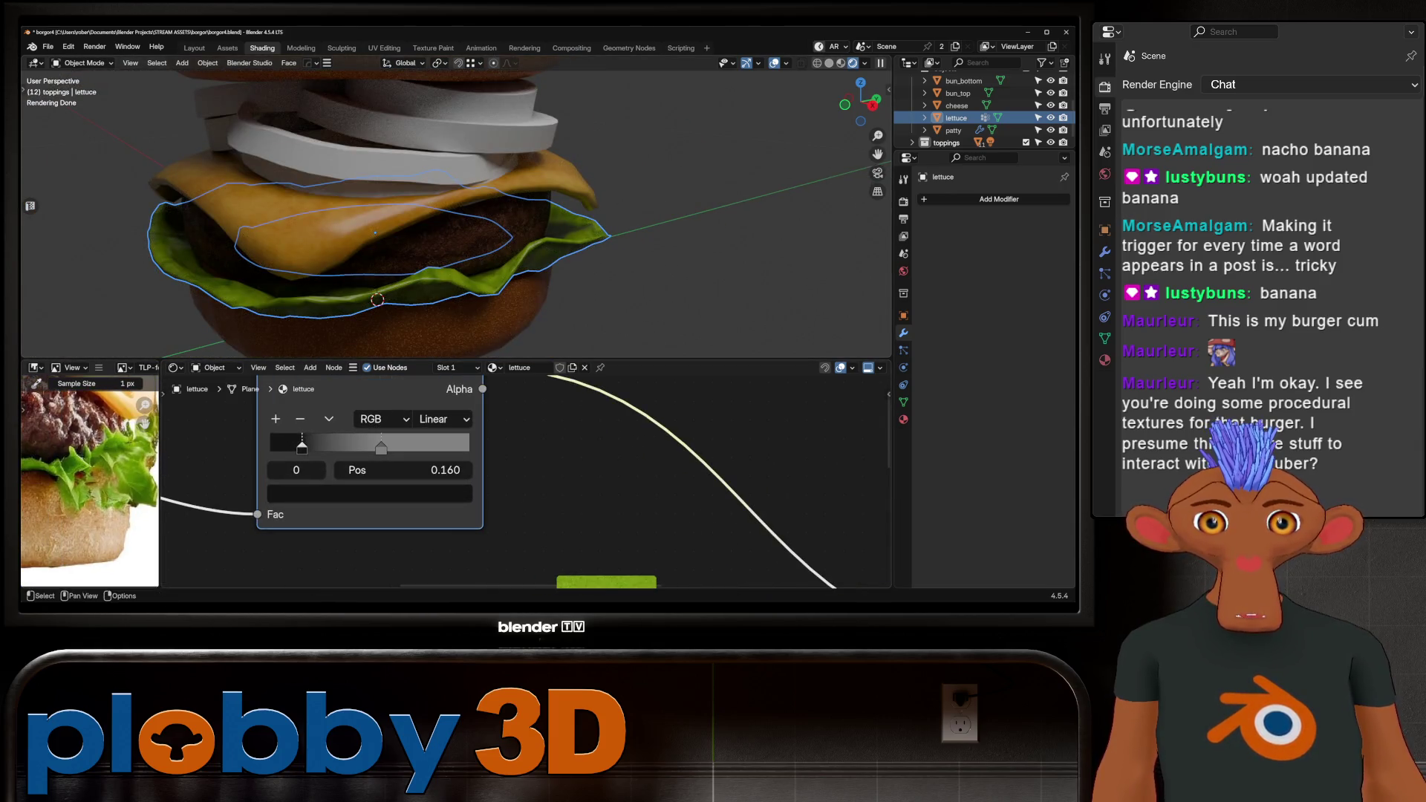
Lighten a colour ramp stop to near-white and move the second stop to 0.630.
left_click(370, 494)
mouse_move(349, 419)
left_mouse_down()
mouse_move(431, 419)
mouse_move(386, 446)
mouse_move(405, 446)
left_mouse_up()
left_click(369, 493)
left_click_drag(302, 445, 395, 446)
scroll(446, 223, "down", 5)
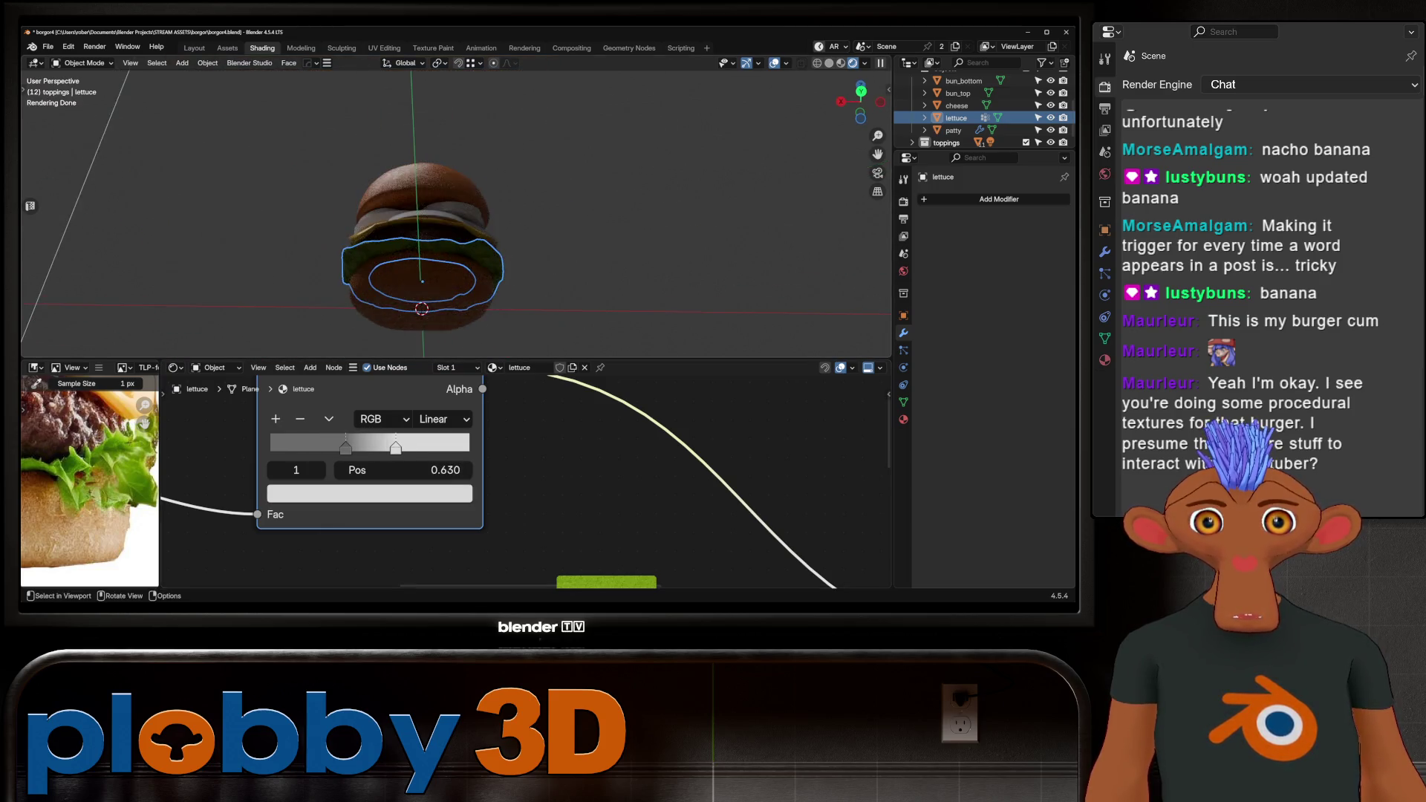
scroll(445, 222, "down", 4)
scroll(446, 223, "up", 10)
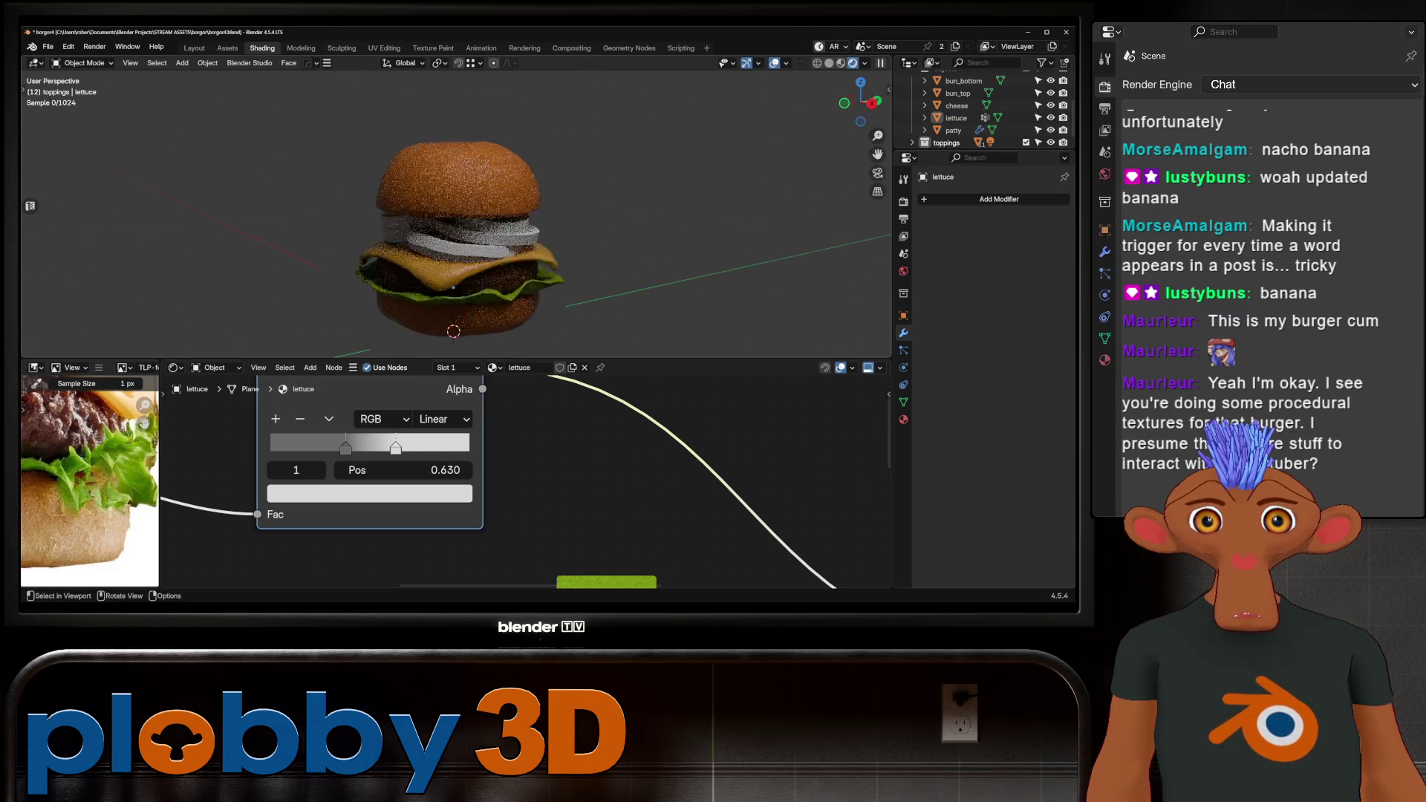
middle_click_drag(446, 223, 617, 238)
scroll(521, 483, "down", 5)
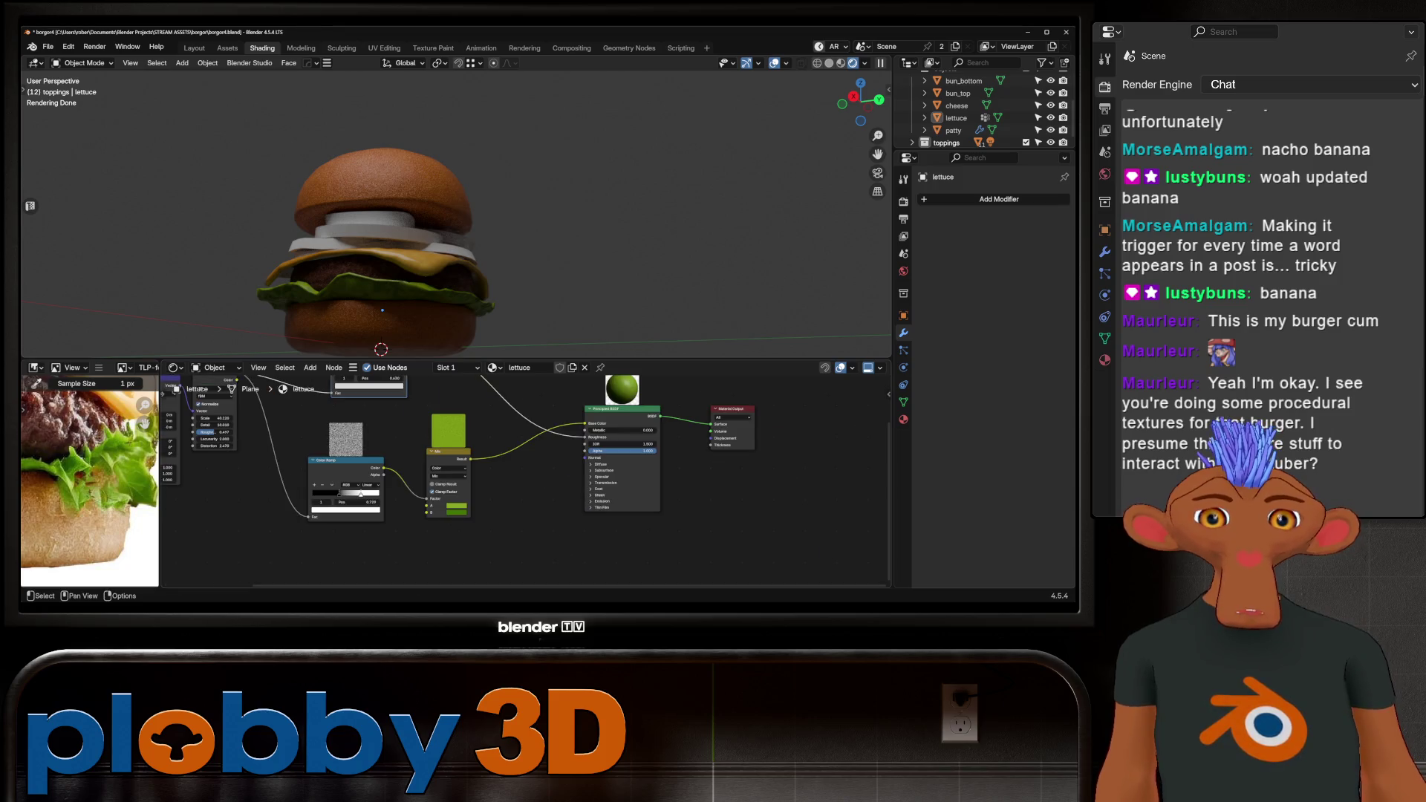
left_click_drag(585, 451, 424, 455)
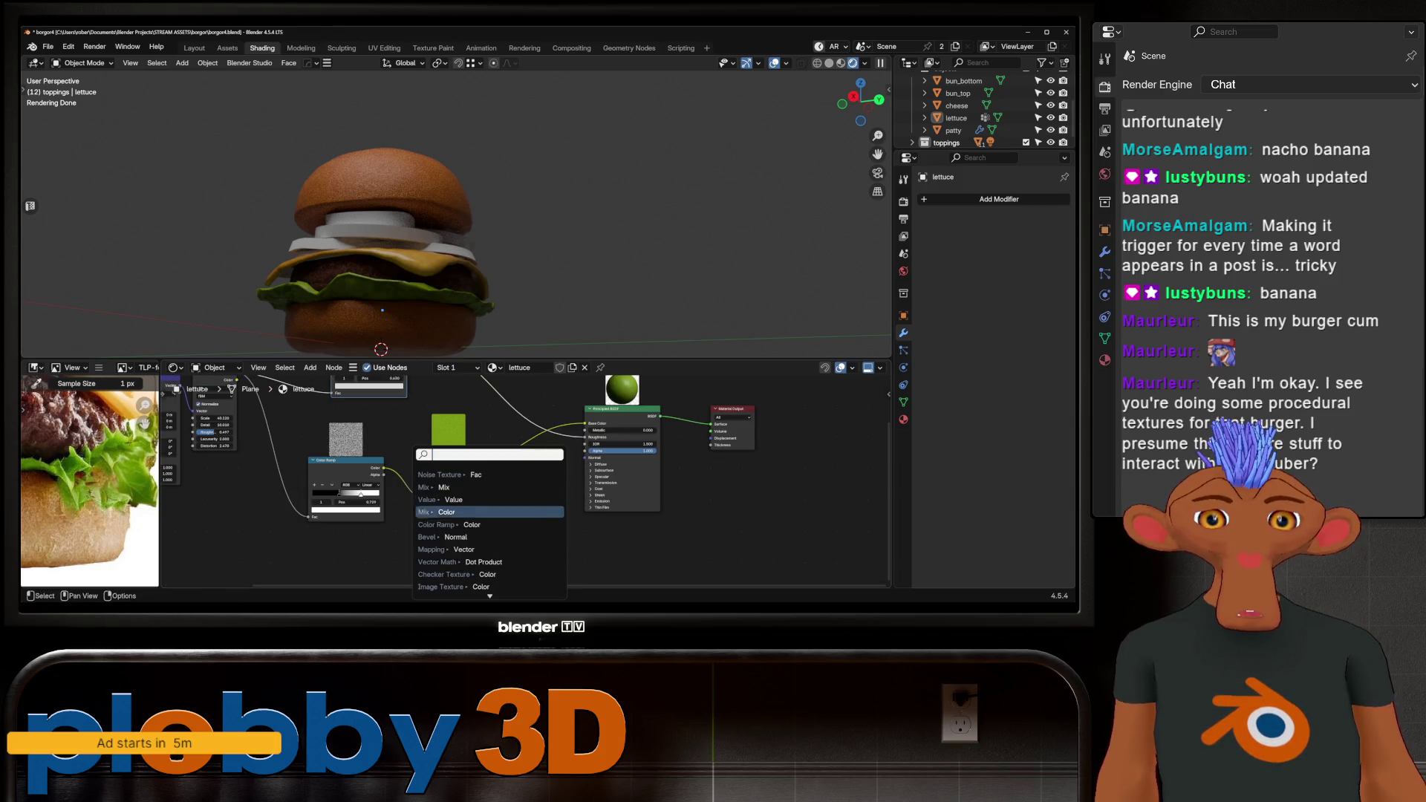
Add a Bump node to the lettuce material and feed a texture output into it.
type("bu,m")
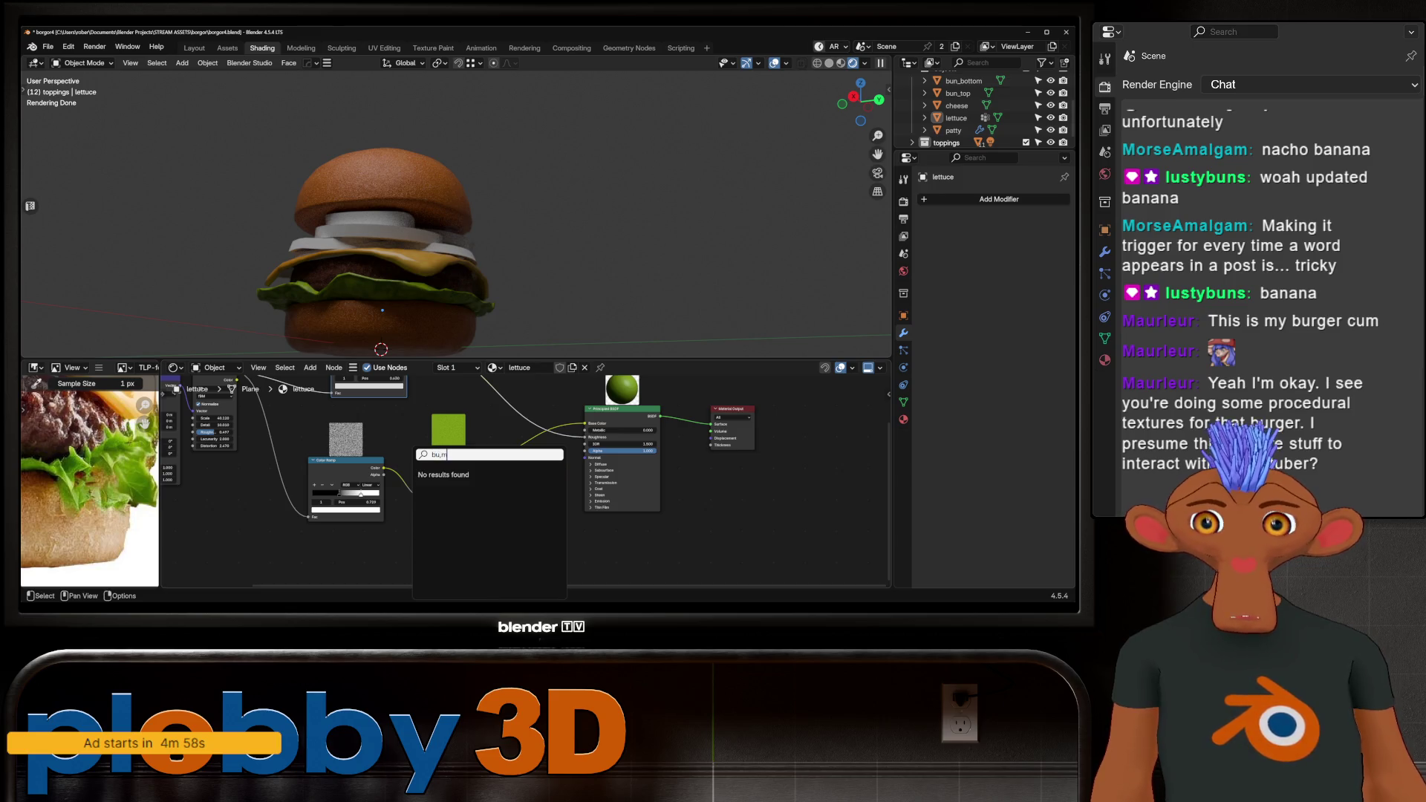
key("BackSpace")
key("BackSpace")
type("mp")
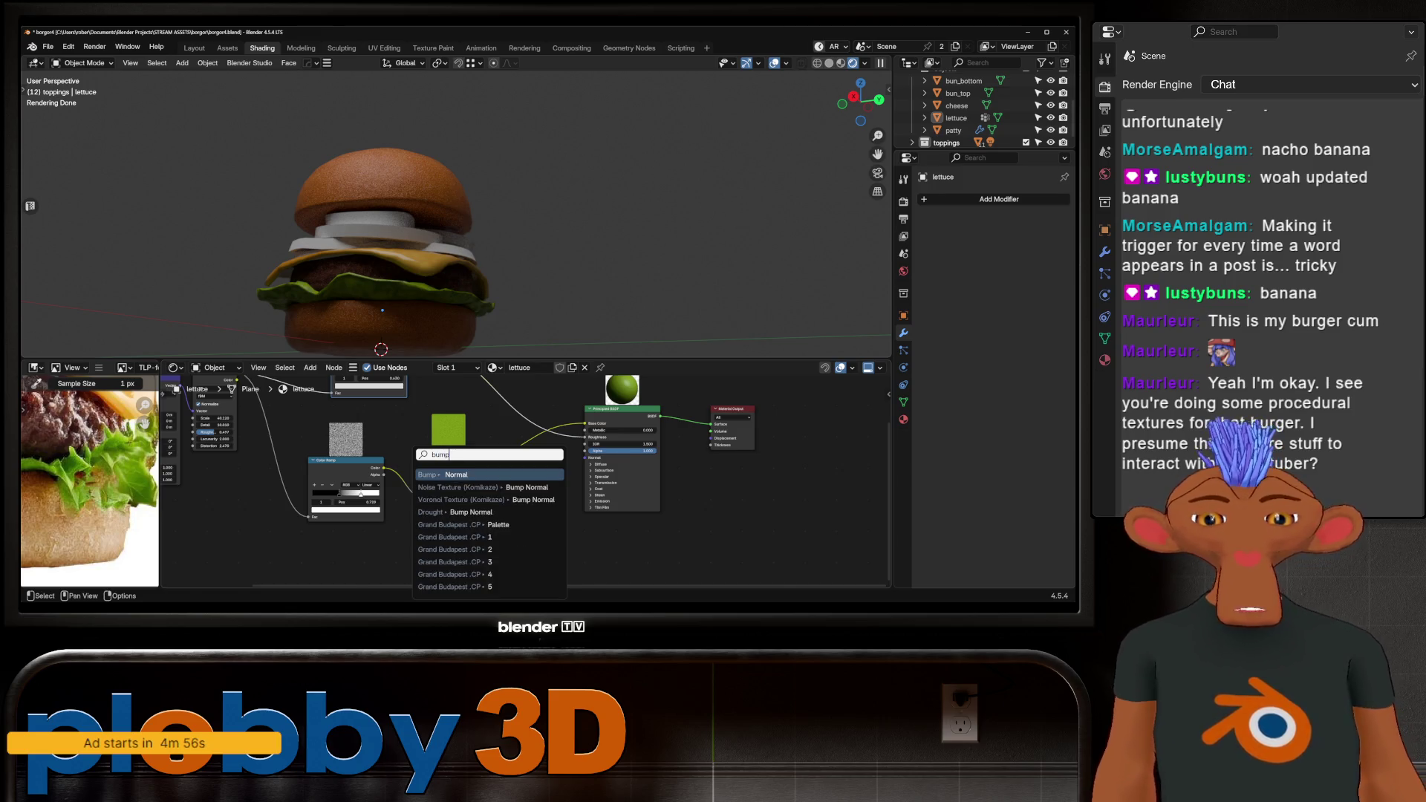
key("Return")
left_click(538, 520)
middle_click_drag(539, 520, 624, 616)
scroll(520, 483, "down", 3)
mouse_move(278, 402)
left_mouse_down()
mouse_move(364, 508)
mouse_move(438, 511)
mouse_move(446, 524)
left_mouse_up()
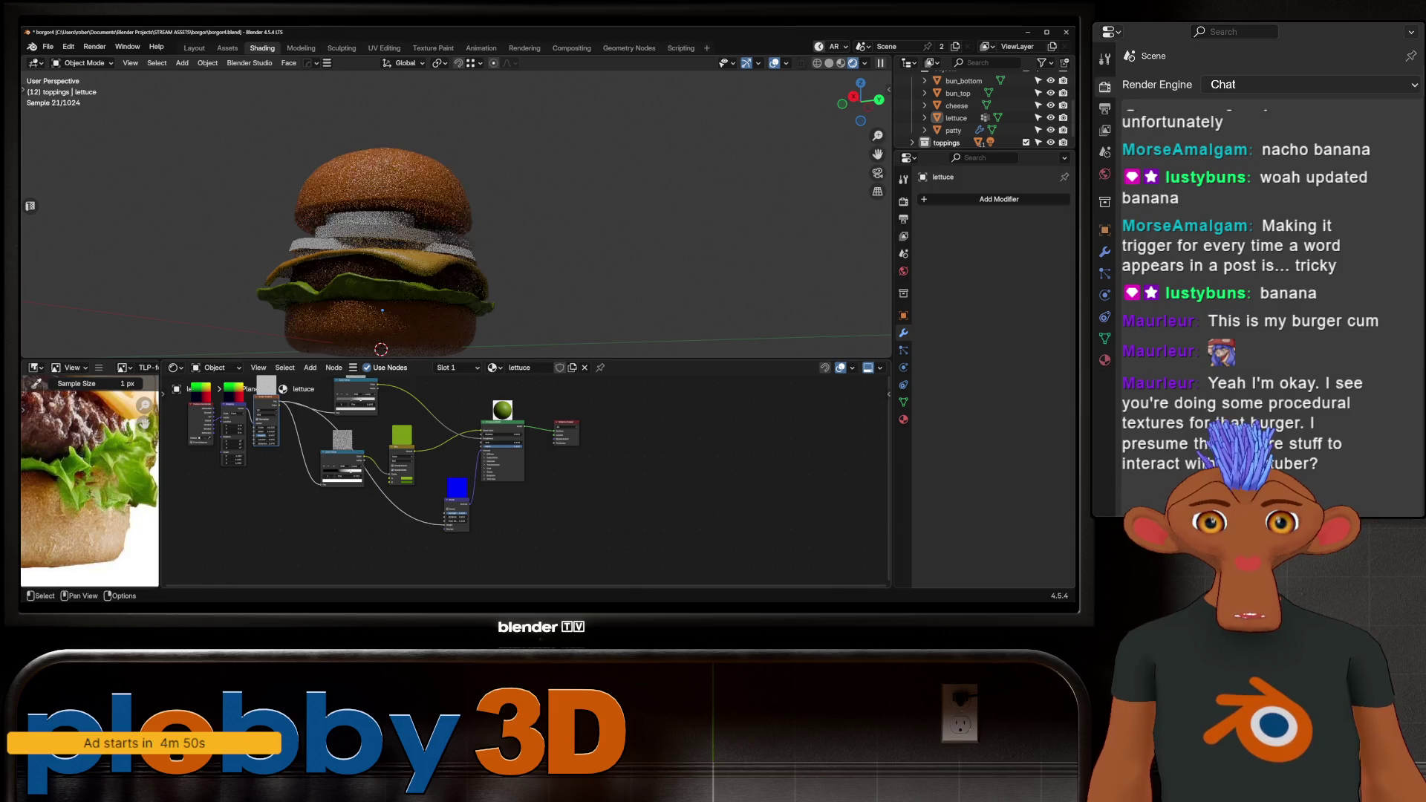
scroll(371, 253, "up", 4)
scroll(456, 513, "up", 5)
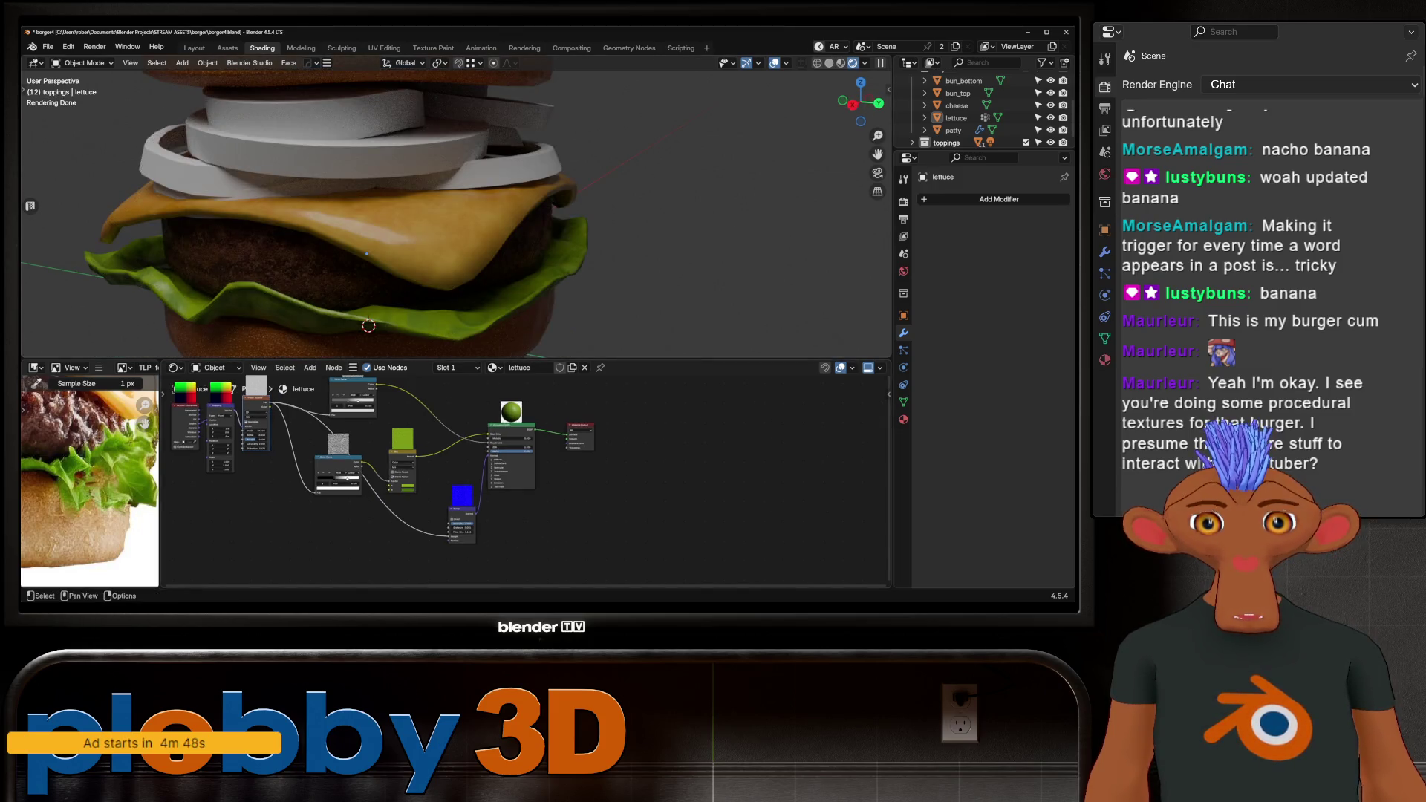
Set the Bump node's Distance to 0.004, trying 0.001 and 0.002 first.
left_click_drag(461, 523, 505, 523)
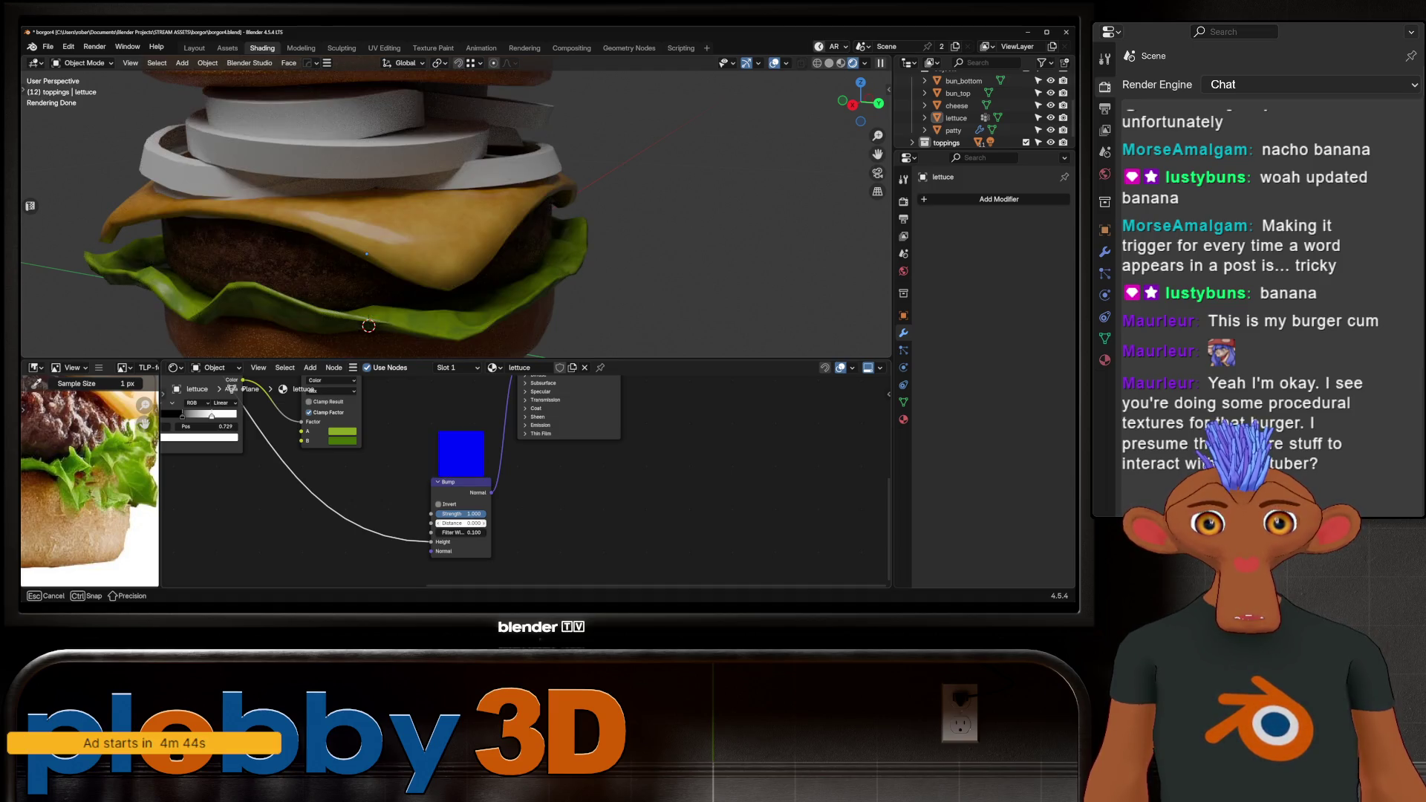
left_click(460, 523)
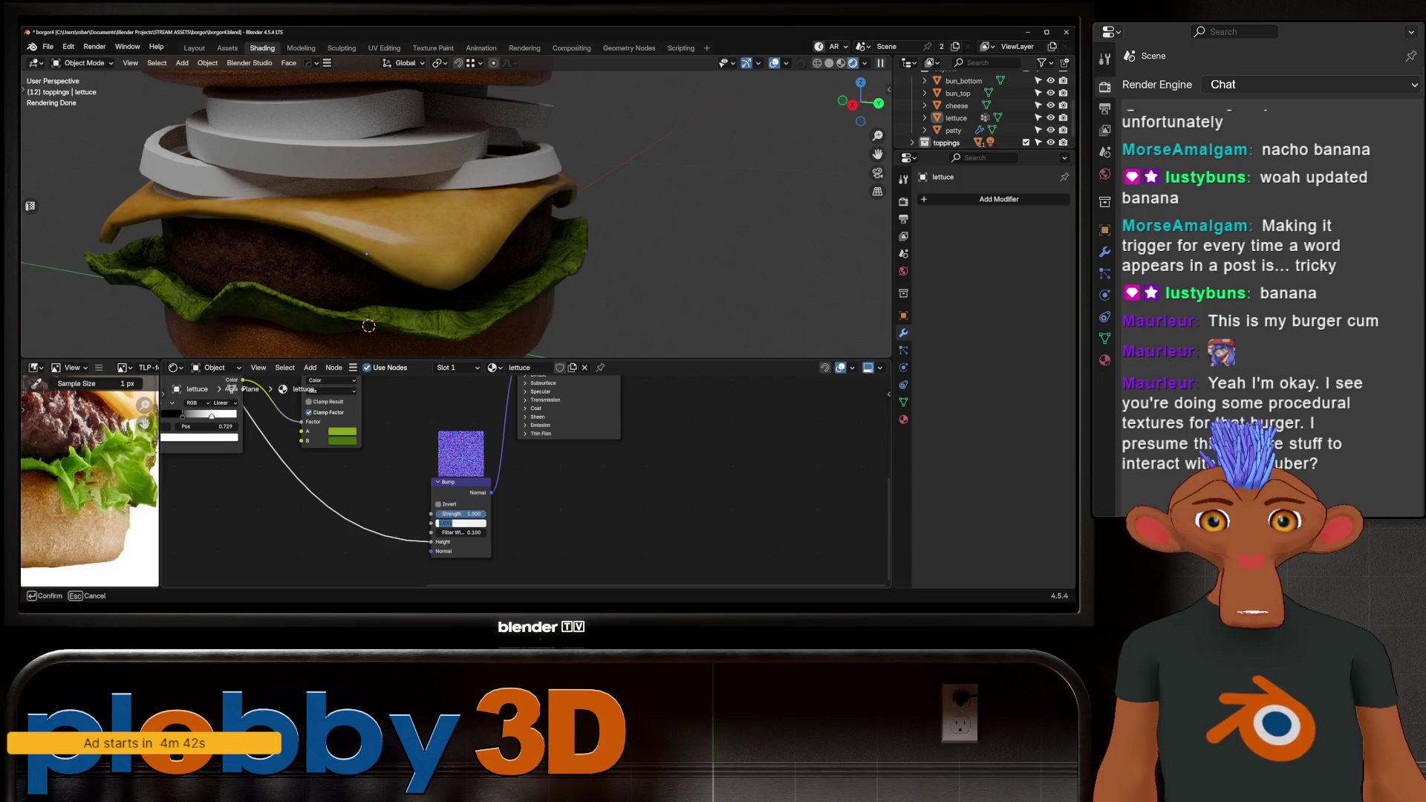
key("BackSpace")
type("0.001")
key("Return")
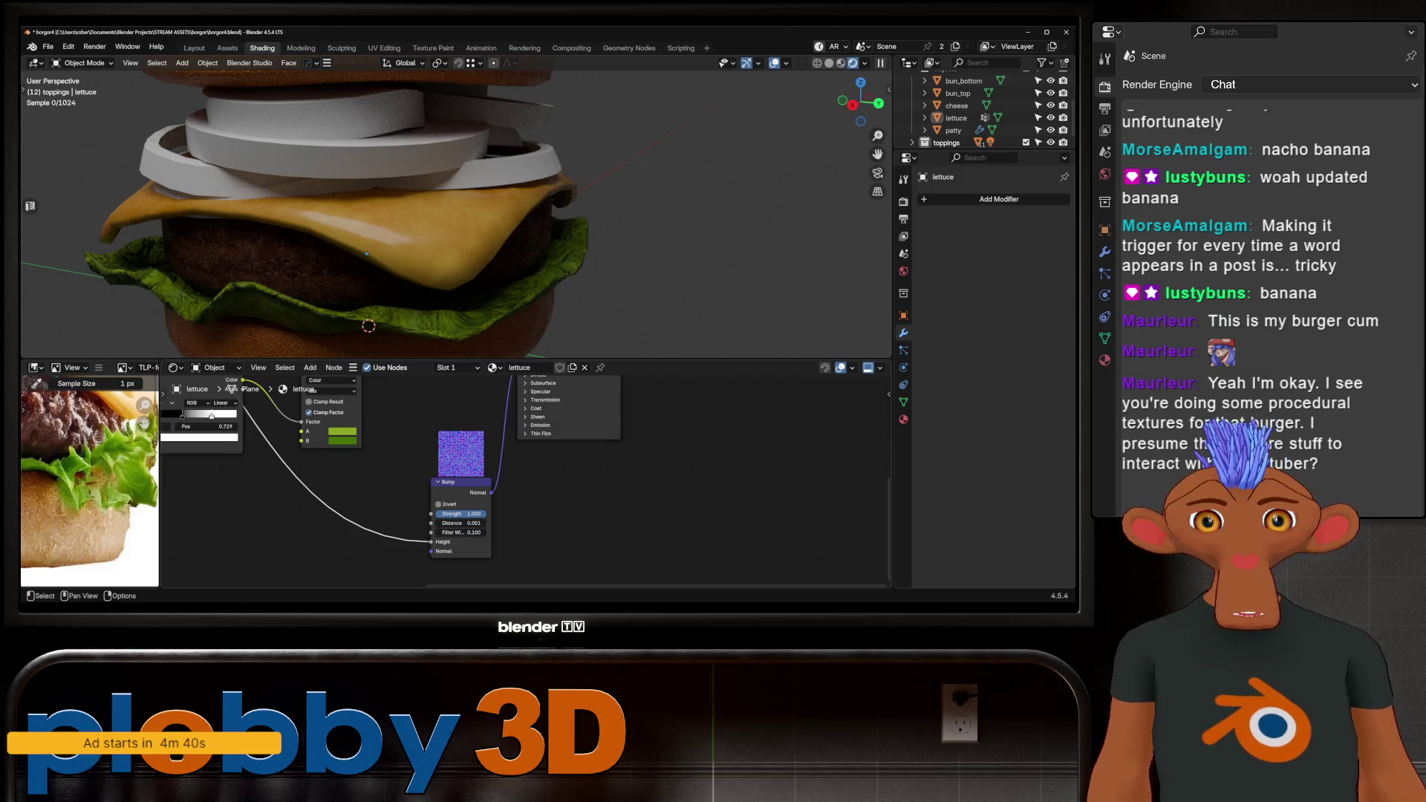
left_click(460, 523)
type("0.002")
key("Return")
left_click(460, 523)
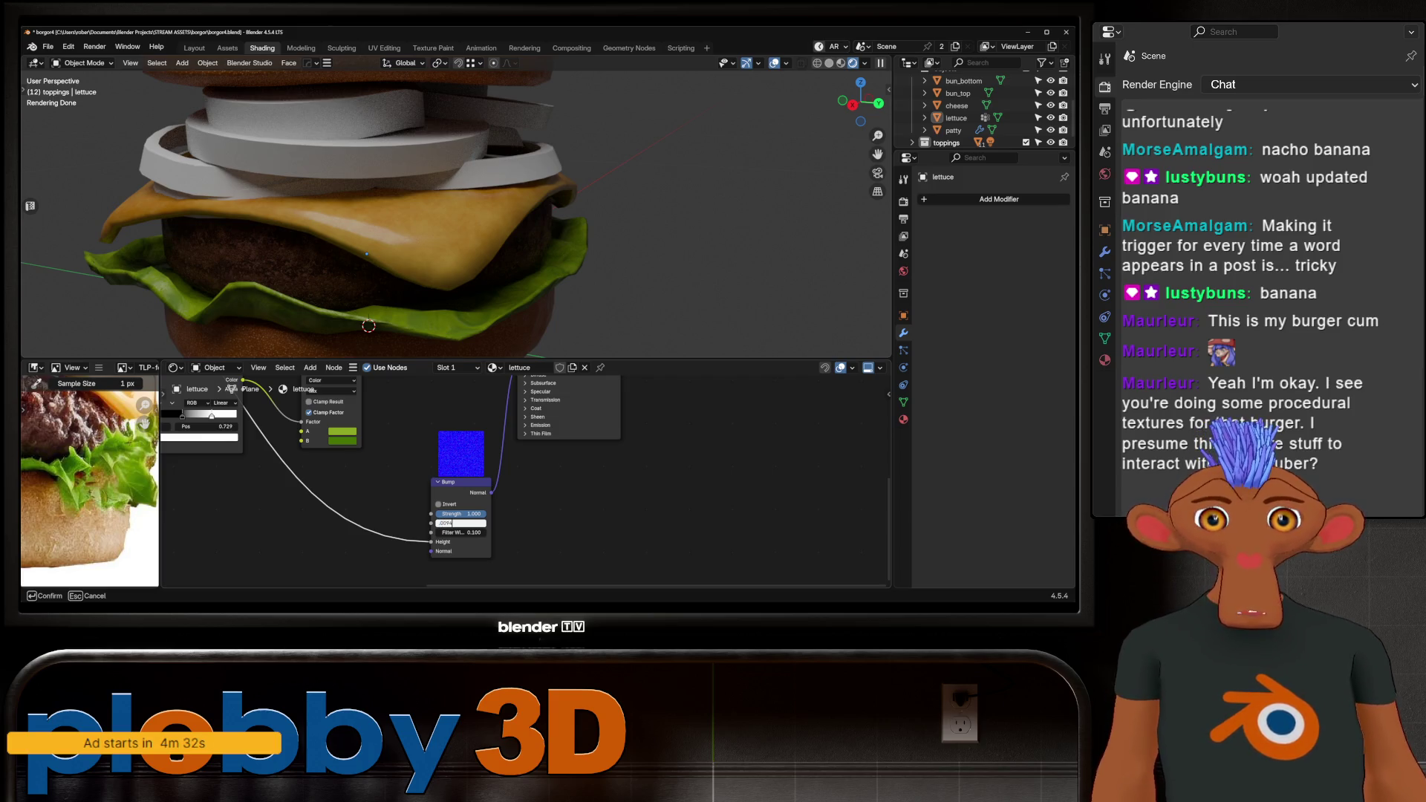
key("Return")
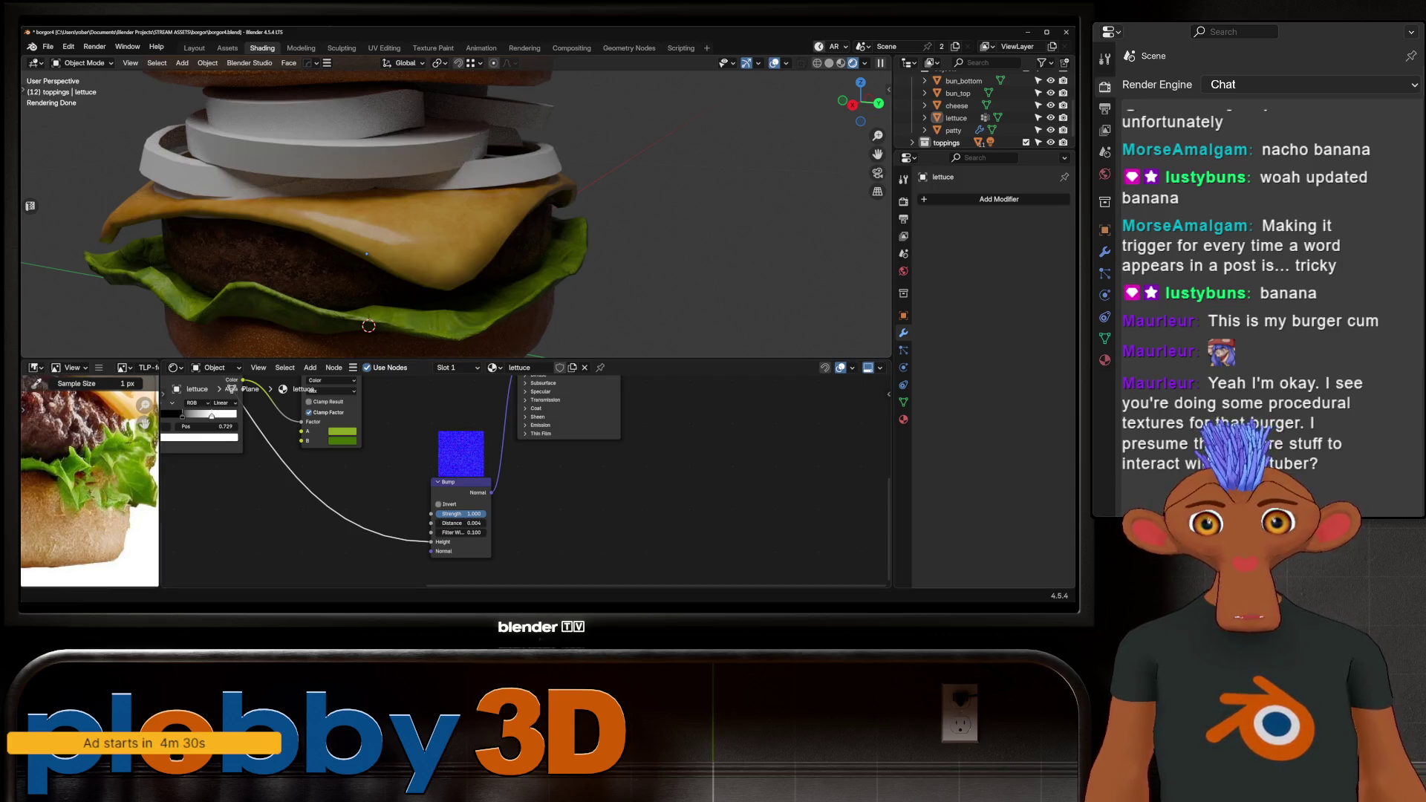
Lower the noise Distortion to 1.350 and Roughness to 0.598.
middle_click_drag(368, 325, 435, 297)
scroll(435, 298, "up", 5)
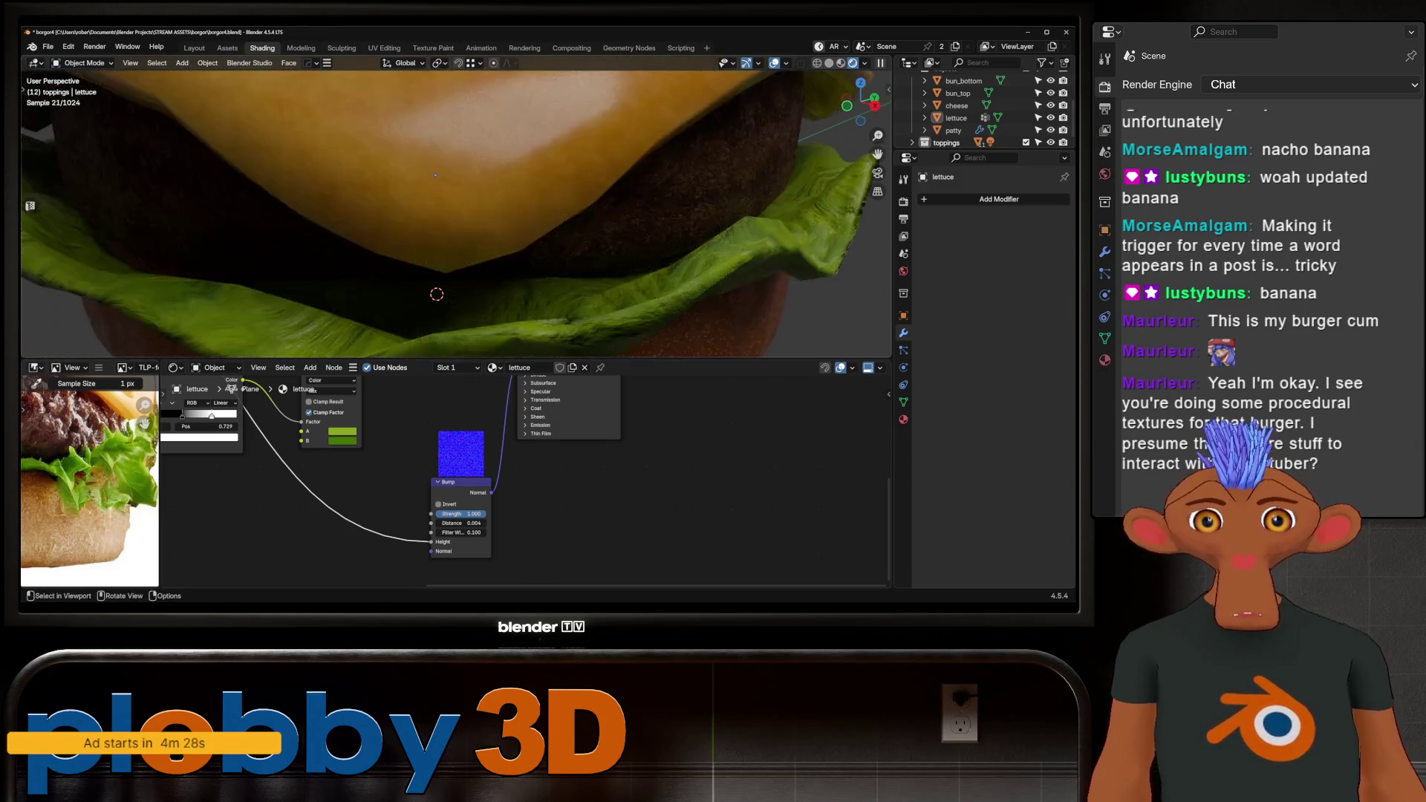
middle_click_drag(520, 483, 877, 558)
mouse_move(333, 415)
left_mouse_down()
mouse_move(294, 414)
mouse_move(378, 426)
mouse_move(359, 426)
left_mouse_up()
scroll(526, 481, "up", 1)
middle_click_drag(445, 223, 564, 237)
mouse_move(787, 355)
middle_mouse_down()
mouse_move(416, 223)
mouse_move(349, 245)
mouse_move(597, 288)
mouse_move(476, 275)
middle_mouse_up()
Set the lettuce Noise Texture Detail to 3.870.
key("Home")
scroll(416, 222, "up", 3)
mouse_move(416, 223)
middle_mouse_down()
mouse_move(416, 253)
mouse_move(416, 208)
mouse_move(446, 267)
mouse_move(386, 245)
mouse_move(416, 237)
mouse_move(416, 223)
middle_mouse_up()
scroll(416, 208, "down", 3)
scroll(416, 222, "up", 4)
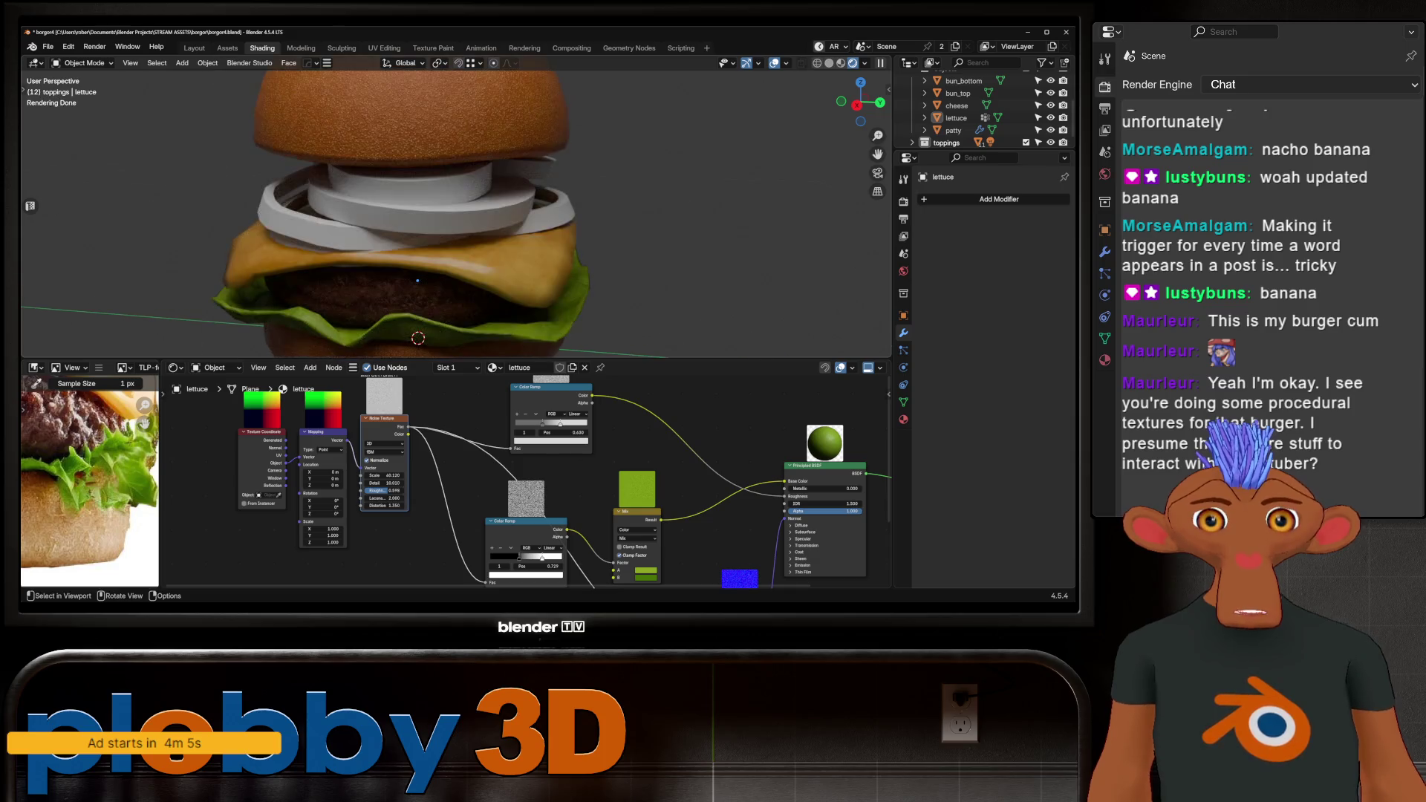
scroll(388, 471, "up", 1)
mouse_move(385, 485)
left_mouse_down()
mouse_move(315, 485)
mouse_move(346, 485)
left_mouse_up()
mouse_move(416, 223)
middle_mouse_down()
mouse_move(454, 215)
mouse_move(424, 238)
mouse_move(449, 227)
middle_mouse_up()
scroll(457, 215, "up", 3)
scroll(423, 238, "down", 3)
Save borgor4.blend, then give the onion ring onion.002 a new material.
key("ctrl+s")
scroll(450, 227, "up", 4)
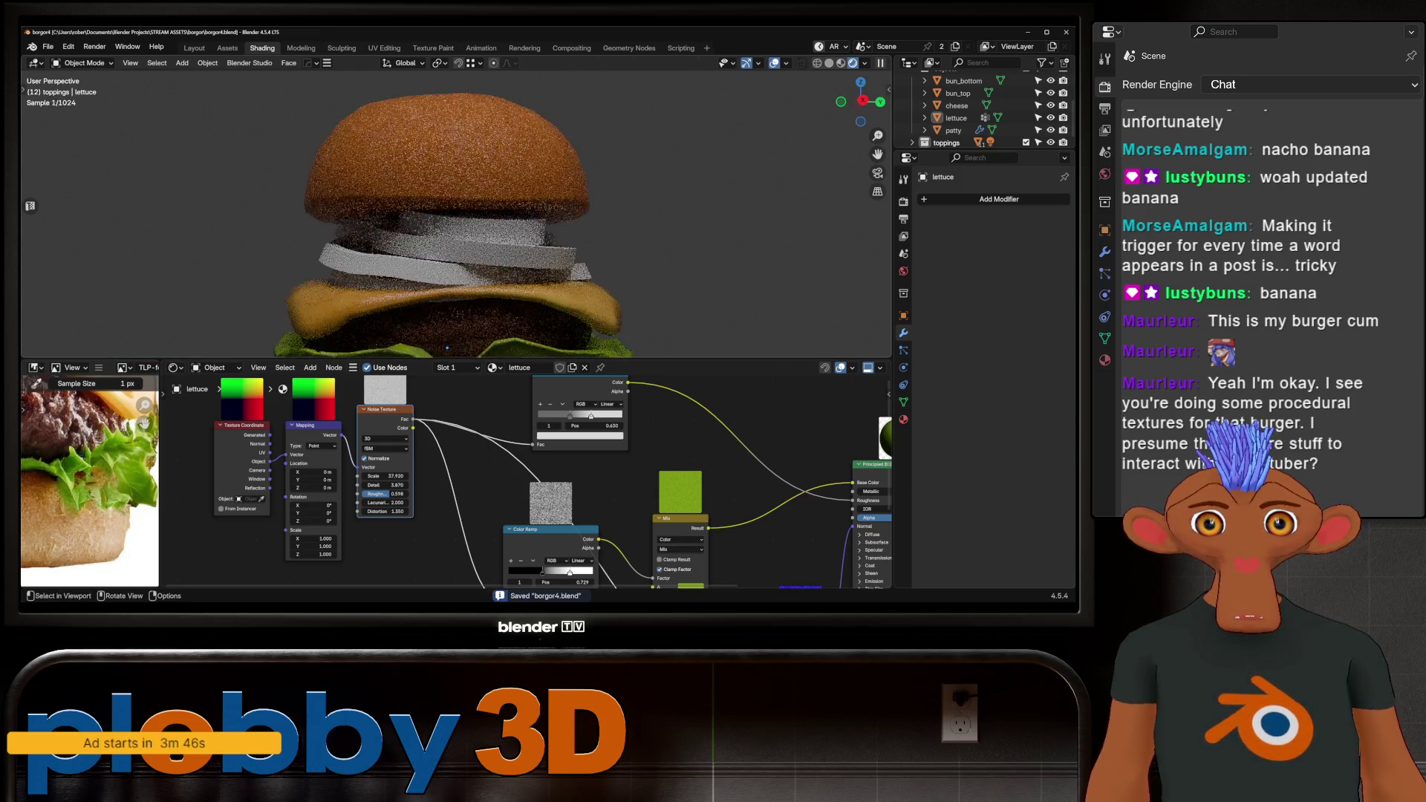
left_click(342, 260)
mouse_move(342, 260)
middle_mouse_down()
mouse_move(356, 253)
mouse_move(350, 268)
middle_mouse_up()
scroll(89, 483, "down", 2)
scroll(89, 483, "up", 4)
scroll(89, 460, "up", 3)
left_click(554, 367)
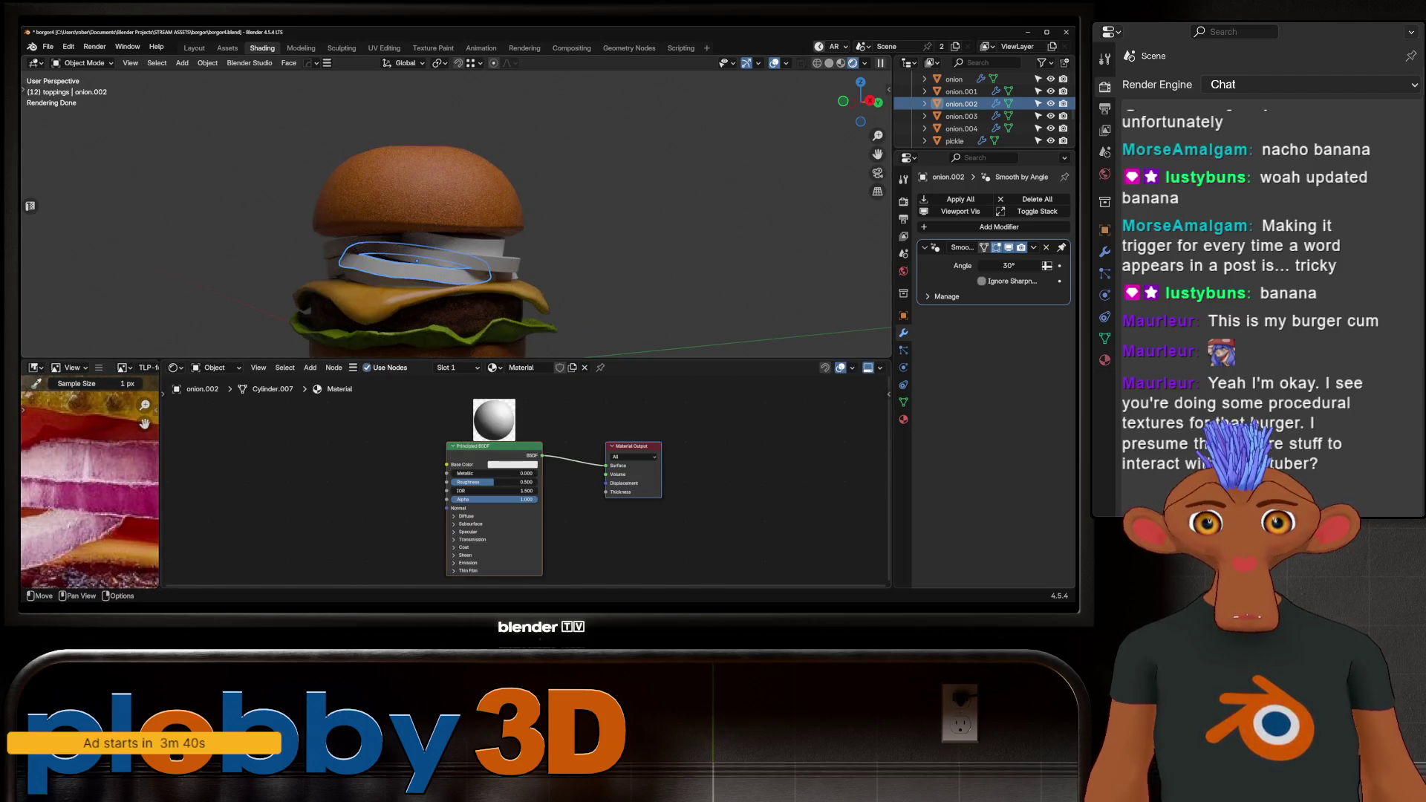
Rename the onion ring's new material to 'onion' and save borgor4.blend.
left_click(522, 367)
type("onio")
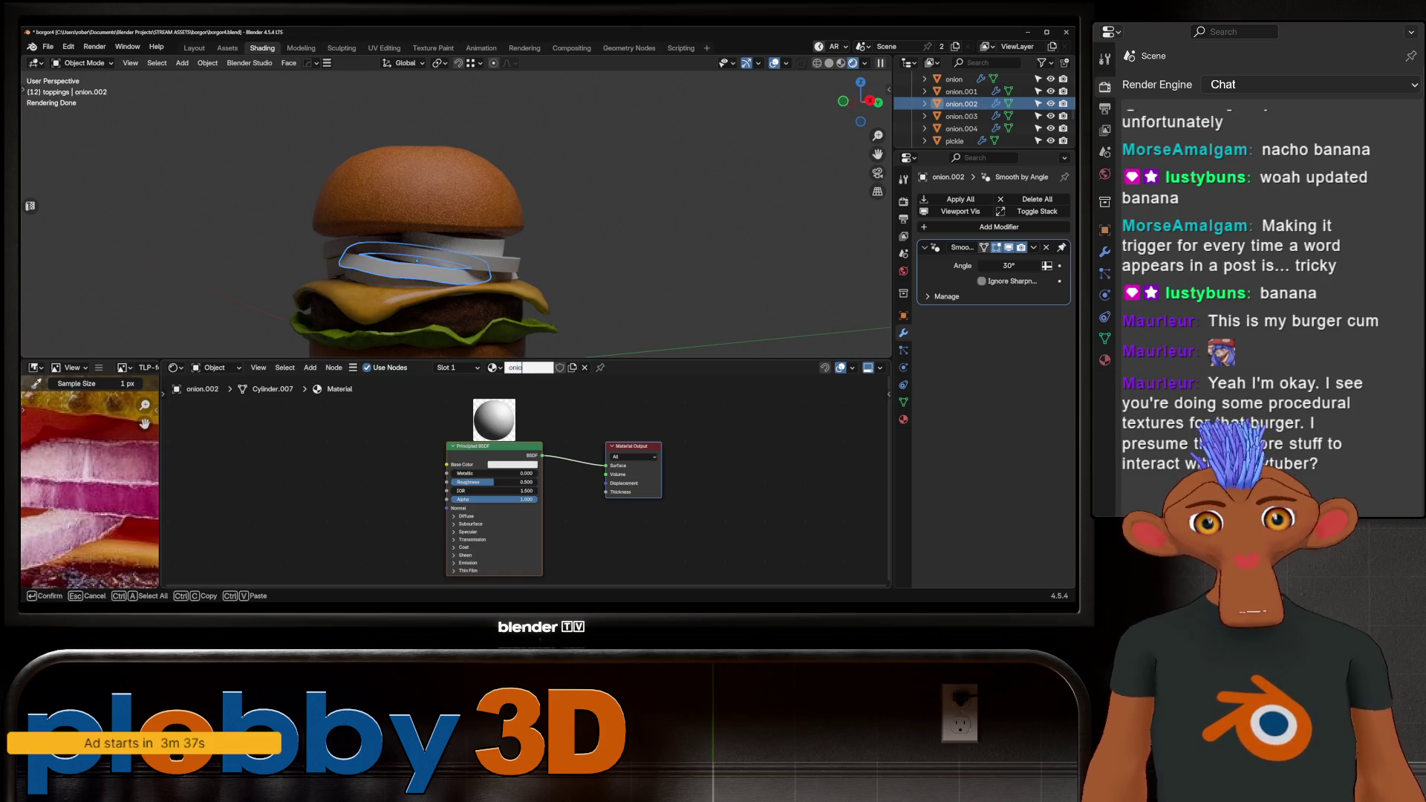
type("n")
key("Return")
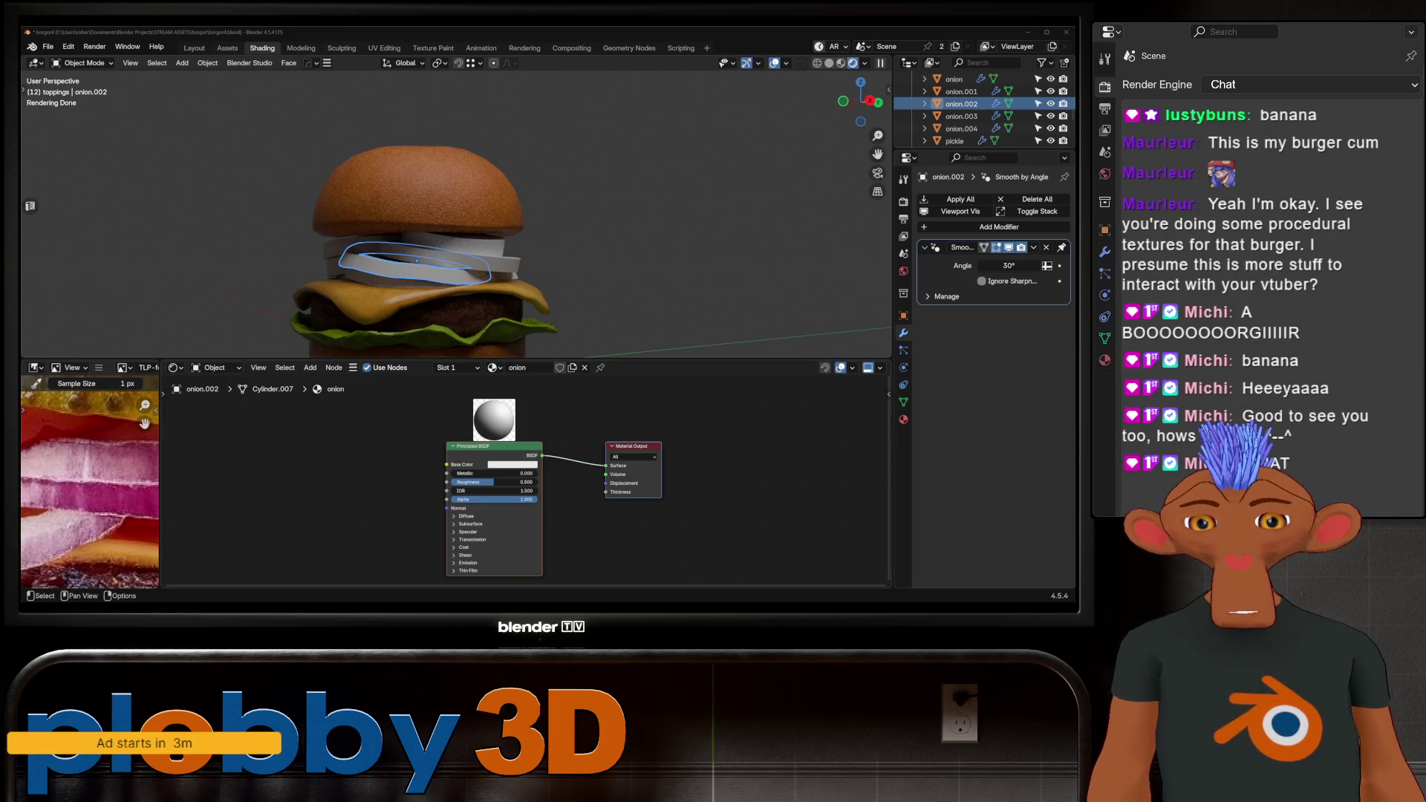
scroll(272, 216, "down", 3)
scroll(386, 223, "up", 5)
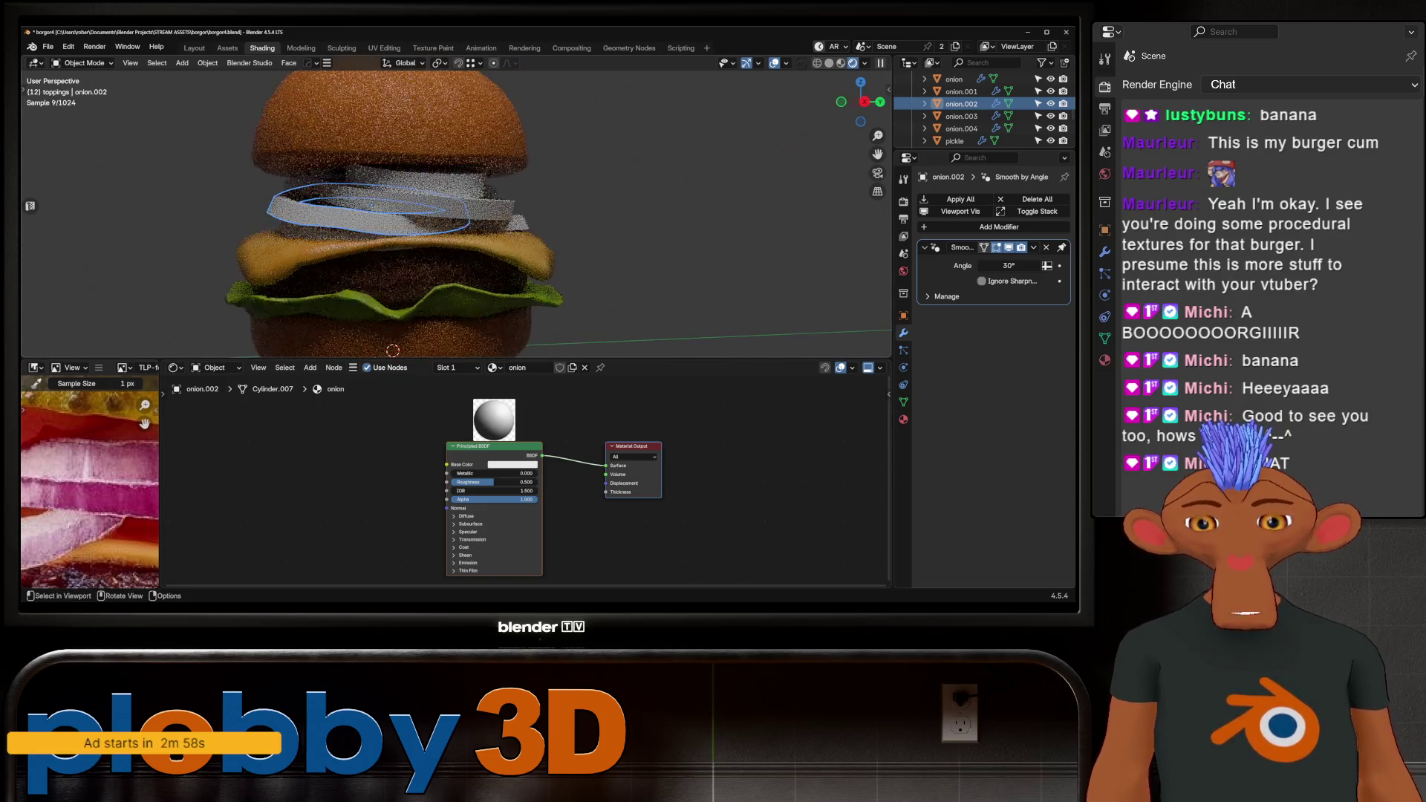
scroll(427, 223, "down", 3)
key("ctrl+s")
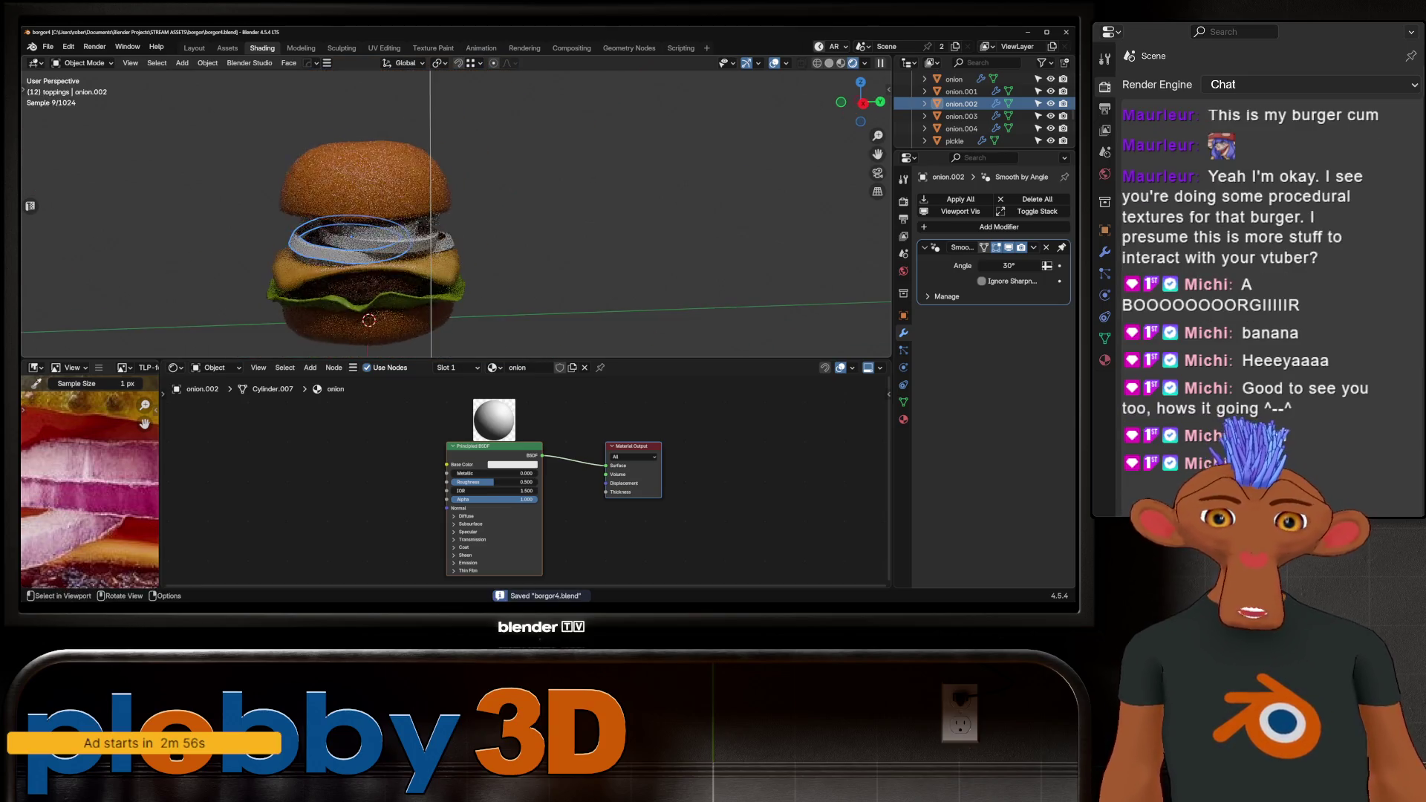
Reframe the view on the burger and save borgor4.blend again.
middle_click_drag(446, 223, 505, 297)
scroll(371, 260, "down", 3)
scroll(372, 260, "up", 2)
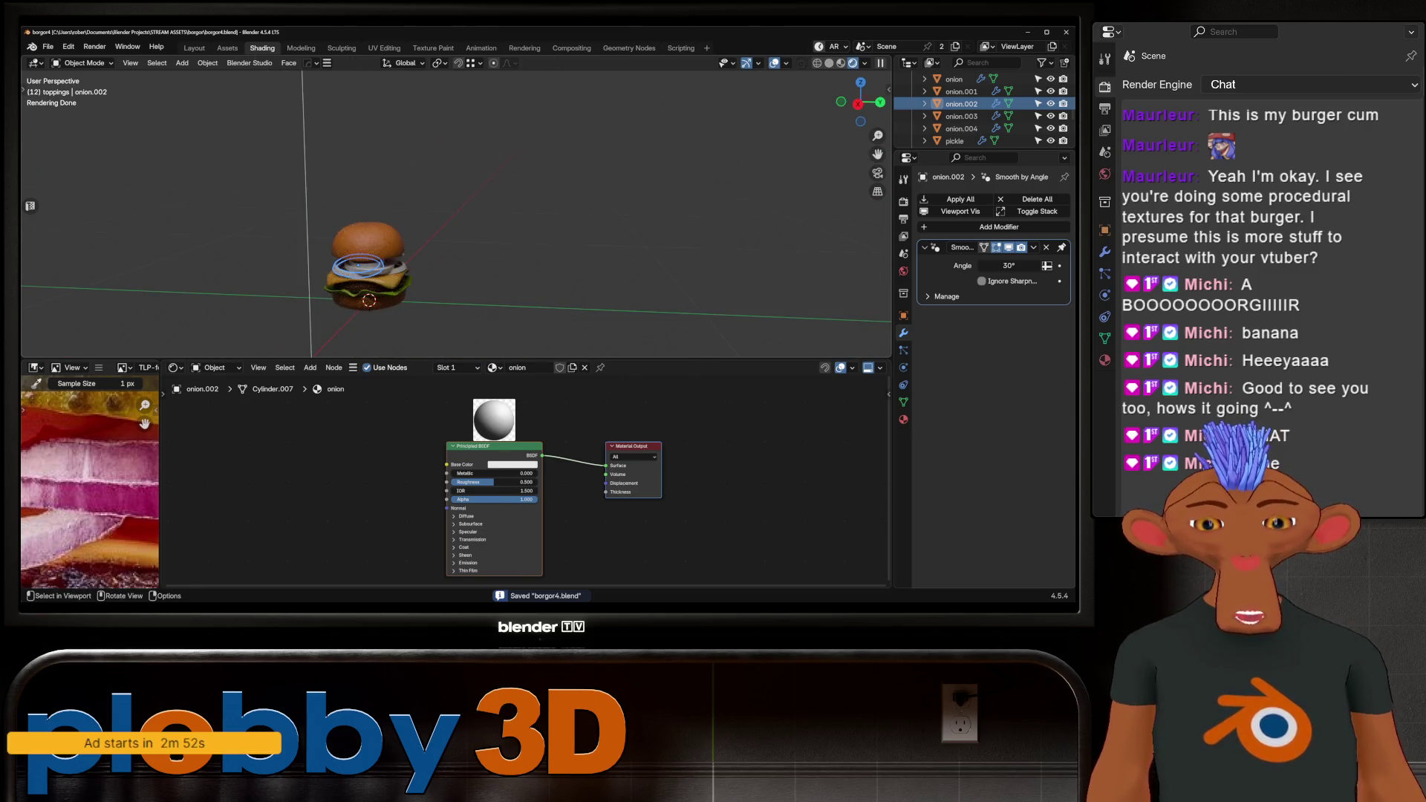
scroll(371, 223, "up", 3)
scroll(371, 223, "down", 1)
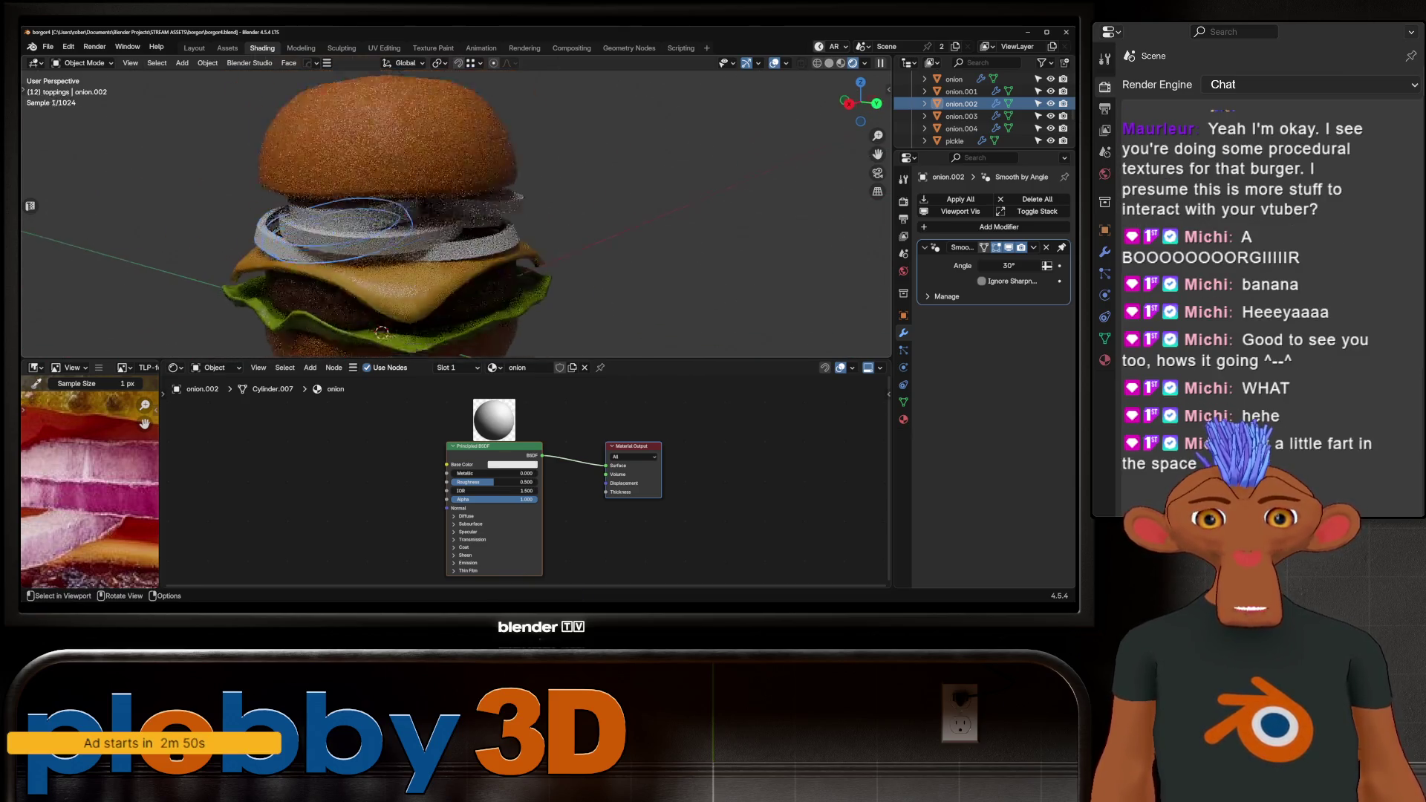
middle_click_drag(371, 238, 444, 227, "shift")
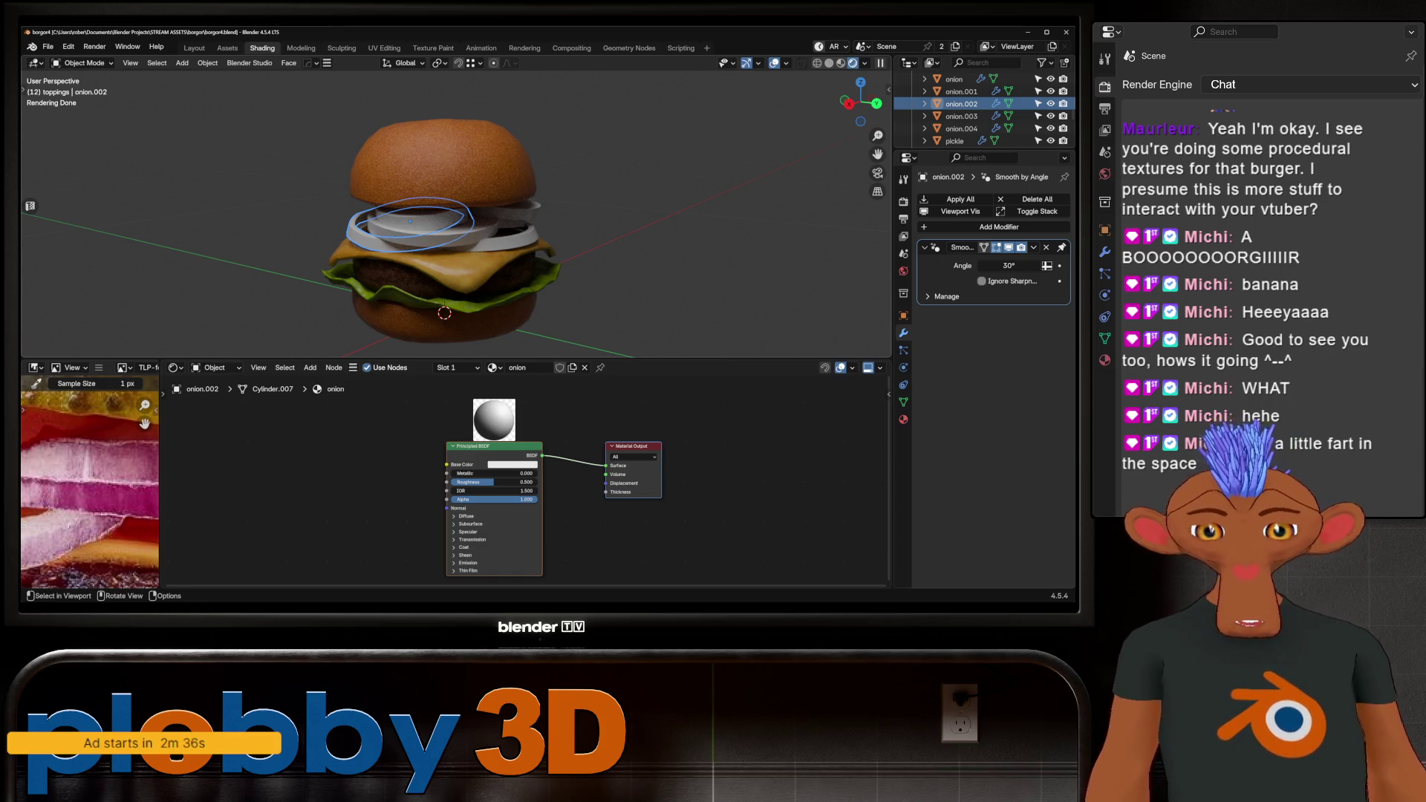
key("ctrl+s")
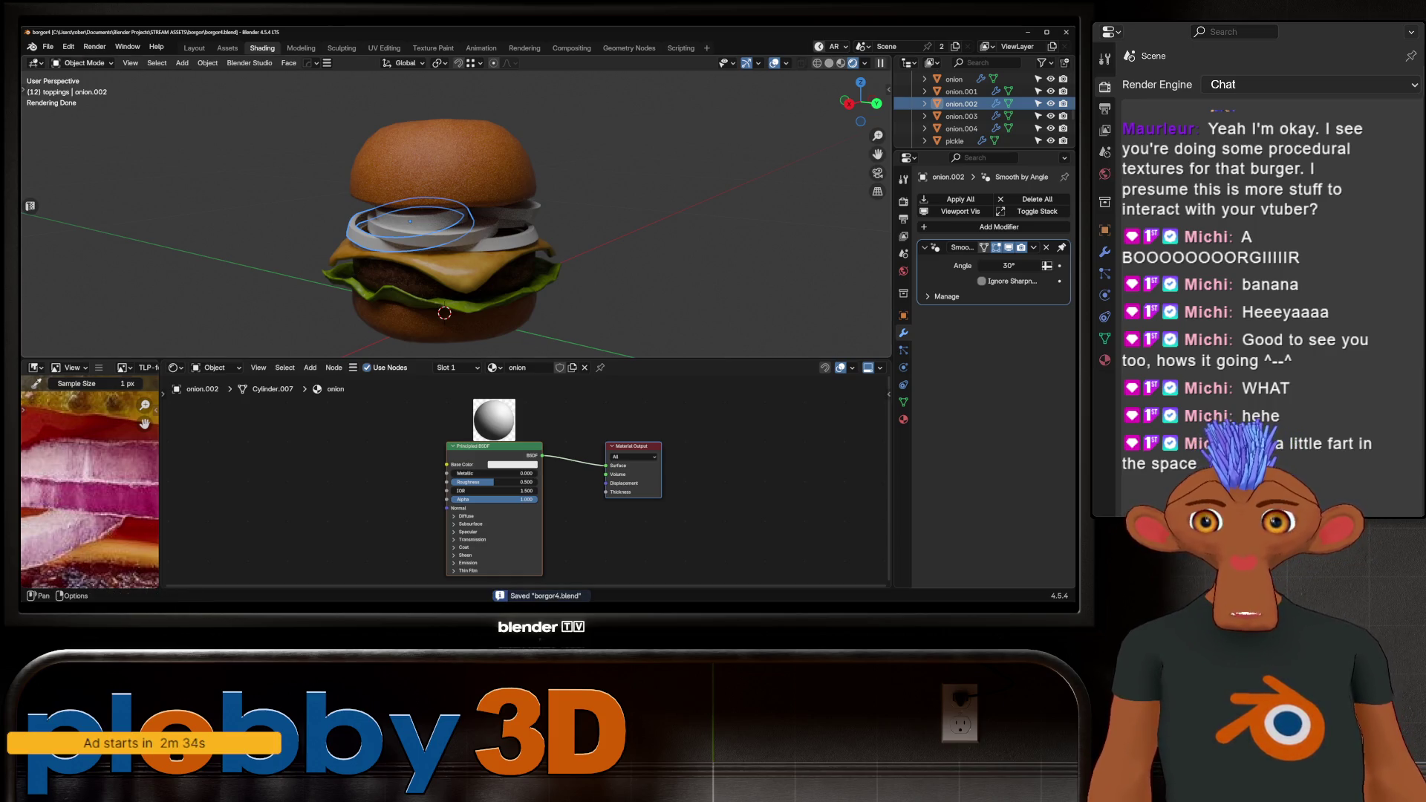
Open skyscraper.blend from the splash screen's Recent Files list.
left_click(47, 46)
mouse_move(78, 85)
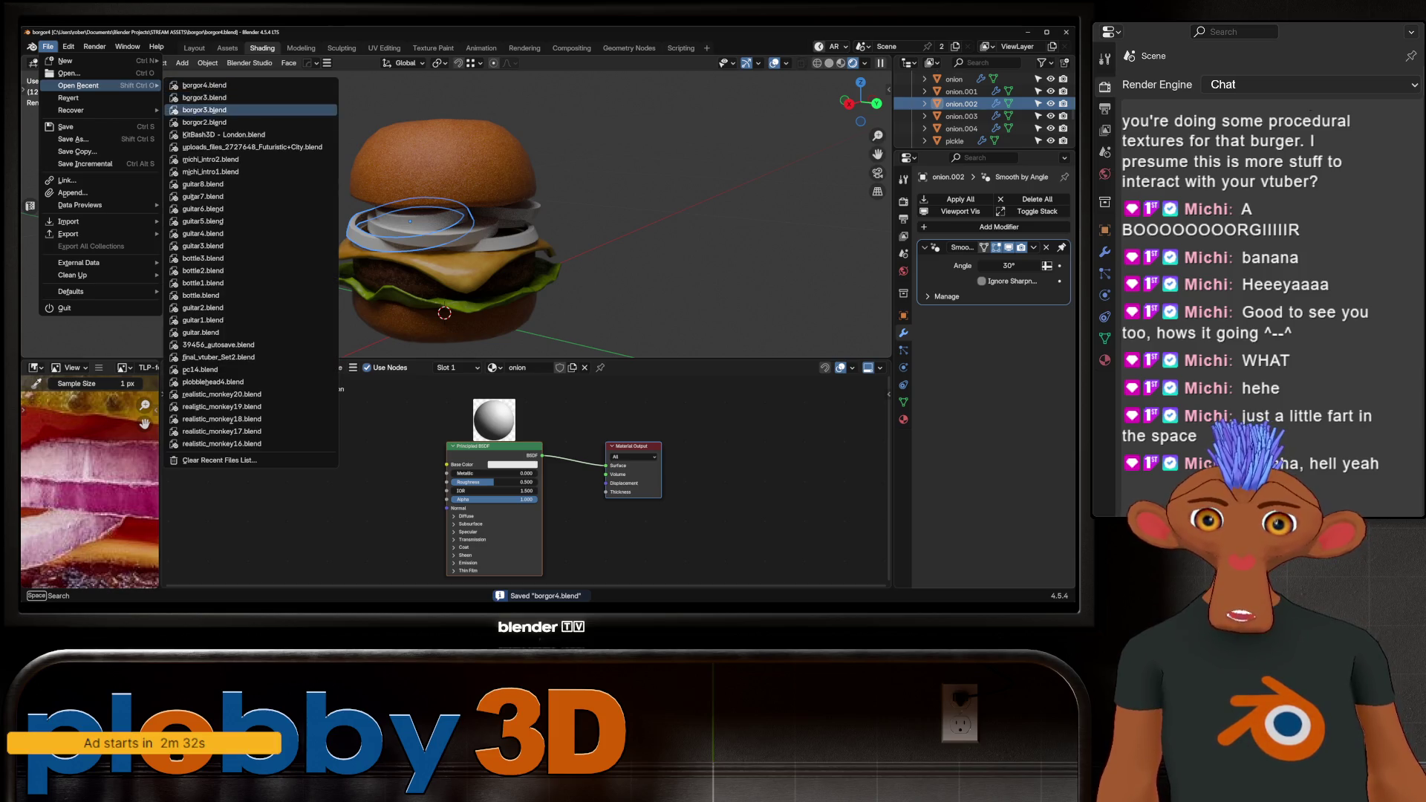
key("Escape")
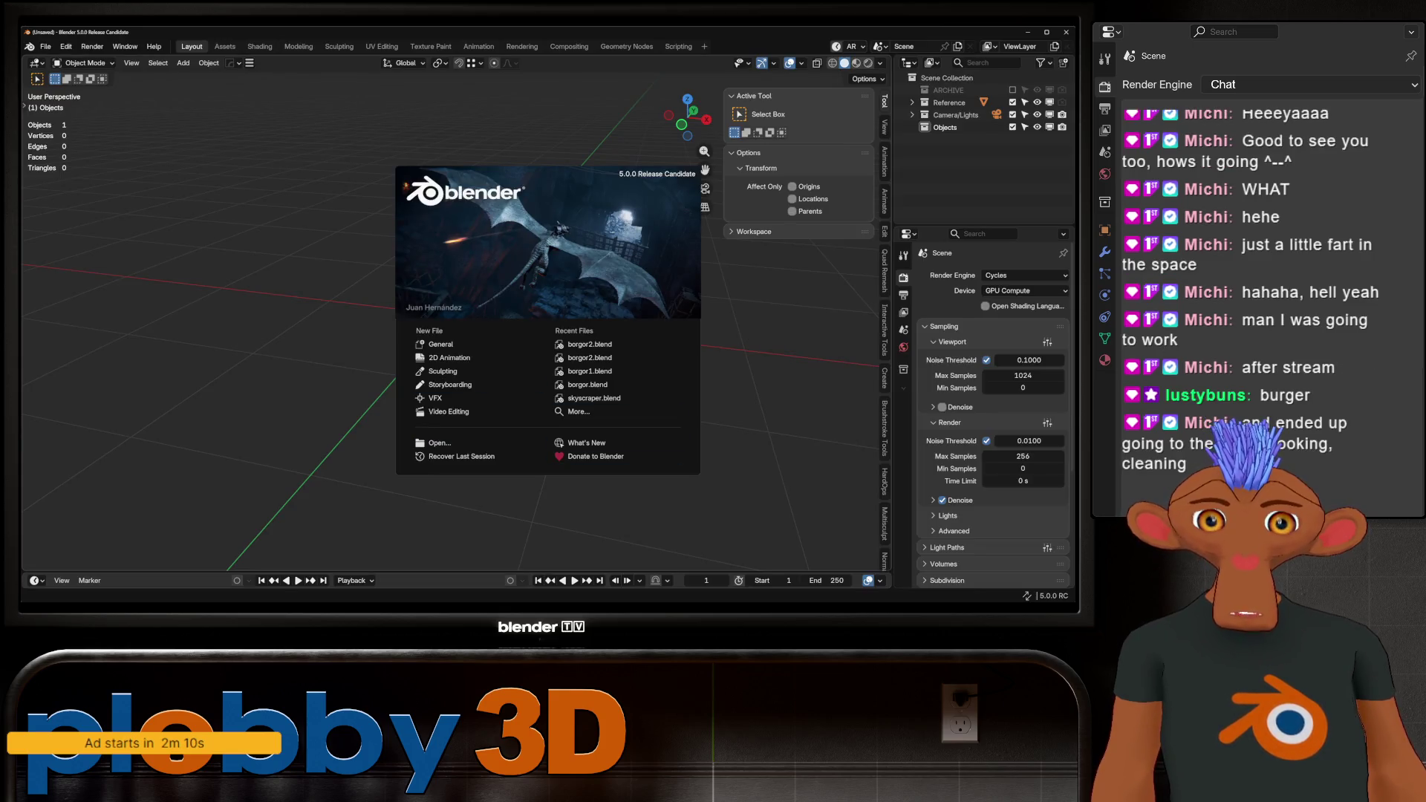
left_click(594, 398)
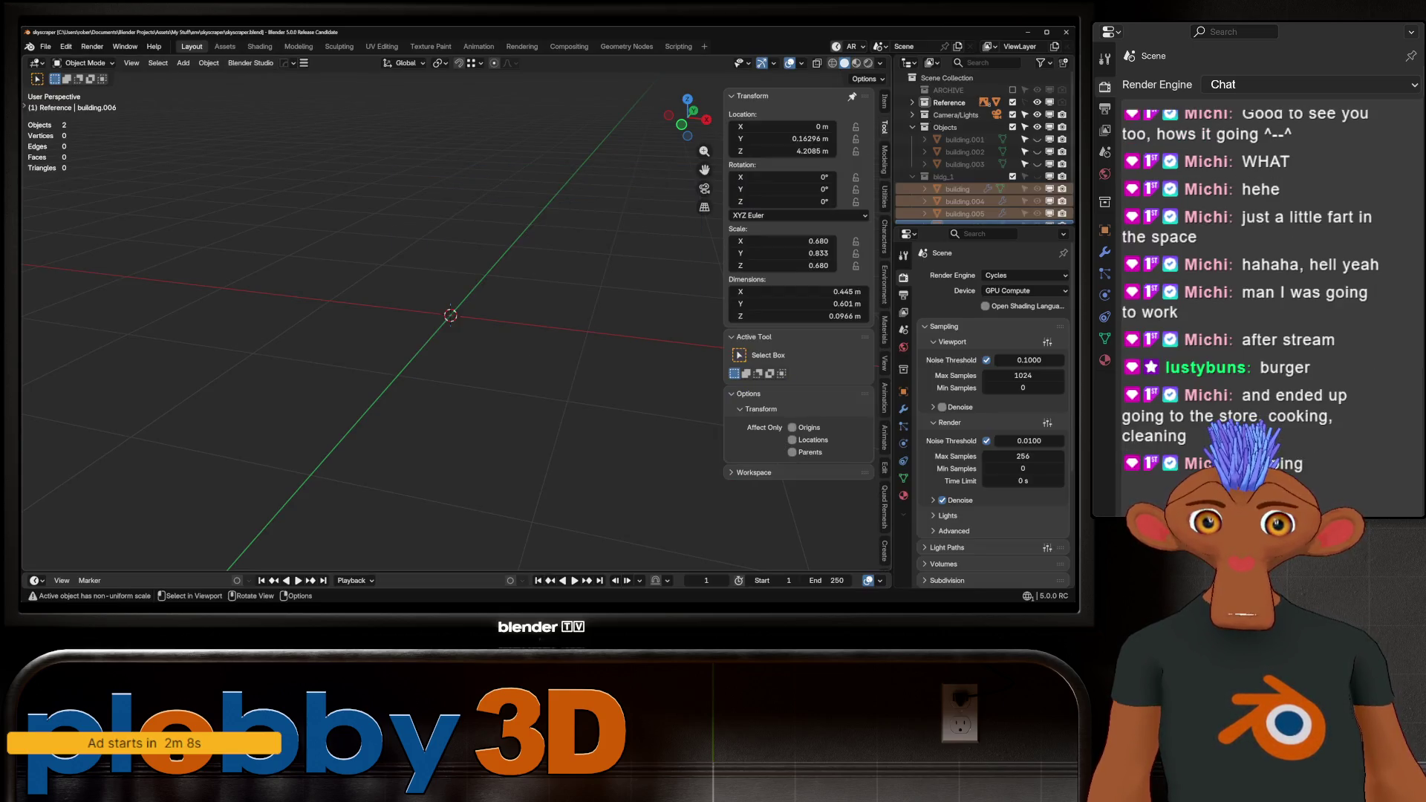
Switch to the front view and hide the building sheet reference image.
middle_click_drag(445, 334, 309, 342)
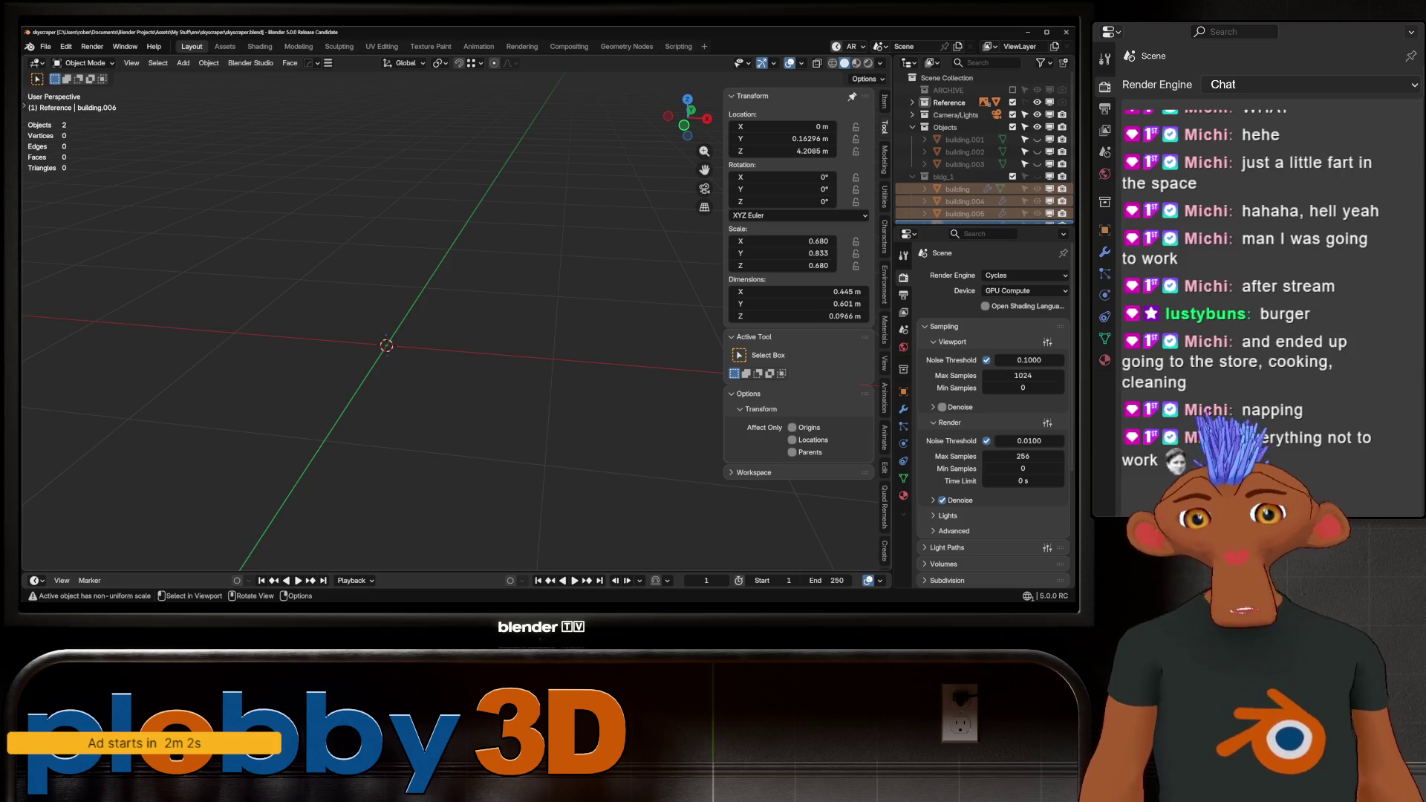
key("KP_1")
scroll(483, 223, "down", 4)
scroll(483, 297, "up", 4)
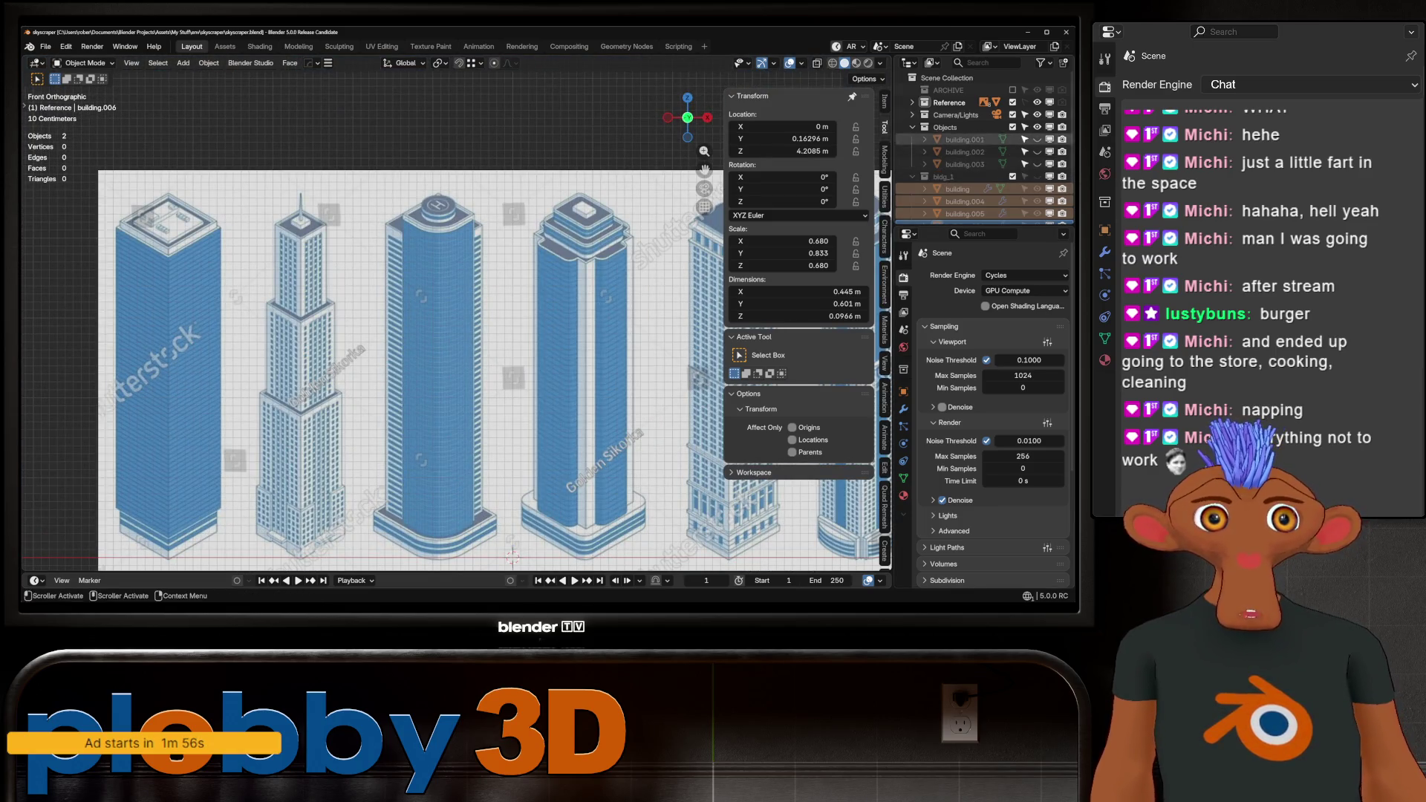
scroll(965, 200, "down", 1)
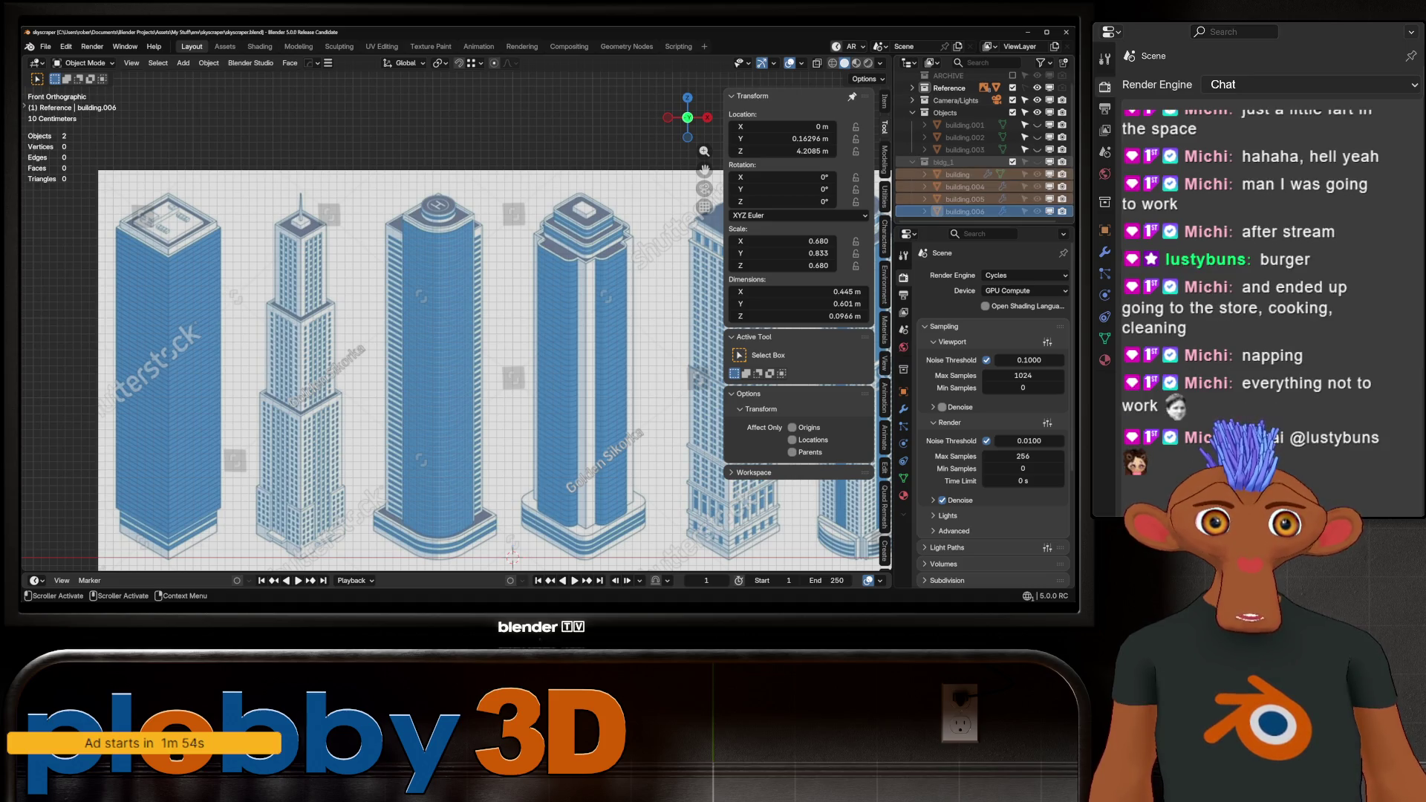
scroll(533, 267, "down", 2)
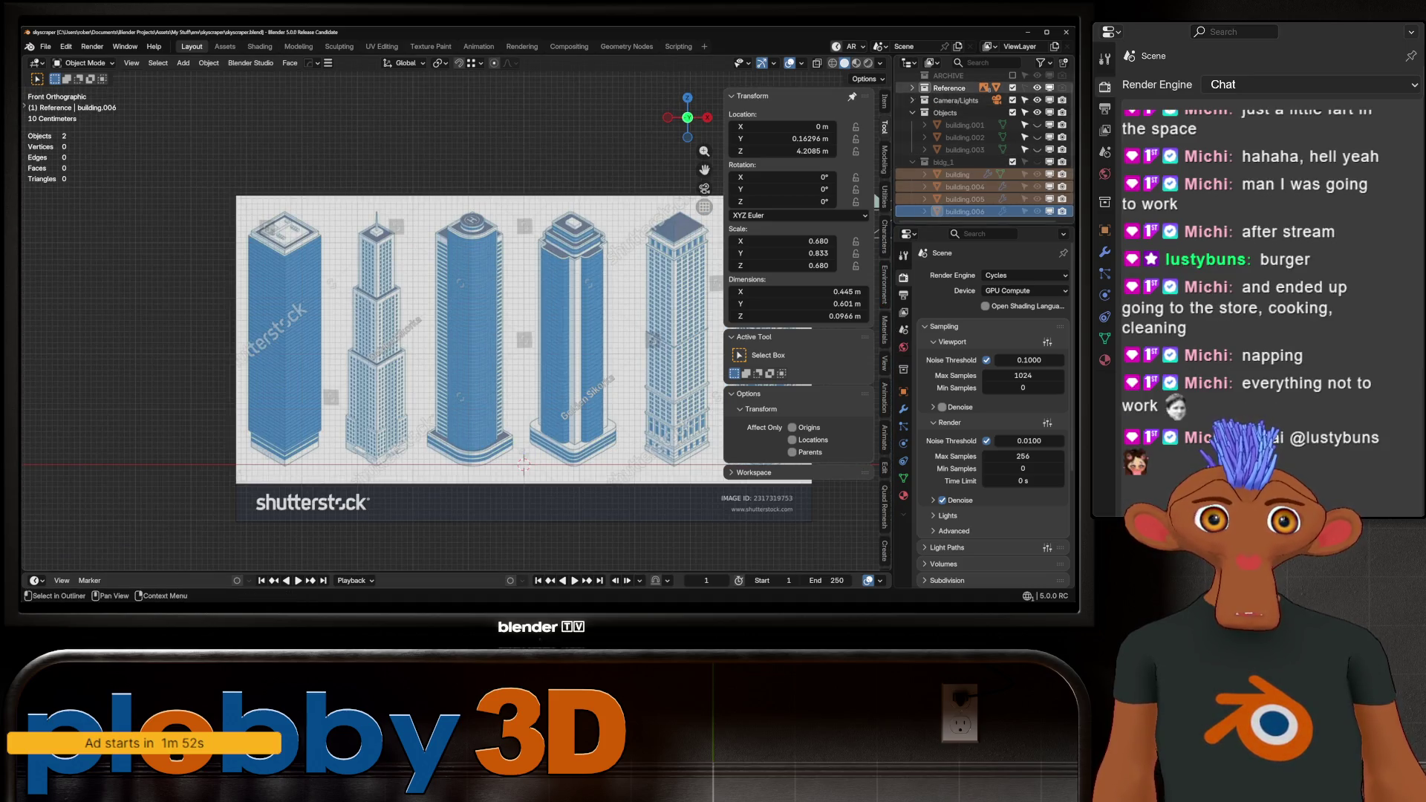
key("Delete")
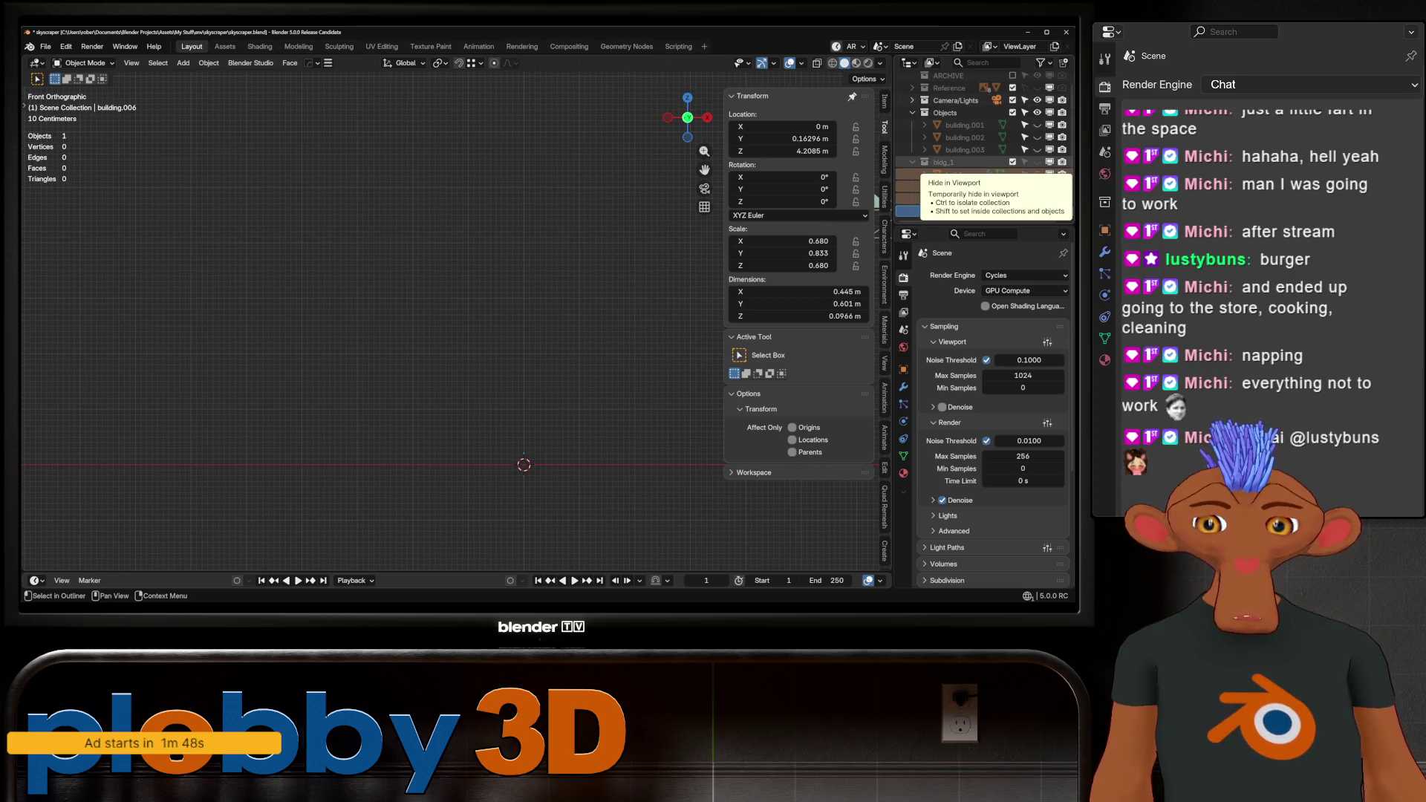
Hide the bldg_1 building model in the outliner.
left_click(1037, 162)
left_click(1037, 162)
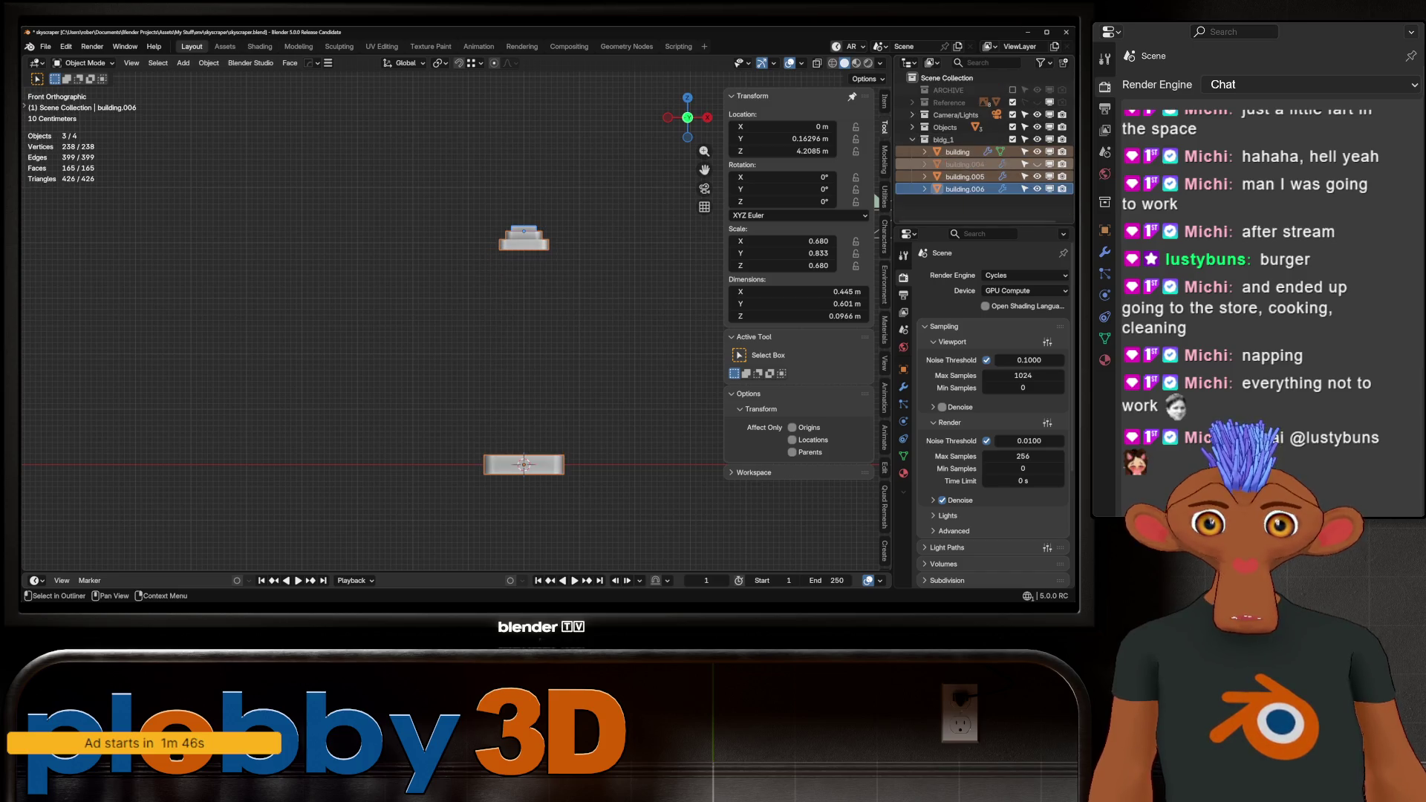
left_click(1037, 162)
scroll(1037, 162, "up", 1)
left_click(1037, 138)
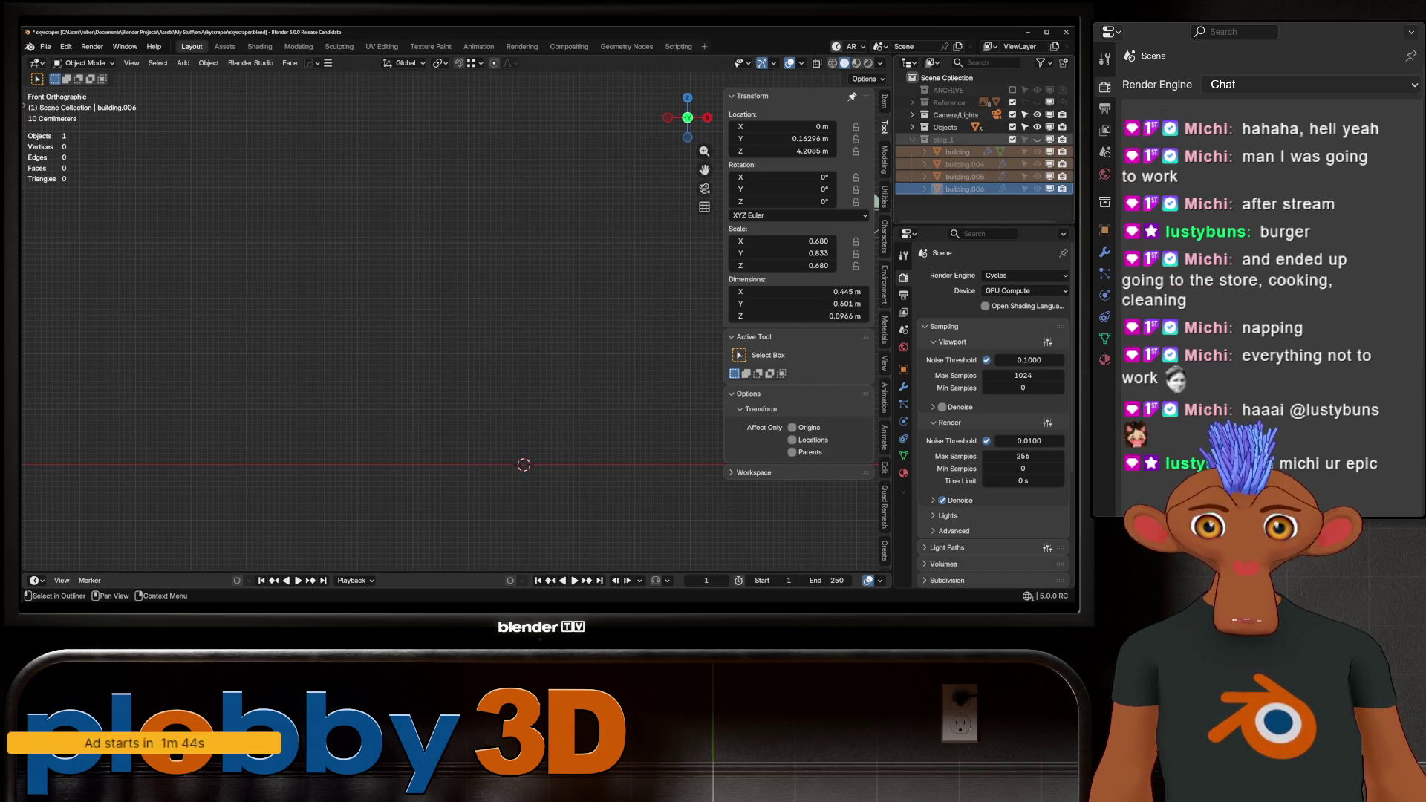
Expand the Reference collection and show only the foggy city ref image.
left_click(912, 103)
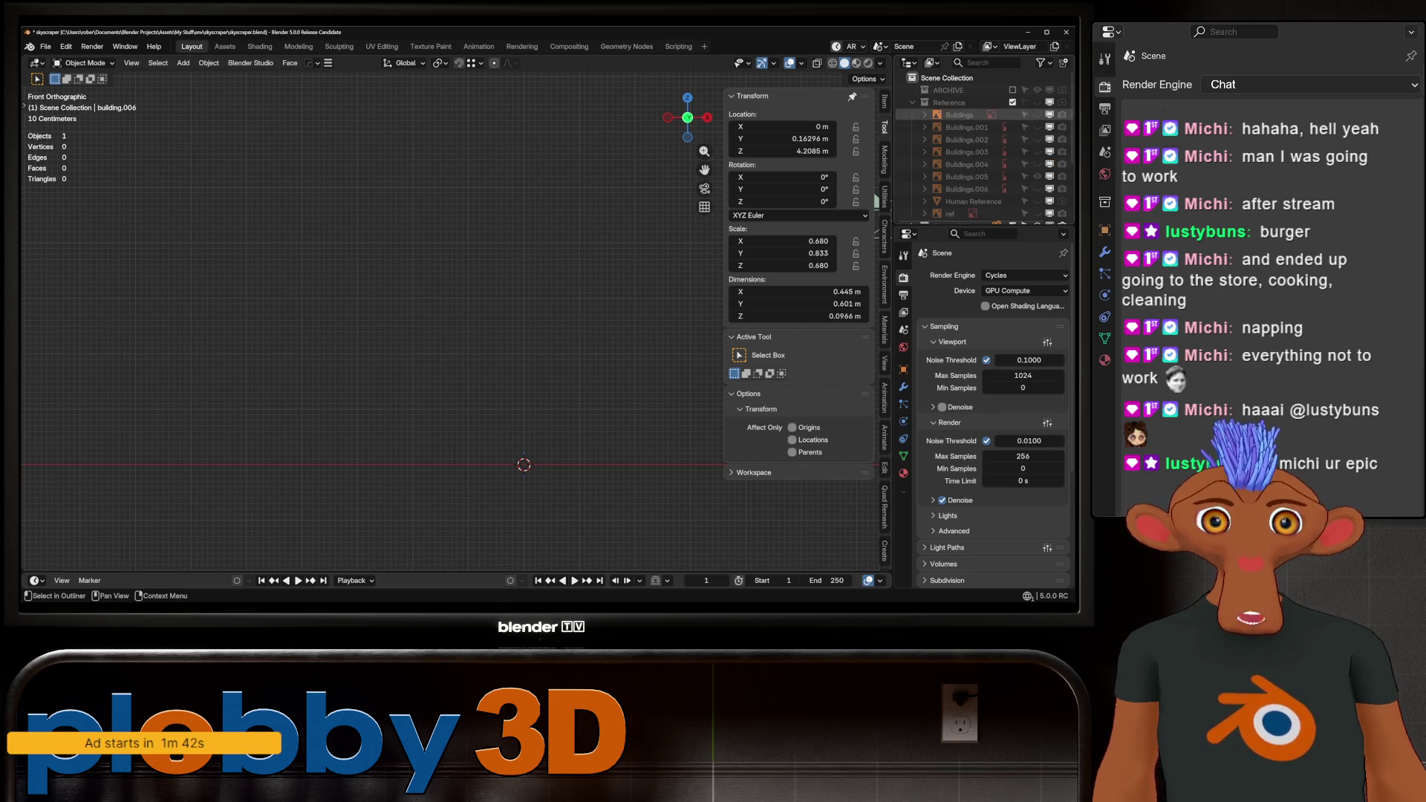
left_click(1037, 177)
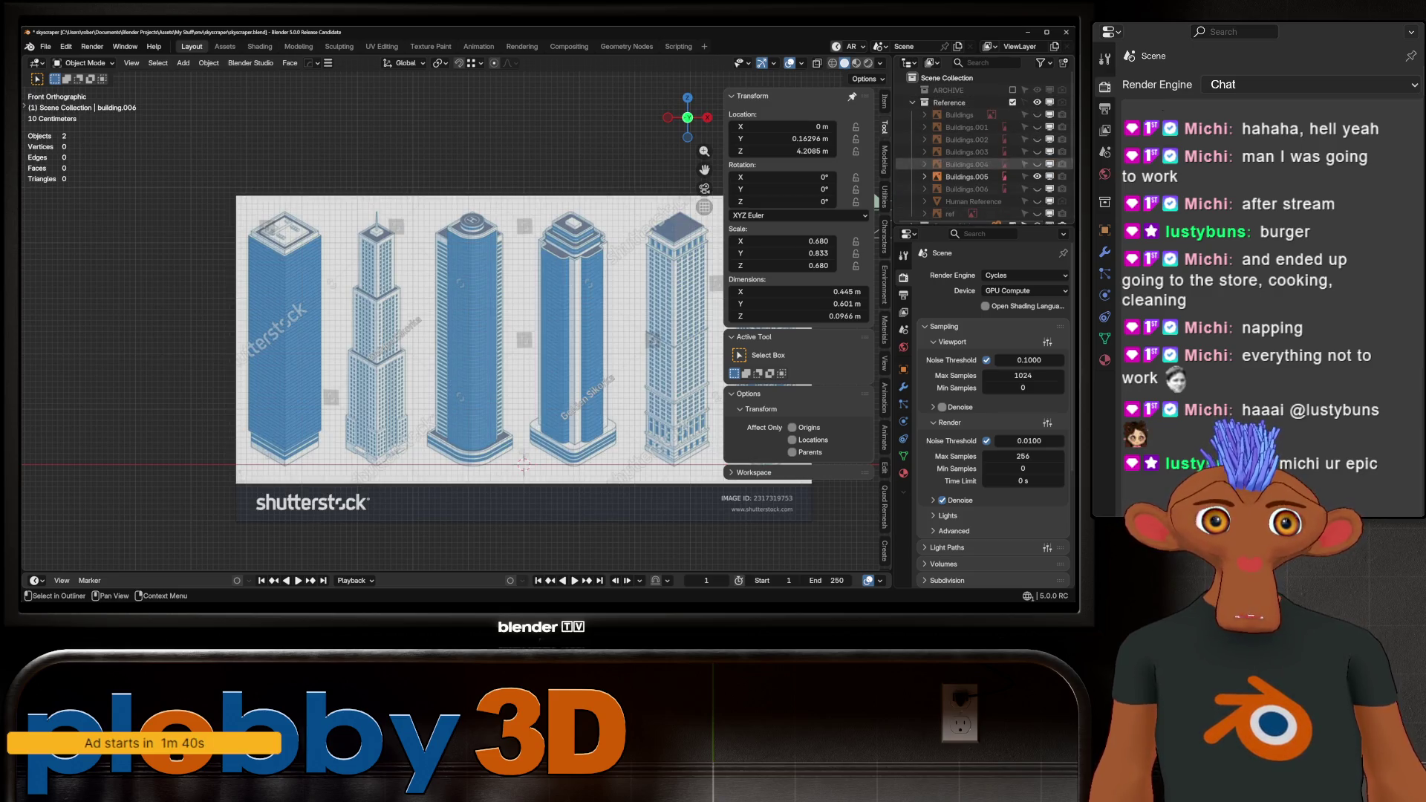
left_click(1037, 176)
left_click(1037, 214)
mouse_move(519, 489)
middle_mouse_down("shift")
mouse_move(471, 459)
mouse_move(423, 330)
mouse_move(428, 370)
middle_mouse_up("shift")
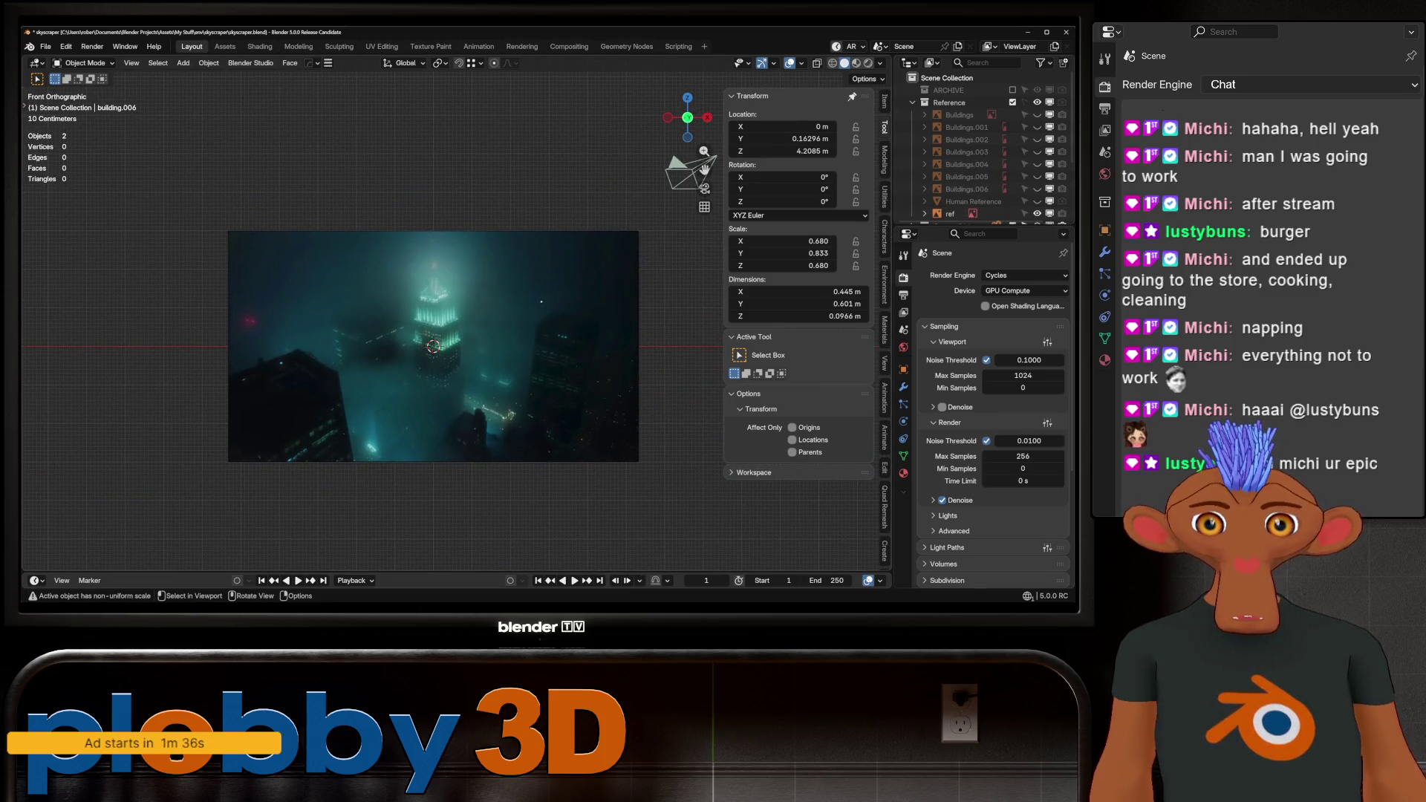
Raise the foggy city reference image along Z to a height of 2.9945 m.
scroll(380, 373, "up", 3)
right_click(381, 369)
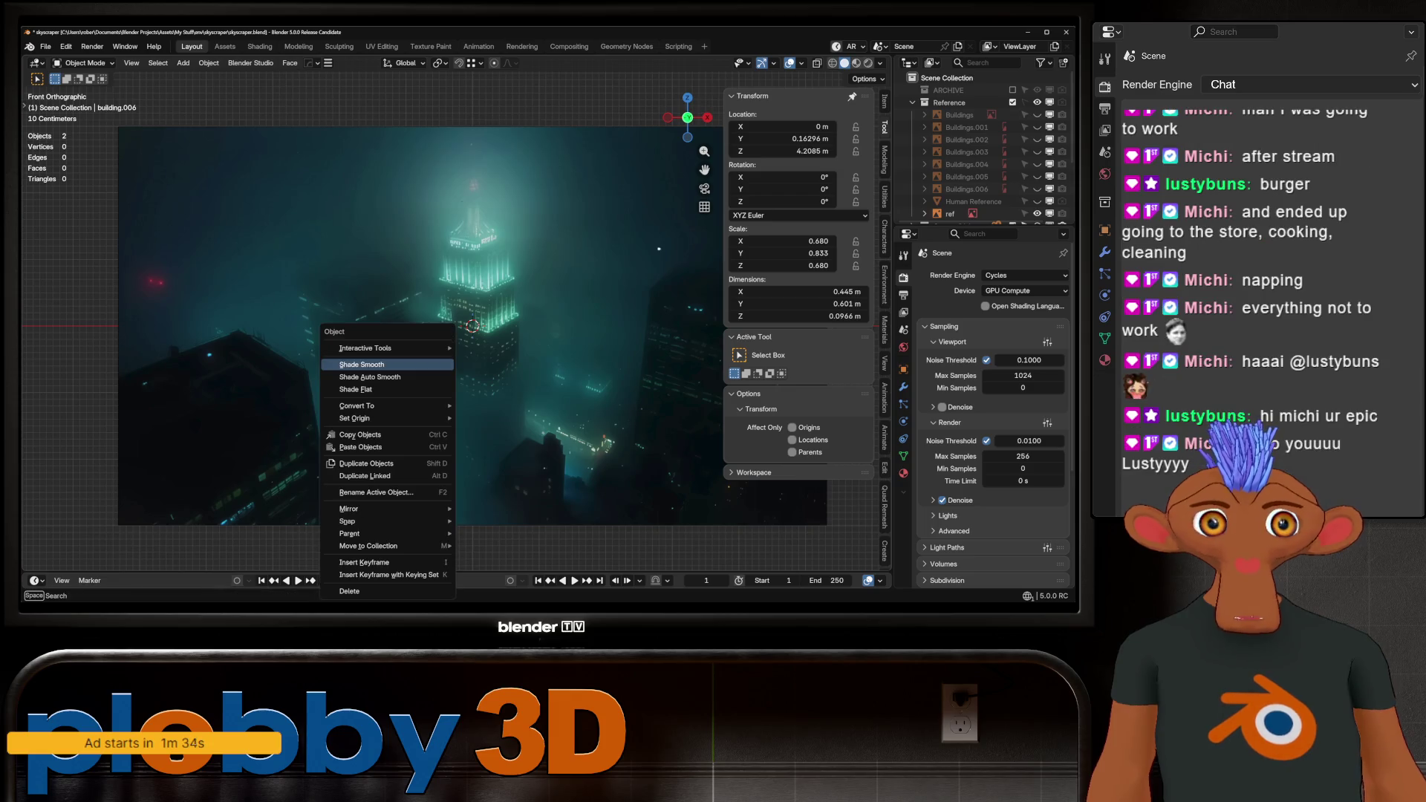
scroll(981, 148, "down", 3)
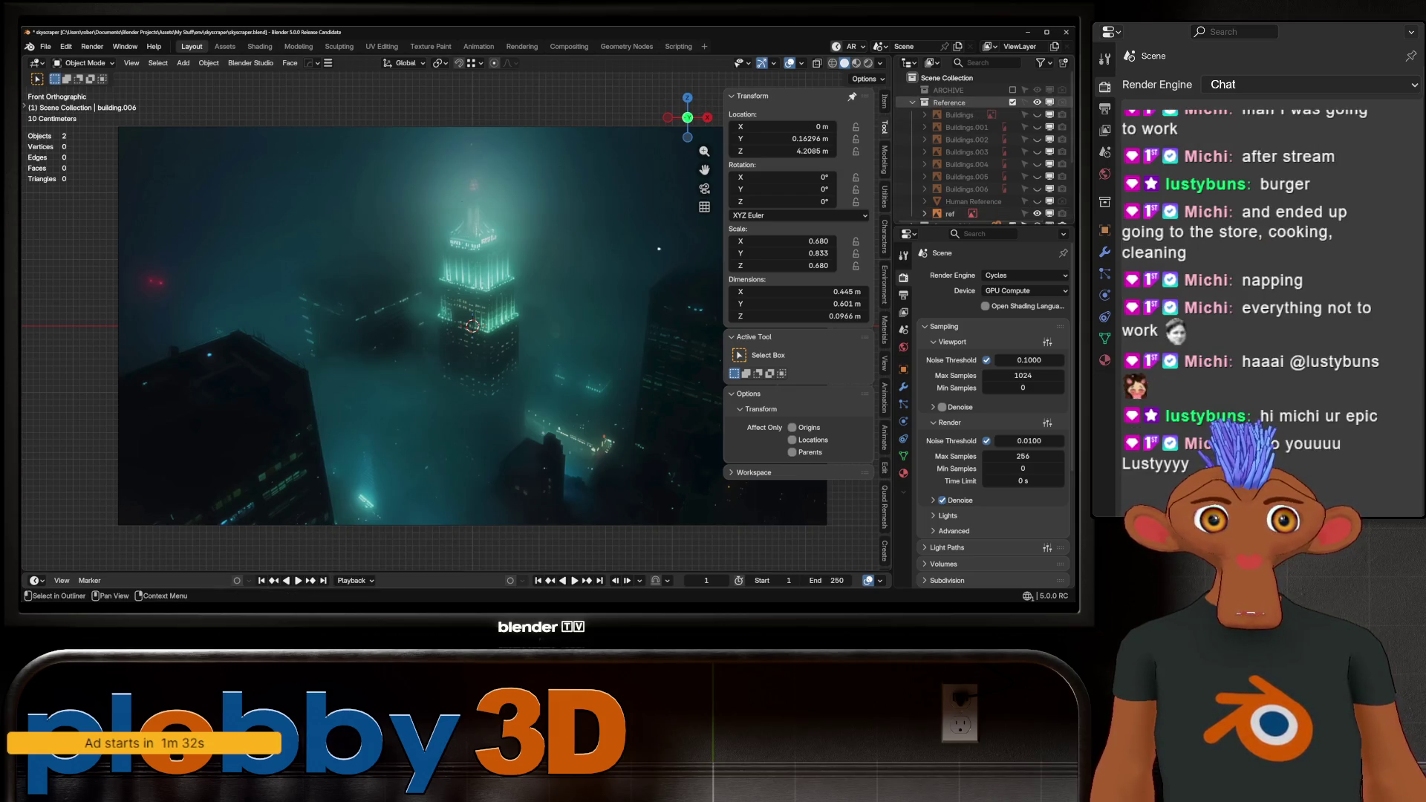
scroll(429, 321, "down", 2)
left_click(428, 322)
key("g")
key("z")
left_click(476, 104)
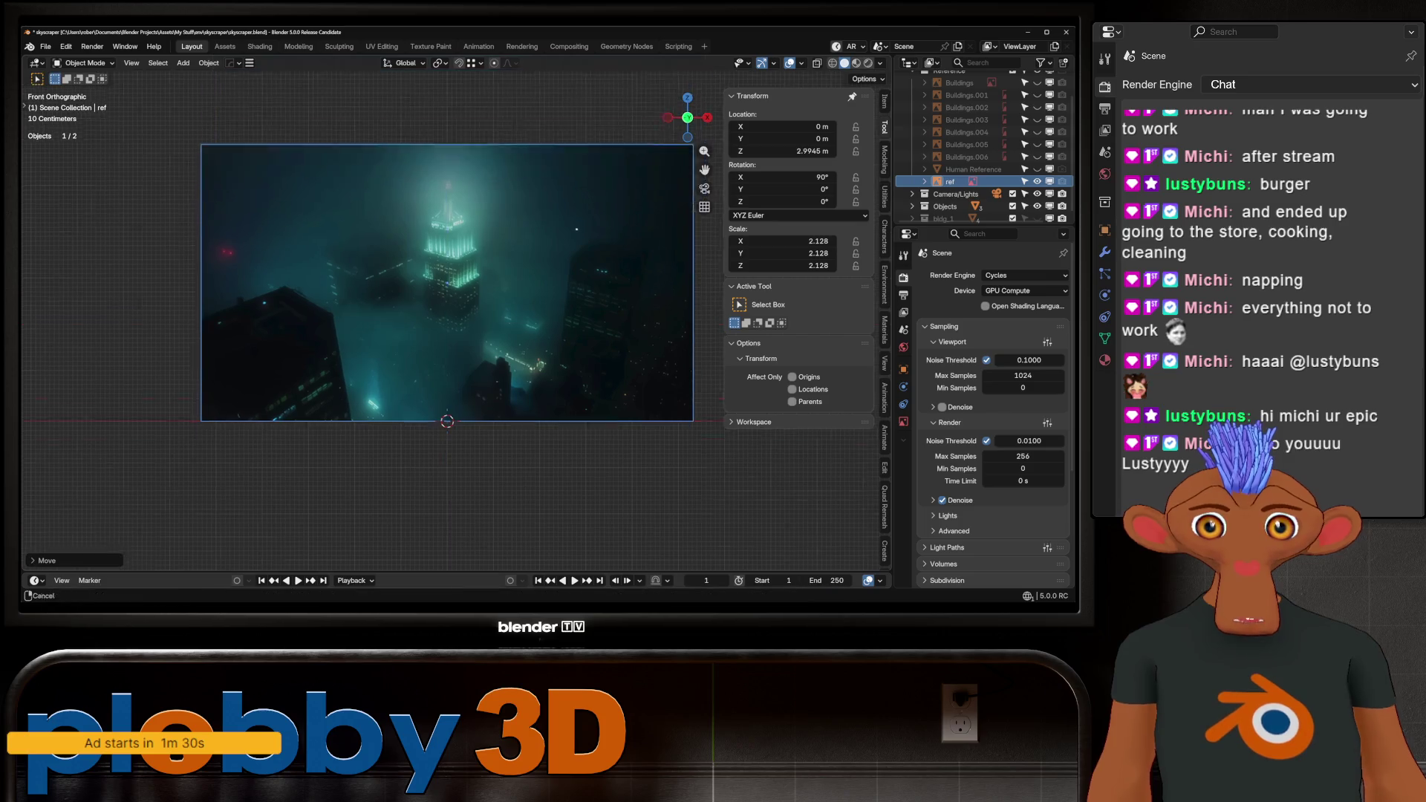
Orbit briefly to inspect the raised image plane, then return to front view.
scroll(476, 104, "up", 3)
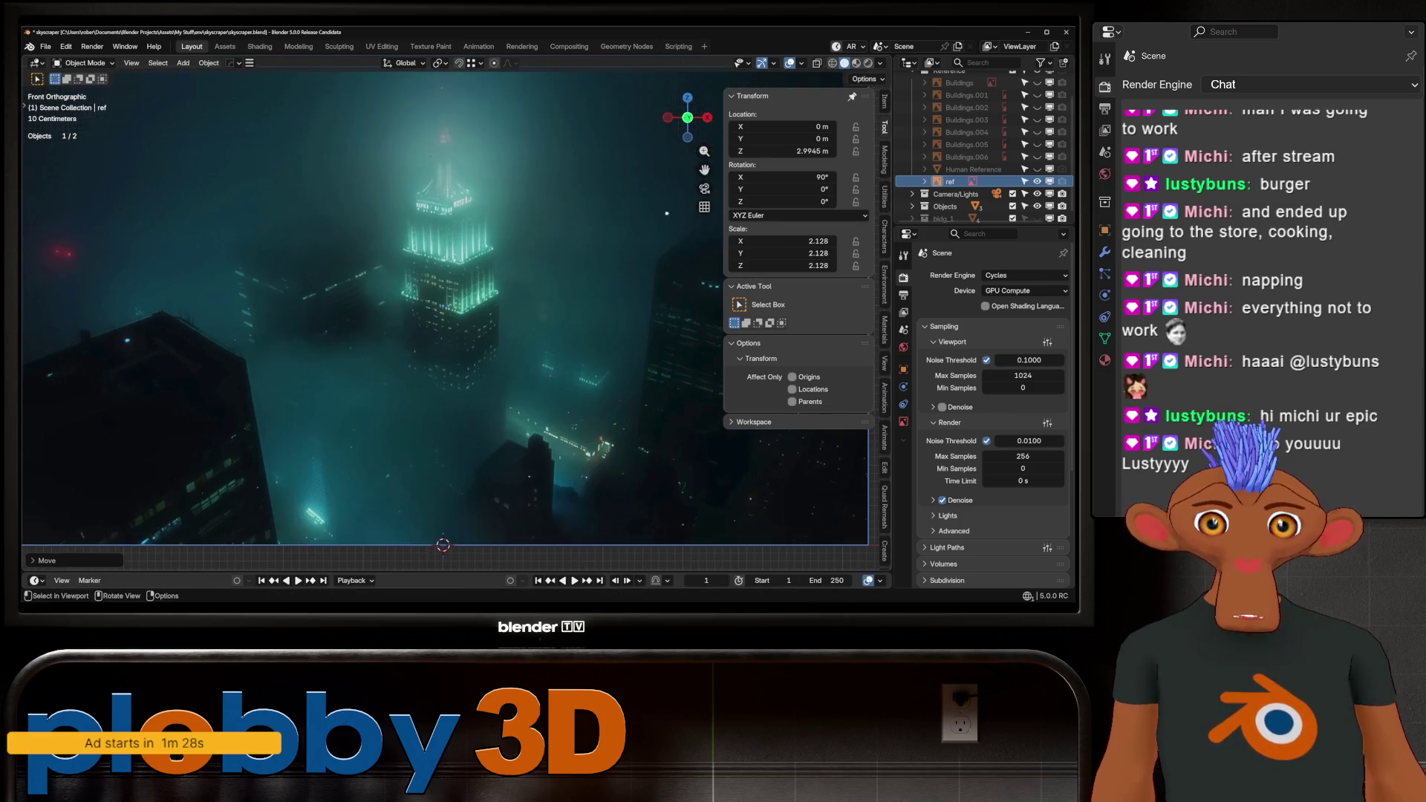
middle_click_drag(446, 312, 476, 350)
key("KP_1")
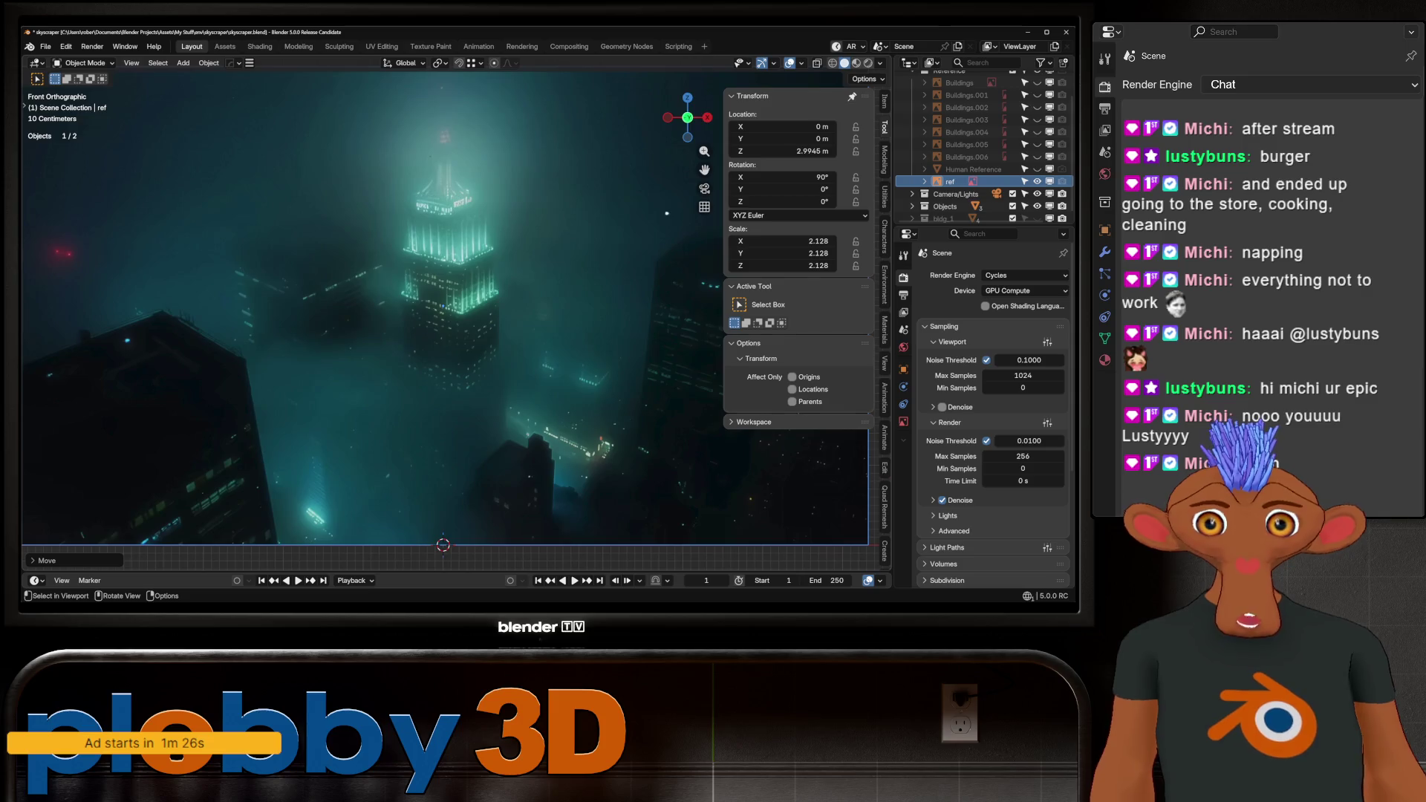
scroll(386, 473, "down", 2)
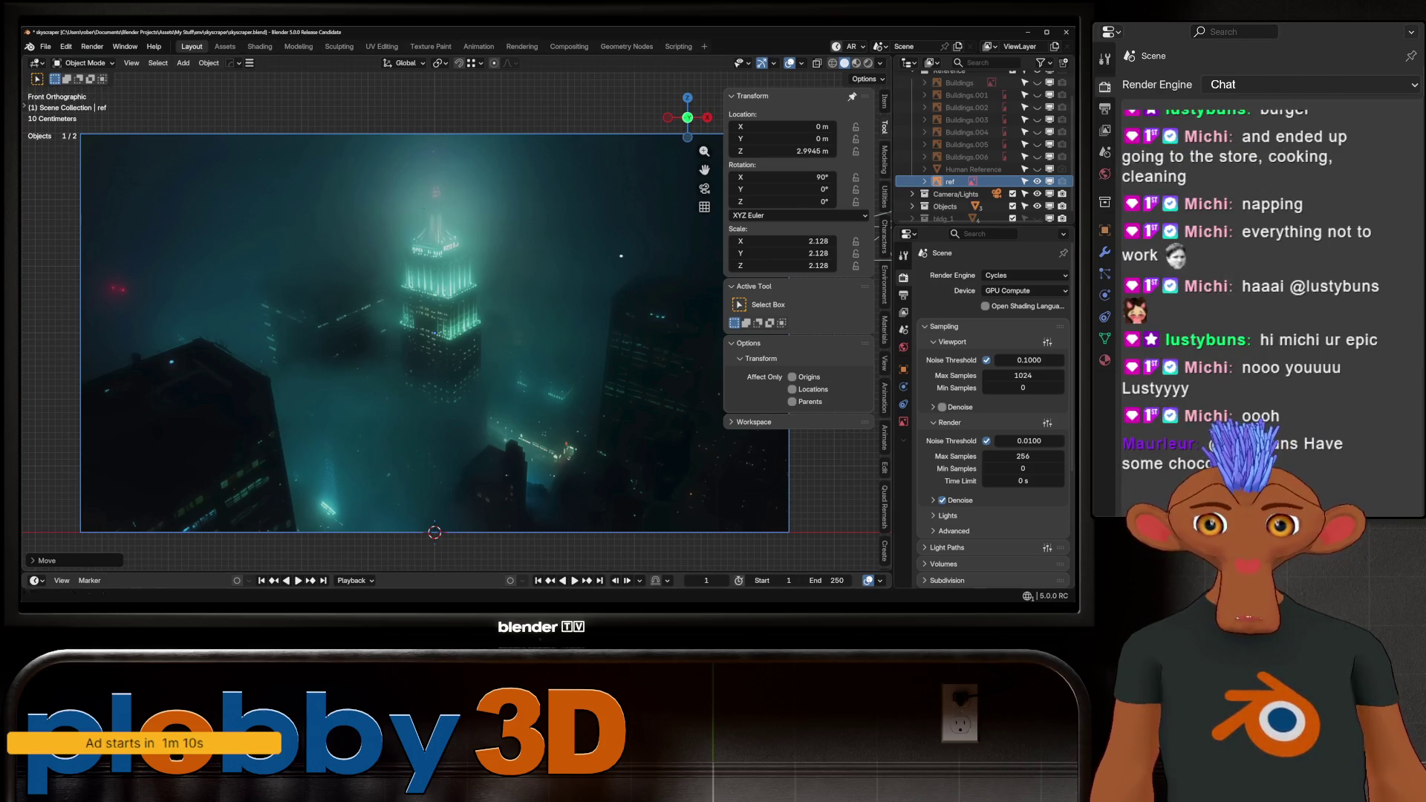
scroll(538, 365, "down", 1)
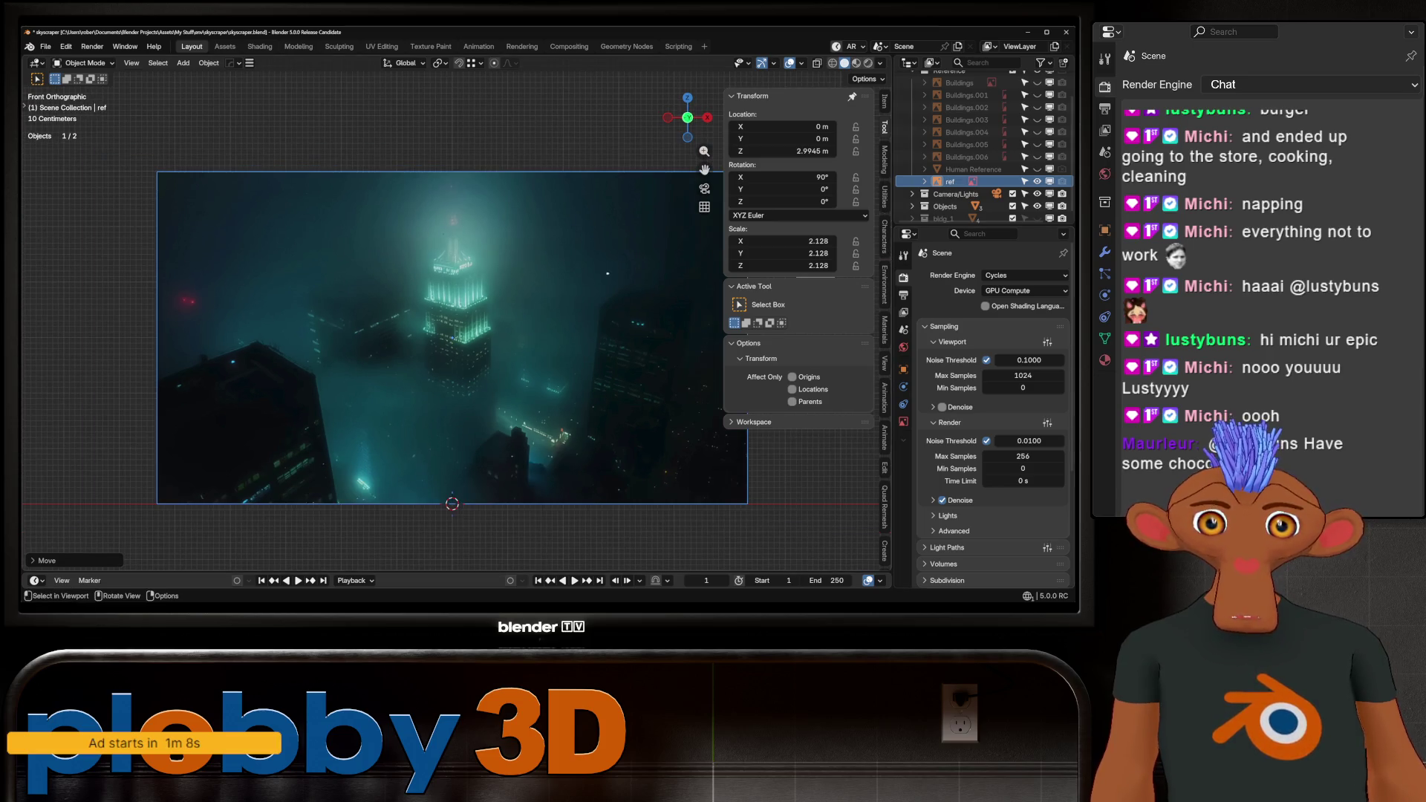
scroll(406, 307, "up", 3)
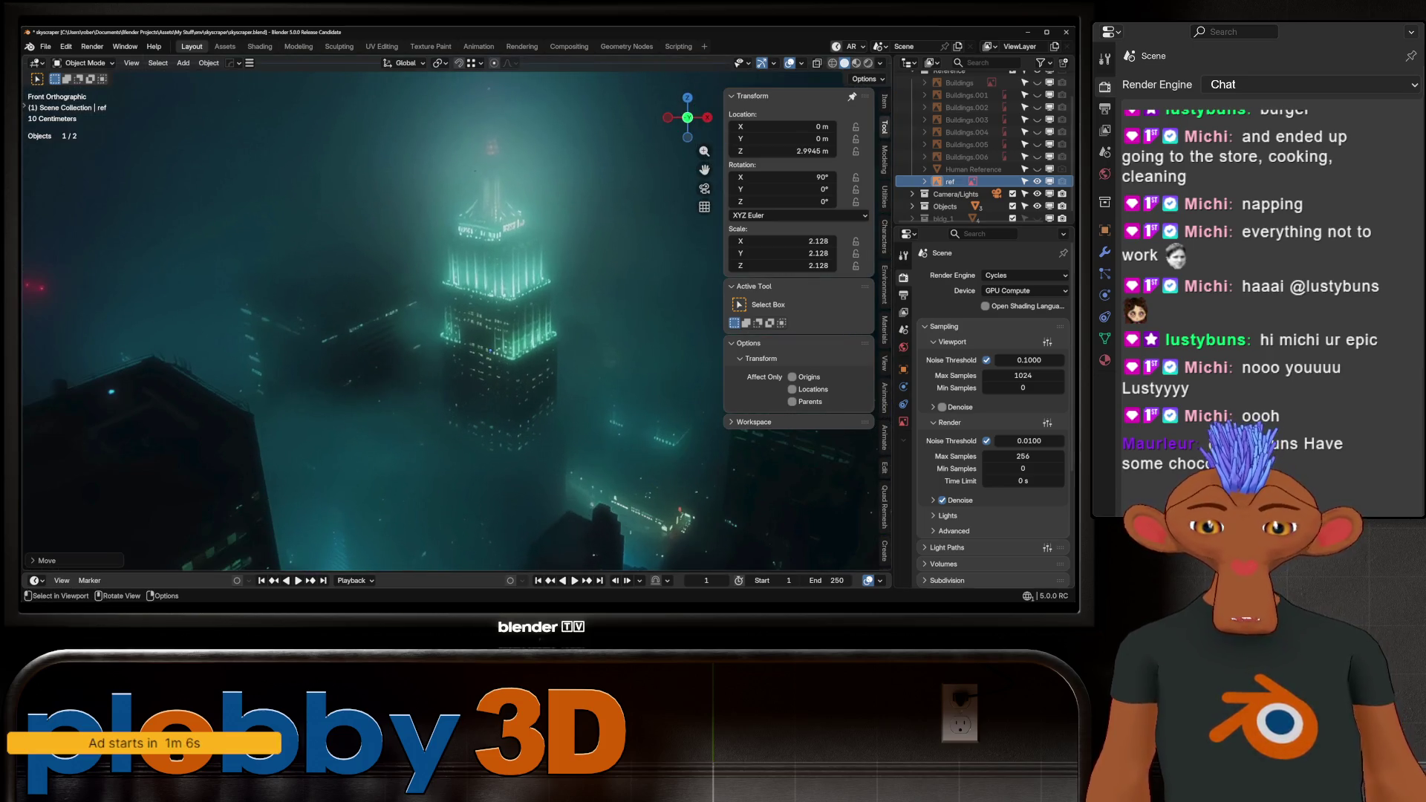
scroll(488, 355, "down", 3)
scroll(490, 344, "down", 1)
scroll(297, 334, "up", 2)
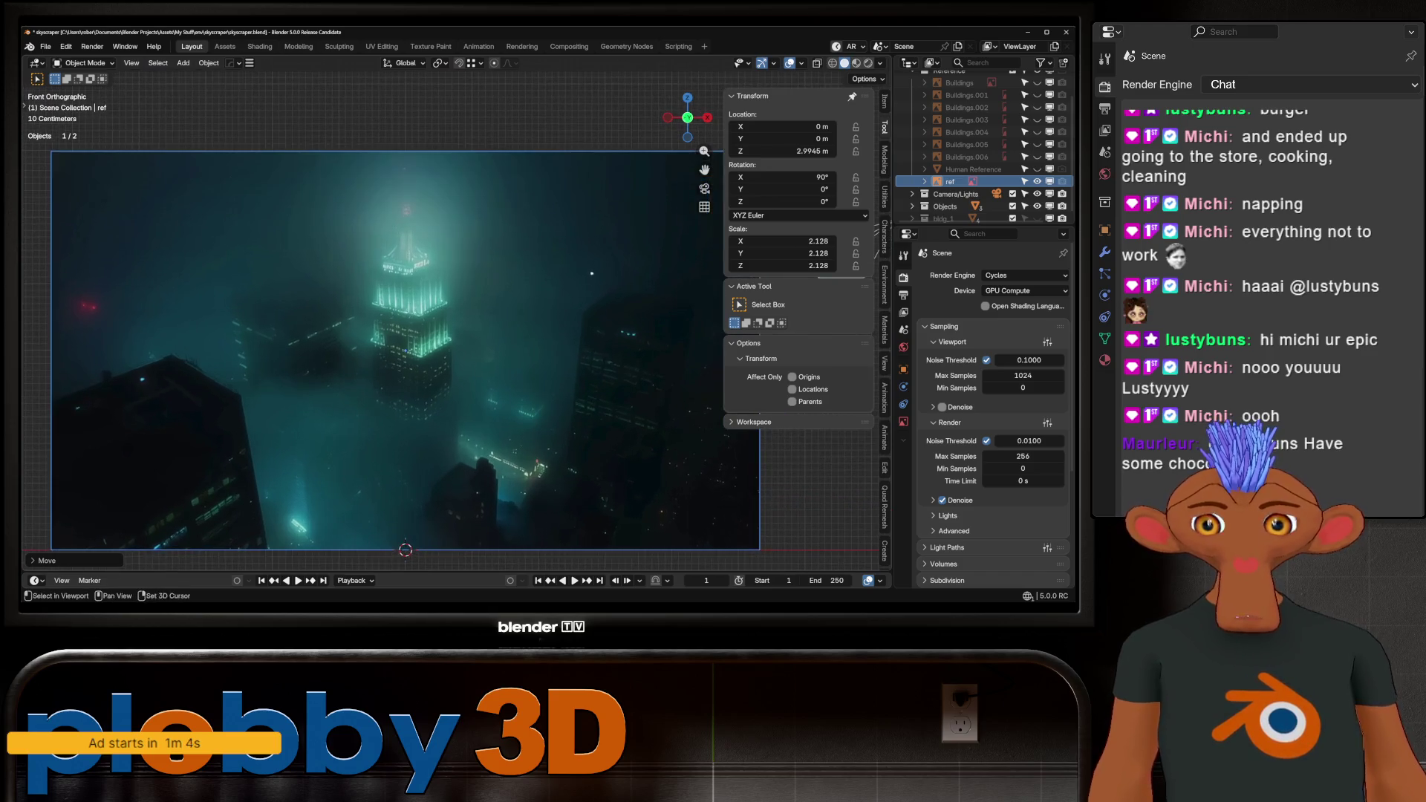
scroll(387, 349, "down", 2)
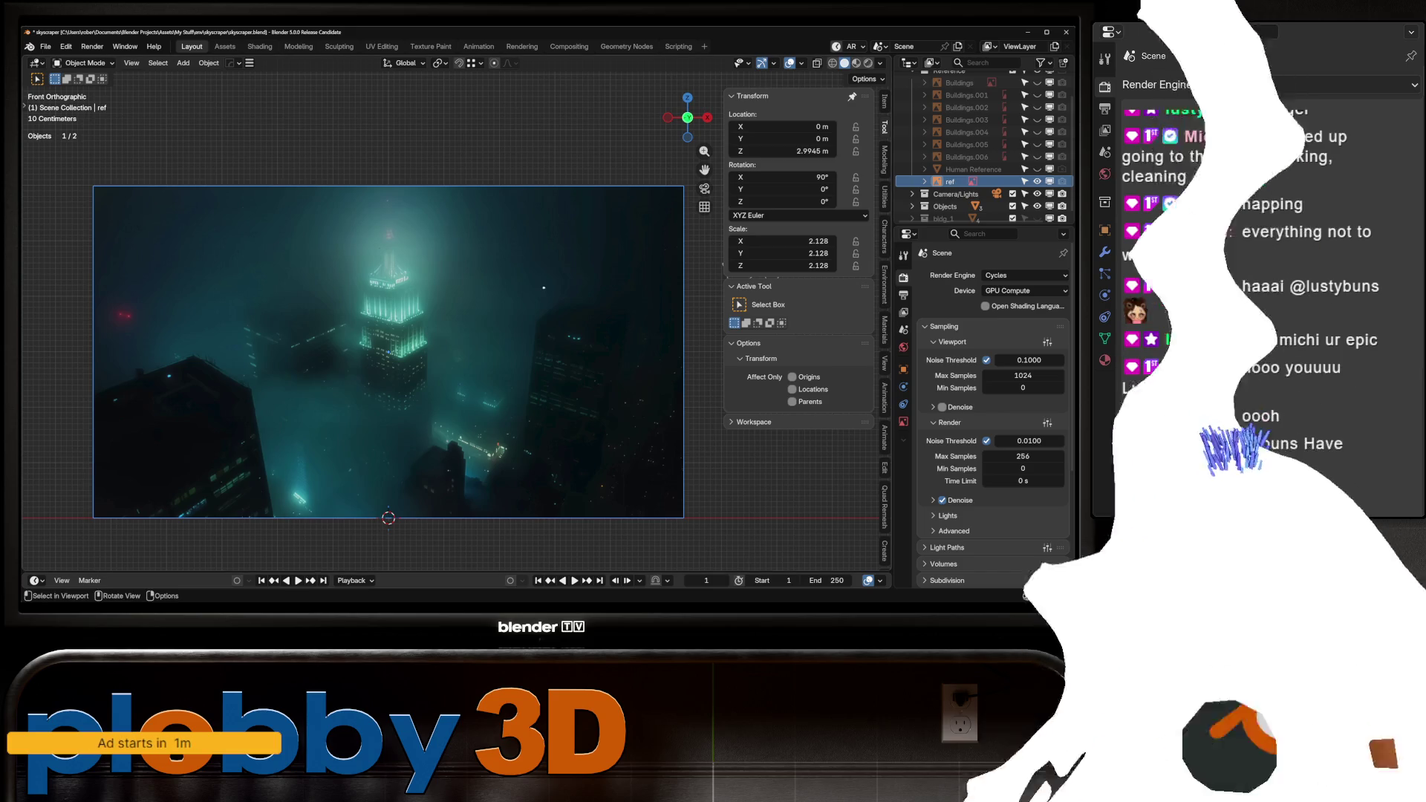
key("shift+a")
mouse_move(327, 364)
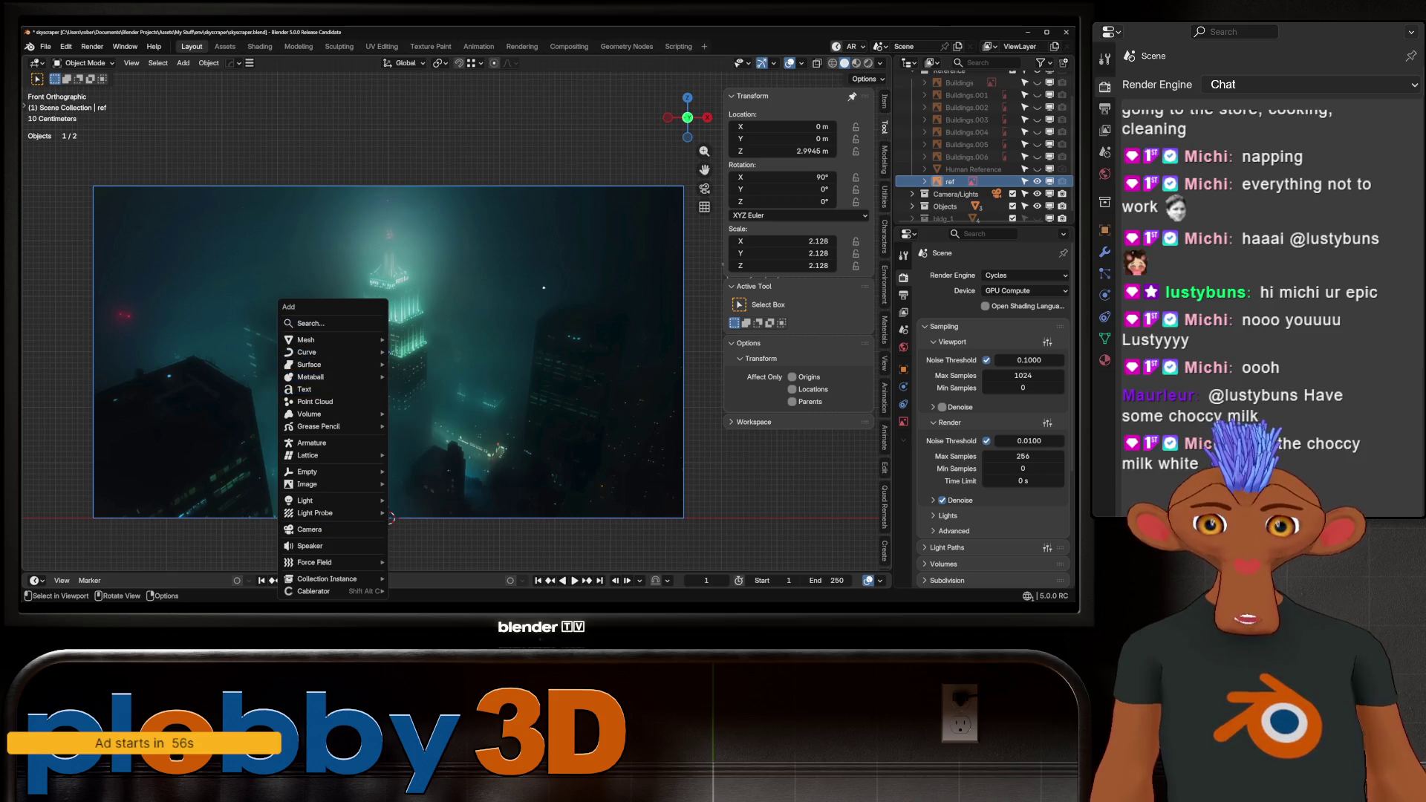
key("Escape")
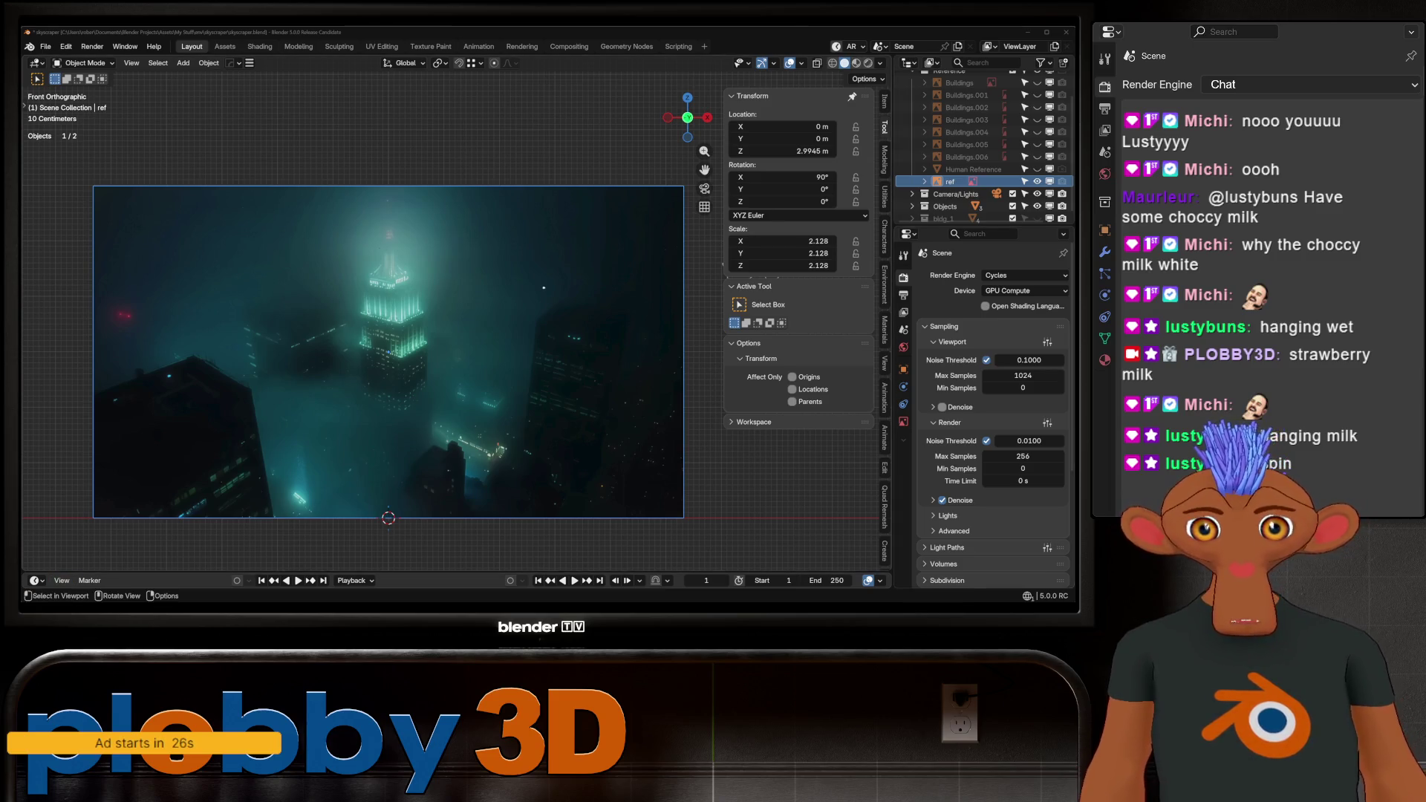
mouse_move(386, 349)
middle_mouse_down("shift")
mouse_move(459, 297)
mouse_move(351, 290)
mouse_move(398, 320)
middle_mouse_up("shift")
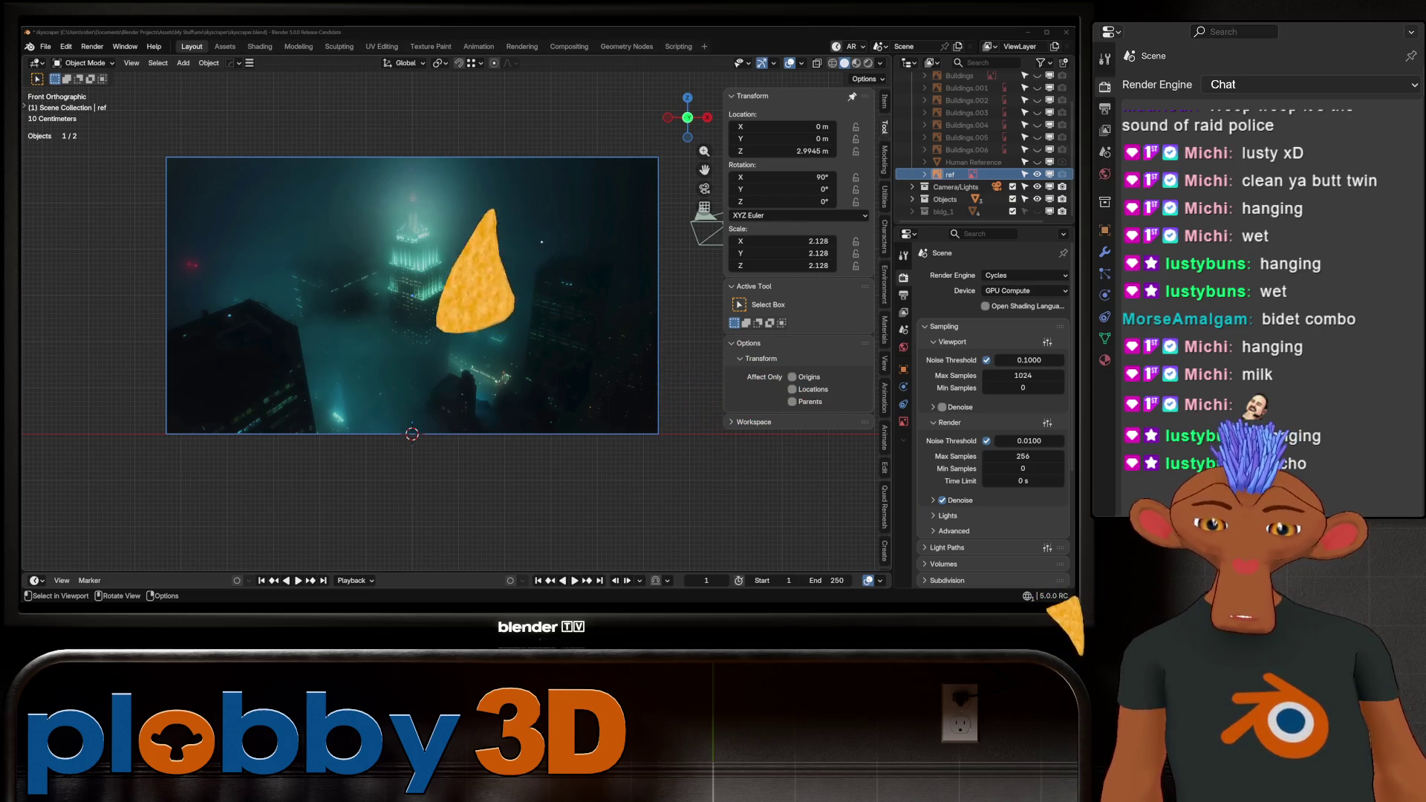
right_click(74, 446)
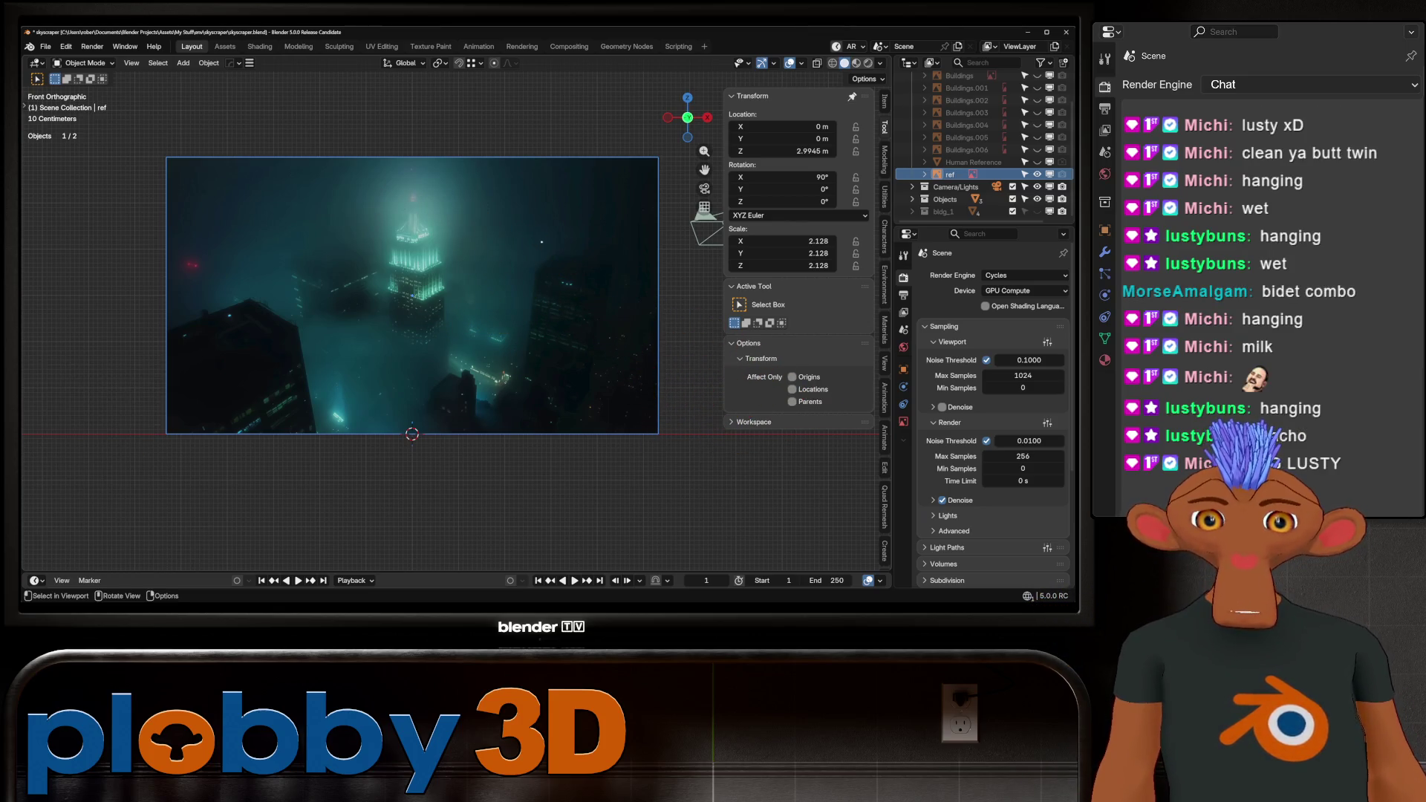
Orbit briefly around the foggy city reference and return to front view.
scroll(298, 279, "up", 2)
scroll(323, 350, "down", 5)
scroll(324, 350, "up", 3)
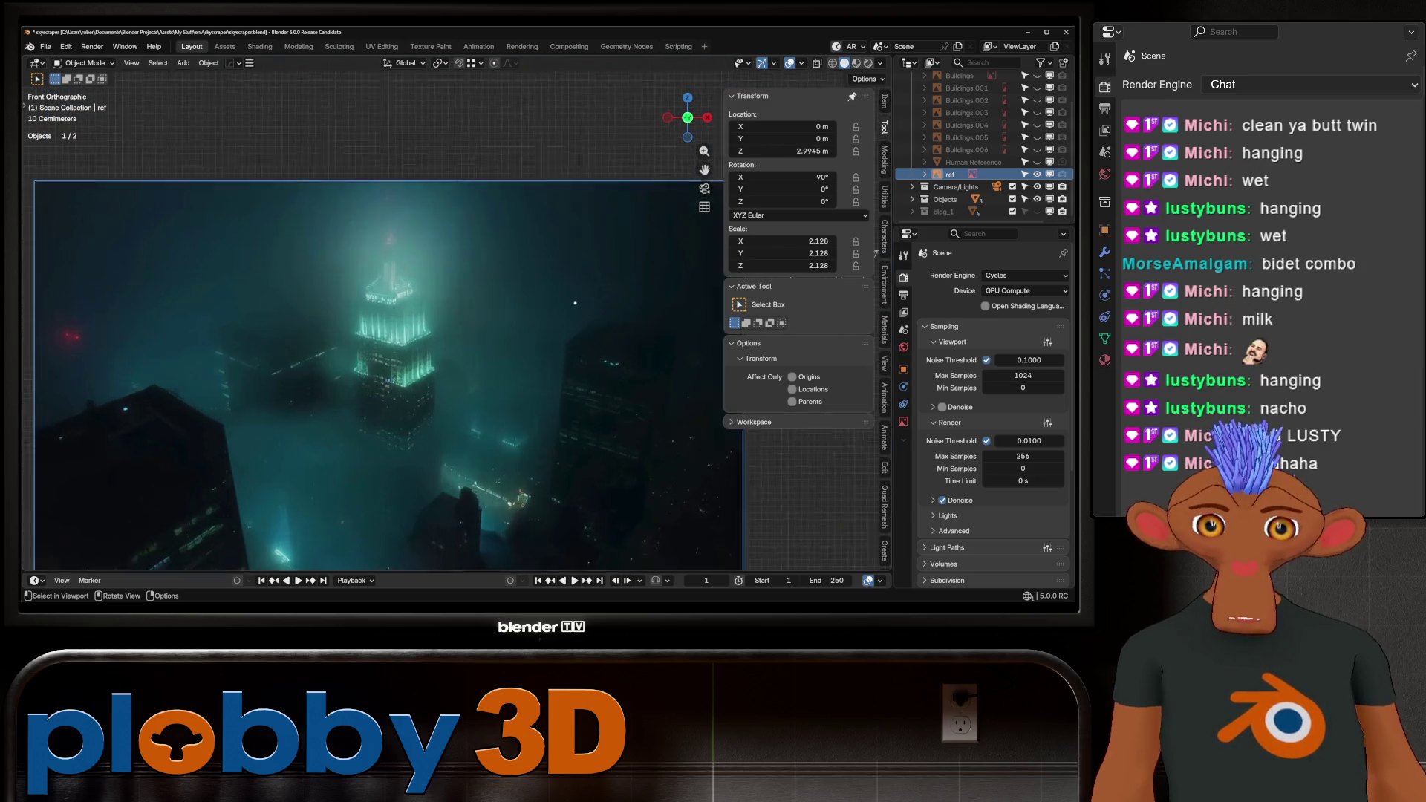
scroll(324, 350, "down", 3)
scroll(414, 220, "up", 3)
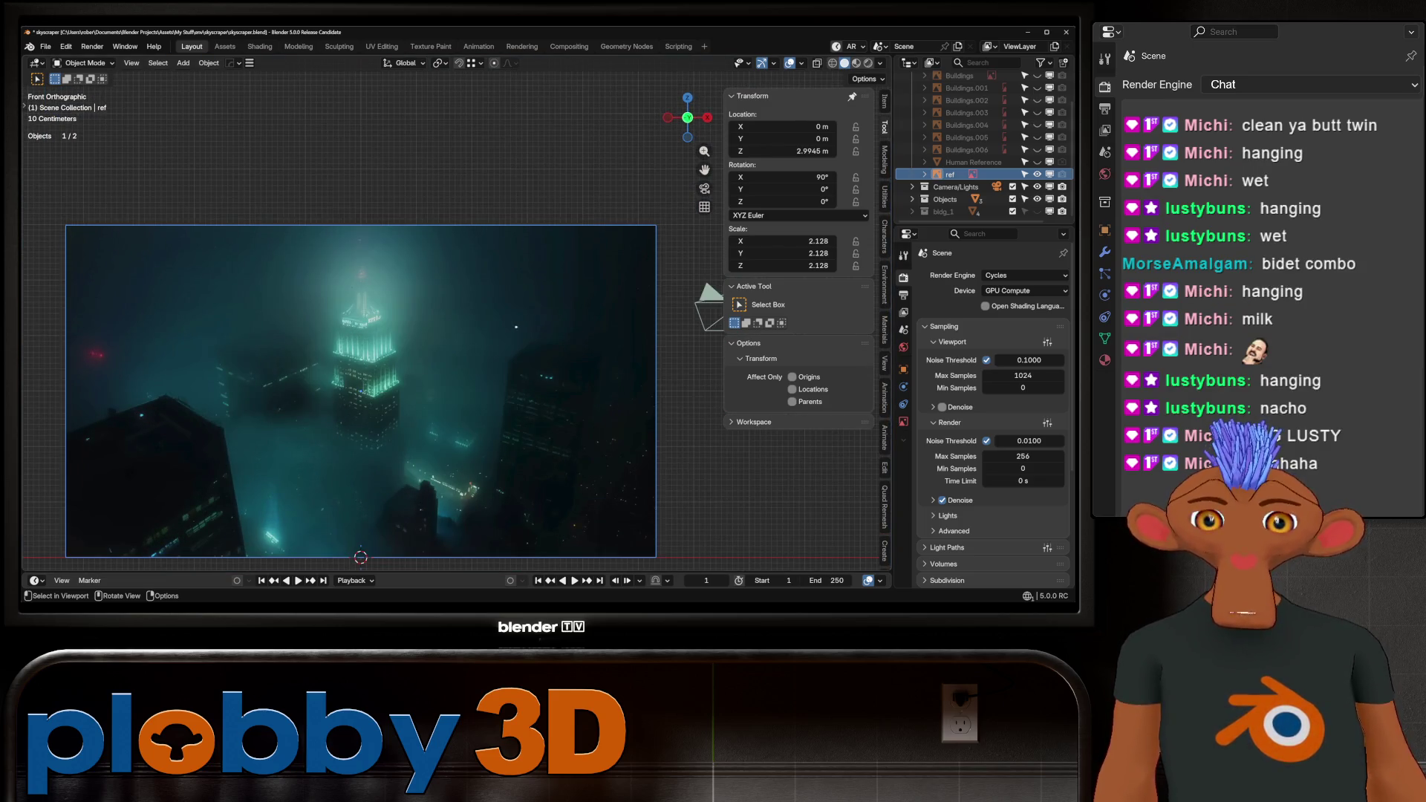
scroll(260, 340, "down", 2)
scroll(293, 399, "up", 2)
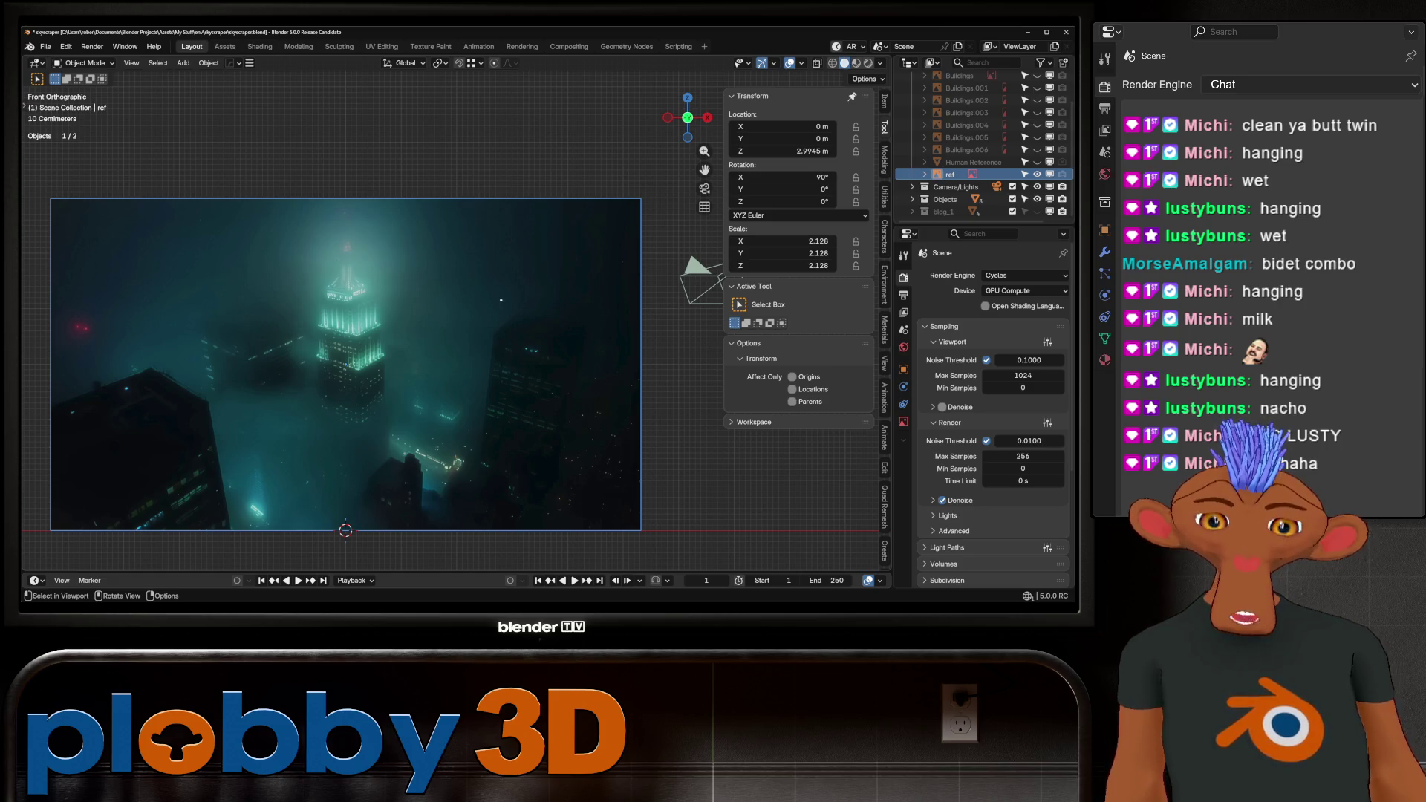
middle_click_drag(446, 401, 416, 372)
key("KP_1")
Look through the Add menu's Image options, then cancel without adding anything.
key("shift+a")
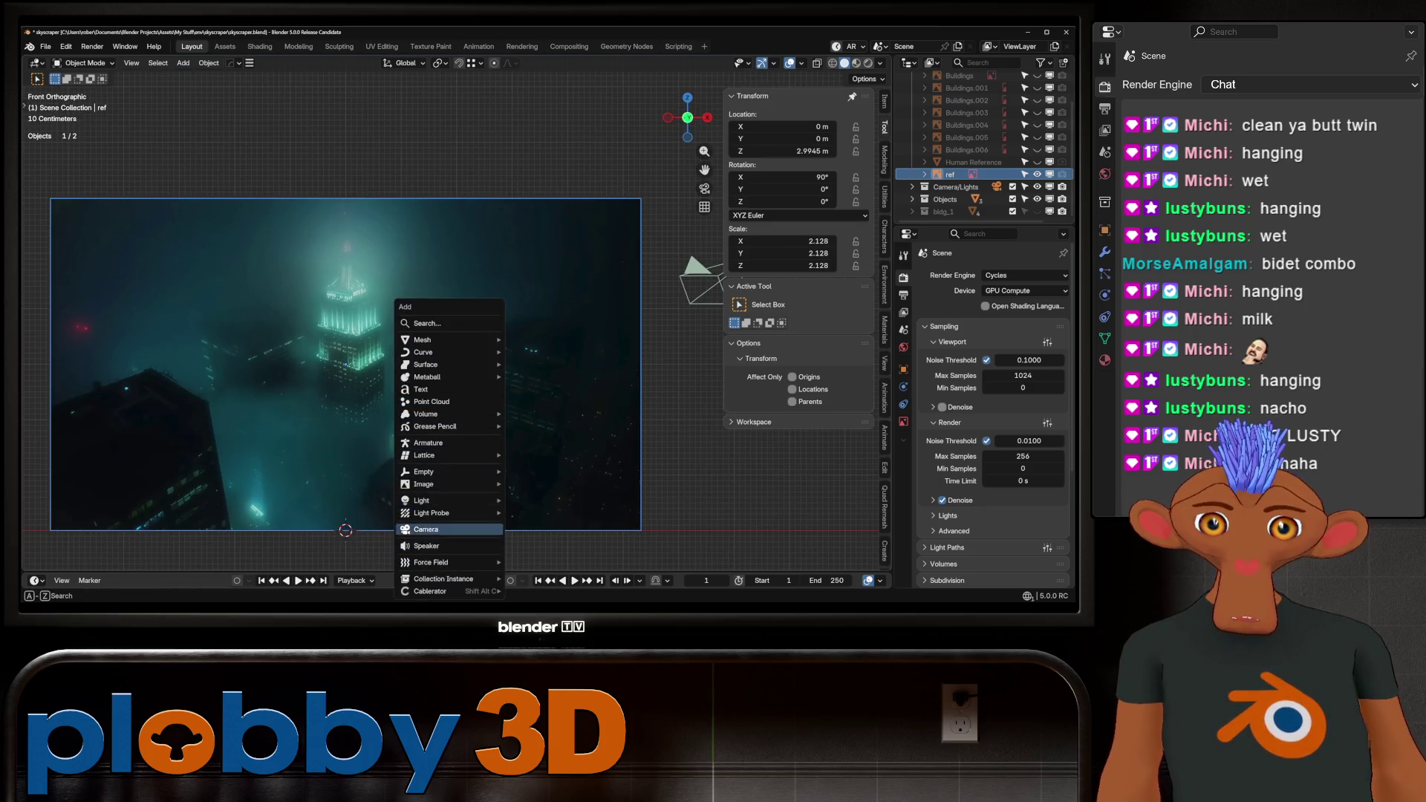
mouse_move(446, 485)
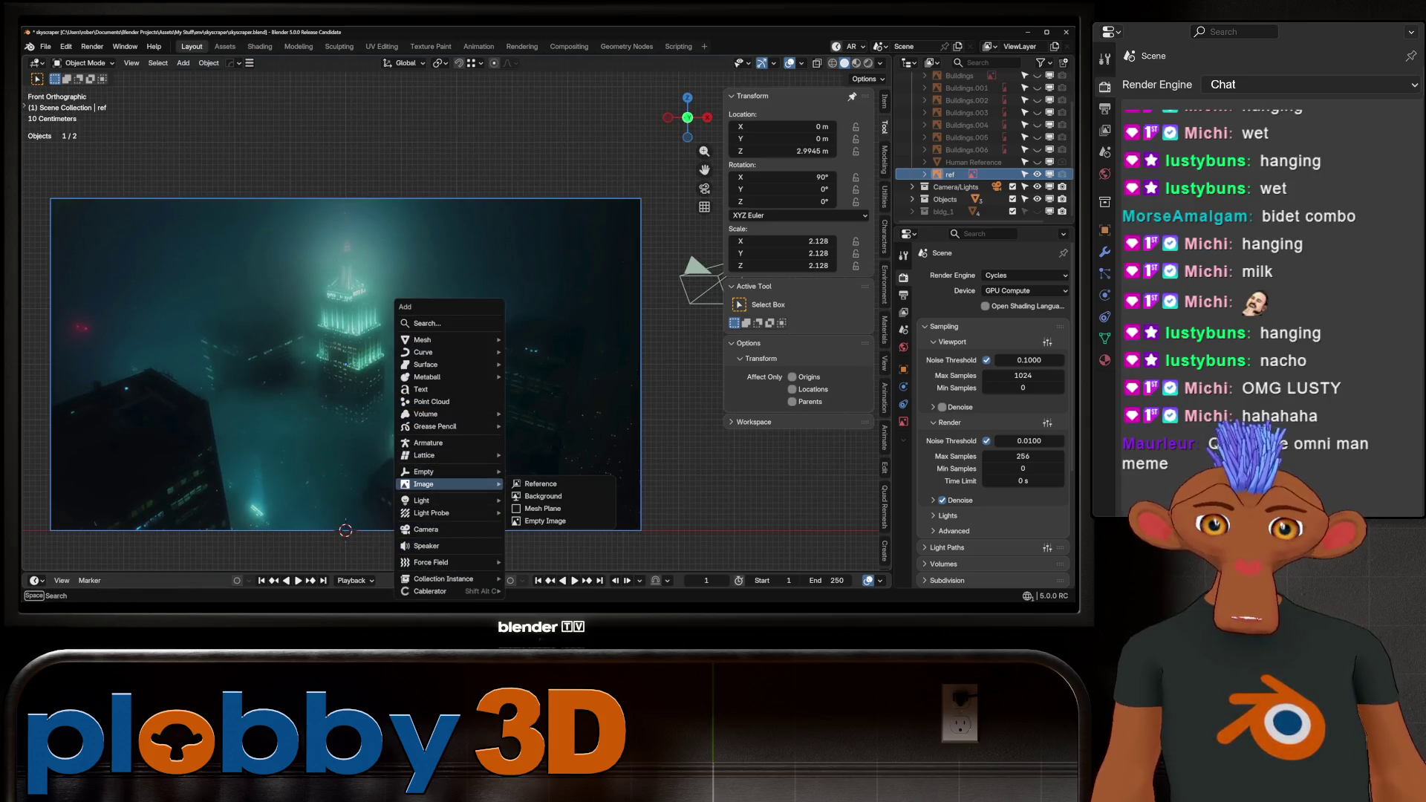
scroll(259, 436, "down", 2)
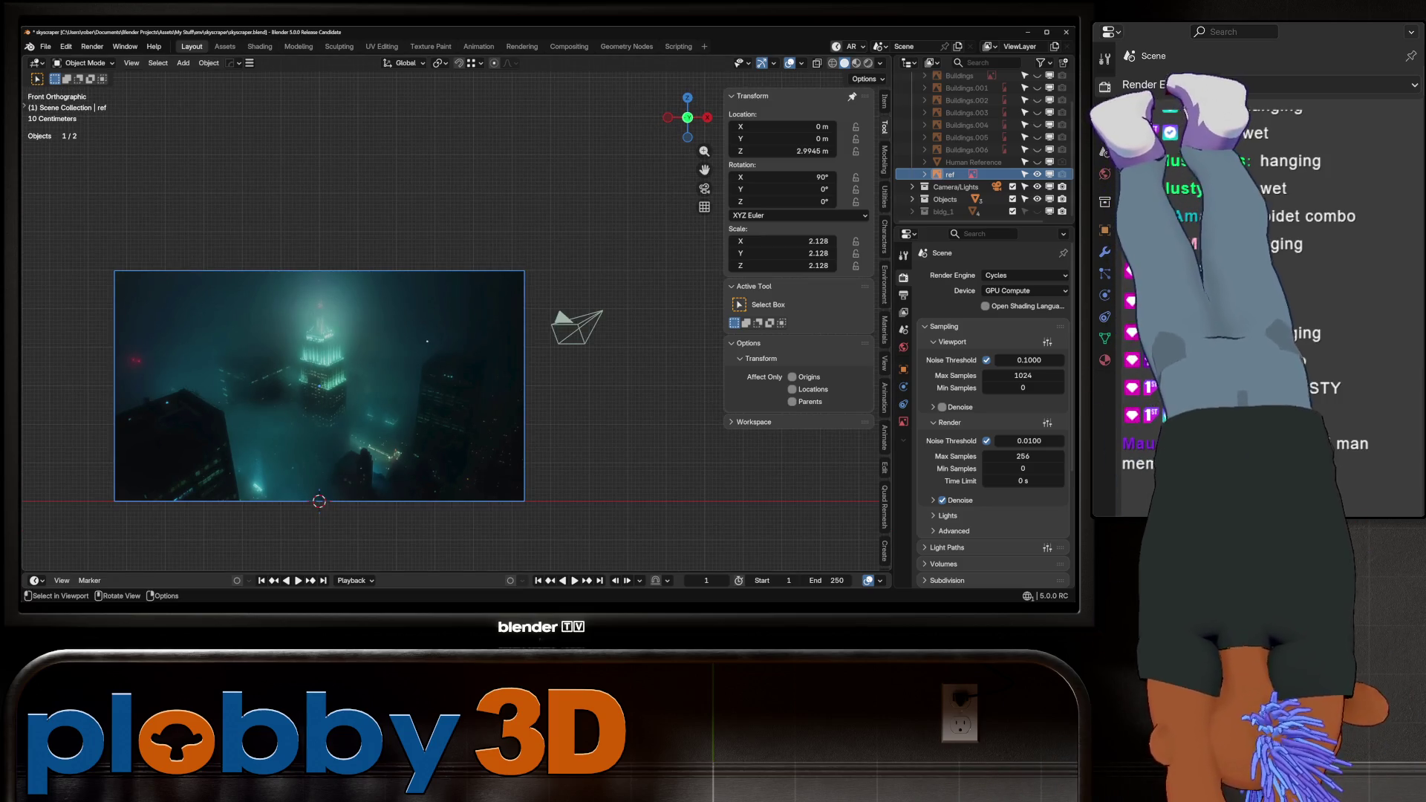
middle_click_drag(372, 297, 461, 375)
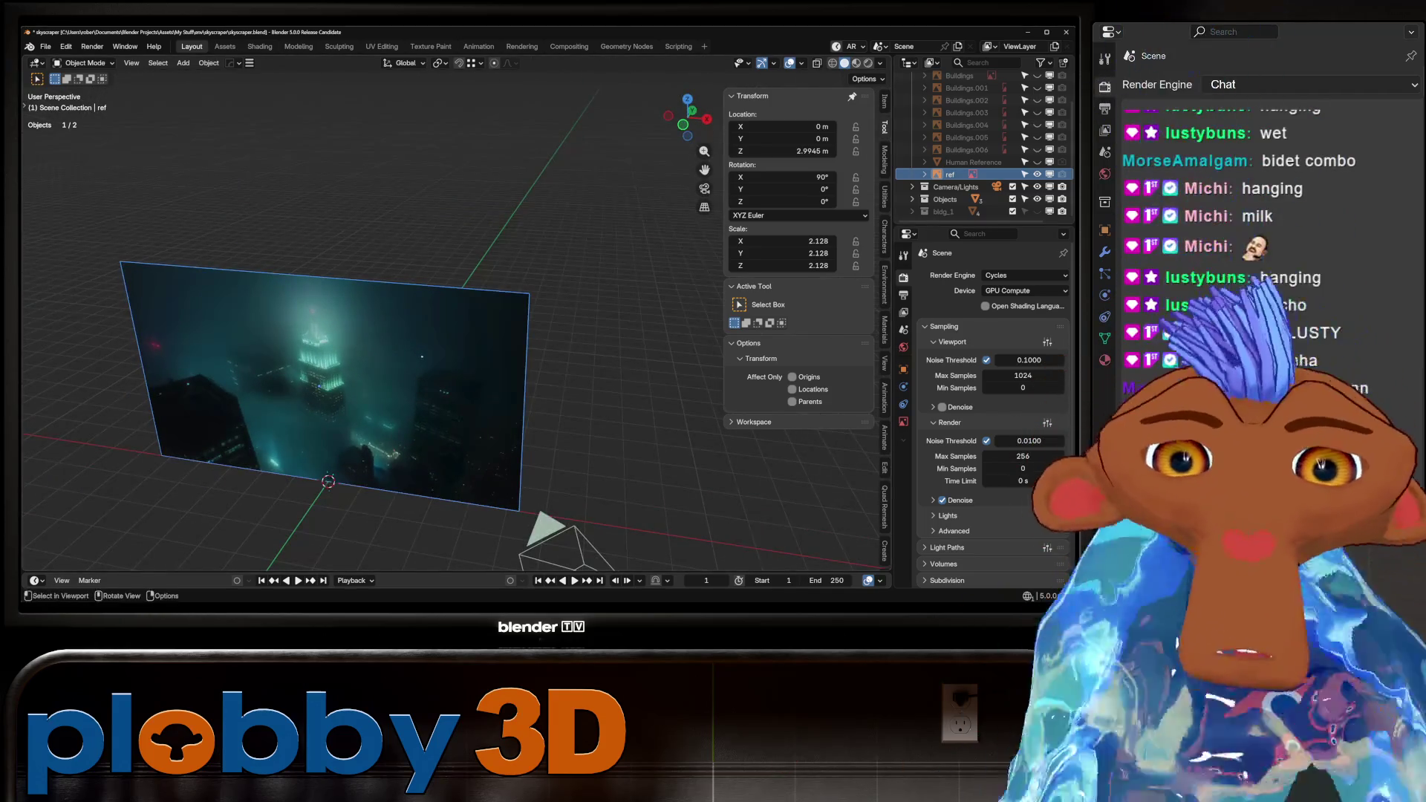
middle_click_drag(372, 297, 464, 330)
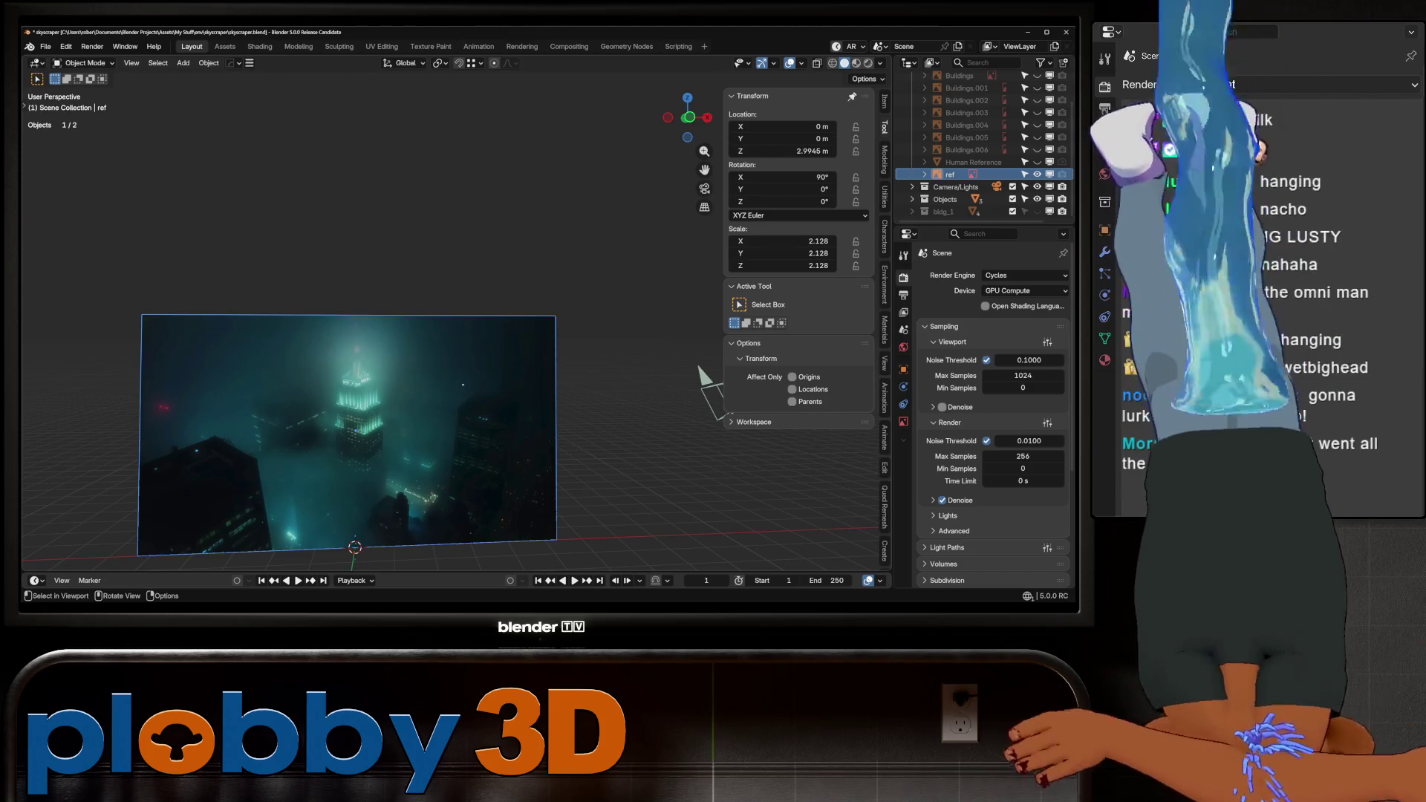
key("KP_1")
key("shift+a")
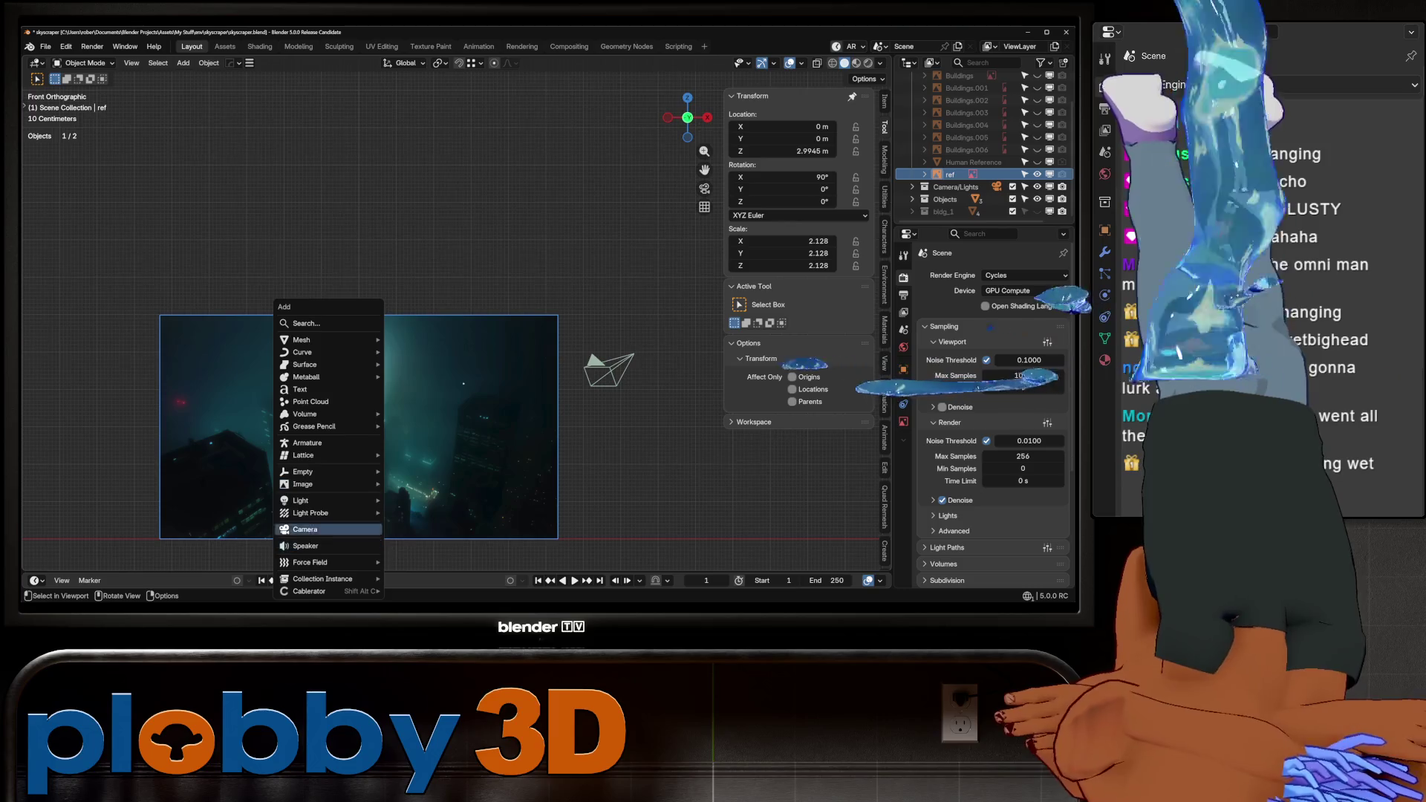
mouse_move(303, 483)
key("Escape")
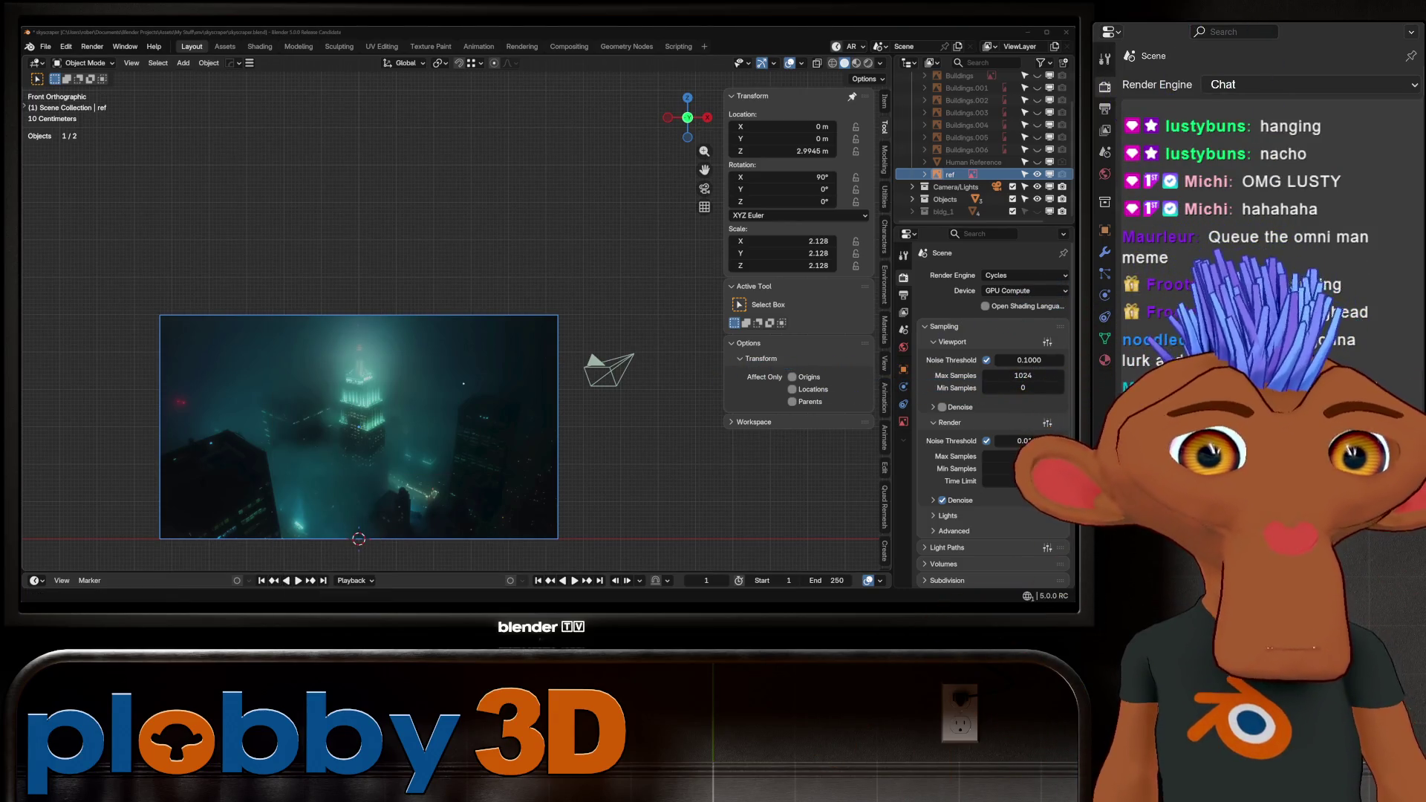
Save the file and paste the copied webcam capture in as a new reference image.
key("ctrl+s")
key("ctrl+v")
scroll(446, 444, "down", 3)
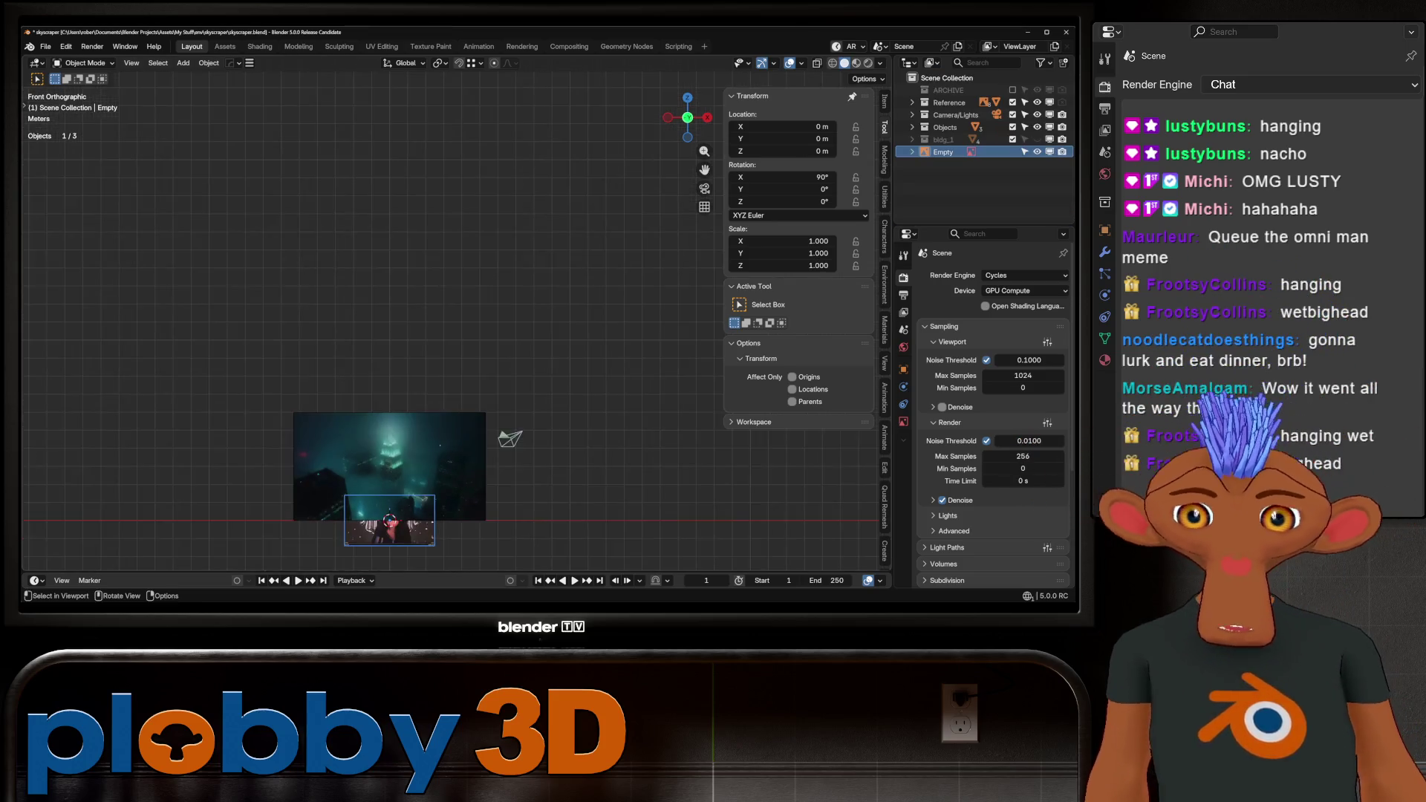
Scale the webcam image to 2.144 and move it to X -8.3359 m, Z 9.063 m.
scroll(446, 444, "up", 3)
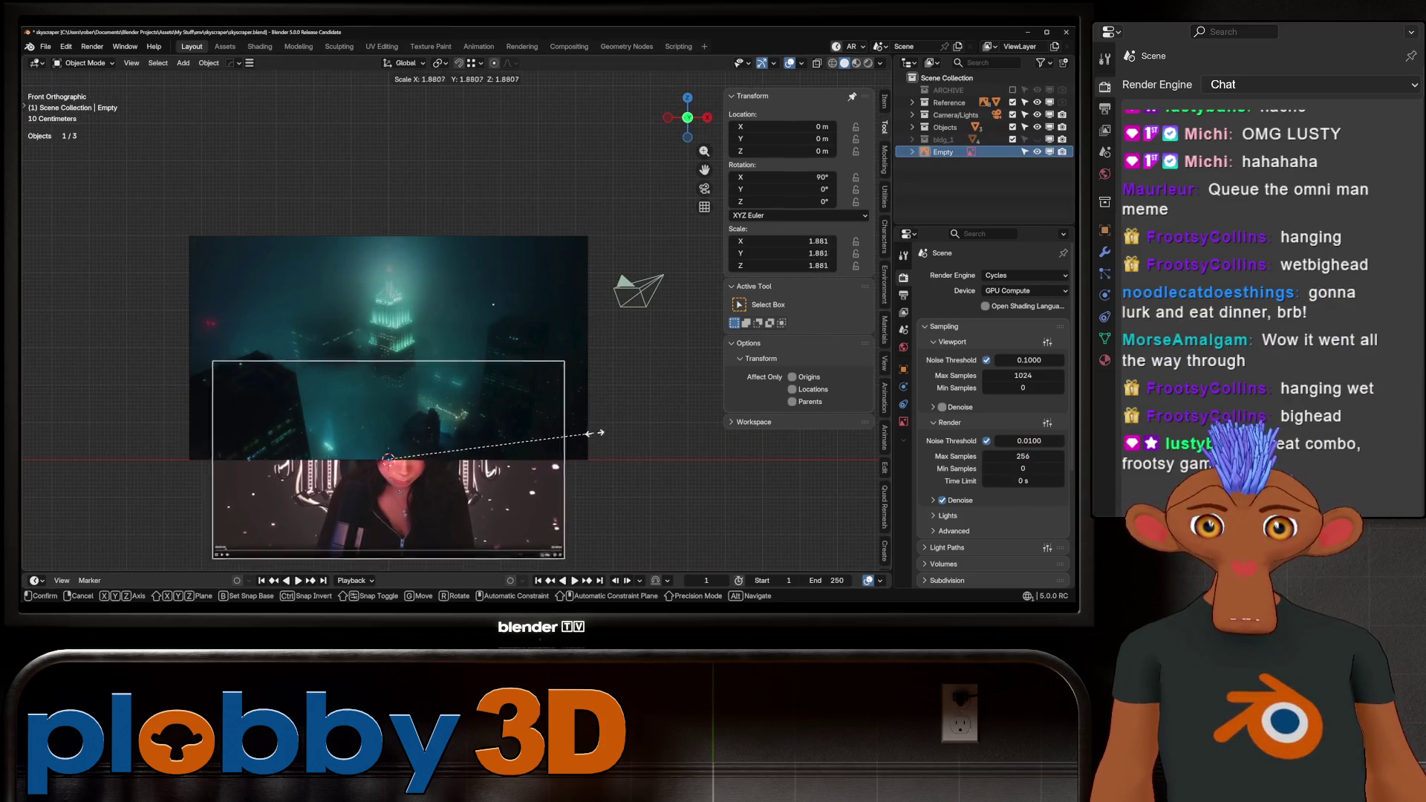
left_click(505, 435)
key("g")
key("Return")
Pan and zoom the viewport to recentre both reference images.
scroll(446, 349, "up", 1)
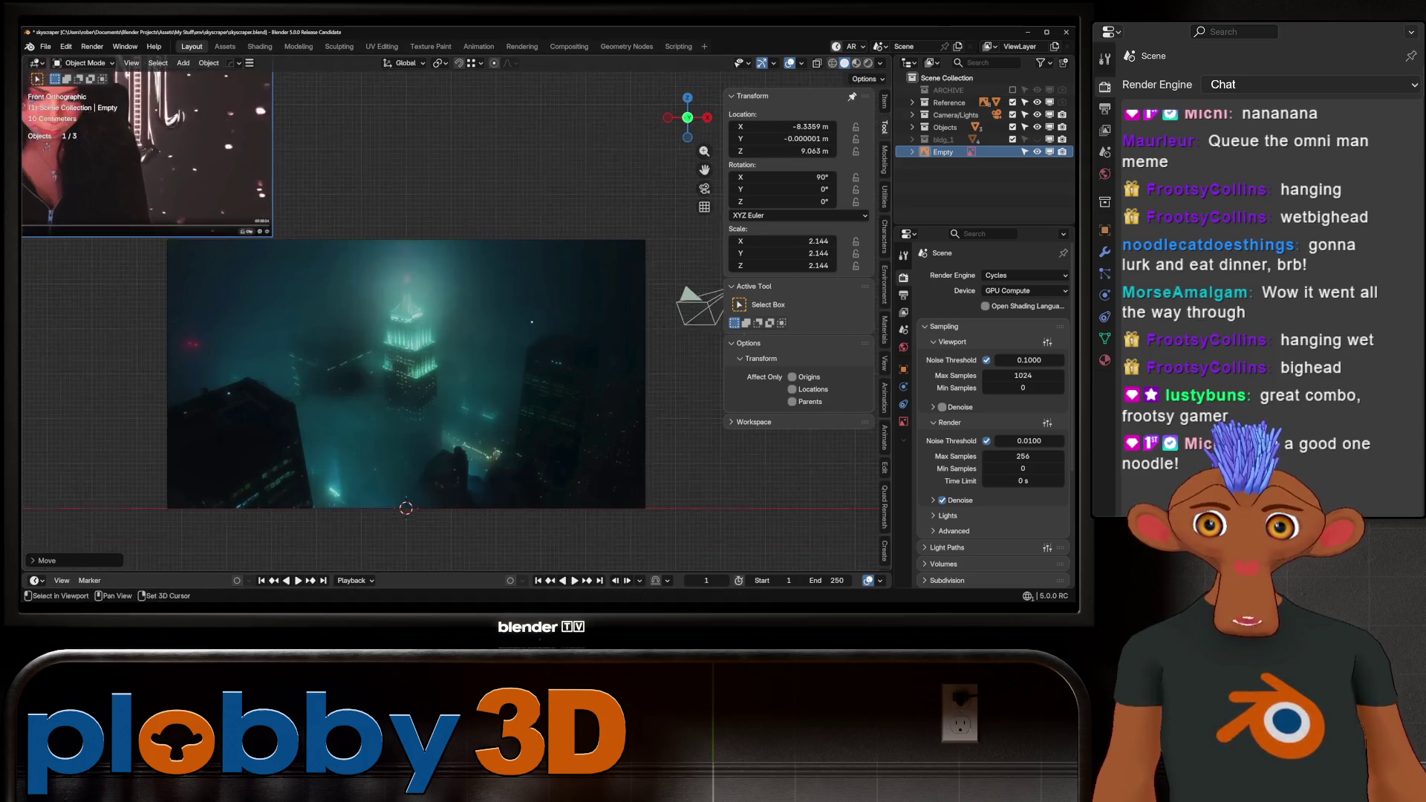
scroll(445, 349, "down", 2)
middle_click_drag(371, 334, 423, 394, "shift")
scroll(186, 227, "up", 8)
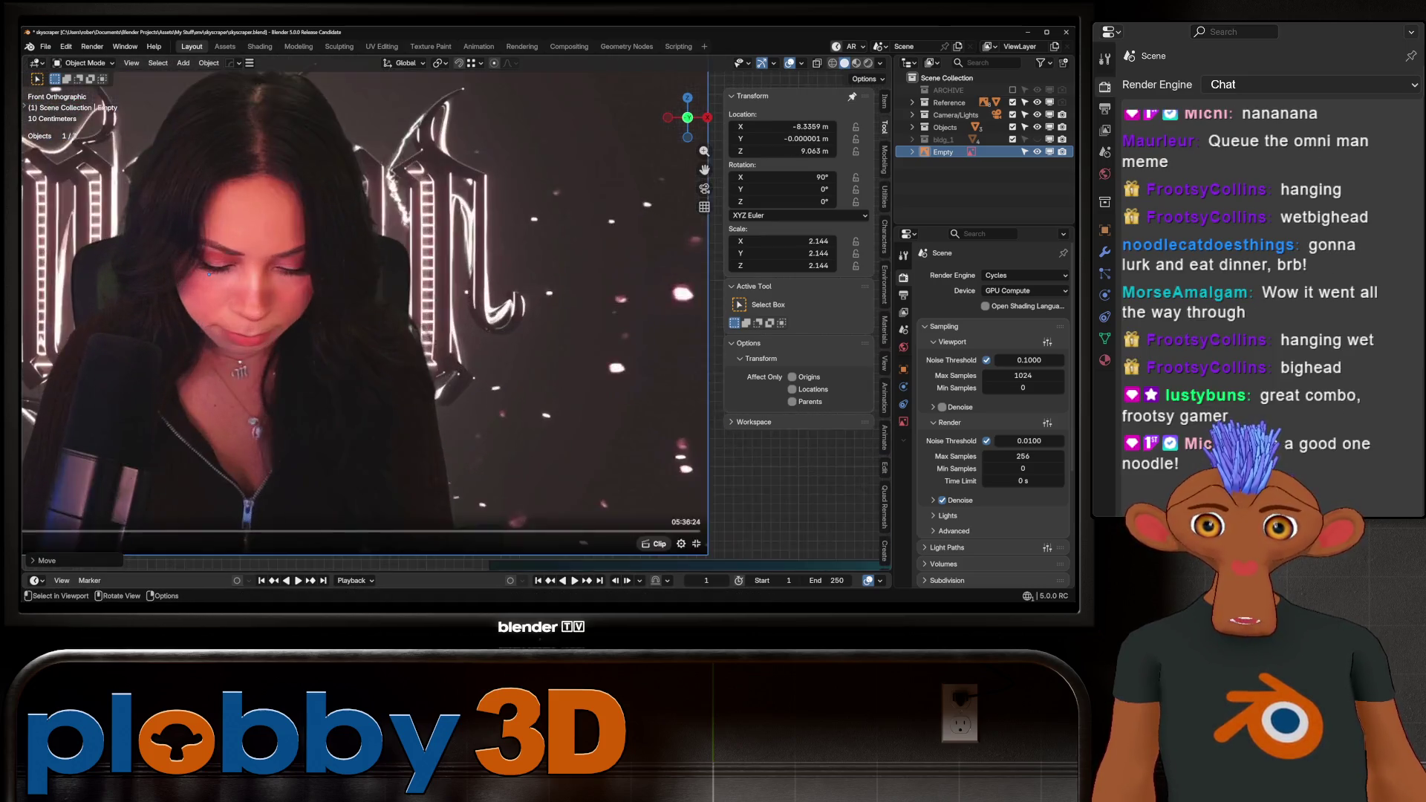
scroll(237, 284, "down", 8)
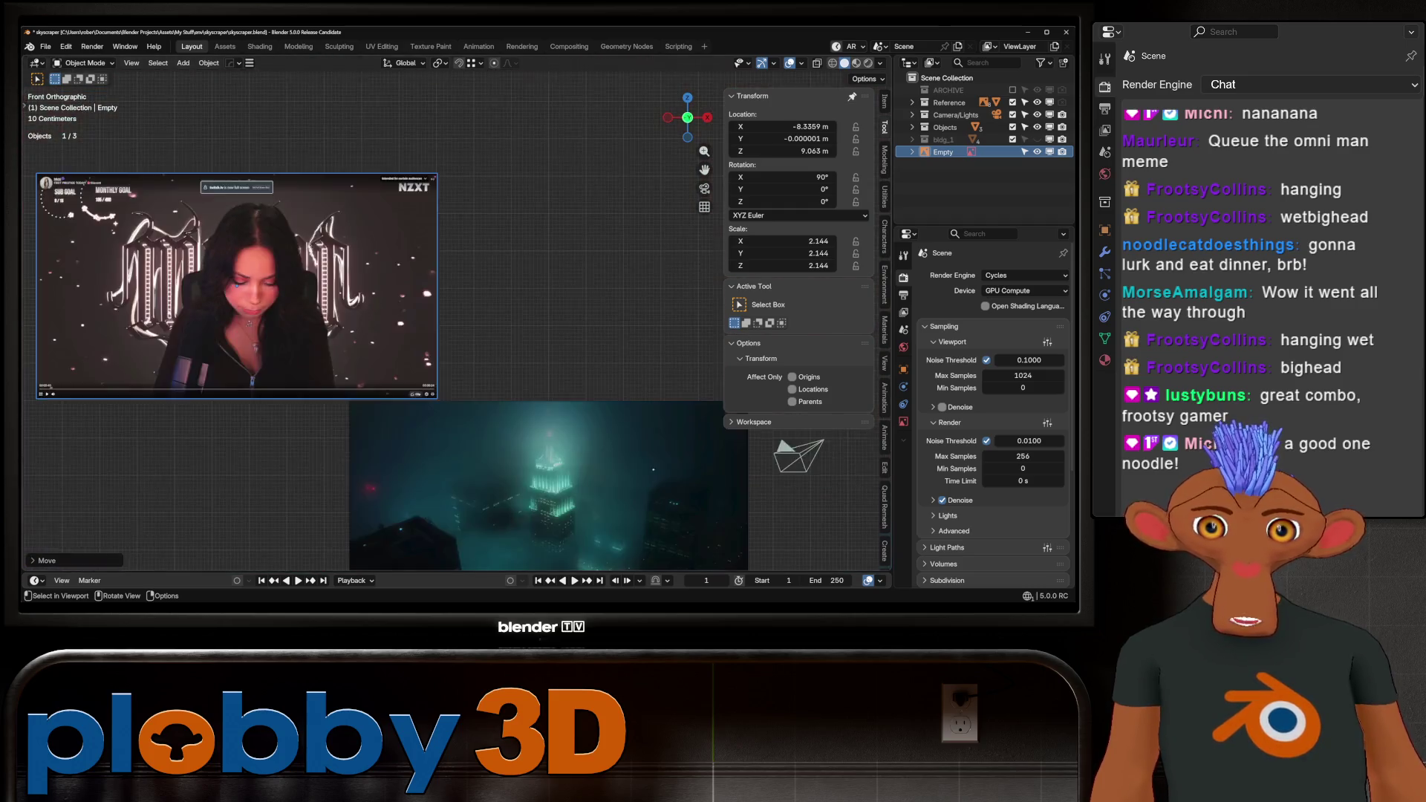
scroll(262, 295, "up", 2)
scroll(279, 312, "down", 3)
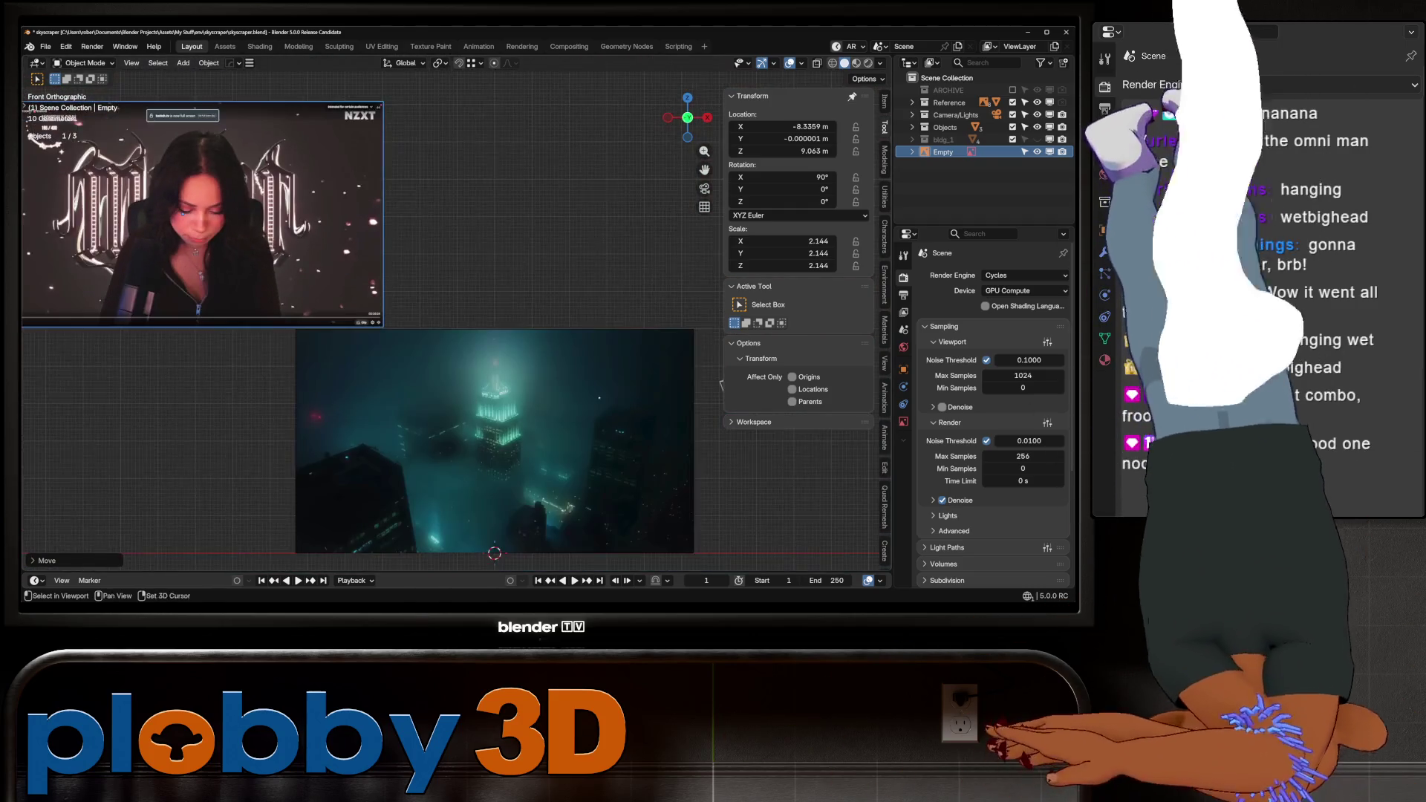
middle_click_drag(668, 245, 696, 258, "shift")
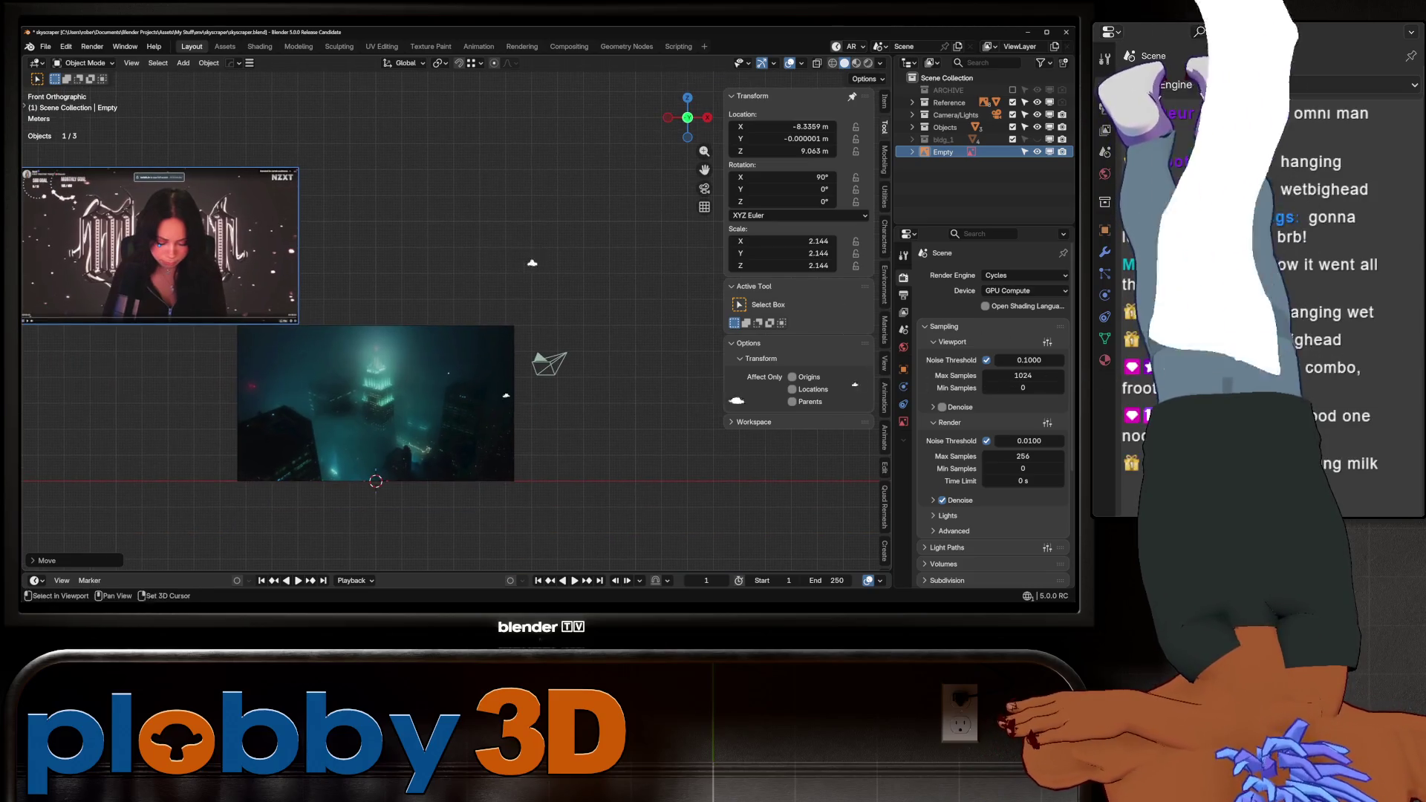
key("F2")
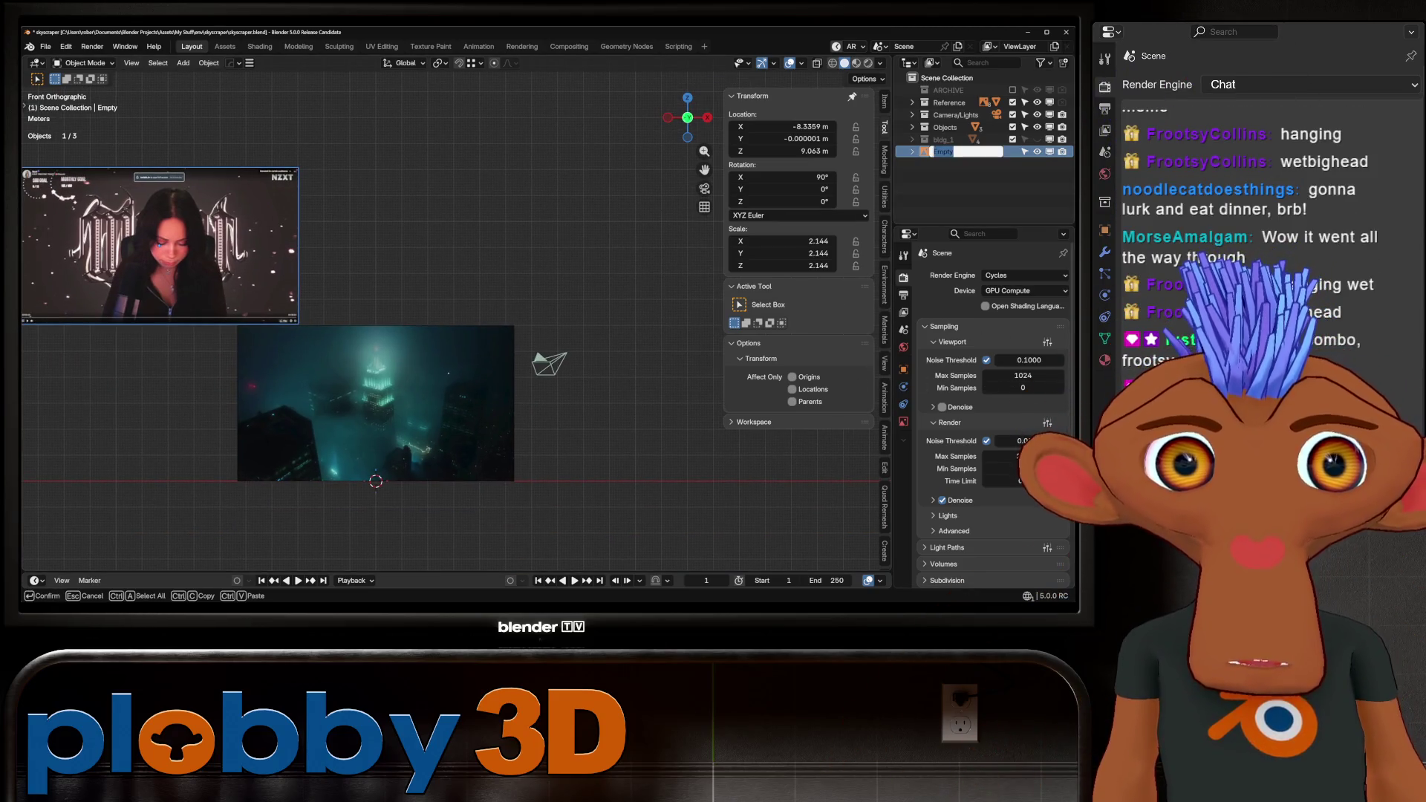
Give the webcam reference object a new name in the Outliner.
type("michico")
type("lor")
key("Return")
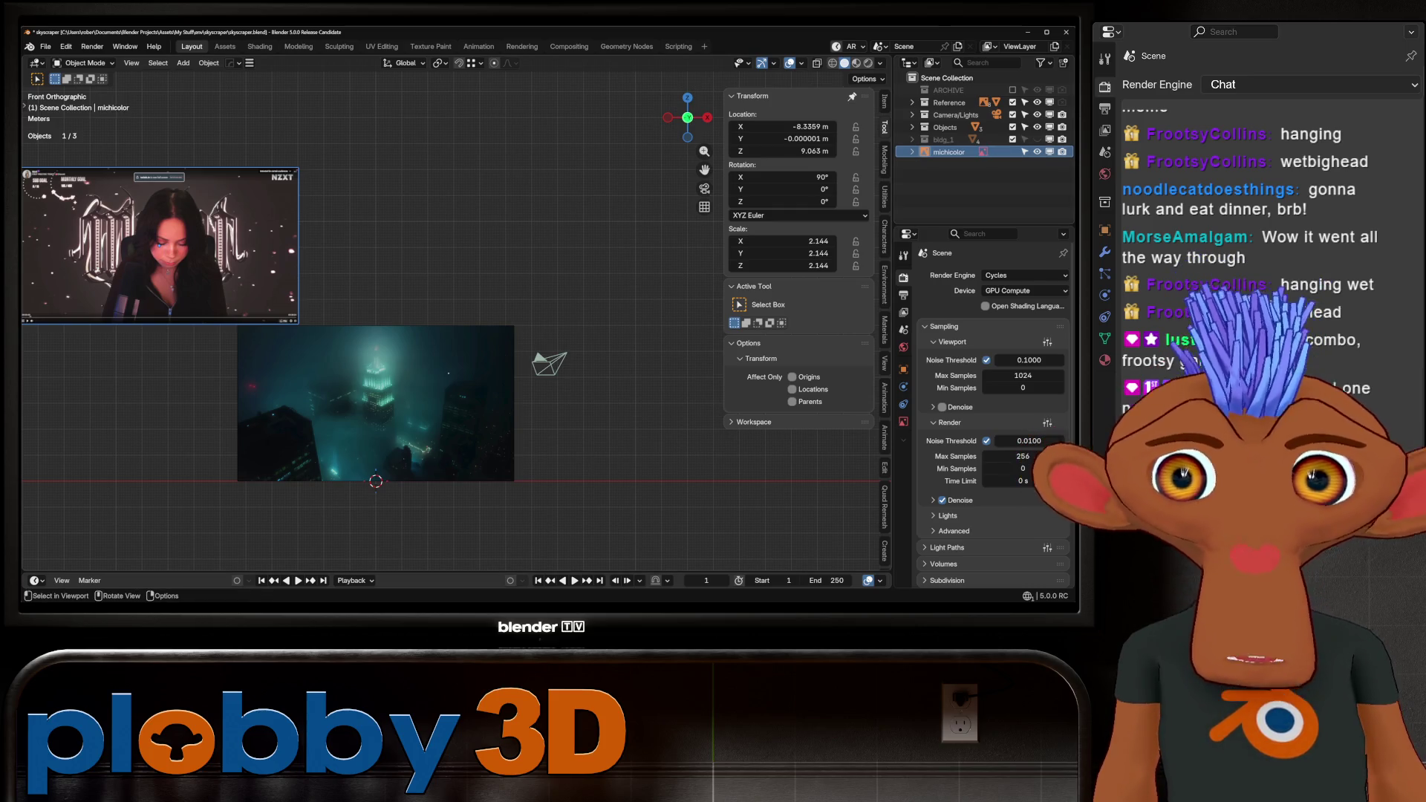
Move the webcam reference into the Reference collection and expand it to check.
left_click_drag(949, 151, 953, 103)
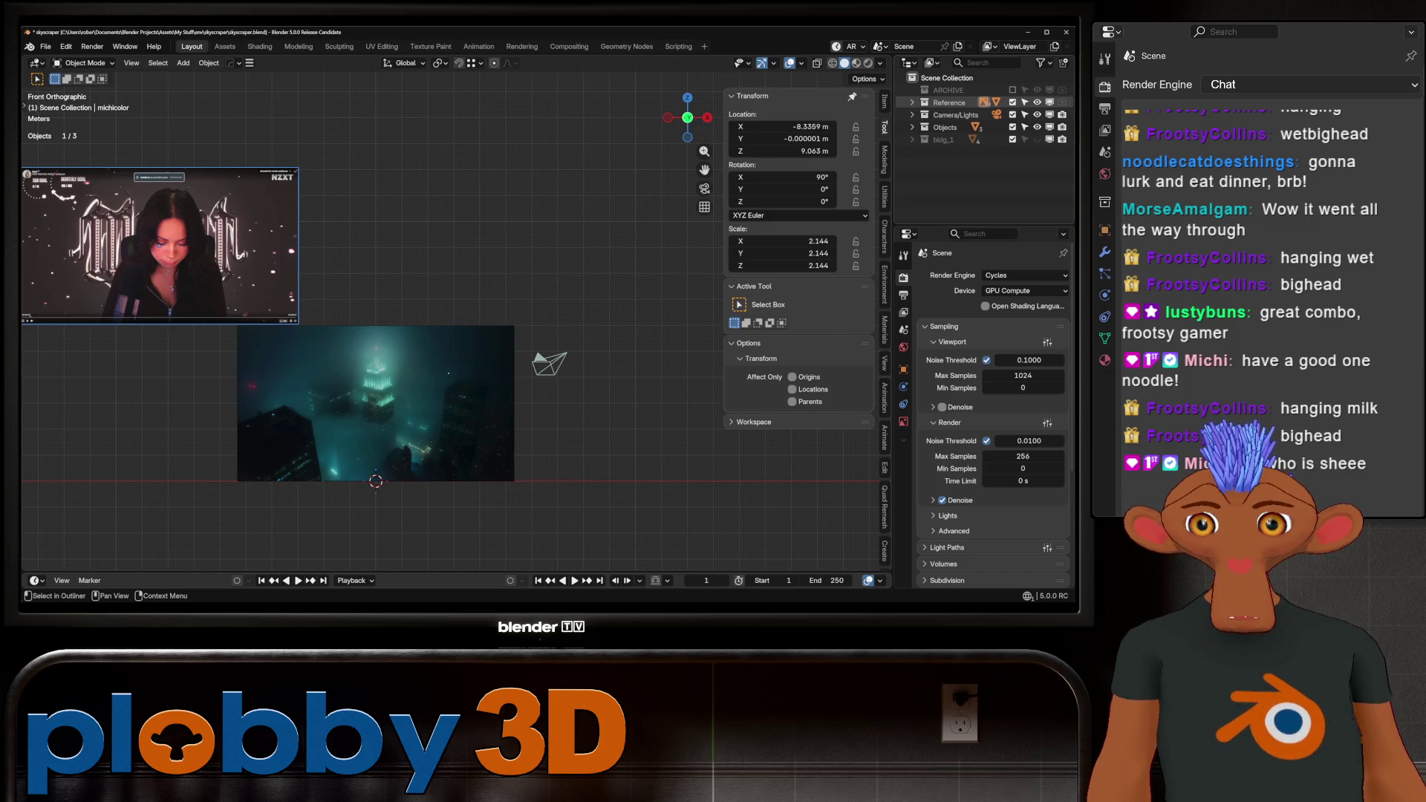
left_click(912, 102)
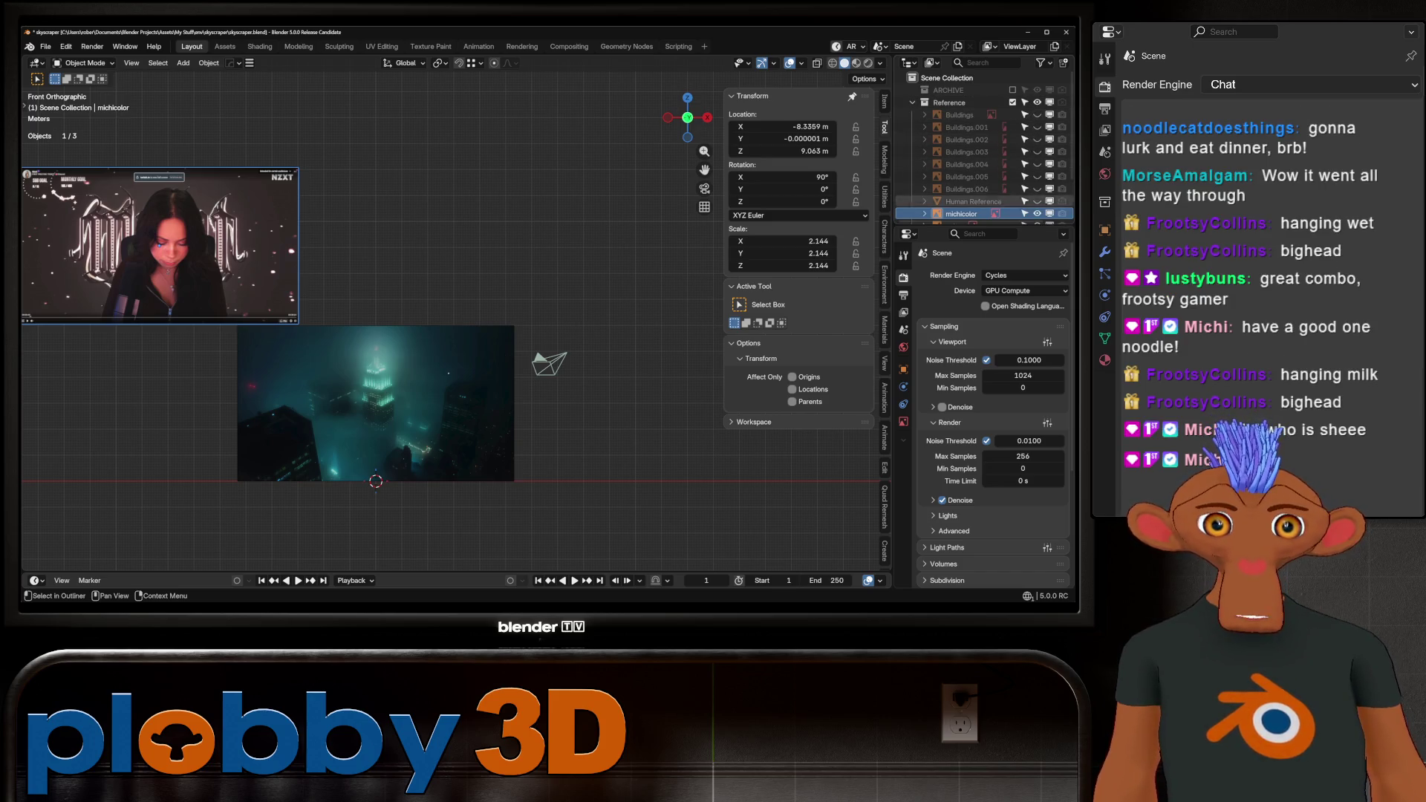
middle_click_drag(520, 297, 393, 249)
key("KP_1")
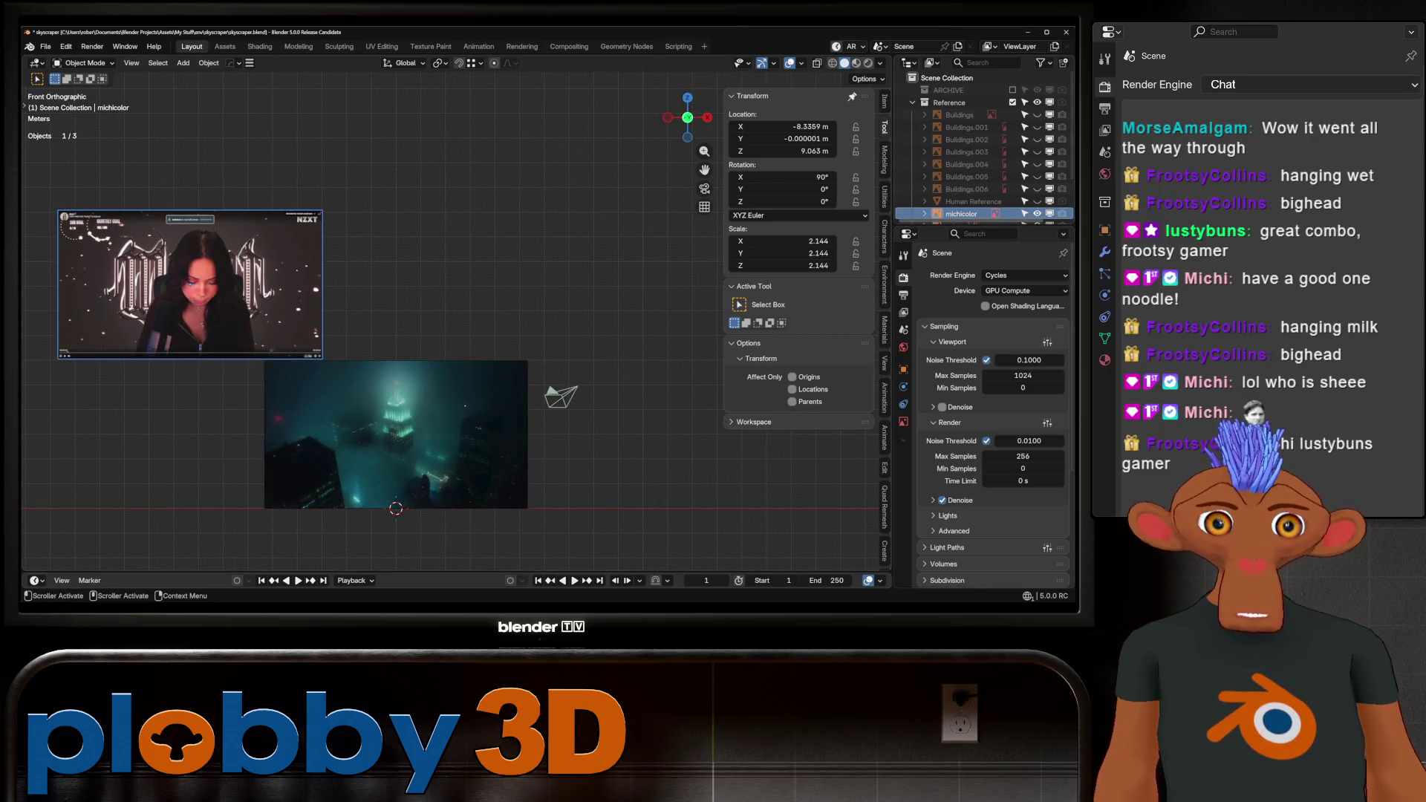
Hide the webcam reference, pack external images into skyscraper.blend, and save.
key("h")
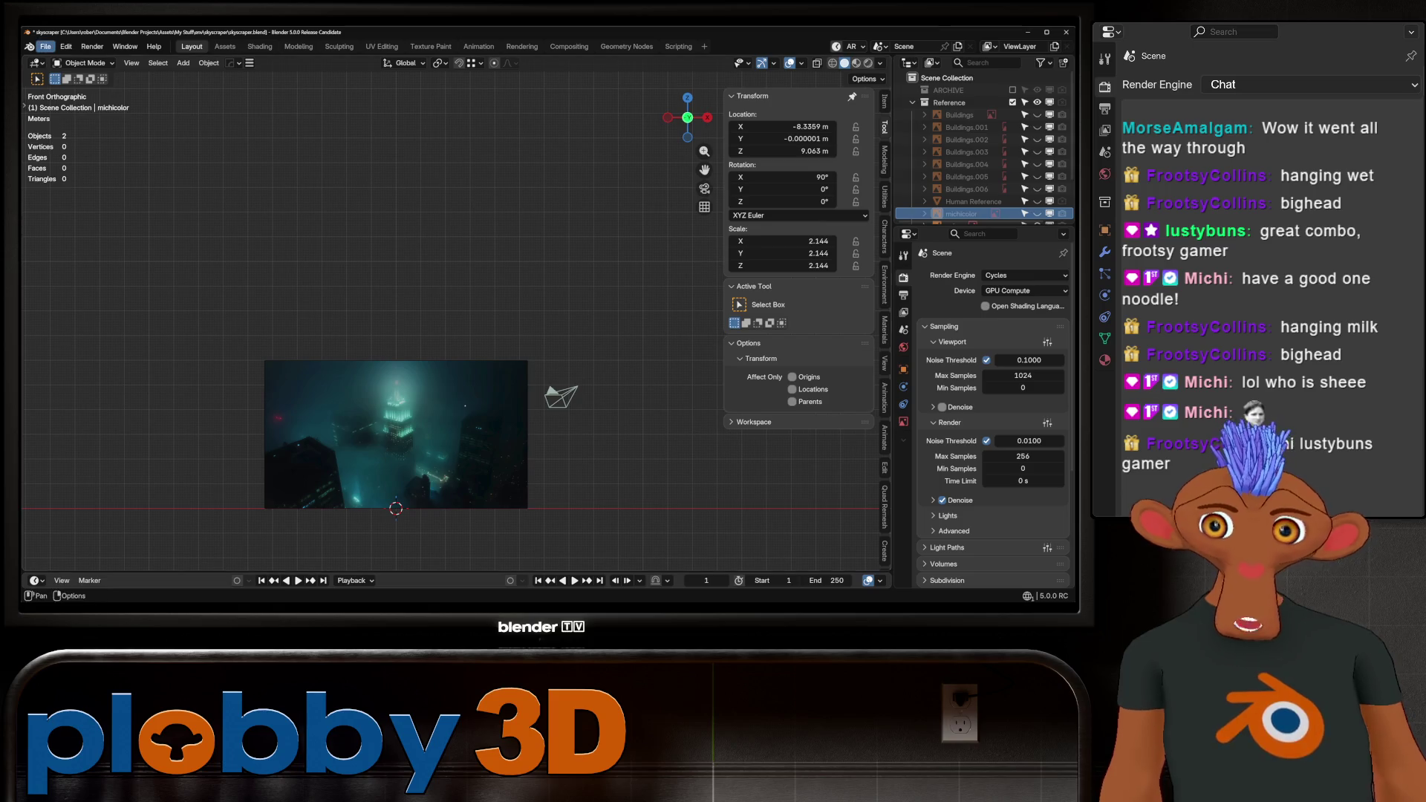
left_click(46, 47)
mouse_move(76, 263)
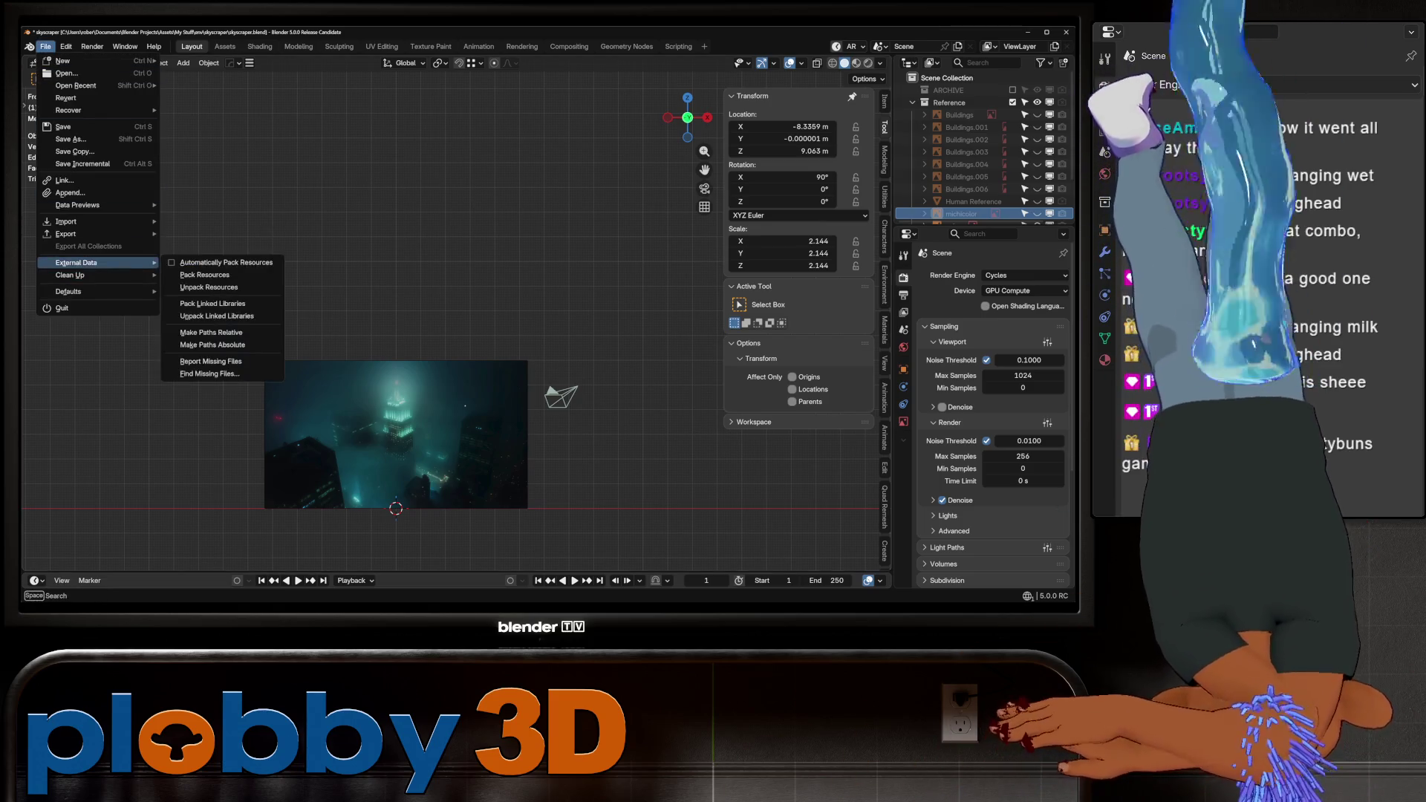
key("ctrl+s")
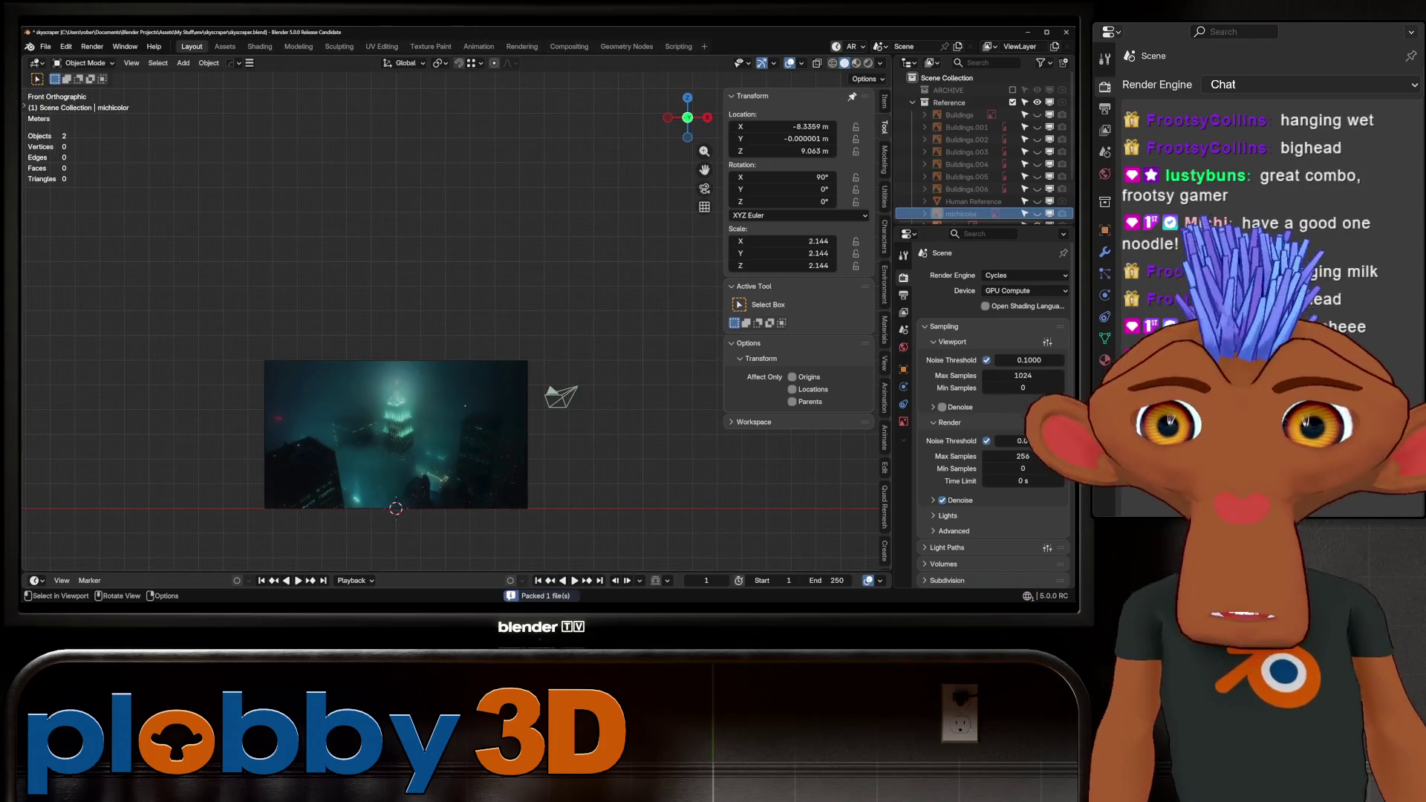
Switch the viewport to perspective and zoom in on the foggy city reference.
scroll(312, 499, "up", 4)
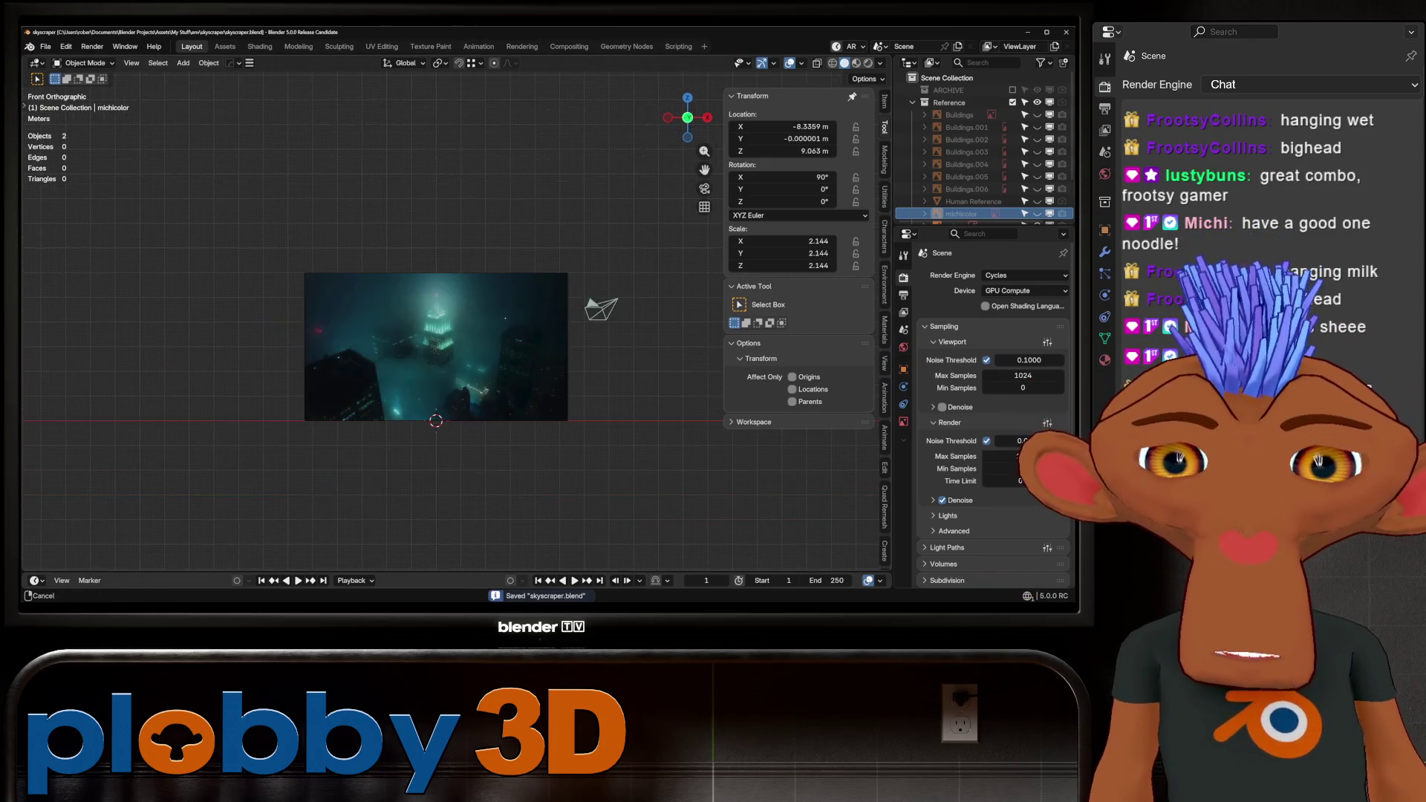
key("KP_5")
scroll(387, 349, "up", 3)
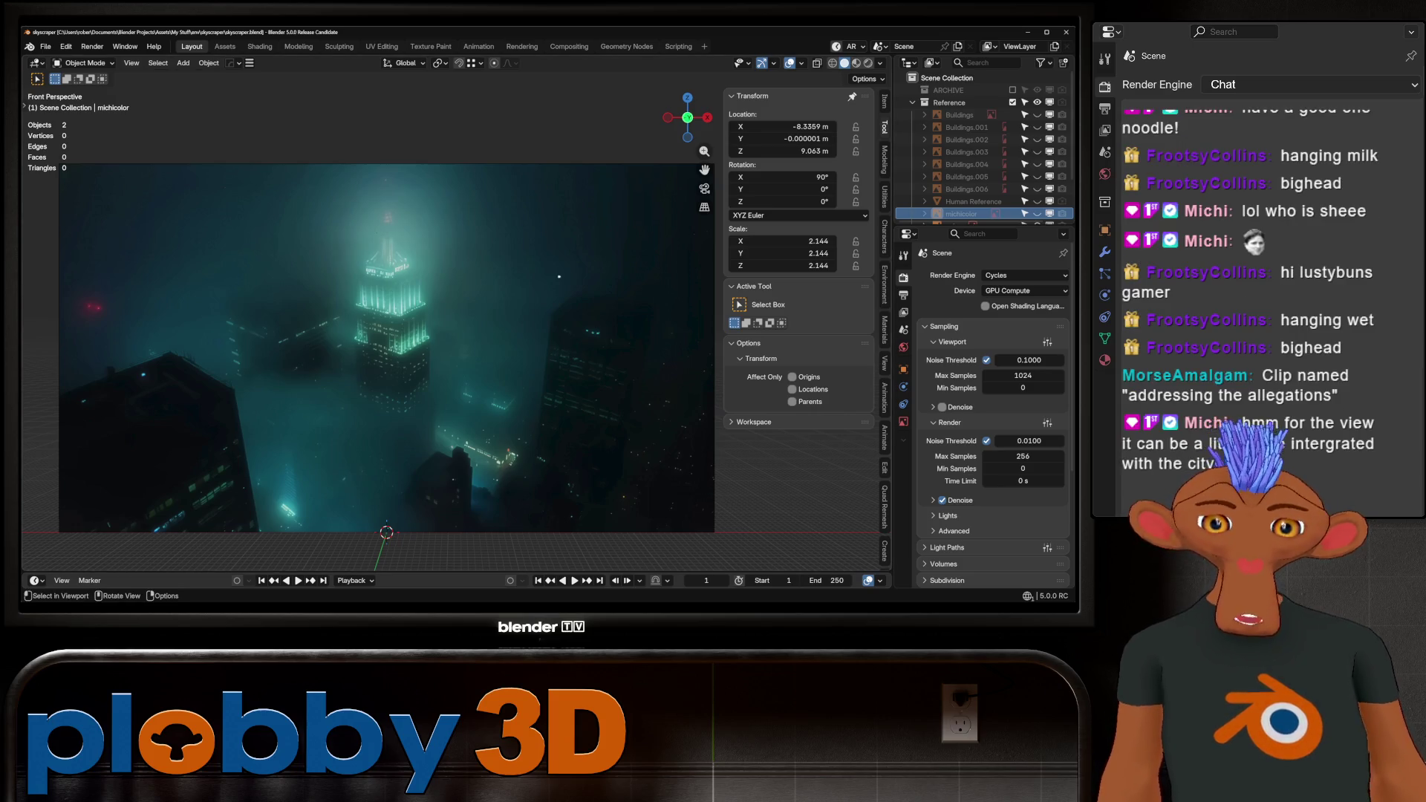
key("KP_5")
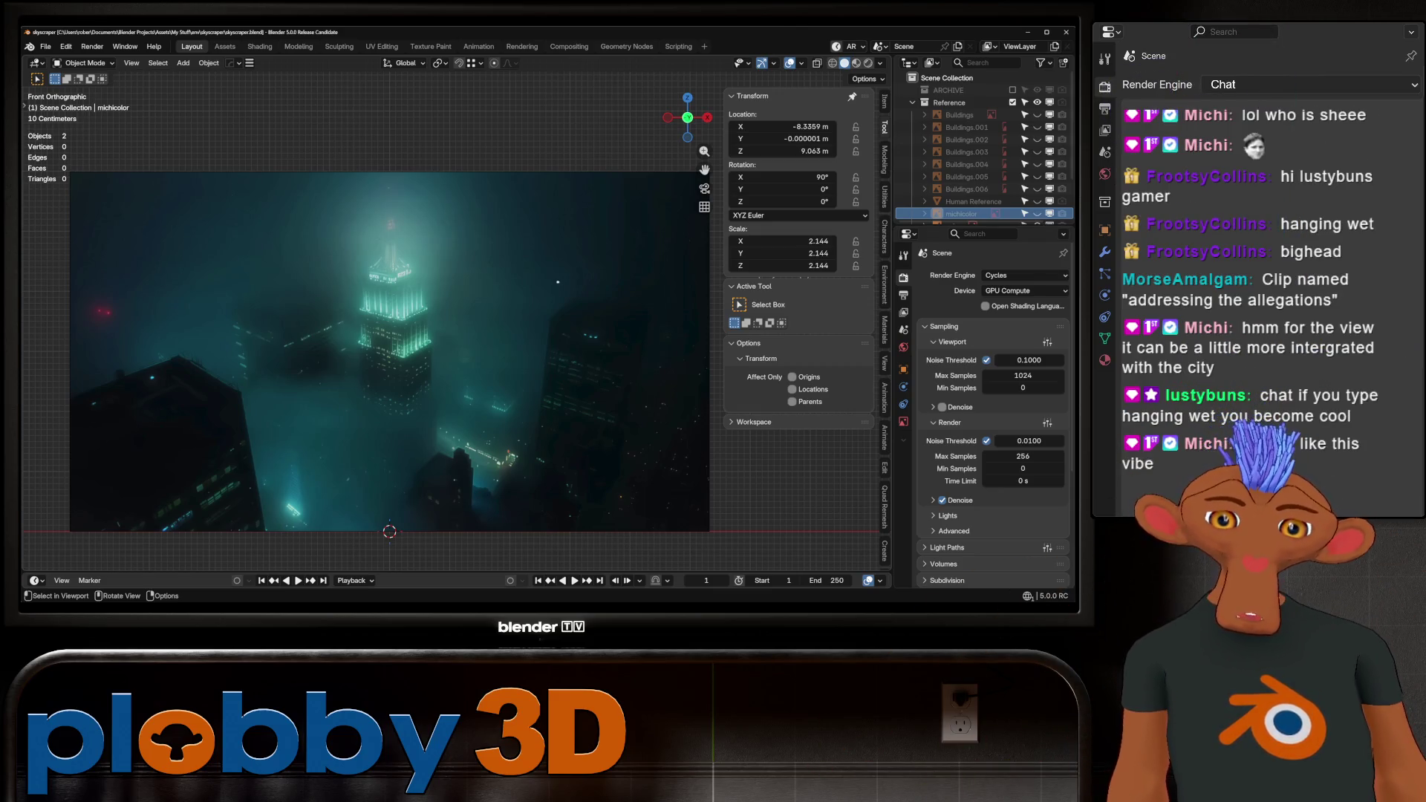
scroll(250, 401, "up", 2)
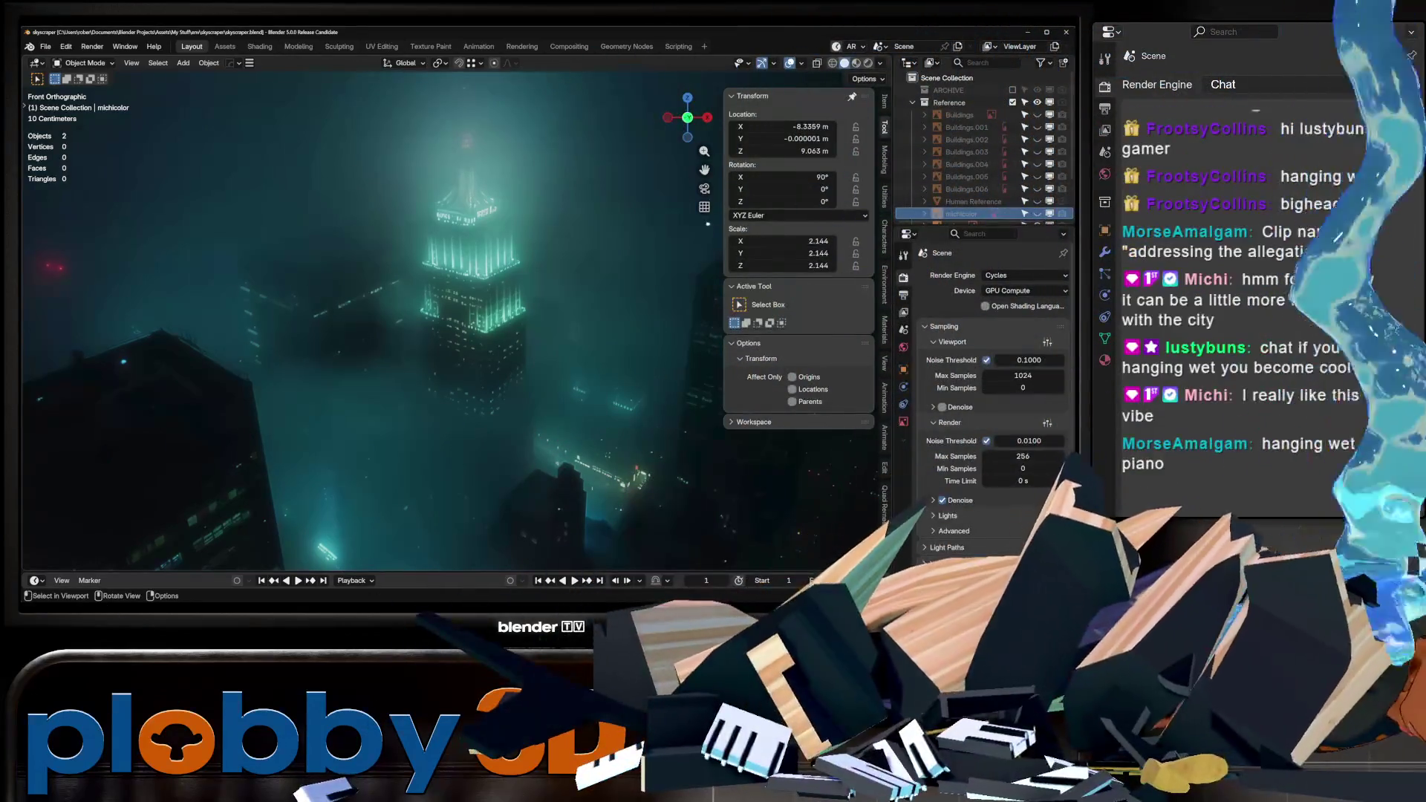
scroll(250, 400, "down", 3)
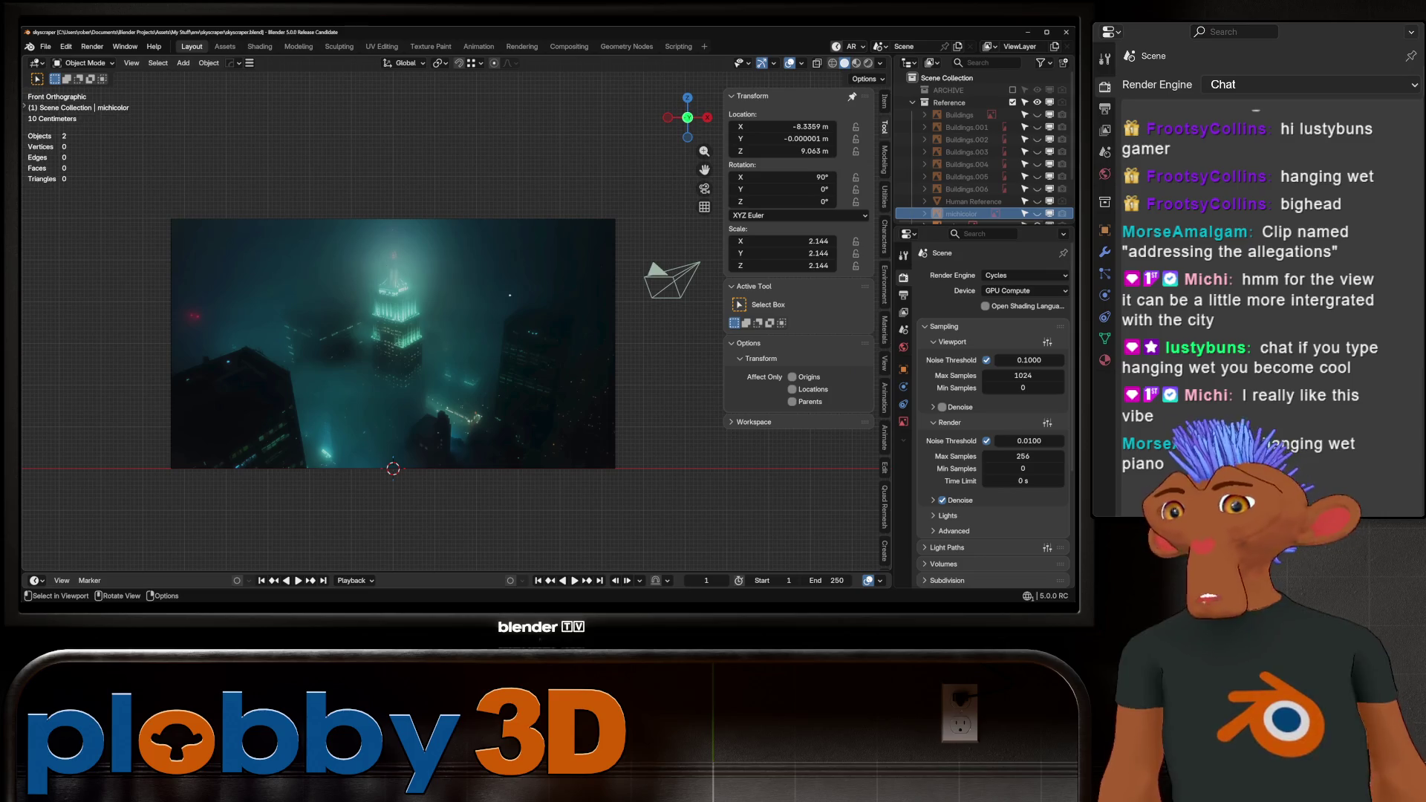
scroll(298, 335, "up", 2)
scroll(297, 334, "up", 3)
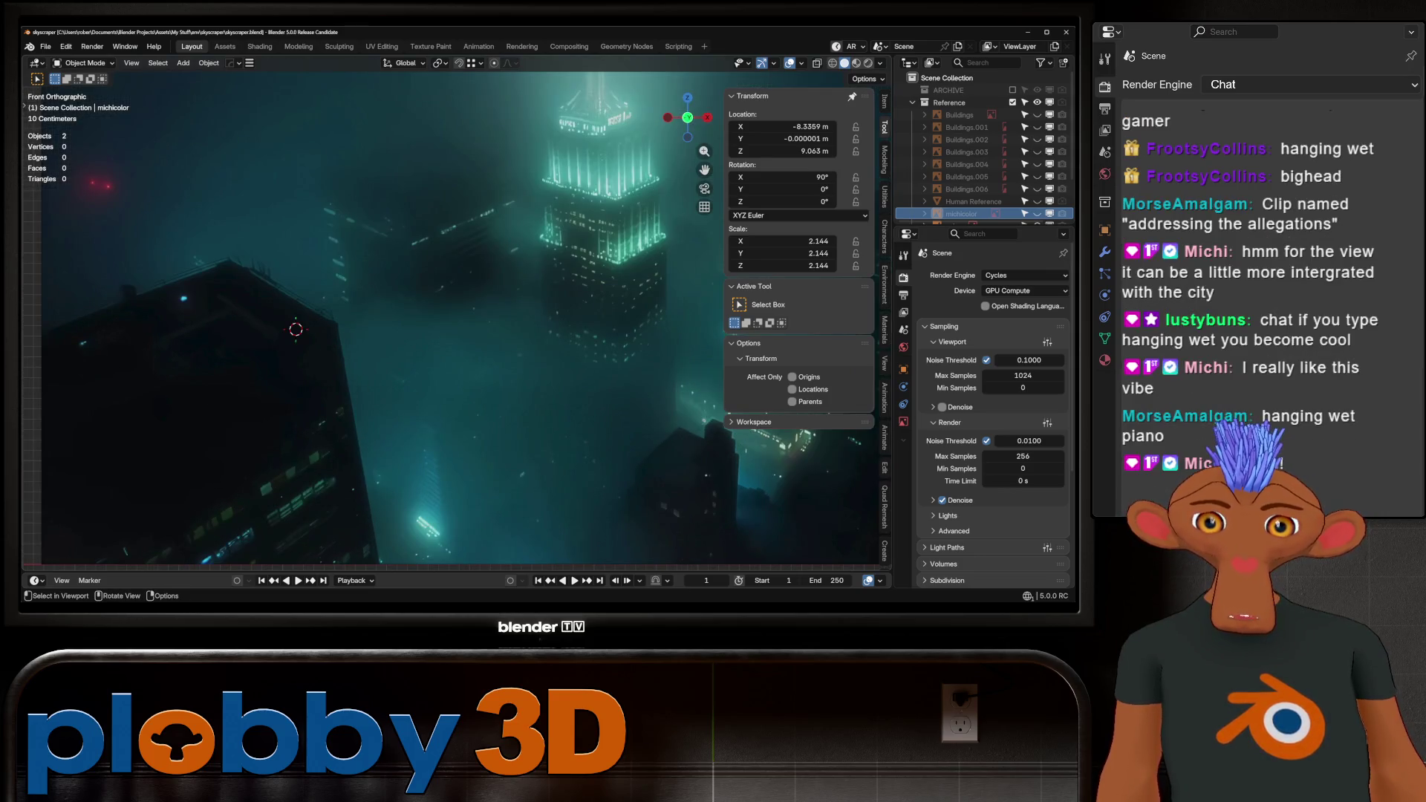
scroll(223, 371, "down", 4)
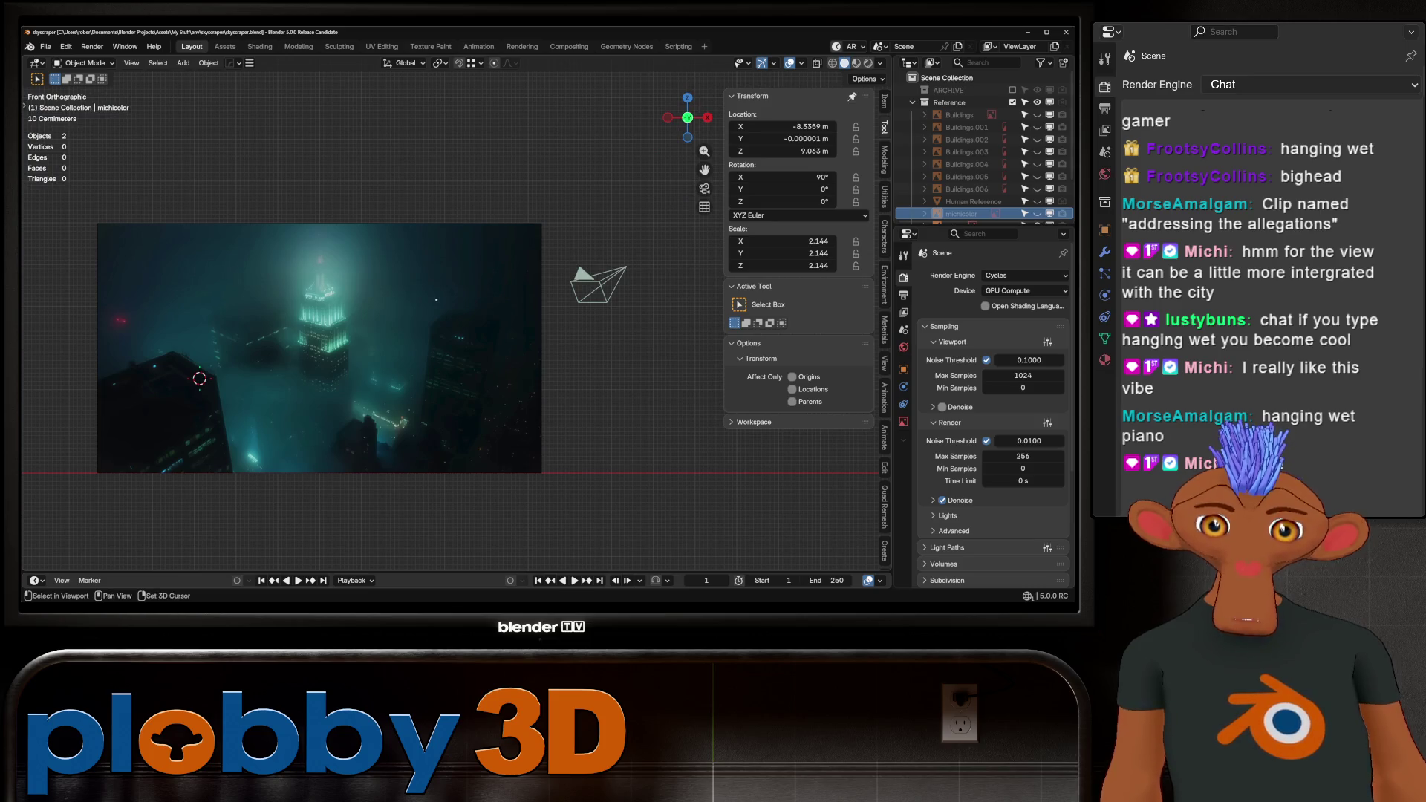
right_click(198, 387, "shift")
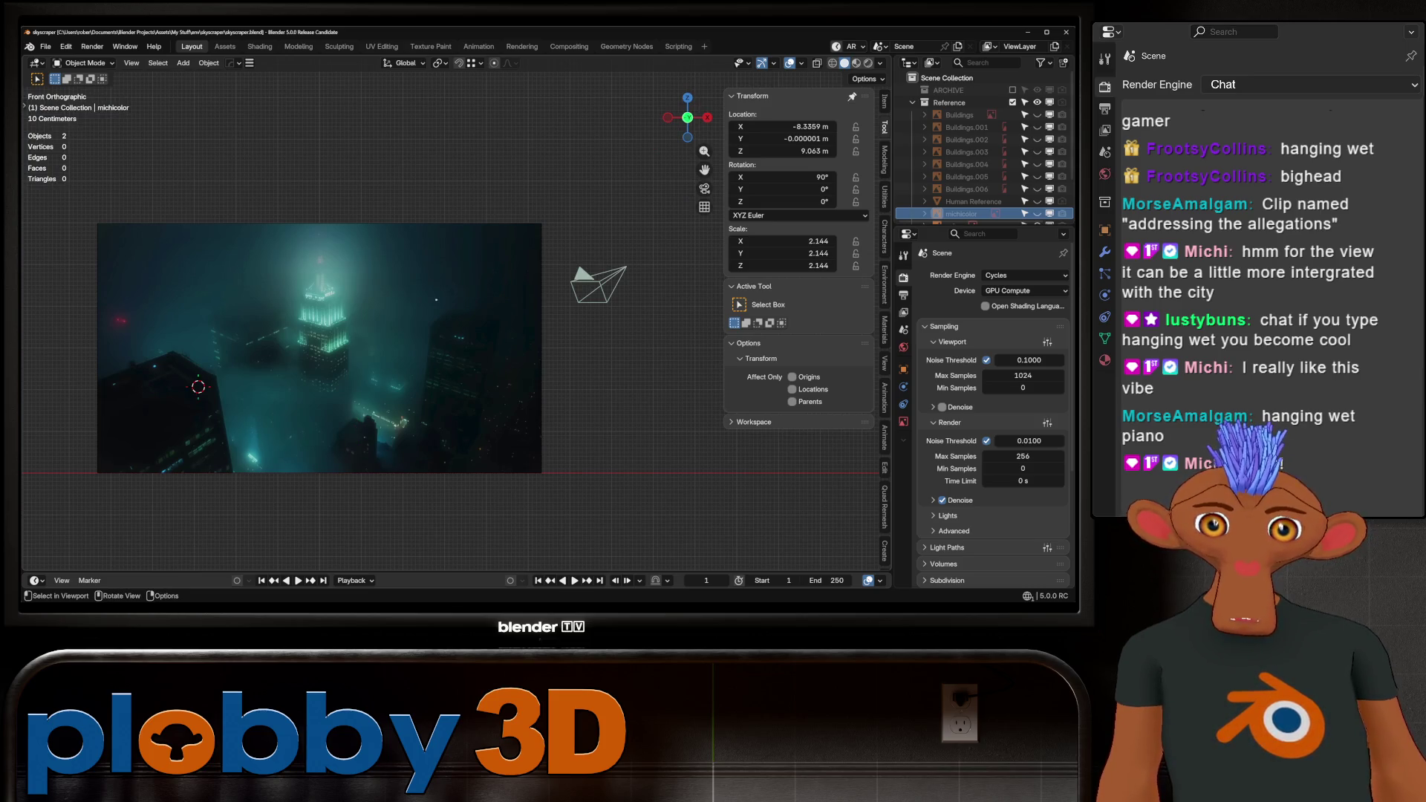
scroll(252, 381, "up", 2)
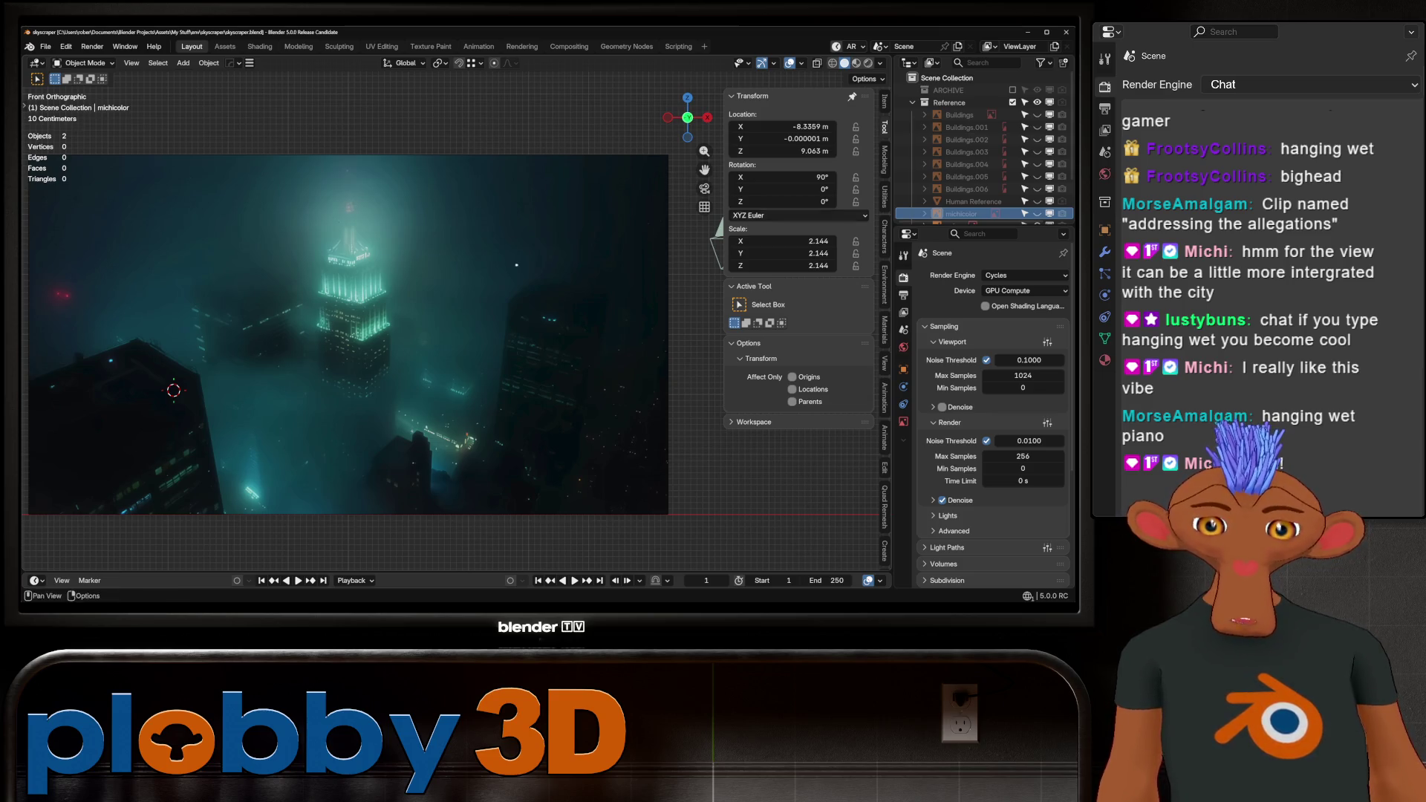
scroll(980, 179, "down", 3)
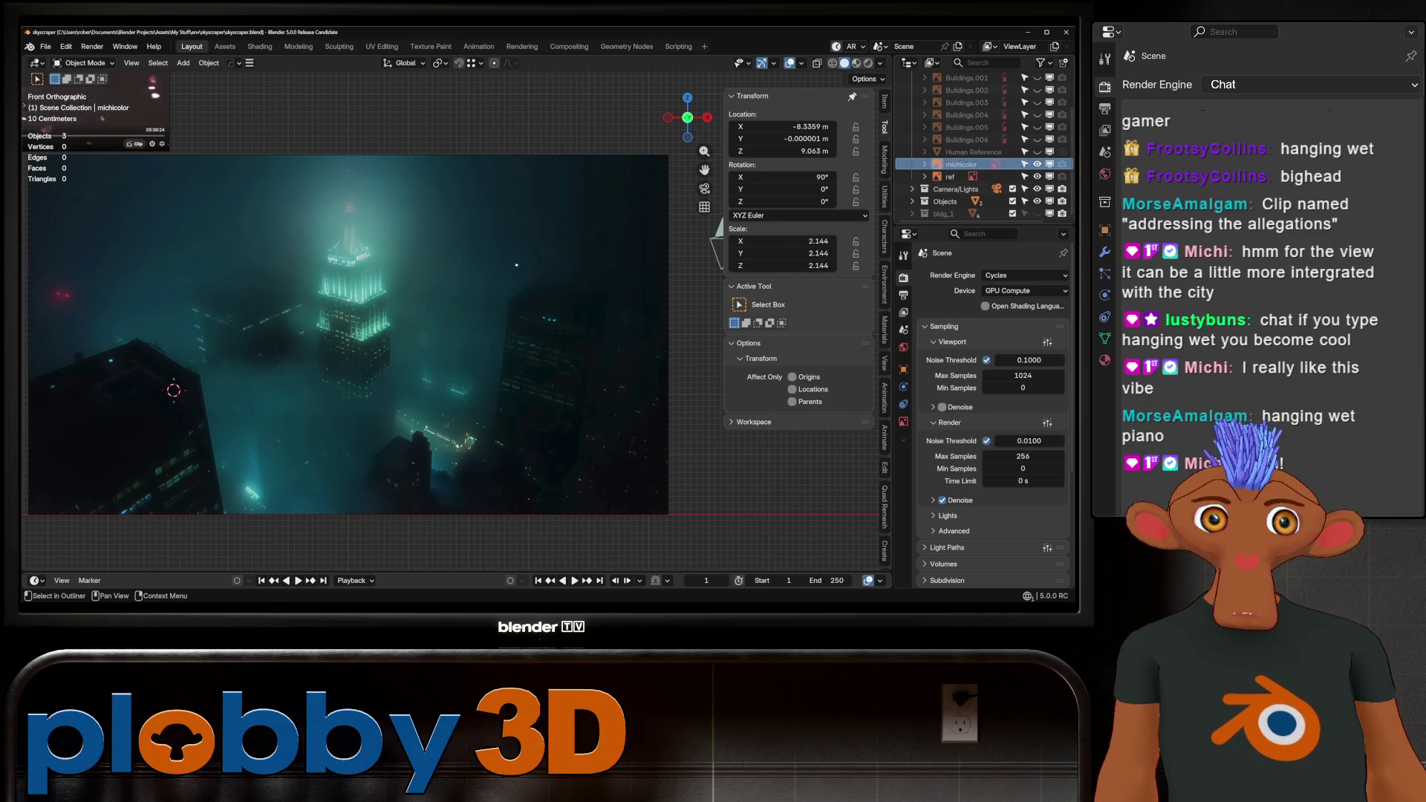
Paste the streamer webcam image as a reference and frame it in front view.
key("ctrl+v")
key("KP_Decimal")
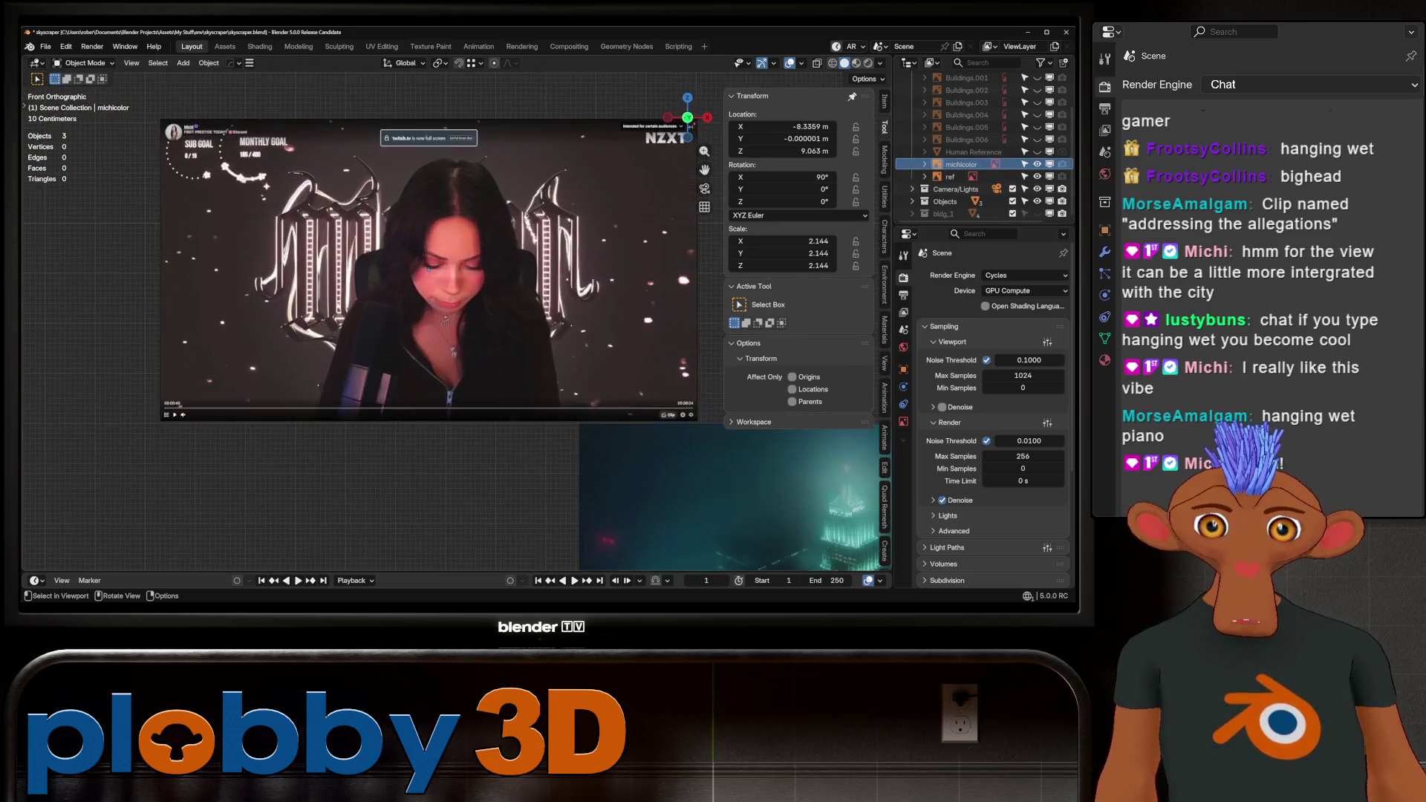
scroll(416, 320, "down", 4)
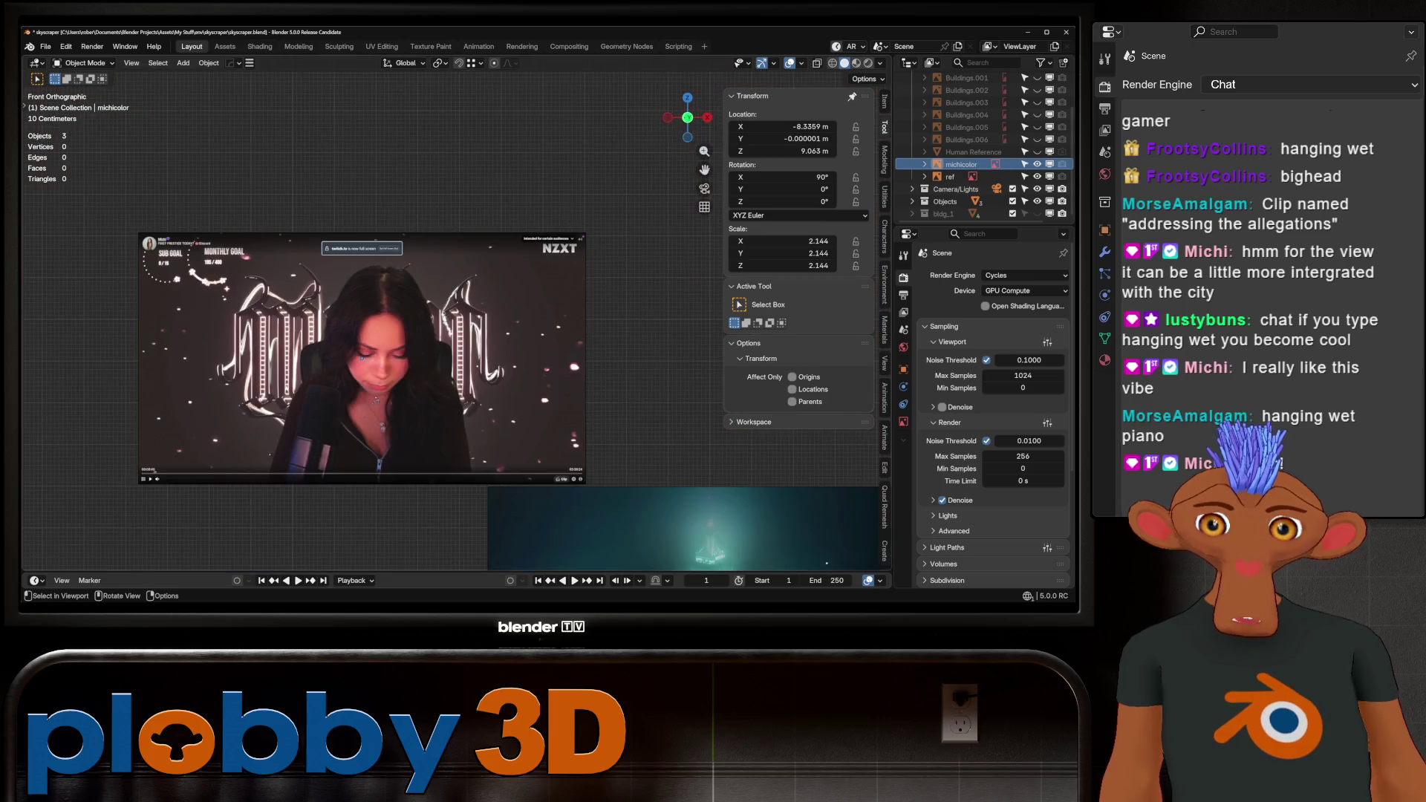
scroll(364, 430, "up", 4)
mouse_move(622, 316)
middle_mouse_down()
mouse_move(669, 322)
mouse_move(657, 169)
middle_mouse_up()
key("KP_1")
Zoom and pan across the foggy tower and webcam references to compare them.
scroll(678, 323, "up", 2)
scroll(579, 251, "down", 2)
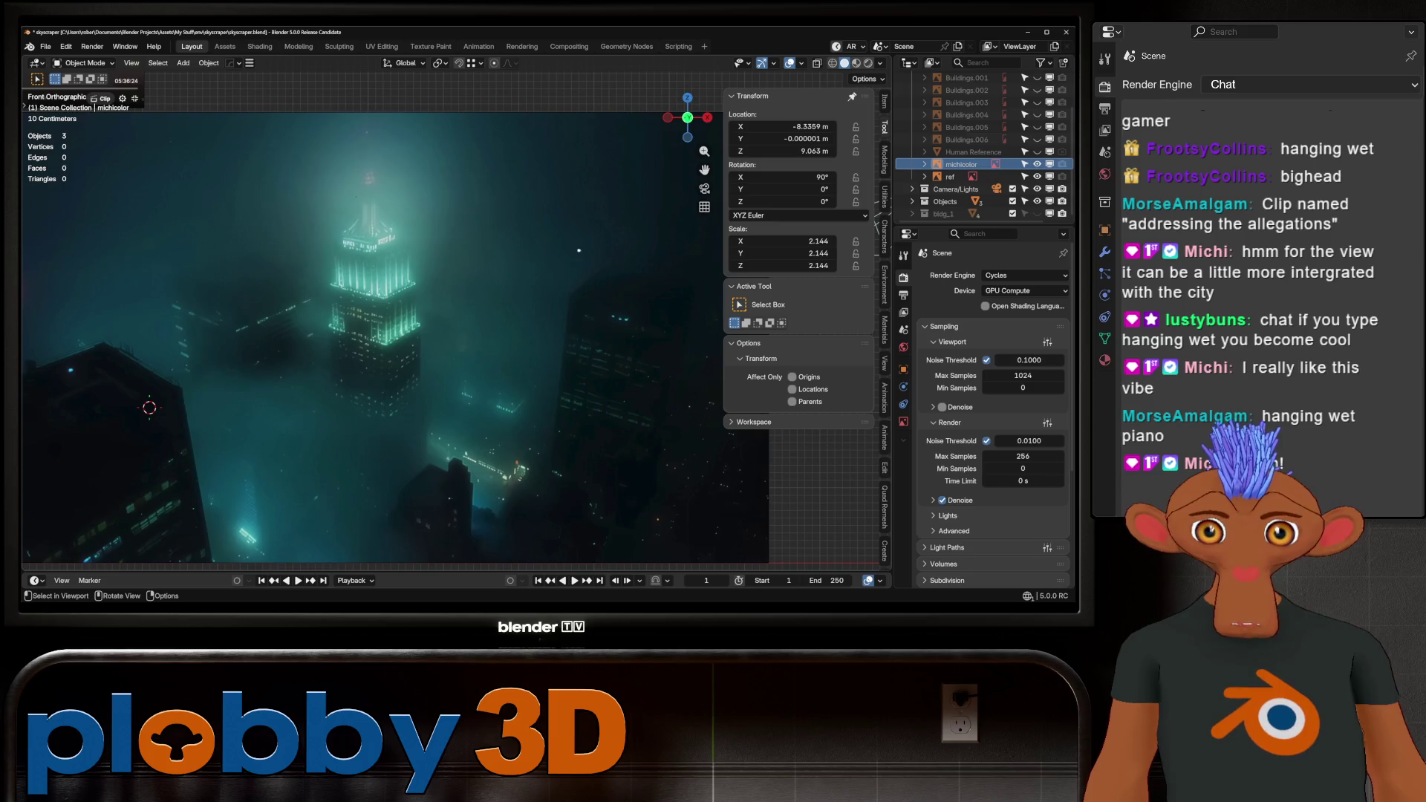
scroll(578, 251, "down", 4)
scroll(579, 251, "up", 5)
mouse_move(578, 250)
middle_mouse_down("shift")
mouse_move(643, 272)
mouse_move(584, 287)
middle_mouse_up("shift")
scroll(644, 272, "down", 2)
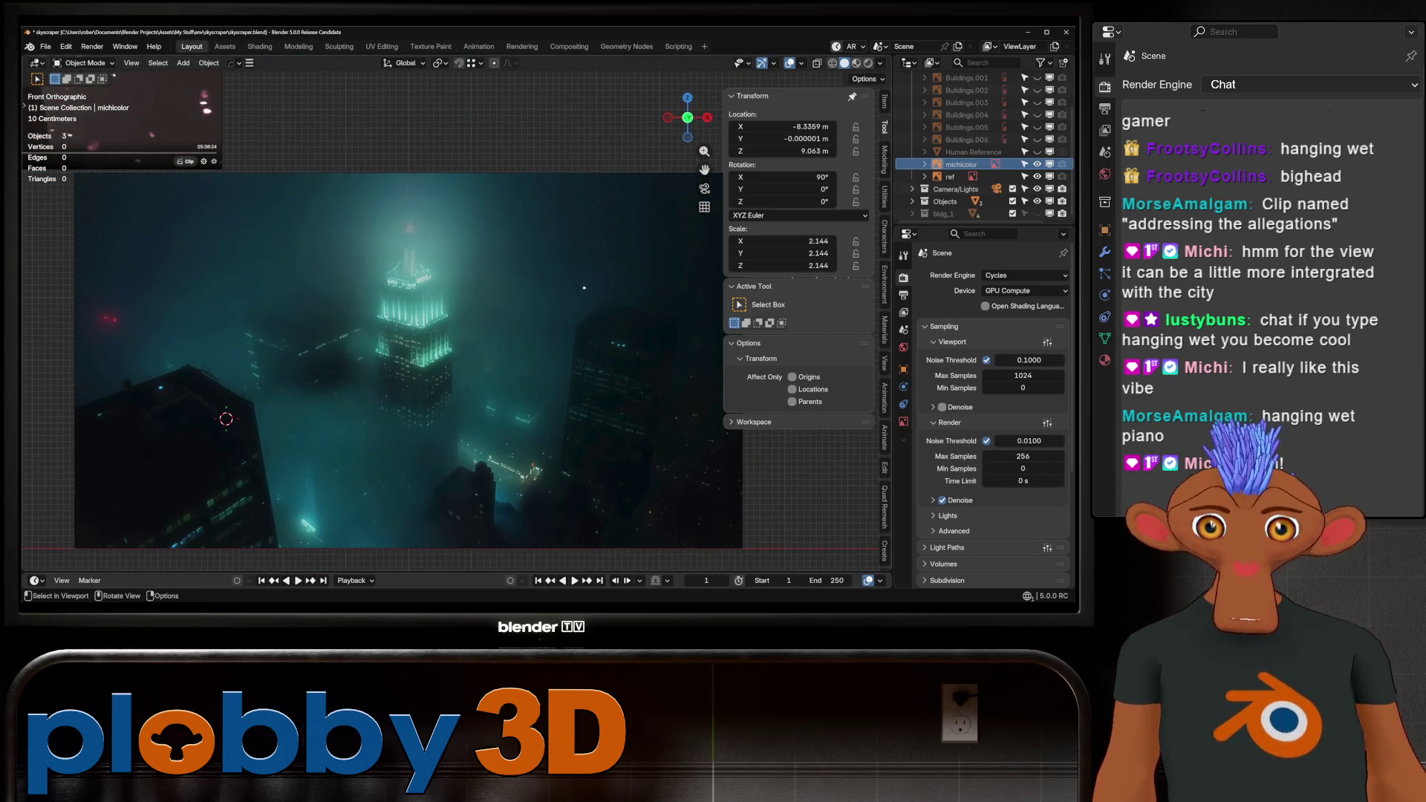
scroll(584, 288, "up", 1)
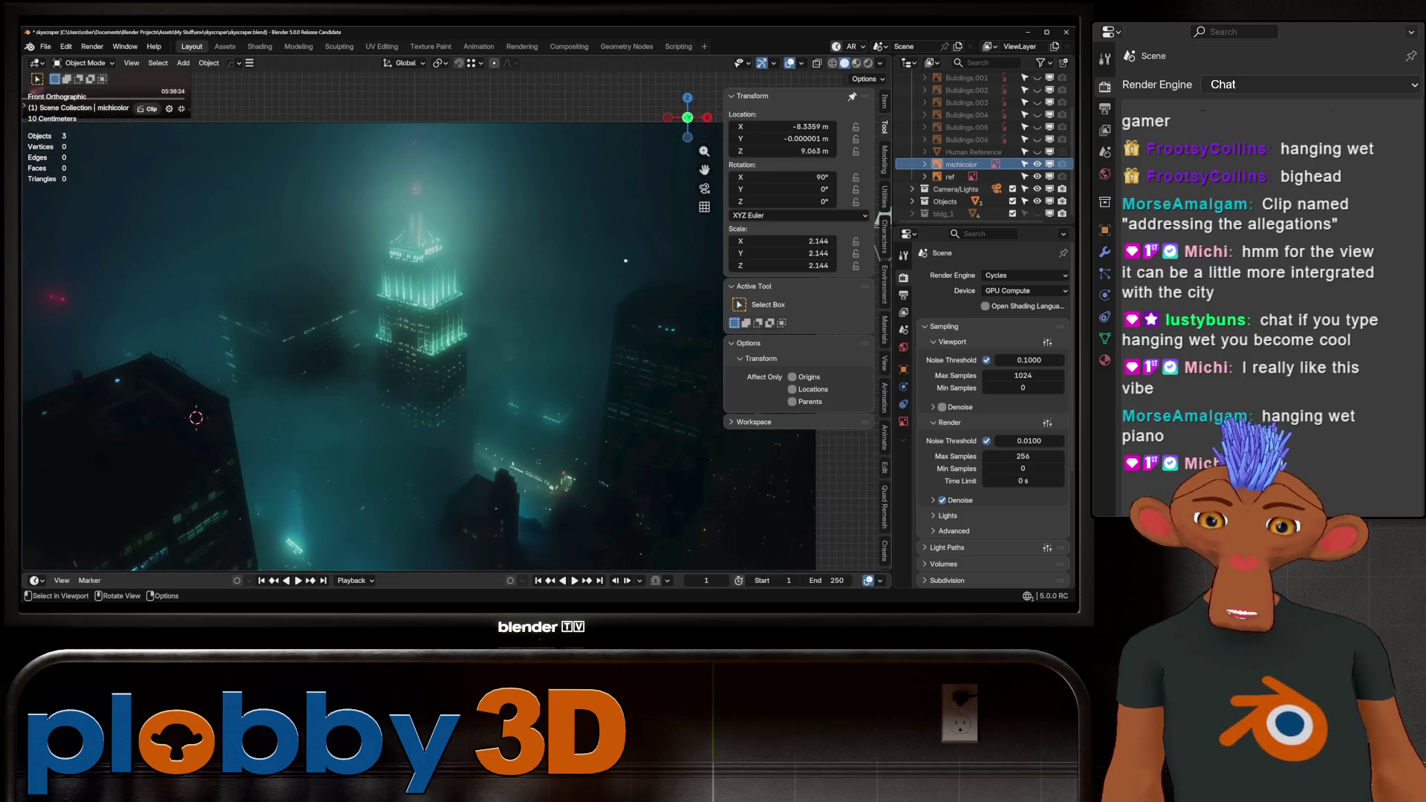
scroll(458, 282, "down", 2)
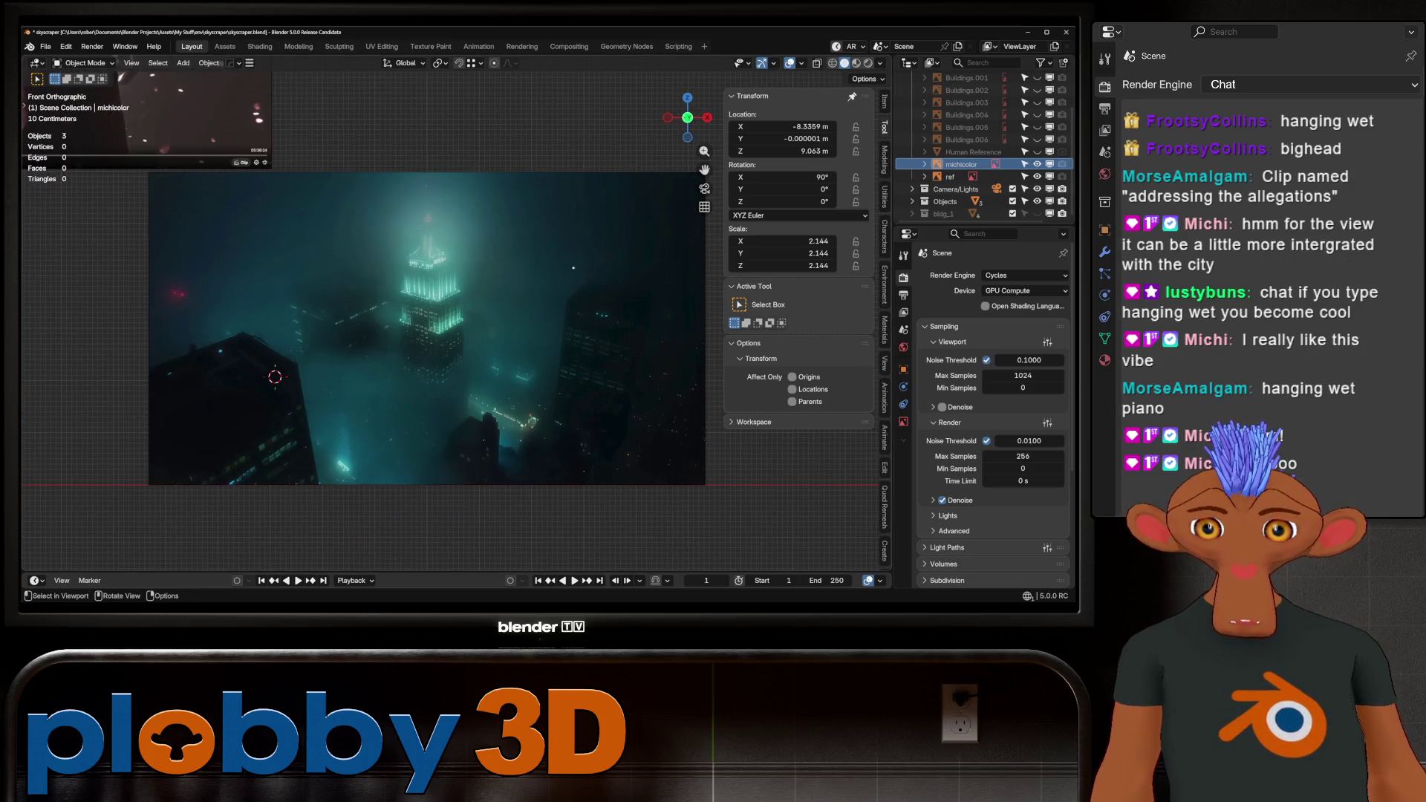
scroll(446, 327, "up", 1)
middle_click_drag(445, 327, 420, 362, "shift")
scroll(420, 362, "down", 1)
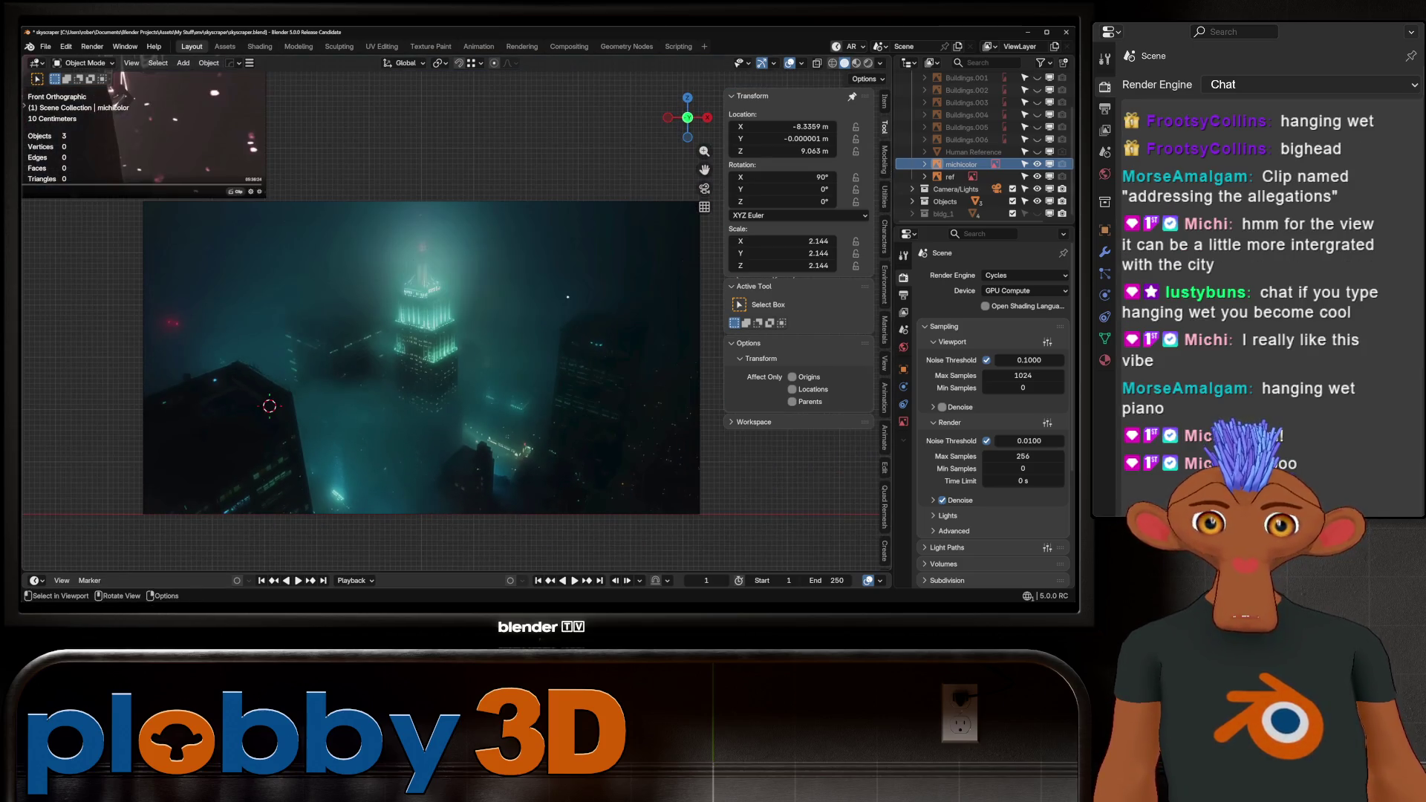
scroll(367, 392, "up", 2)
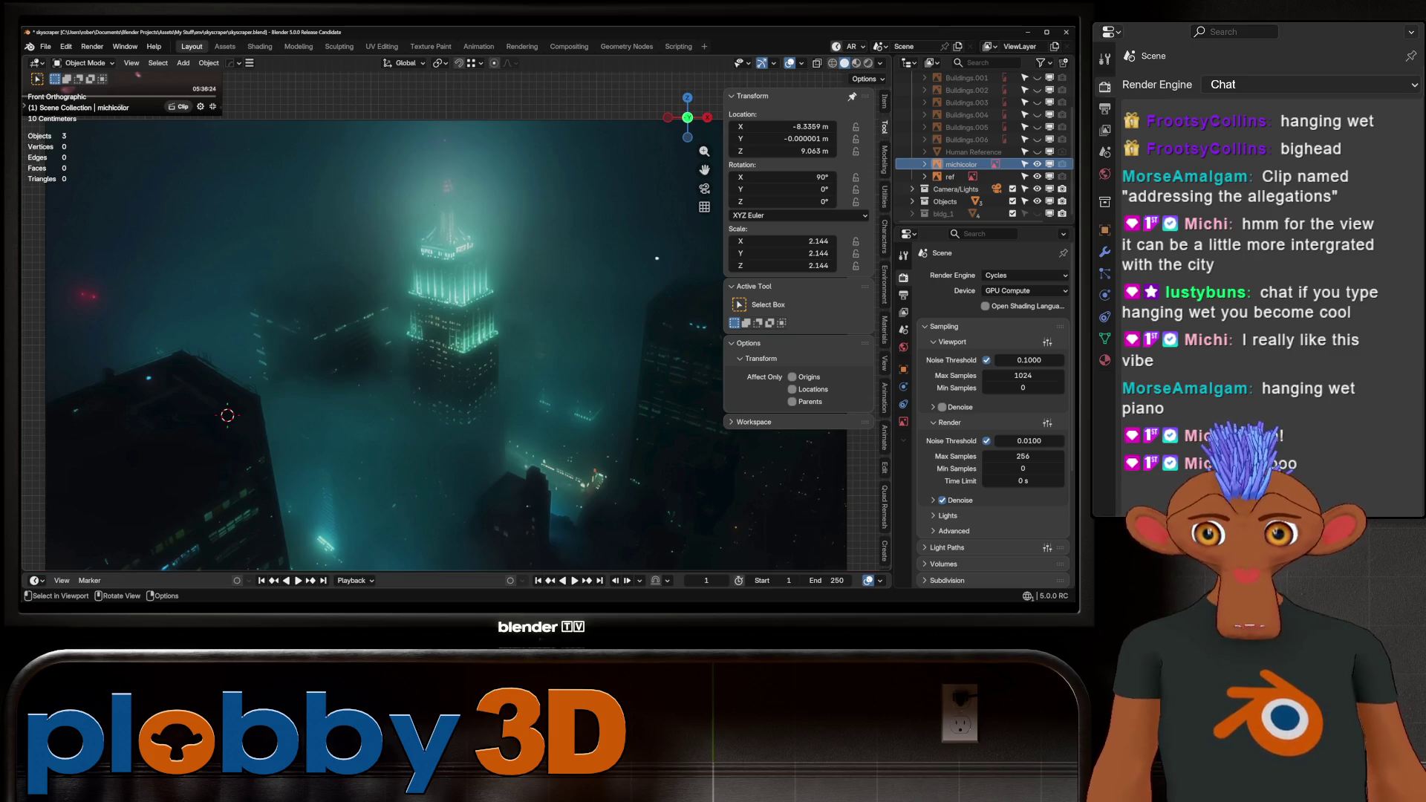
scroll(368, 382, "down", 2)
scroll(368, 382, "up", 2)
scroll(368, 382, "down", 2)
scroll(368, 383, "up", 1)
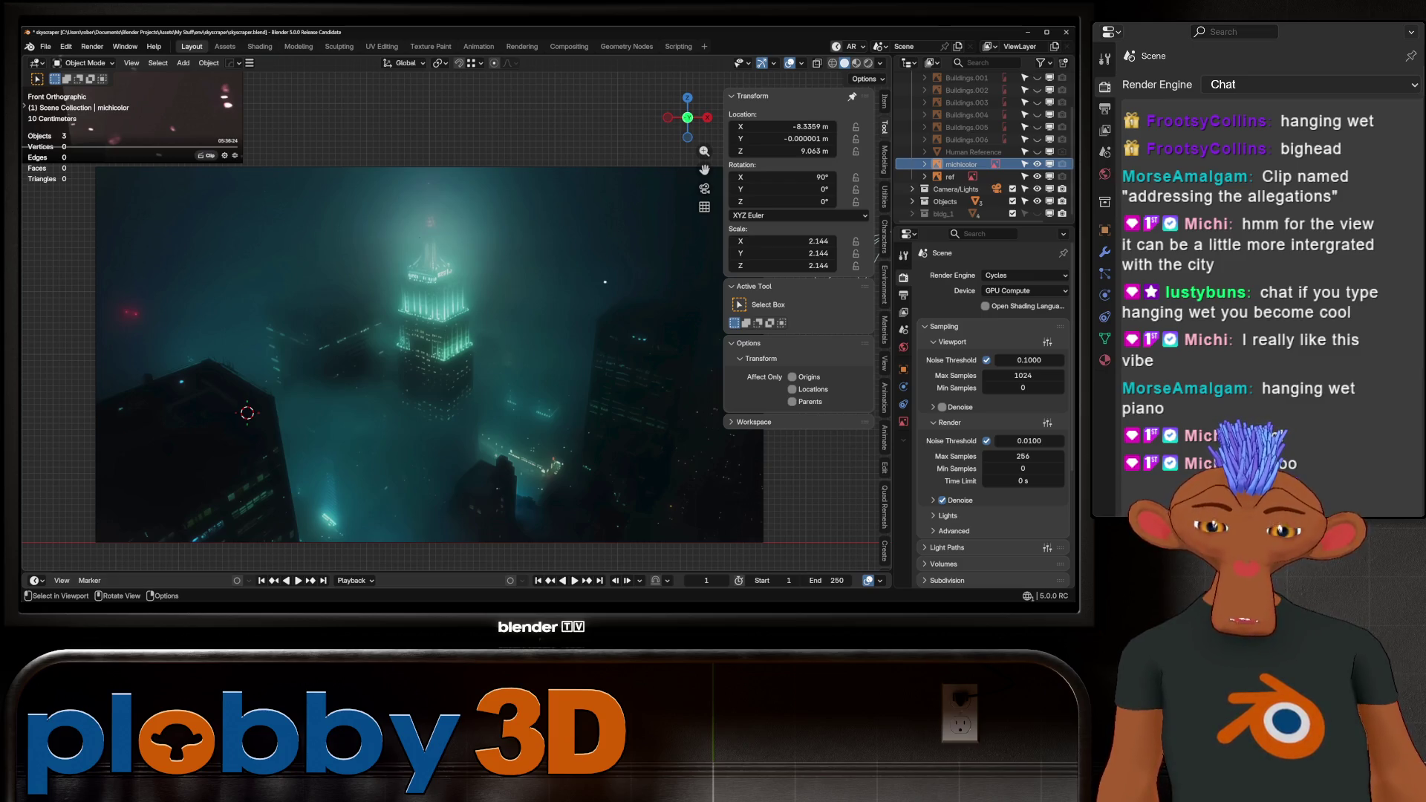
scroll(372, 319, "up", 2)
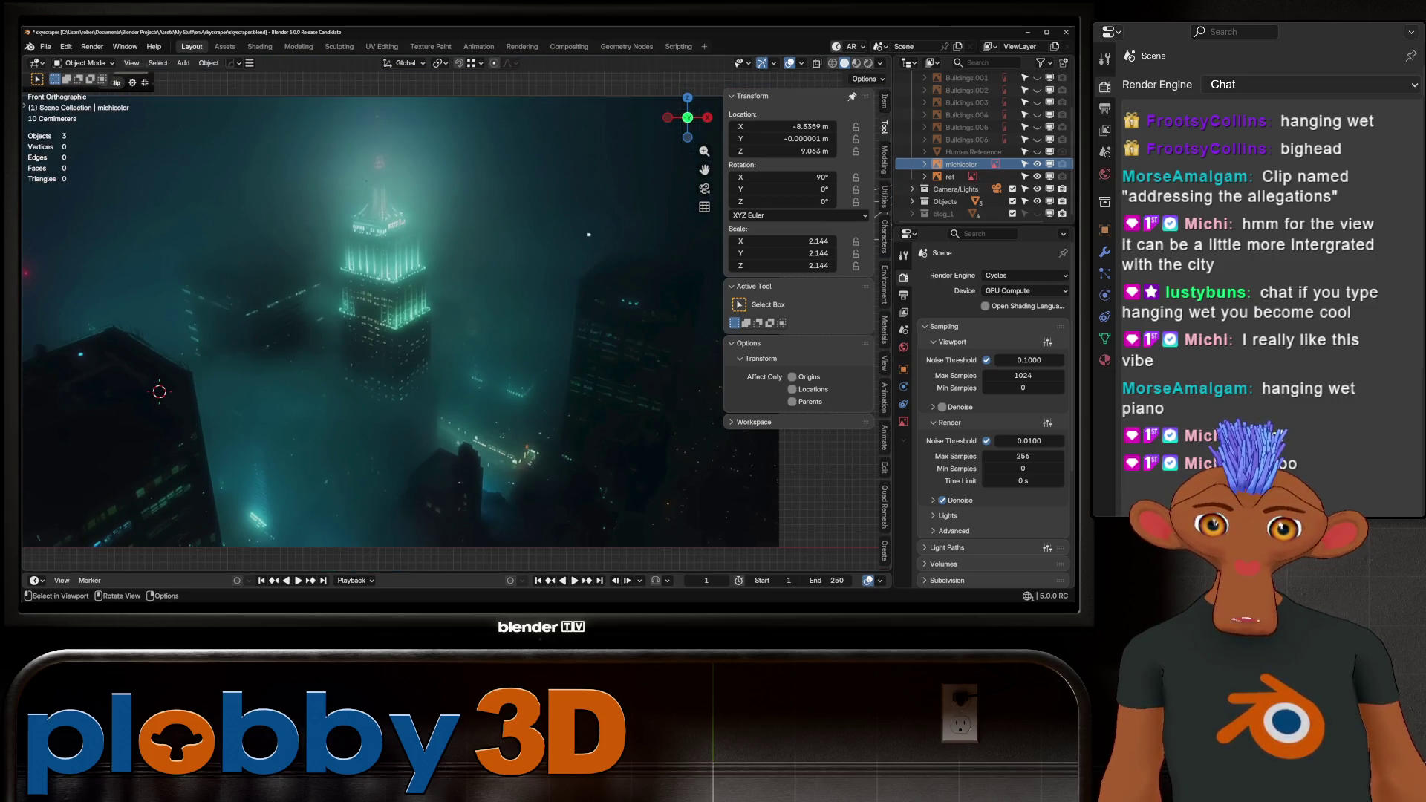
scroll(401, 319, "down", 2)
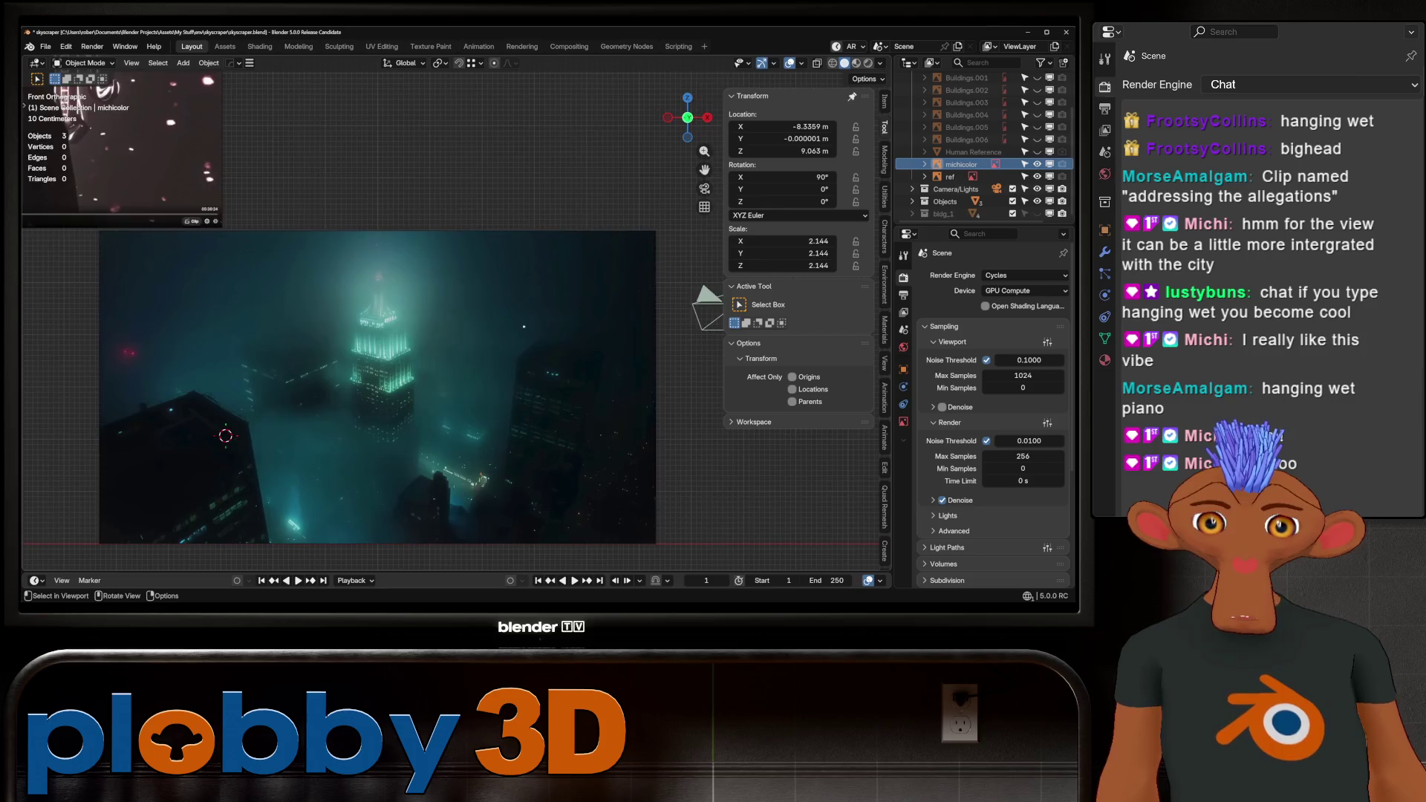
scroll(447, 479, "down", 4)
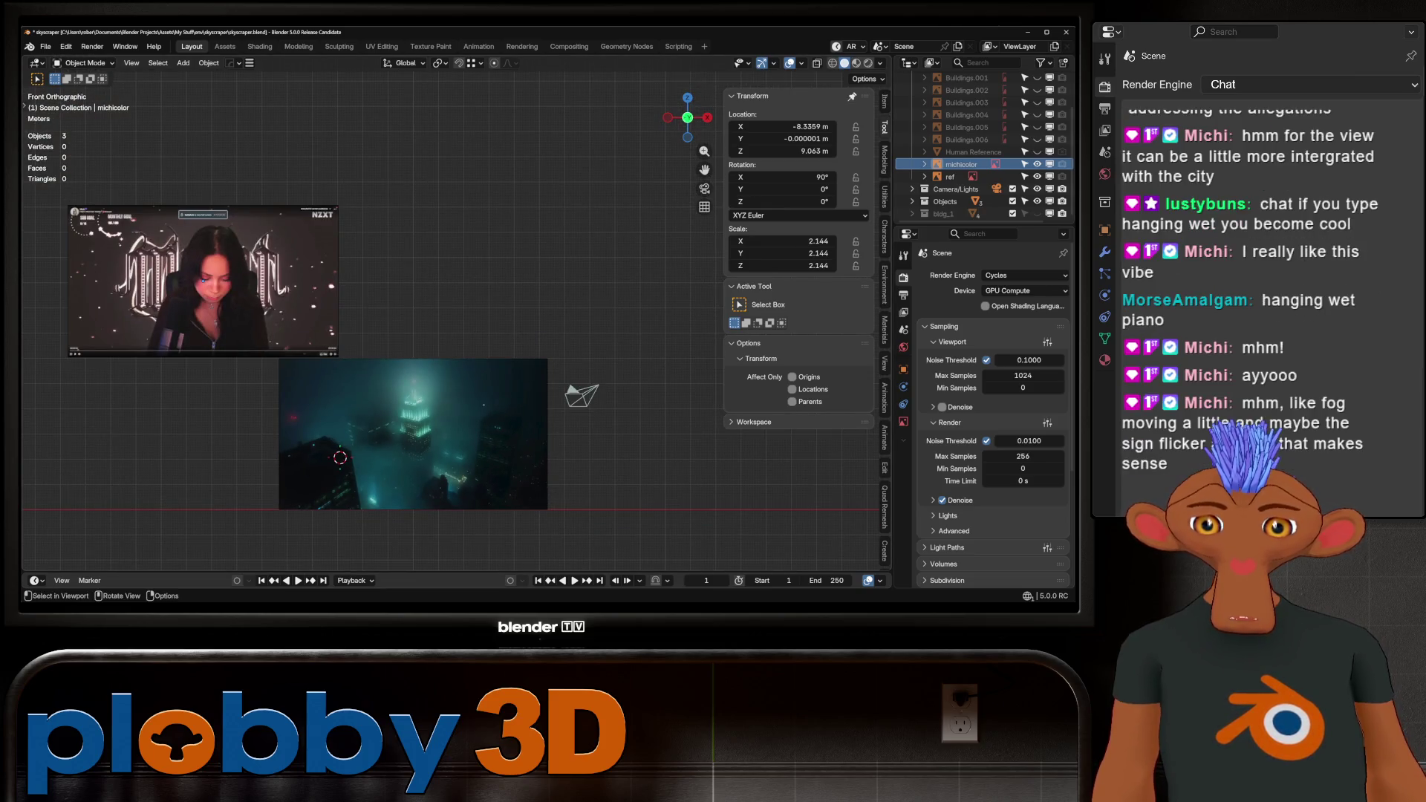
Save skyscraper.blend, then zoom and pan over the foggy city and webcam references.
key("ctrl+s")
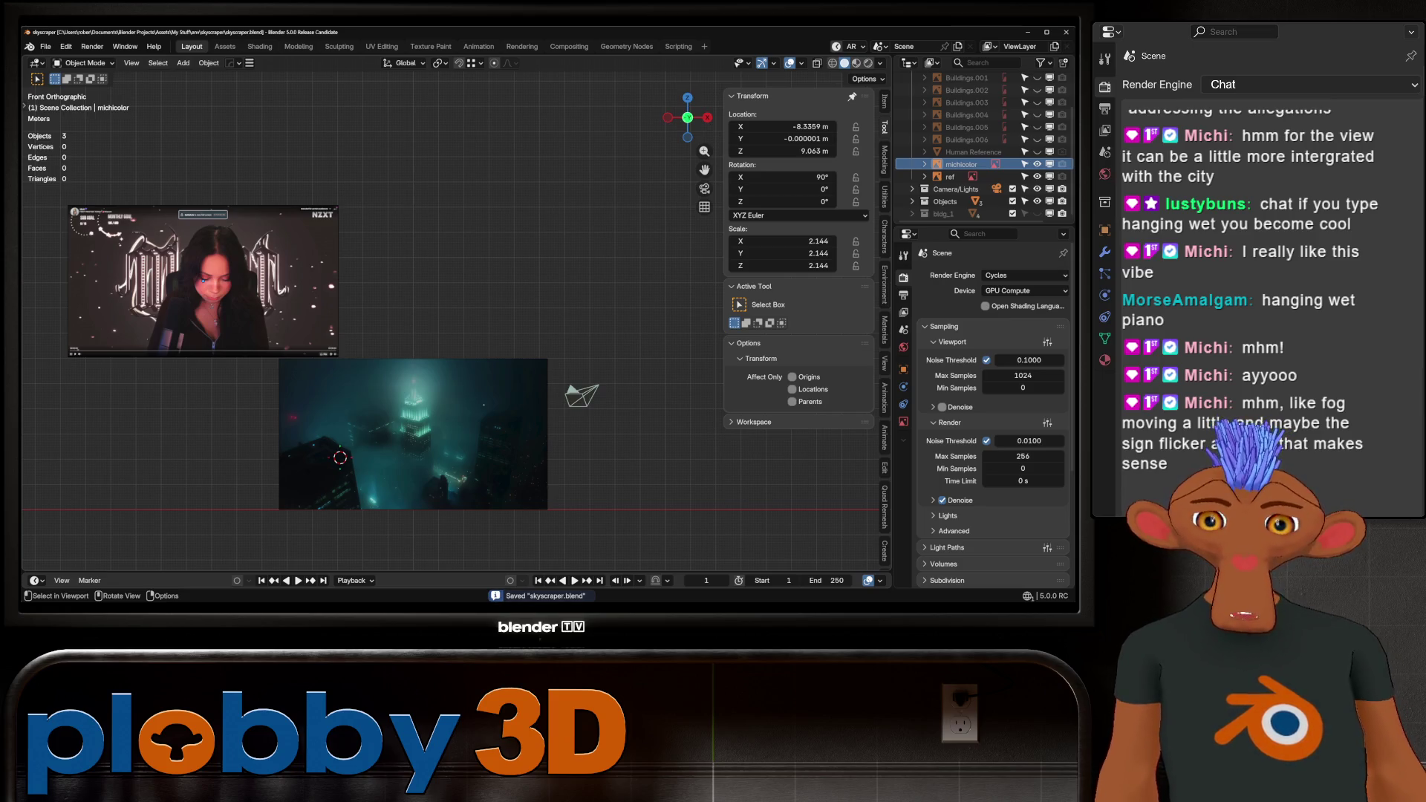
scroll(341, 457, "up", 1)
scroll(385, 457, "up", 1)
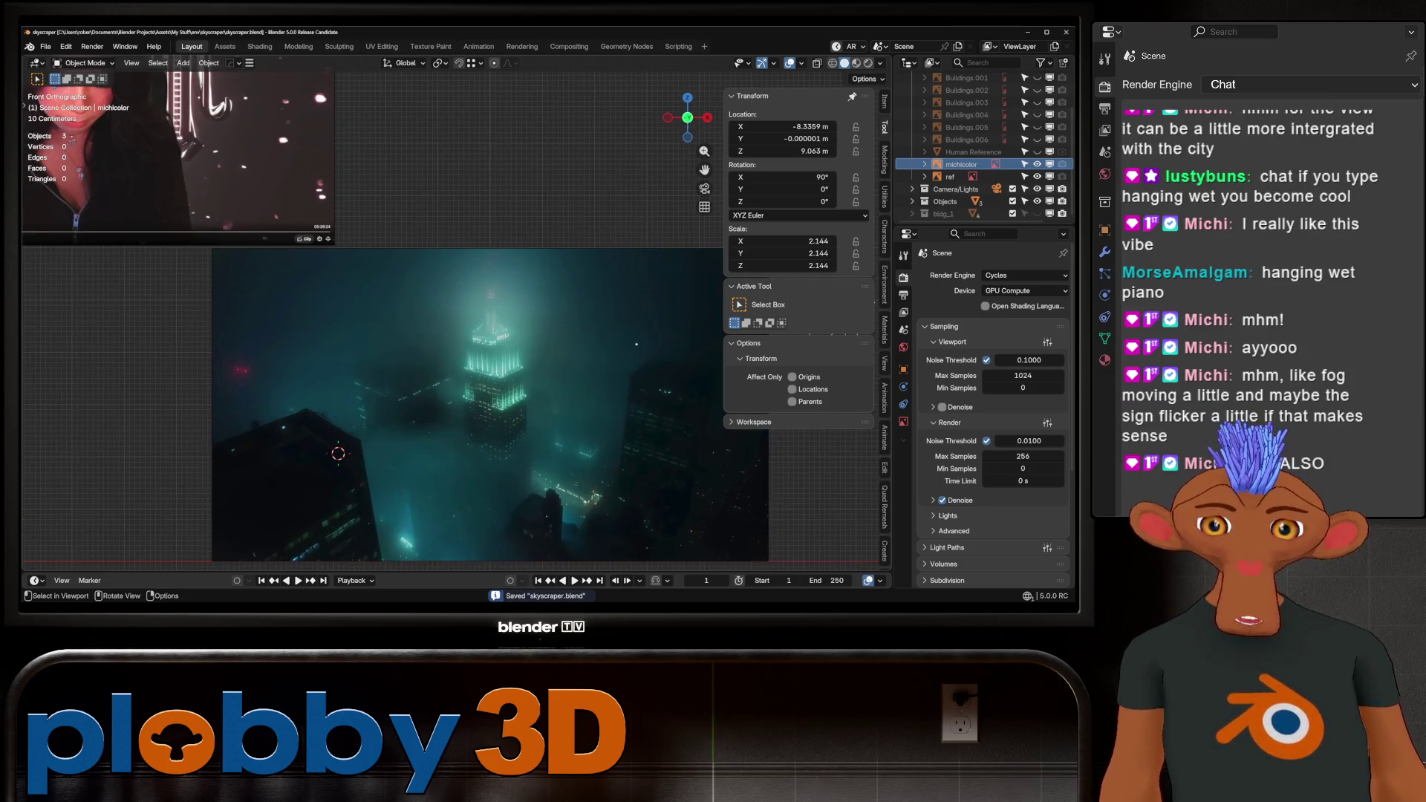
scroll(385, 457, "up", 2)
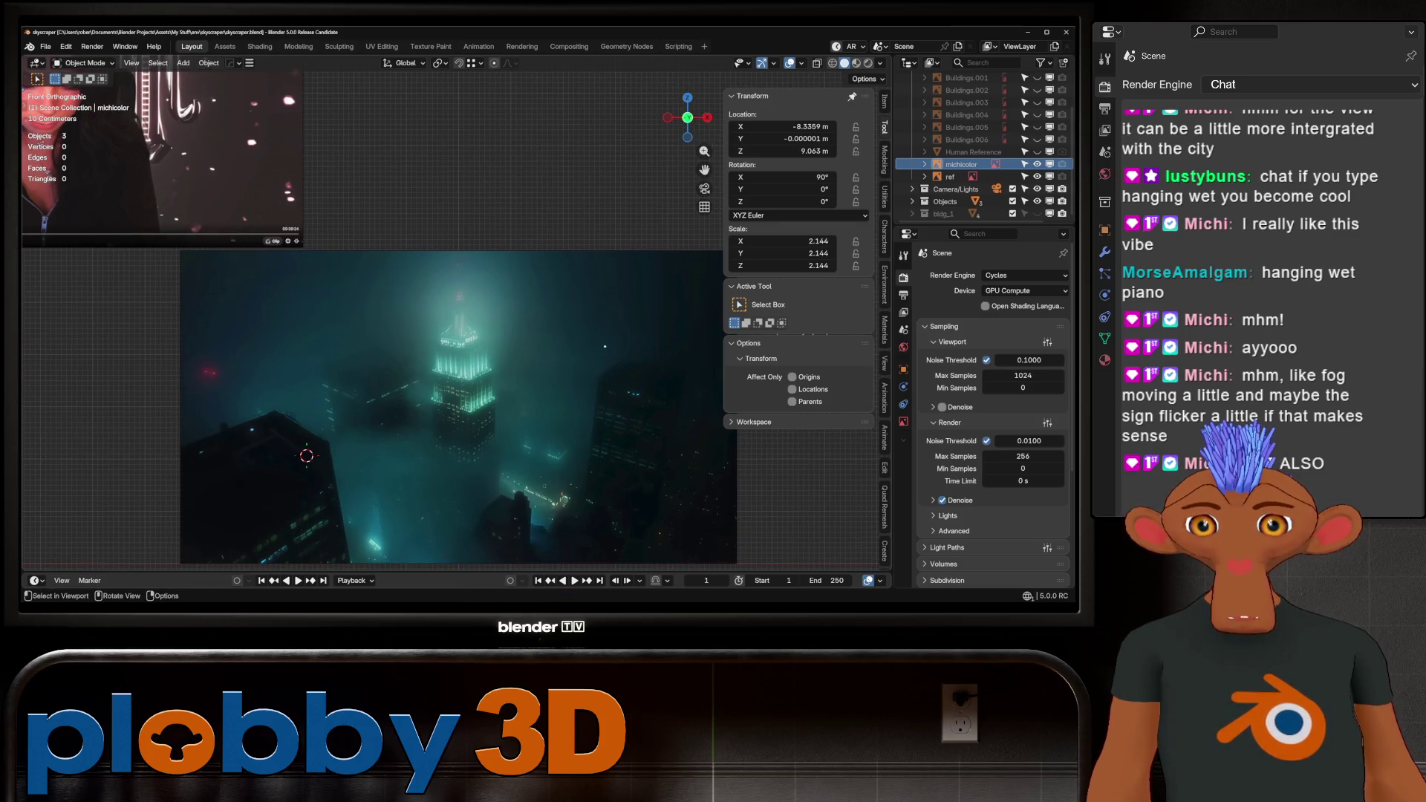
middle_click_drag(306, 456, 310, 400, "shift")
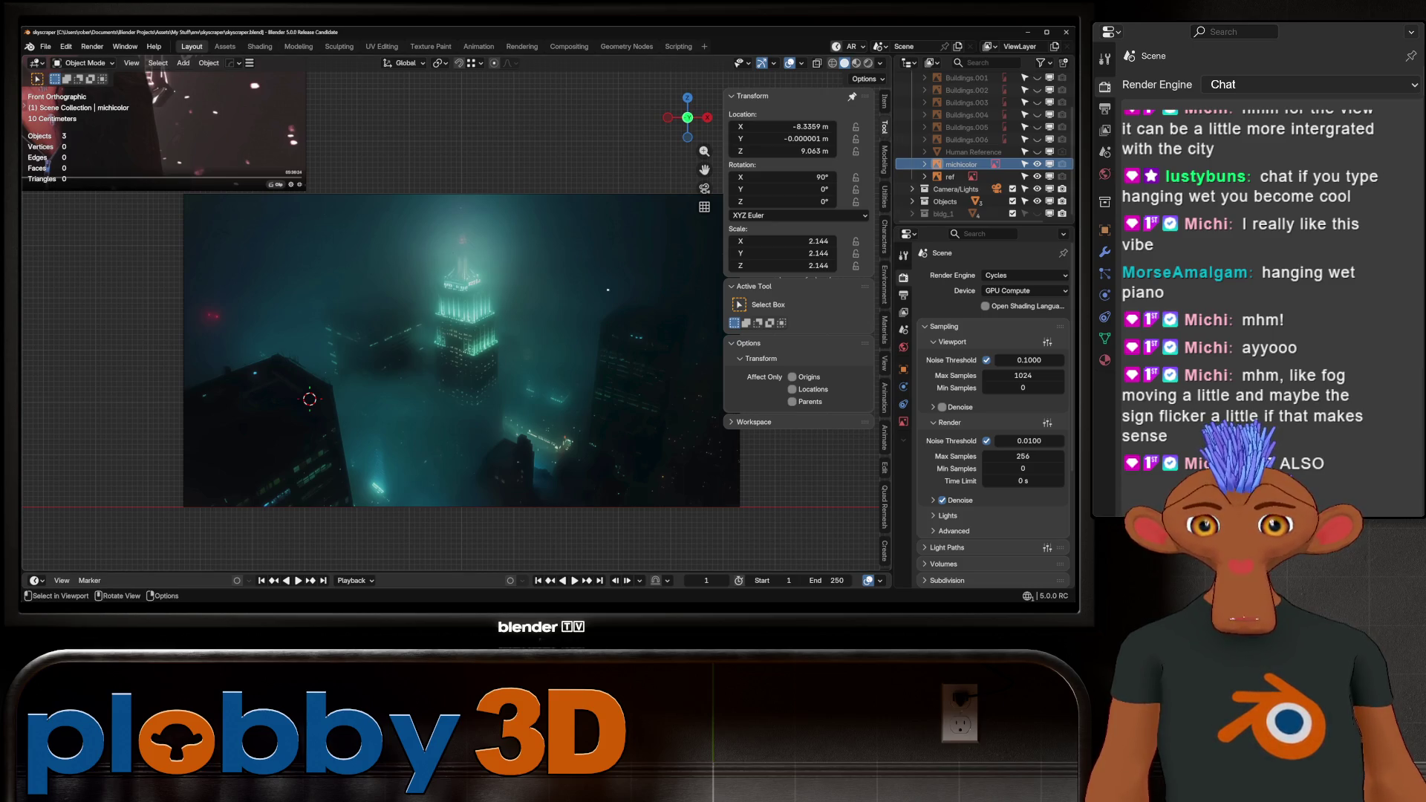
scroll(287, 416, "down", 3)
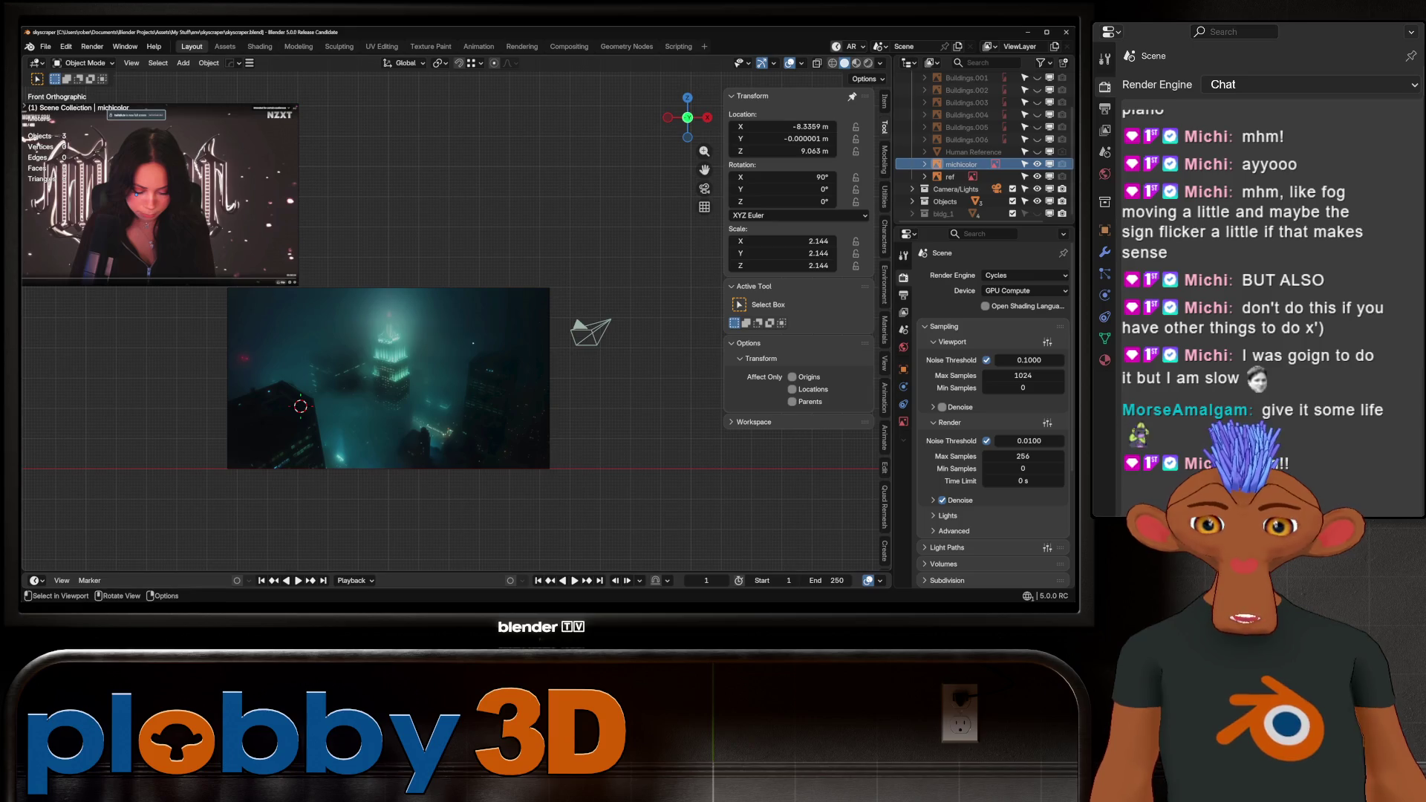
scroll(370, 376, "up", 2)
scroll(385, 375, "down", 2)
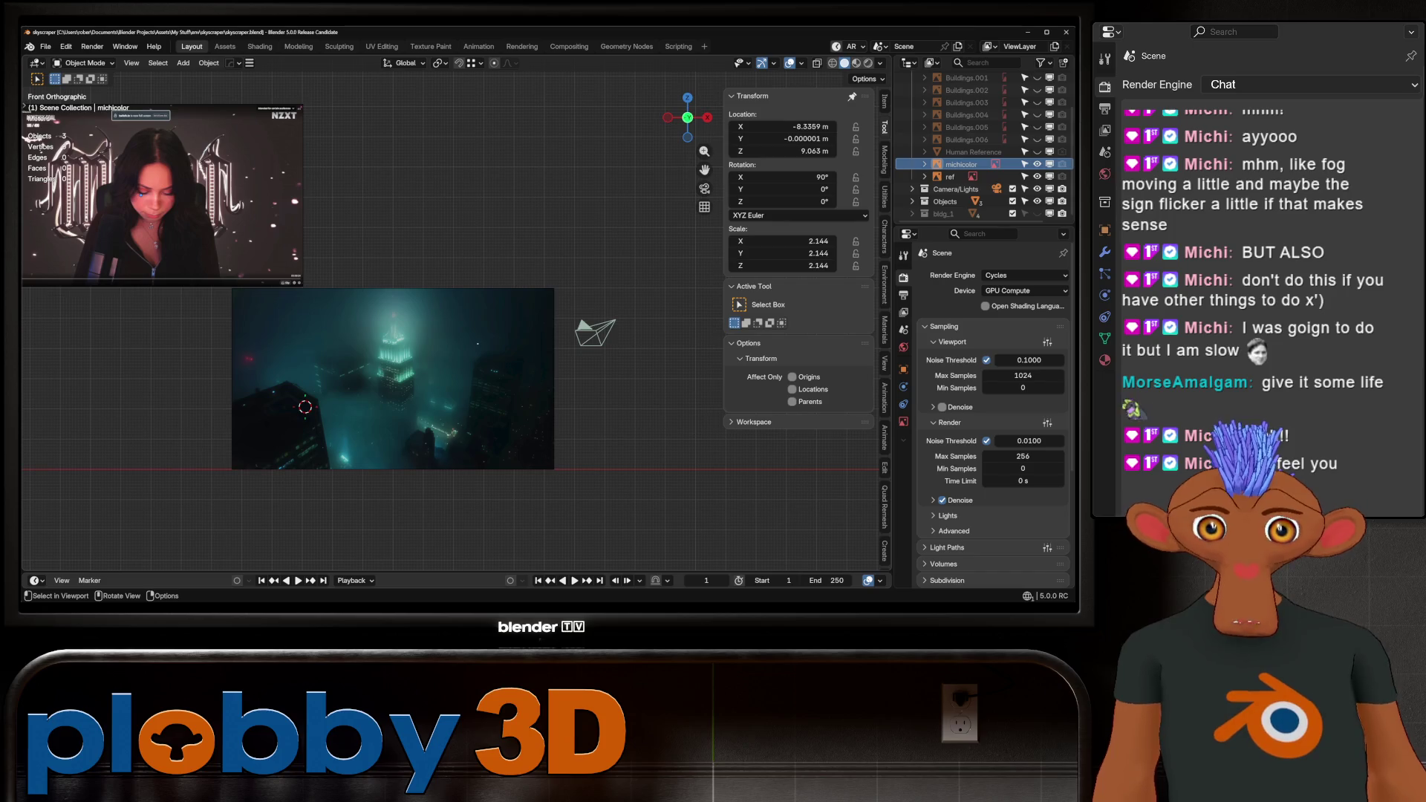
Hide the streamer and foggy city references and show the bldg_1 collection.
left_click(1037, 164)
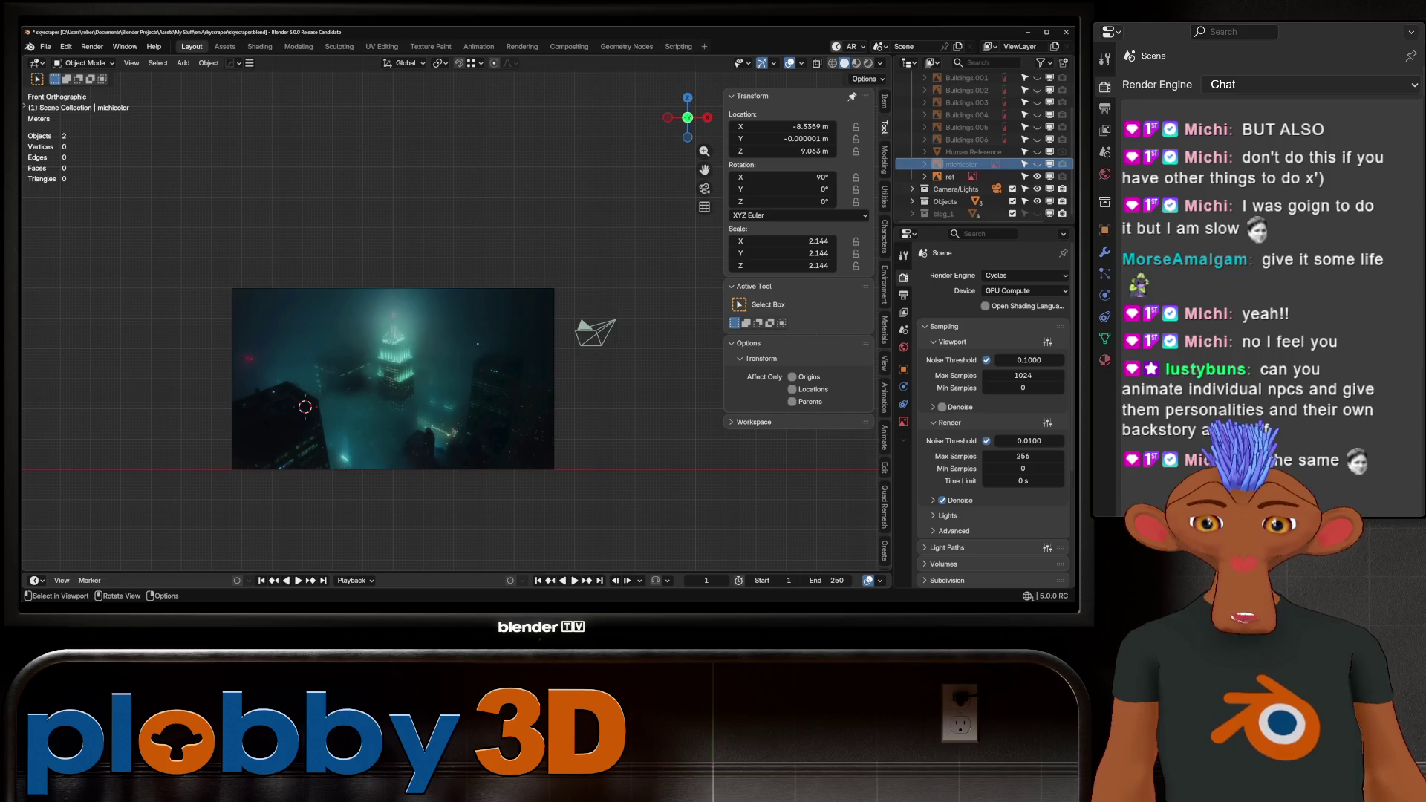
left_click(1037, 176)
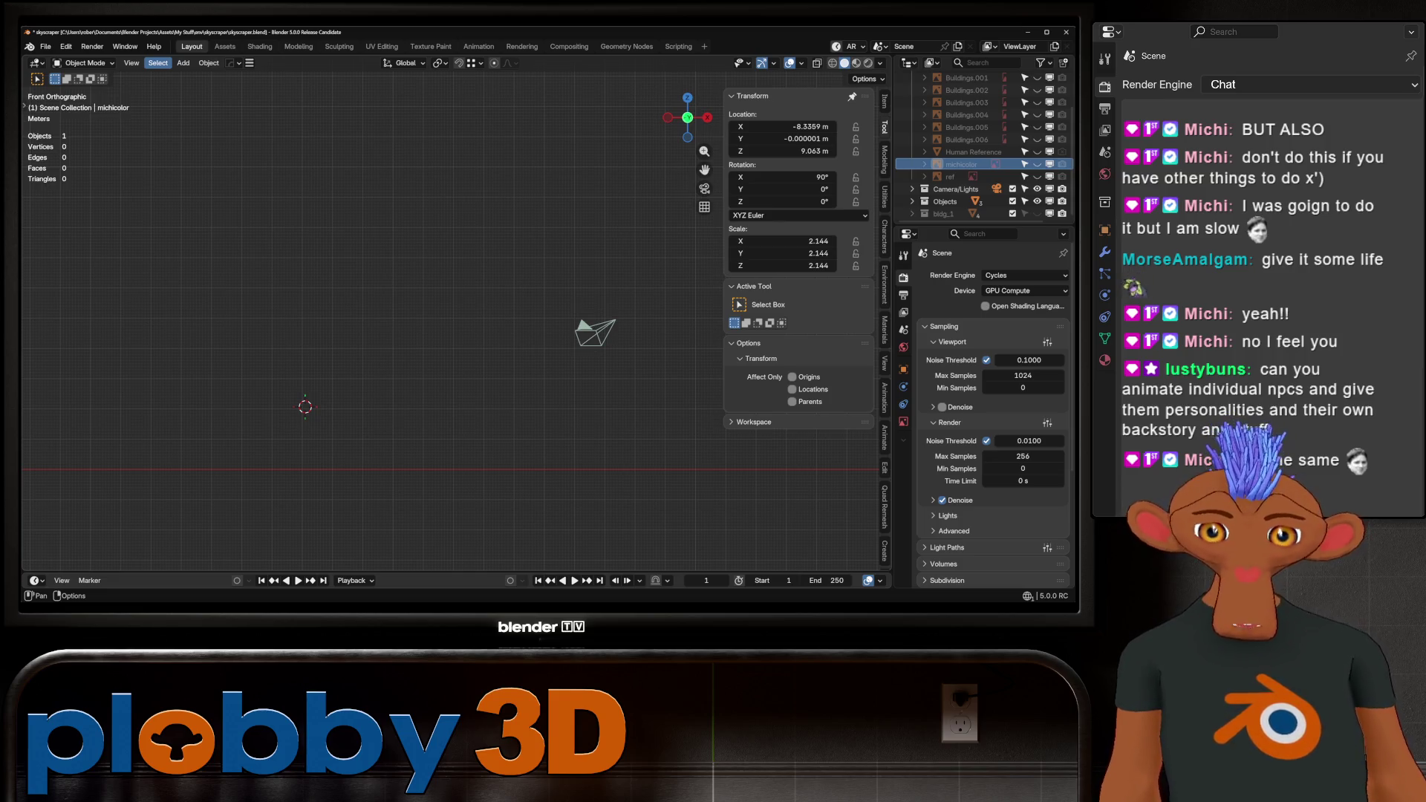
left_click(1038, 213)
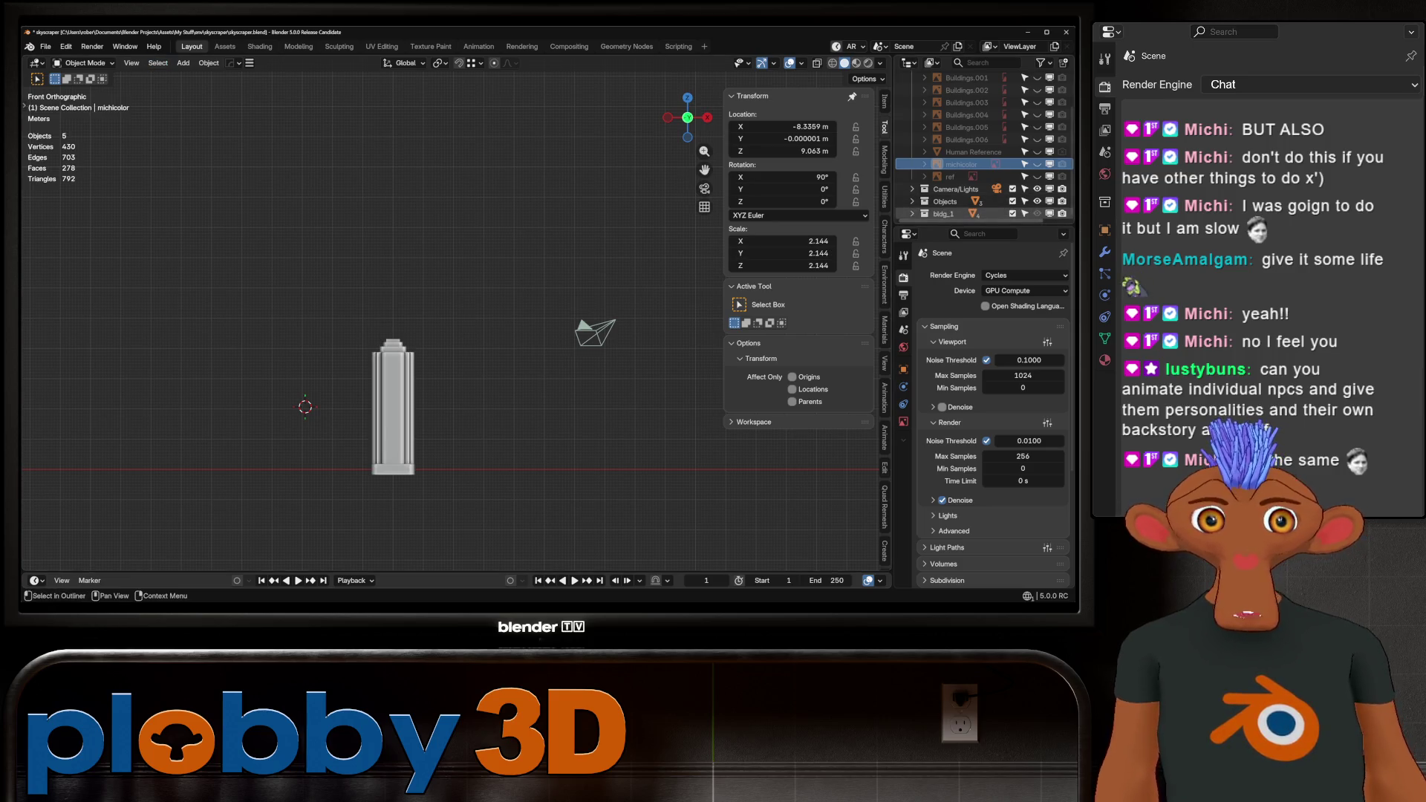
Orbit into a perspective view and zoom onto the bldg_1 tower.
scroll(353, 400, "up", 5)
mouse_move(354, 399)
middle_mouse_down()
mouse_move(386, 371)
mouse_move(402, 312)
mouse_move(357, 356)
mouse_move(350, 312)
mouse_move(350, 386)
mouse_move(319, 327)
mouse_move(349, 282)
mouse_move(386, 267)
middle_mouse_up()
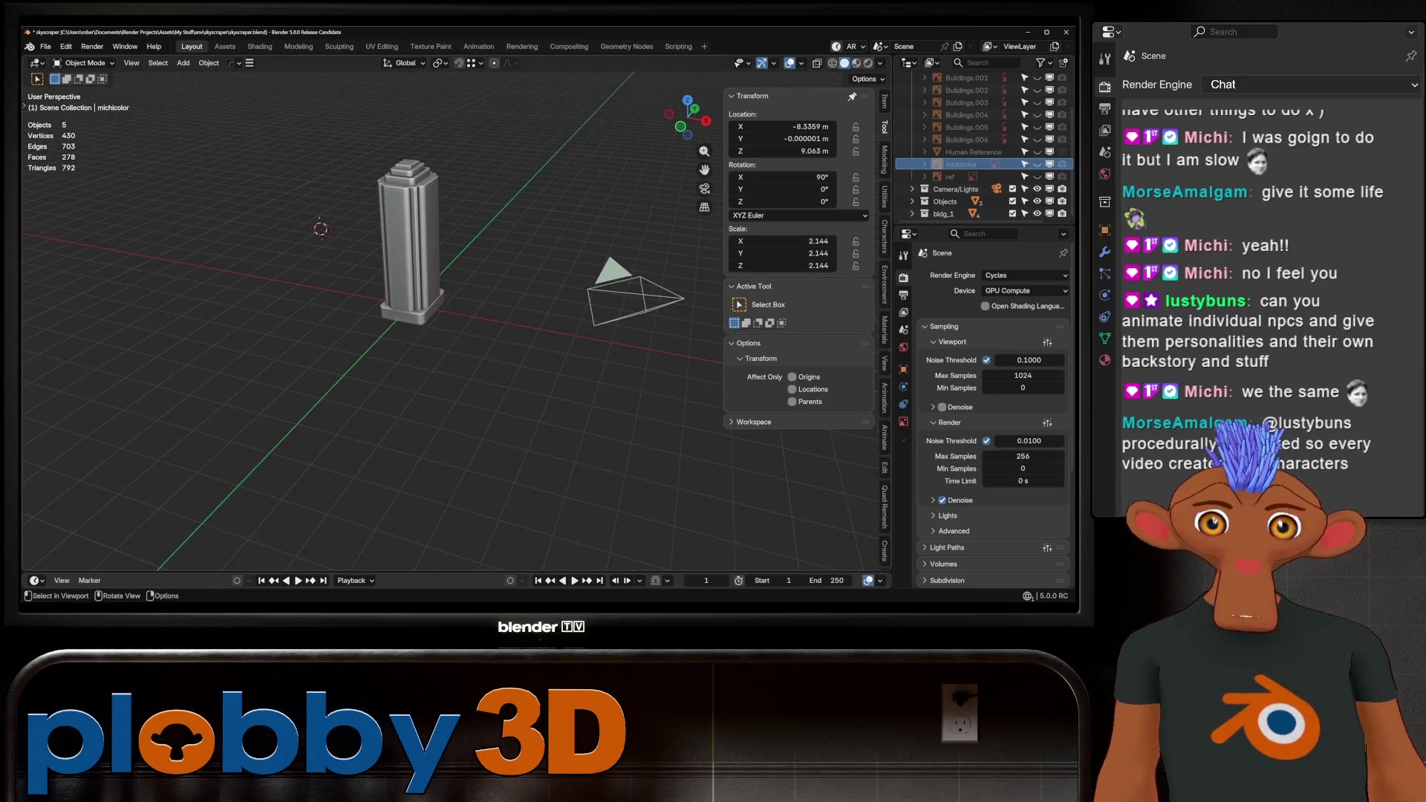
scroll(372, 320, "down", 5)
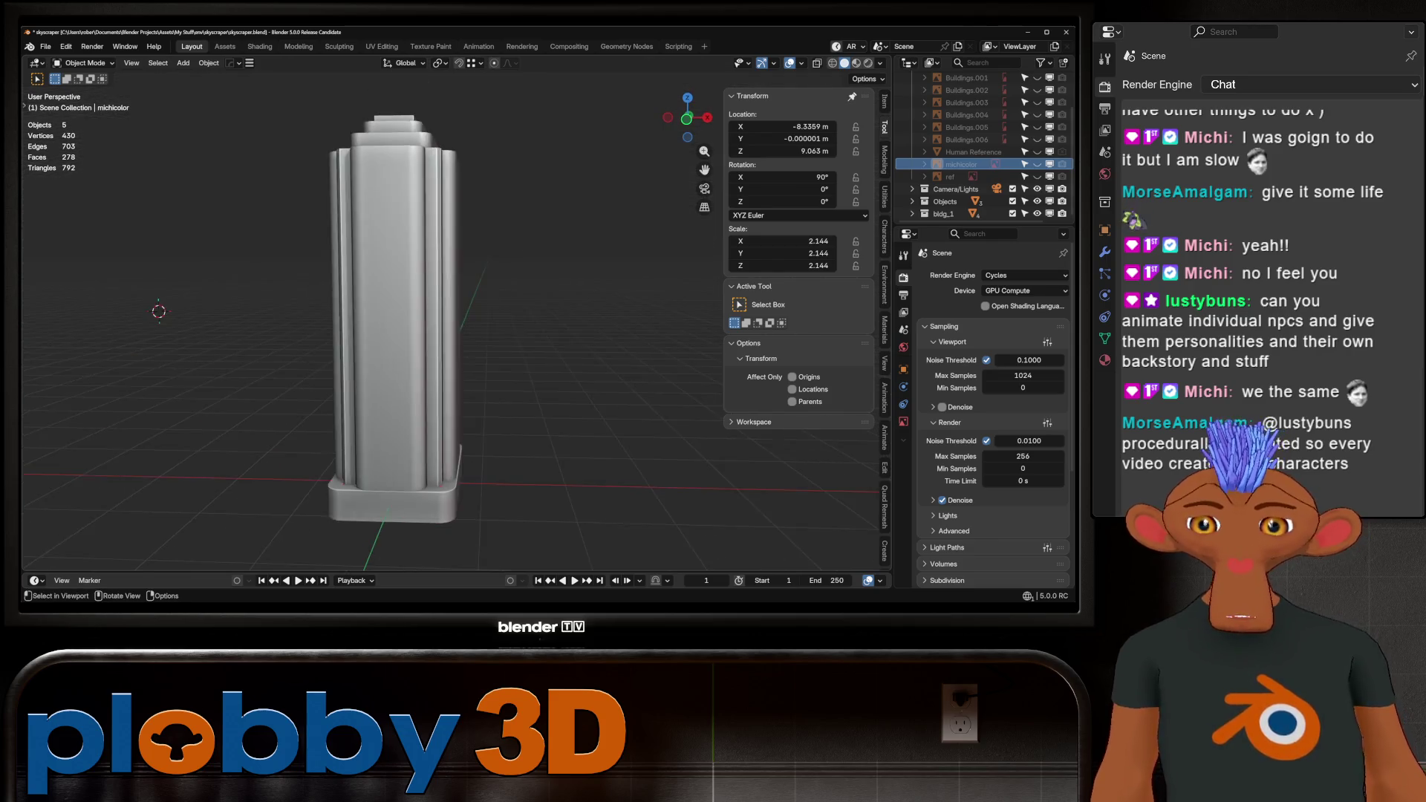
scroll(371, 319, "up", 3)
scroll(371, 319, "up", 3)
scroll(371, 319, "down", 4)
scroll(371, 319, "up", 5)
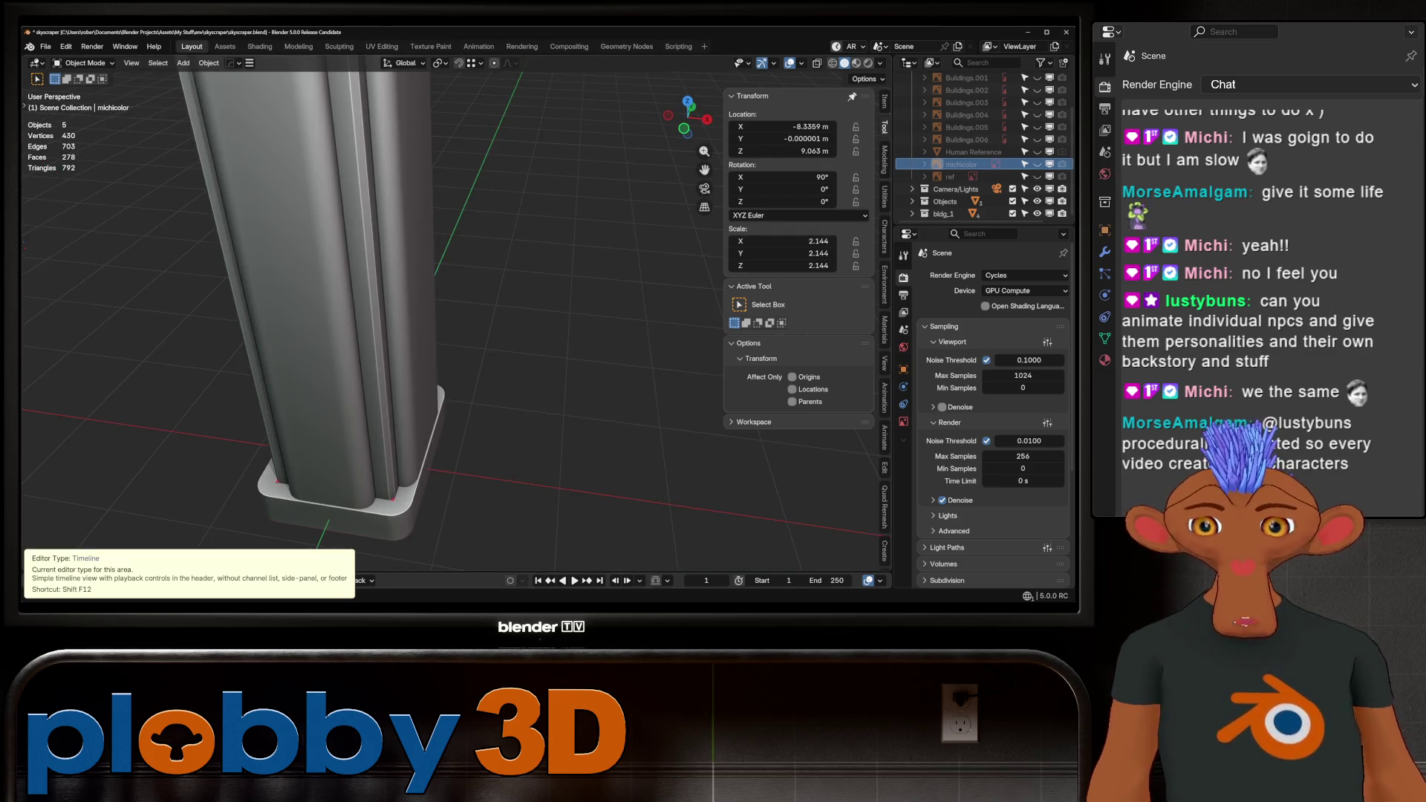
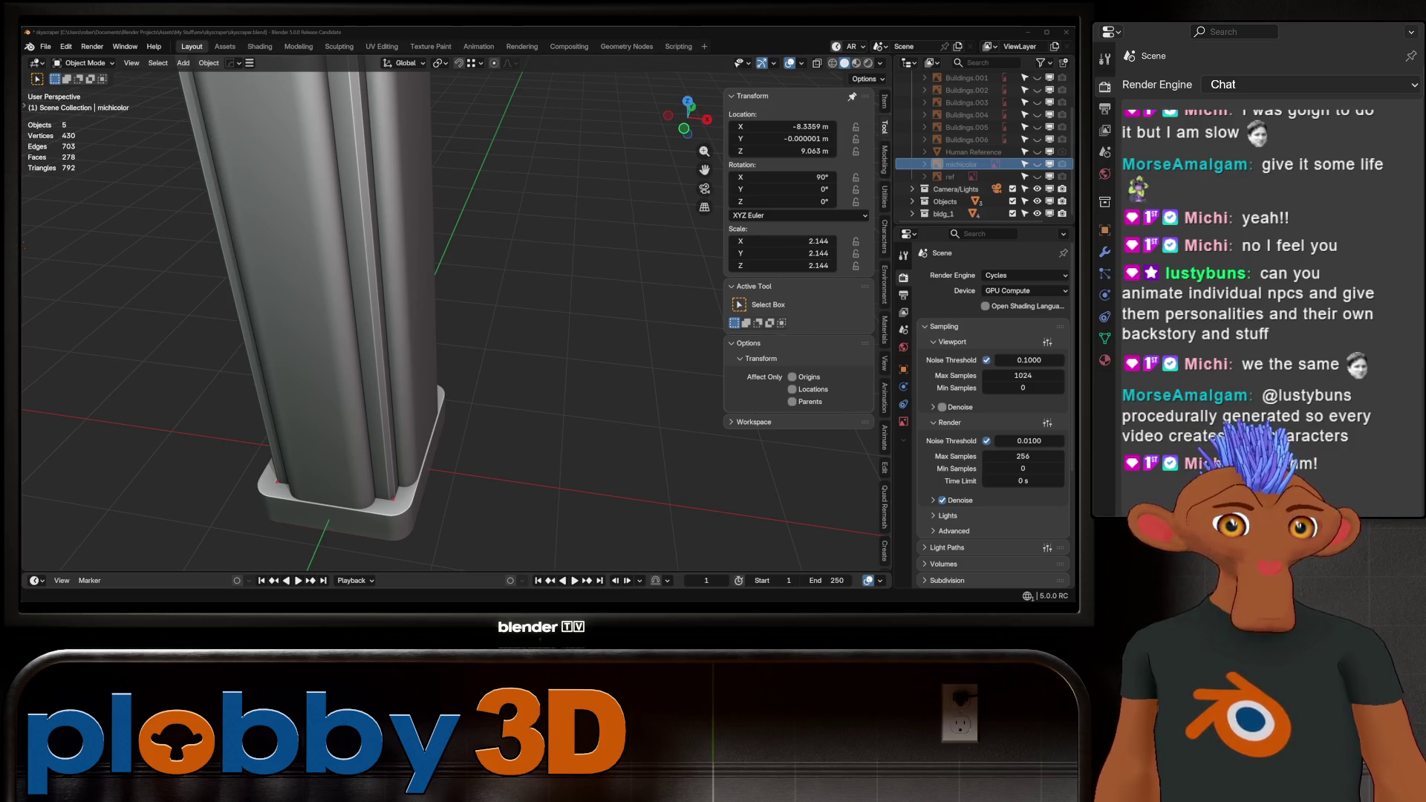
Switch to the browser and scroll through the Procedural Crowds product page.
key("alt+Tab")
scroll(292, 409, "down", 5)
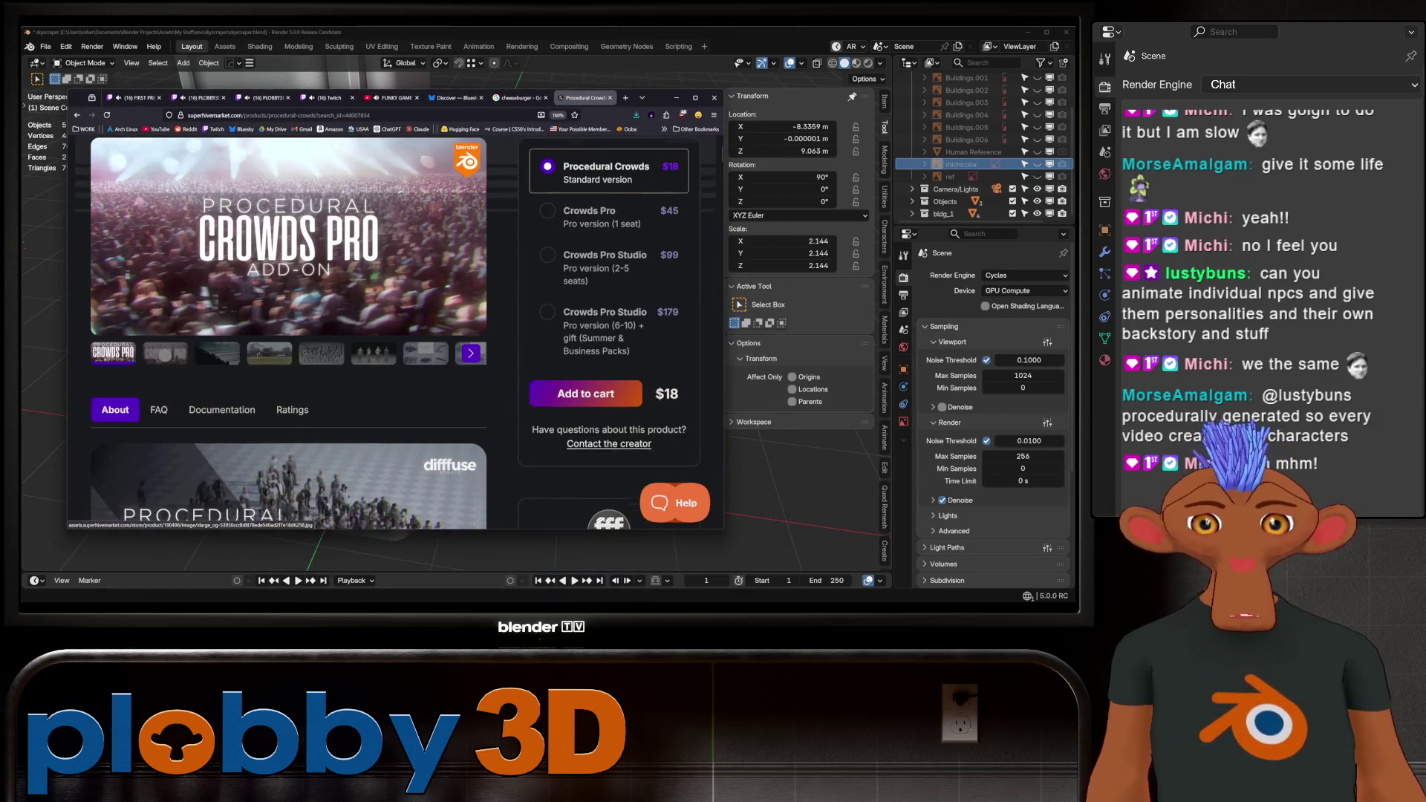
scroll(292, 410, "down", 6)
scroll(292, 409, "up", 4)
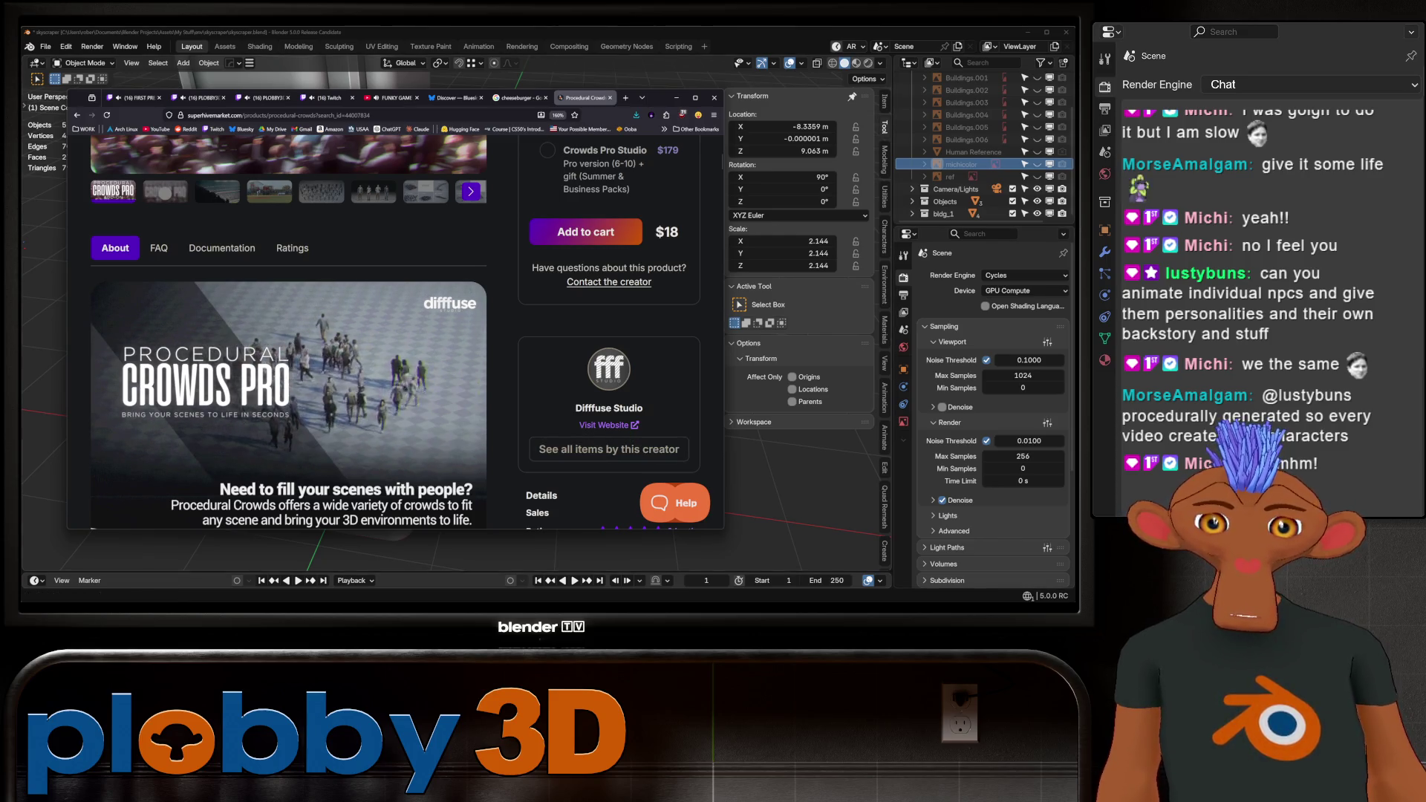
scroll(393, 331, "down", 2)
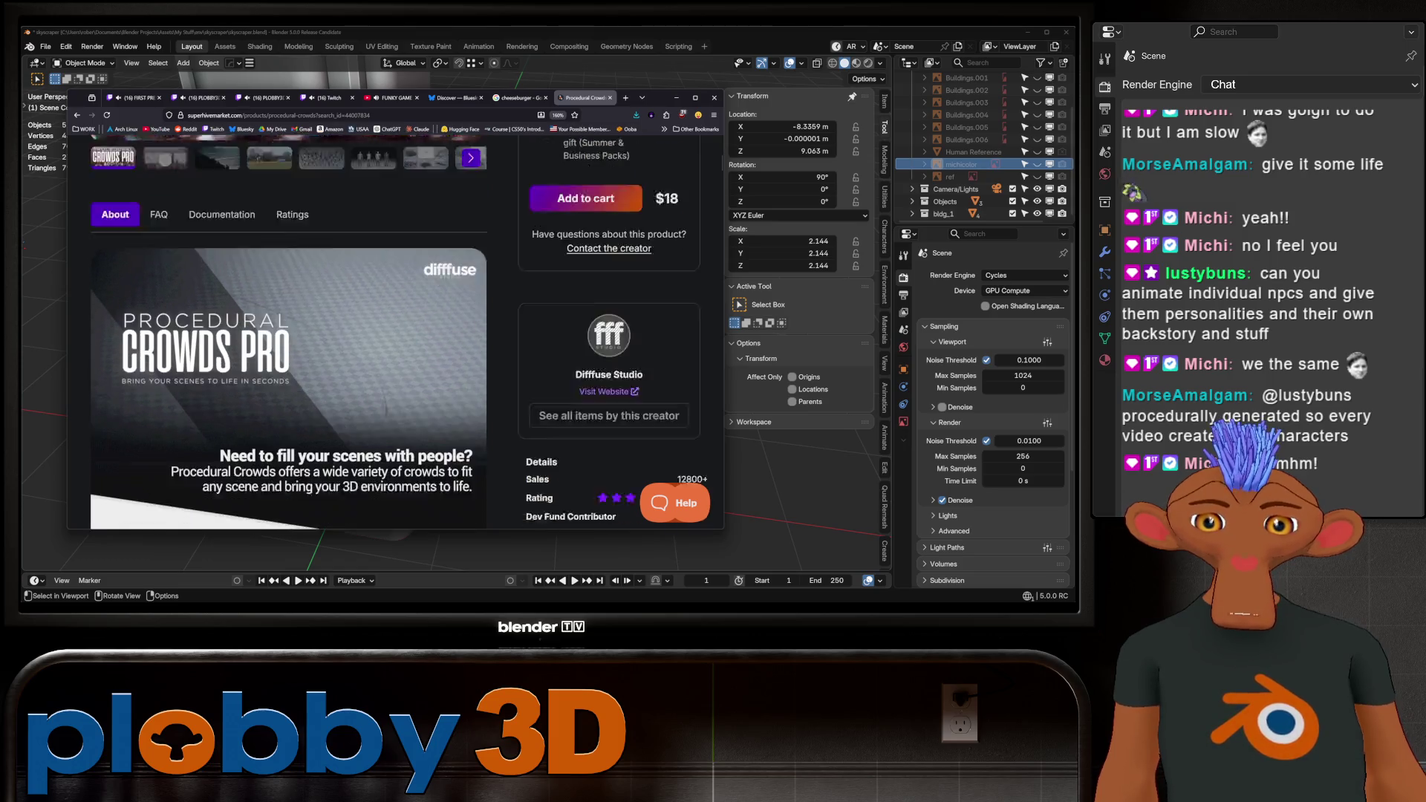
scroll(393, 331, "down", 2)
scroll(394, 330, "up", 5)
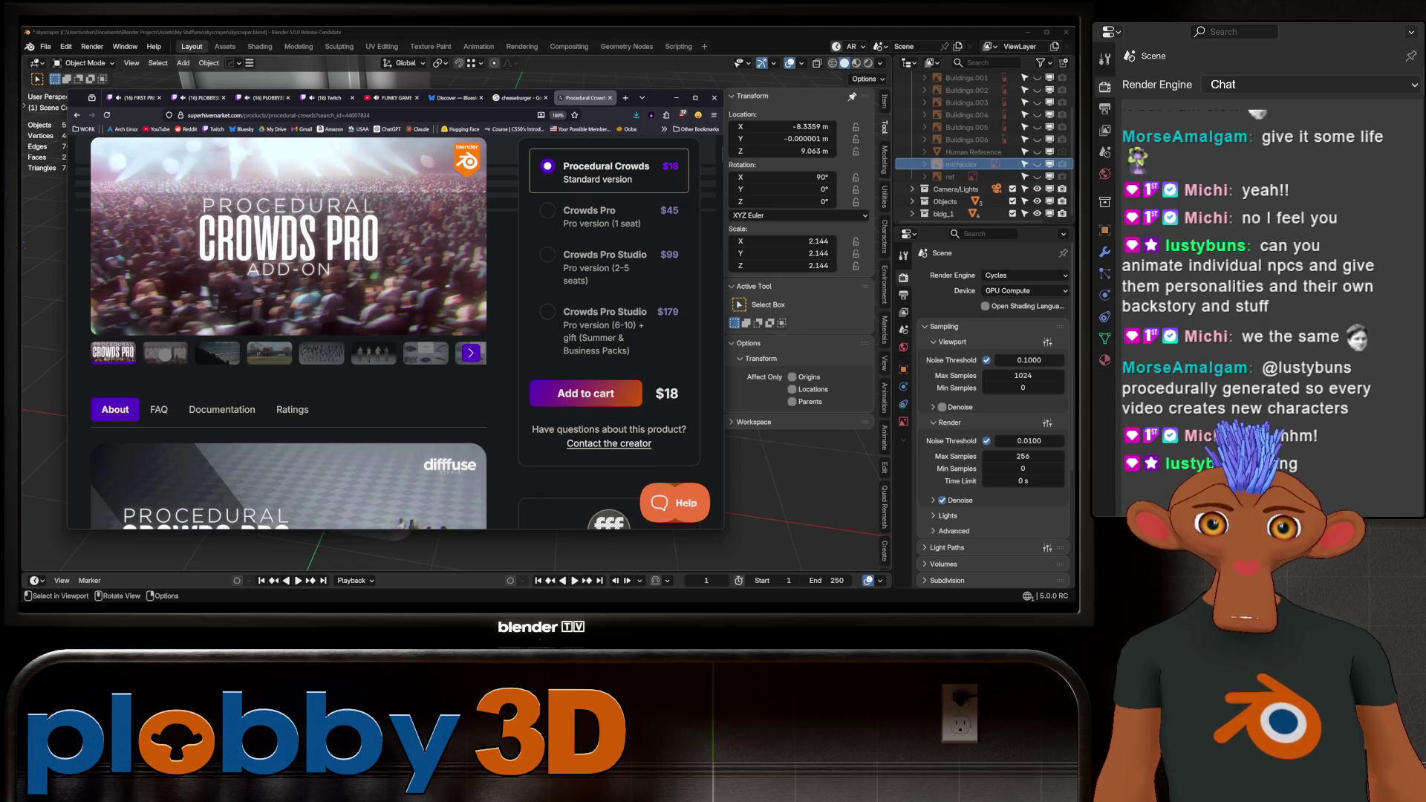
scroll(393, 331, "down", 2)
scroll(394, 330, "up", 4)
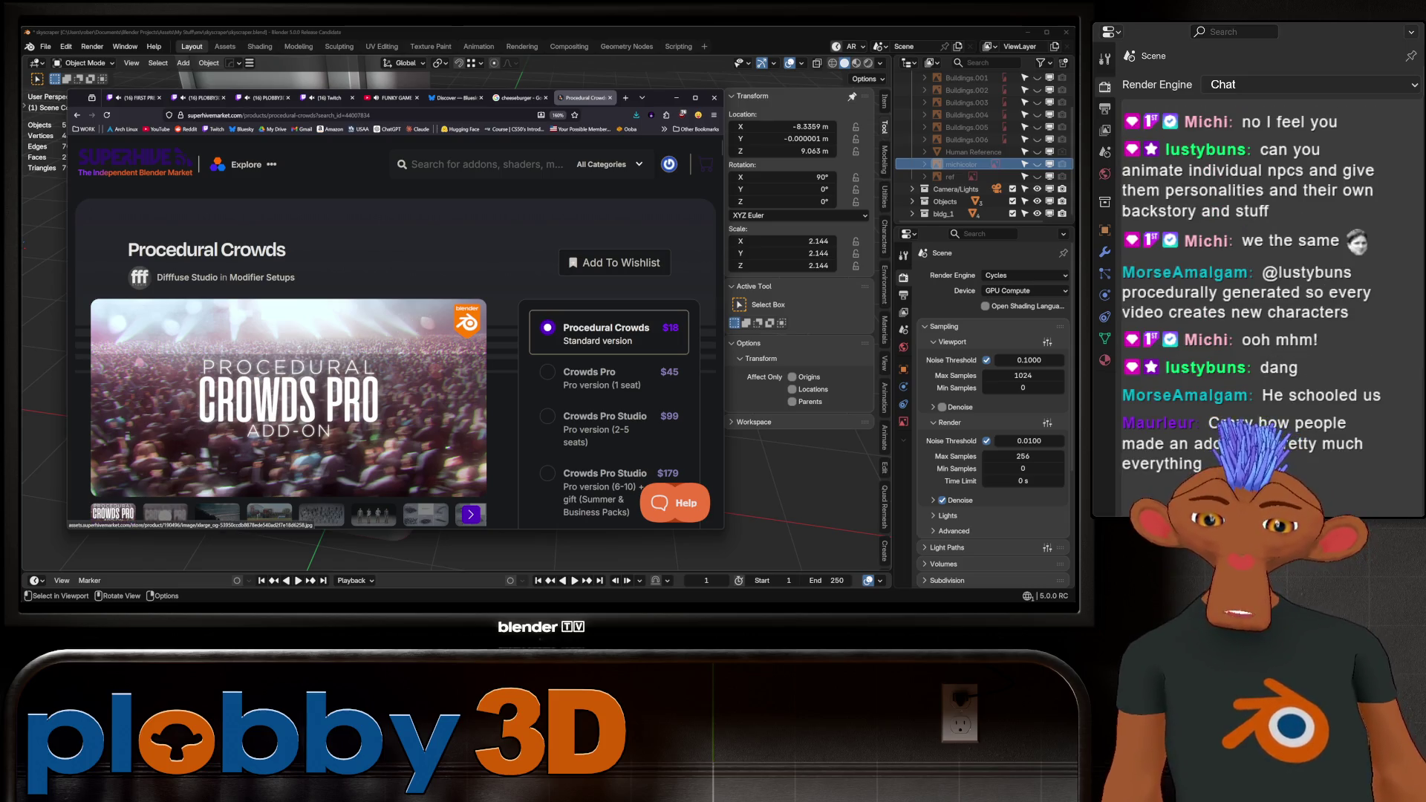
scroll(395, 331, "down", 10)
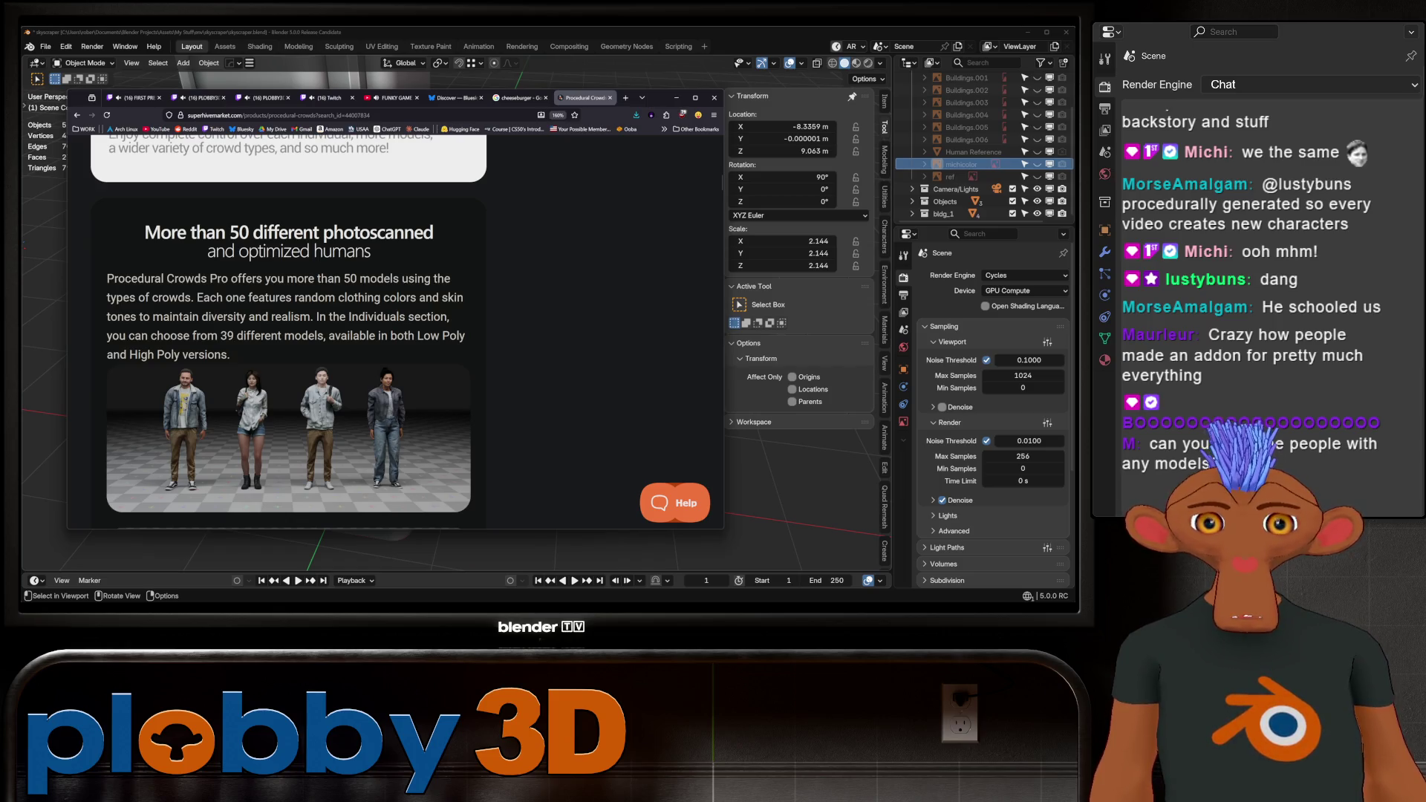
scroll(288, 331, "down", 5)
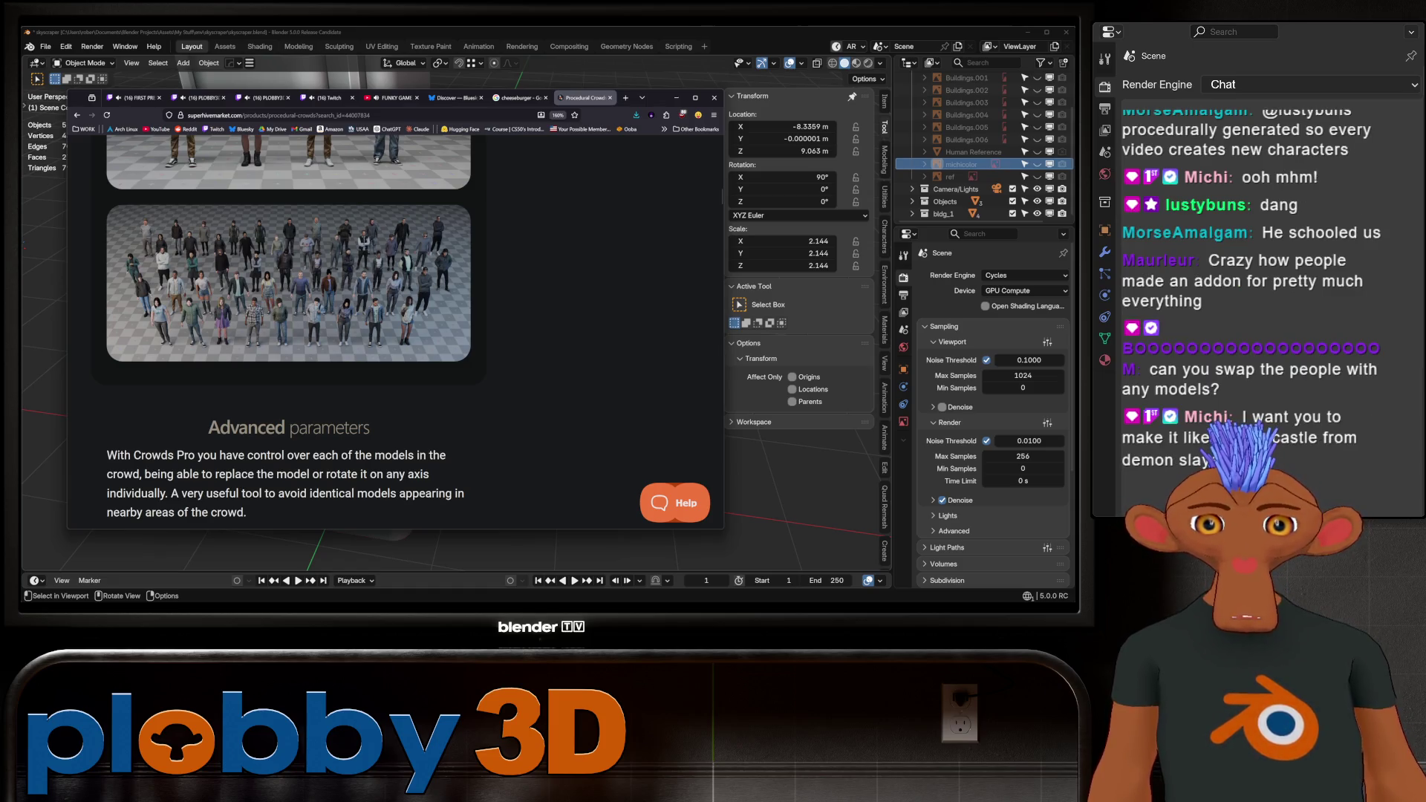
scroll(388, 335, "down", 5)
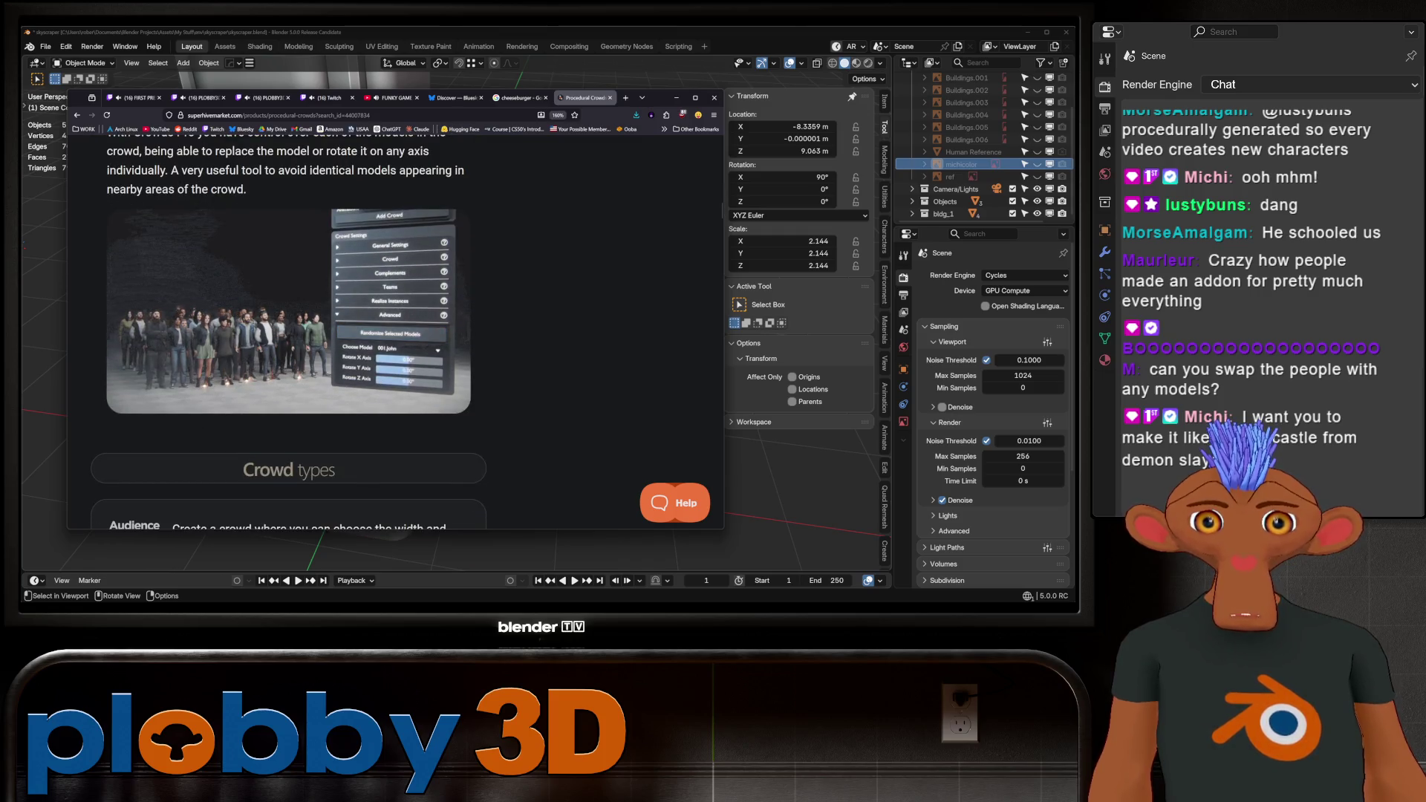
scroll(387, 335, "down", 3)
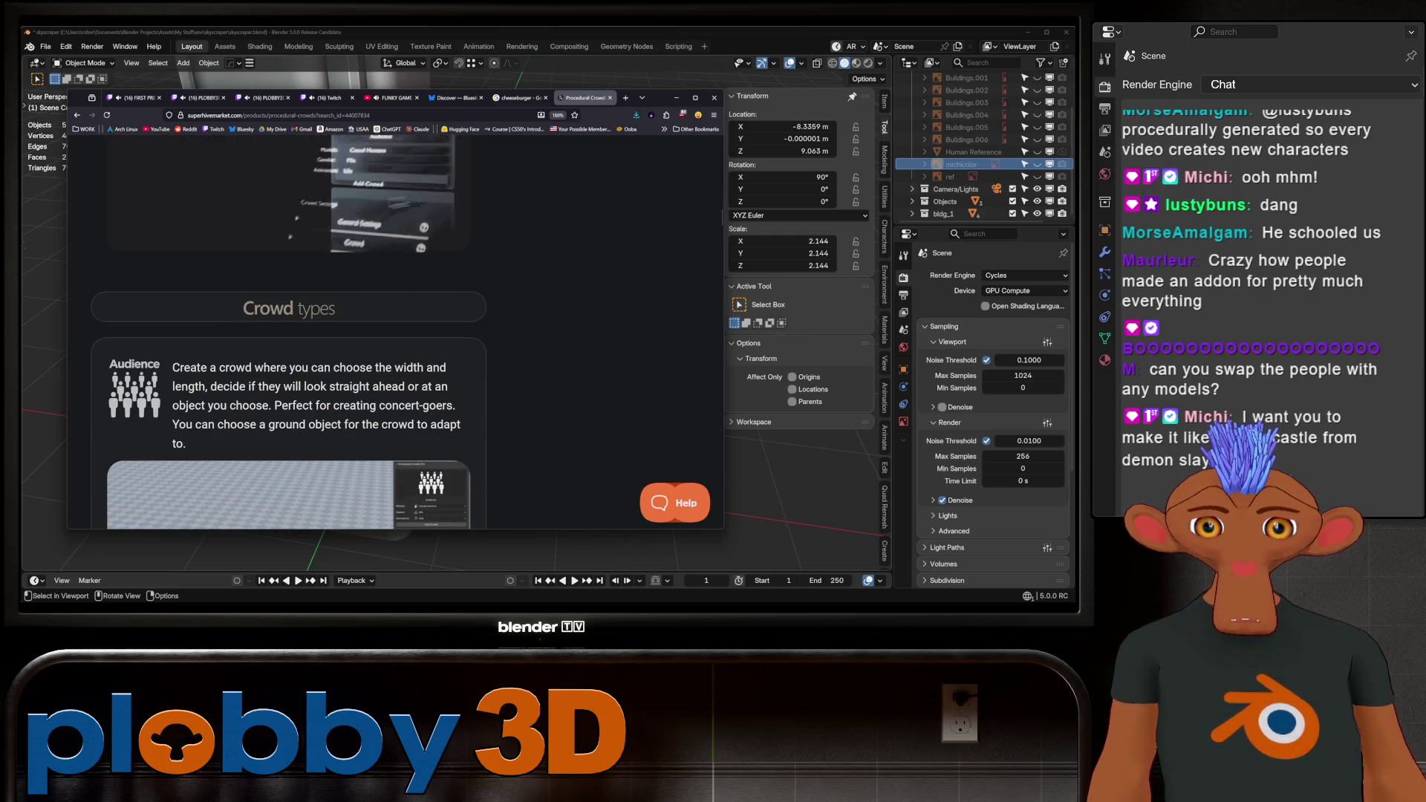
scroll(388, 336, "down", 3)
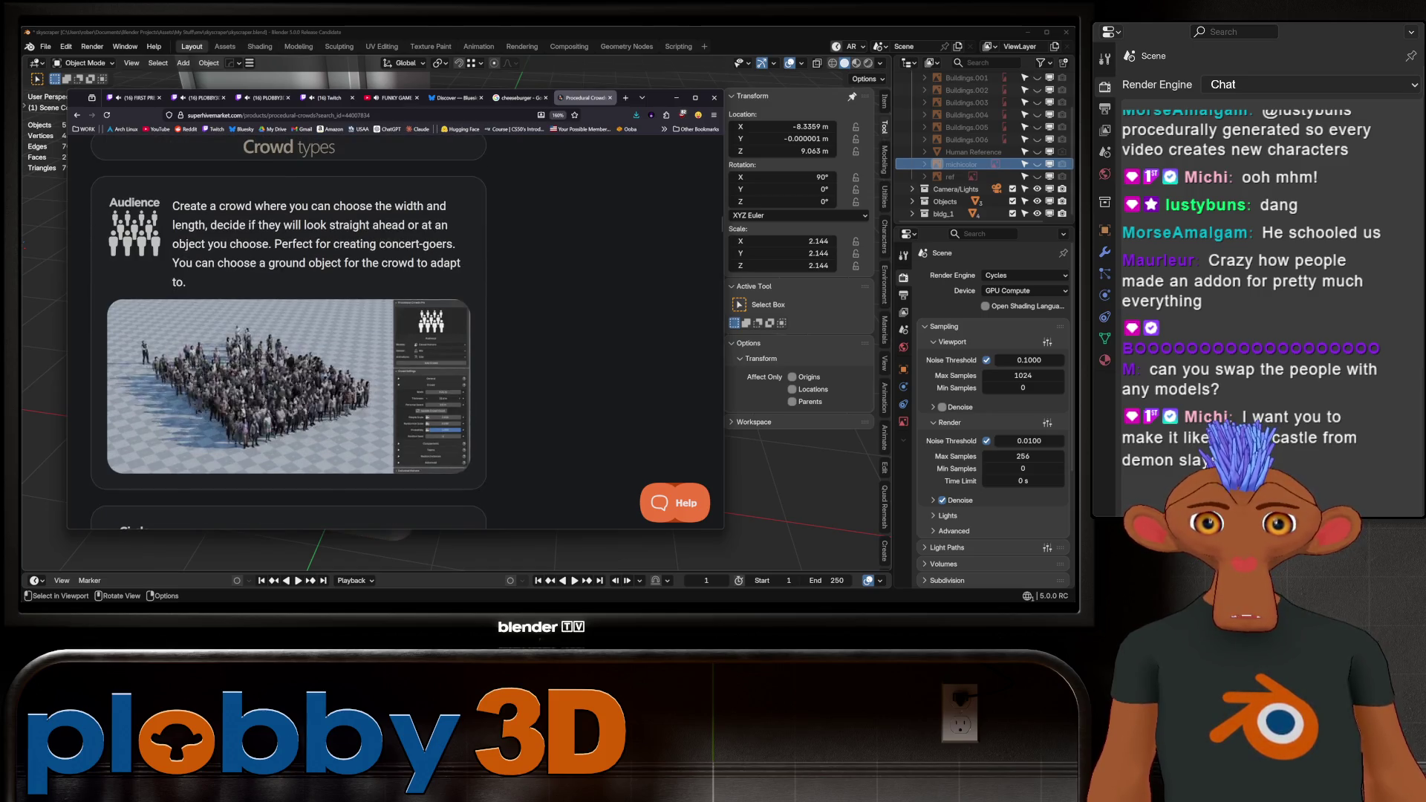
Maximize the browser window to full screen and open a new blank tab.
left_click(695, 97)
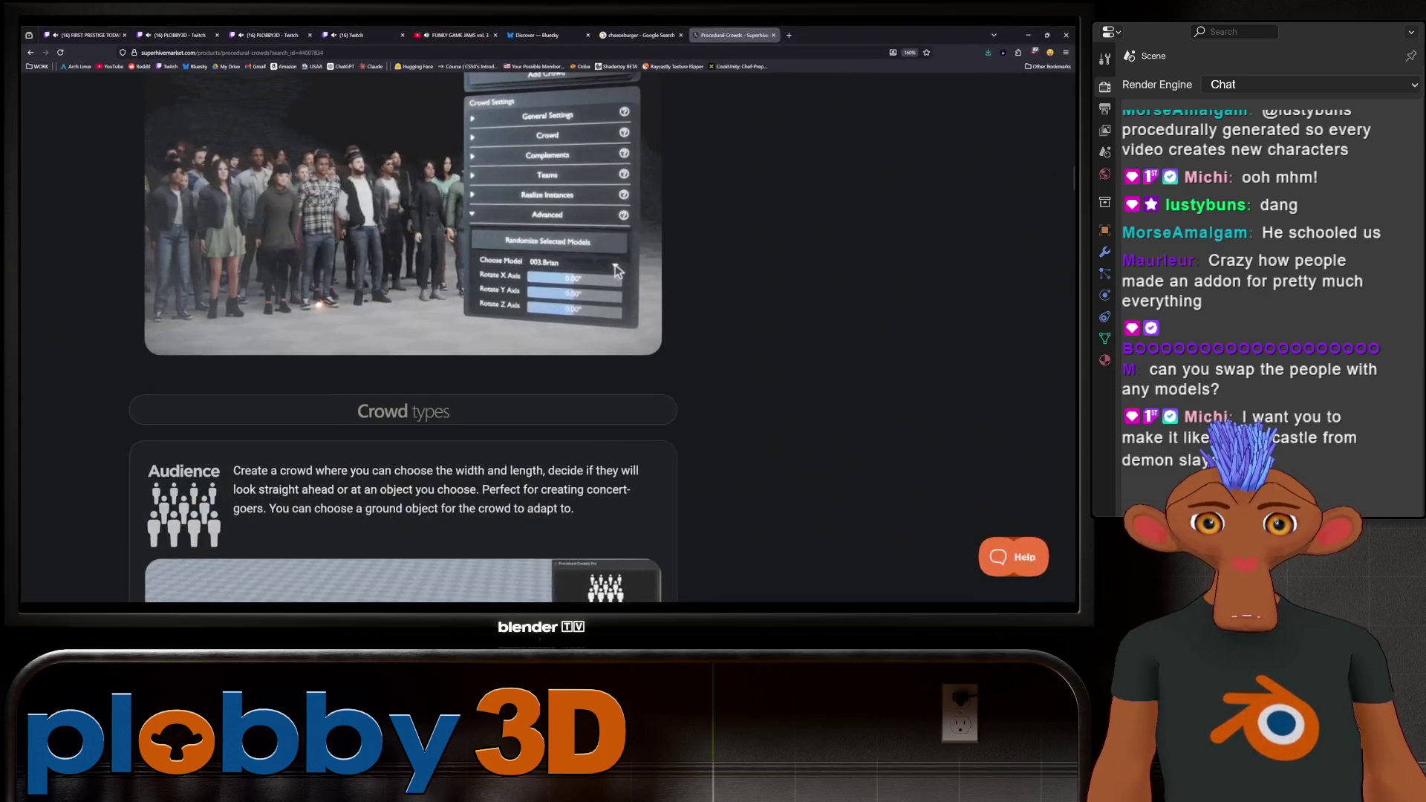
scroll(615, 264, "down", 5)
scroll(403, 338, "up", 3)
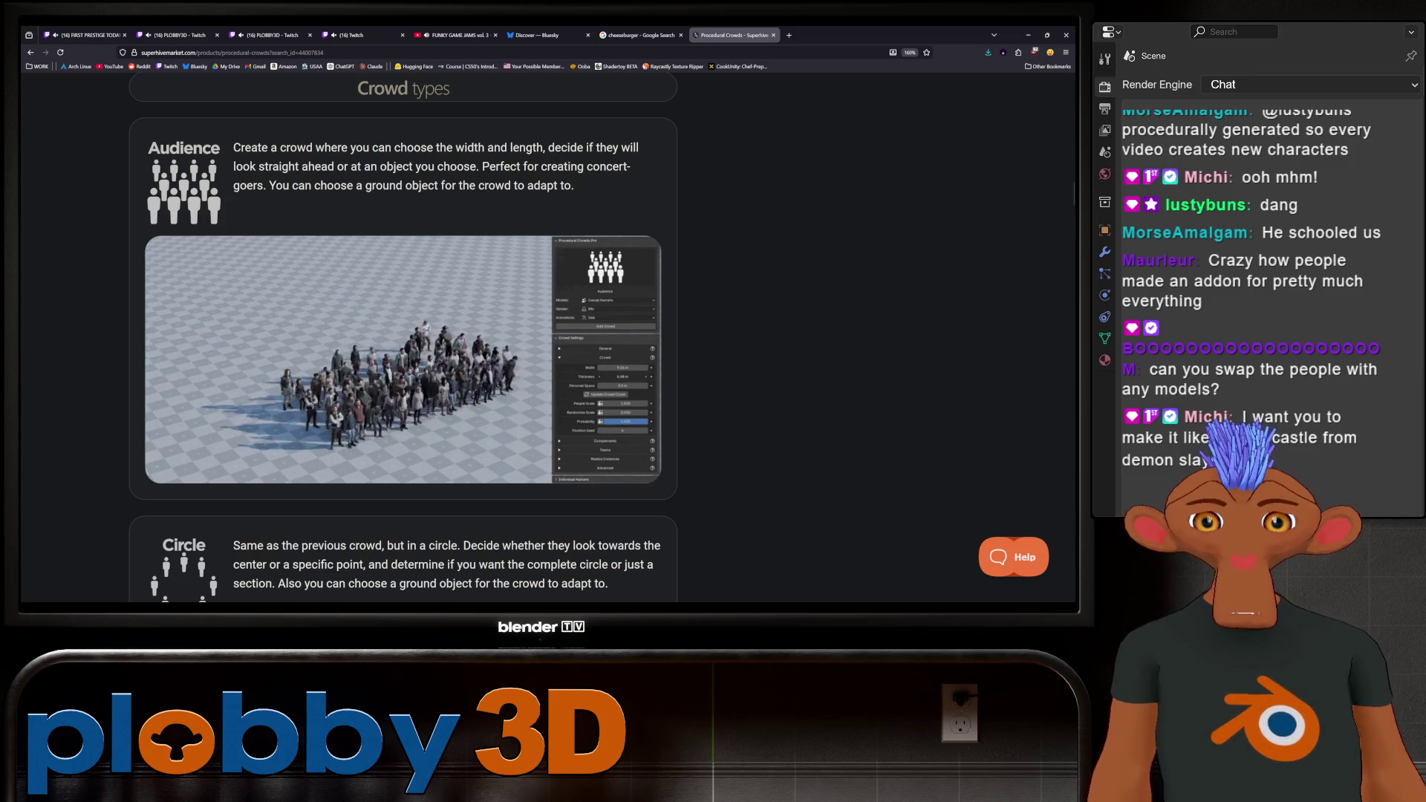
scroll(403, 338, "down", 2)
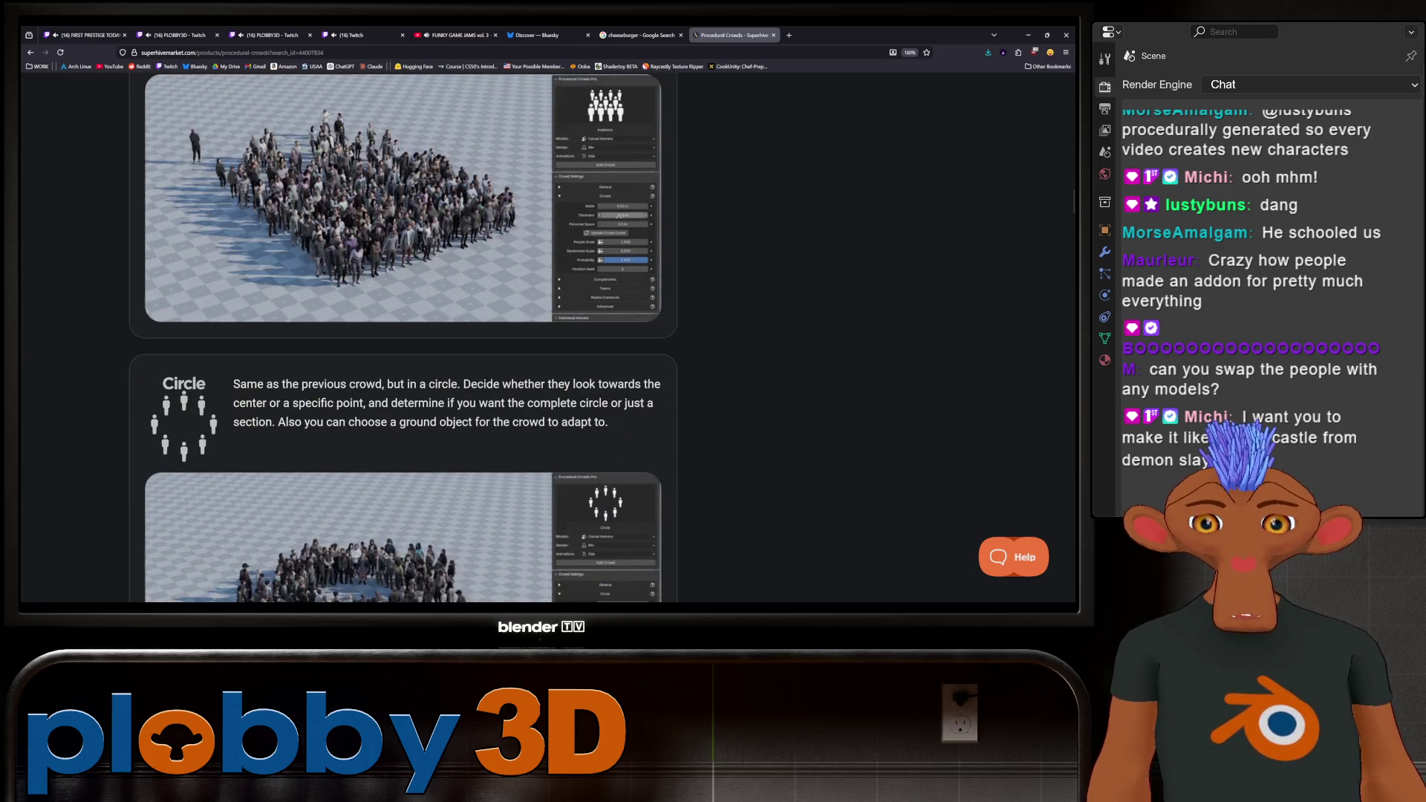
scroll(404, 338, "down", 2)
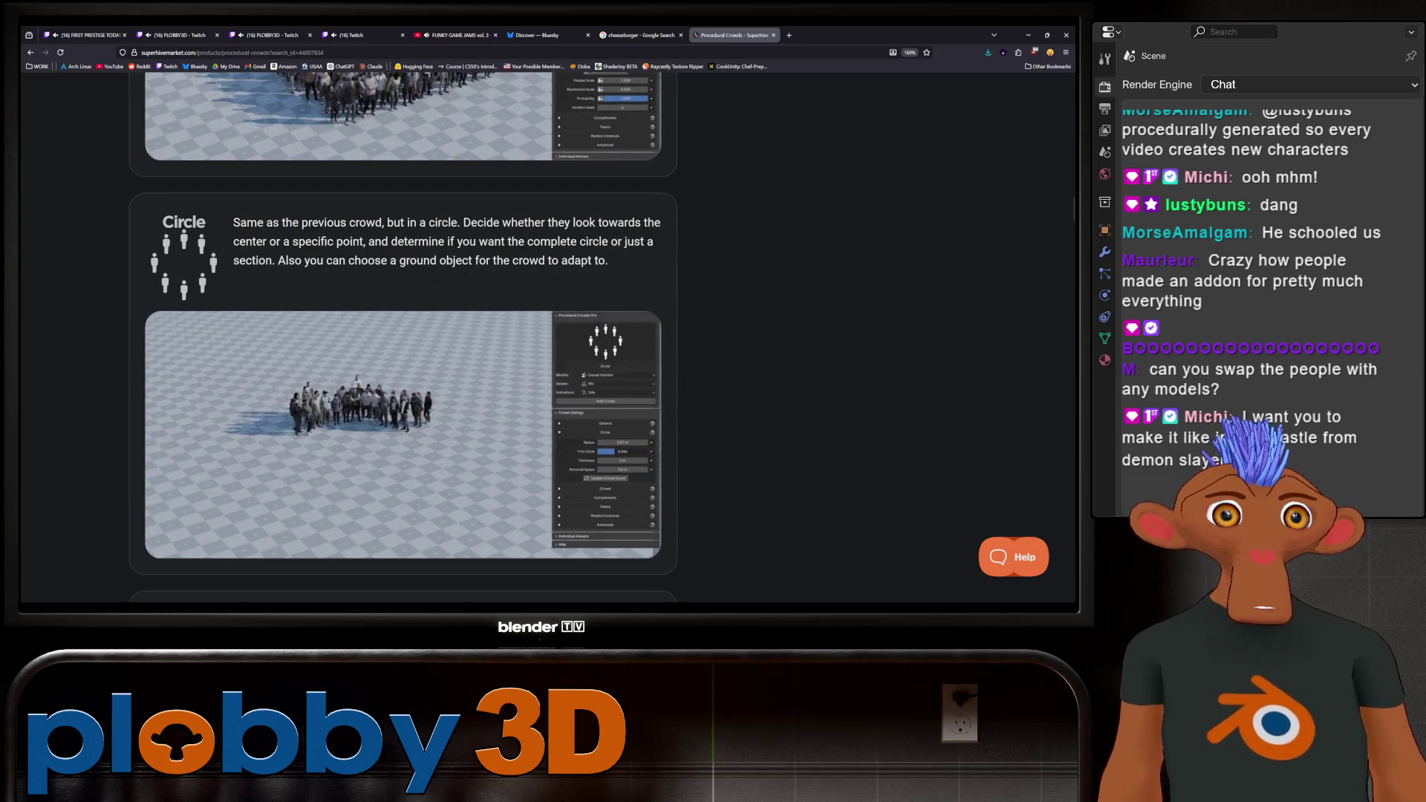
key("ctrl+t")
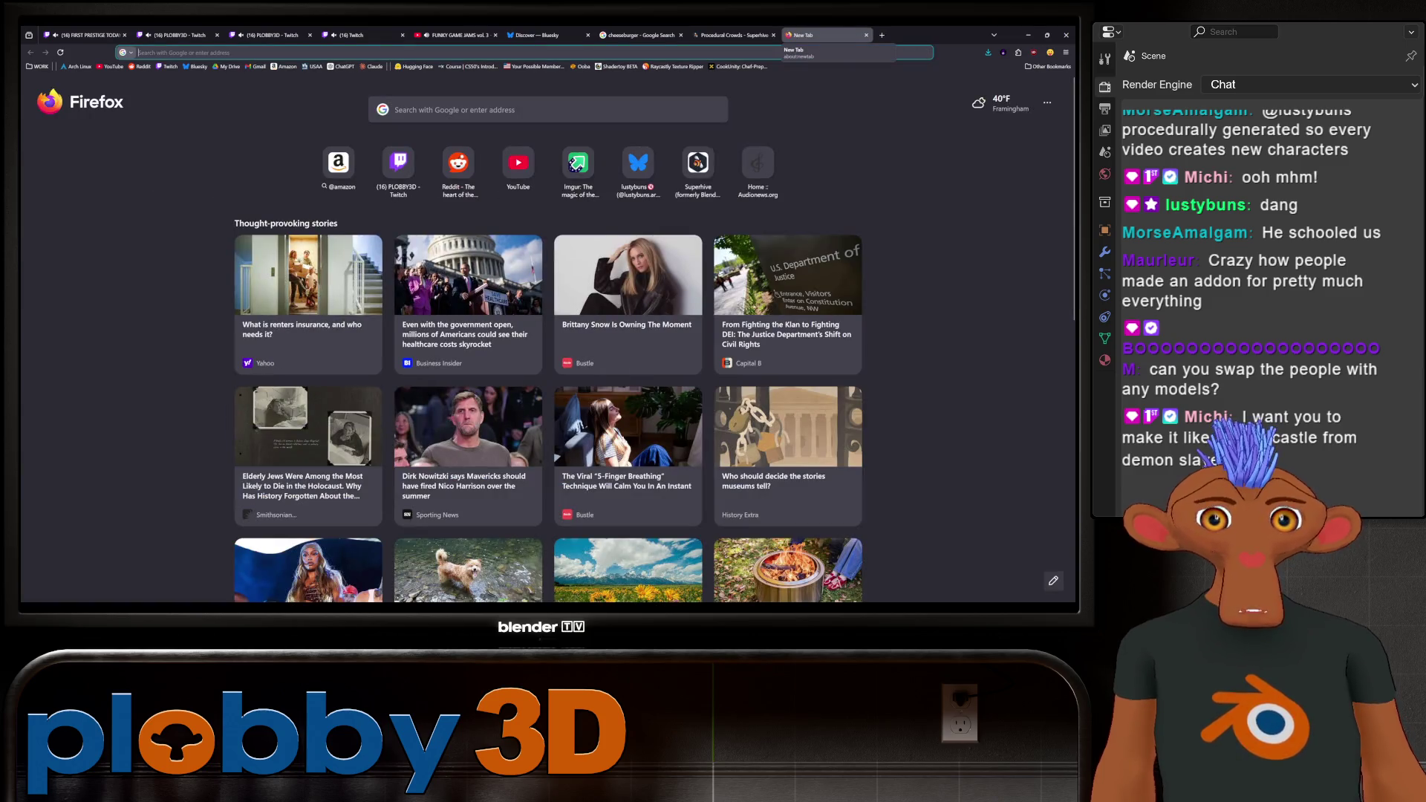
Search Google images for 'infinity castle demon slayer' and preview an Infinity Castle image.
type("inf")
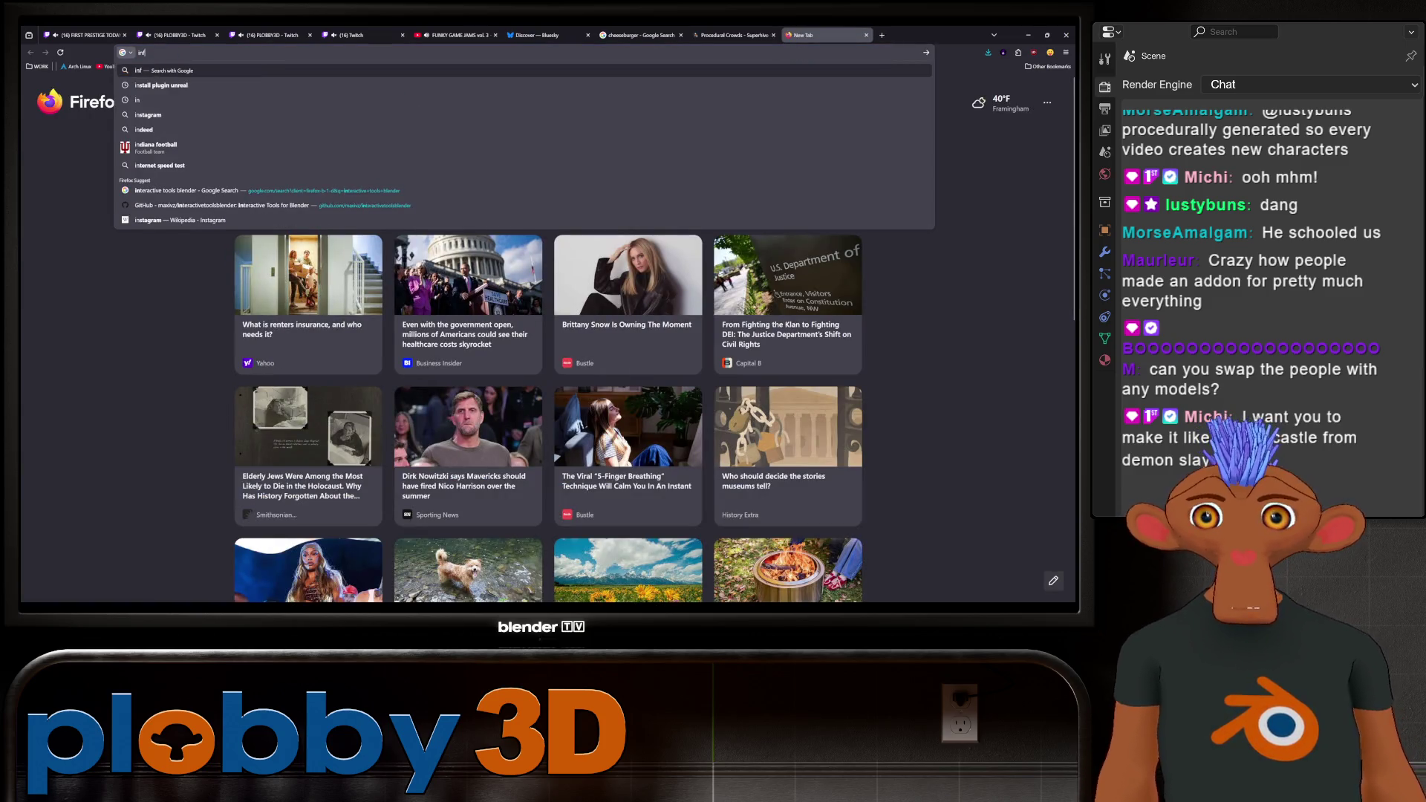
type("inity castle demo")
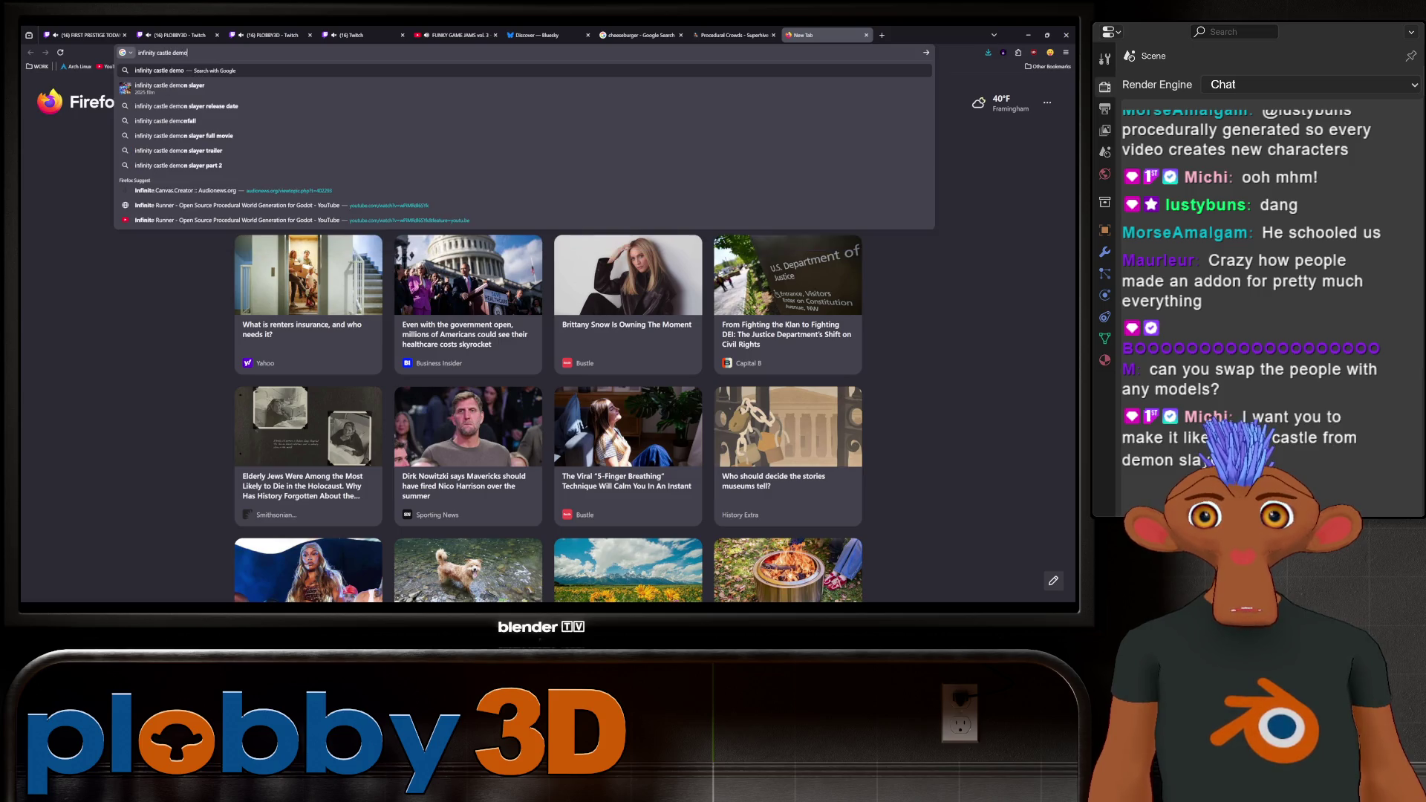
type("n slayer")
key("Return")
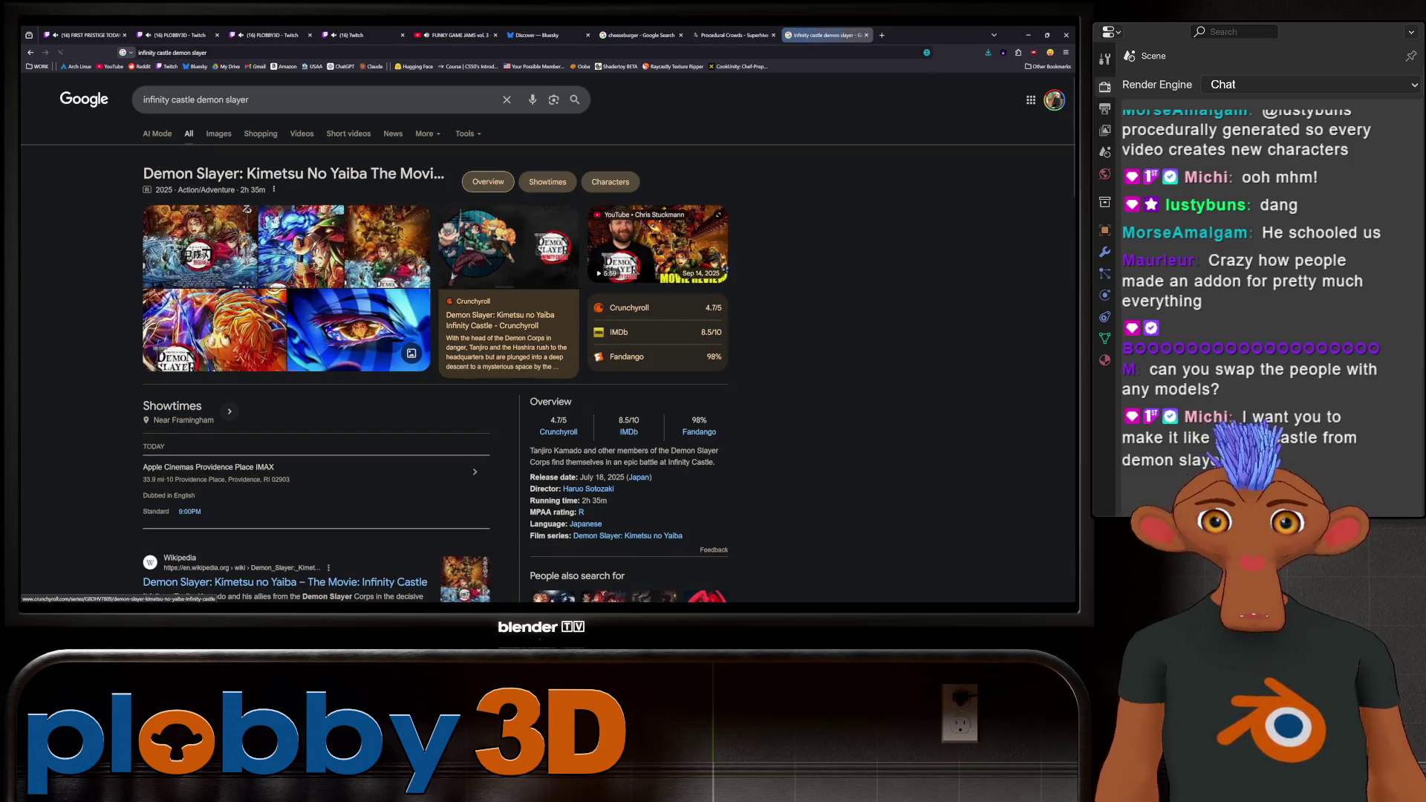
left_click(219, 134)
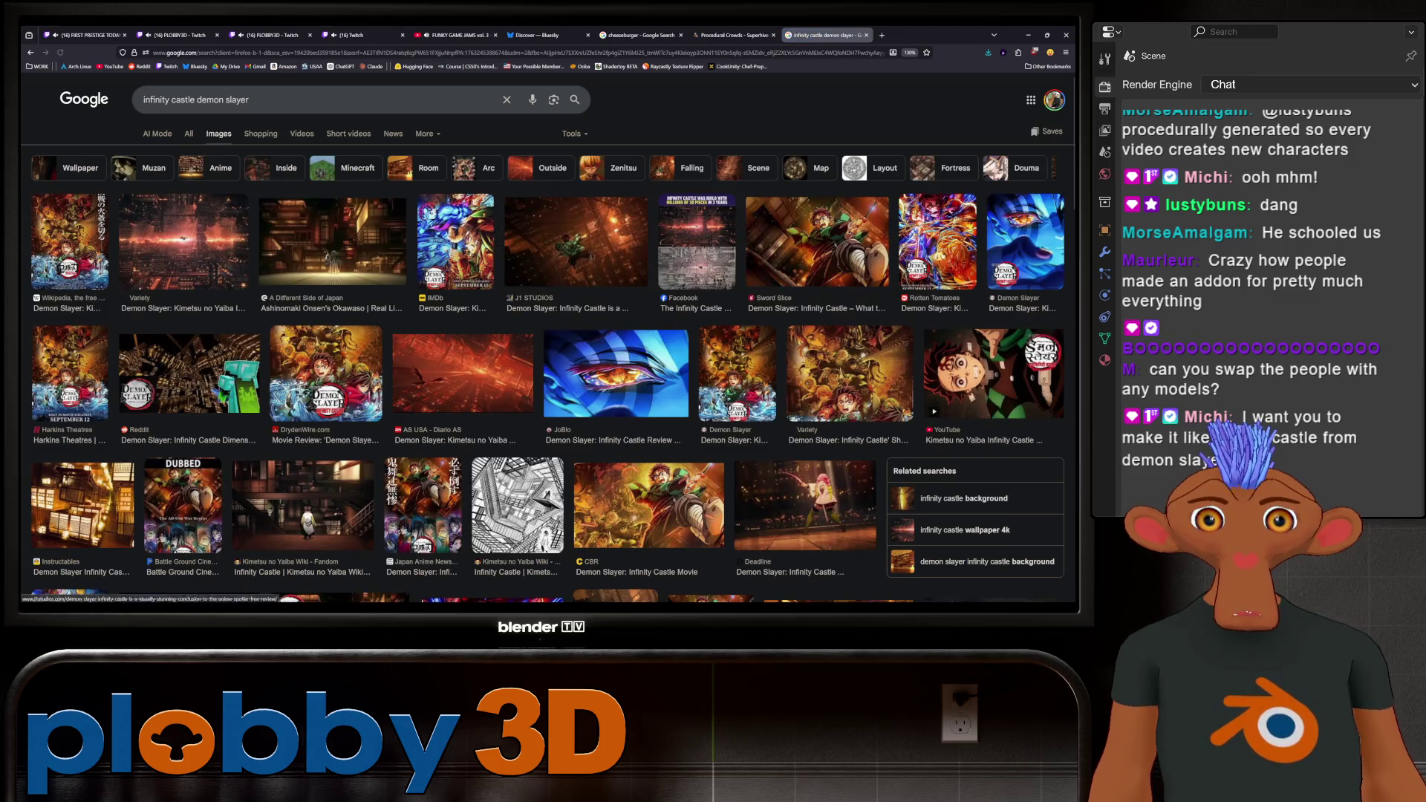
left_click(186, 245)
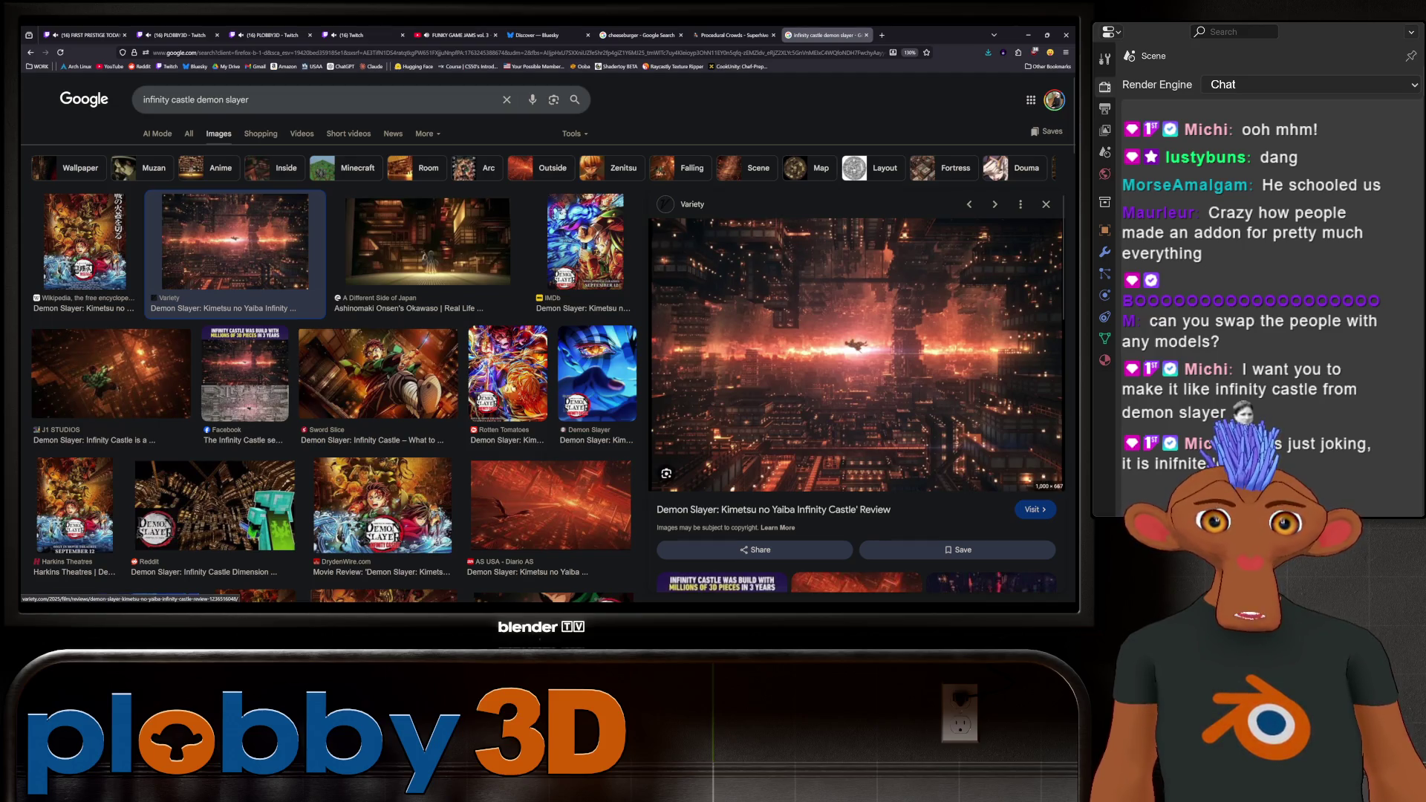
scroll(854, 356, "down", 10)
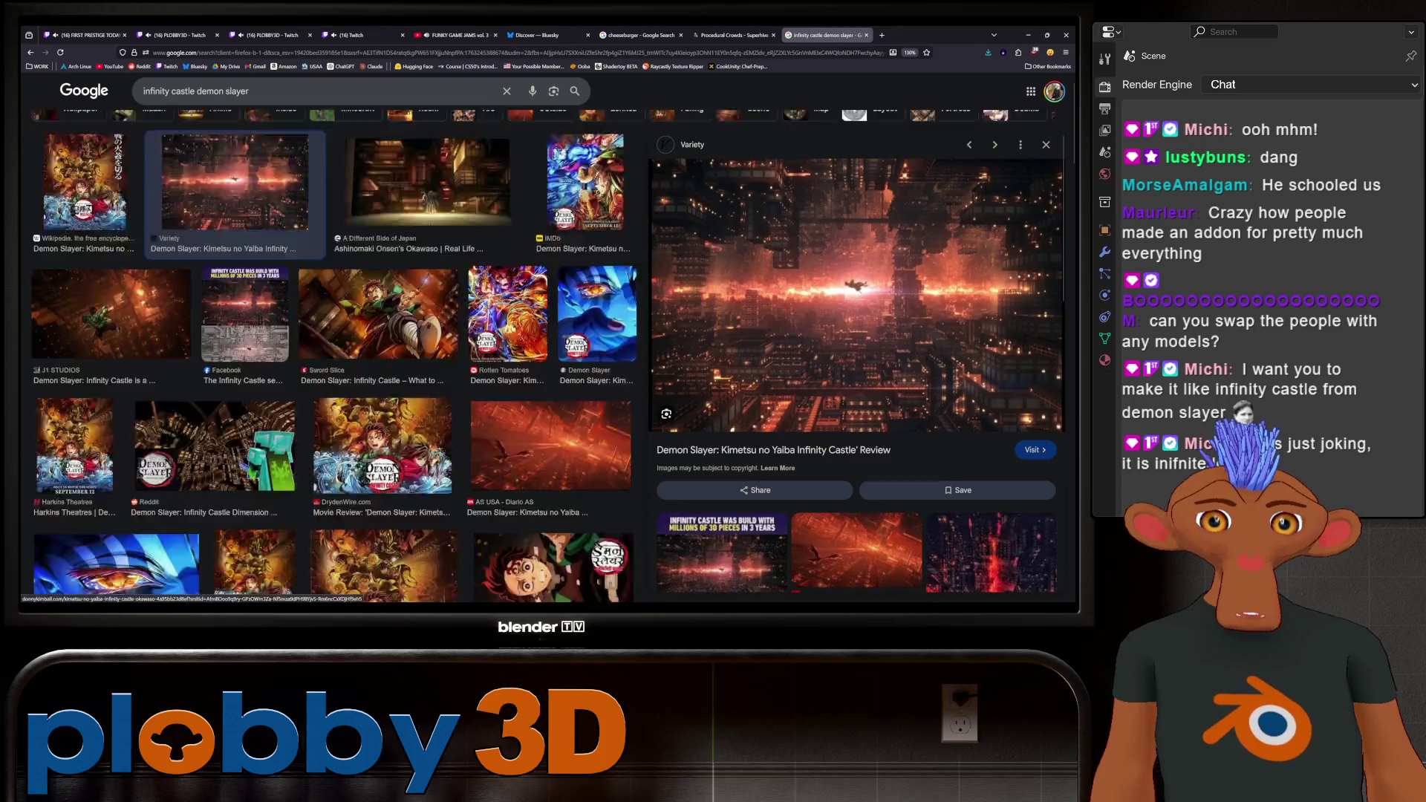
scroll(334, 356, "down", 10)
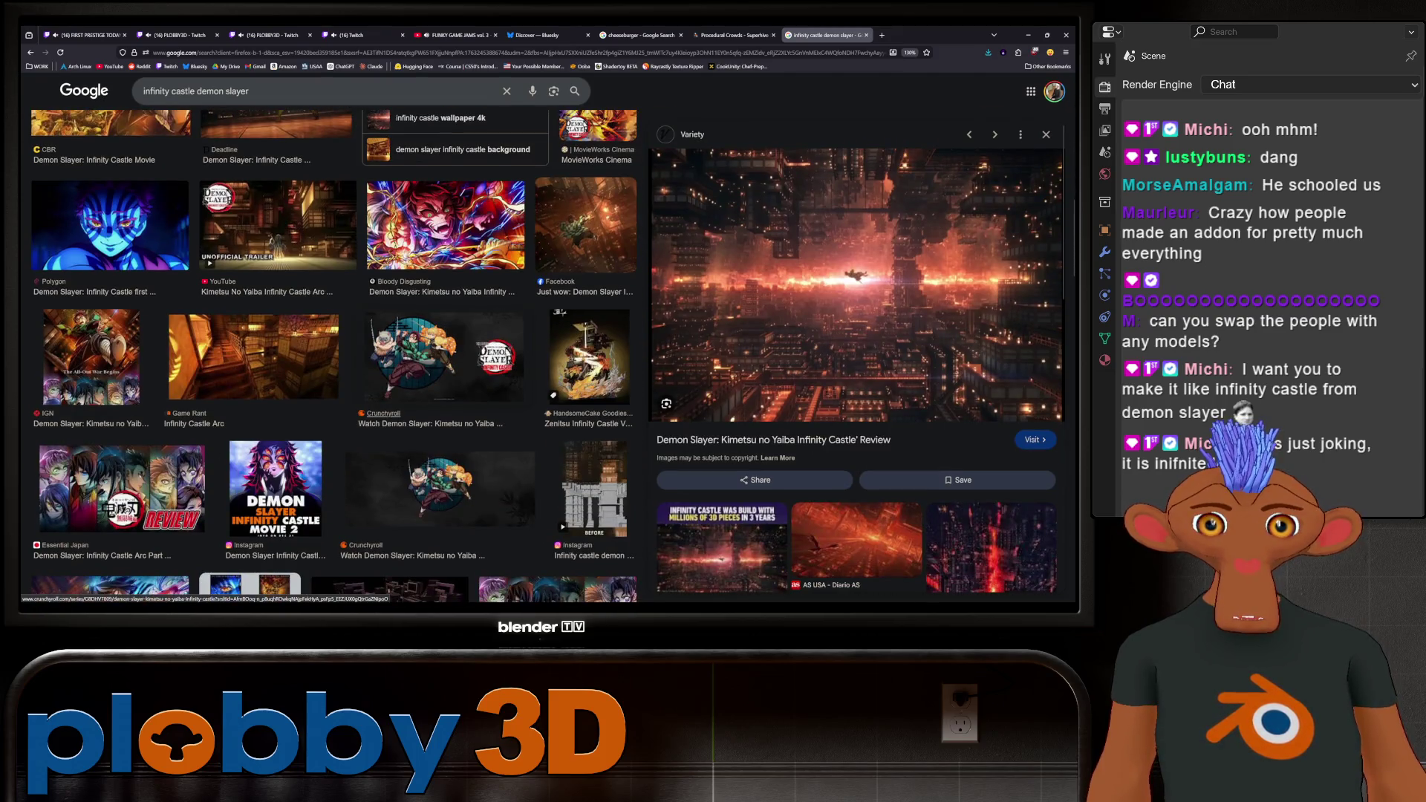
scroll(334, 356, "down", 5)
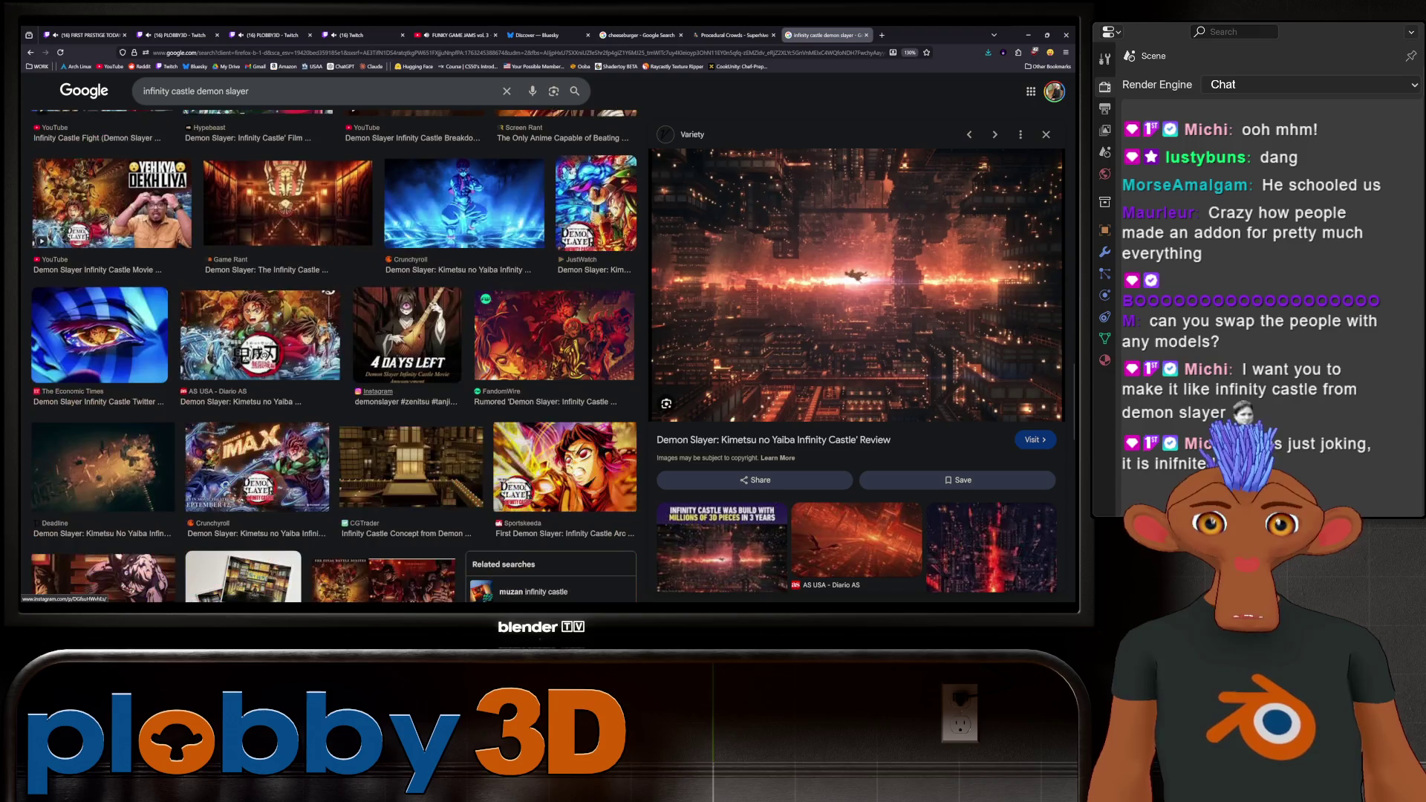
scroll(335, 356, "up", 10)
scroll(334, 371, "up", 10)
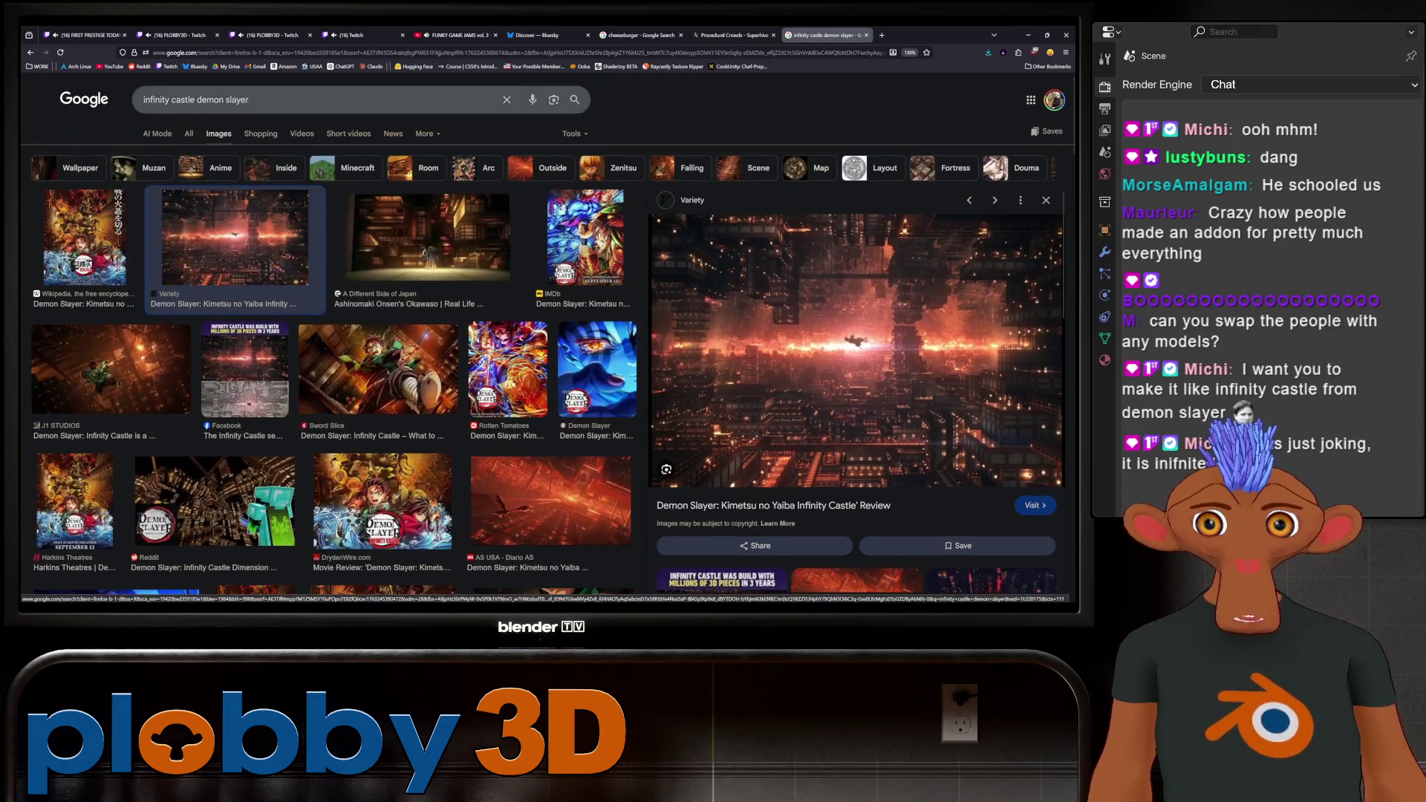
Select the search query and close the Google tab.
left_click(297, 100)
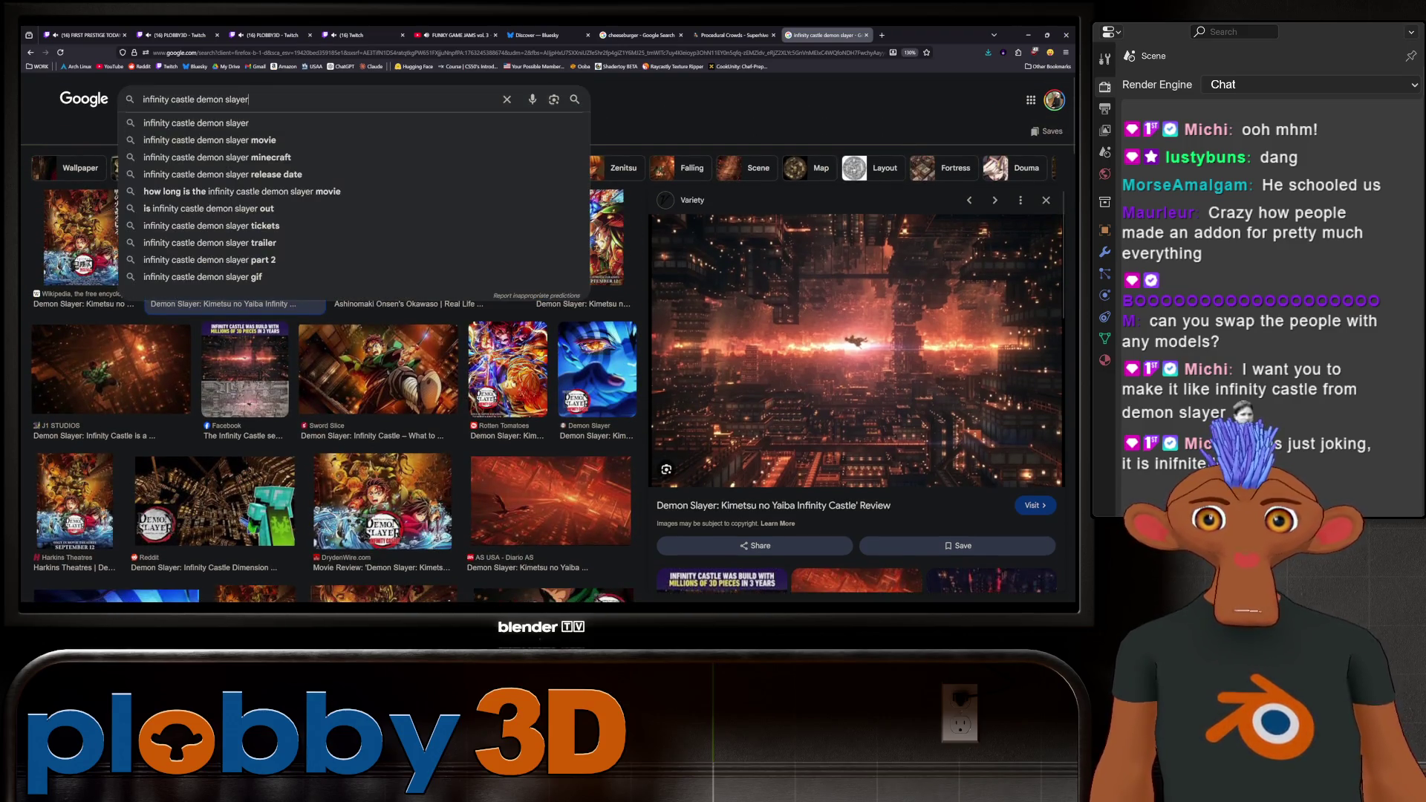
key("ctrl+a")
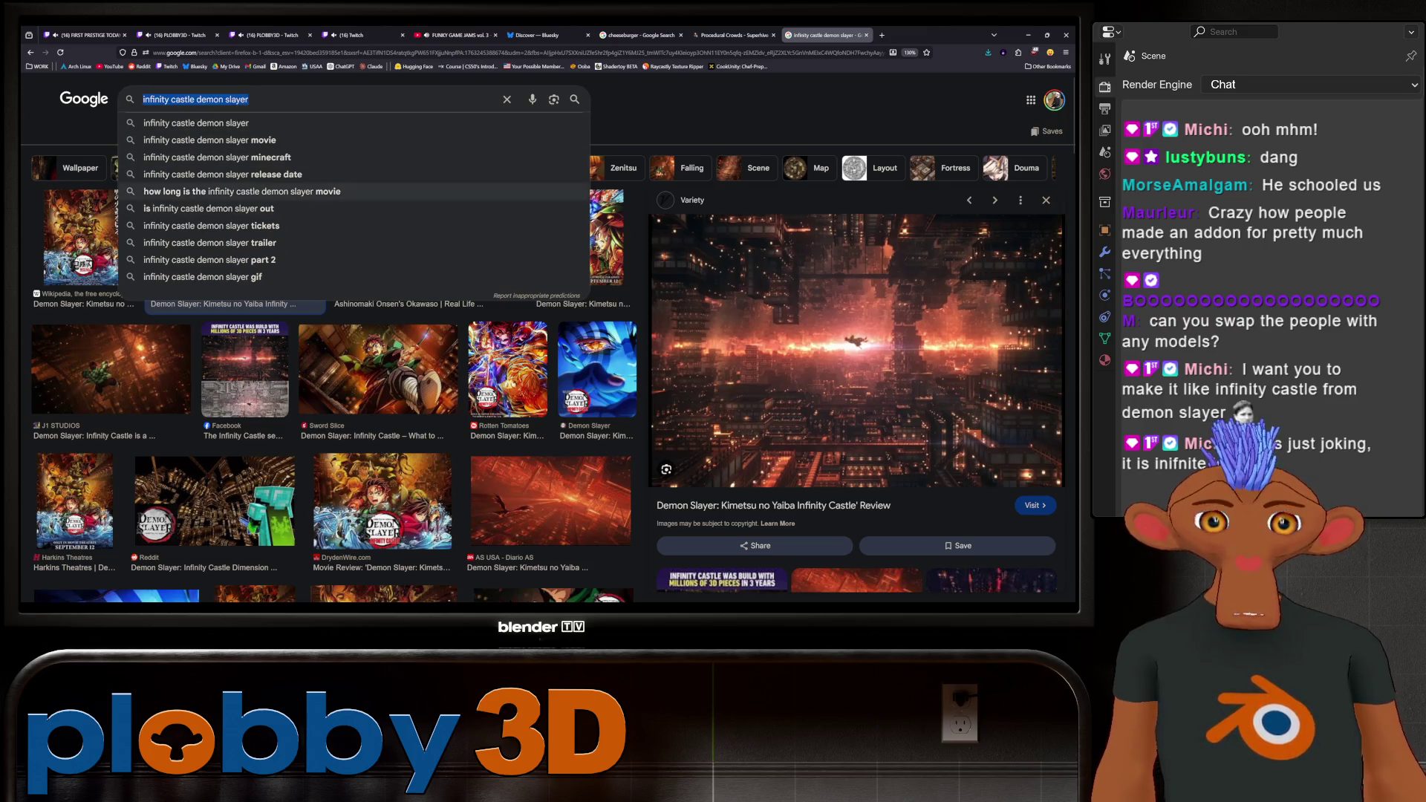
left_click(867, 35)
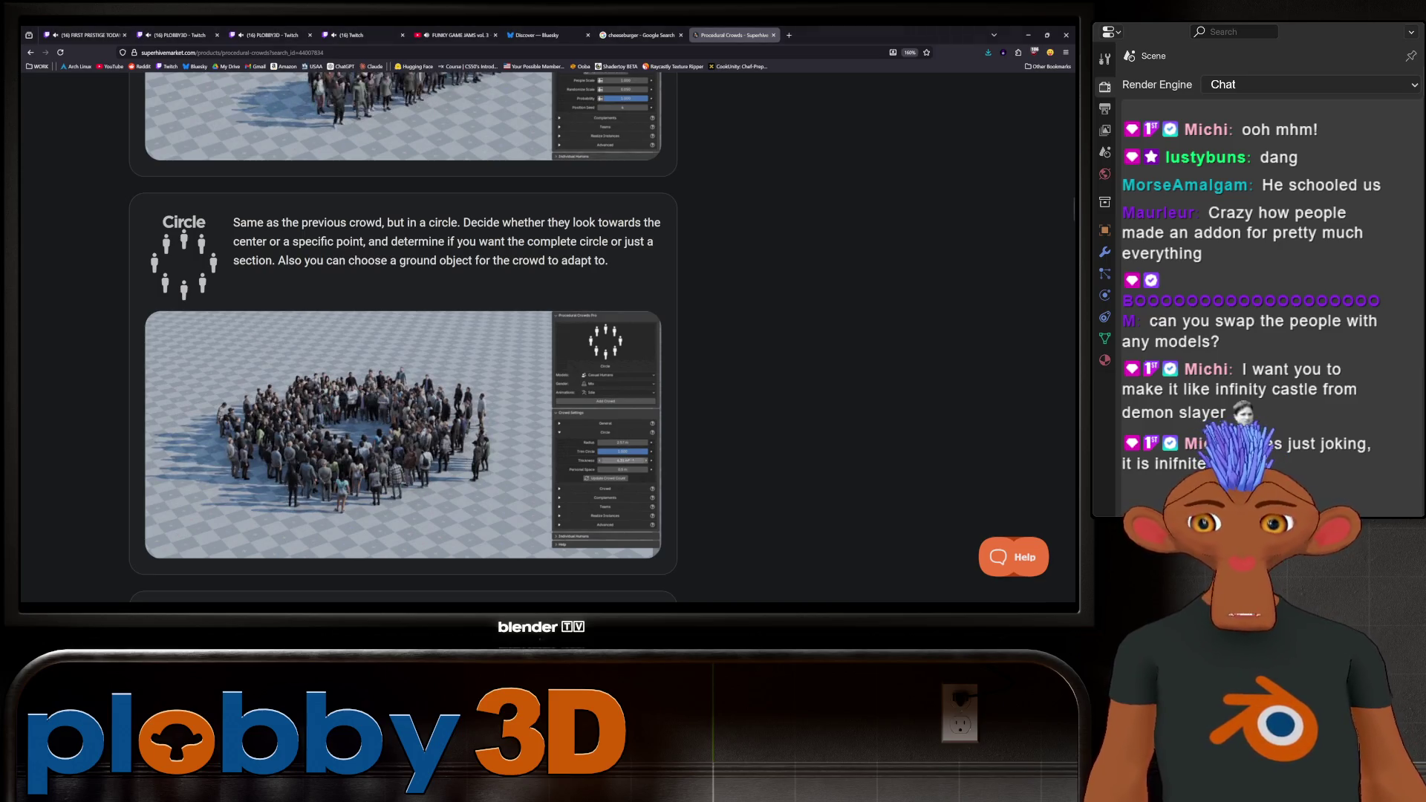
Scroll past the Circle, Teams and Complements sections to the Standard vs Pro Feature Comparison table.
scroll(403, 338, "down", 4)
scroll(404, 338, "up", 5)
scroll(403, 338, "down", 4)
scroll(404, 338, "up", 4)
scroll(404, 338, "down", 5)
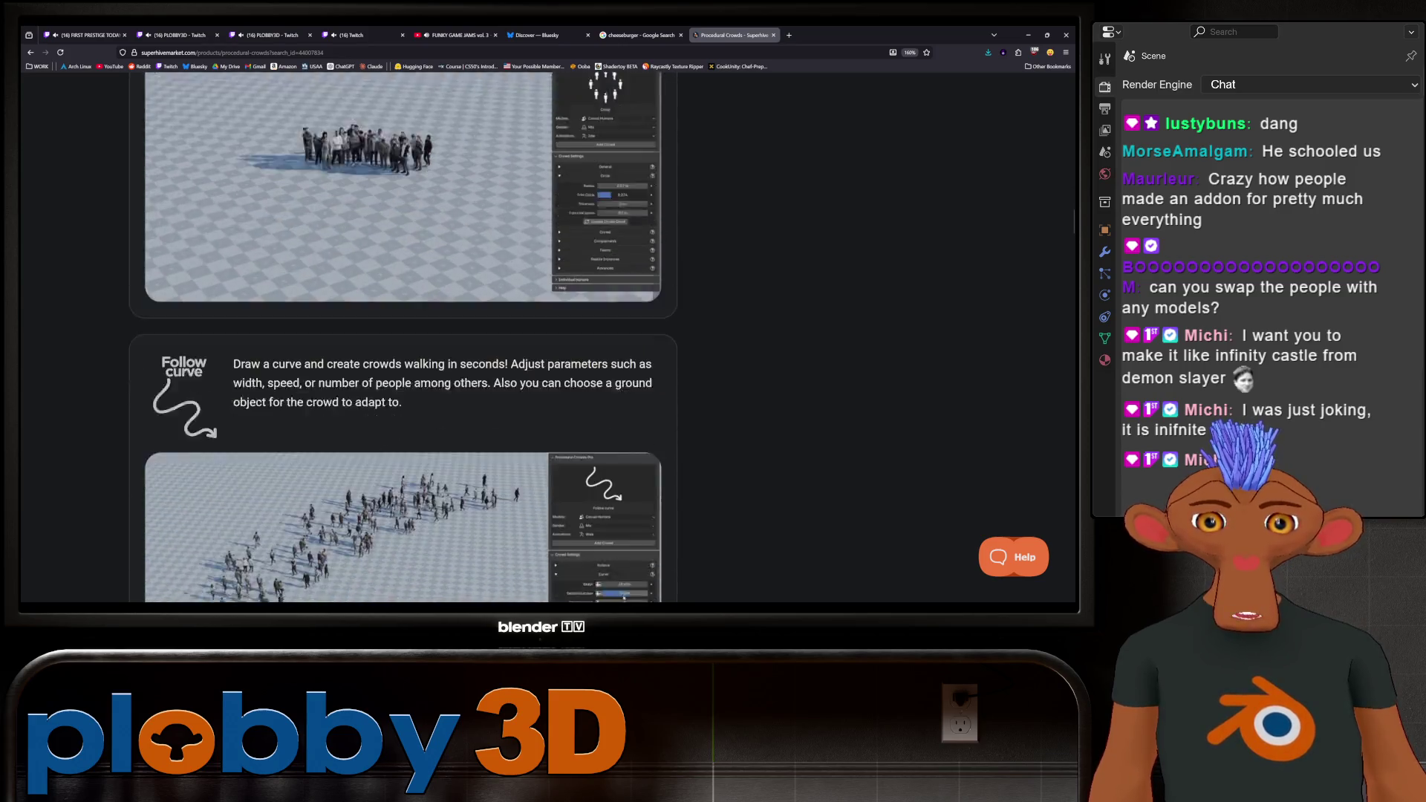
scroll(404, 338, "down", 3)
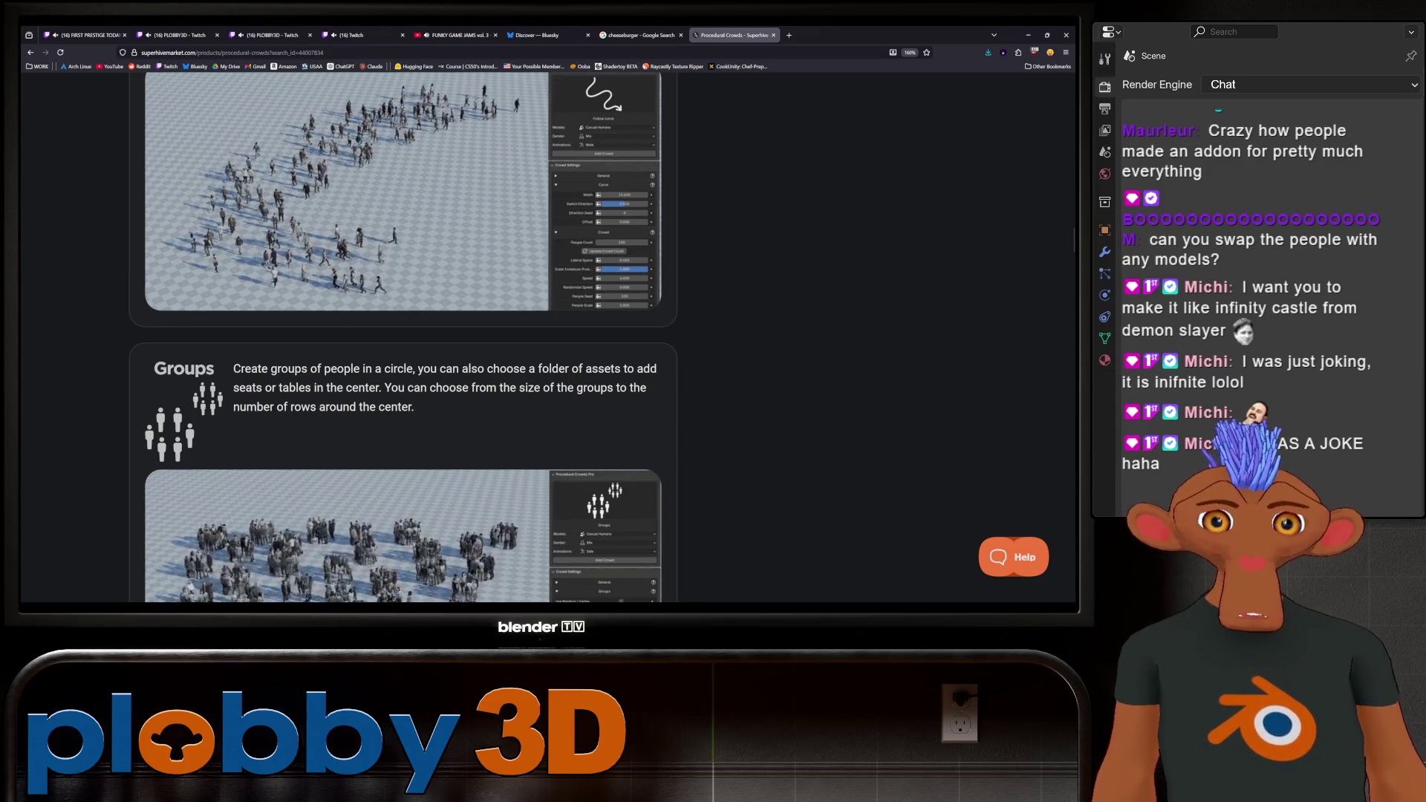
scroll(404, 338, "down", 3)
scroll(403, 338, "down", 2)
scroll(403, 338, "down", 3)
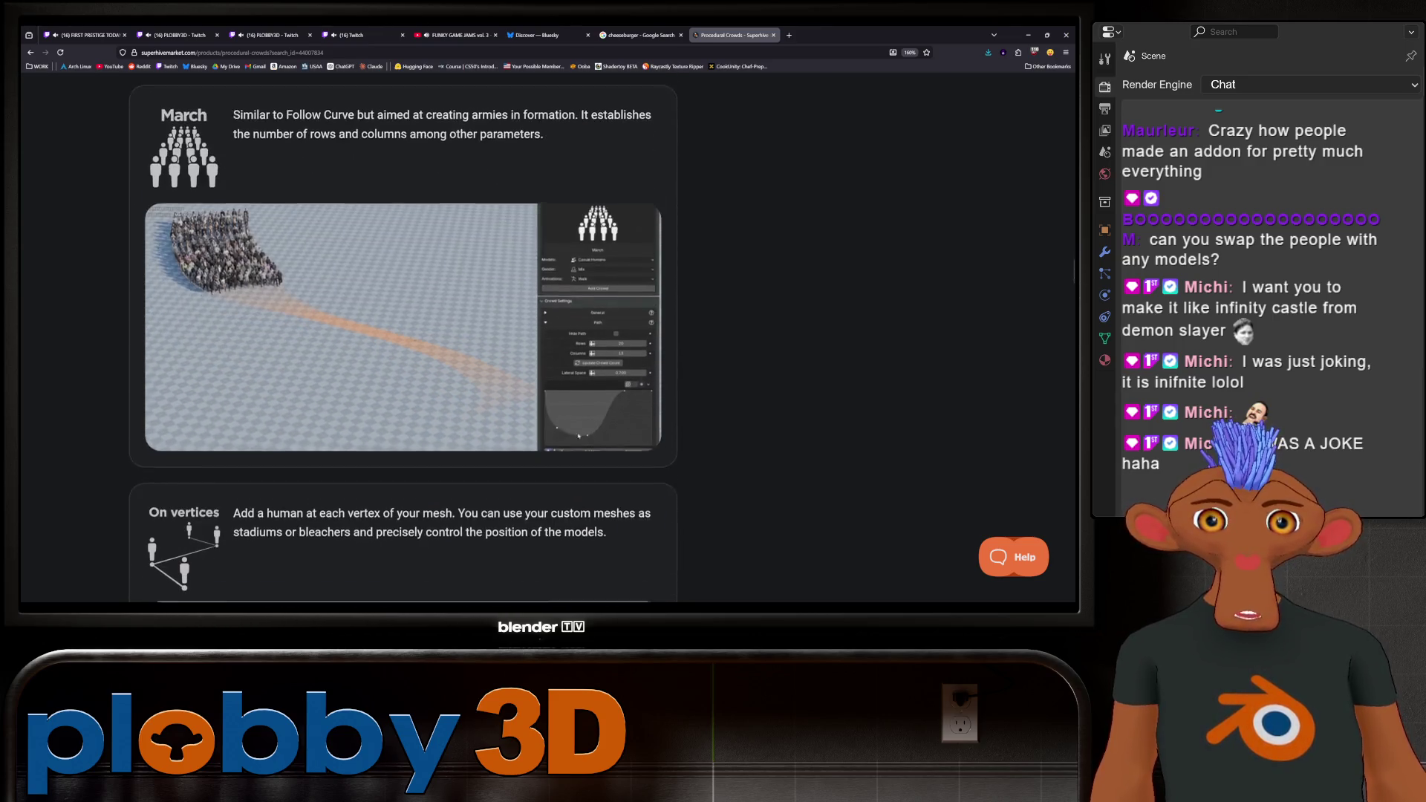
scroll(403, 338, "down", 3)
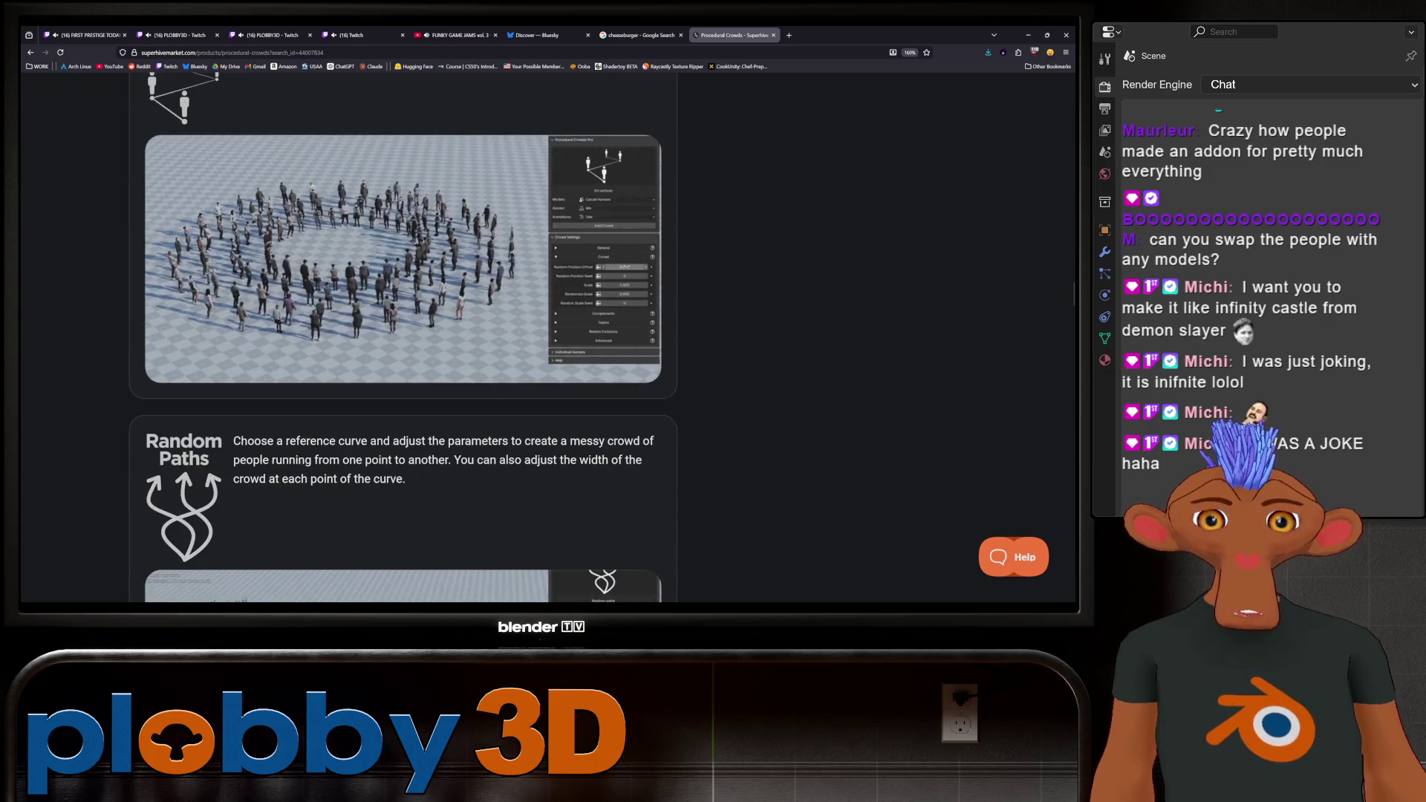
scroll(404, 338, "down", 3)
scroll(403, 338, "down", 3)
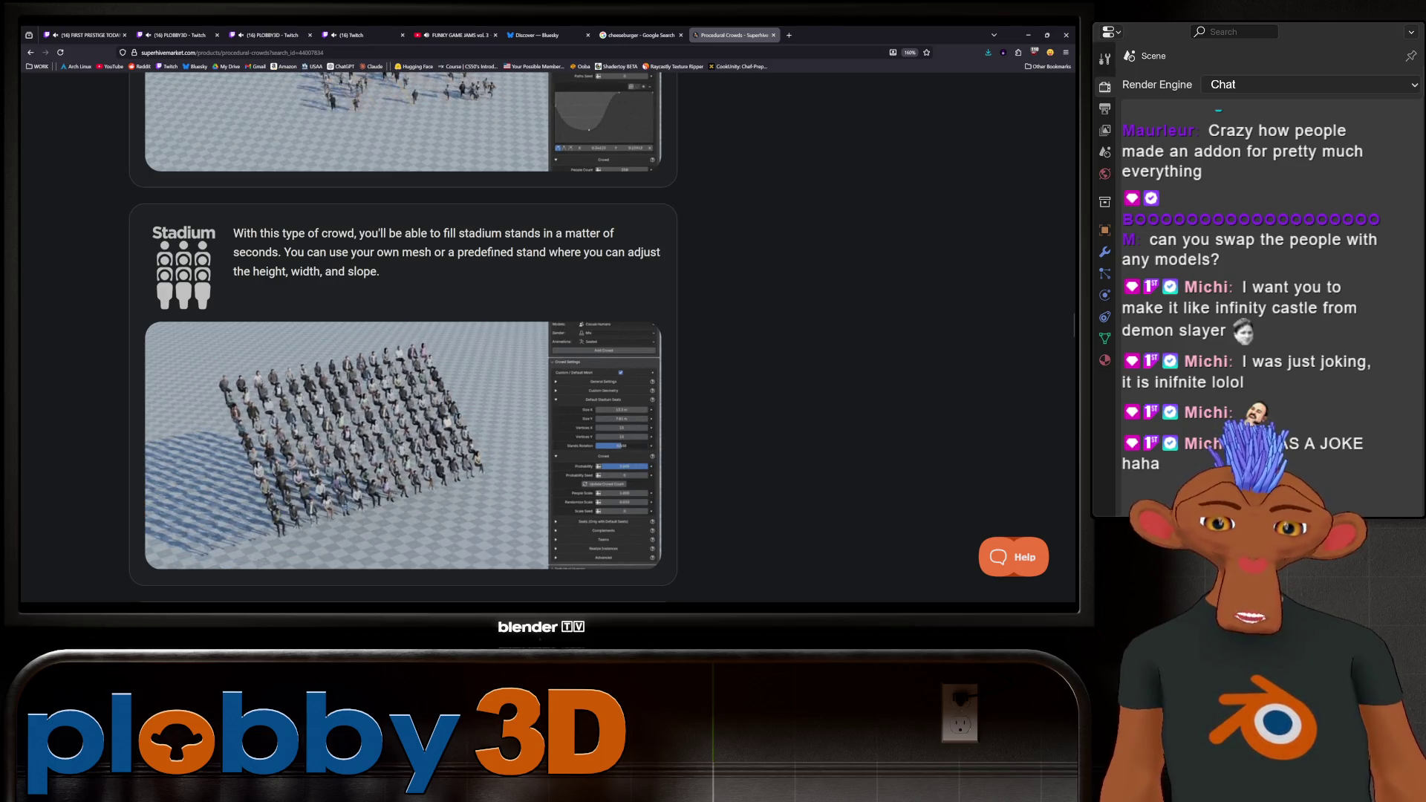
scroll(403, 338, "down", 4)
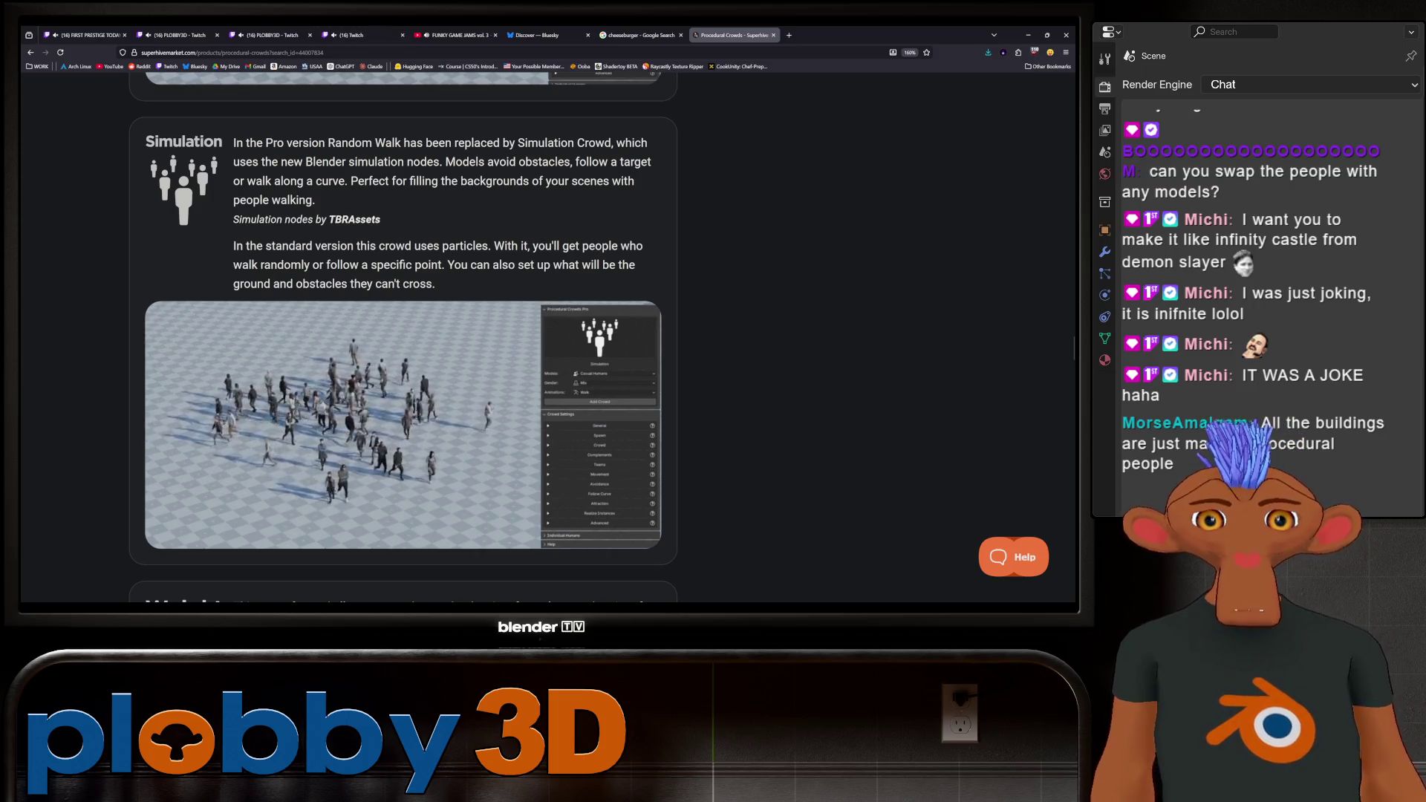
scroll(404, 338, "down", 3)
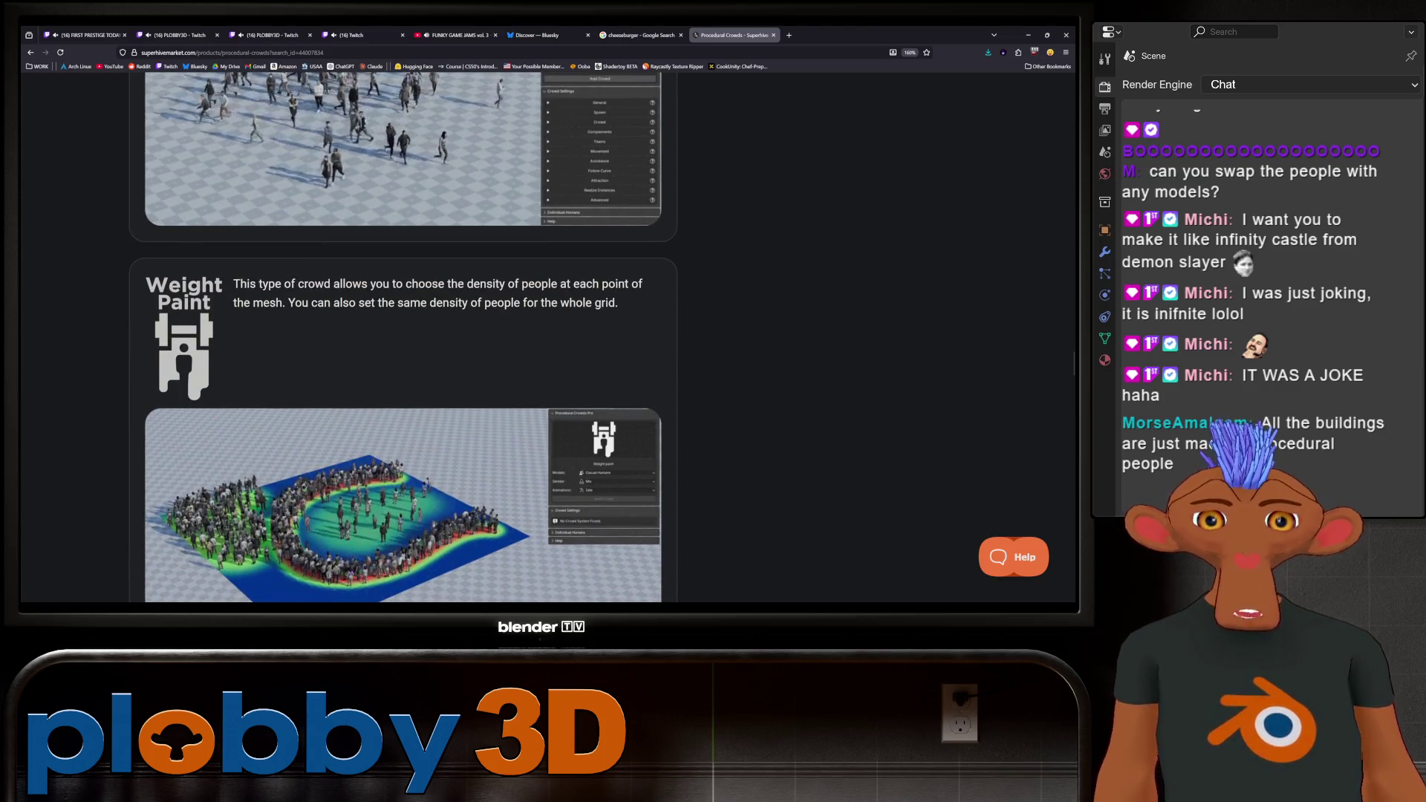
scroll(404, 338, "down", 5)
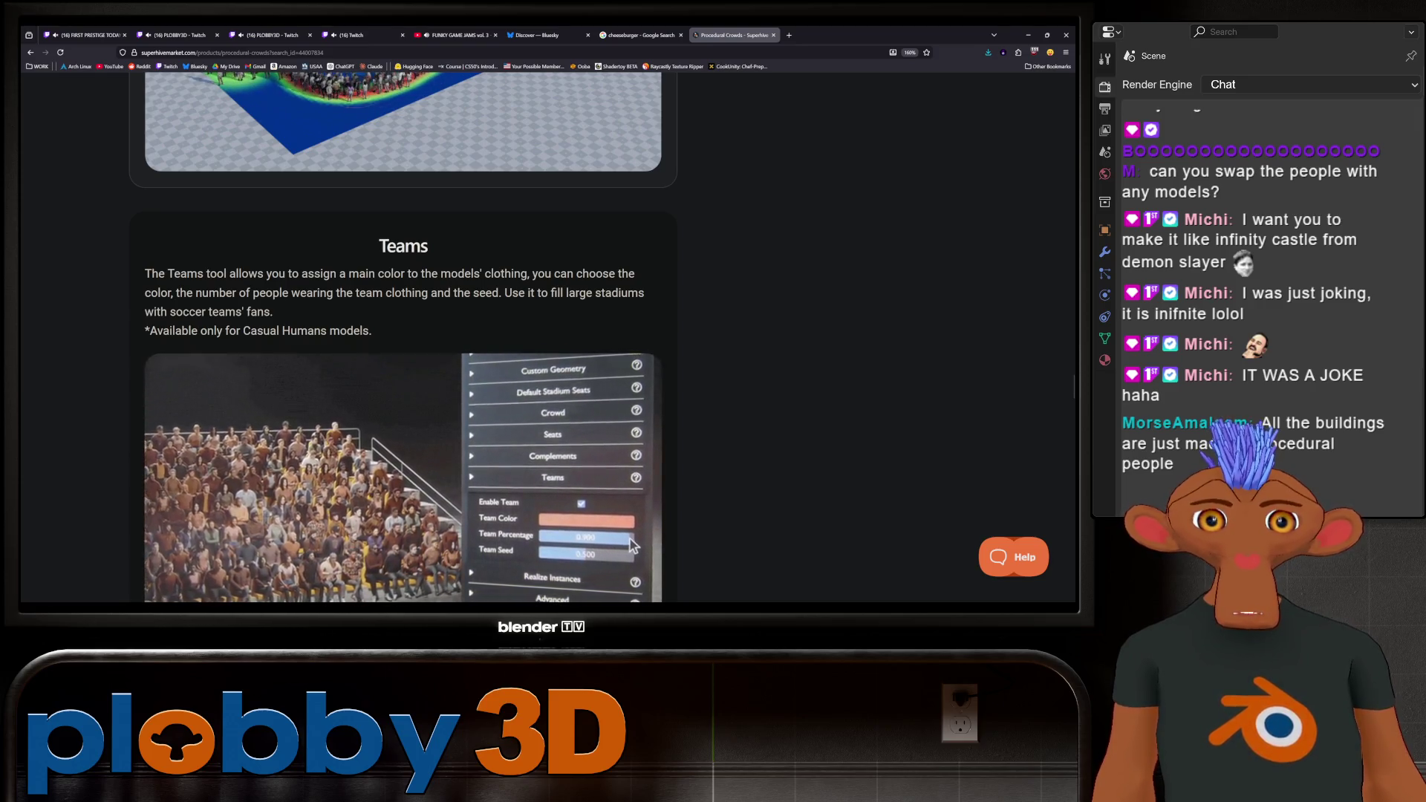
scroll(403, 338, "down", 3)
scroll(403, 338, "down", 2)
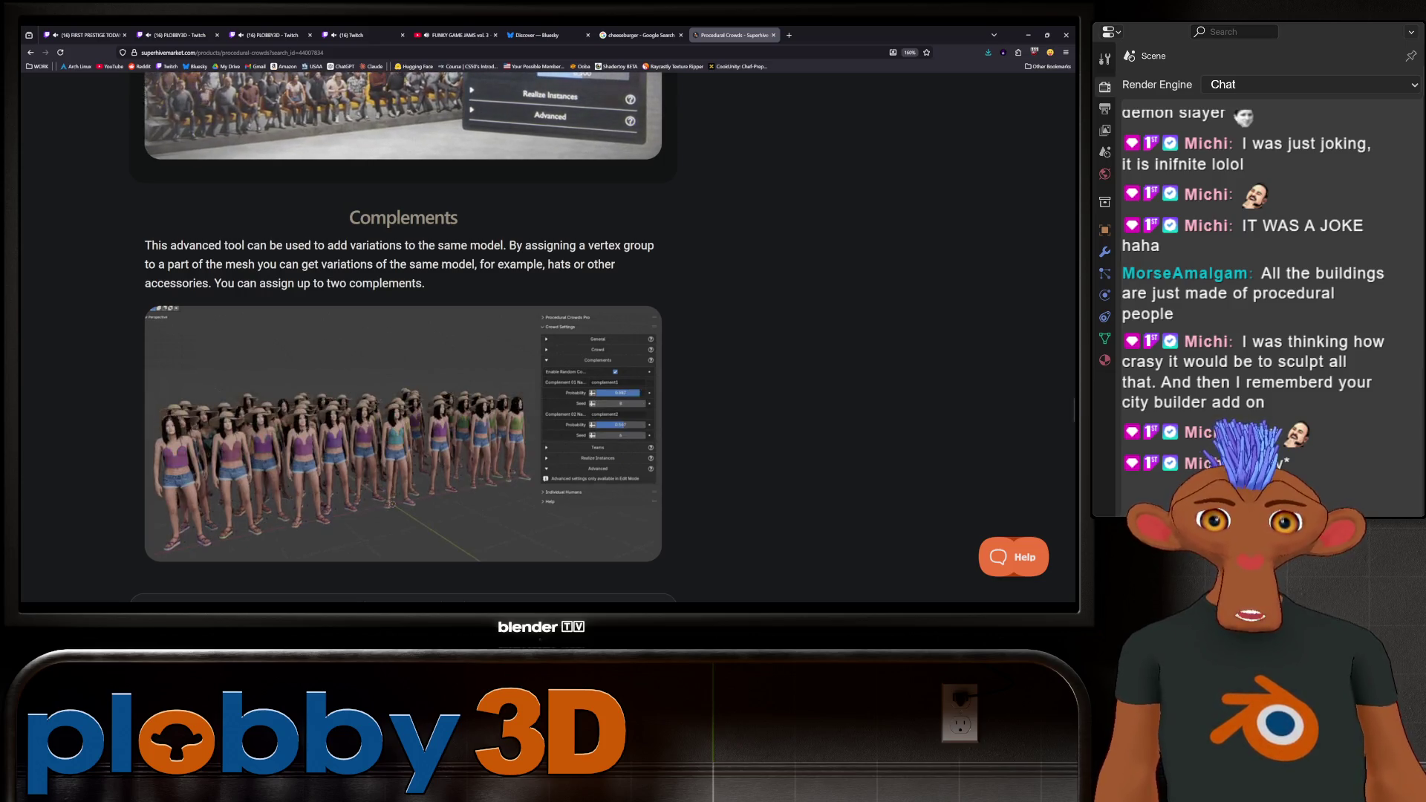
scroll(403, 339, "down", 4)
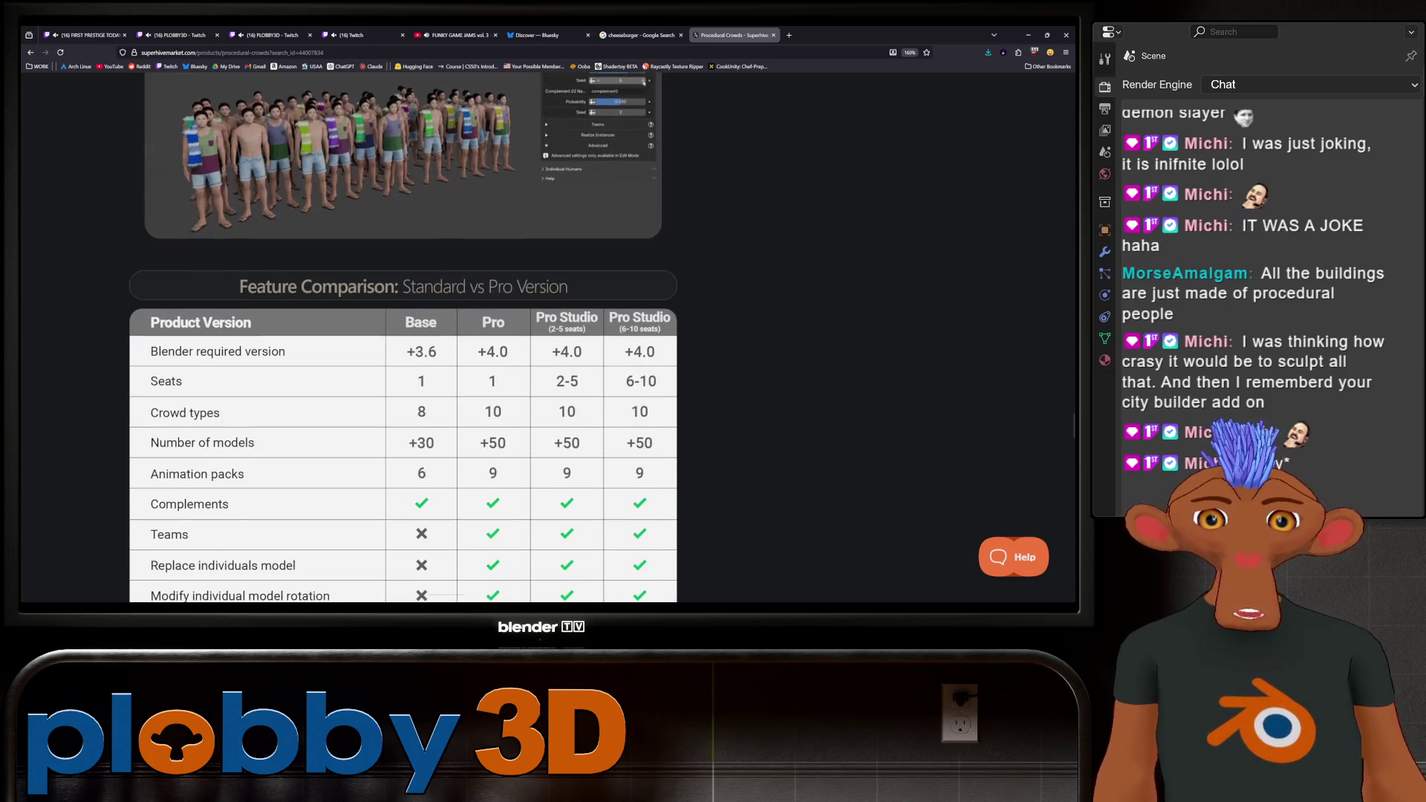
Scroll through animations, custom models and content breakdown to the footer, then back up.
scroll(404, 338, "down", 2)
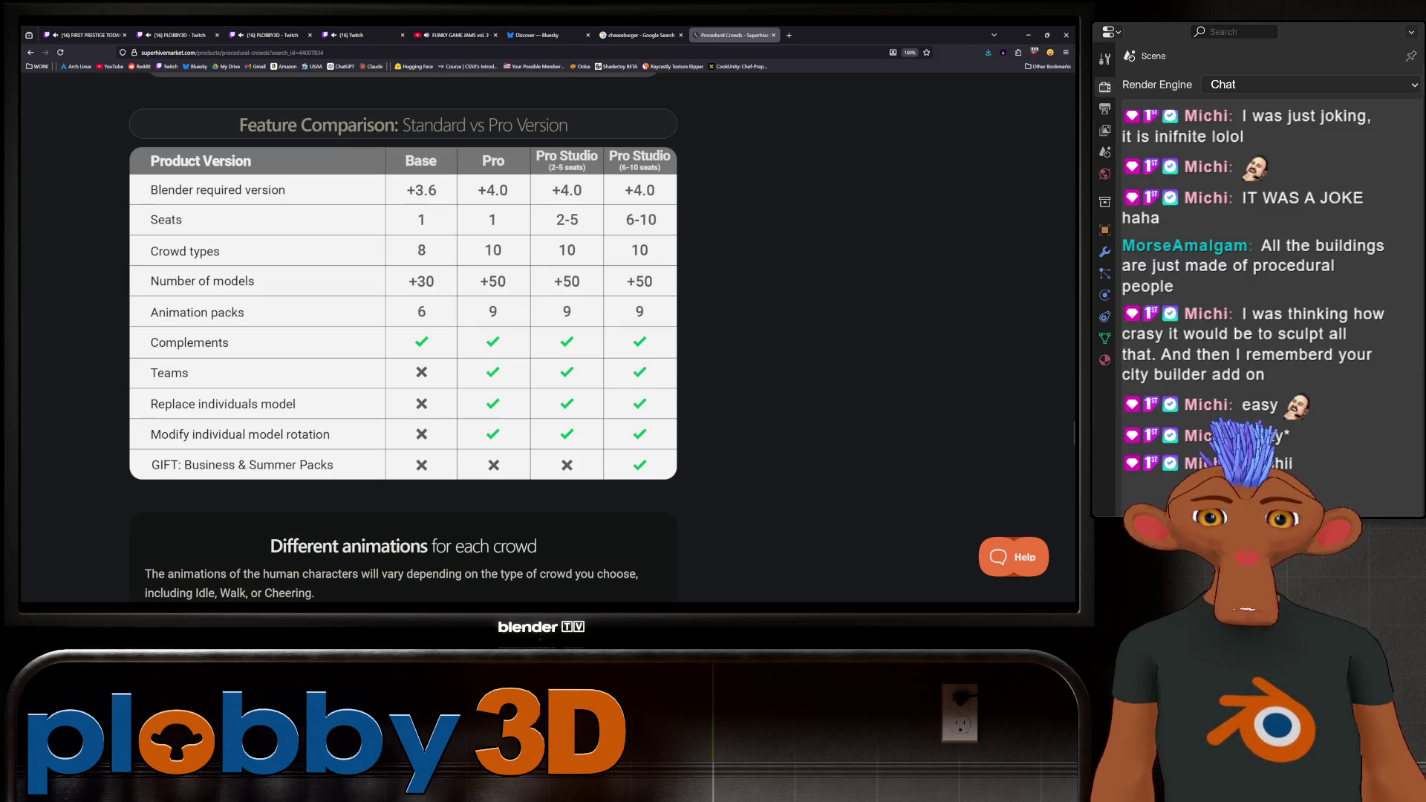
scroll(404, 338, "down", 4)
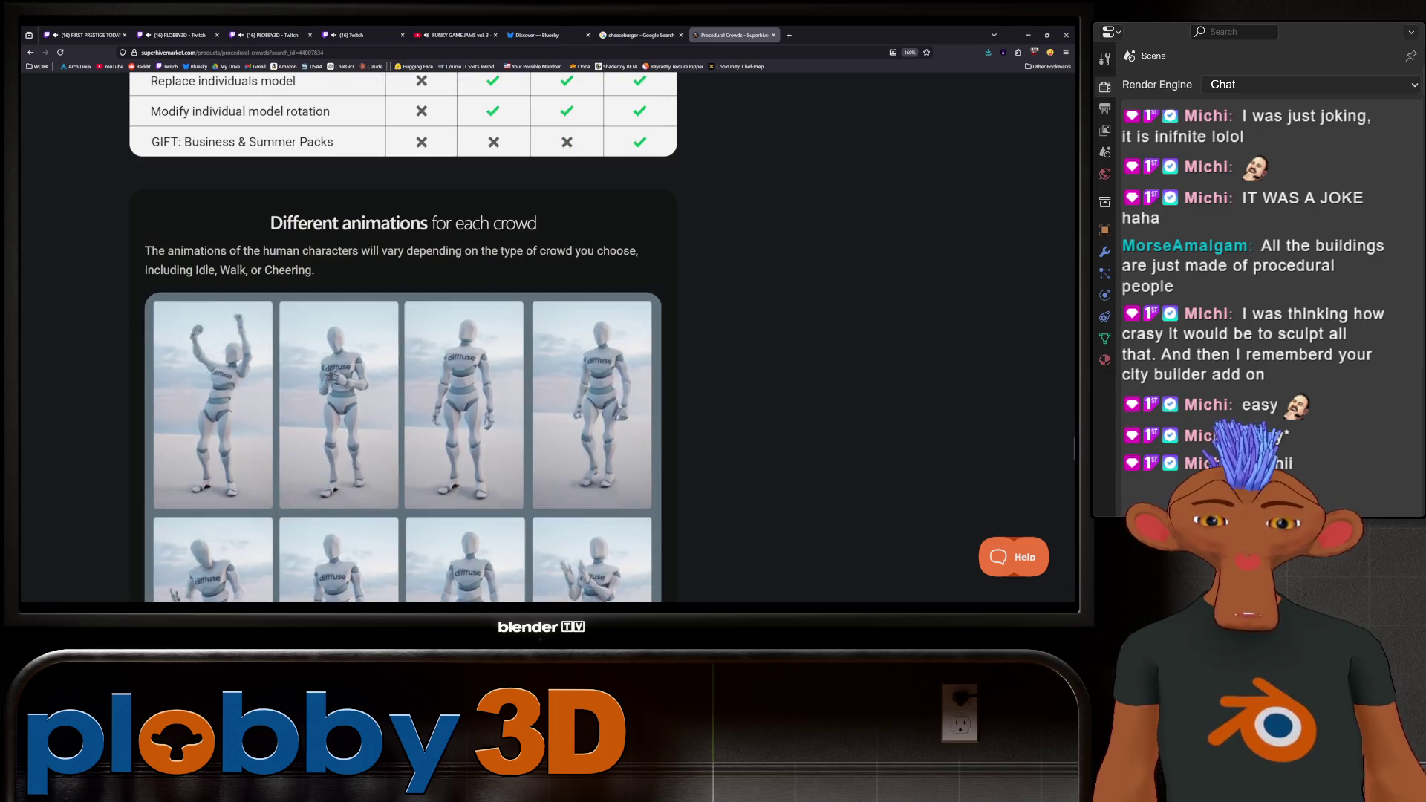
scroll(404, 338, "down", 5)
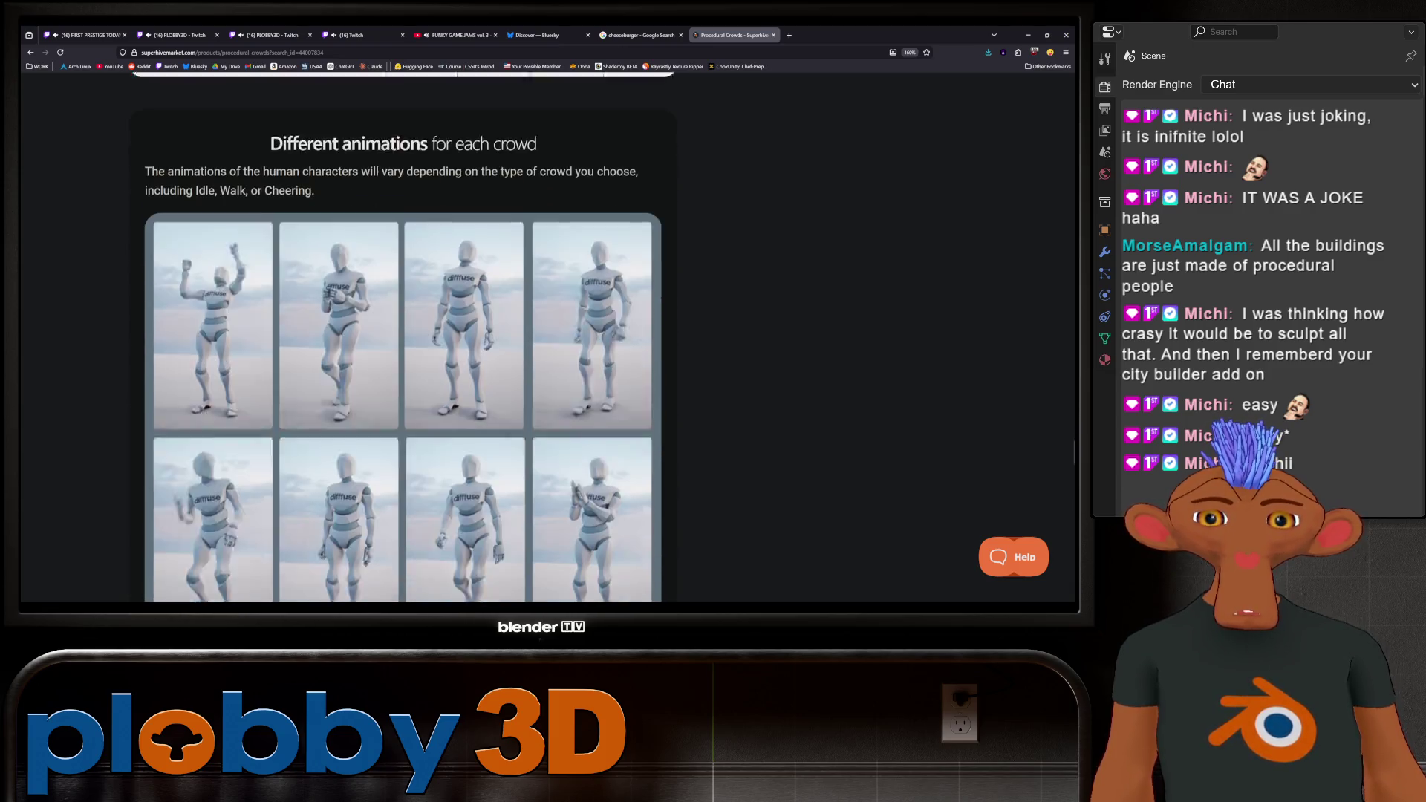
scroll(404, 338, "down", 3)
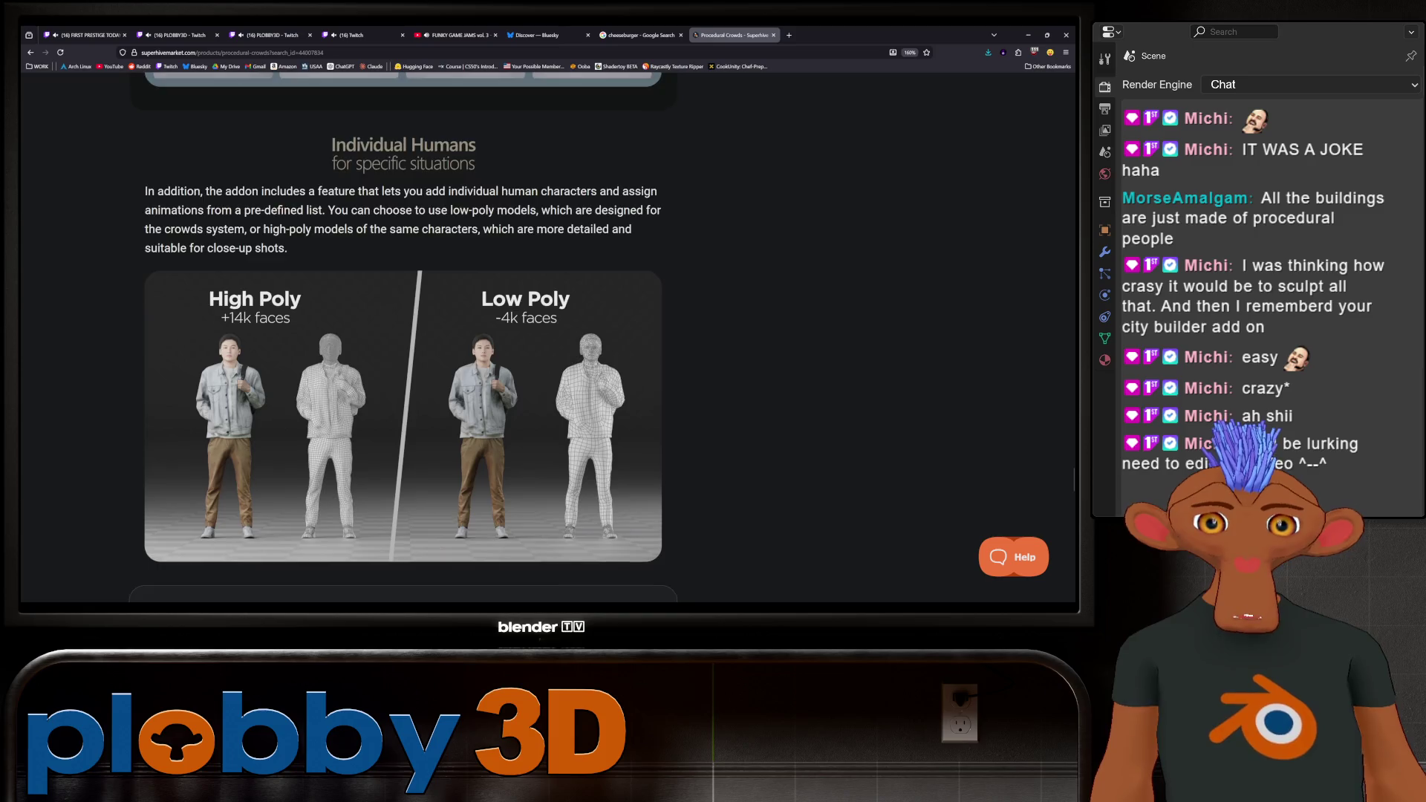
scroll(403, 338, "down", 5)
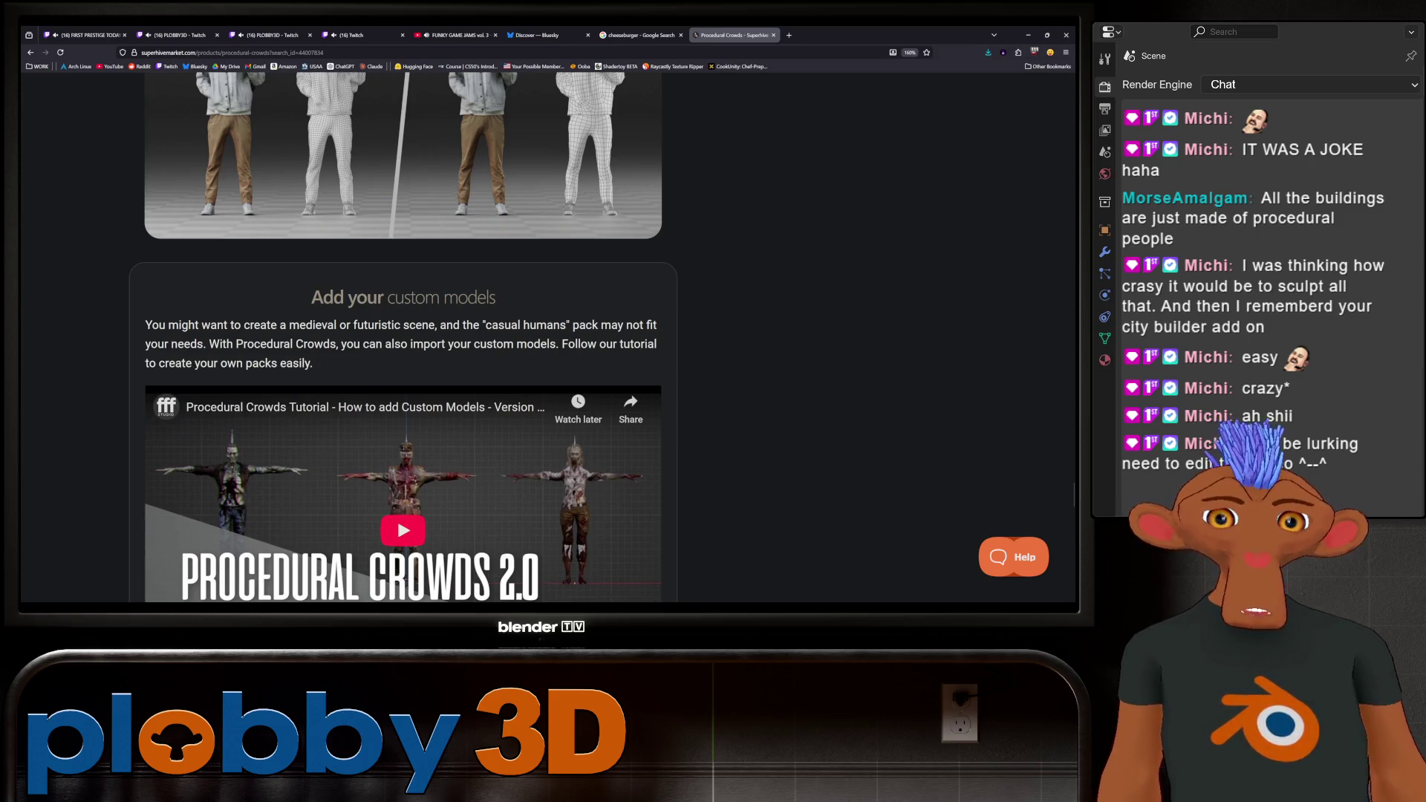
scroll(397, 355, "down", 3)
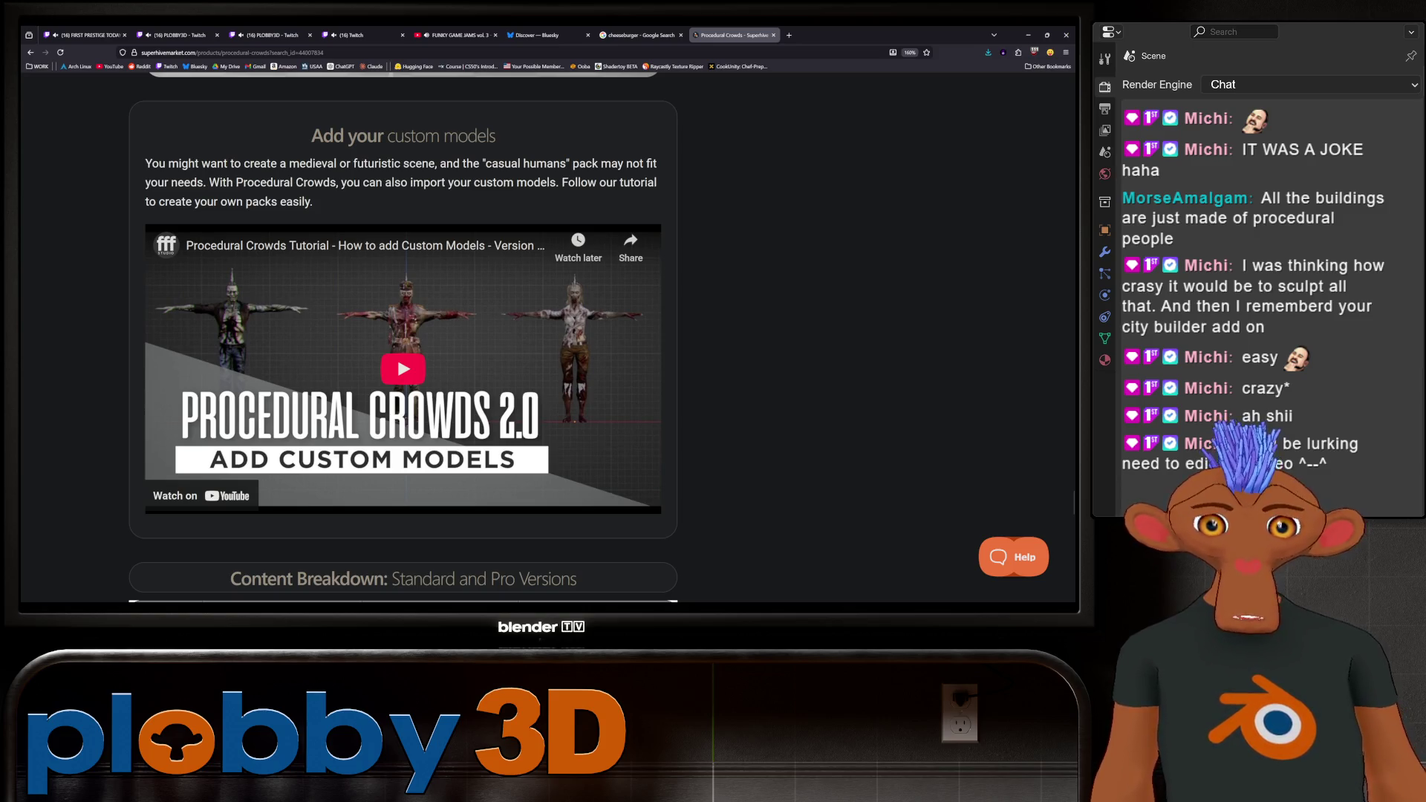
scroll(404, 334, "down", 6)
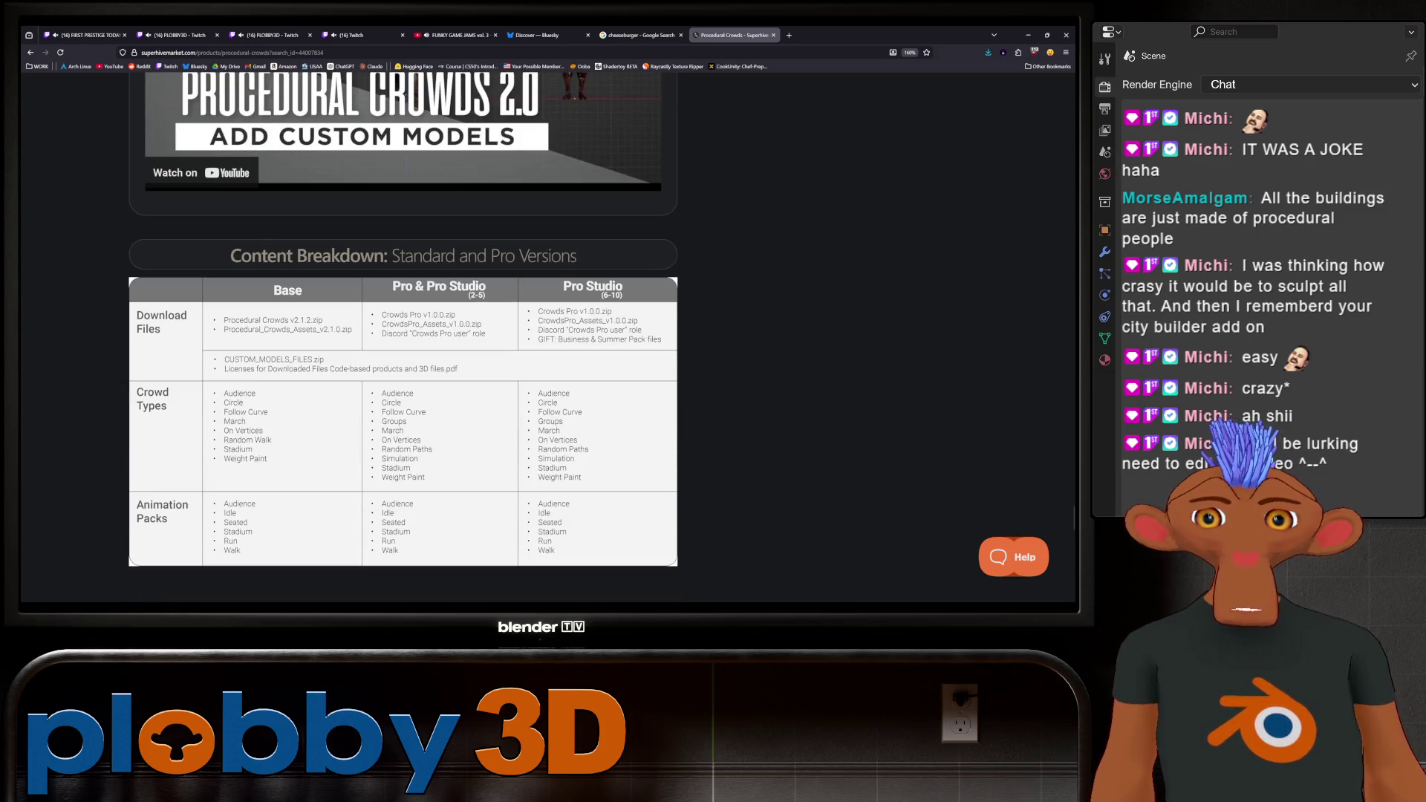
scroll(404, 334, "down", 6)
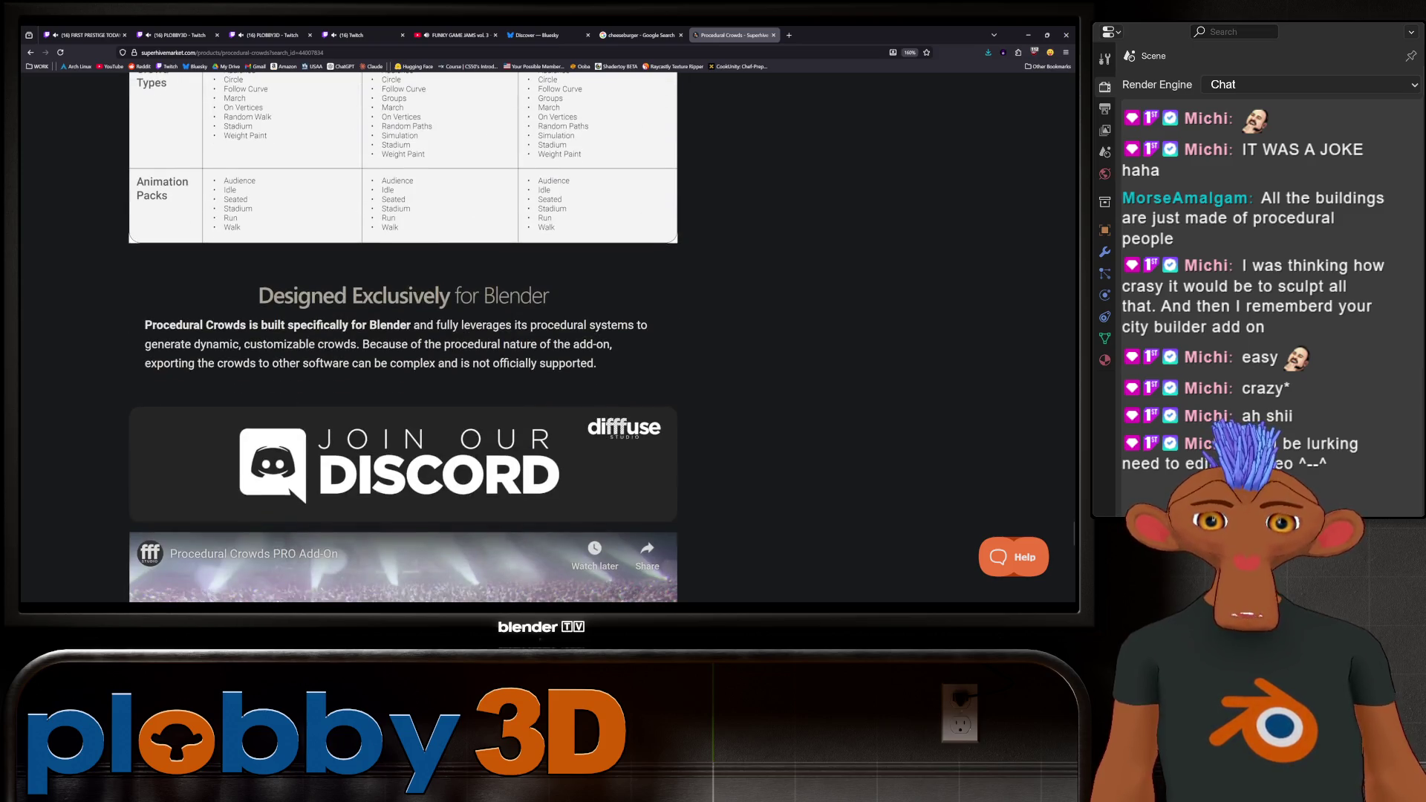
scroll(403, 334, "down", 3)
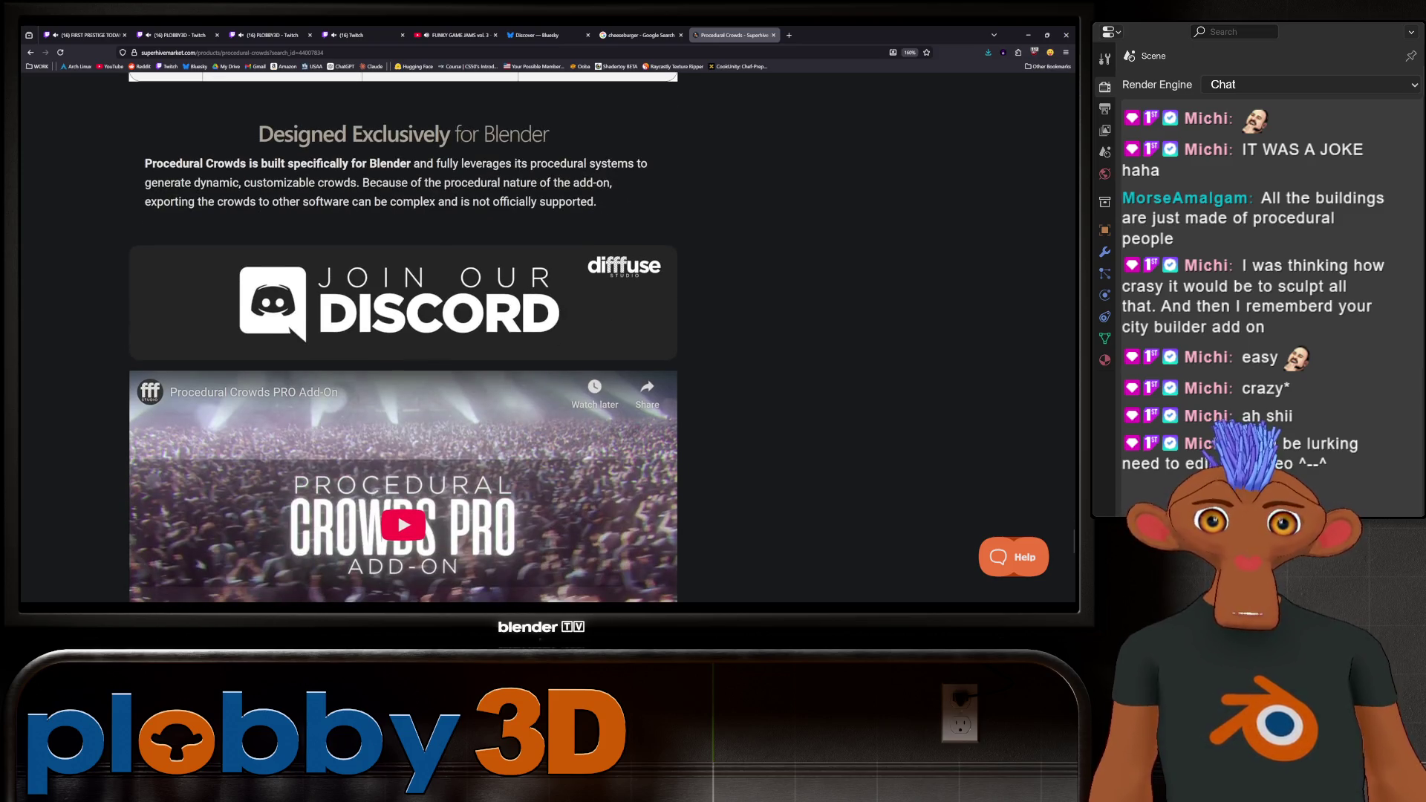
scroll(551, 564, "down", 6)
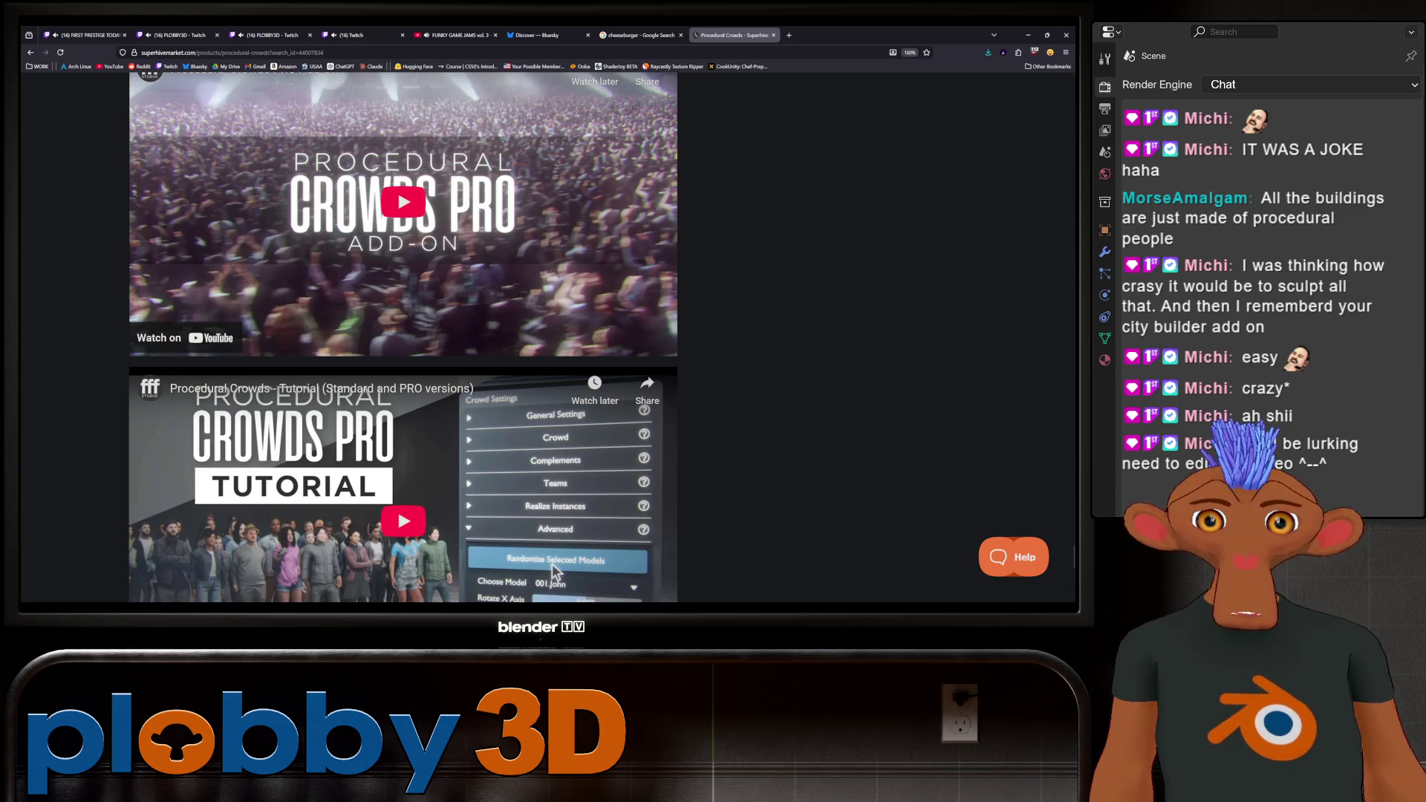
scroll(404, 334, "down", 3)
scroll(551, 403, "down", 6)
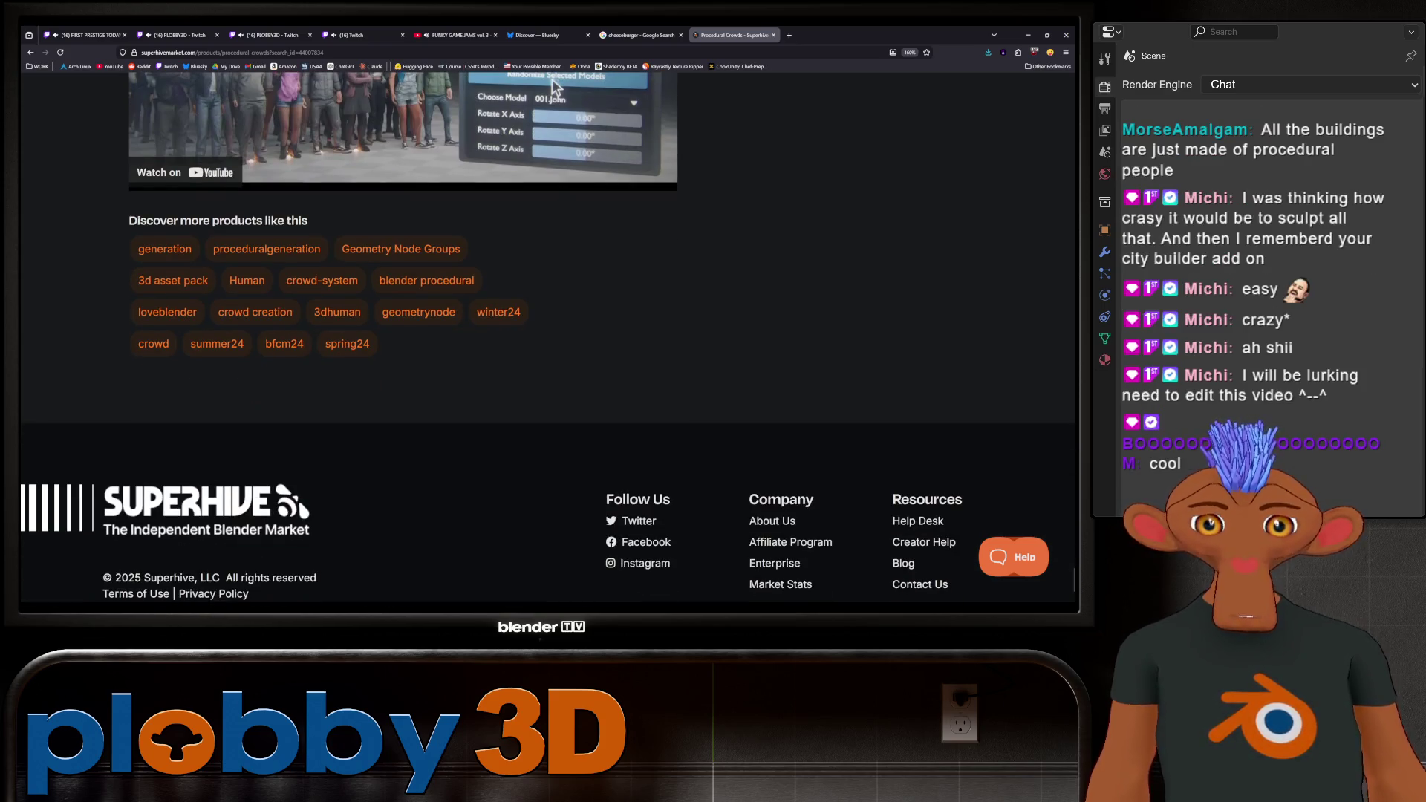
scroll(551, 403, "up", 15)
scroll(551, 334, "up", 20)
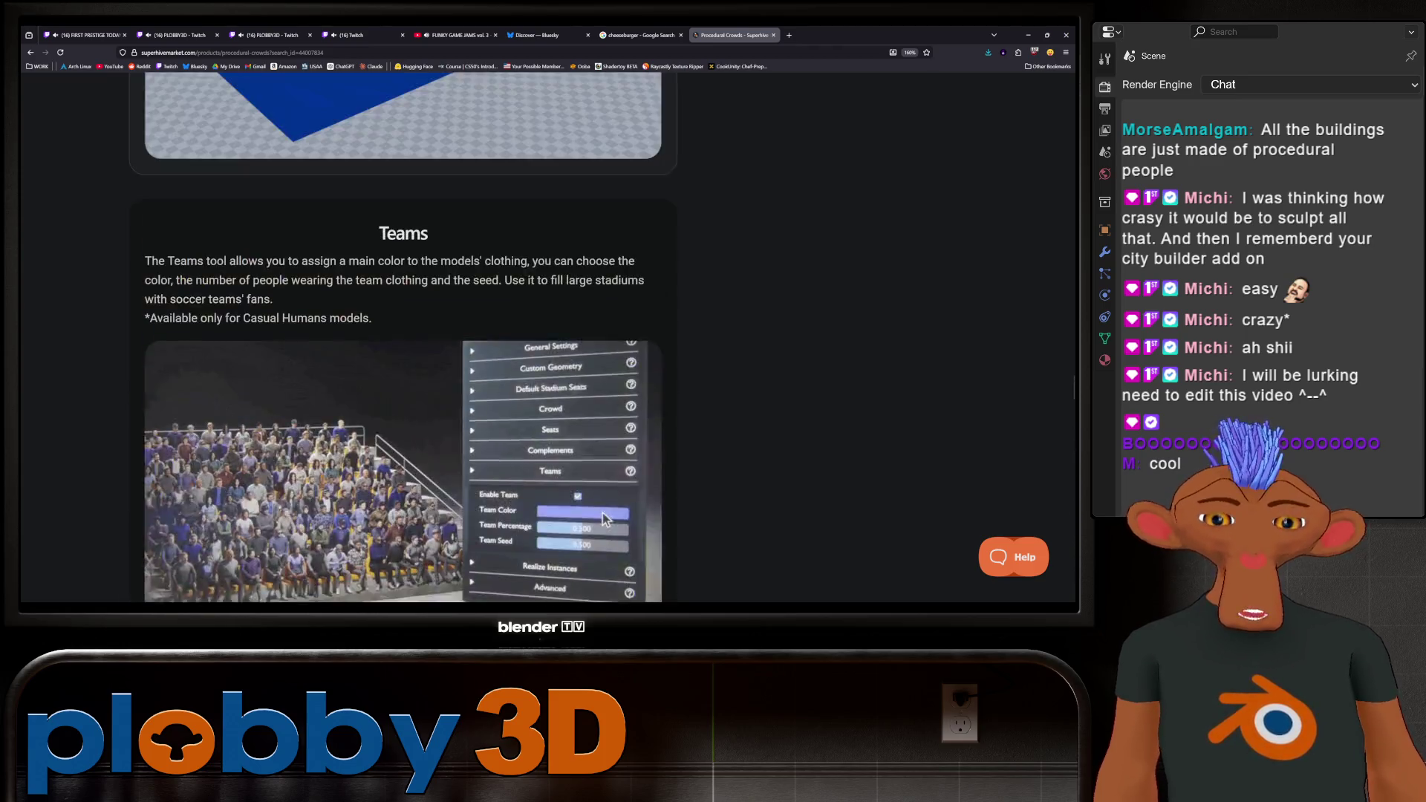
scroll(404, 371, "up", 20)
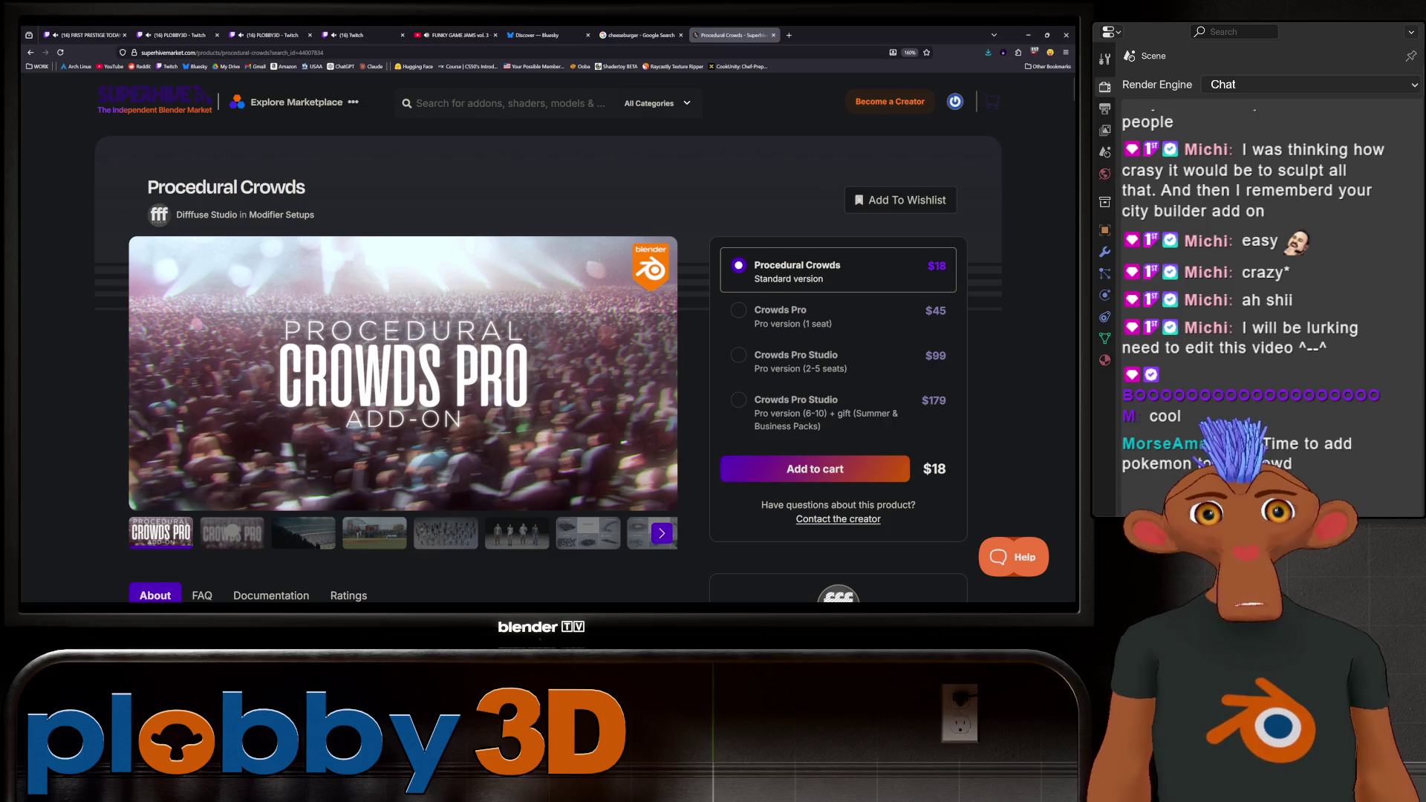
Switch from the browser back to the Blender skyscraper scene.
key("alt+Tab")
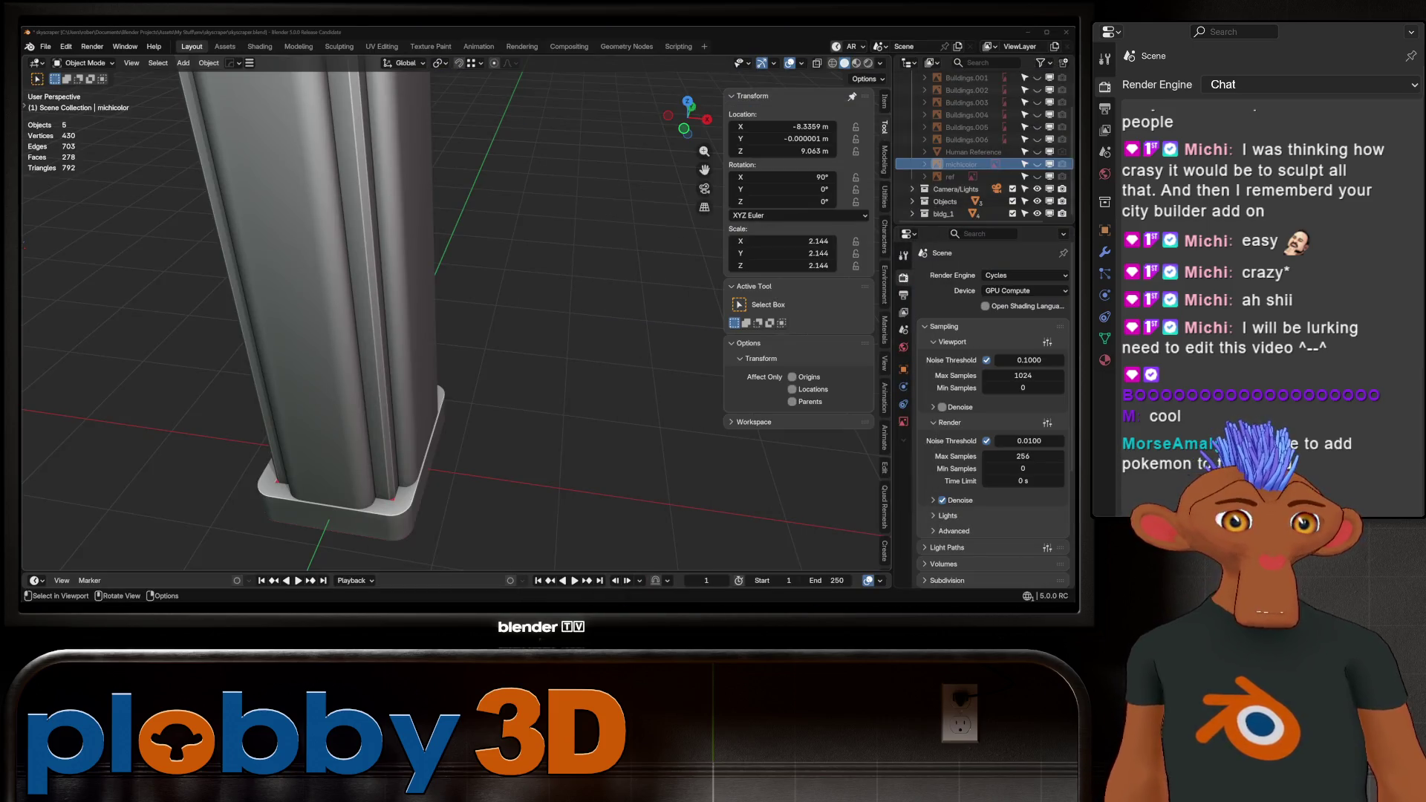
Orbit the skyscraper view and save the scene via File > Save.
scroll(445, 319, "down", 5)
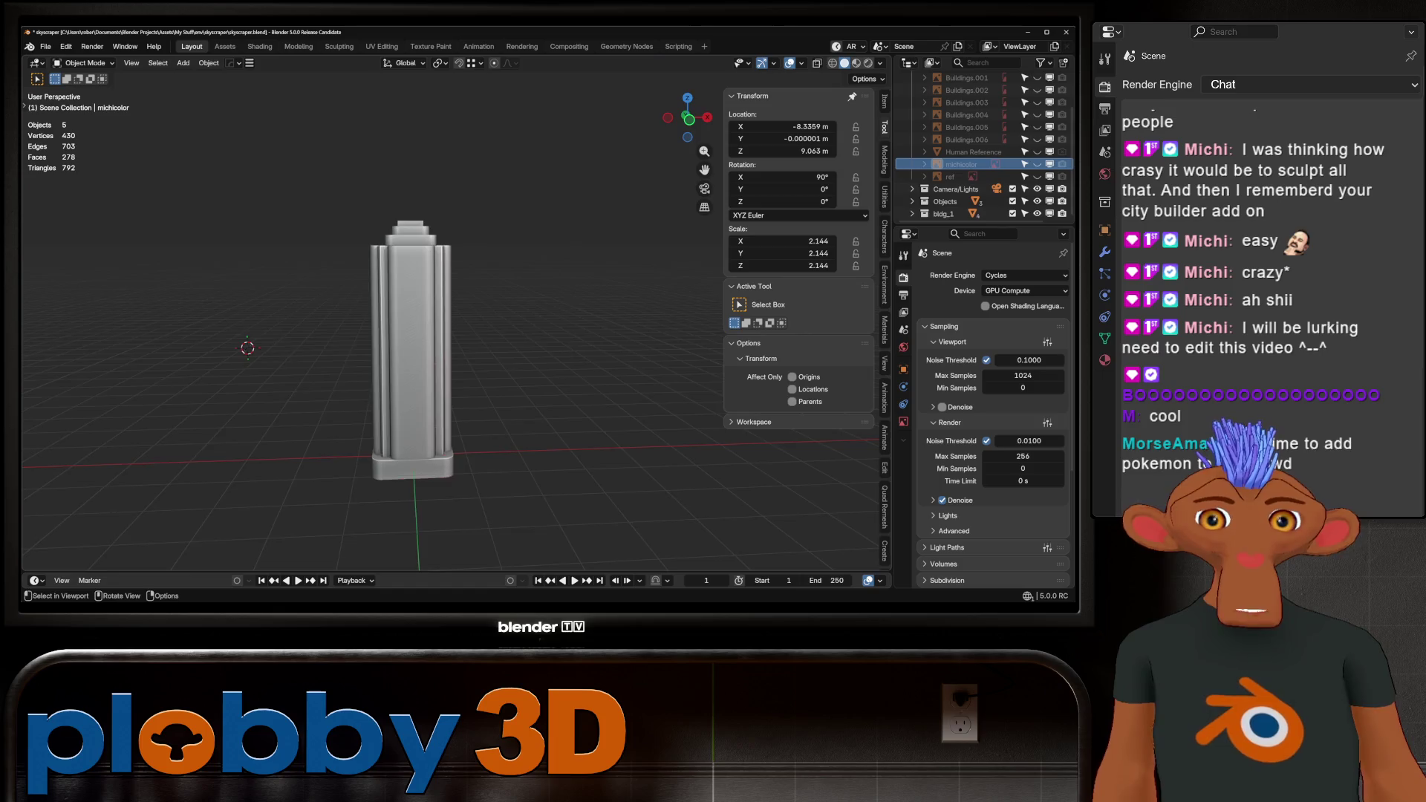
scroll(445, 320, "up", 3)
middle_click_drag(446, 320, 416, 320)
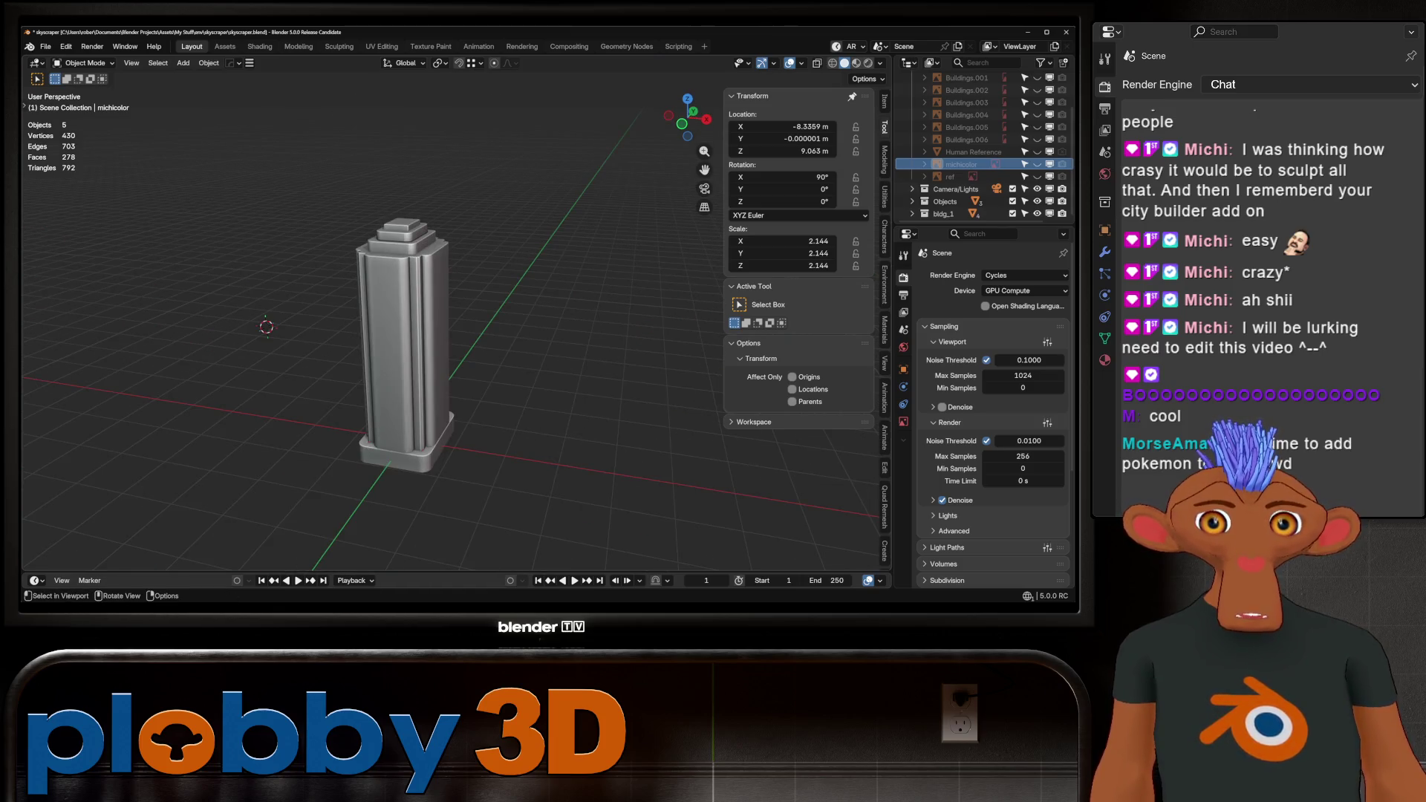
left_click(45, 46)
left_click(63, 126)
Open borgor2.blend from Open Recent and orbit around the burger.
left_click(45, 46)
mouse_move(82, 85)
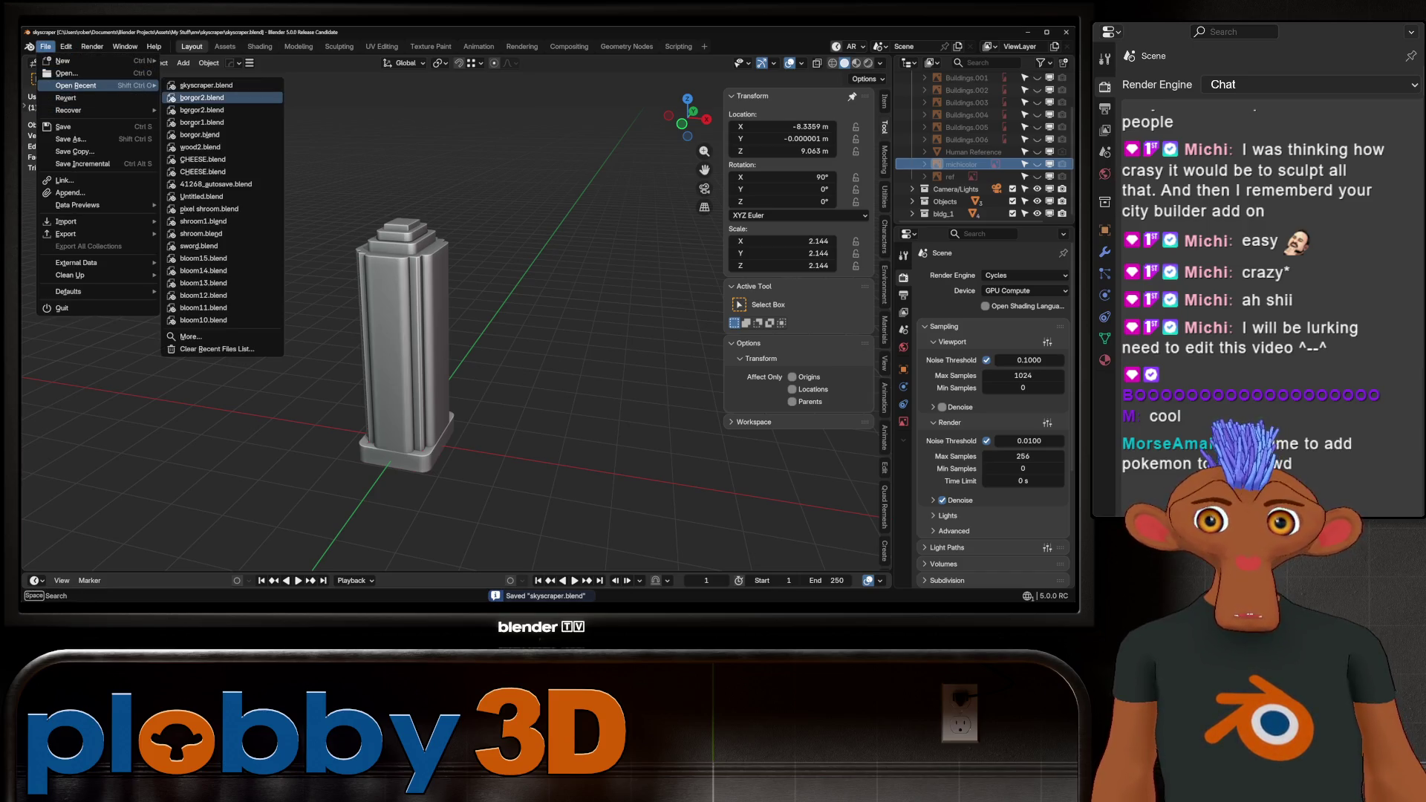
left_click(216, 98)
scroll(405, 435, "up", 10)
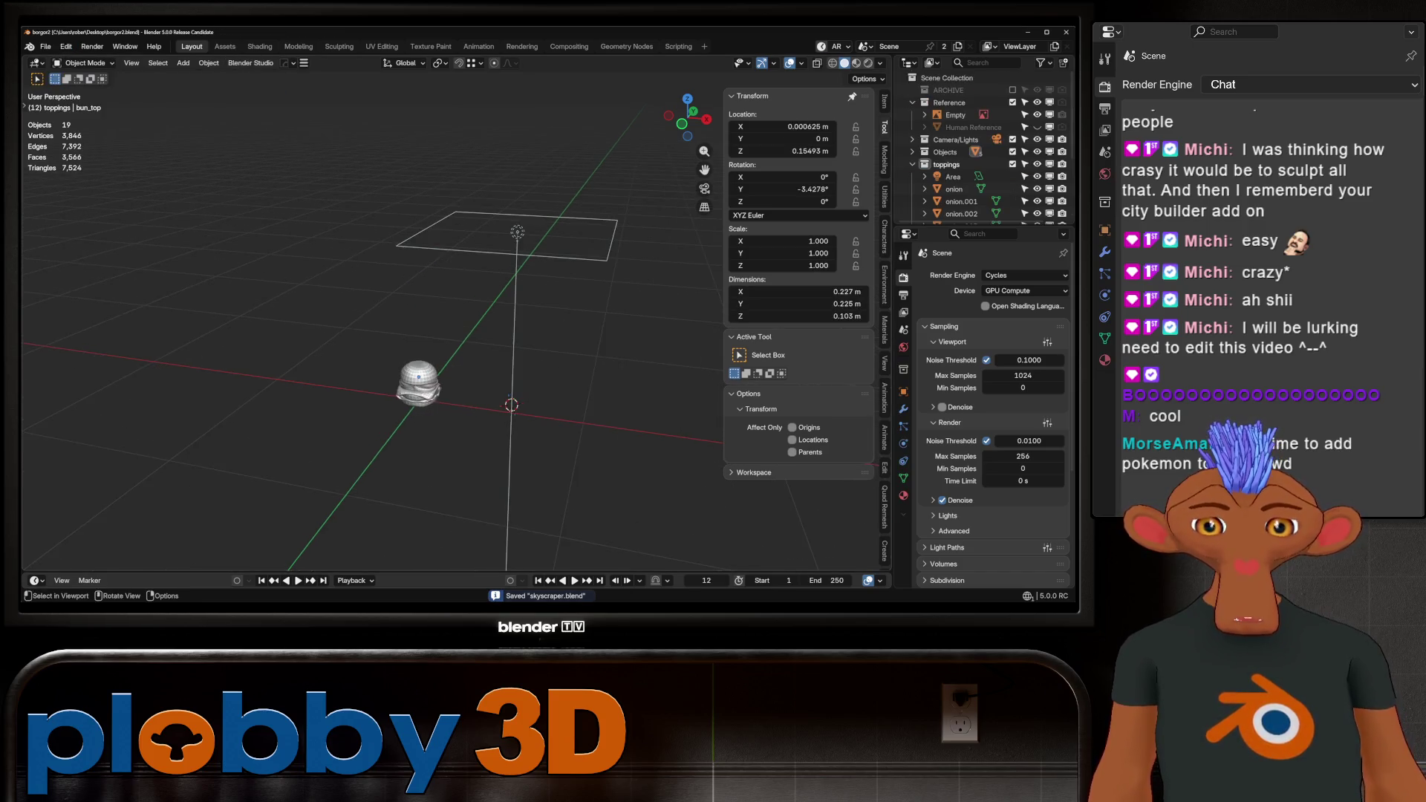
mouse_move(475, 211)
middle_mouse_down()
mouse_move(458, 235)
mouse_move(456, 185)
middle_mouse_up()
left_click(1066, 32)
Sample pink for the Mix node's A colour and deep pink for its B colour.
scroll(456, 215, "down", 3)
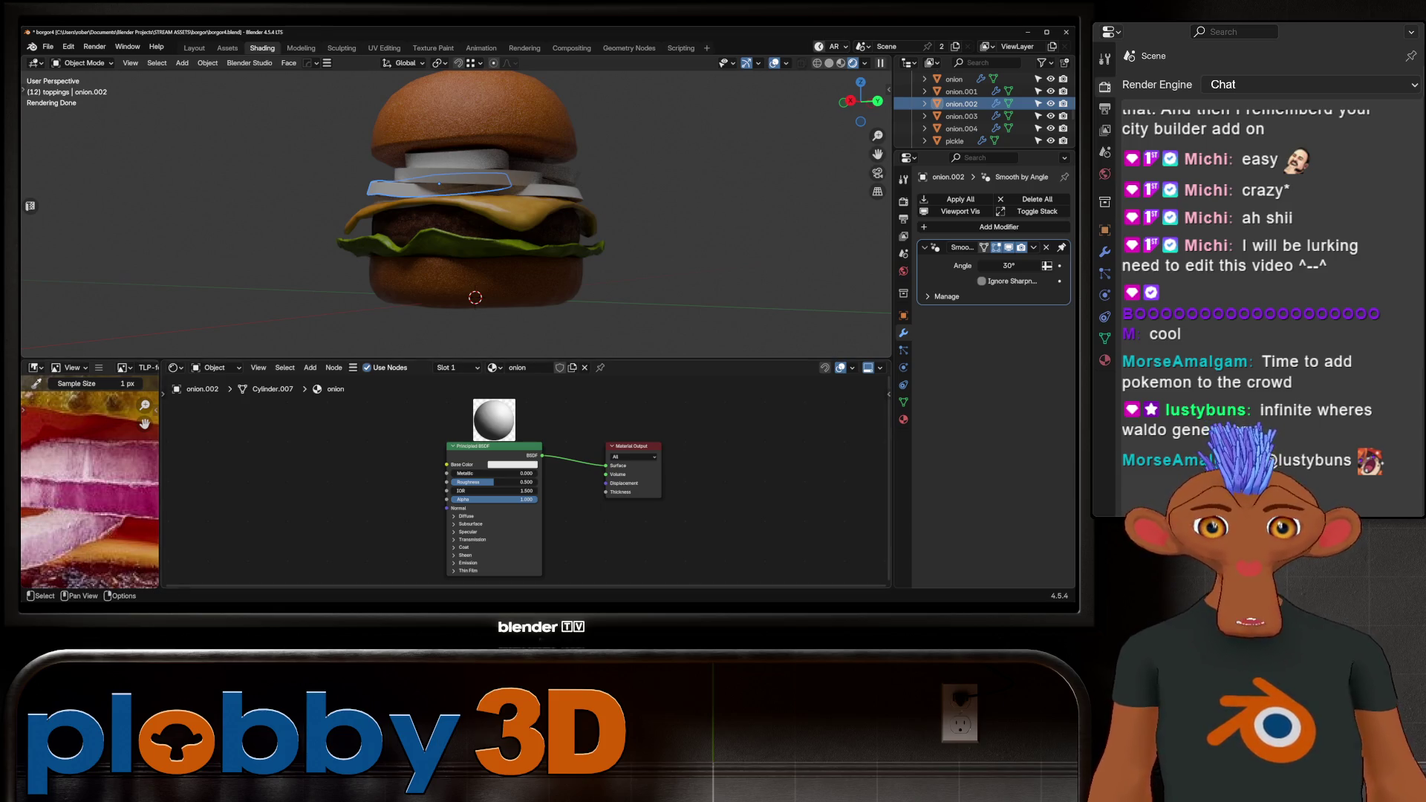
scroll(445, 482, "down", 5)
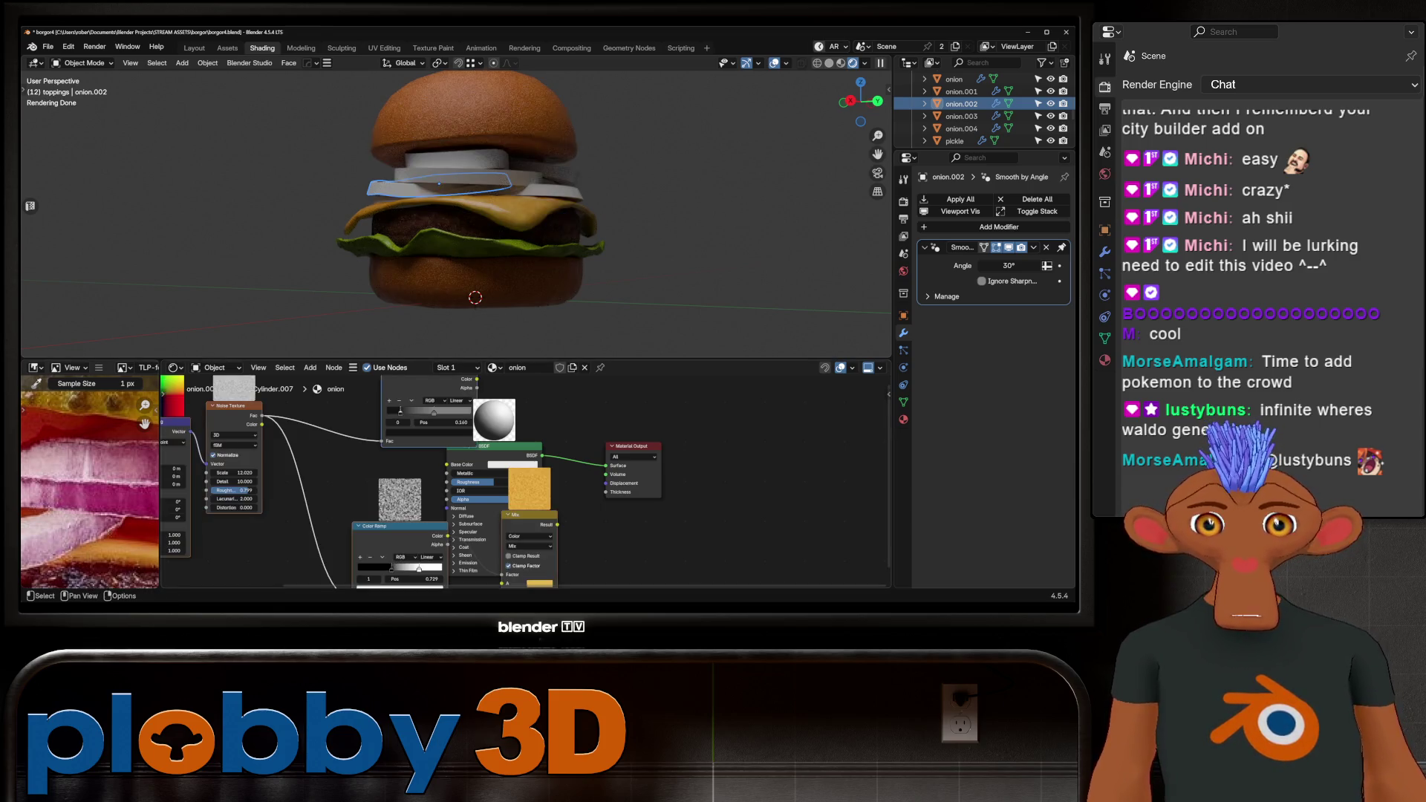
scroll(307, 520, "up", 5)
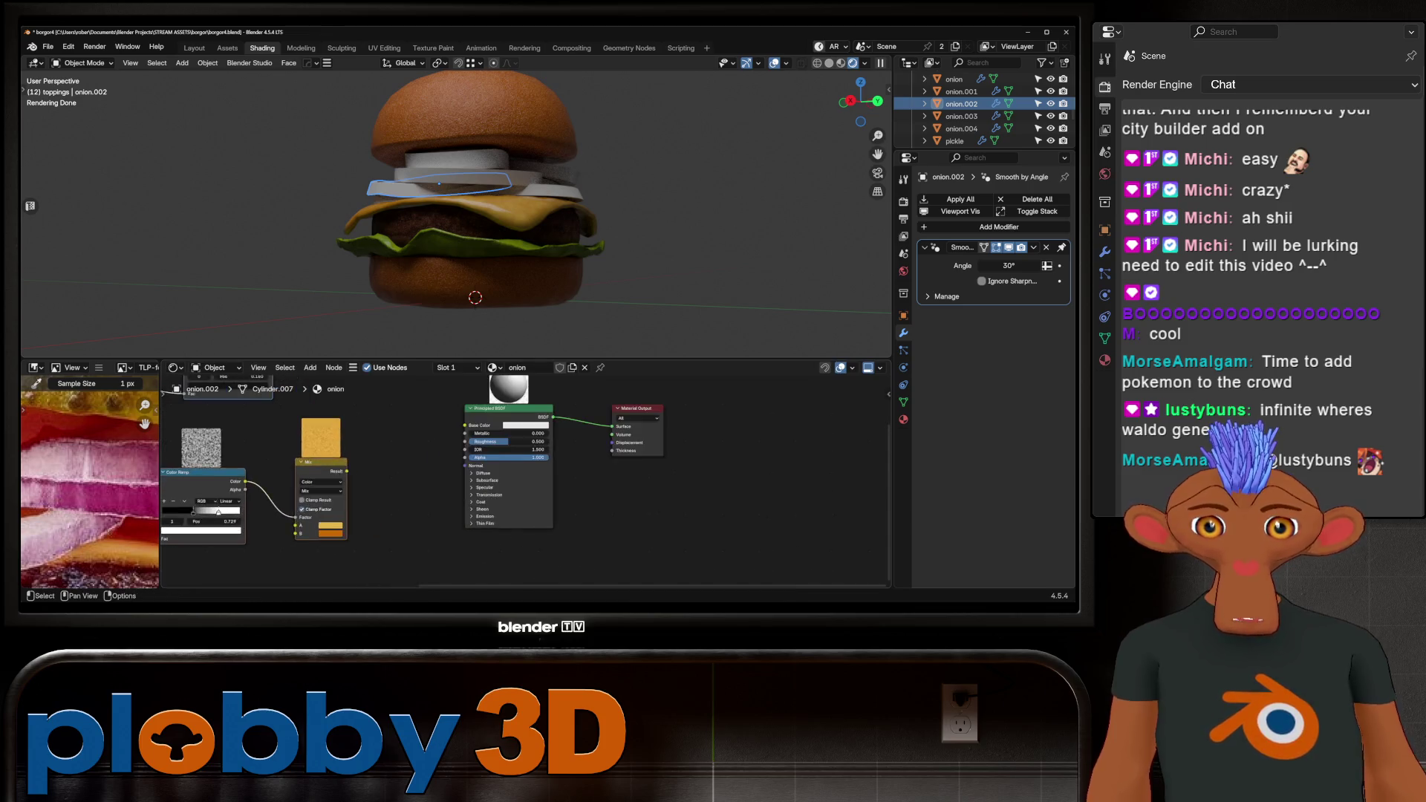
key("g")
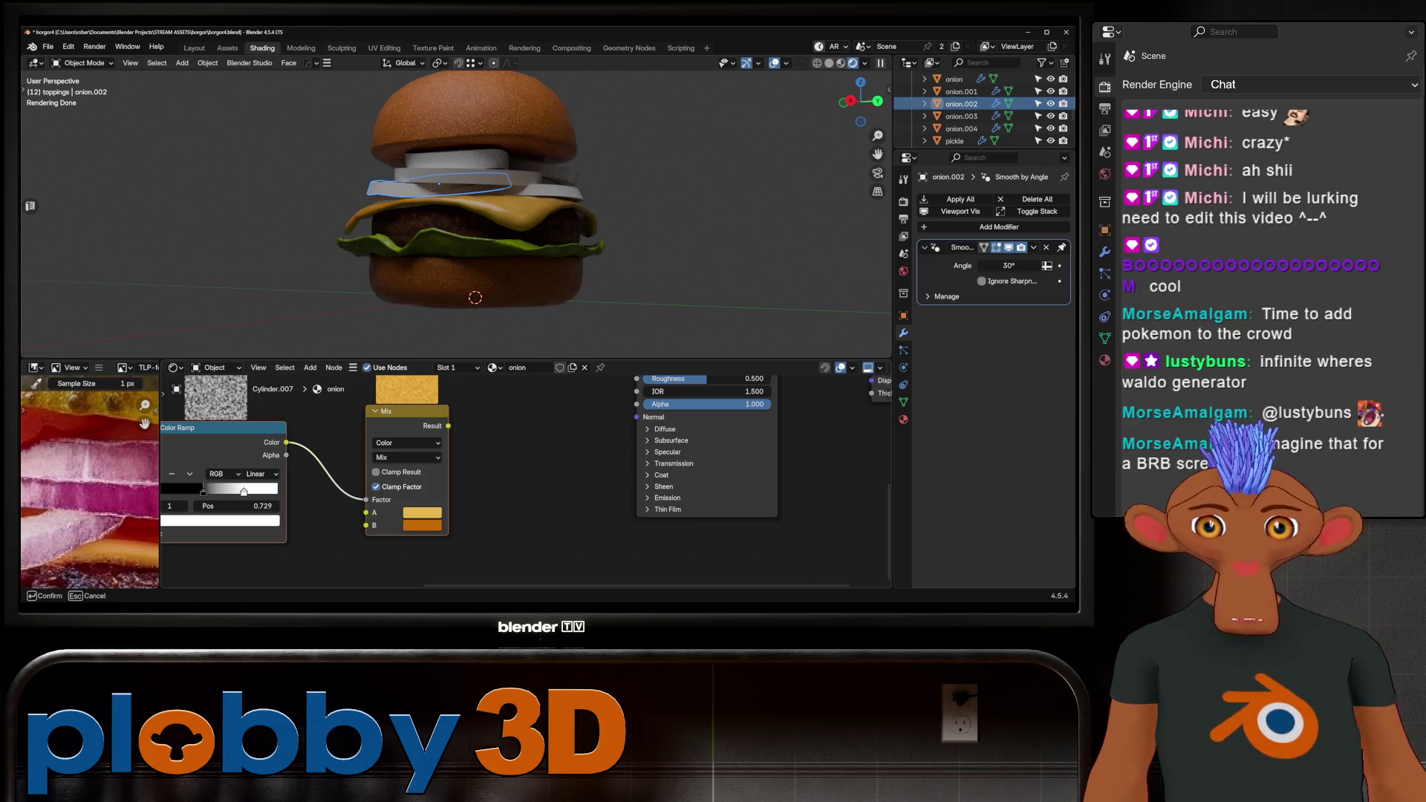
left_click(82, 445)
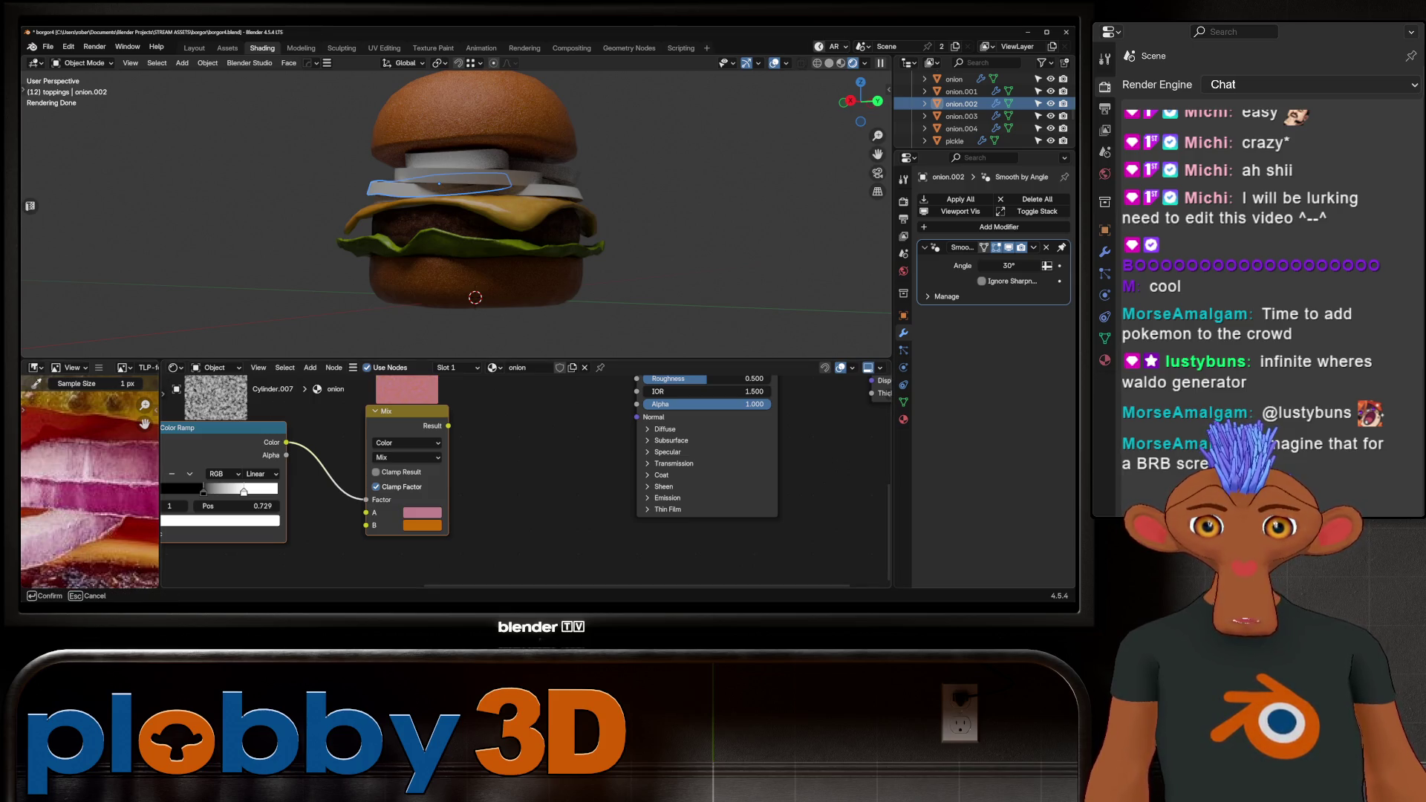
left_click(74, 460)
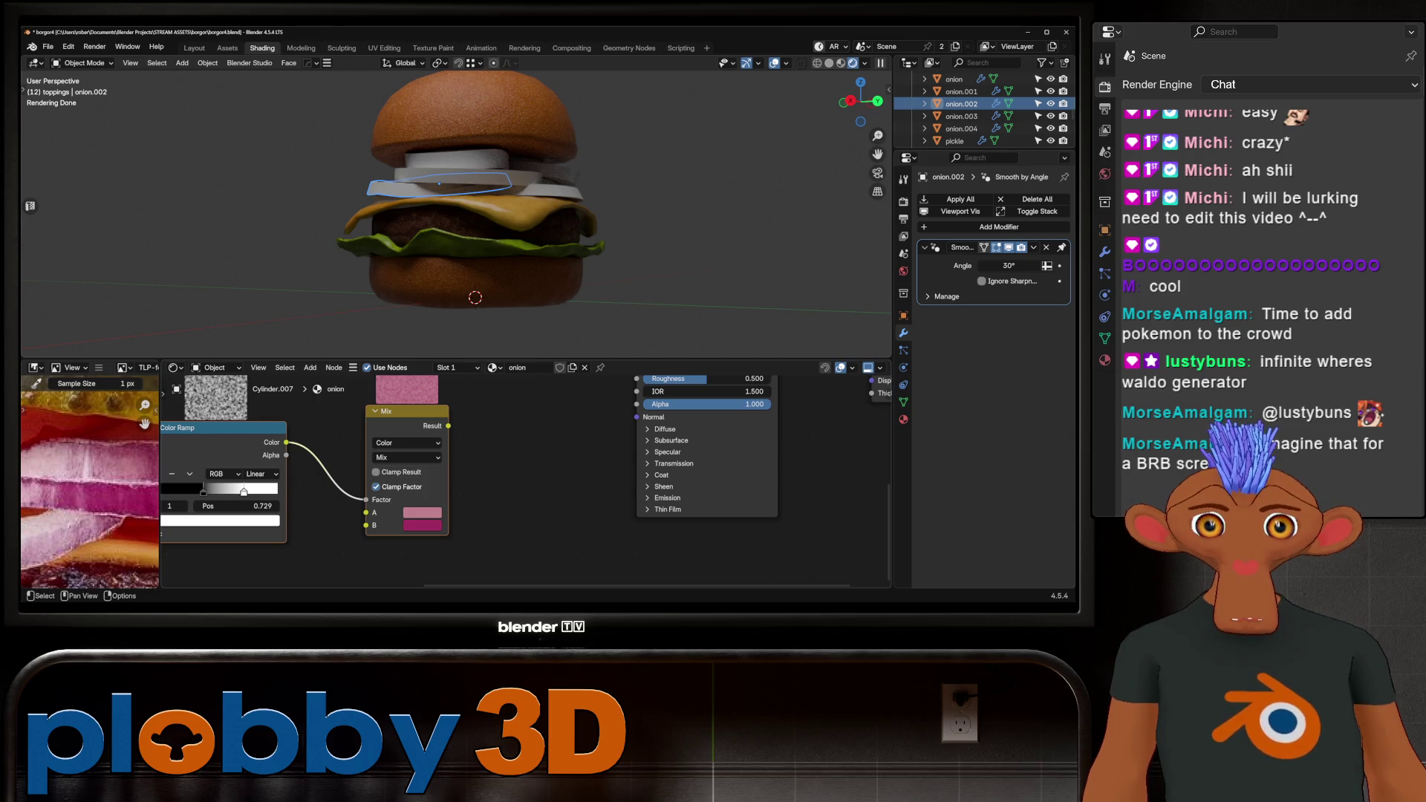
Reset the Noise Texture node to its default values.
scroll(526, 479, "down", 2)
middle_click_drag(372, 446, 676, 501)
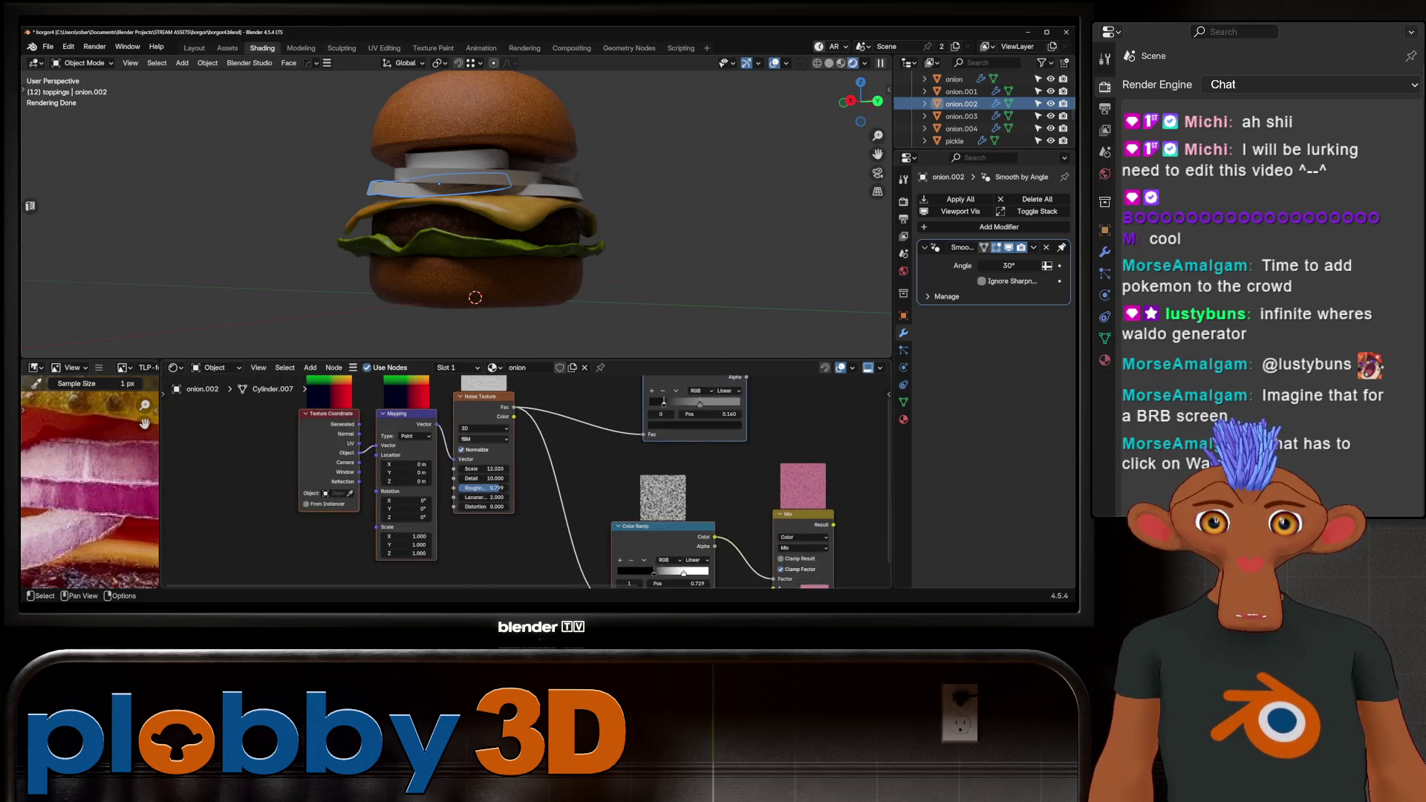
key("BackSpace")
scroll(527, 482, "down", 1)
middle_click_drag(595, 476, 435, 487)
mouse_move(187, 446)
middle_mouse_down()
mouse_move(237, 383)
mouse_move(364, 447)
mouse_move(319, 432)
middle_mouse_up()
Box-select the Texture Coordinate and Mapping nodes.
key("b")
mouse_move(320, 431)
left_mouse_down()
mouse_move(429, 505)
mouse_move(434, 542)
left_mouse_up()
scroll(89, 483, "down", 4)
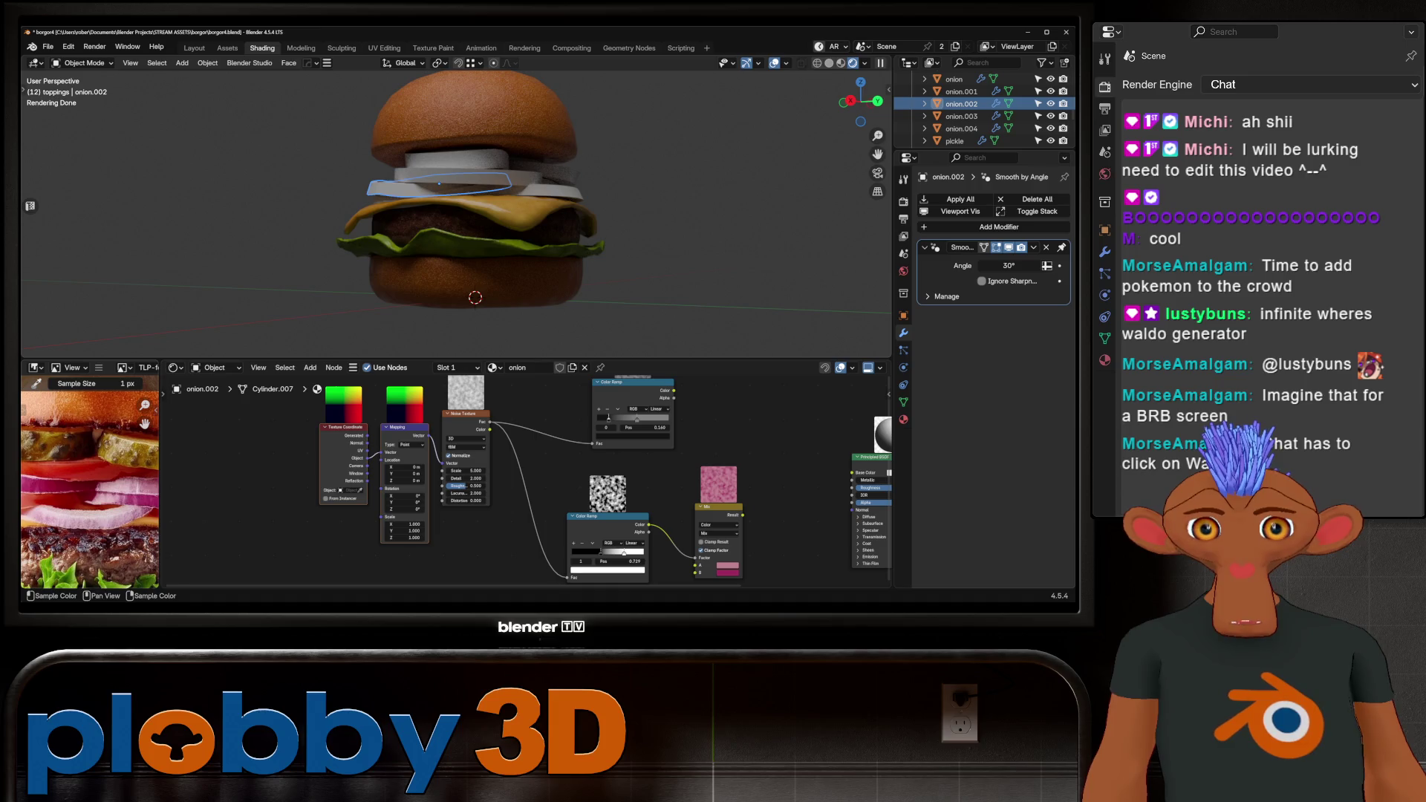
scroll(619, 497, "up", 2)
scroll(420, 478, "down", 1)
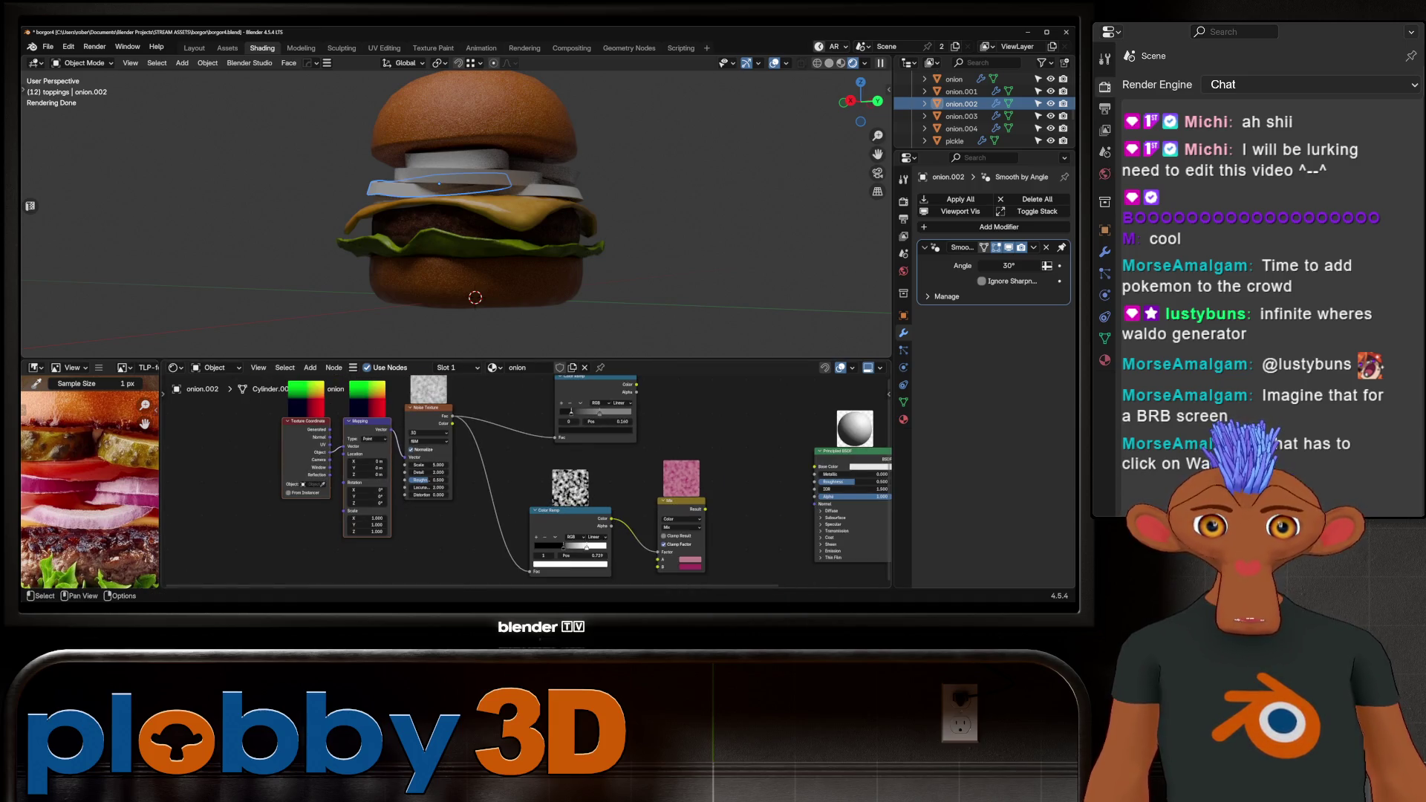
middle_click_drag(420, 478, 318, 435)
scroll(89, 483, "up", 4)
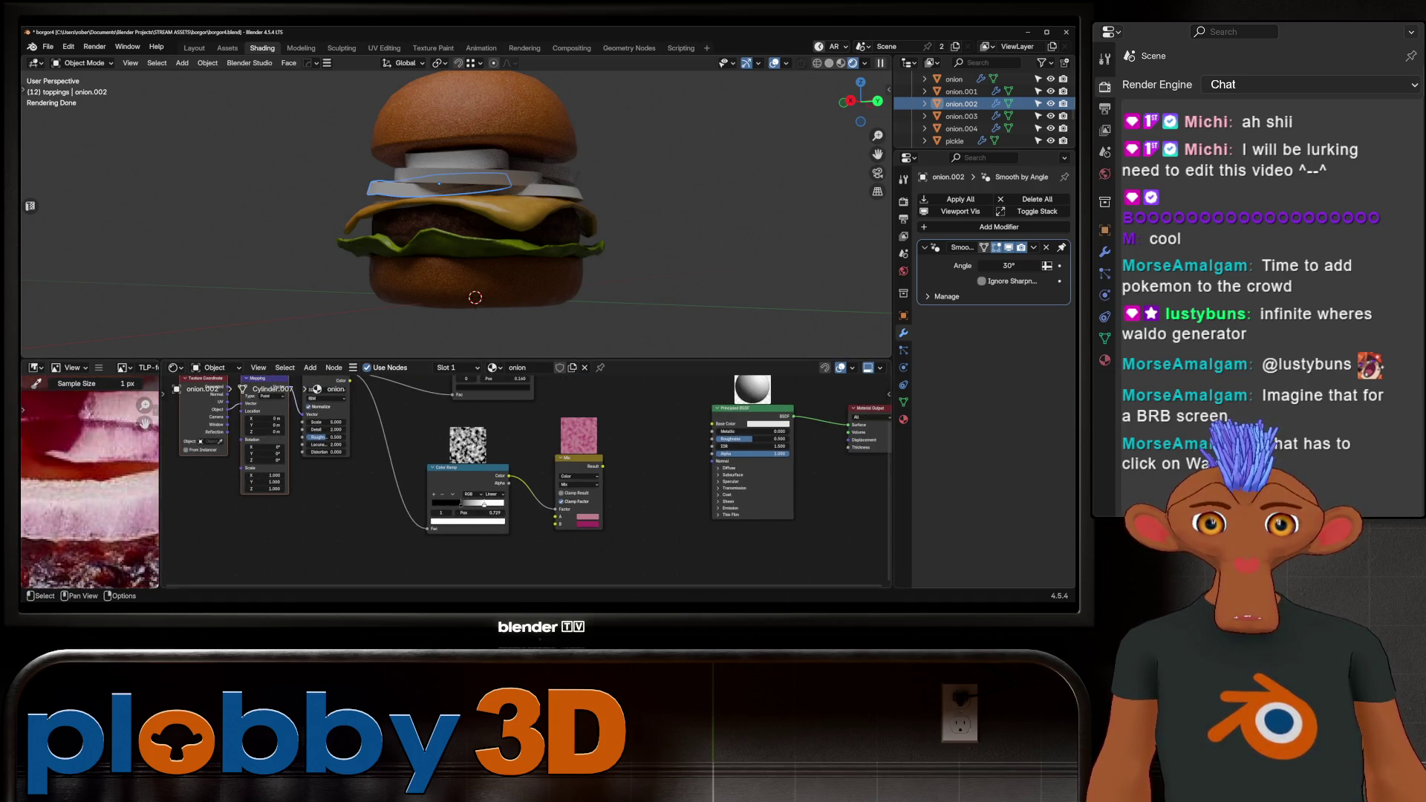
Duplicate the Mix node, place the copy to its right, and keep Mix blending.
left_click(579, 457)
key("shift+d")
left_click(628, 468)
left_click(628, 490)
left_click(614, 507)
left_click(628, 489)
left_click(628, 490)
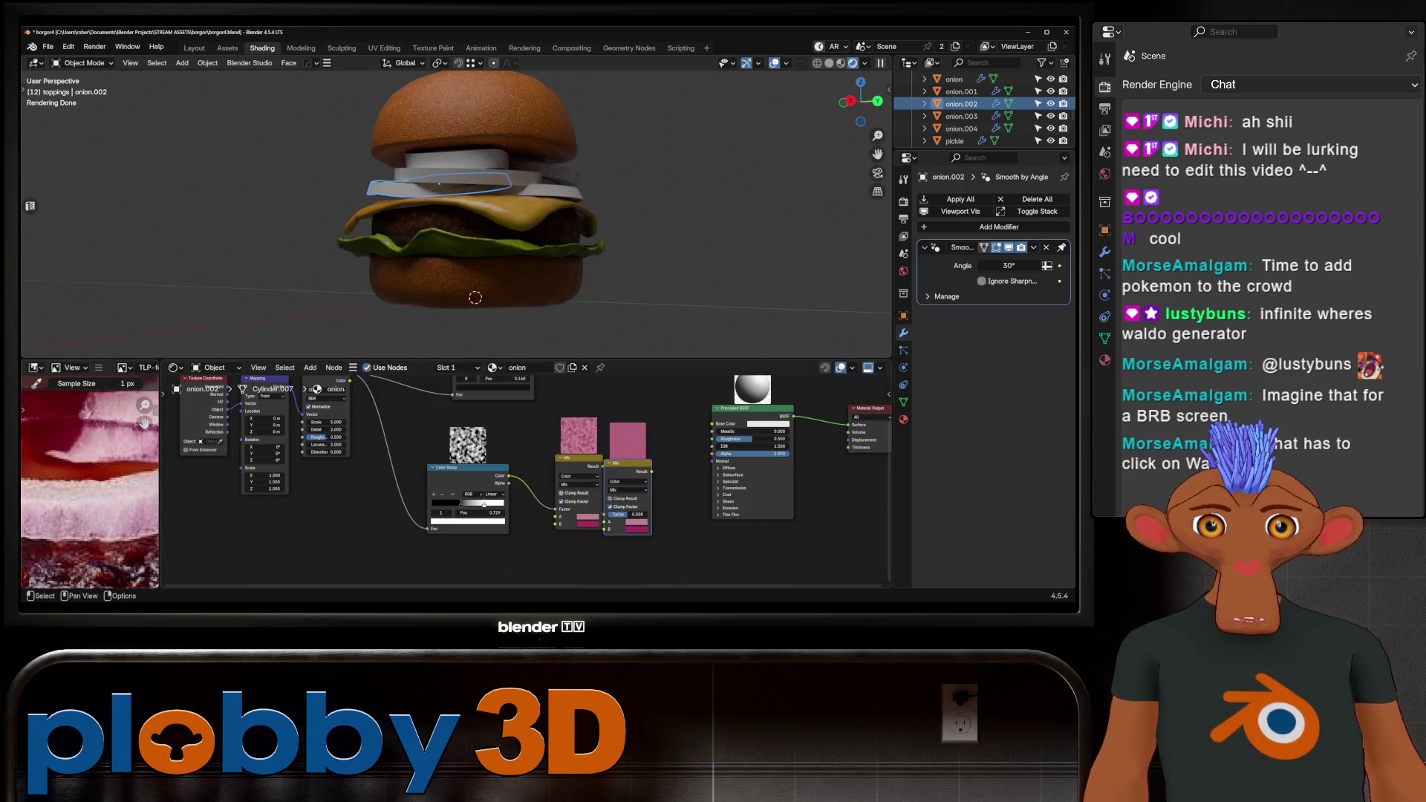
scroll(588, 535, "up", 2)
scroll(89, 483, "down", 4)
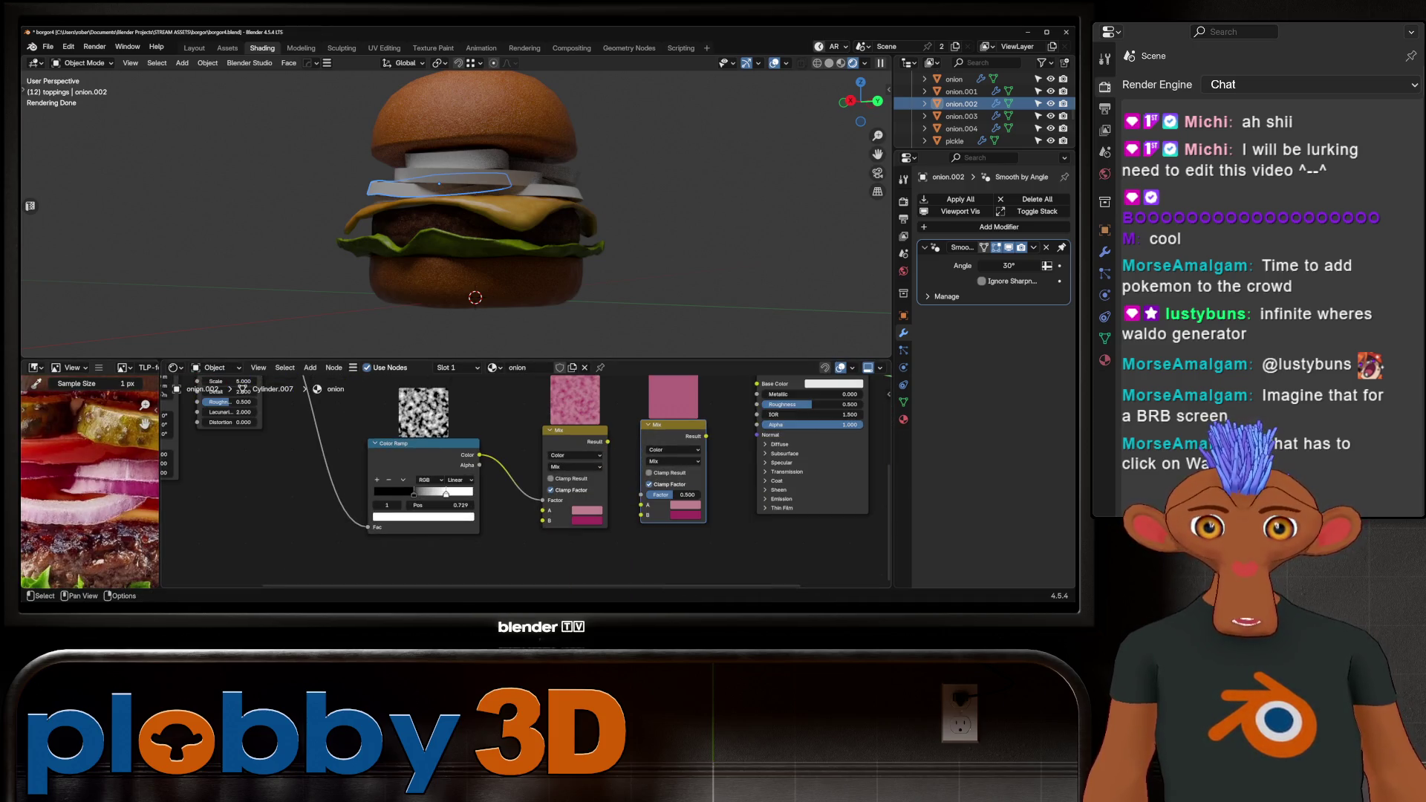
Set the first Mix node's B colour to light pink.
key("e")
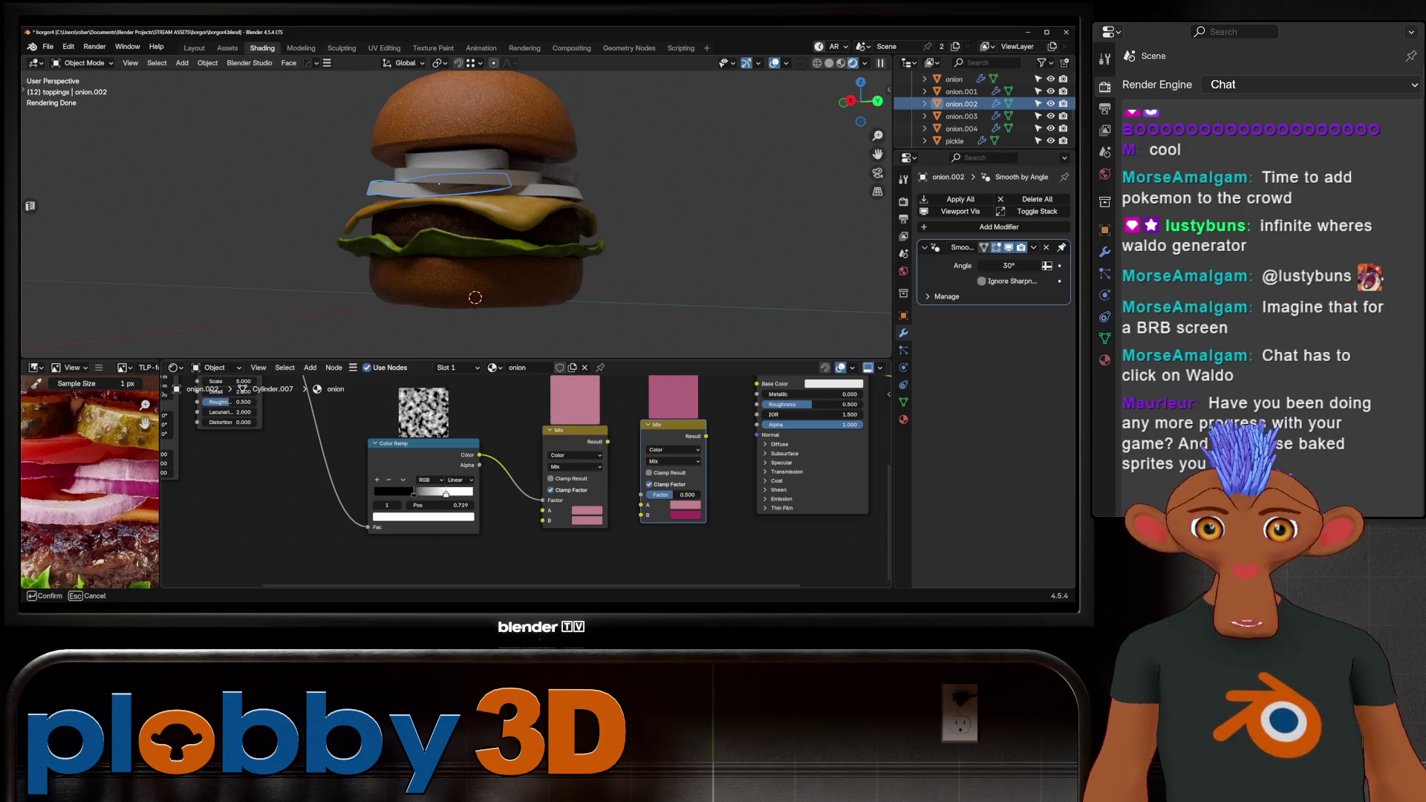
scroll(700, 531, "down", 5)
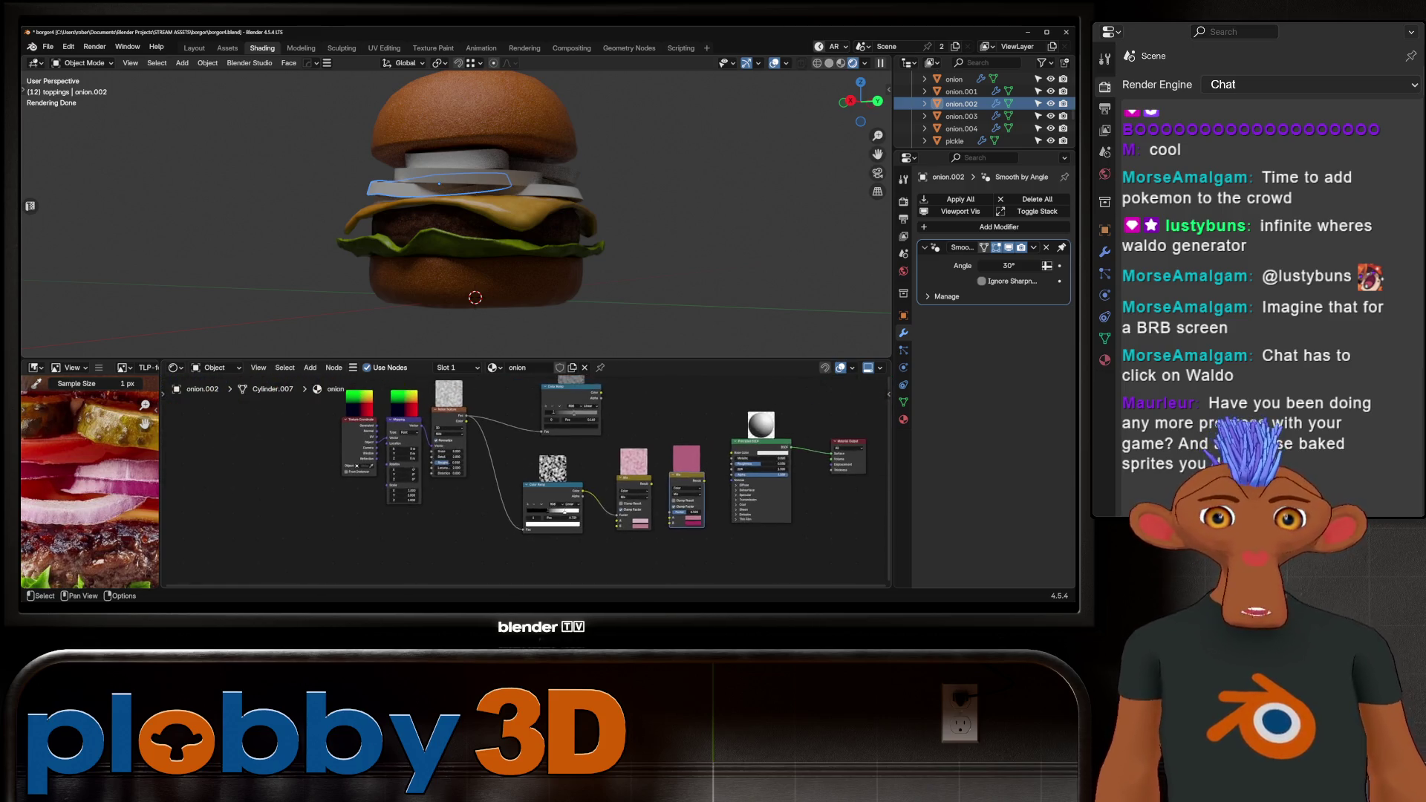
scroll(89, 483, "up", 2)
middle_click_drag(669, 476, 698, 505)
scroll(602, 572, "up", 2)
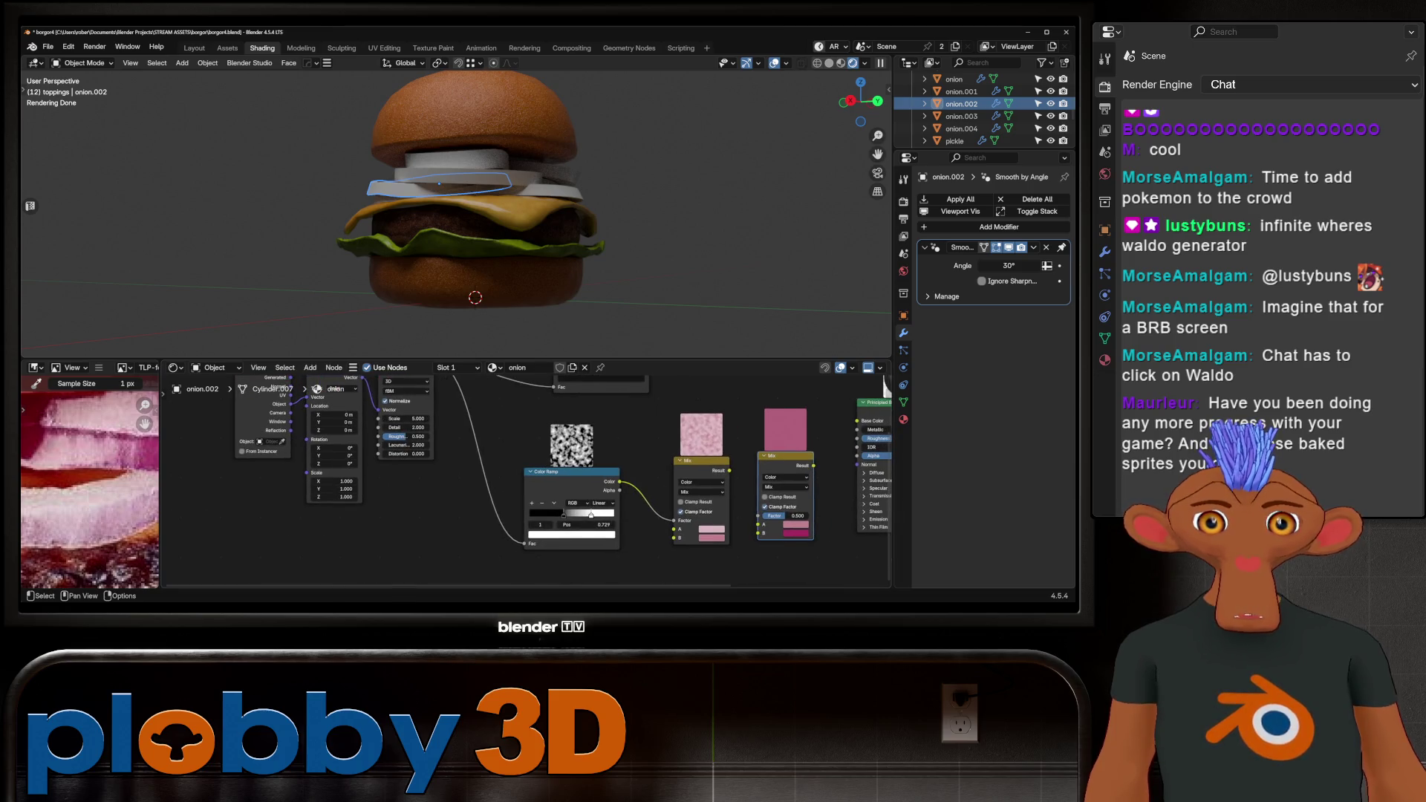
scroll(526, 475, "down", 3)
scroll(357, 453, "up", 2)
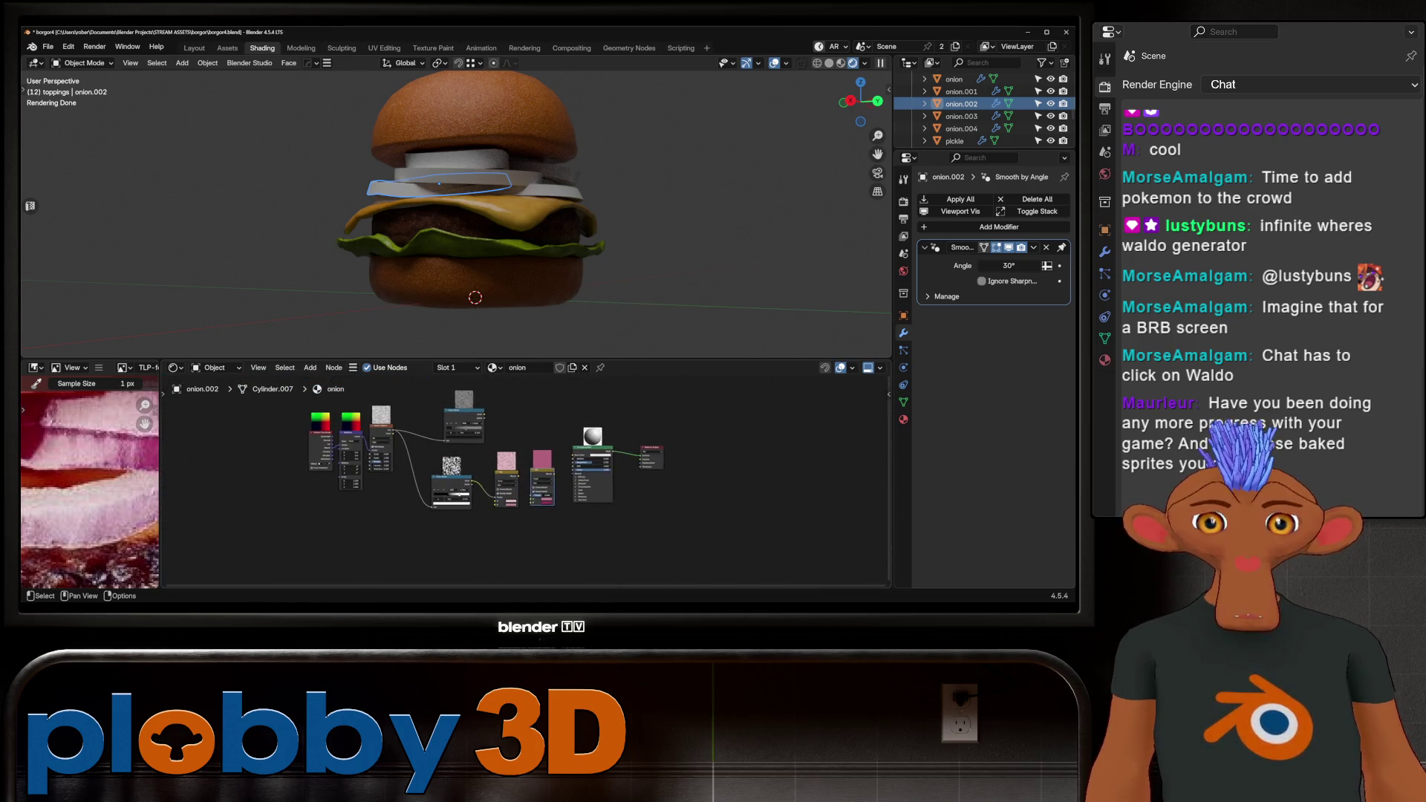
key("shift+a")
Add a Wave Texture node to the onion.002 material via the 'WAVE TEXT' search.
type("WAVE TEXT")
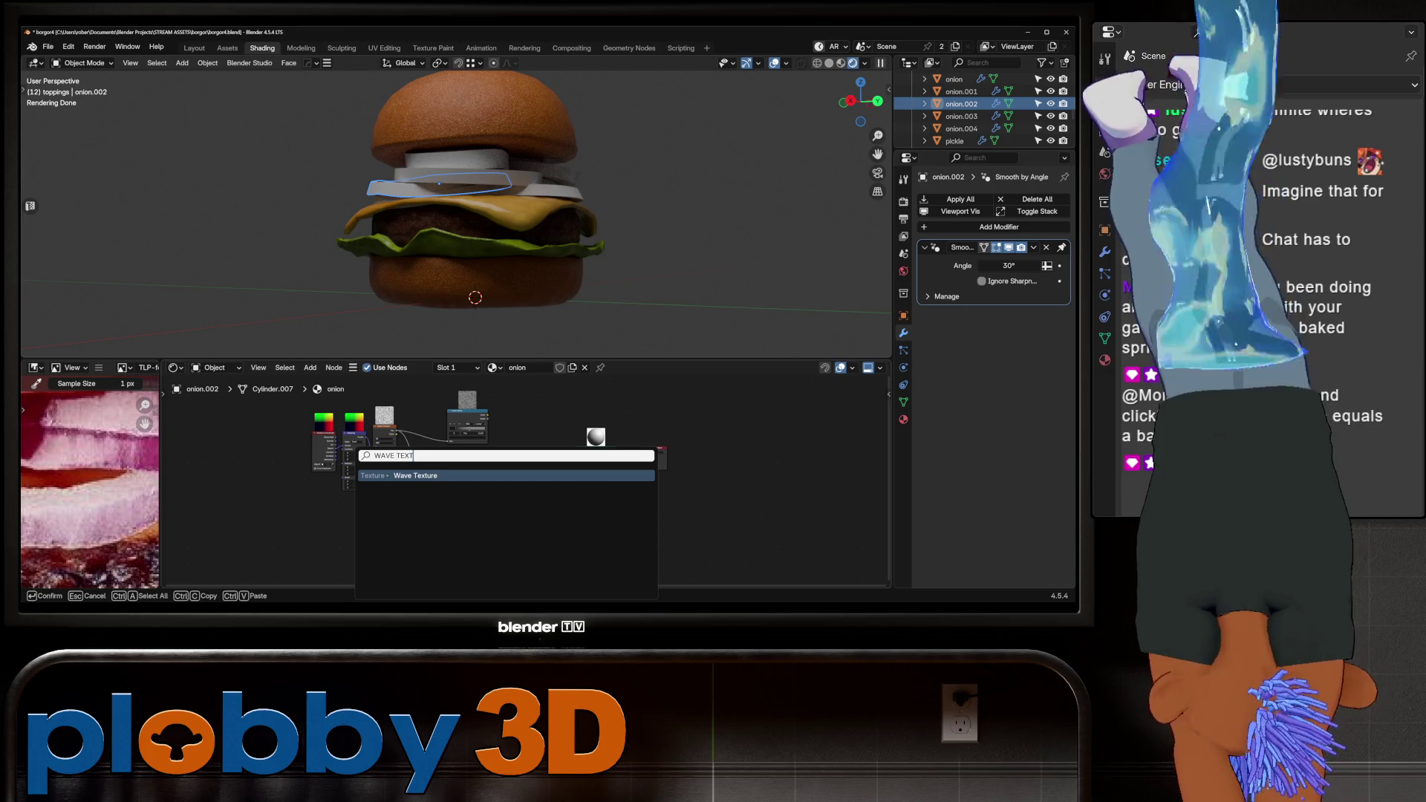
key("Return")
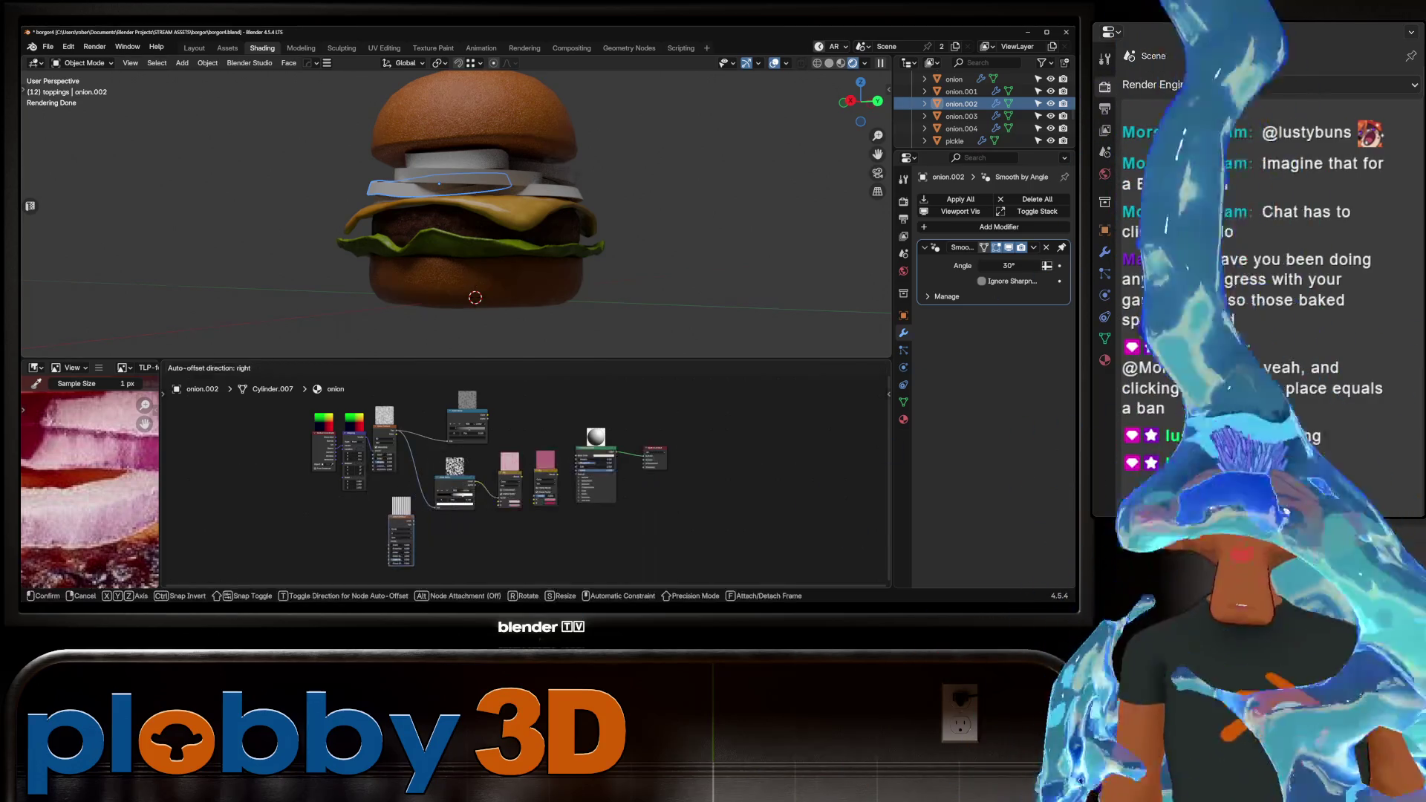
scroll(416, 542, "up", 3)
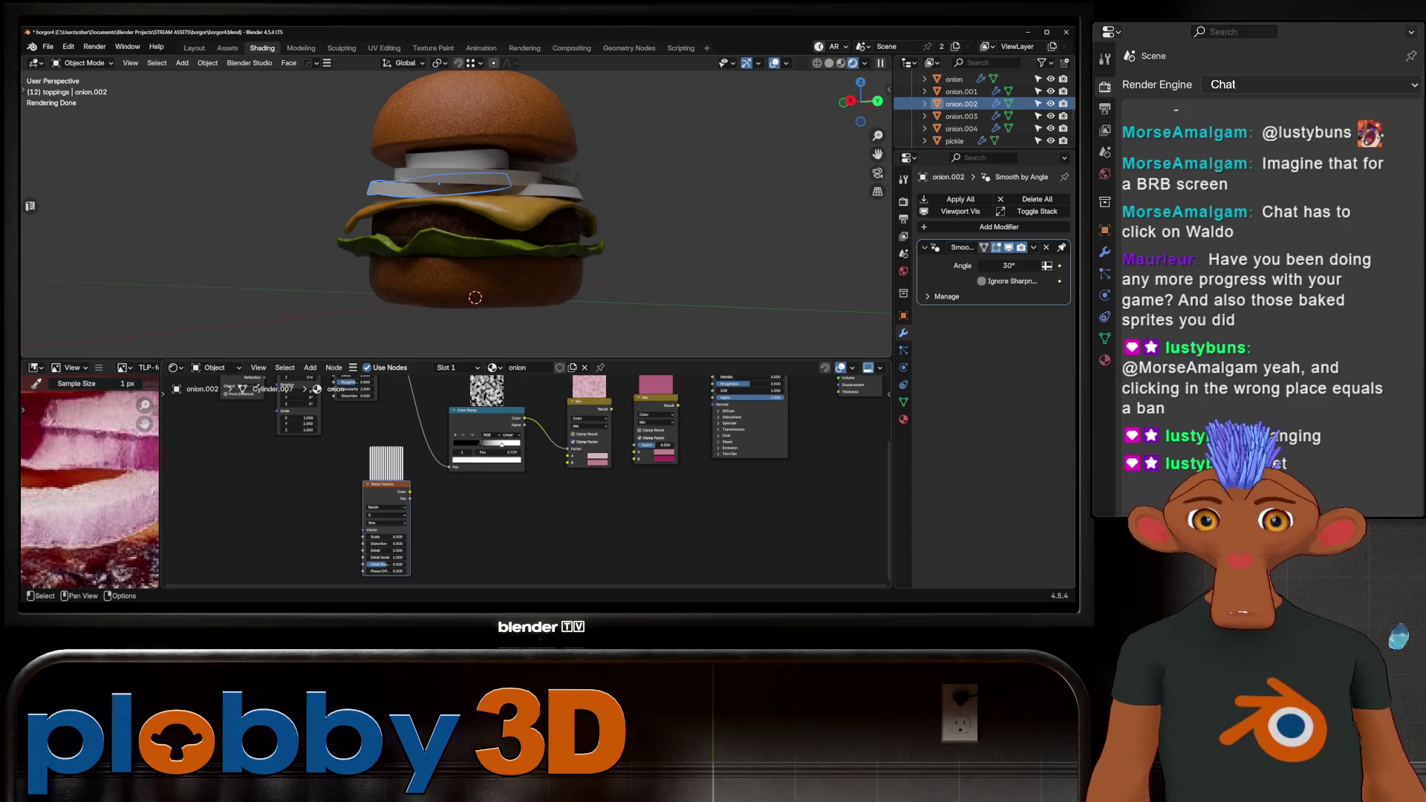
scroll(474, 513, "down", 1)
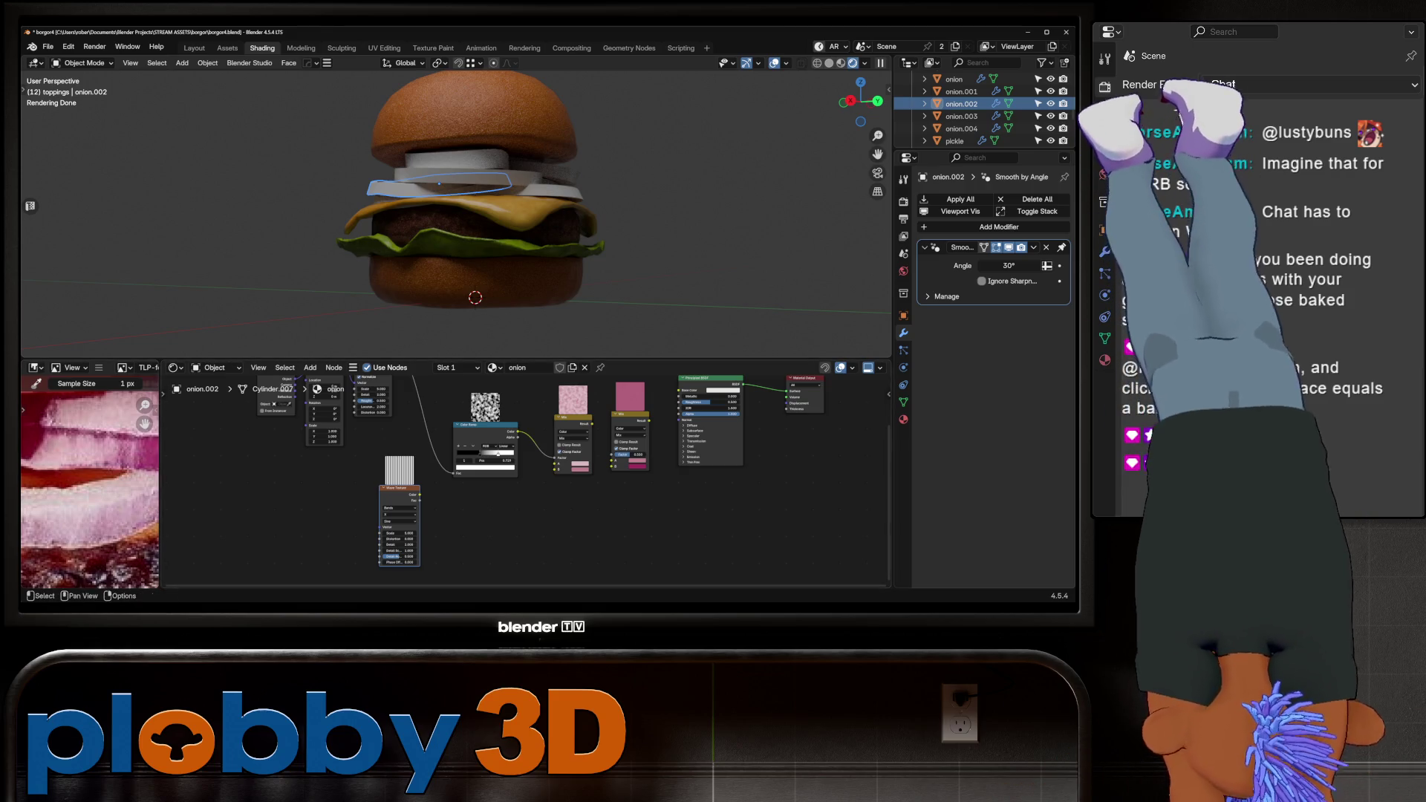
middle_click_drag(520, 483, 371, 534)
middle_click_drag(446, 483, 542, 546)
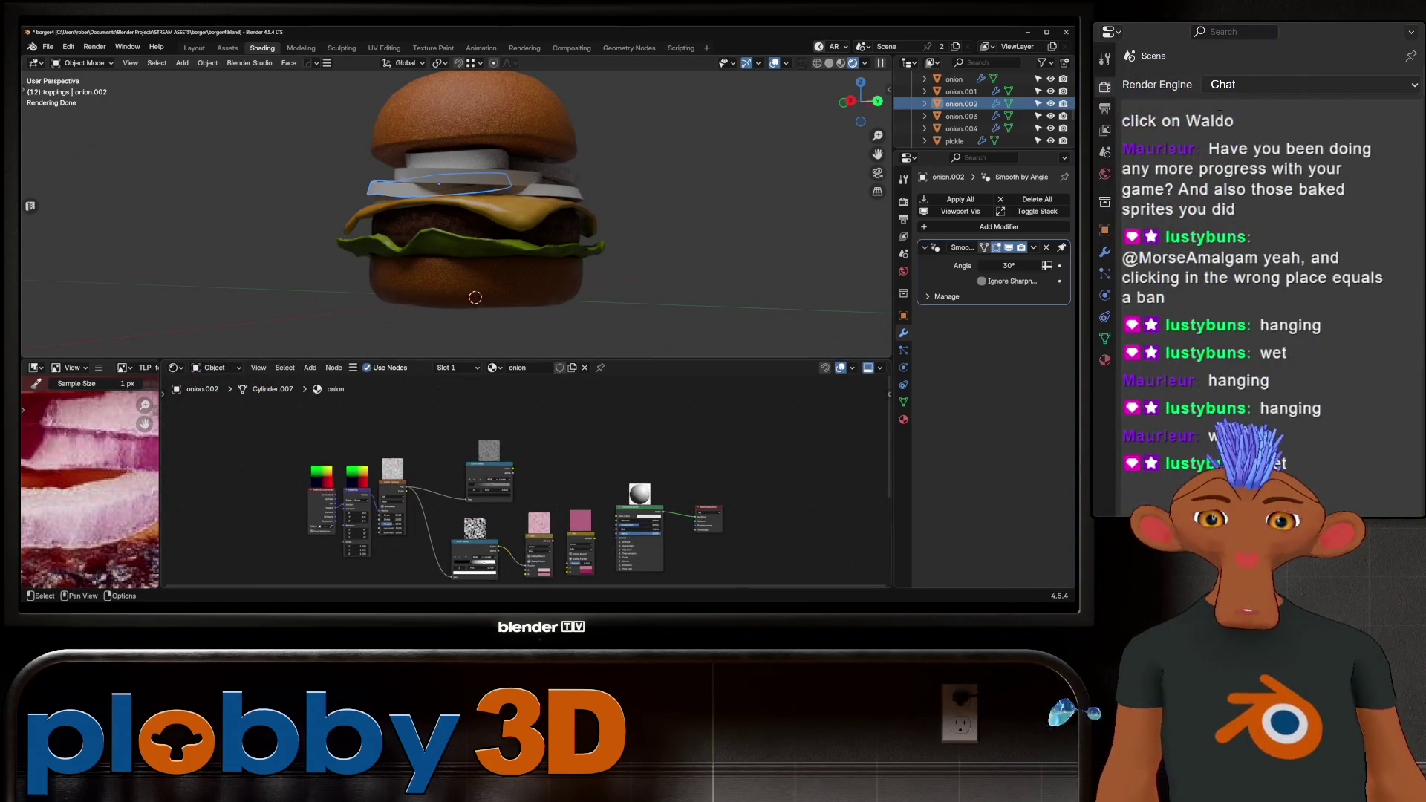
scroll(490, 494, "up", 3)
middle_click_drag(490, 494, 513, 388)
Rearrange the Color Ramp, pink Mix and Wave Texture nodes, then fit all nodes in view.
left_click_drag(483, 465, 437, 461)
left_click_drag(590, 454, 543, 459)
mouse_move(656, 452)
left_mouse_down()
mouse_move(633, 458)
mouse_move(611, 509)
left_mouse_up()
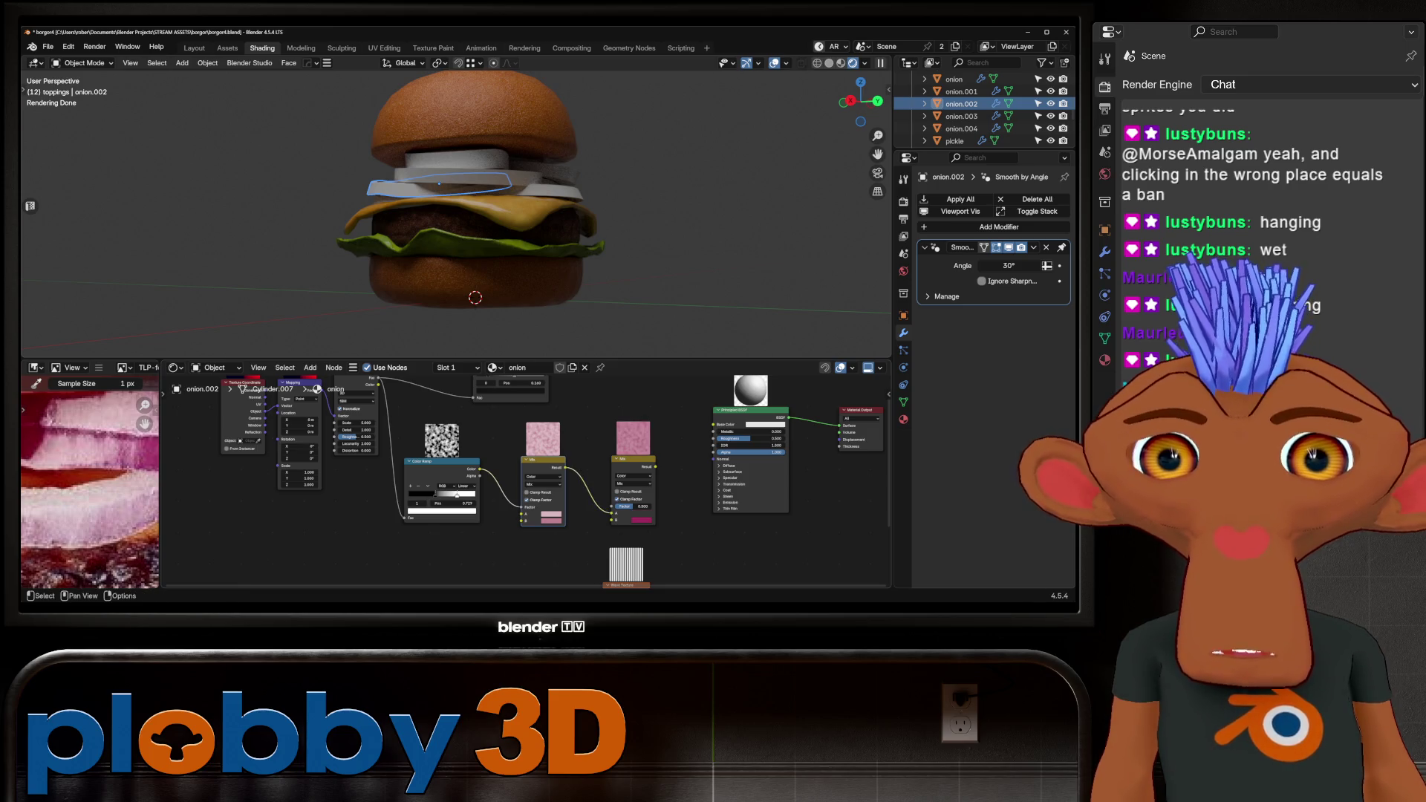
scroll(520, 475, "down", 2)
left_click_drag(621, 537, 482, 518)
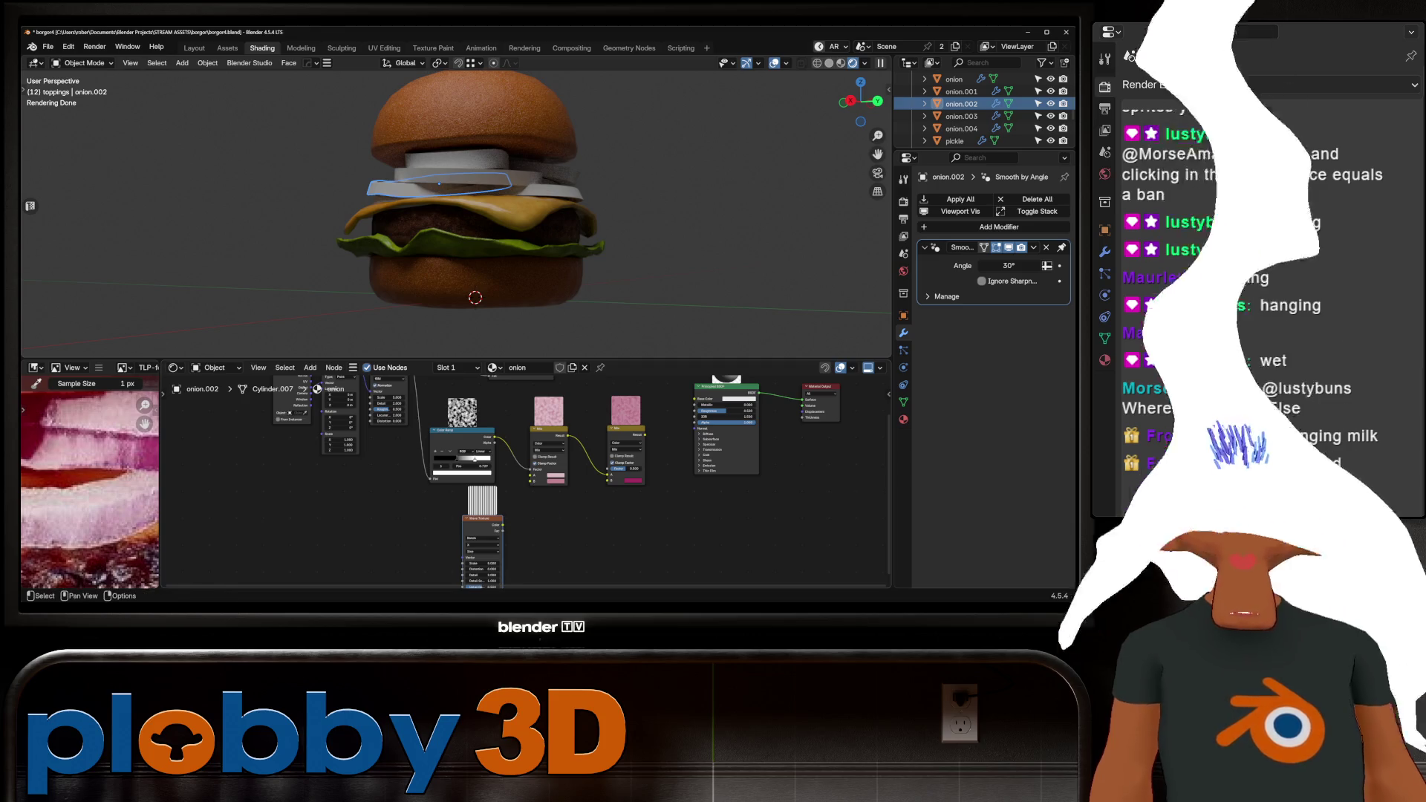
key("Home")
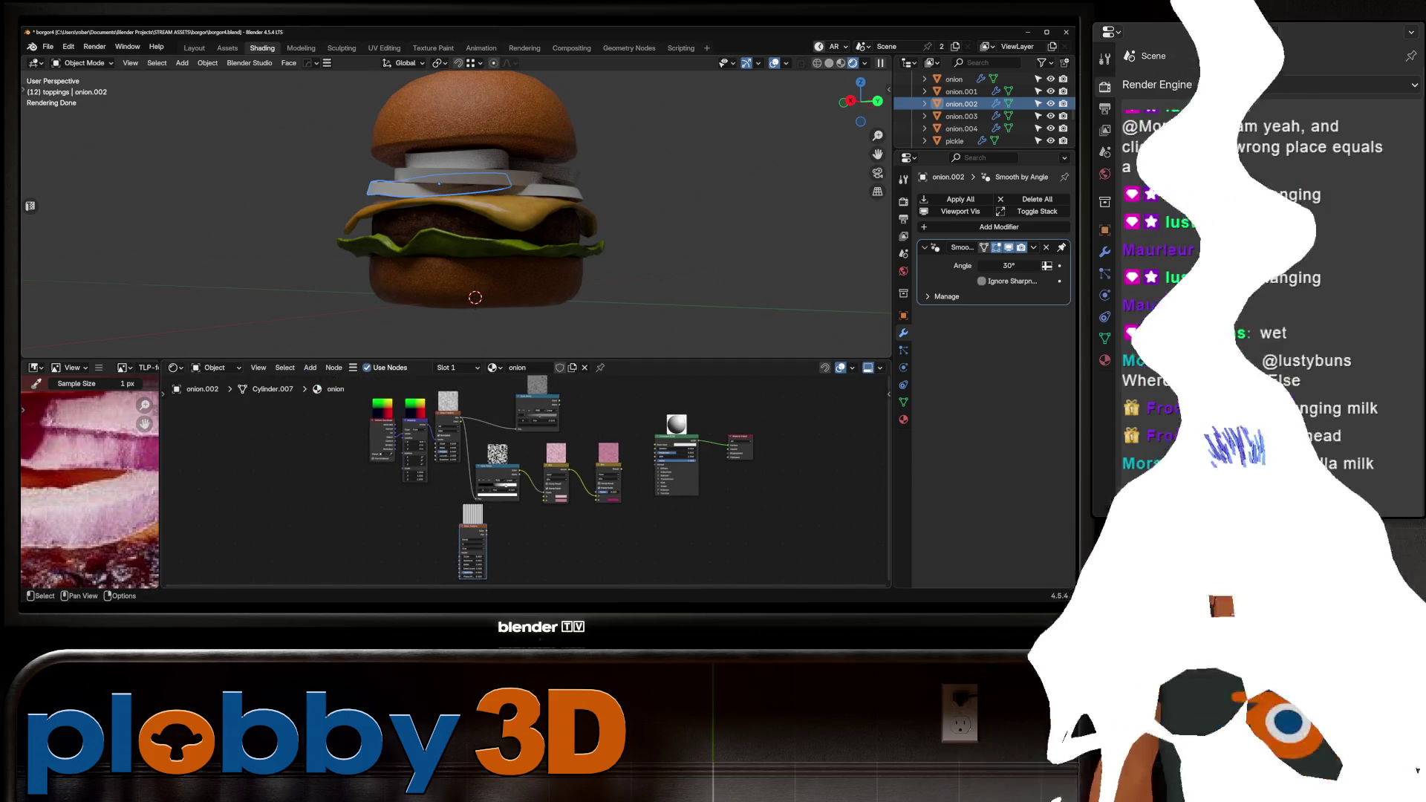
Link the pink Mix result into the Principled BSDF Base Color.
left_click_drag(430, 411, 471, 540)
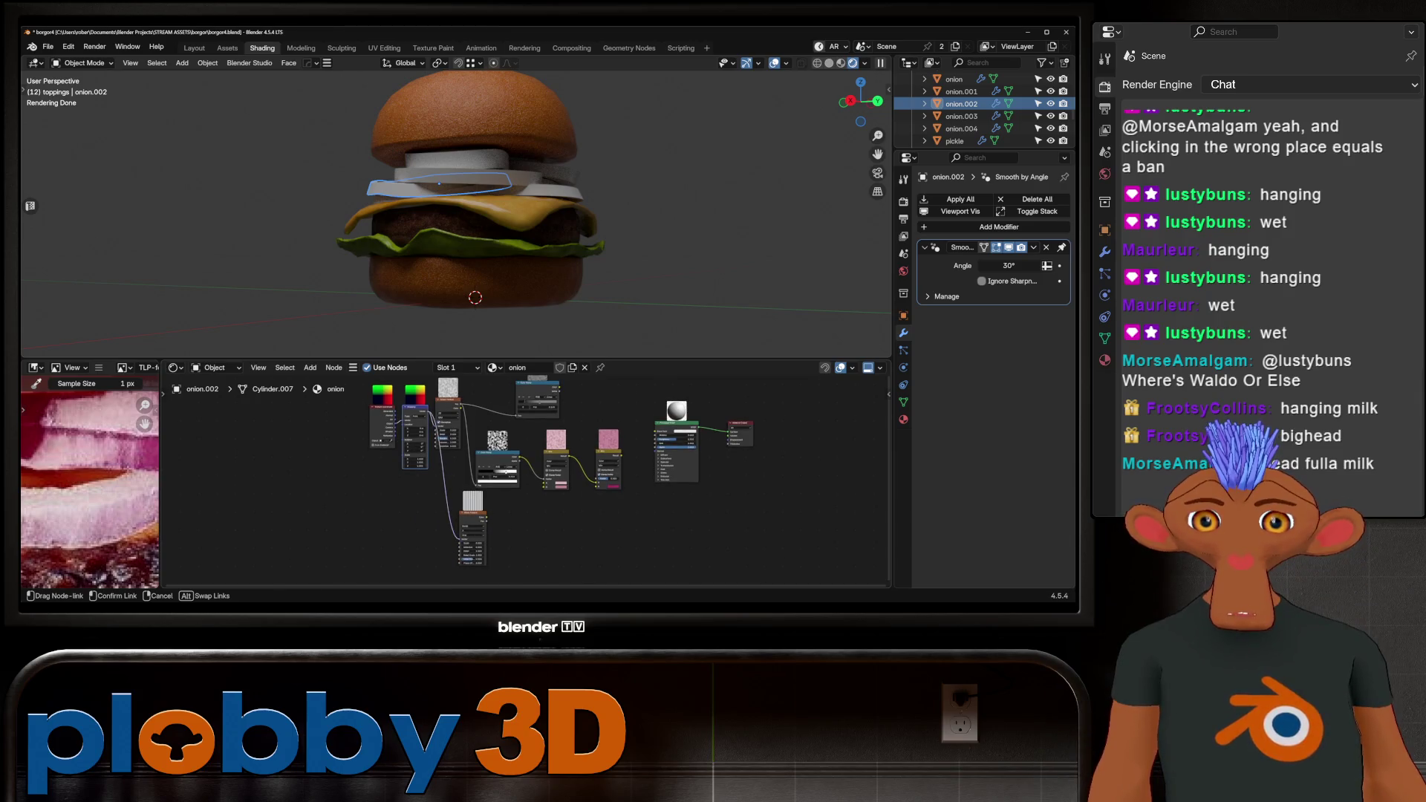
scroll(488, 510, "up", 3)
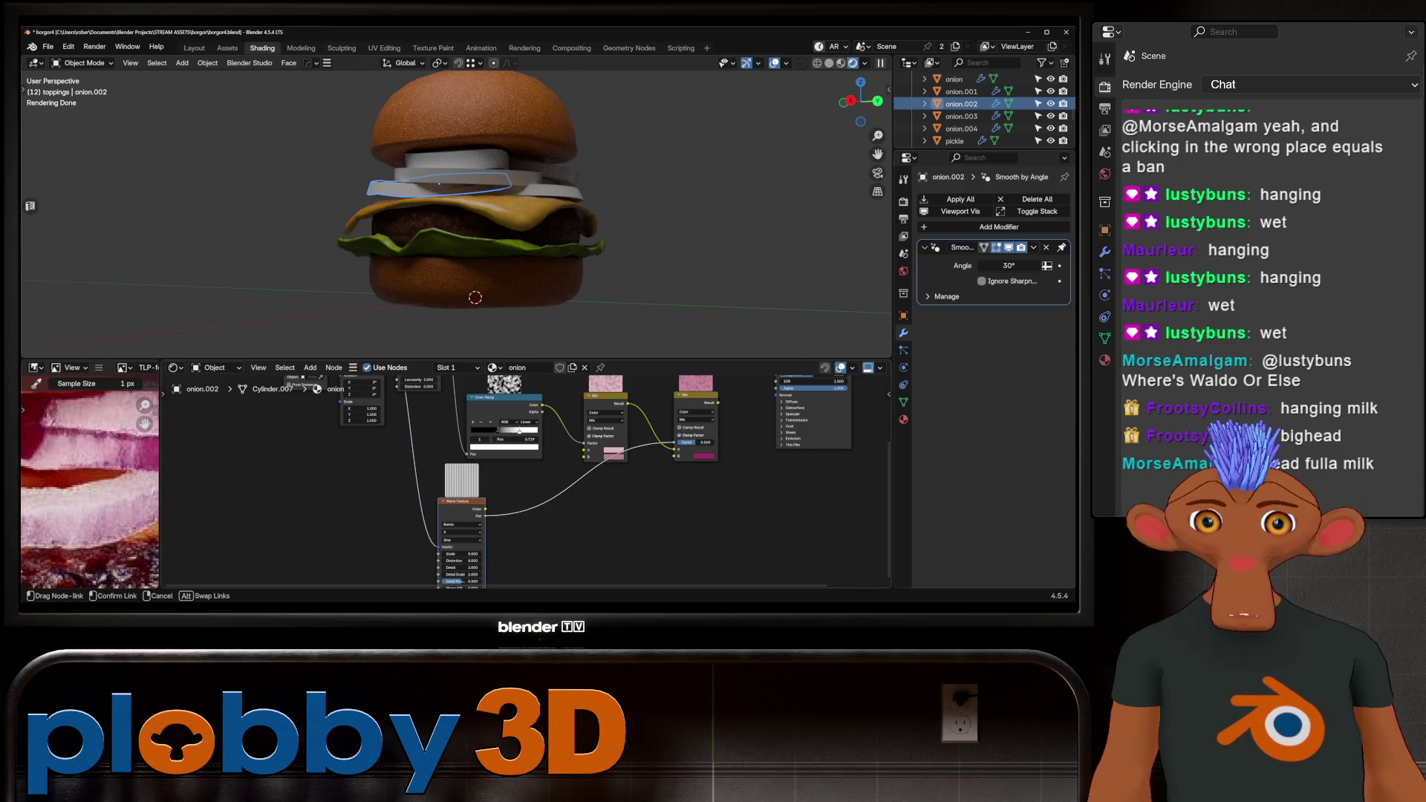
scroll(520, 483, "up", 1)
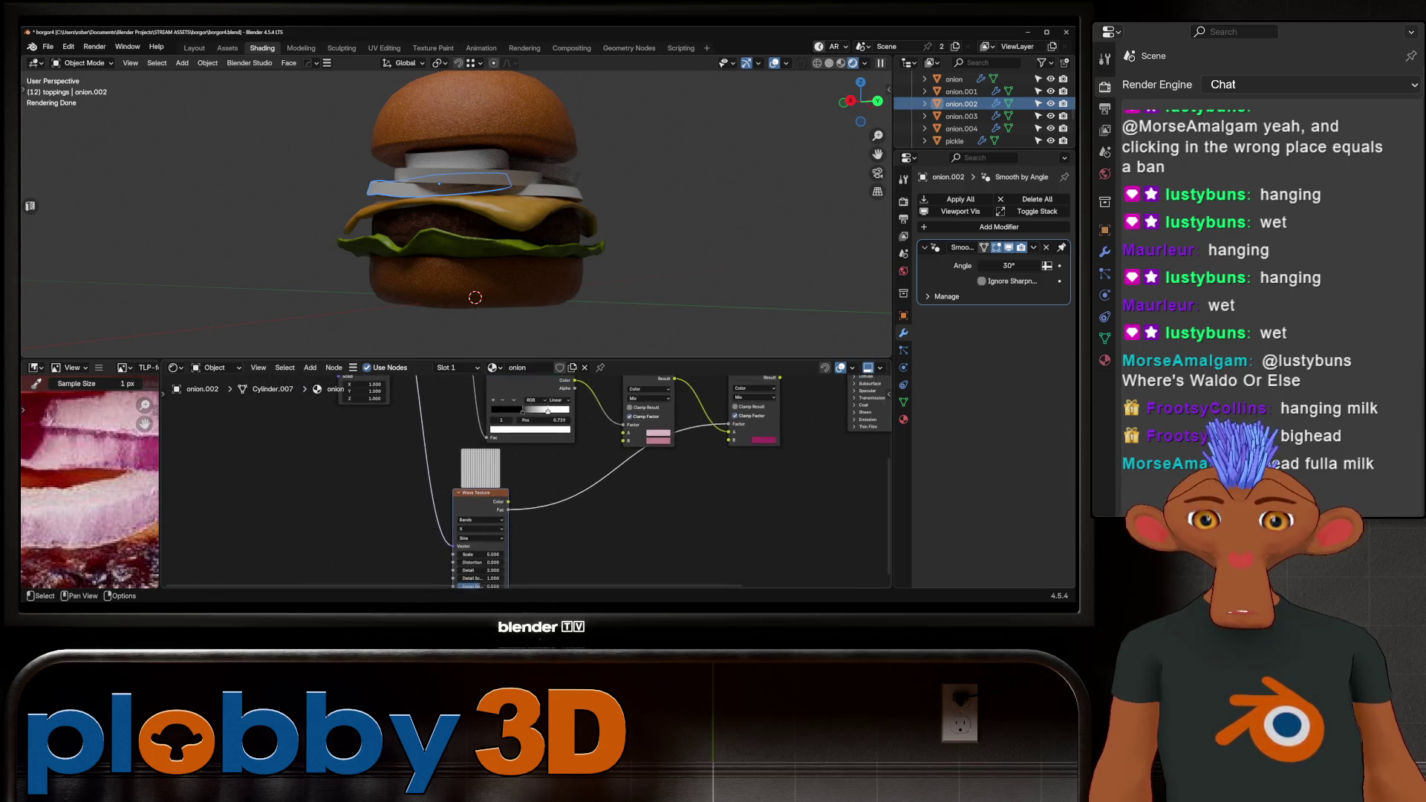
middle_click_drag(433, 492, 308, 587)
left_click_drag(675, 461, 675, 461)
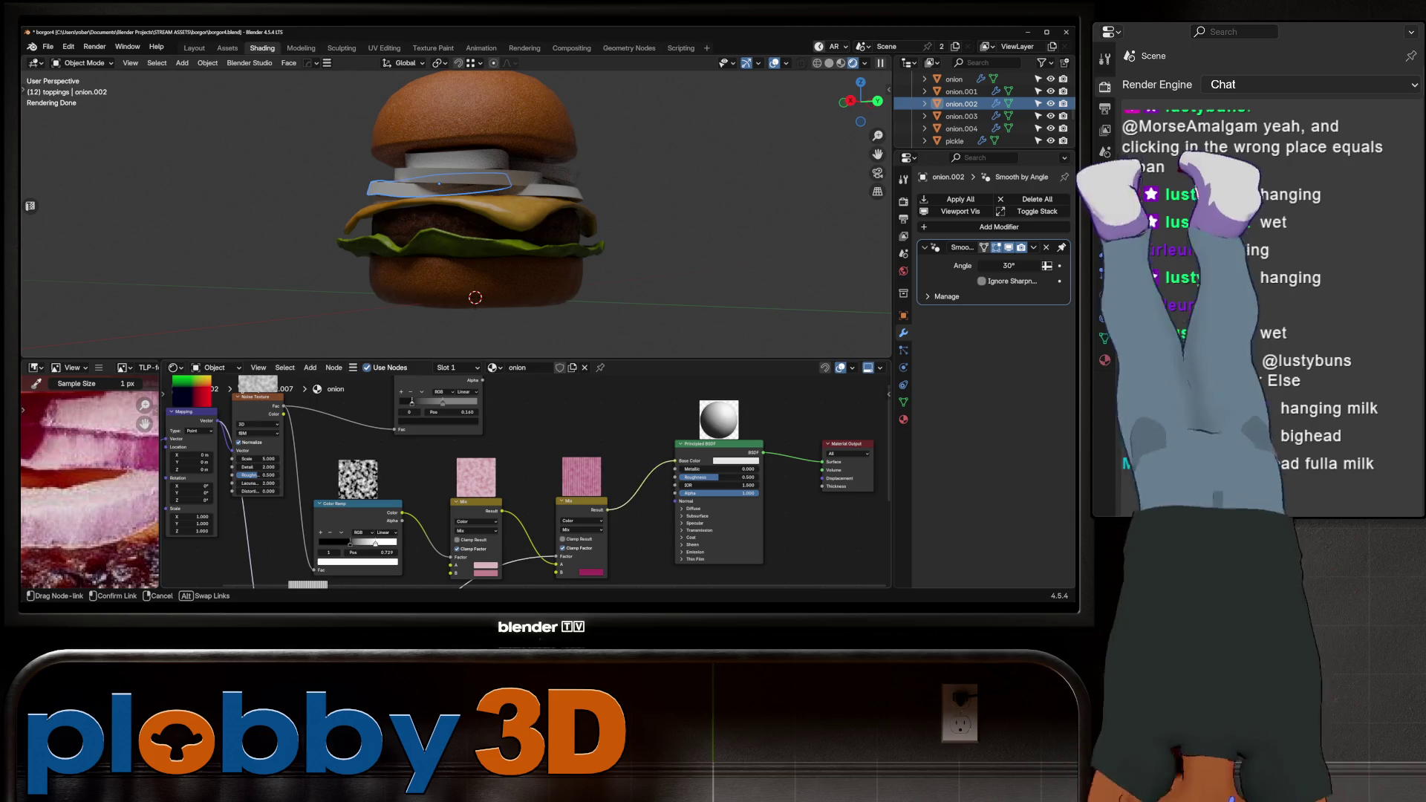
Duplicate the Color Ramp and place it between the Wave Texture and Mix nodes.
scroll(456, 215, "up", 4)
middle_click_drag(520, 483, 643, 365)
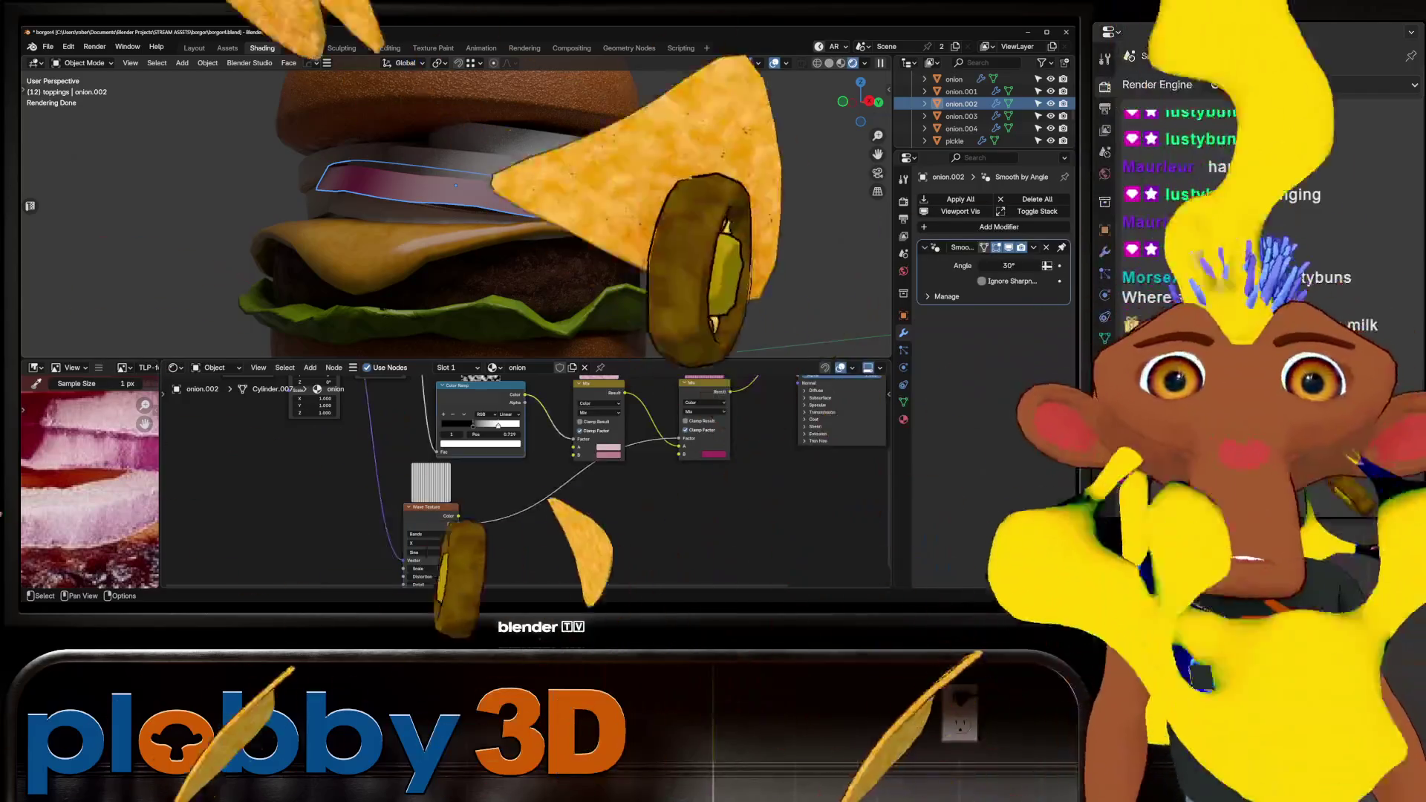
key("shift+d")
left_click(528, 520)
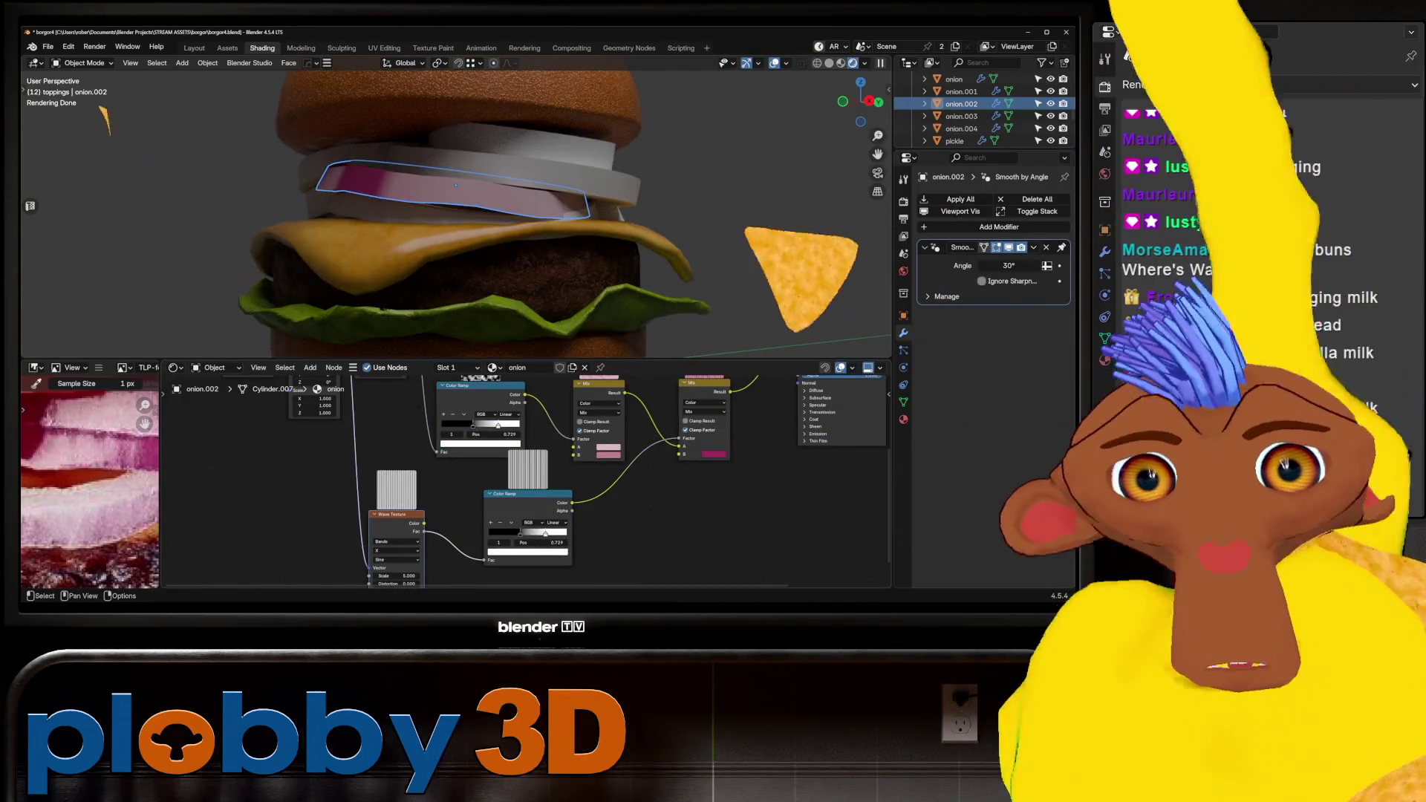
Raise the Wave Texture scale to about 33.5 and set the bands direction to Y.
scroll(520, 483, "down", 2)
left_click_drag(583, 515, 580, 516)
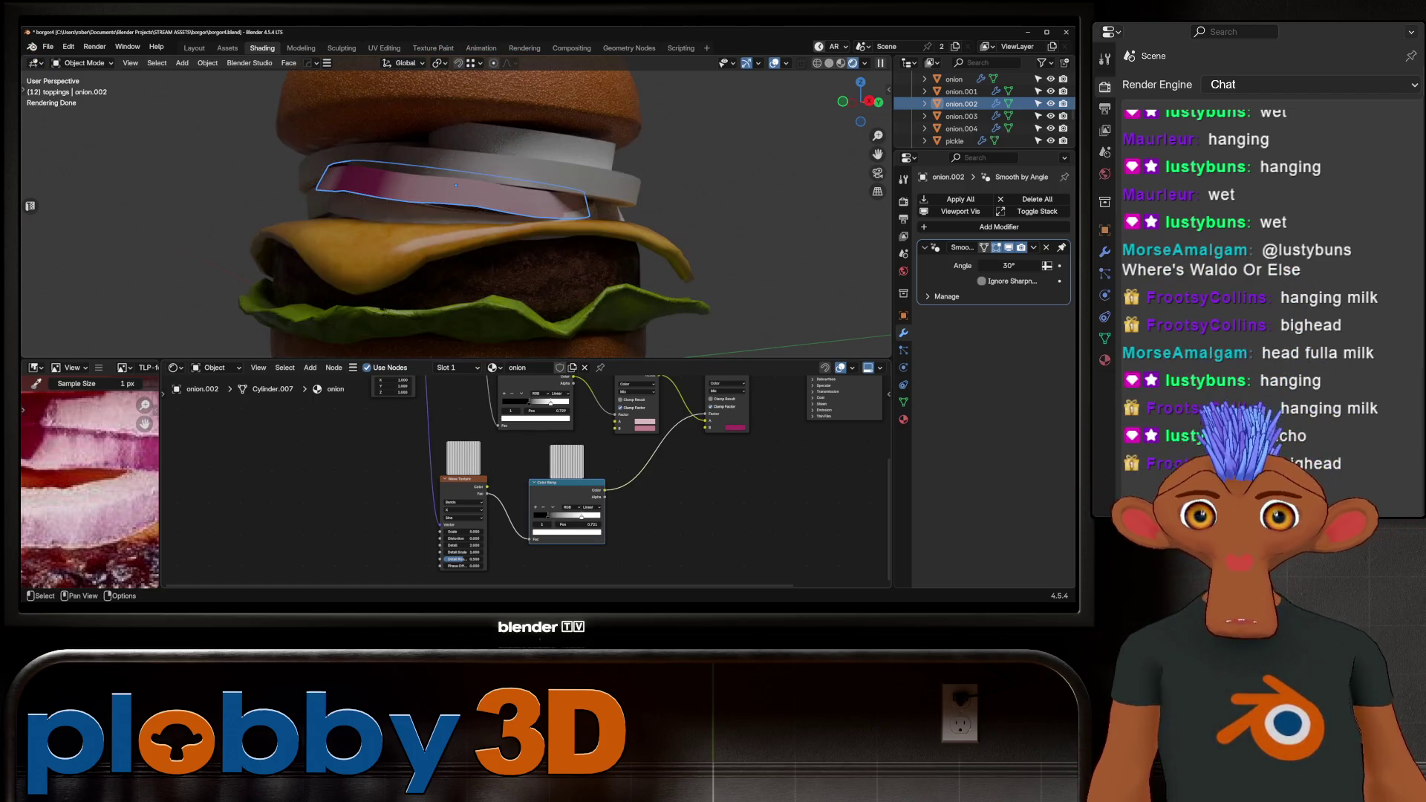
scroll(467, 547, "up", 2)
left_click_drag(461, 524, 513, 525)
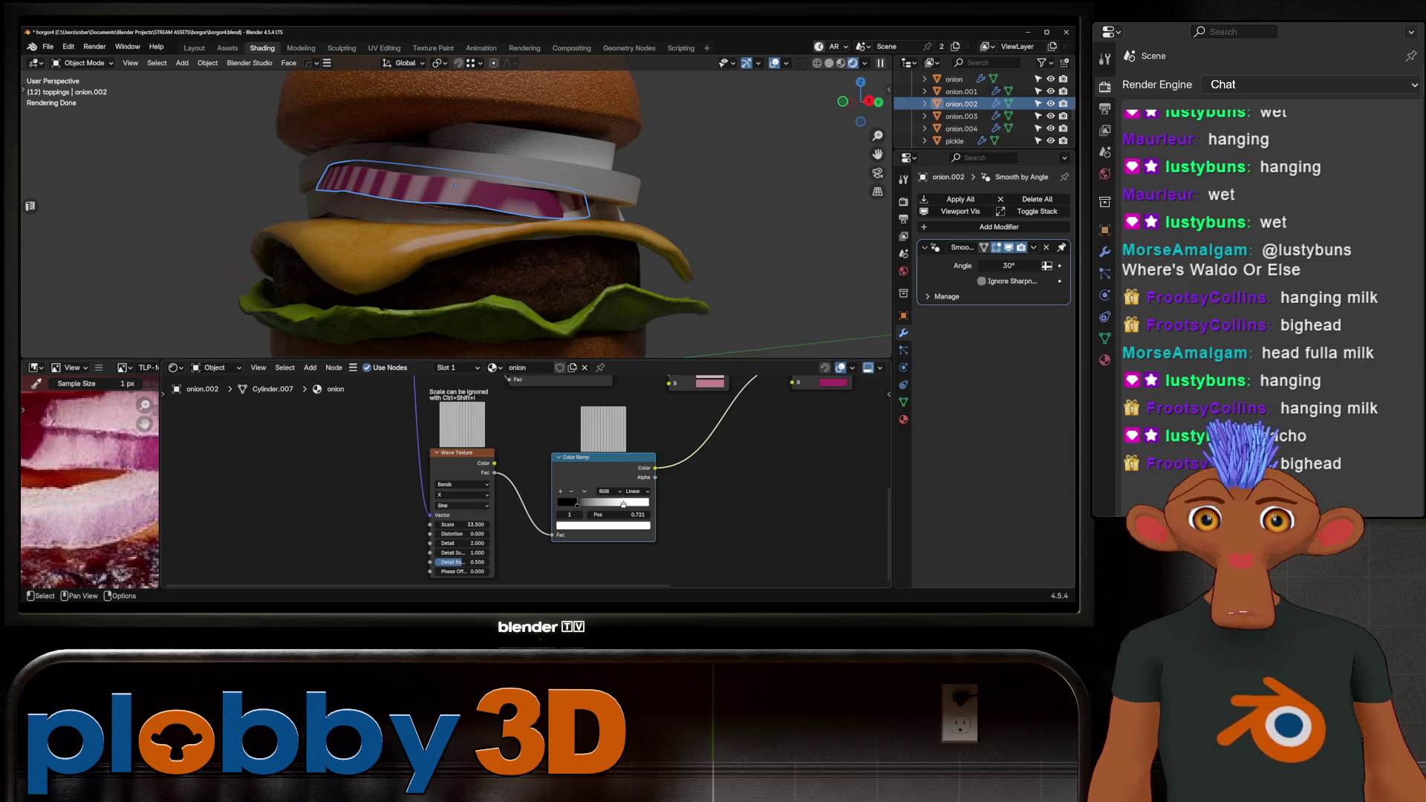
left_click(449, 535)
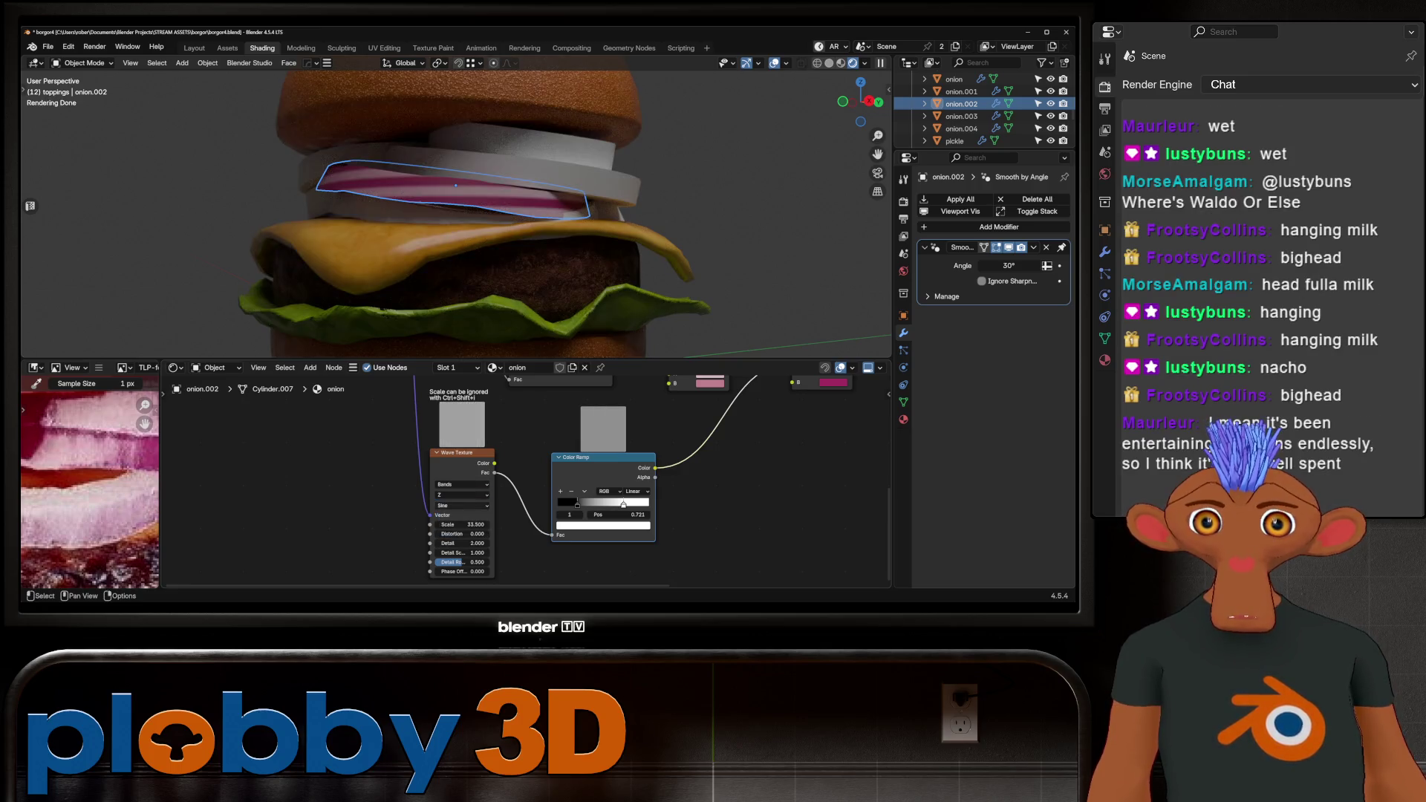
left_click(450, 525)
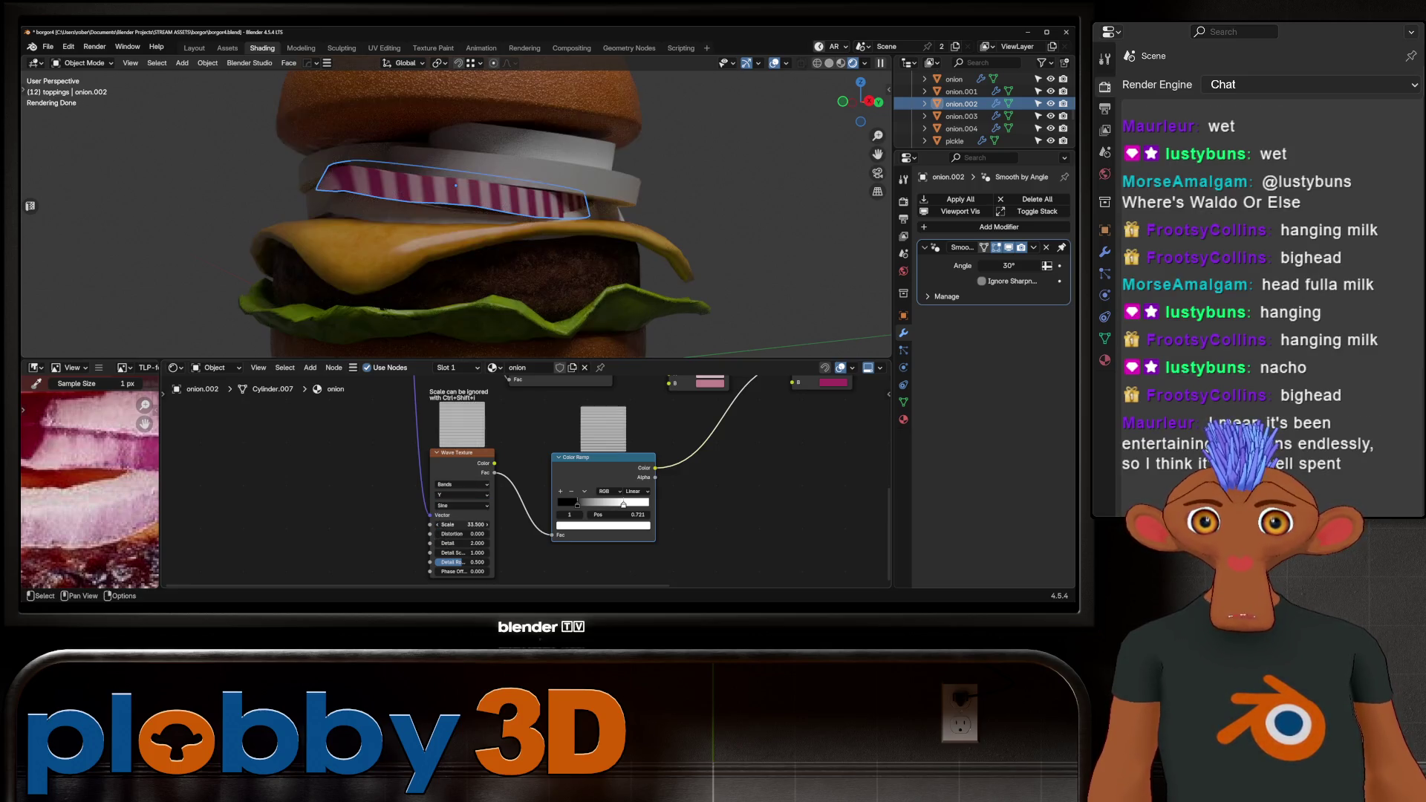
Add distortion to the wave stripes and lower the wave scale toward 84.
mouse_move(446, 222)
middle_mouse_down()
mouse_move(446, 208)
mouse_move(461, 215)
mouse_move(445, 230)
middle_mouse_up()
scroll(471, 412, "down", 1)
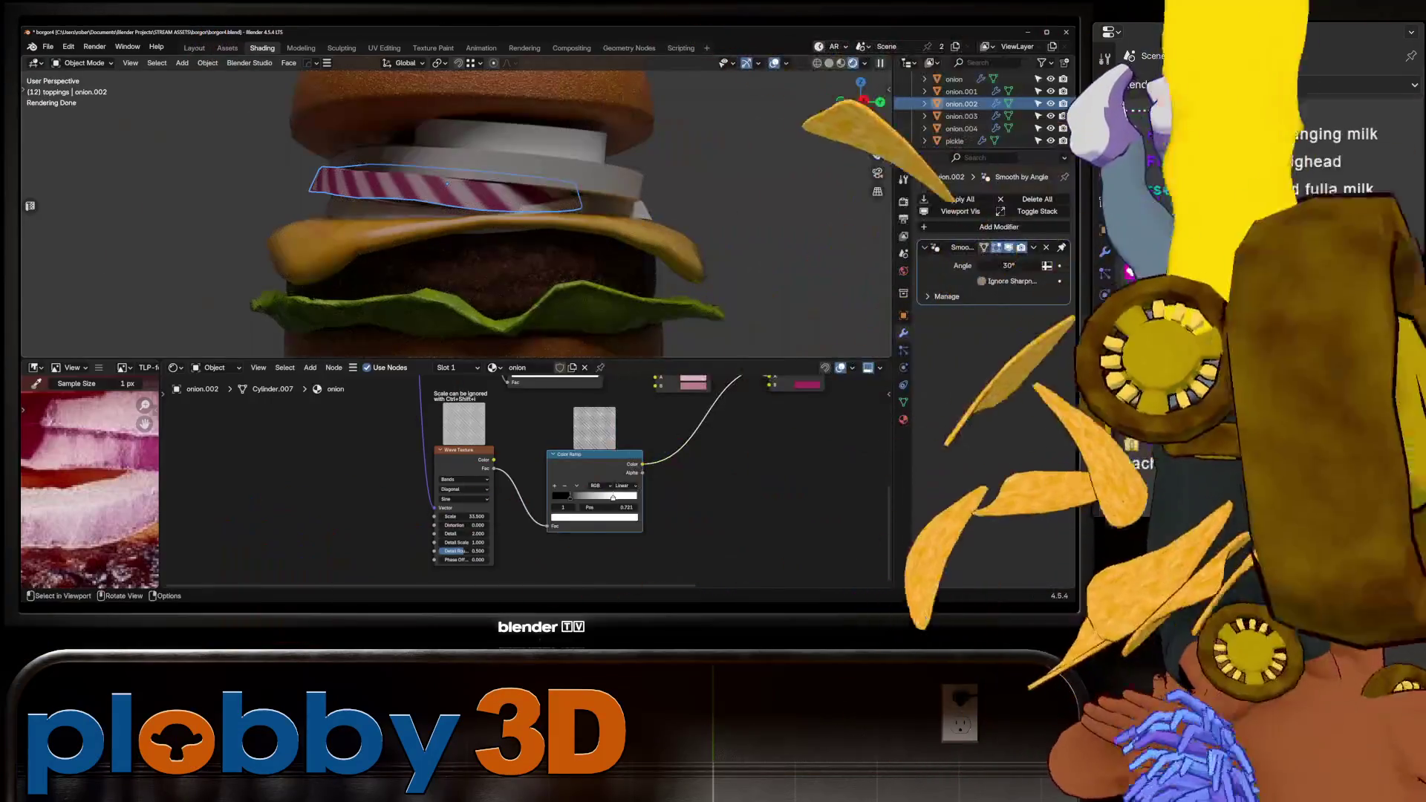
mouse_move(459, 523)
left_mouse_down()
mouse_move(489, 523)
mouse_move(479, 547)
mouse_move(483, 523)
mouse_move(466, 523)
left_mouse_up()
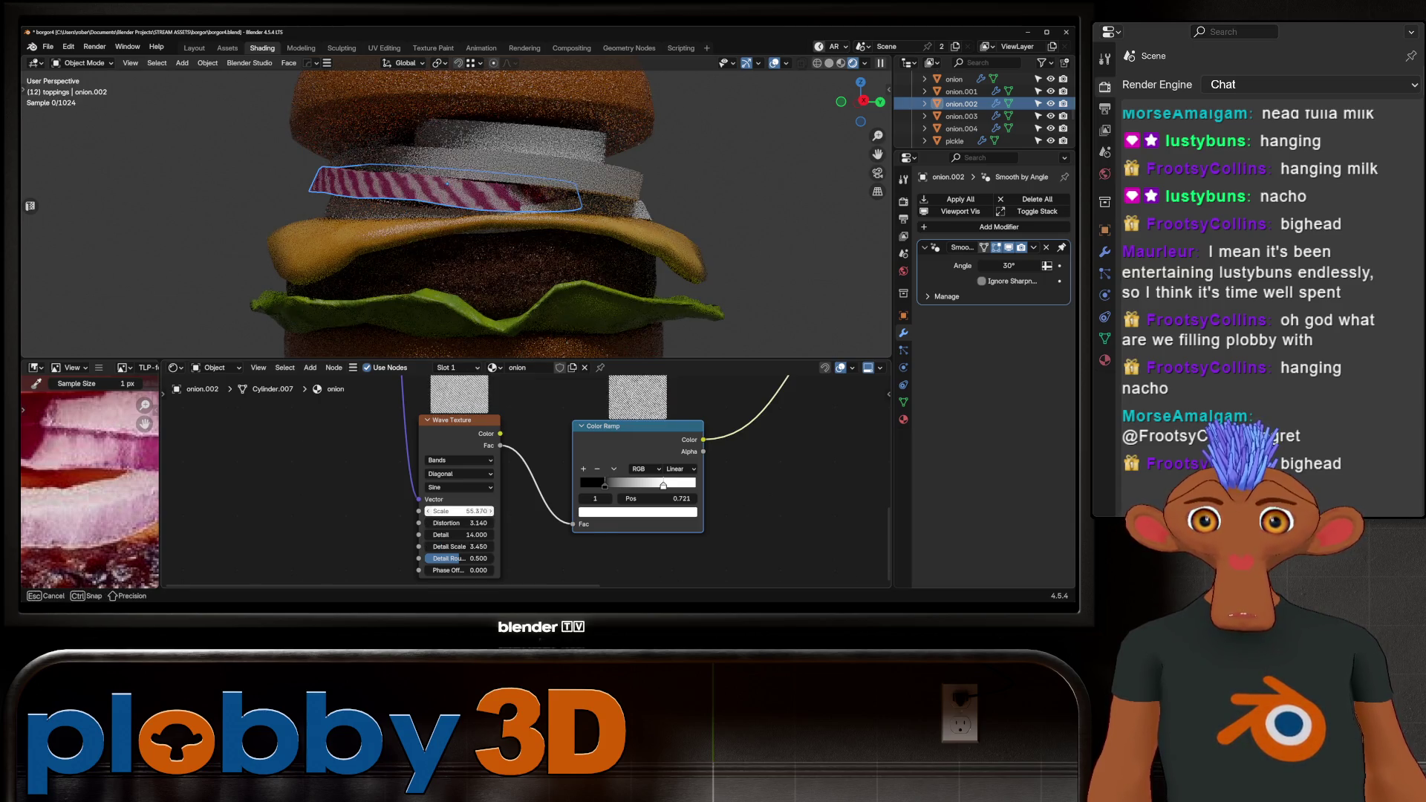
left_click_drag(459, 511, 444, 511)
Nudge the Color Ramp white stop left and push the black stop to 0.772 for sharper contrast.
scroll(484, 489, "down", 2)
mouse_move(572, 484)
left_mouse_down()
mouse_move(555, 484)
mouse_move(639, 485)
left_mouse_up()
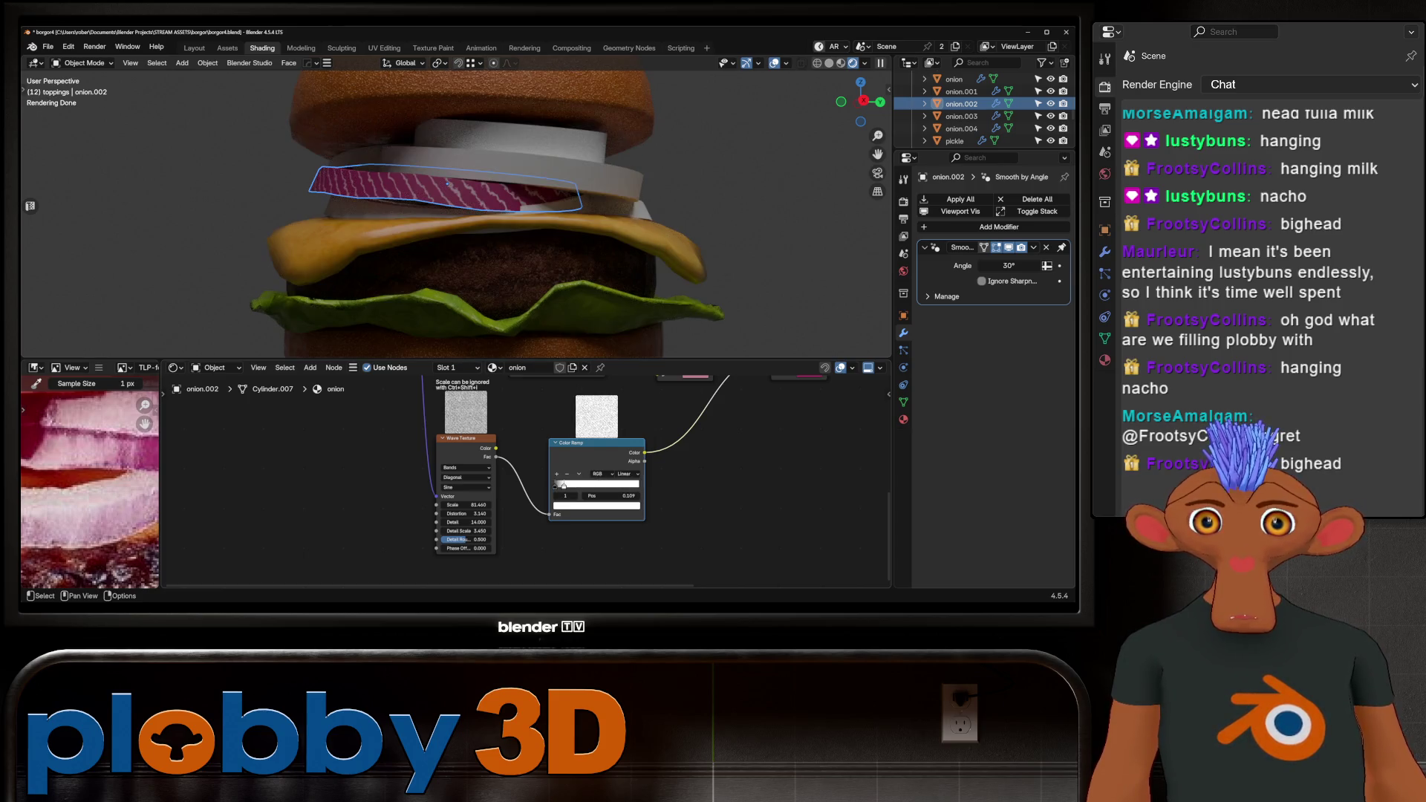
left_click_drag(639, 484, 636, 484)
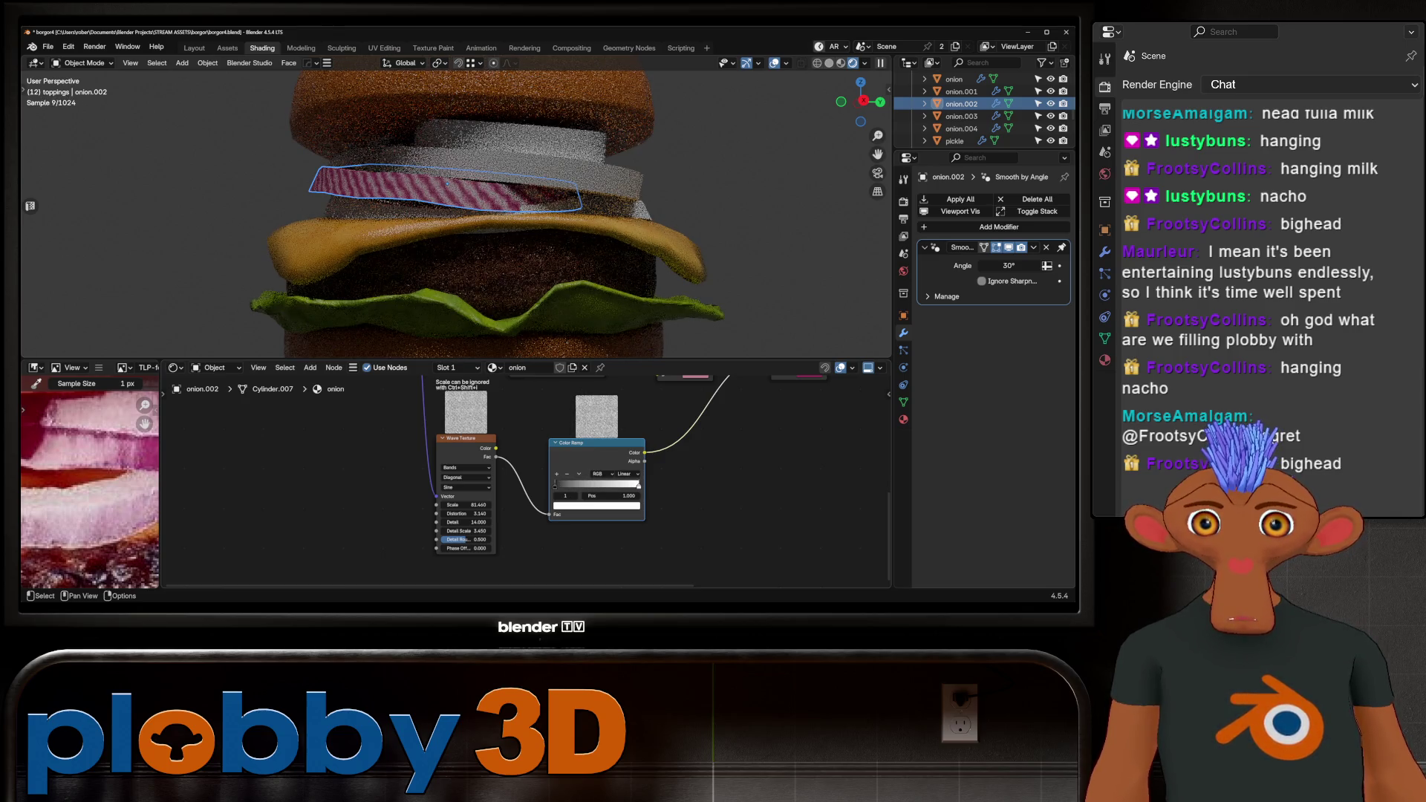
left_click_drag(555, 486, 652, 490)
scroll(457, 216, "down", 5)
Look down at the onion ring and link into the second Mix node's A input, discarding the stray link.
middle_click_drag(457, 215, 476, 185)
scroll(476, 186, "up", 8)
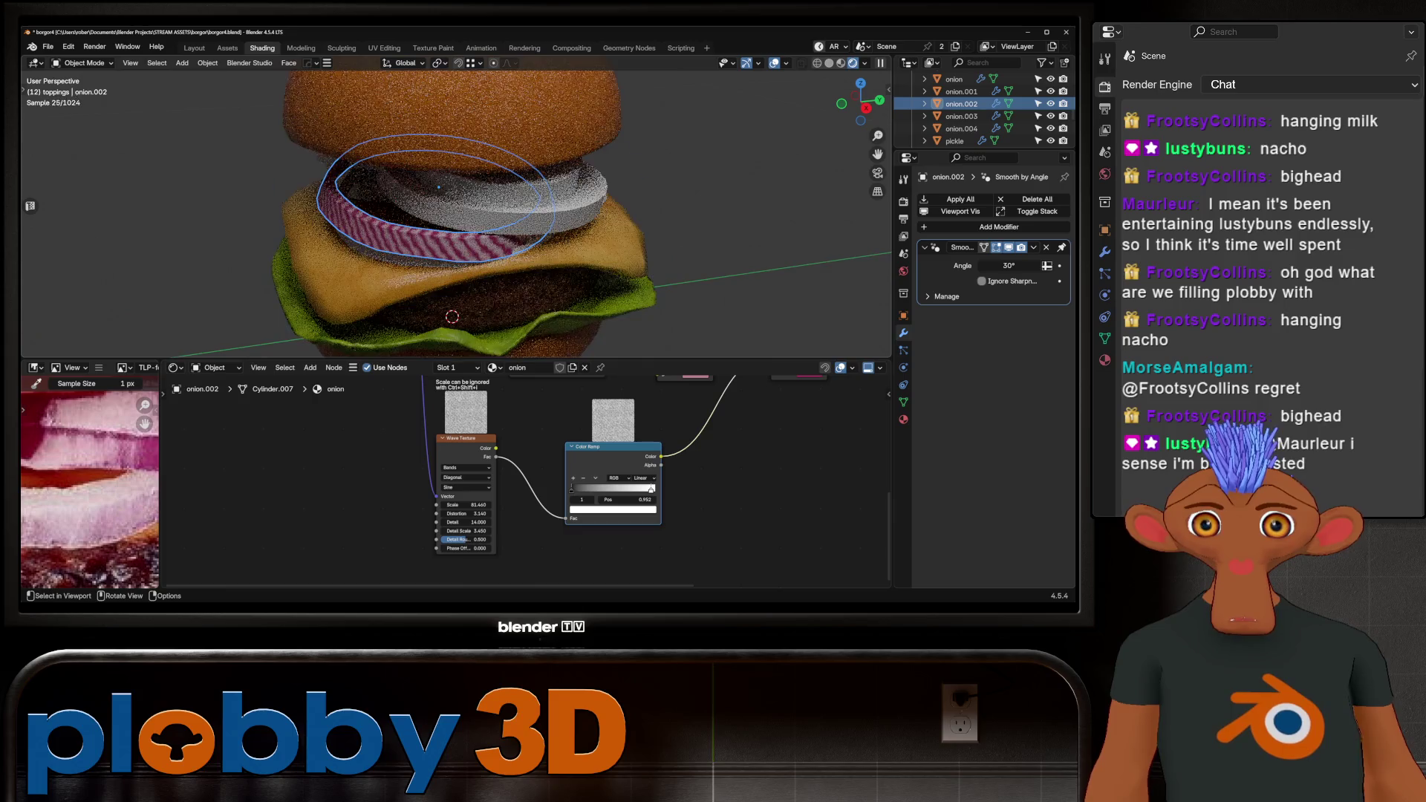
mouse_move(520, 446)
middle_mouse_down()
mouse_move(416, 505)
mouse_move(260, 562)
middle_mouse_up()
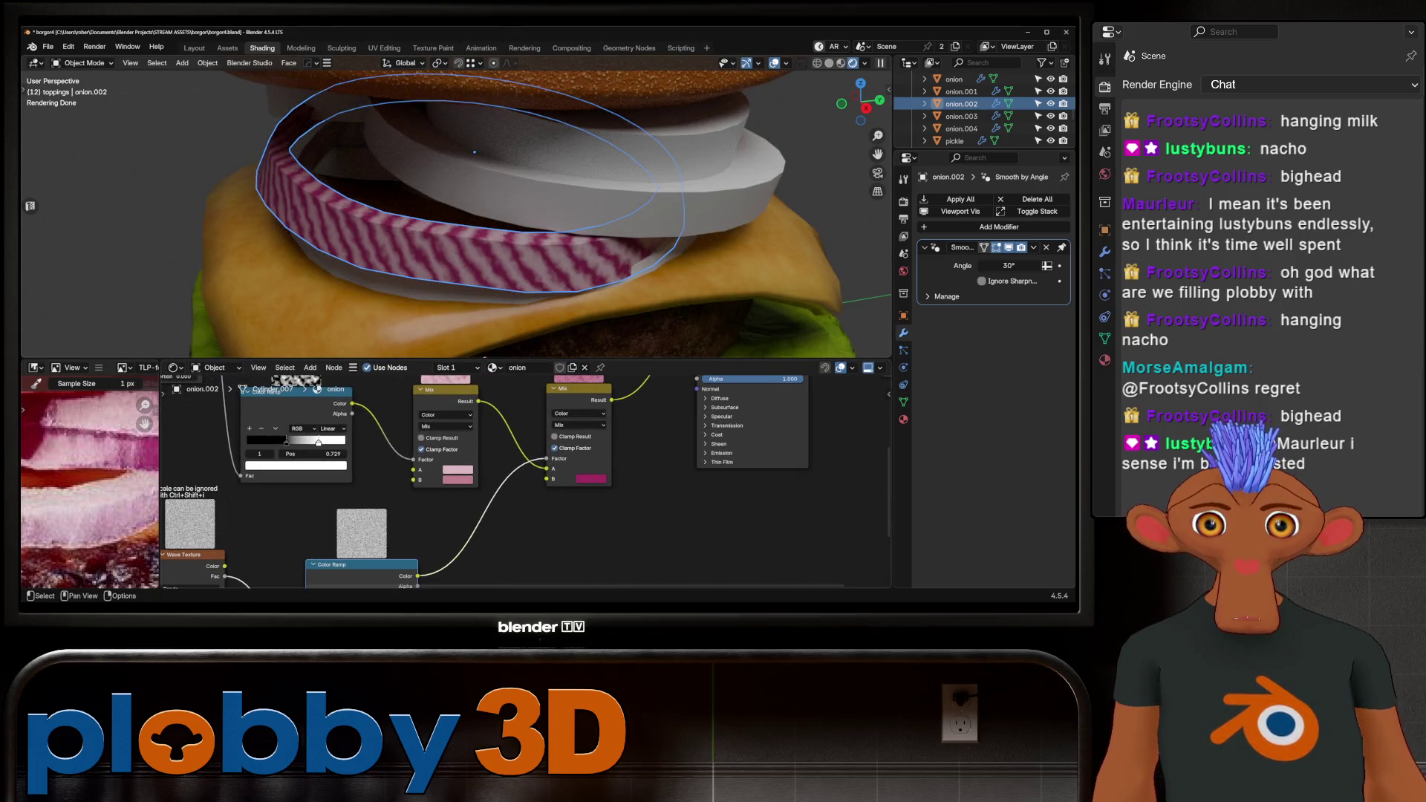
scroll(457, 215, "down", 3)
left_click_drag(545, 462, 548, 469)
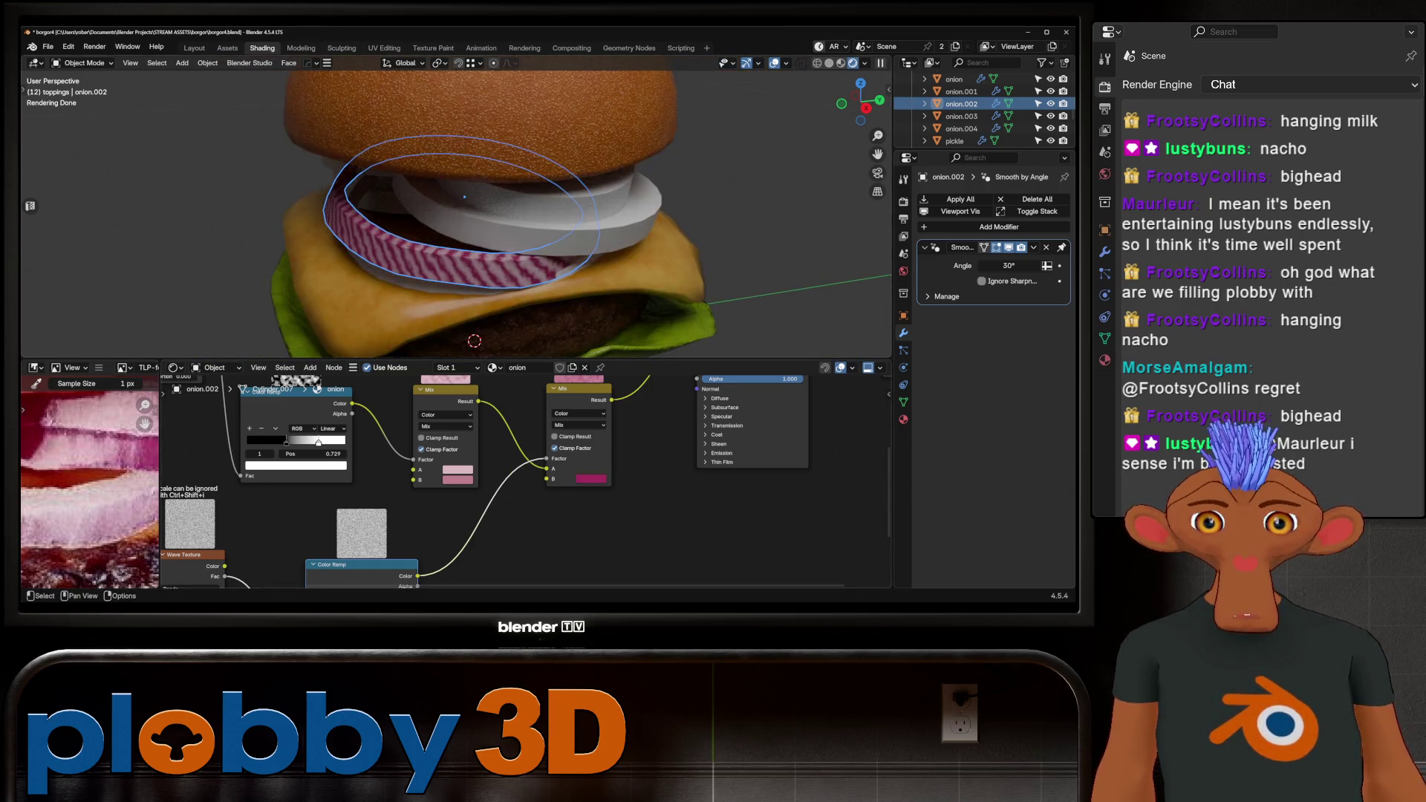
left_click_drag(510, 490, 510, 490)
Set the second Mix node's A colour to magenta, link stripes into B, and undo the extra A link.
left_click(591, 478)
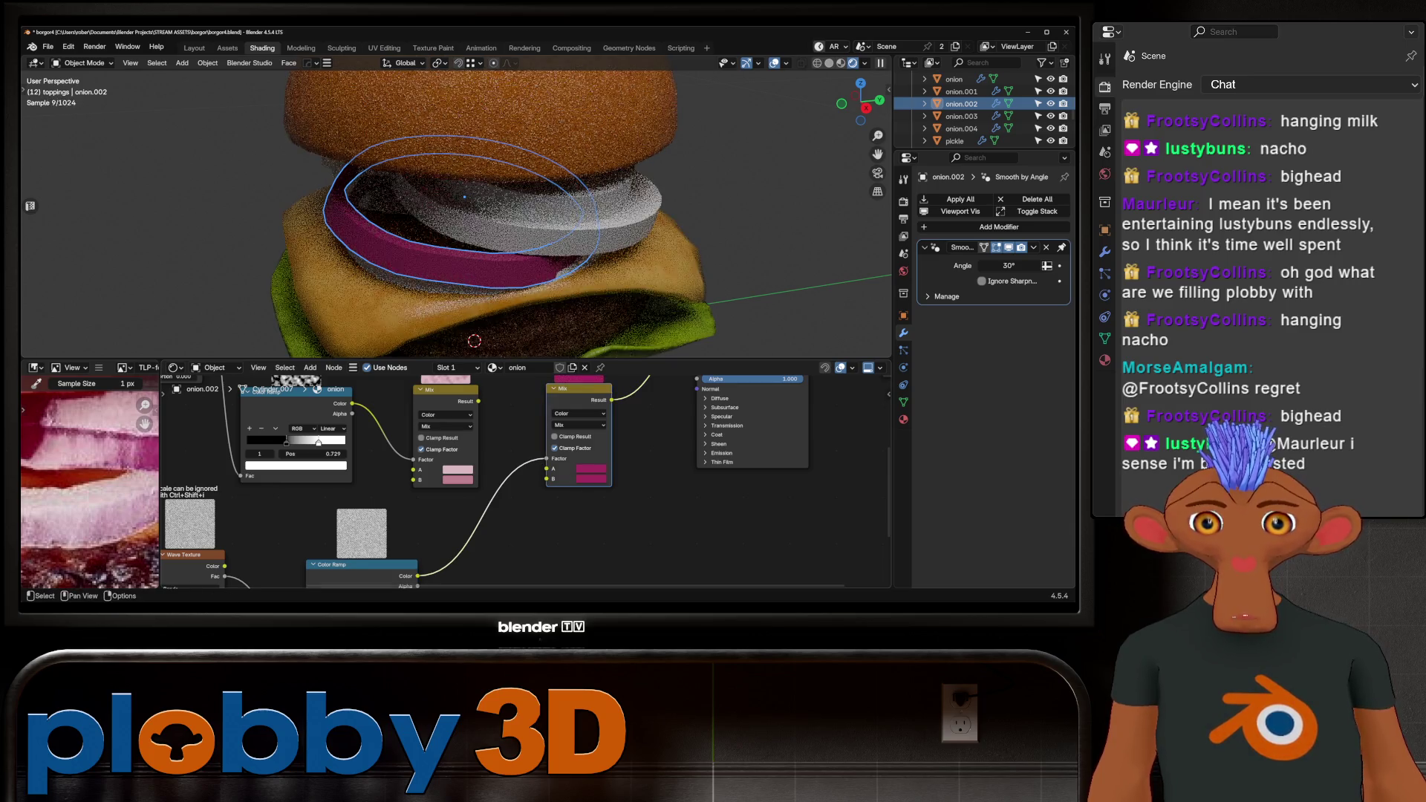
left_click_drag(546, 476, 553, 478)
middle_click_drag(475, 245, 505, 186)
left_click_drag(548, 464, 550, 479)
scroll(551, 479, "down", 2)
key("ctrl+z")
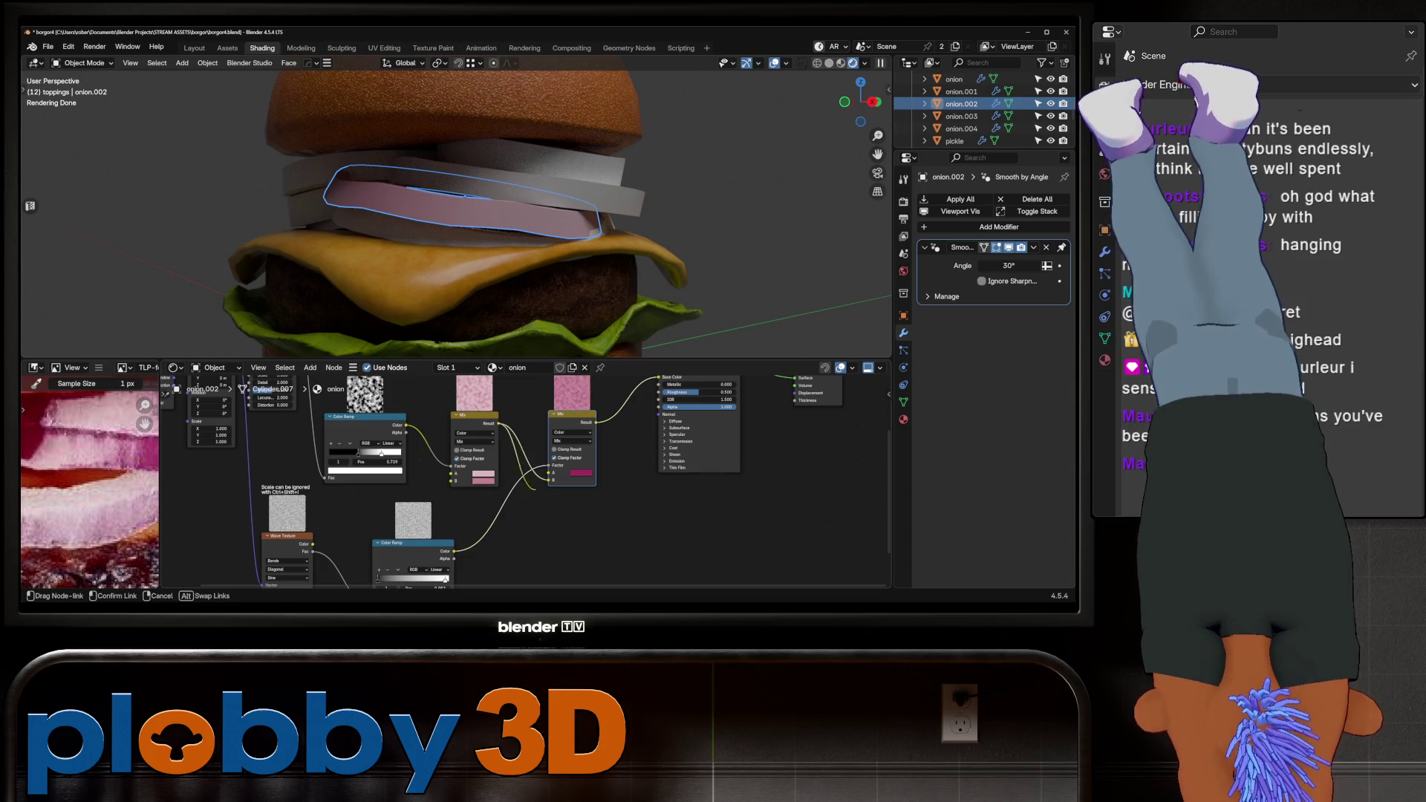